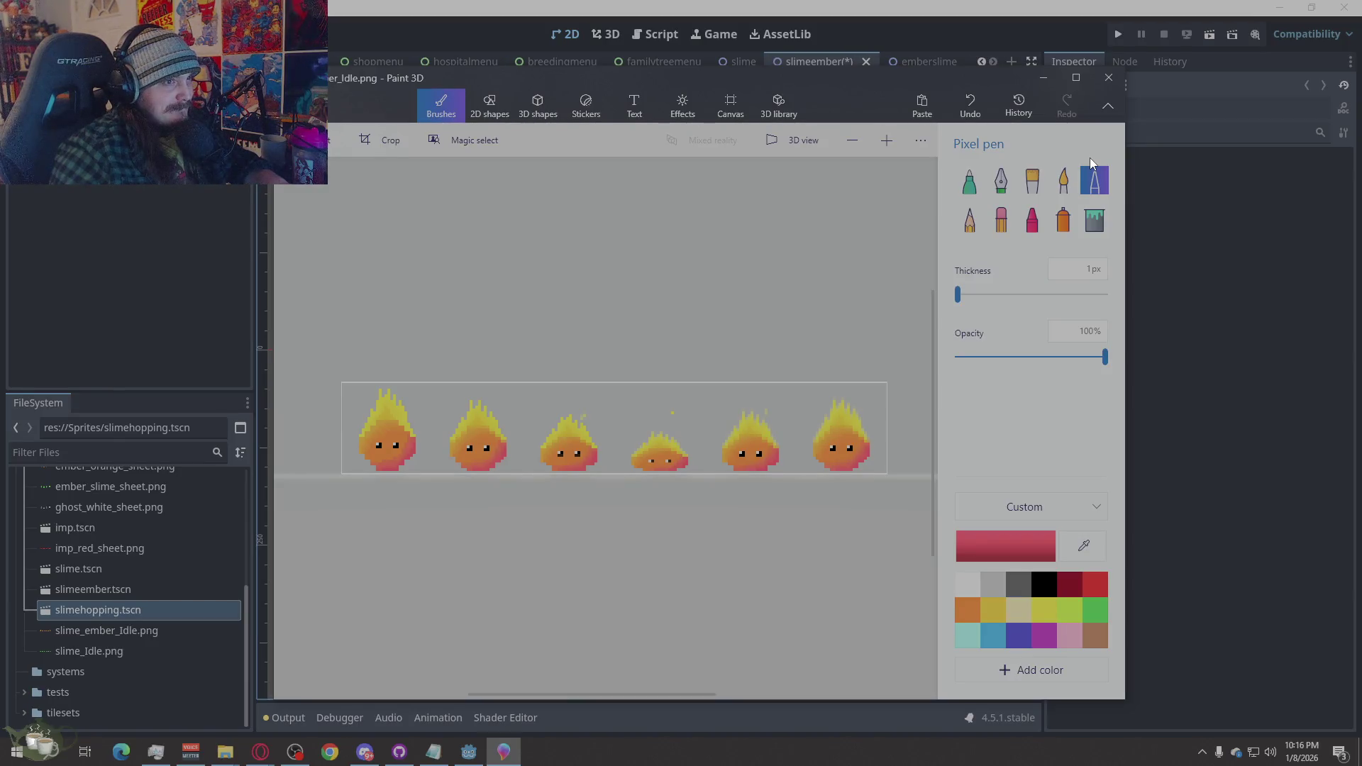
Bring the Godot editor's slimeember scene in front of the Paint 3D sprite sheet
left_click(1271, 276)
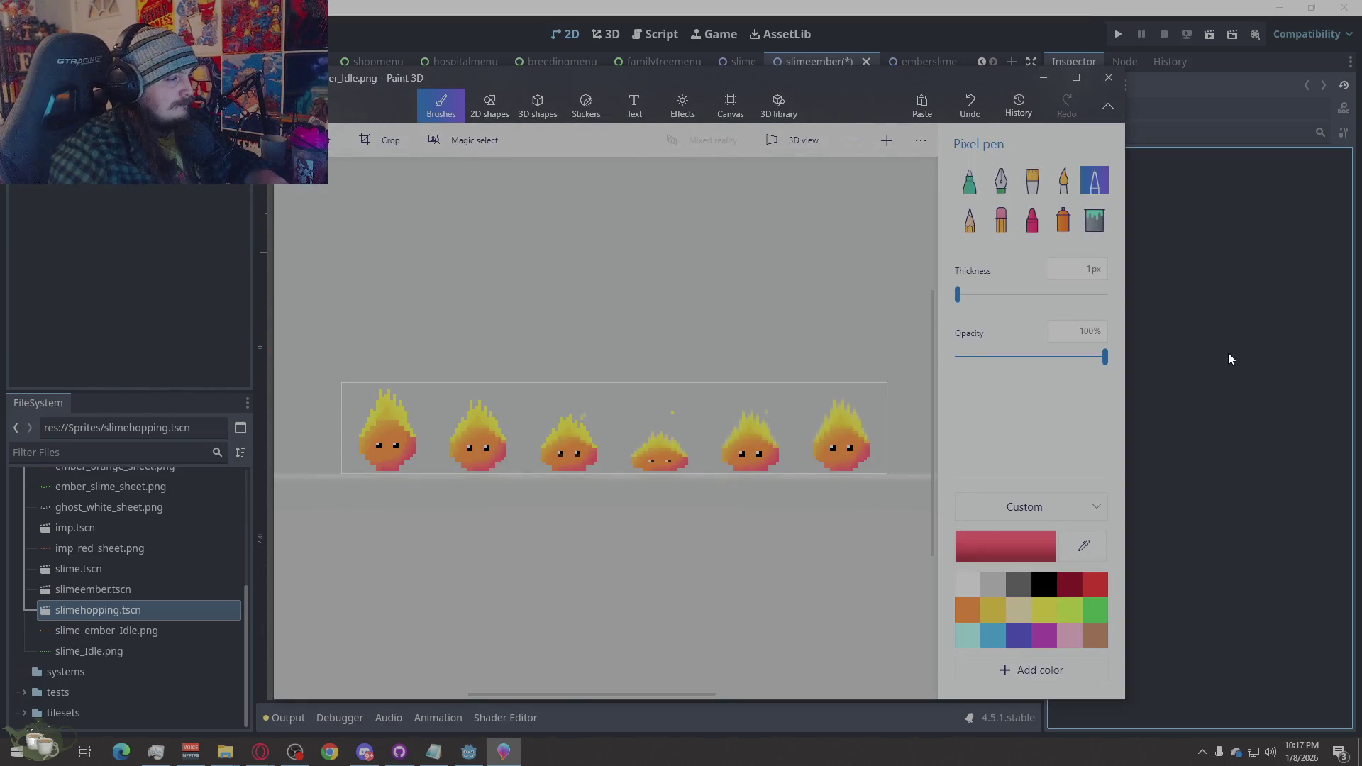
left_click(1232, 408)
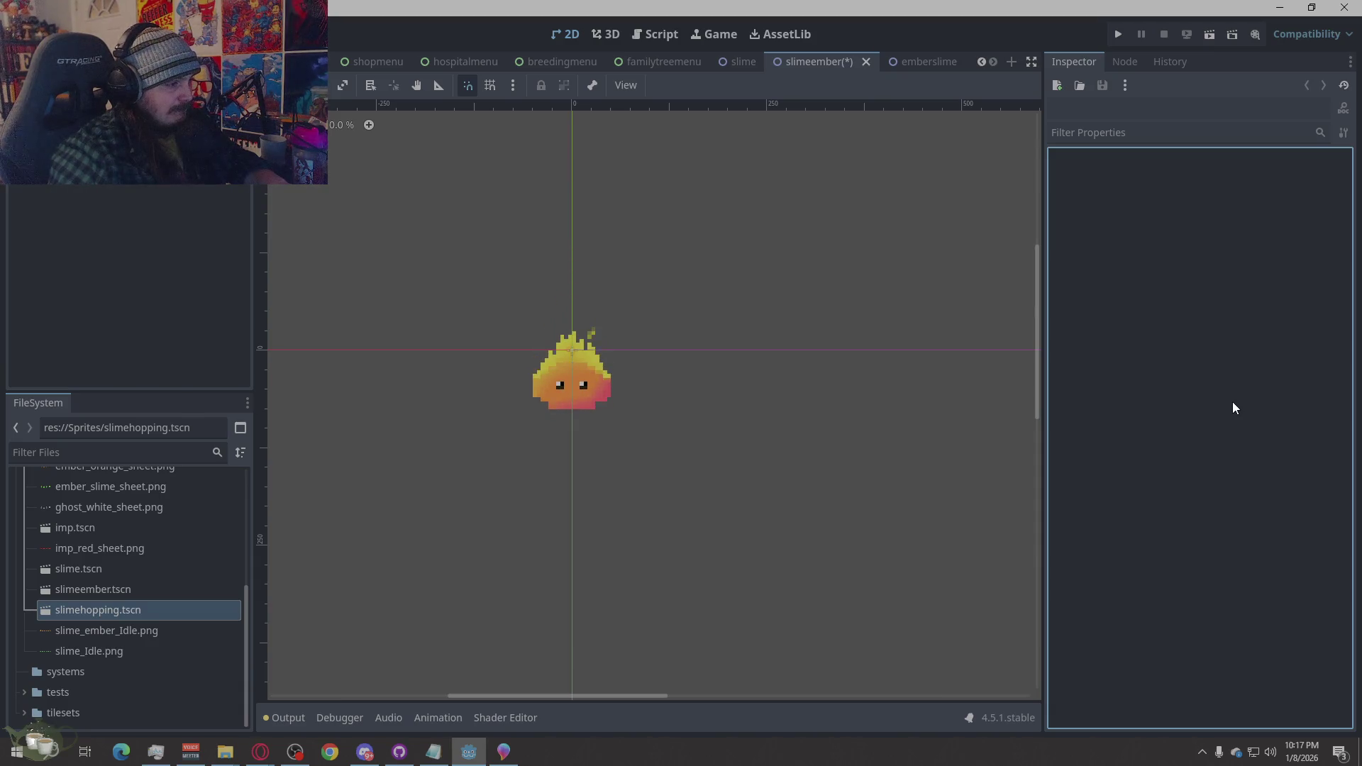
Compare the slime and slimeember scenes' animation frames, then switch back to the Paint 3D sheet
left_click(738, 61)
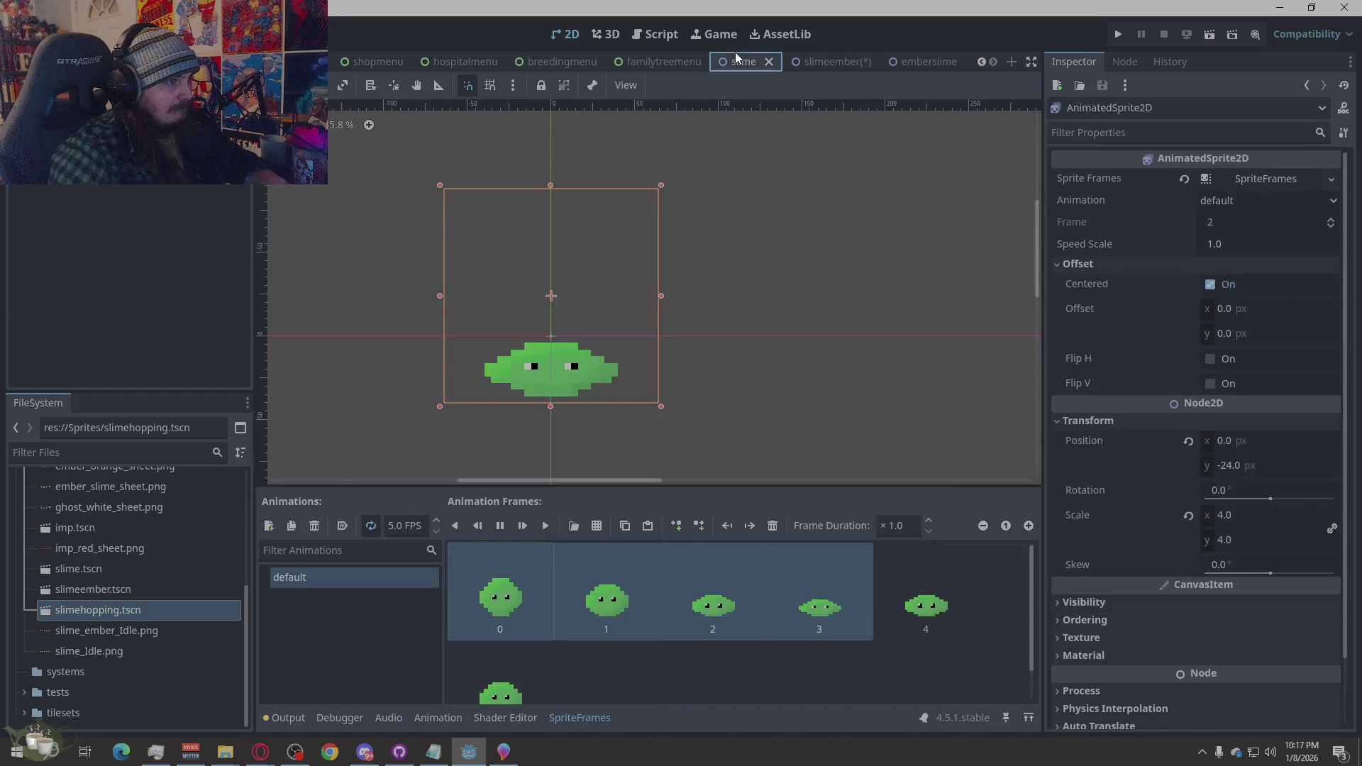
left_click(832, 61)
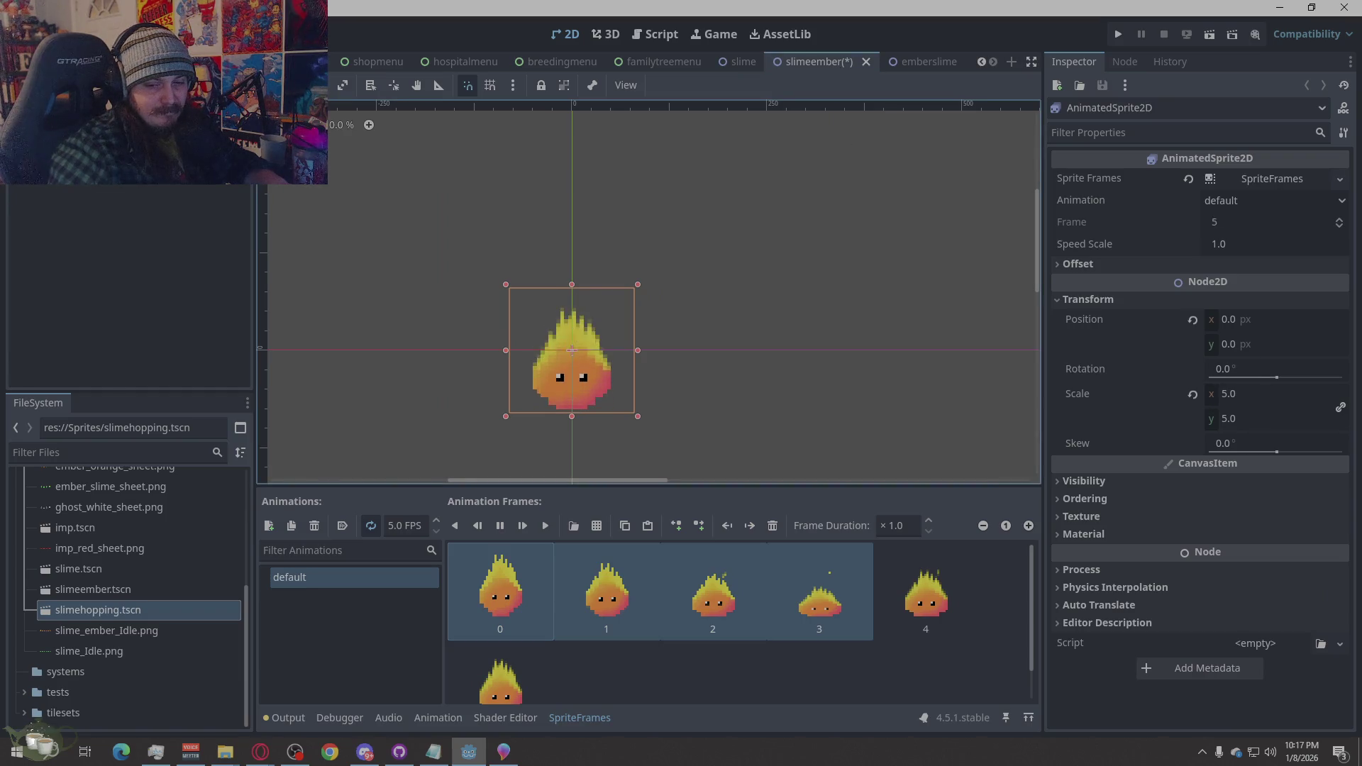
key("alt+Tab")
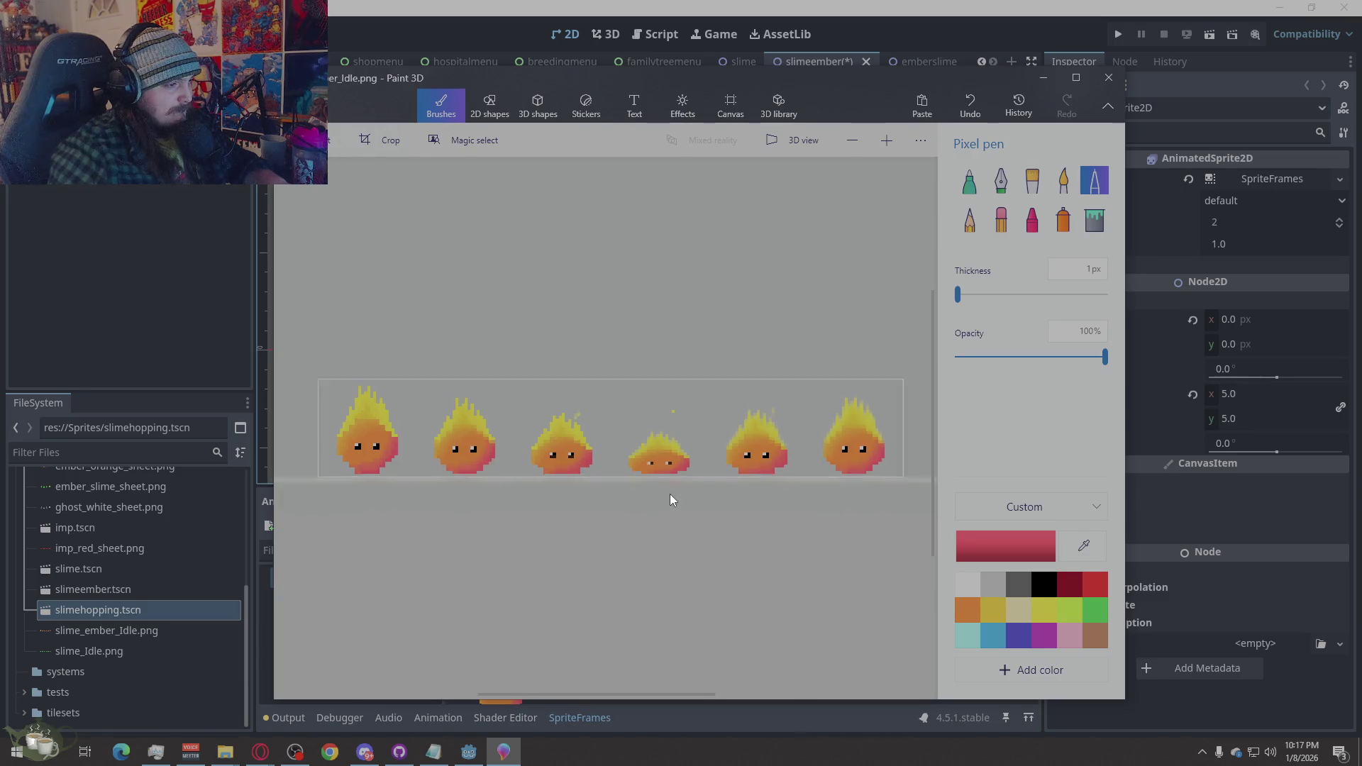
Select the fourth ember slime sprite and squash it from 25 to 23 px tall
scroll(670, 500, "up", 3)
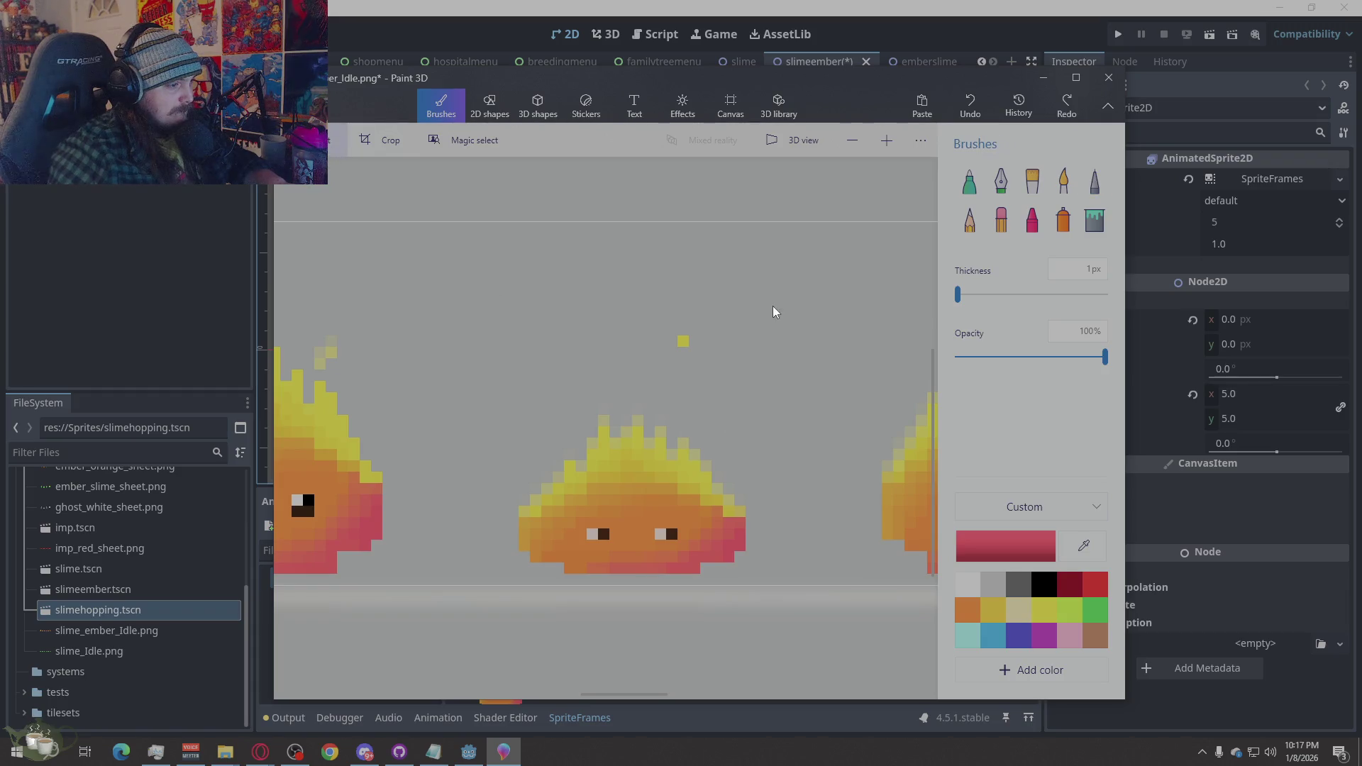
mouse_move(773, 307)
left_mouse_down()
mouse_move(449, 614)
mouse_move(500, 584)
left_mouse_up()
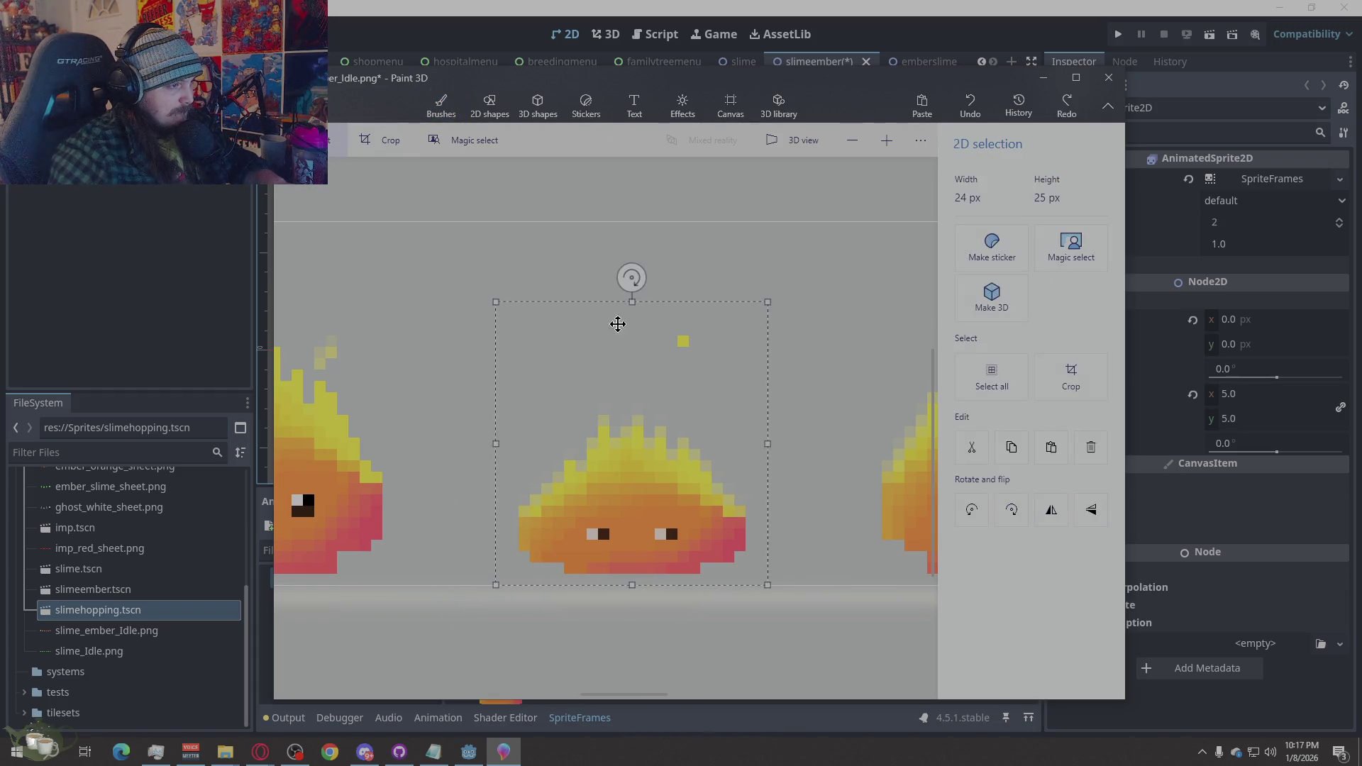
mouse_move(629, 304)
left_mouse_down()
mouse_move(631, 346)
mouse_move(639, 329)
left_mouse_up()
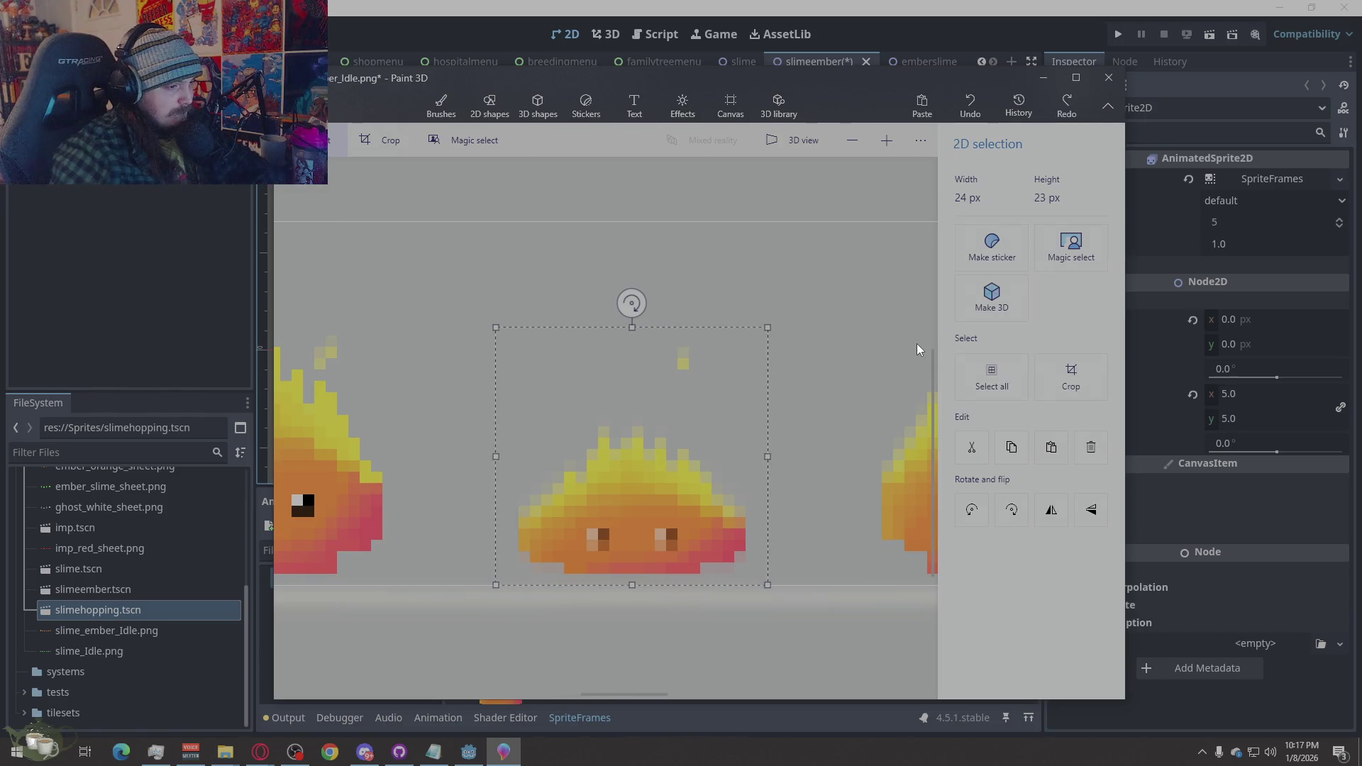
scroll(848, 318, "down", 3)
scroll(667, 353, "down", 3)
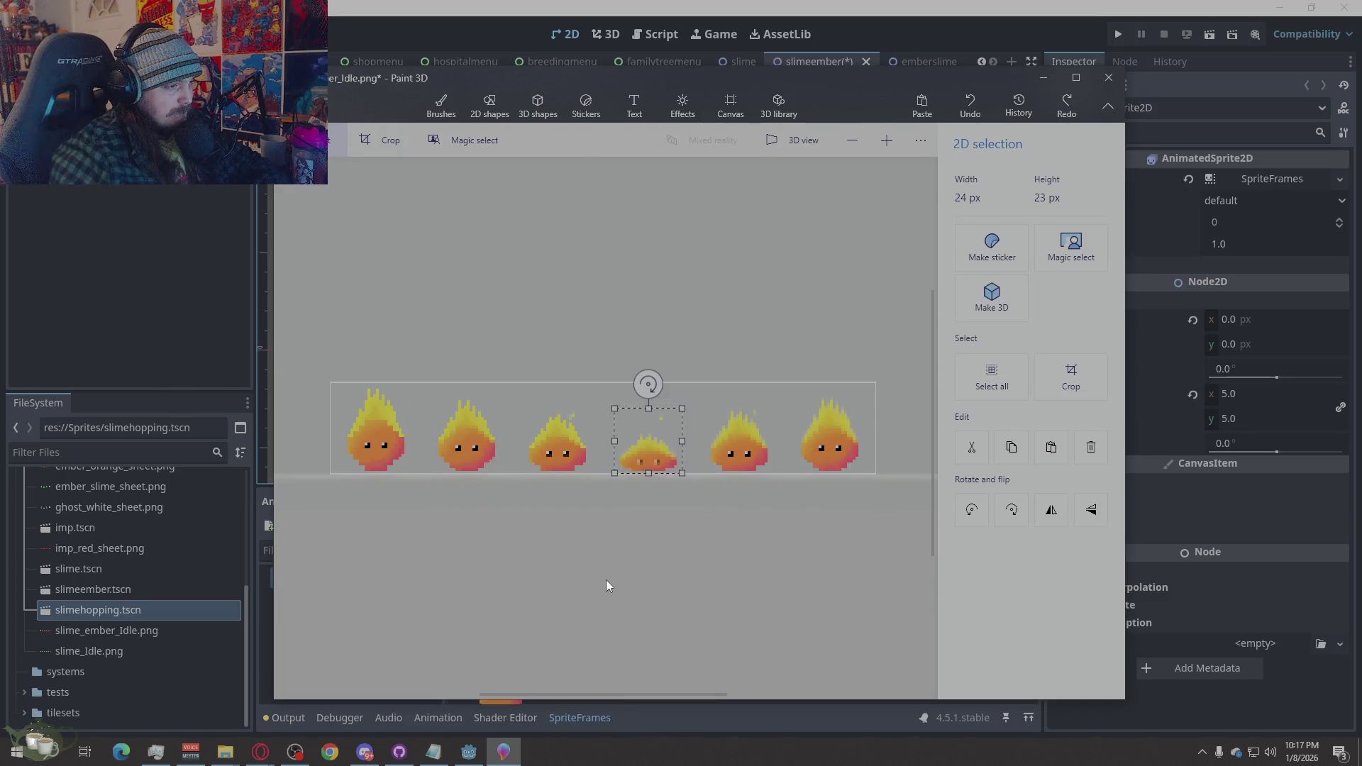
left_click(646, 528)
scroll(655, 488, "up", 6)
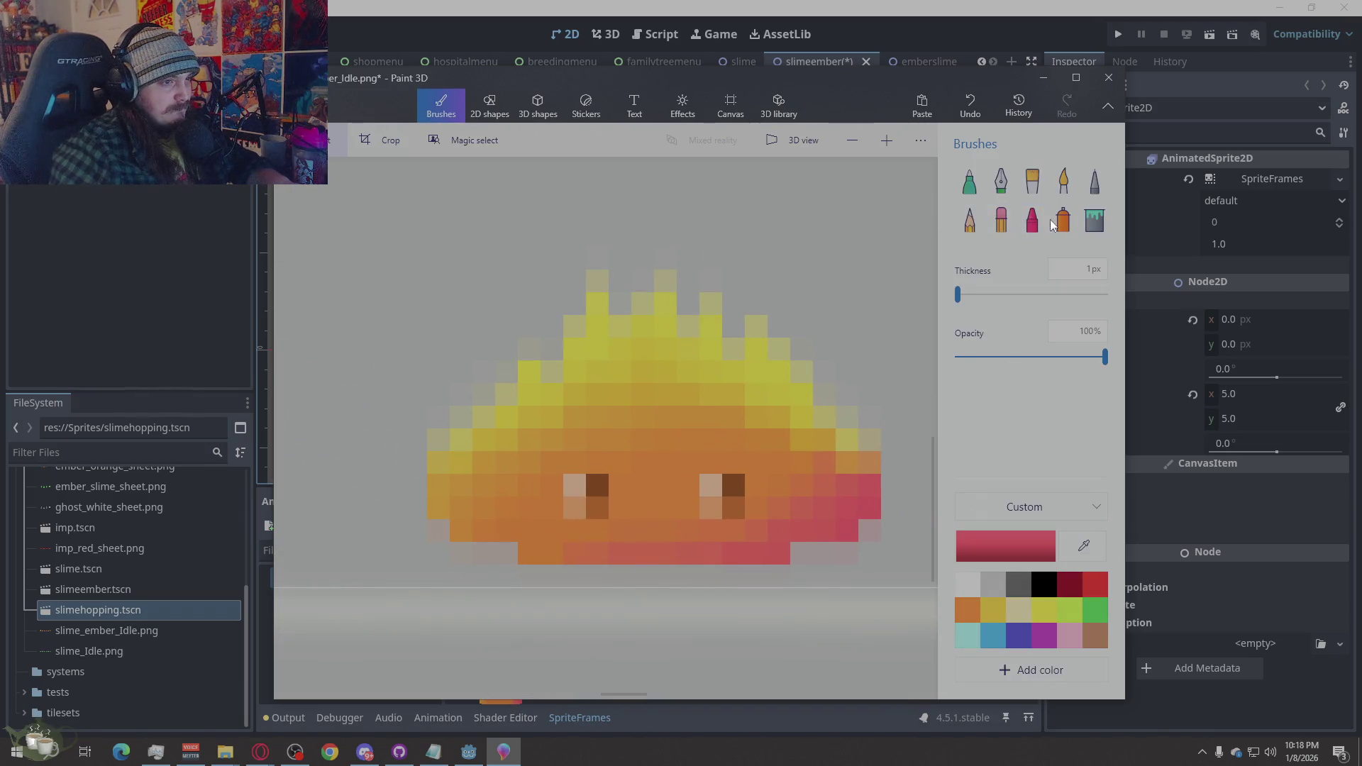
Using the pixel pen, paint both eyes' dark pixels black on the squashed fourth sprite
left_click(1084, 188)
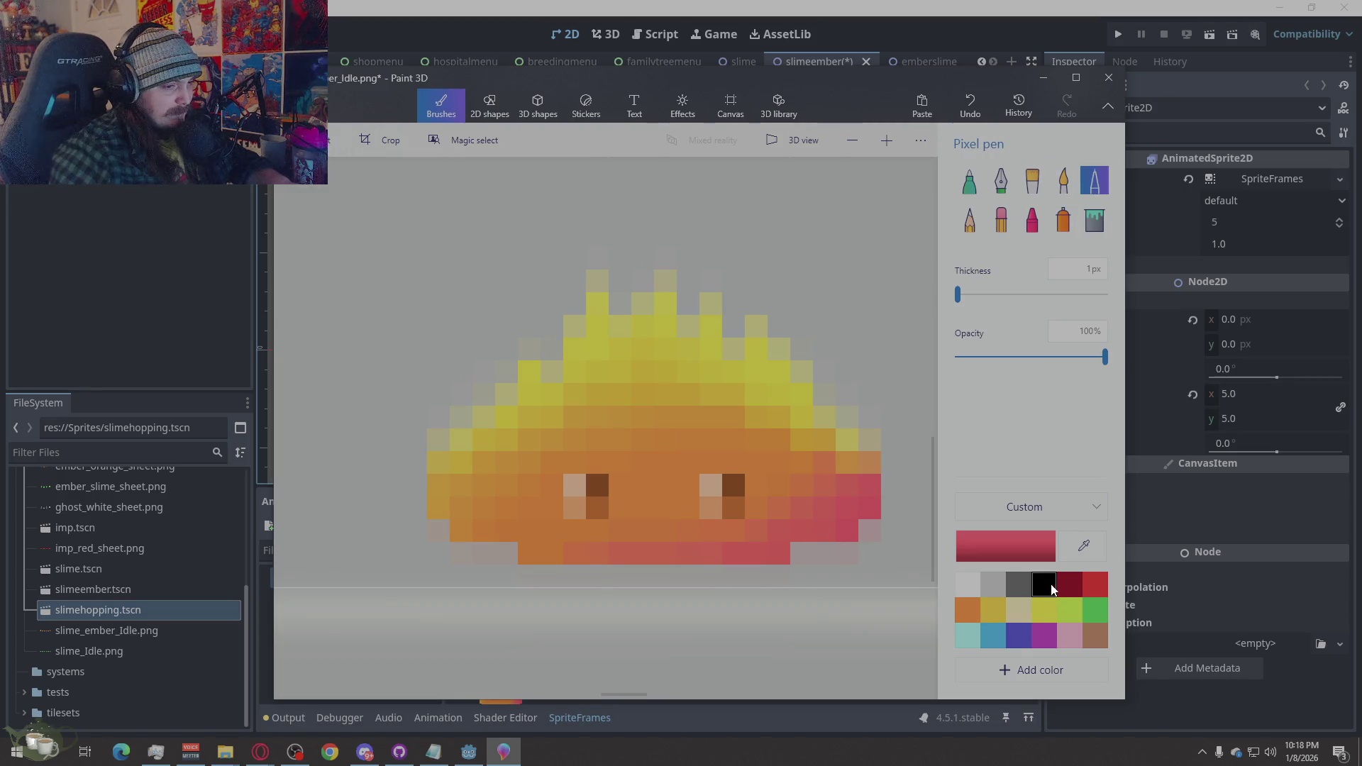
left_click(1045, 585)
left_click(738, 483)
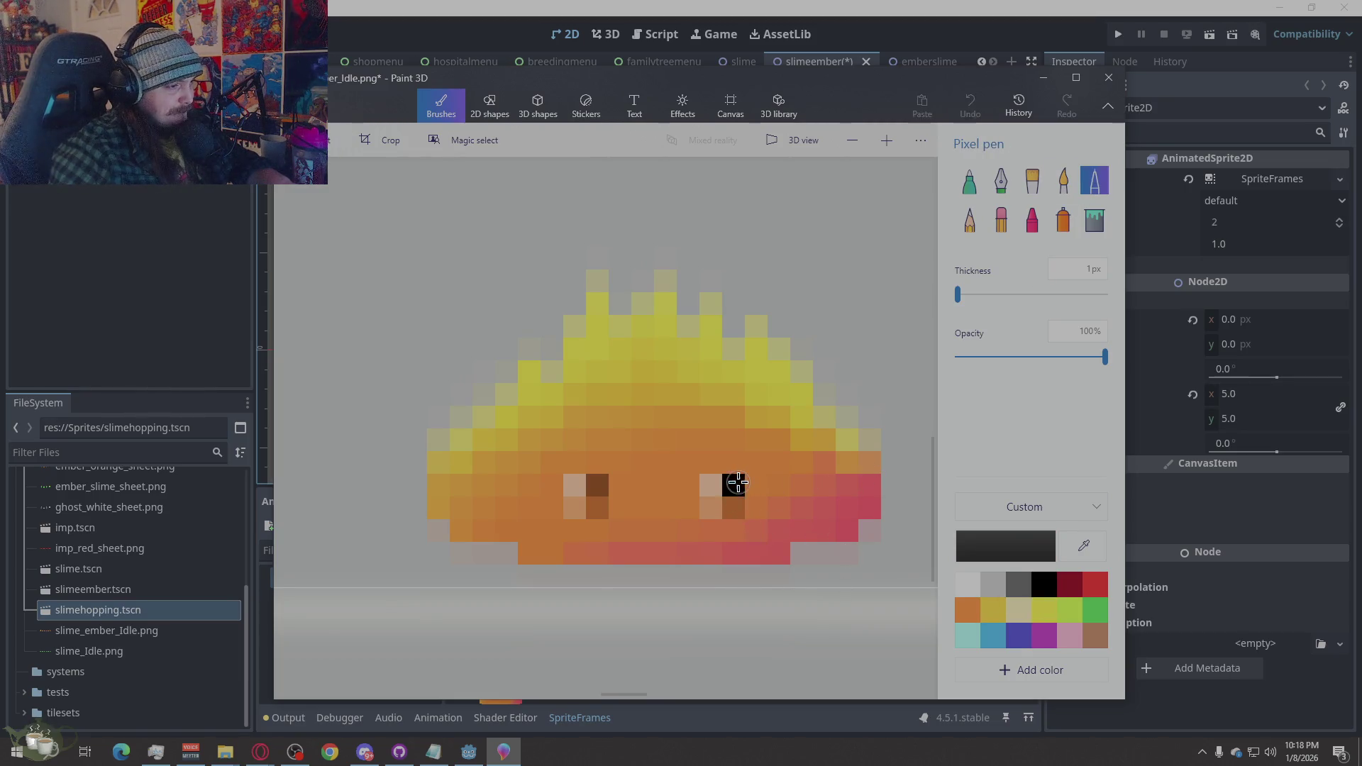
left_click(597, 485)
left_click(967, 585)
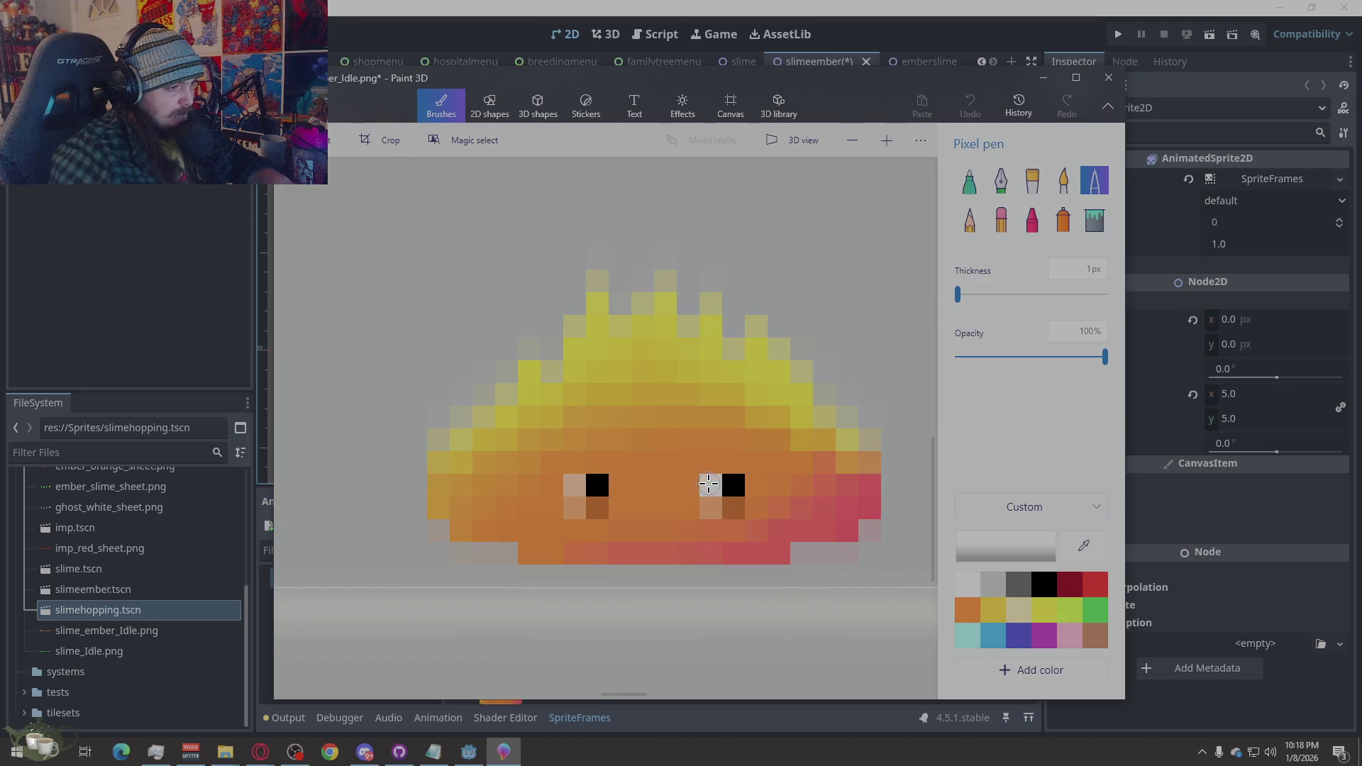
Eyedrop the slime's orange, paint the pixels under both eyes orange, and return to Godot
key("i")
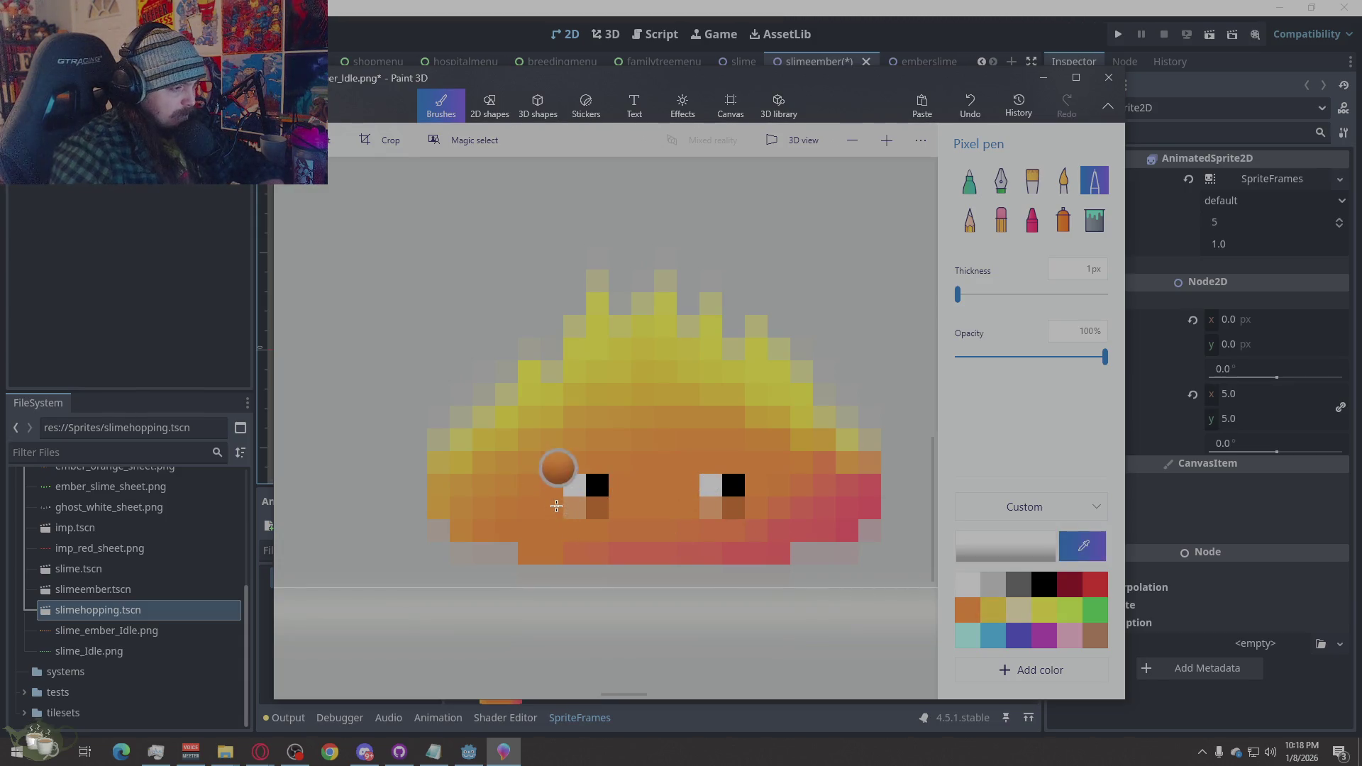
left_click(556, 471)
left_click(575, 508)
left_click(597, 509)
left_click(710, 511)
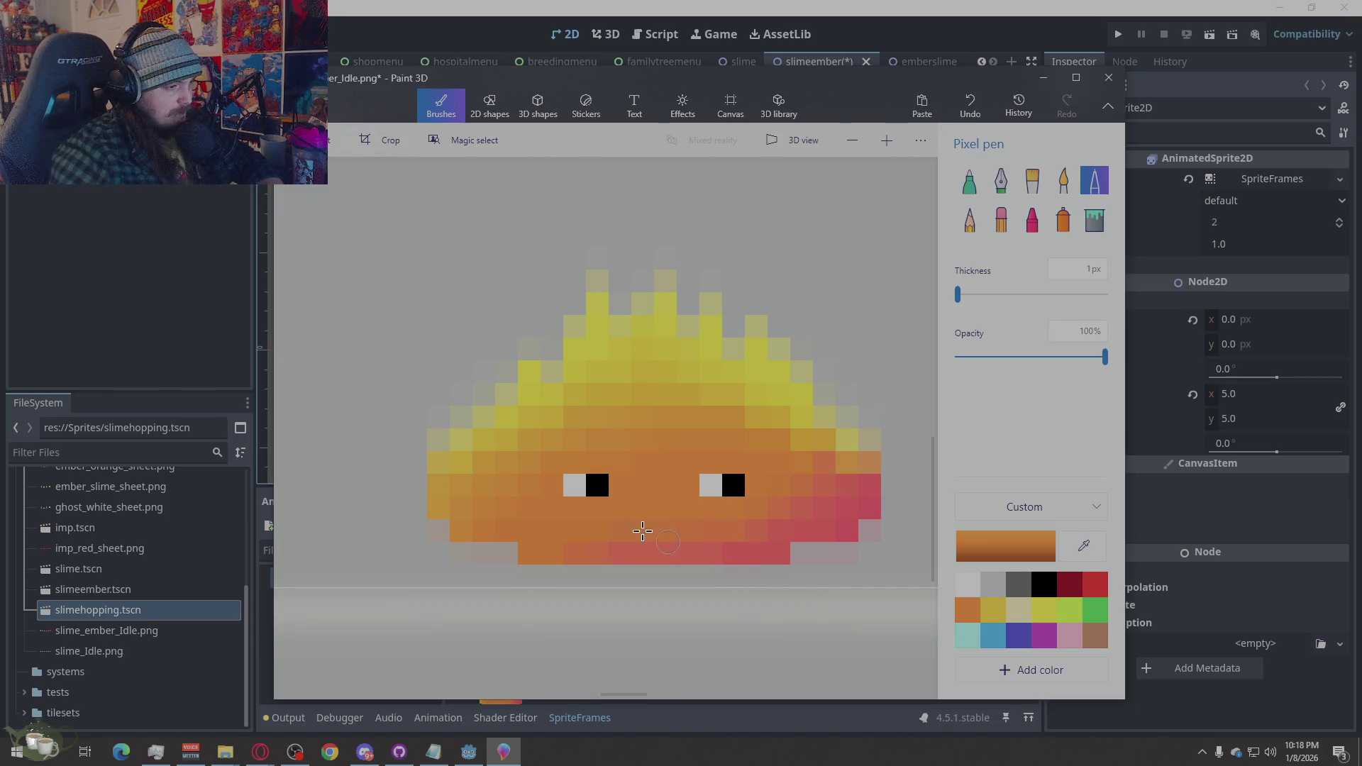
scroll(718, 398, "down", 5)
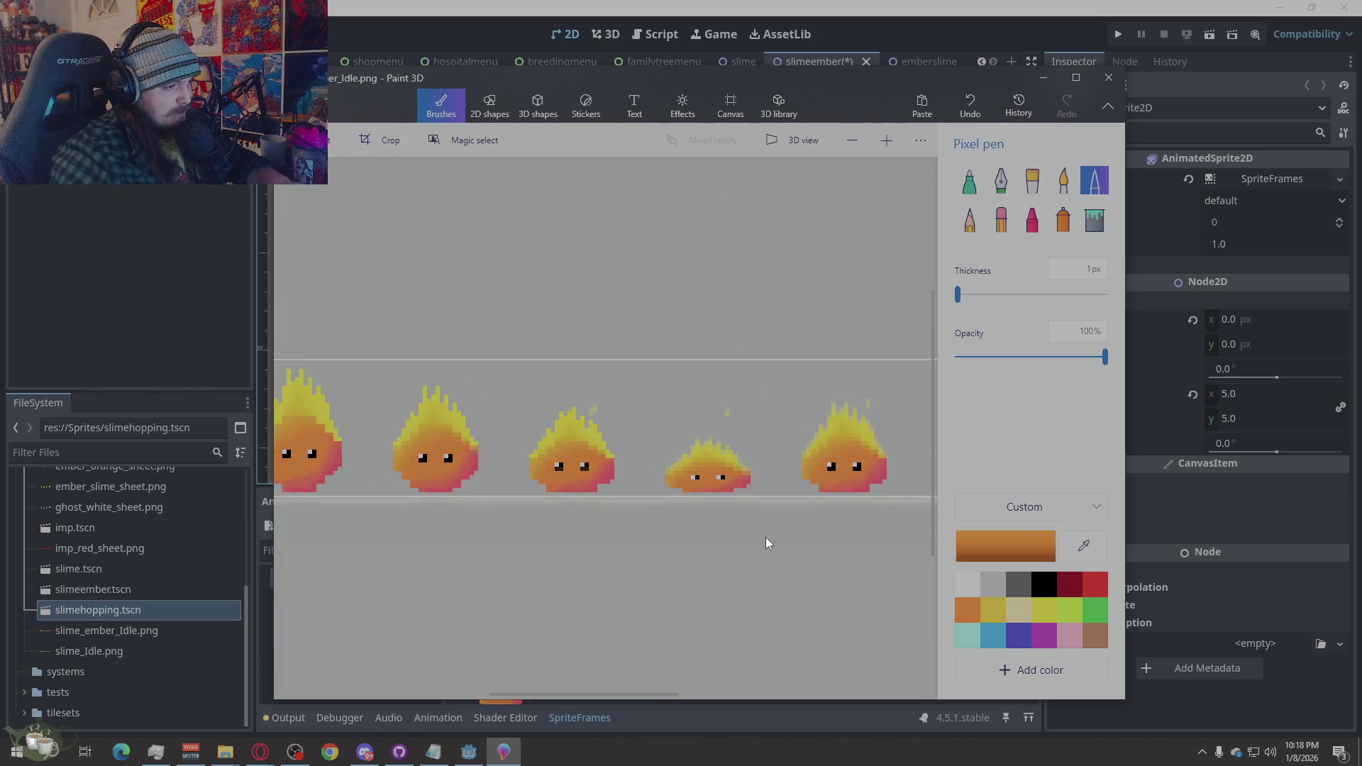
left_click(1225, 582)
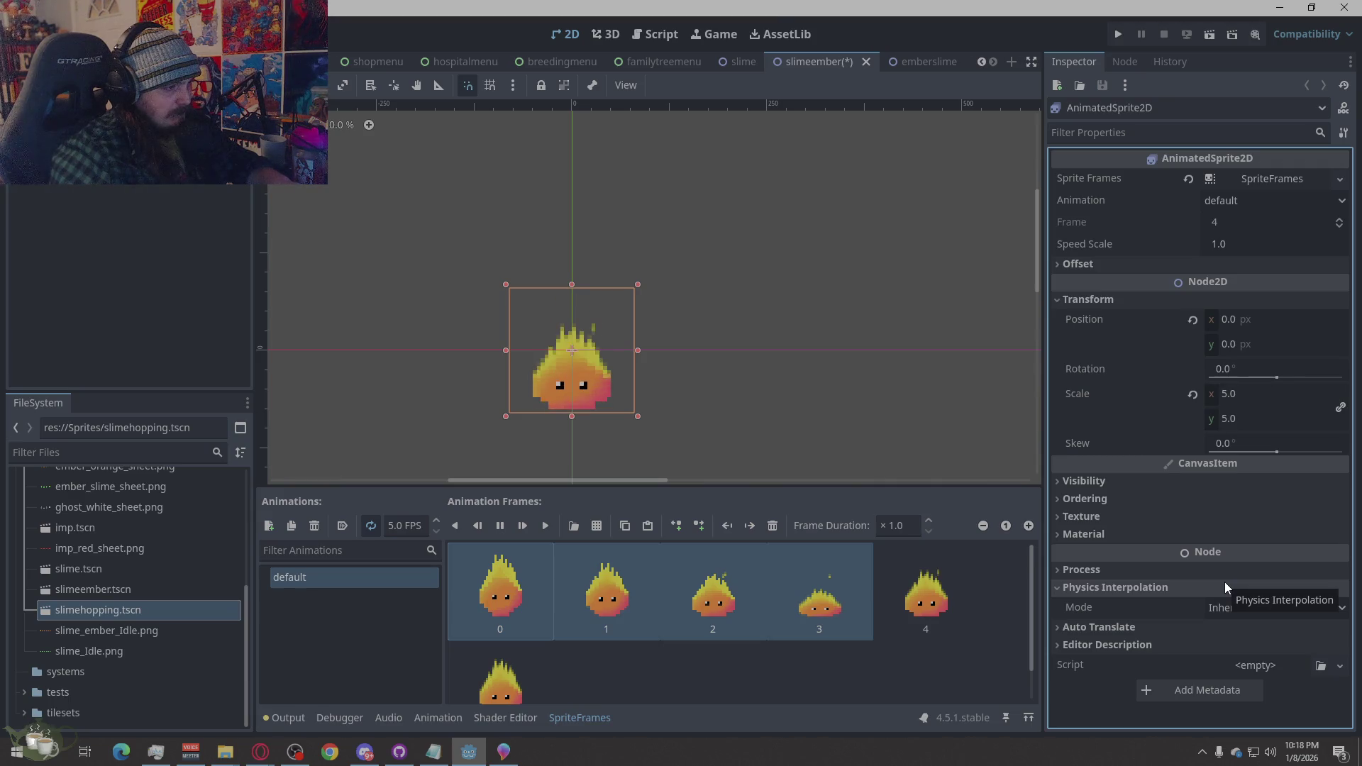
Back in Paint 3D, select the fifth sprite and squash it from 27 to 25 px tall
left_click(504, 752)
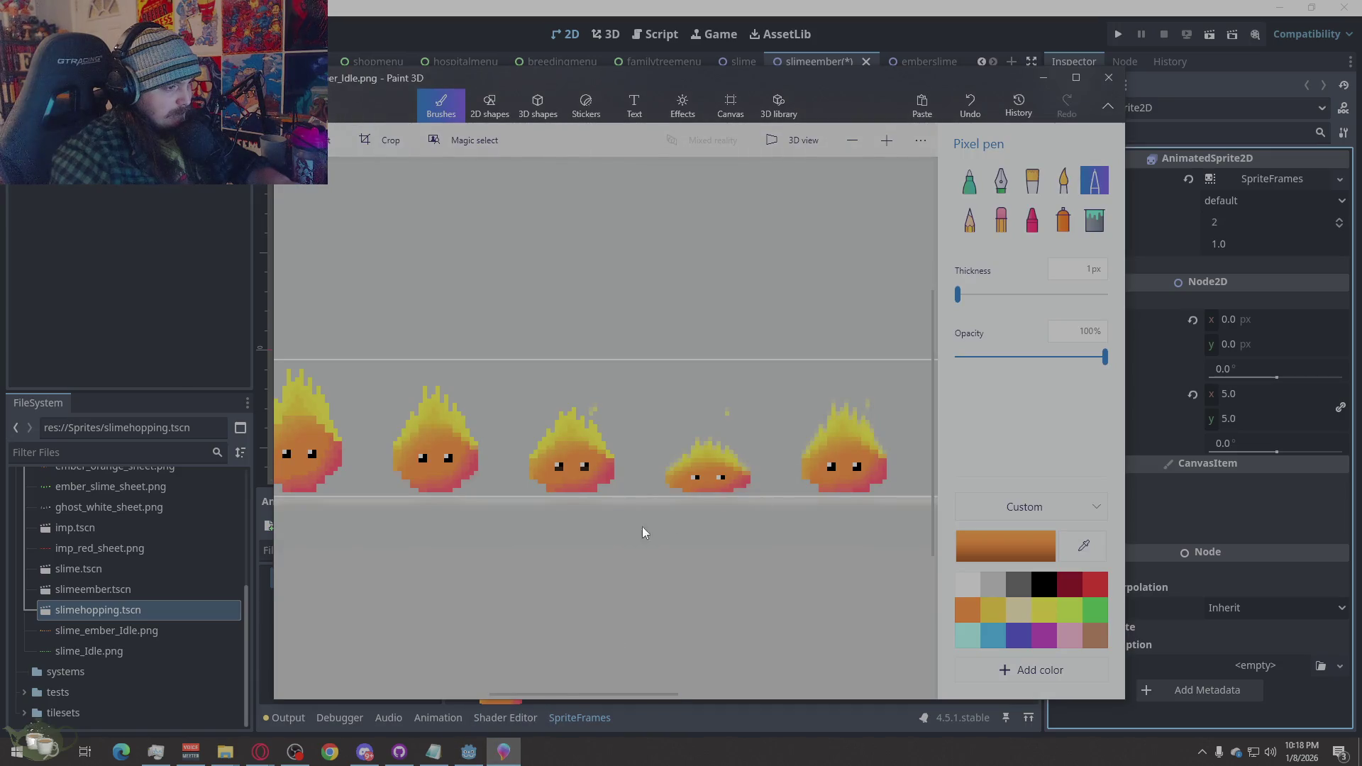
scroll(500, 531, "down", 2)
scroll(650, 548, "up", 4)
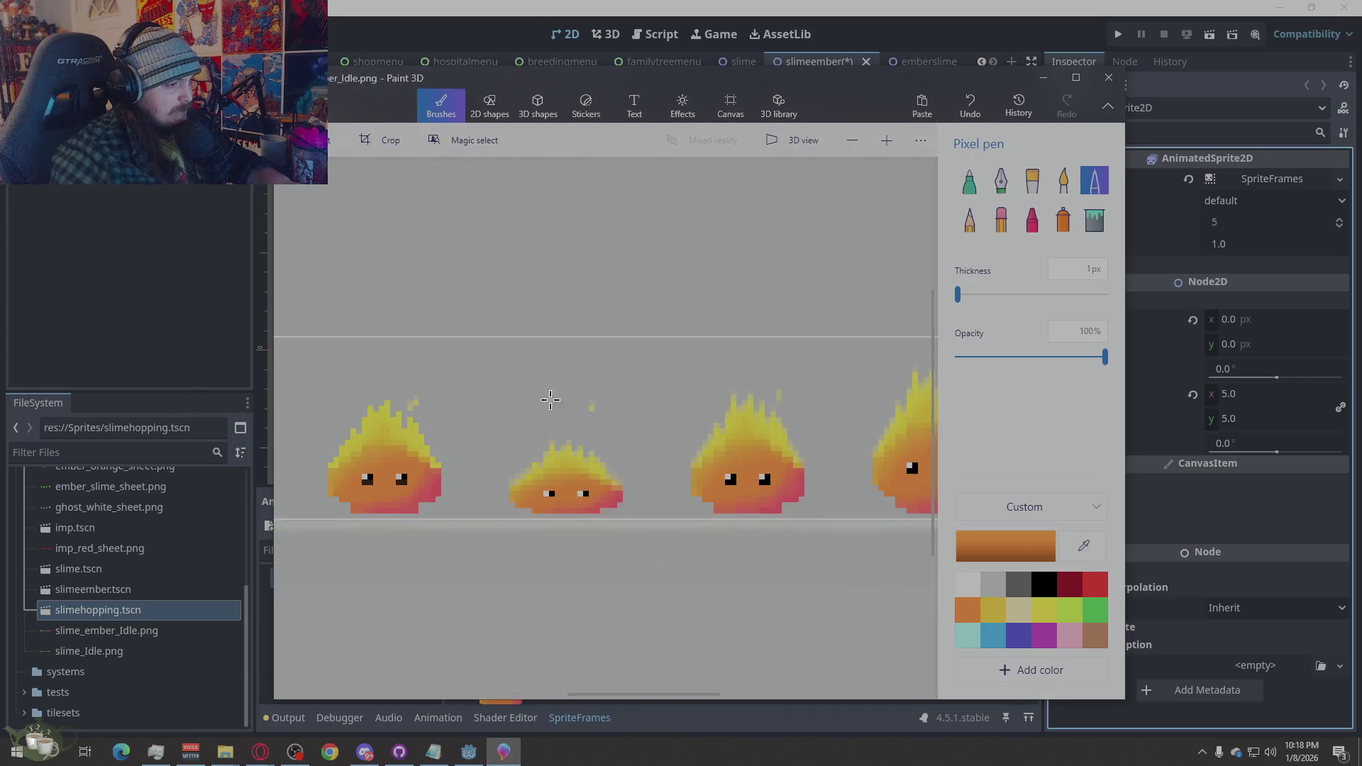
left_click(305, 107)
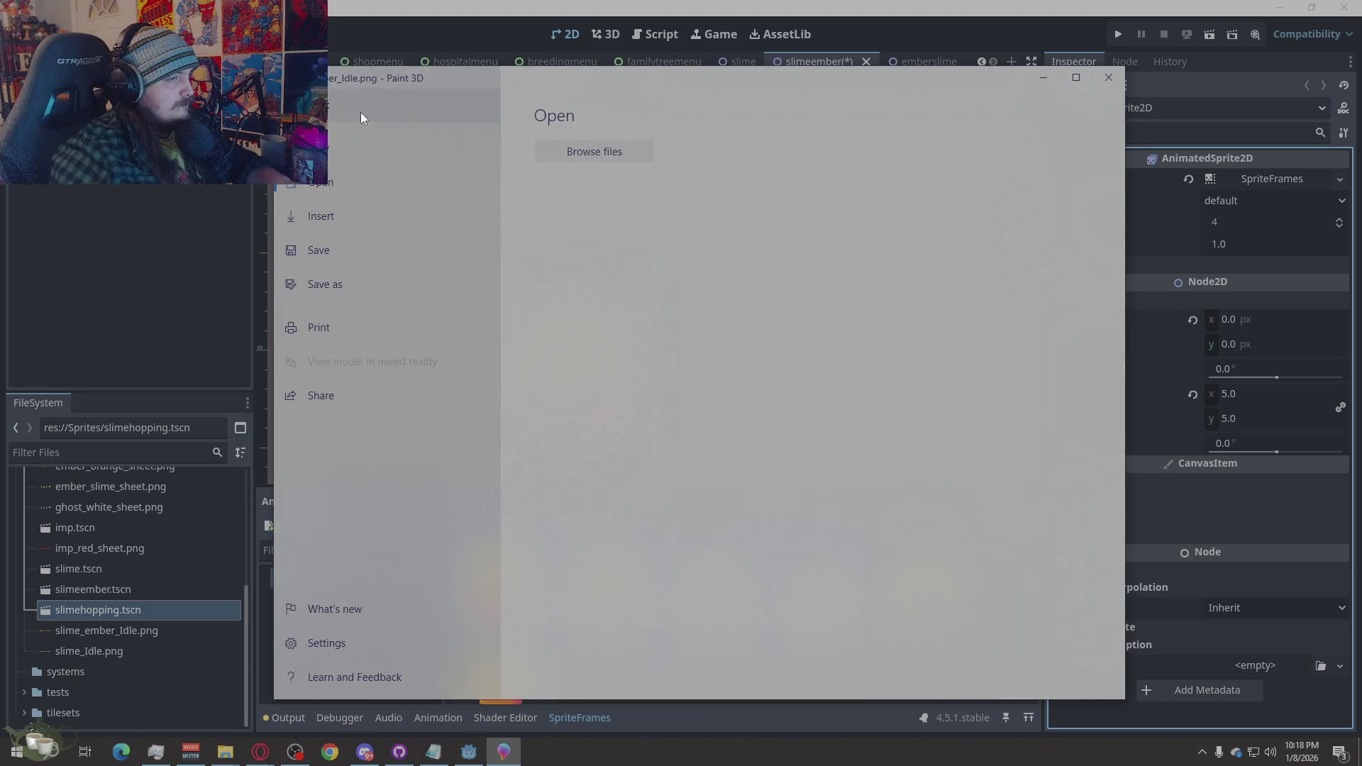
left_click(361, 112)
mouse_move(810, 368)
left_mouse_down()
mouse_move(632, 539)
mouse_move(646, 518)
left_mouse_up()
left_click_drag(729, 366, 729, 382)
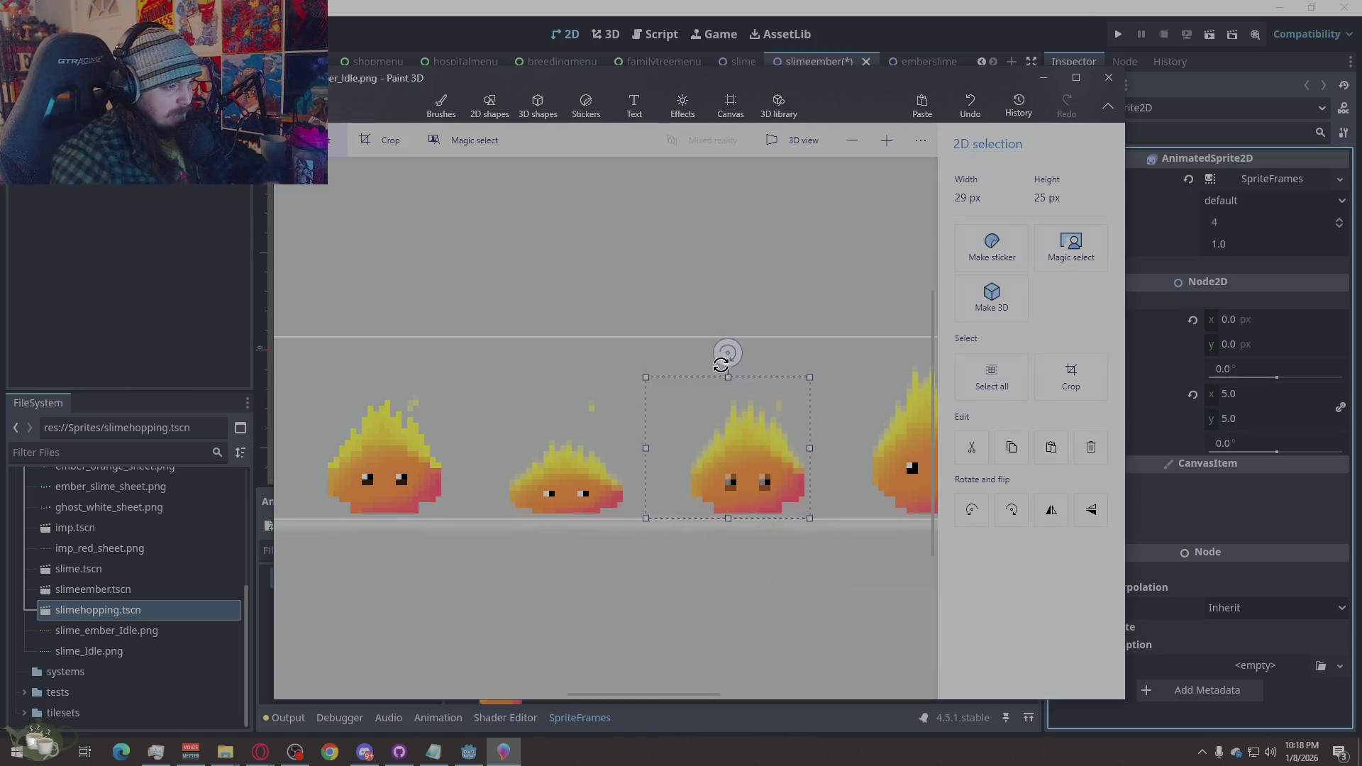
Commit the resized fifth sprite and clear the stray selection
left_click(815, 450)
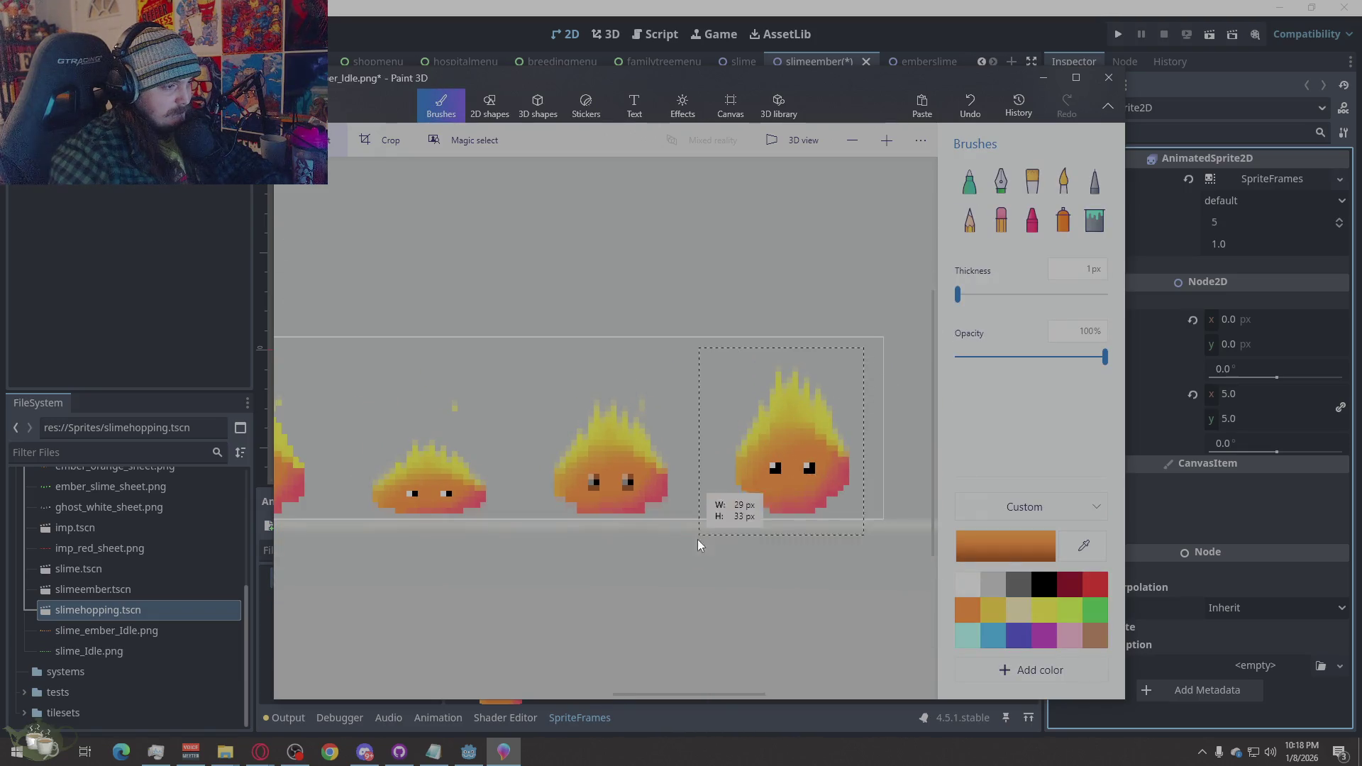
left_click_drag(838, 328, 869, 356)
scroll(556, 539, "up", 2)
scroll(557, 536, "up", 3)
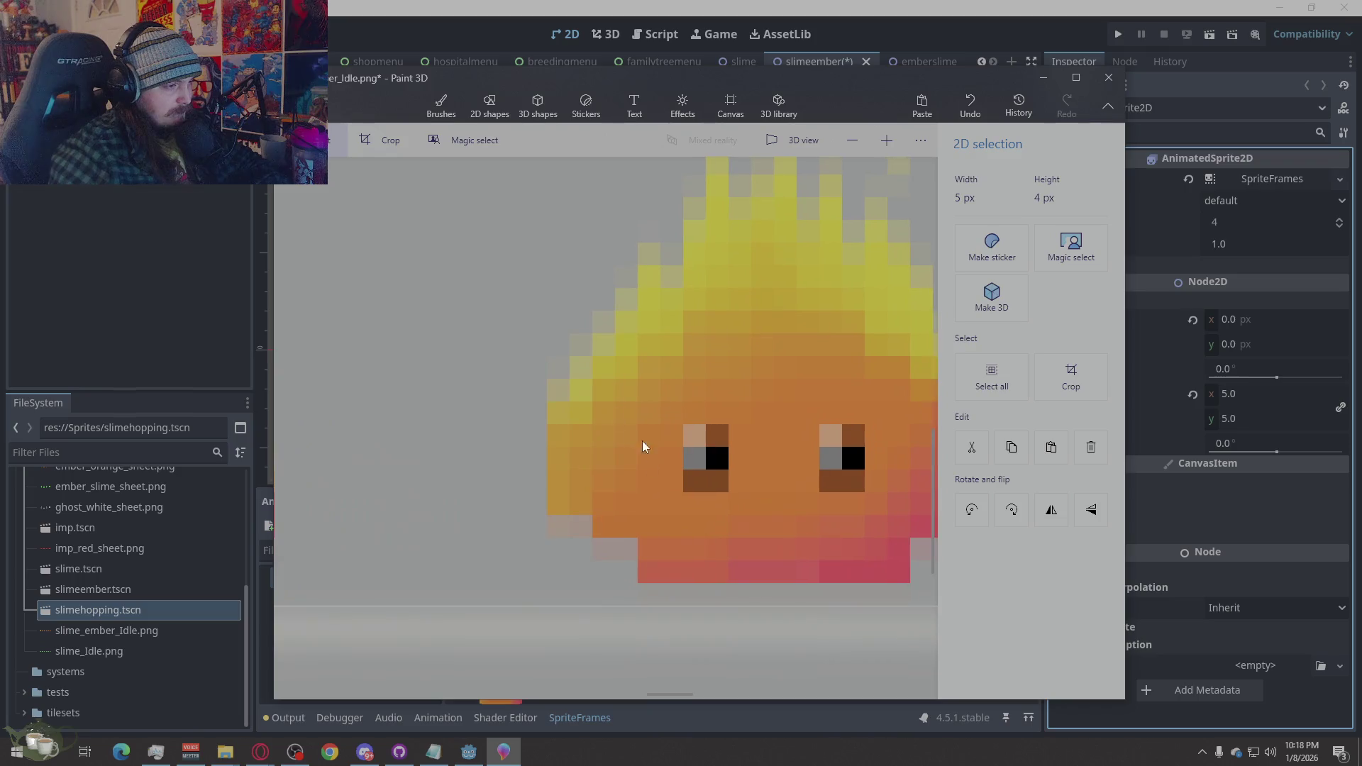
left_click(686, 376)
Paint the fifth sprite's eye corners black, add a grey highlight, and turn the brown row orange
left_click(1044, 588)
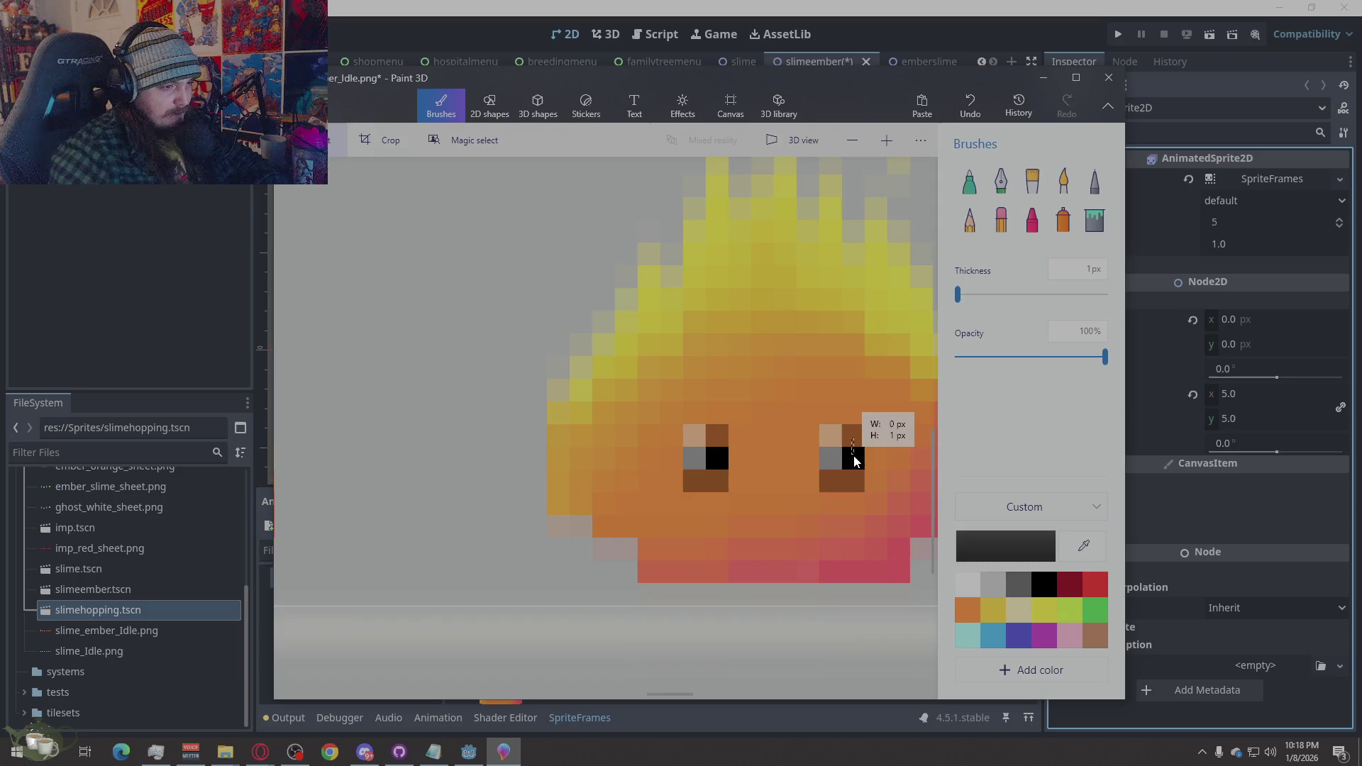
left_click(1095, 181)
left_click(854, 436)
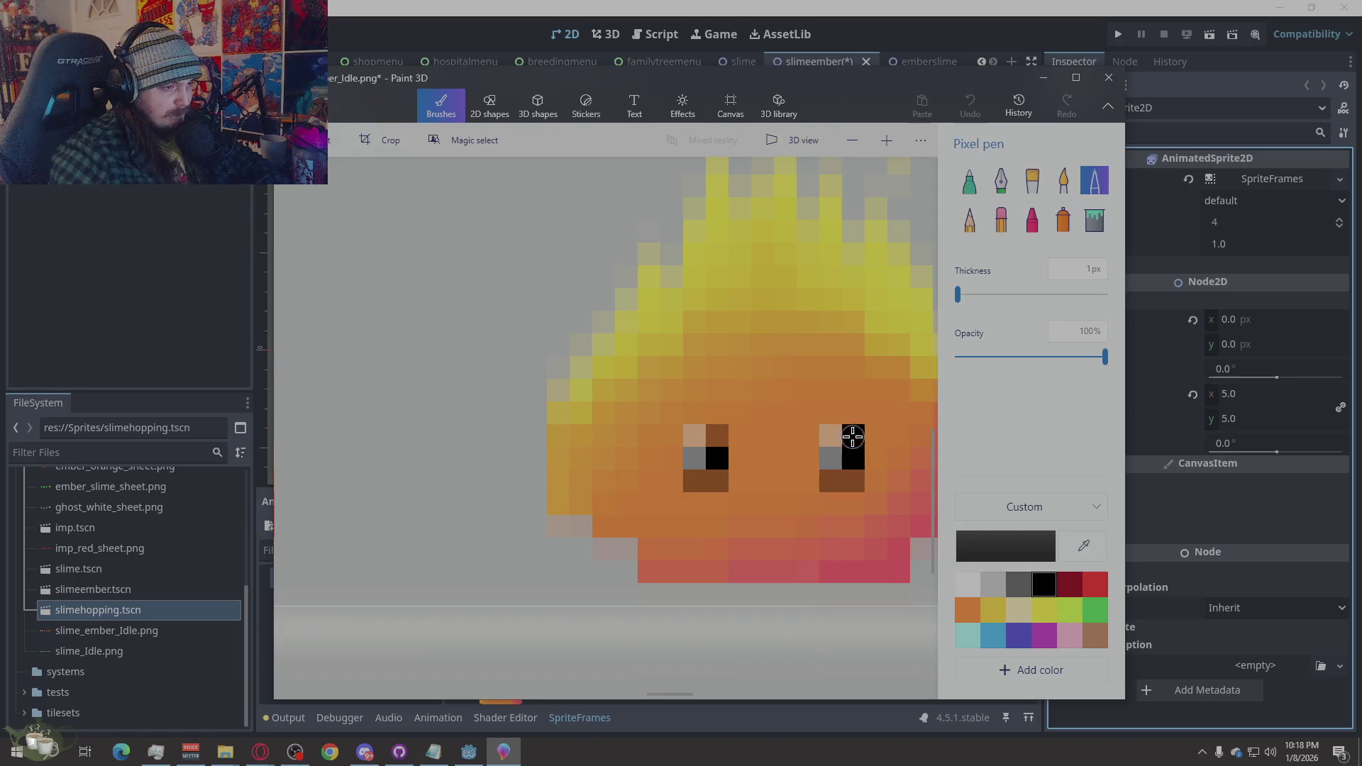
left_click(830, 459)
left_click(717, 440)
left_click(694, 460)
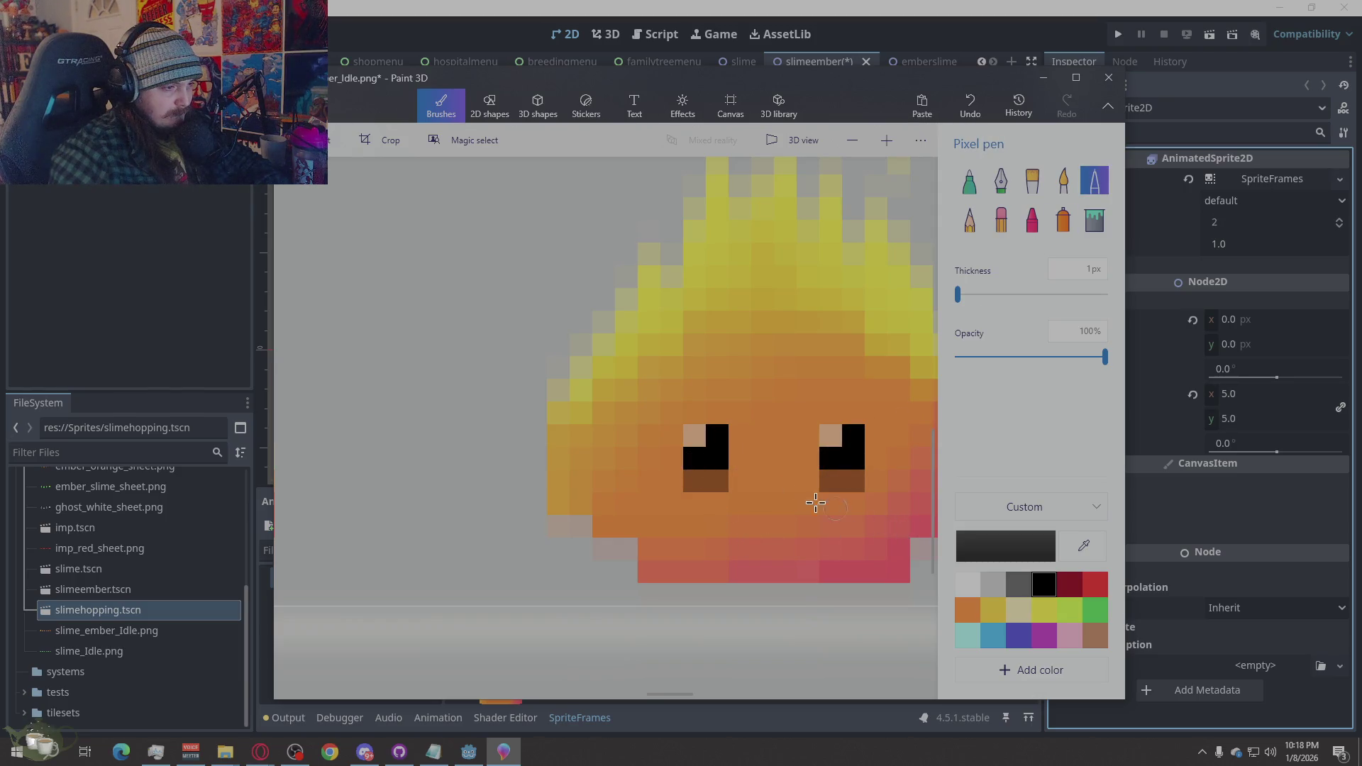
left_click(968, 585)
left_click(831, 435)
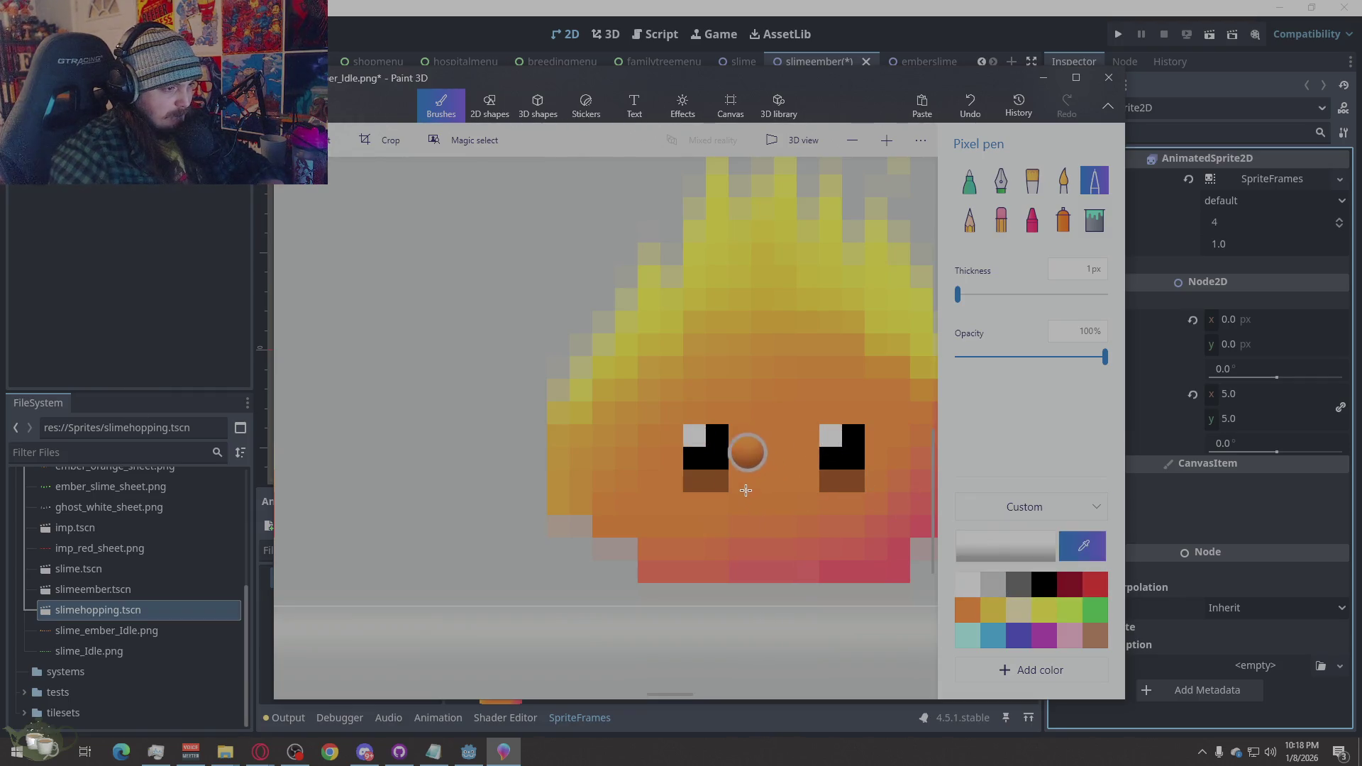
left_click(741, 458)
left_click_drag(717, 481, 695, 481)
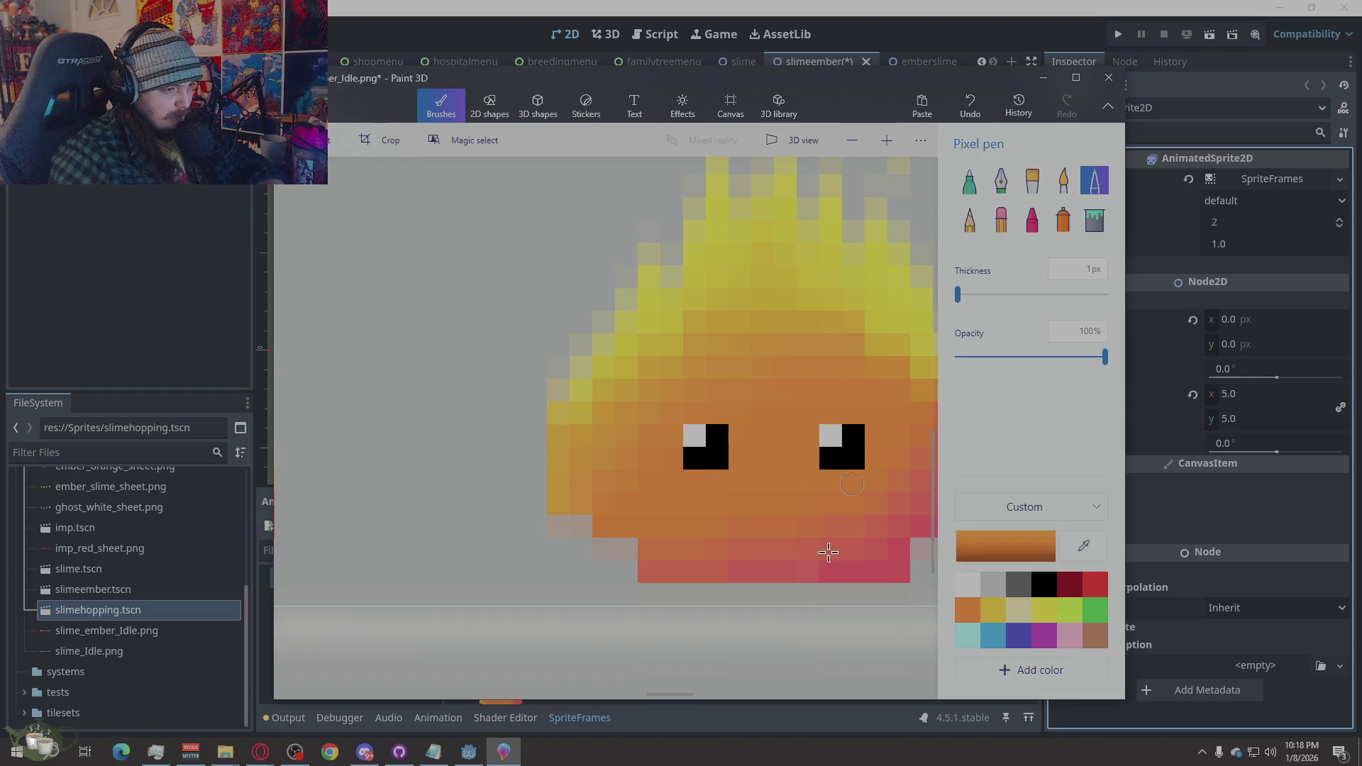
Save the retouched sprite sheet and return to Godot so it reimports the frames
key("ctrl+s")
scroll(721, 375, "down", 5)
scroll(798, 556, "up", 1)
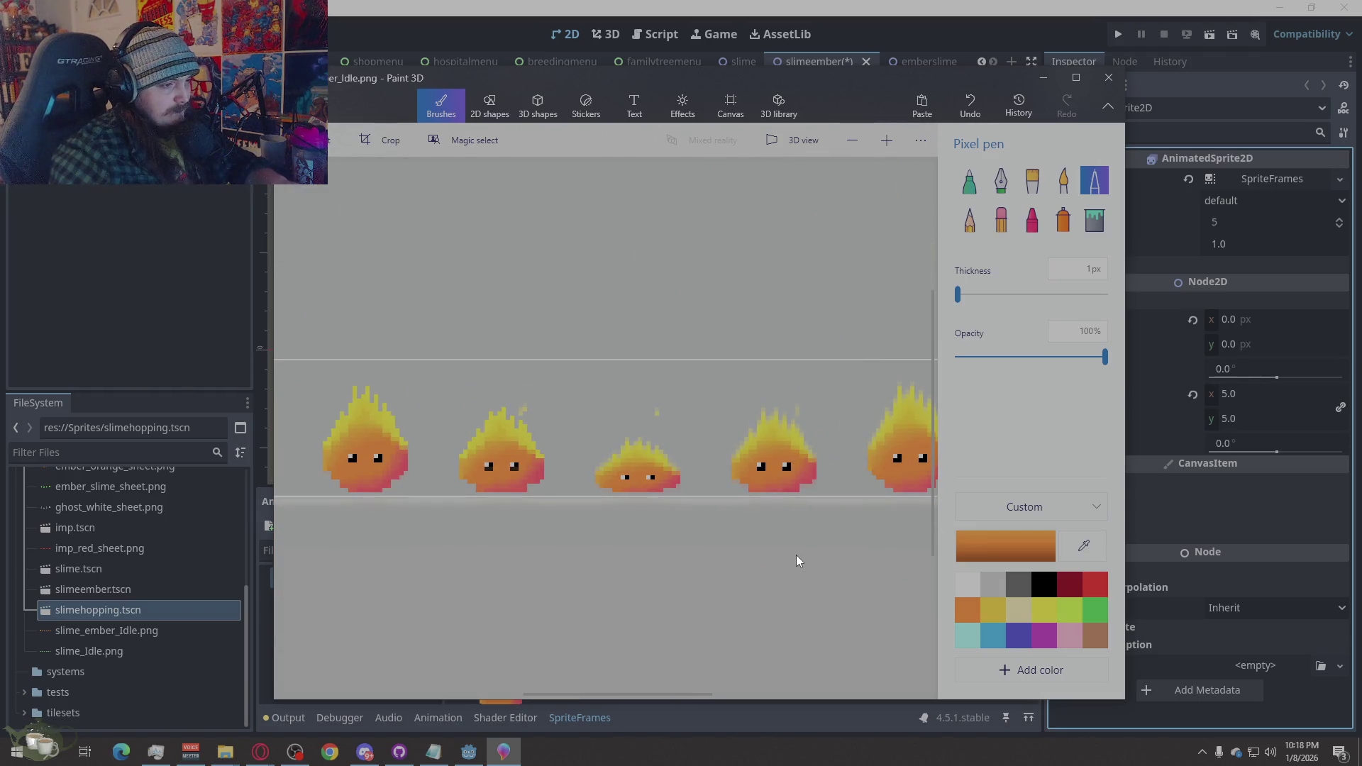
left_click(1309, 511)
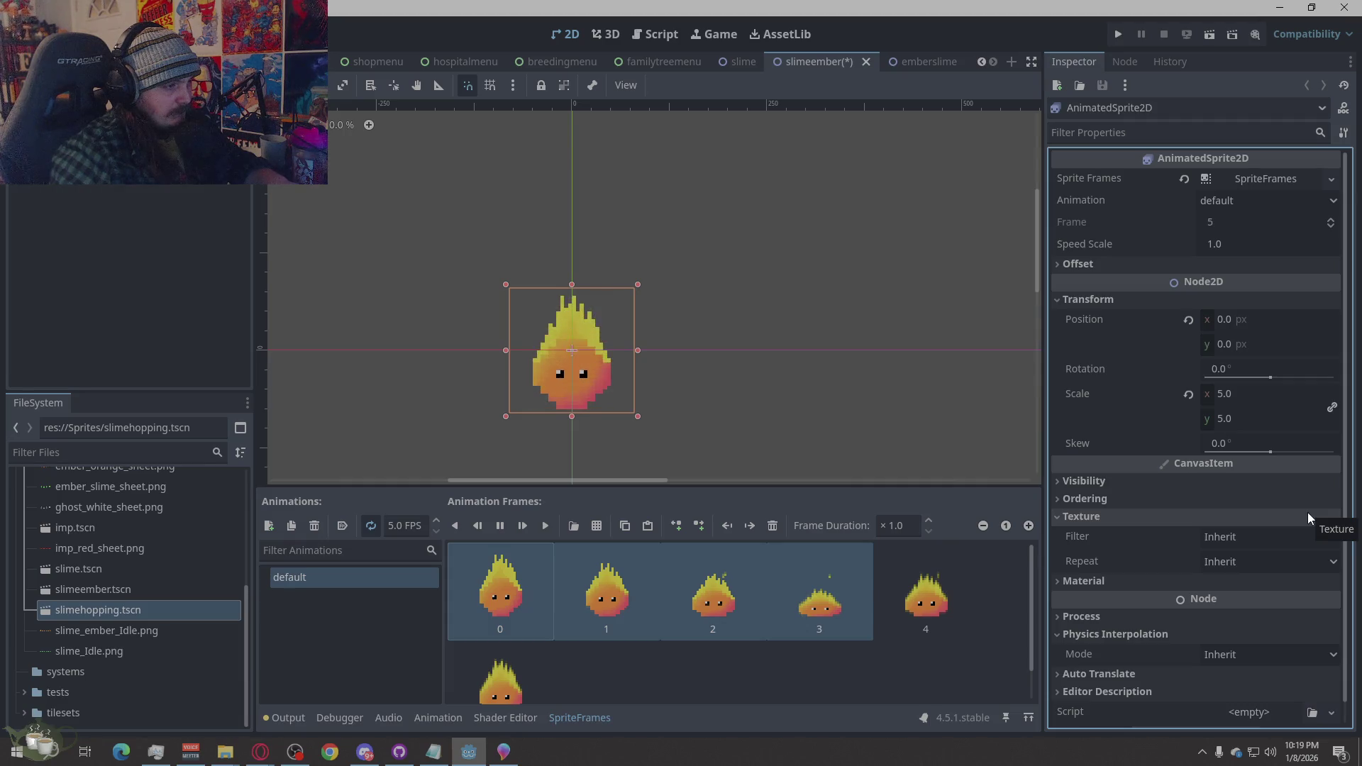
Save the slimeember scene
scroll(873, 353, "down", 1)
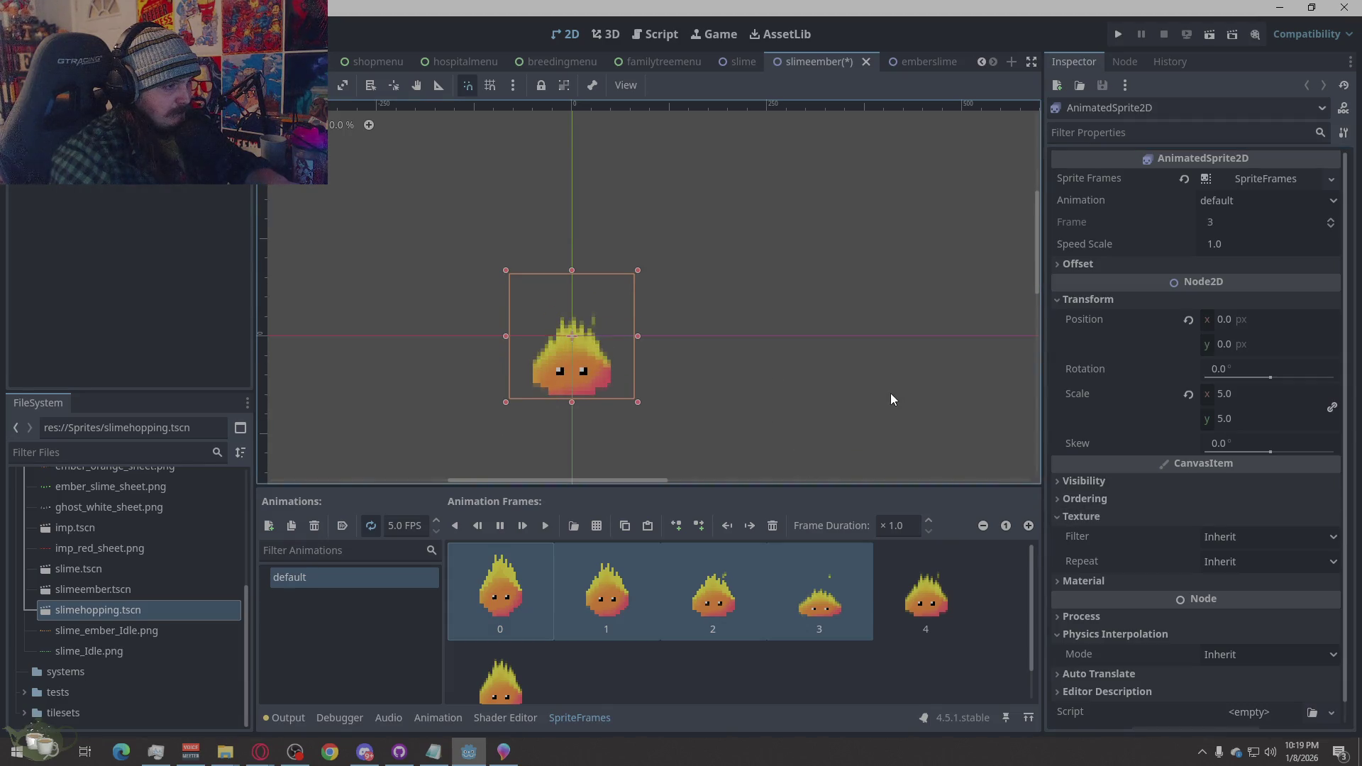
scroll(891, 394, "down", 1)
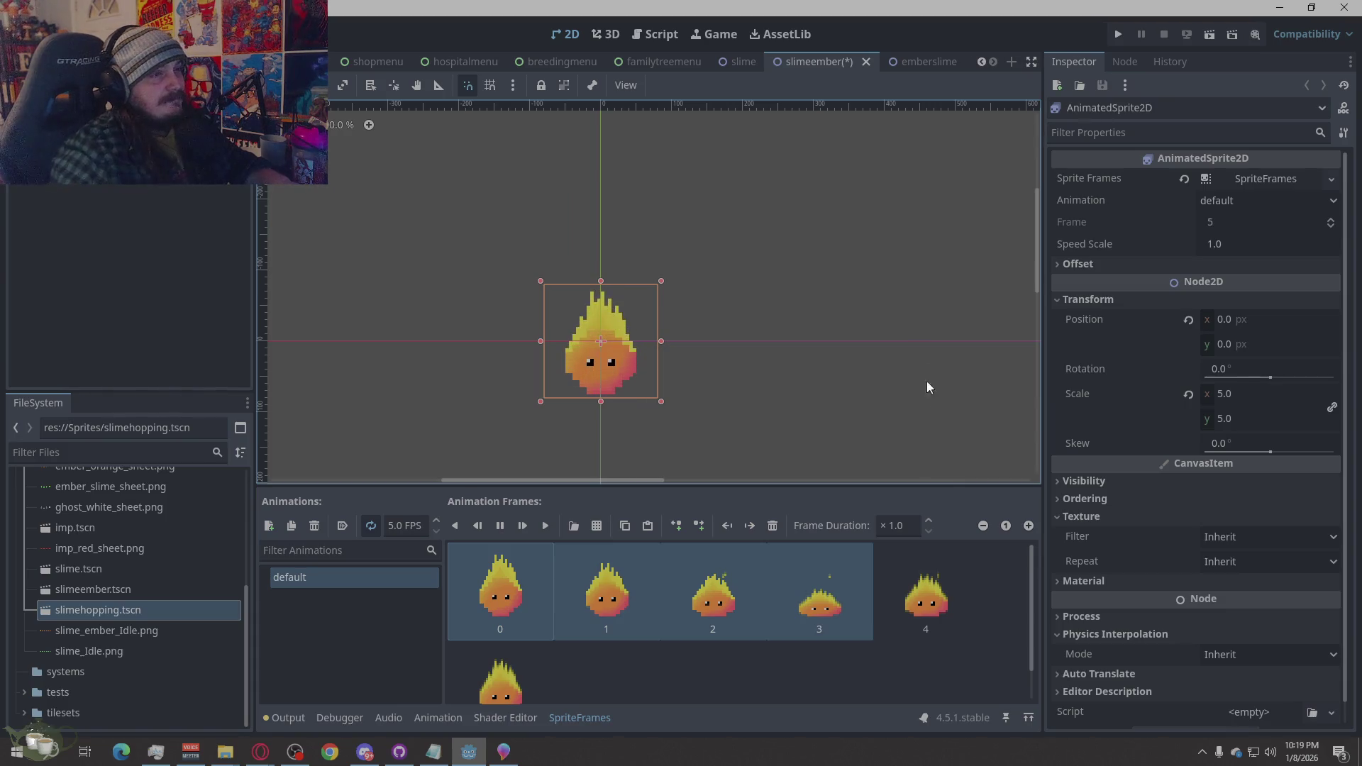
key("ctrl+s")
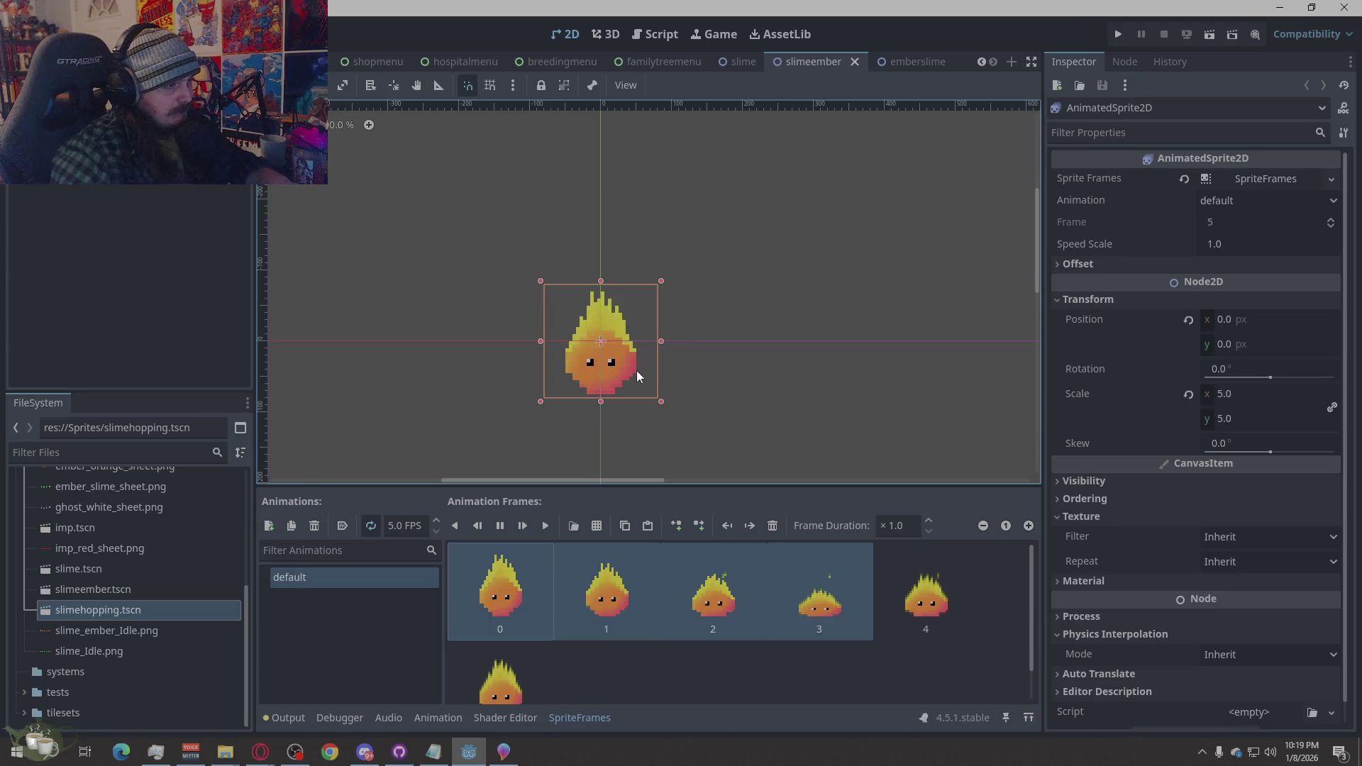
Set the ember slime sprite's scale to 4 and position it at y -23
left_click_drag(636, 371, 636, 351)
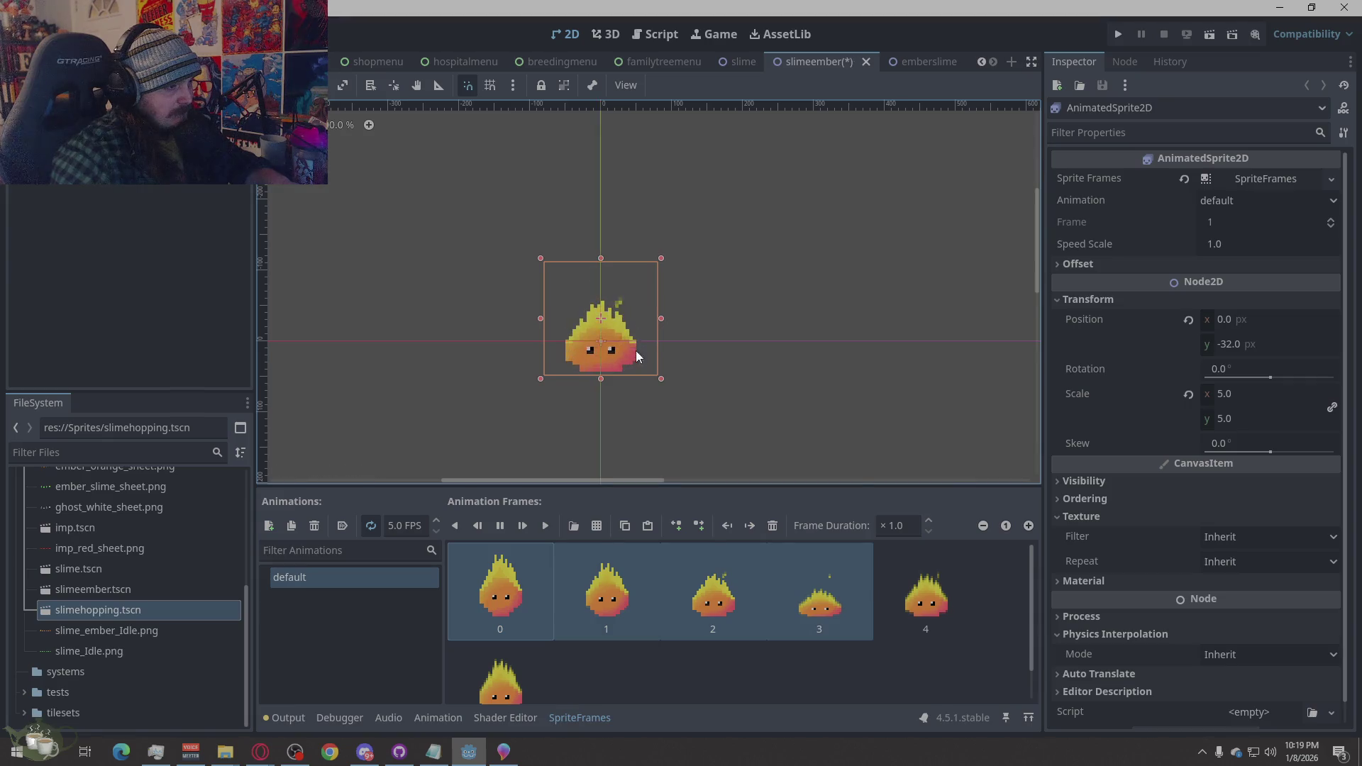
left_click(1222, 394)
type("4")
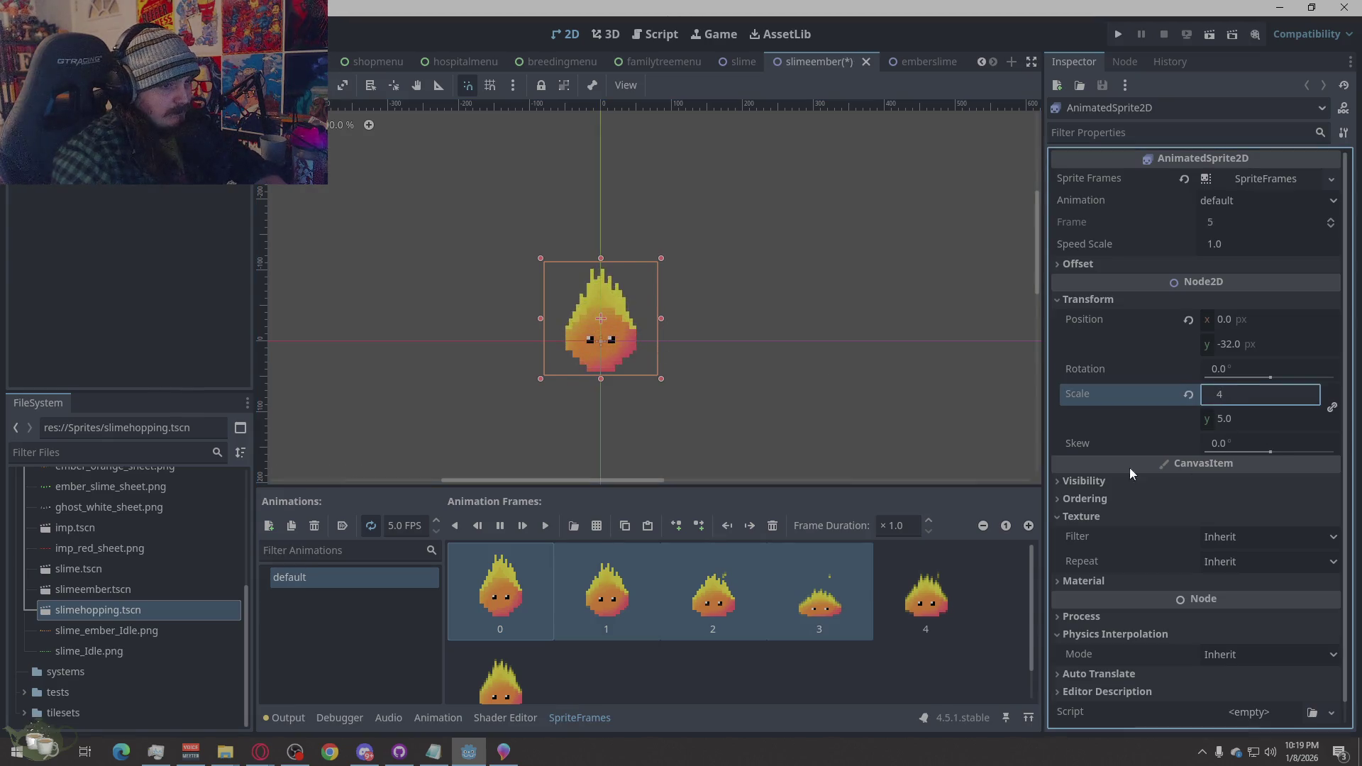
key("Return")
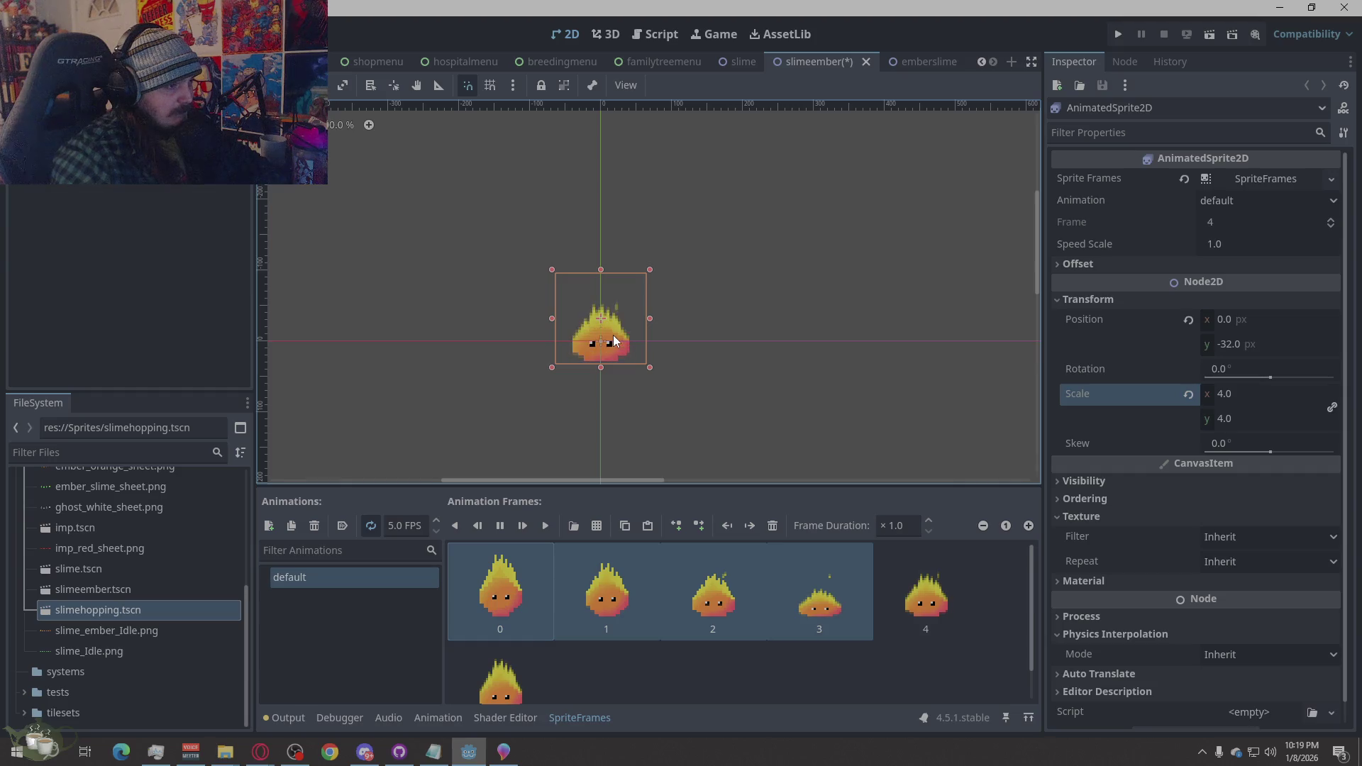
left_click_drag(614, 333, 615, 340)
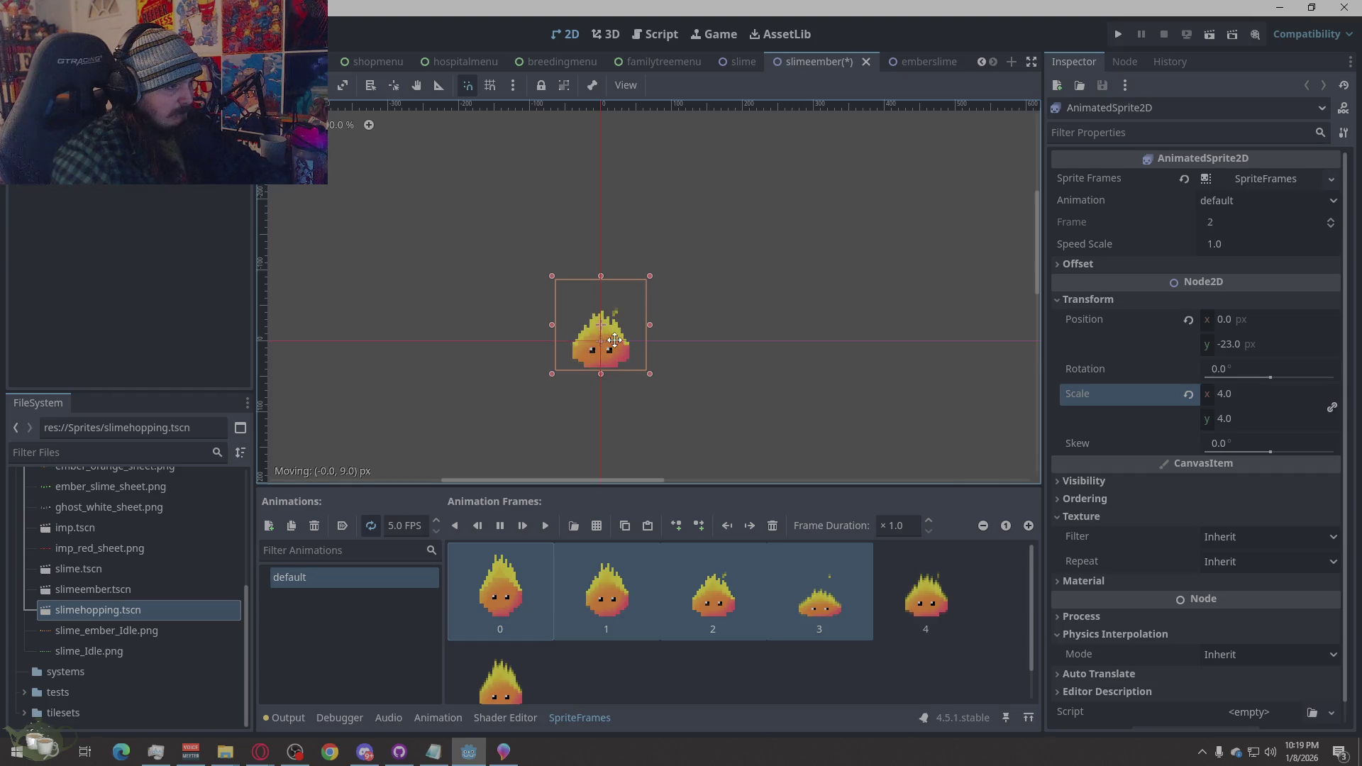
left_click(843, 403)
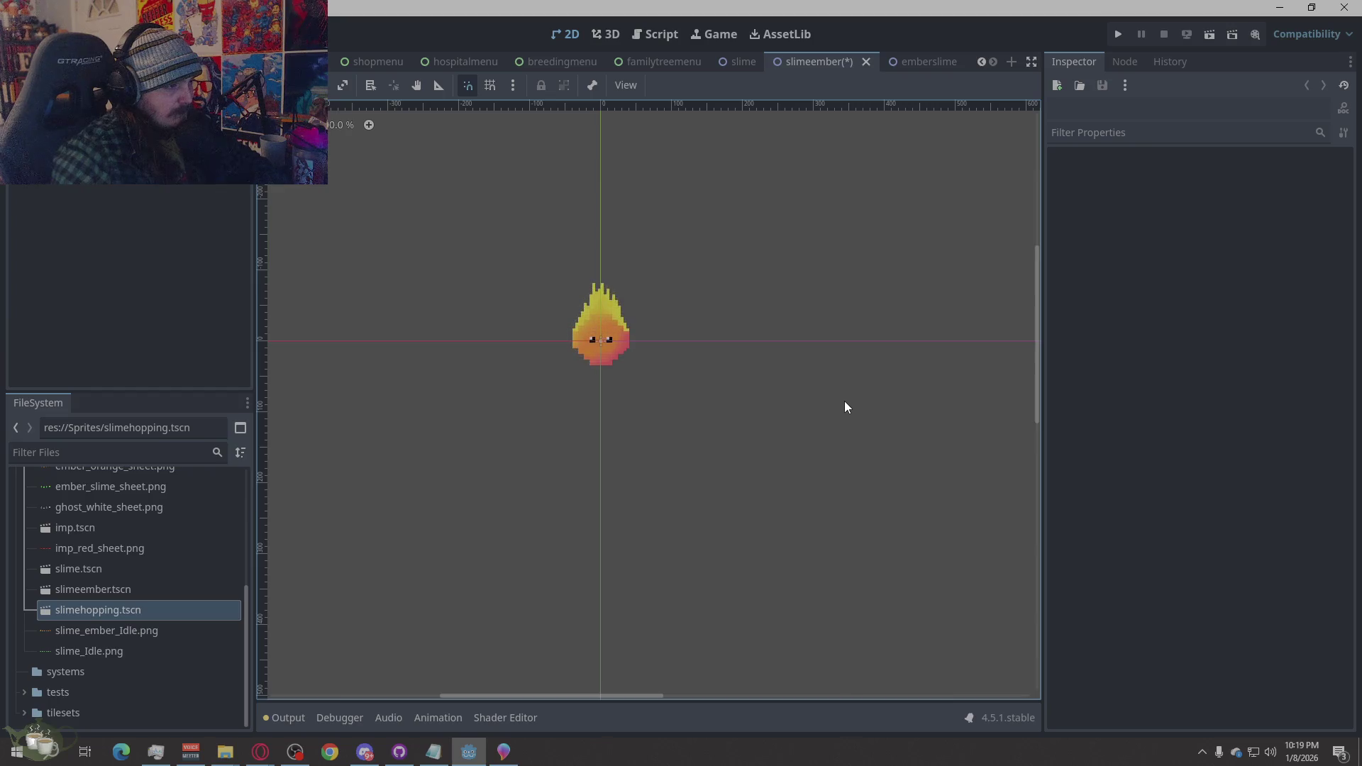
Run the game, load Save Slot 03, and check the Slime's family tree
left_click(1117, 35)
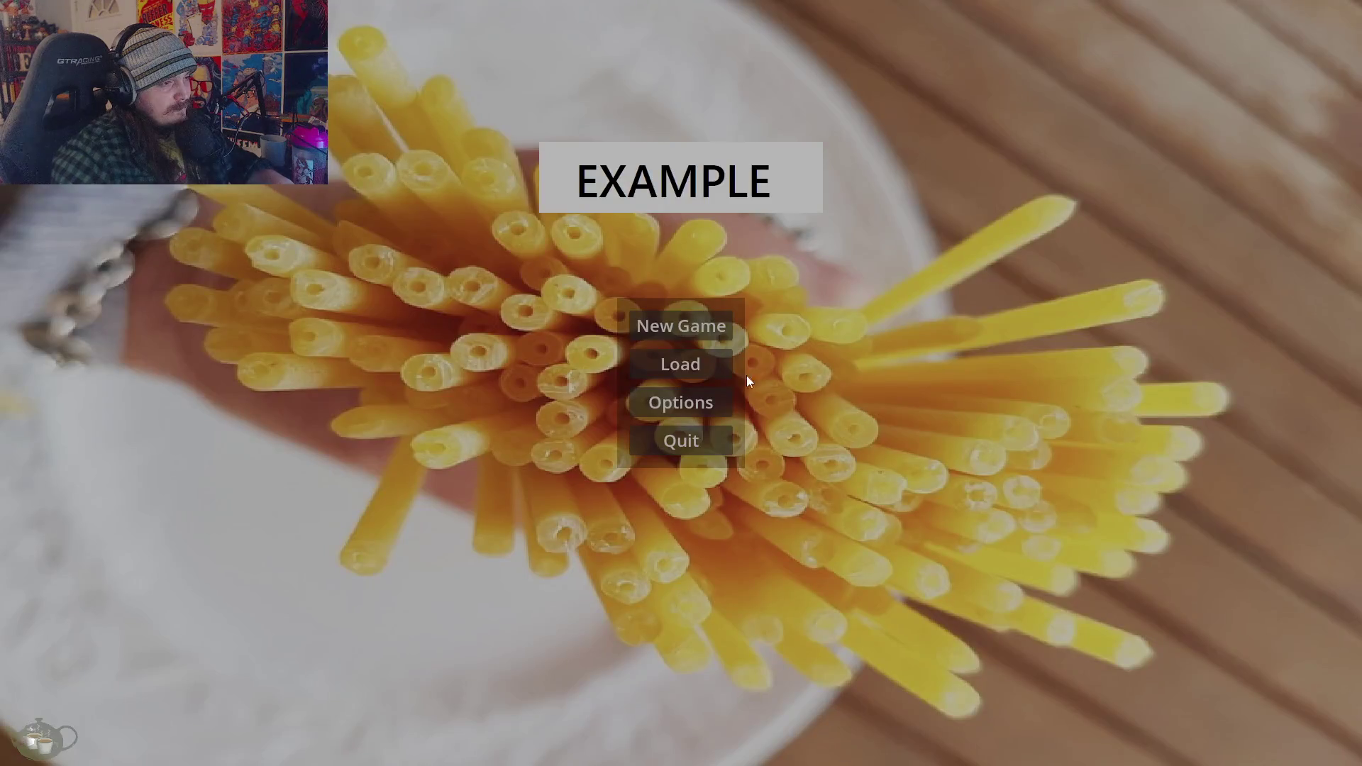
left_click(713, 330)
left_click(1252, 564)
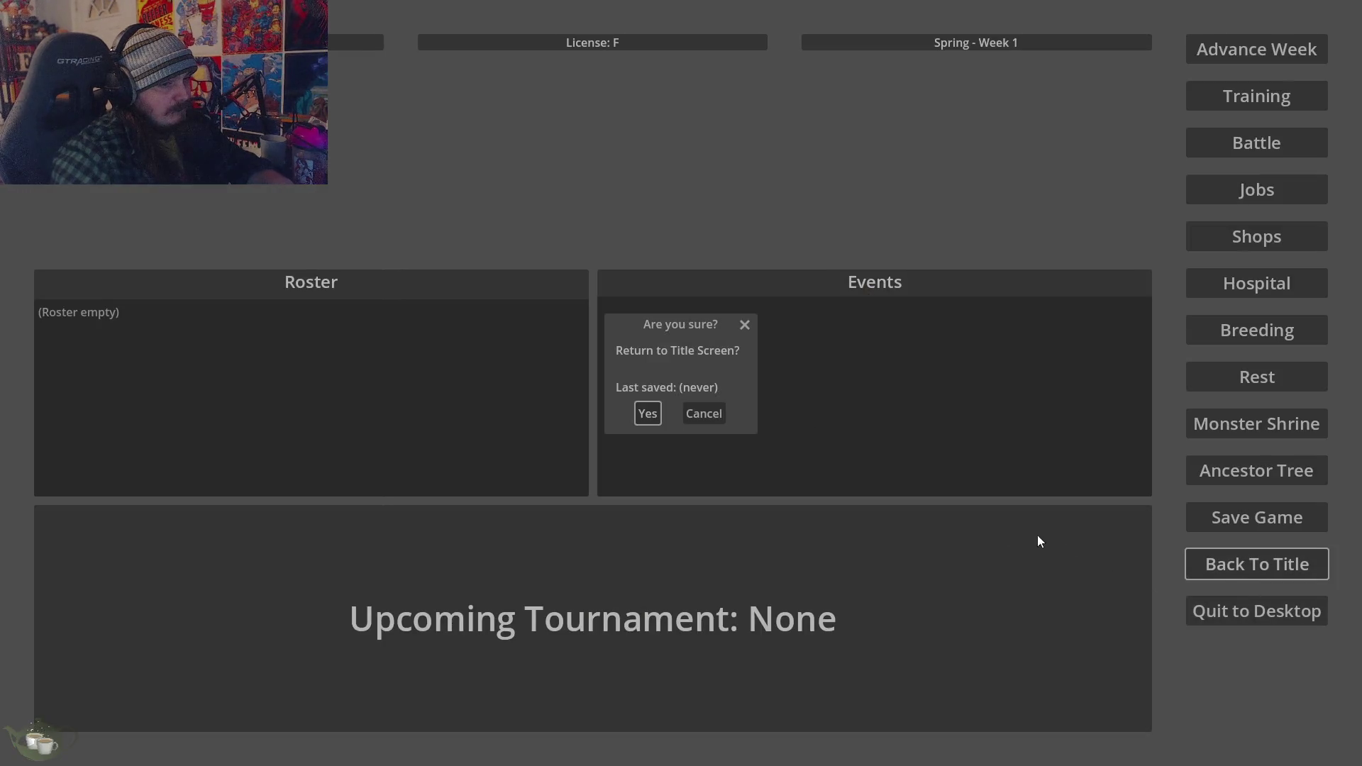
left_click(648, 414)
left_click(684, 364)
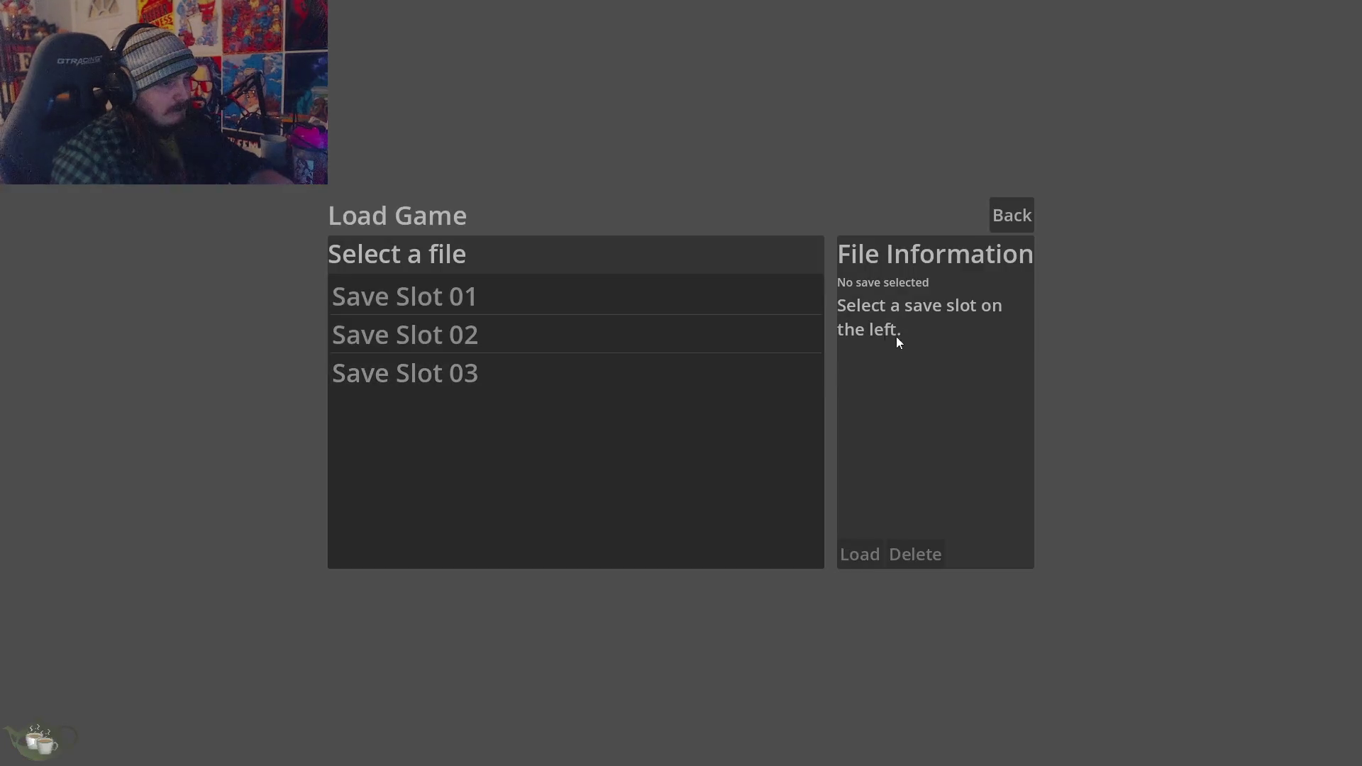
left_click(637, 367)
left_click(860, 552)
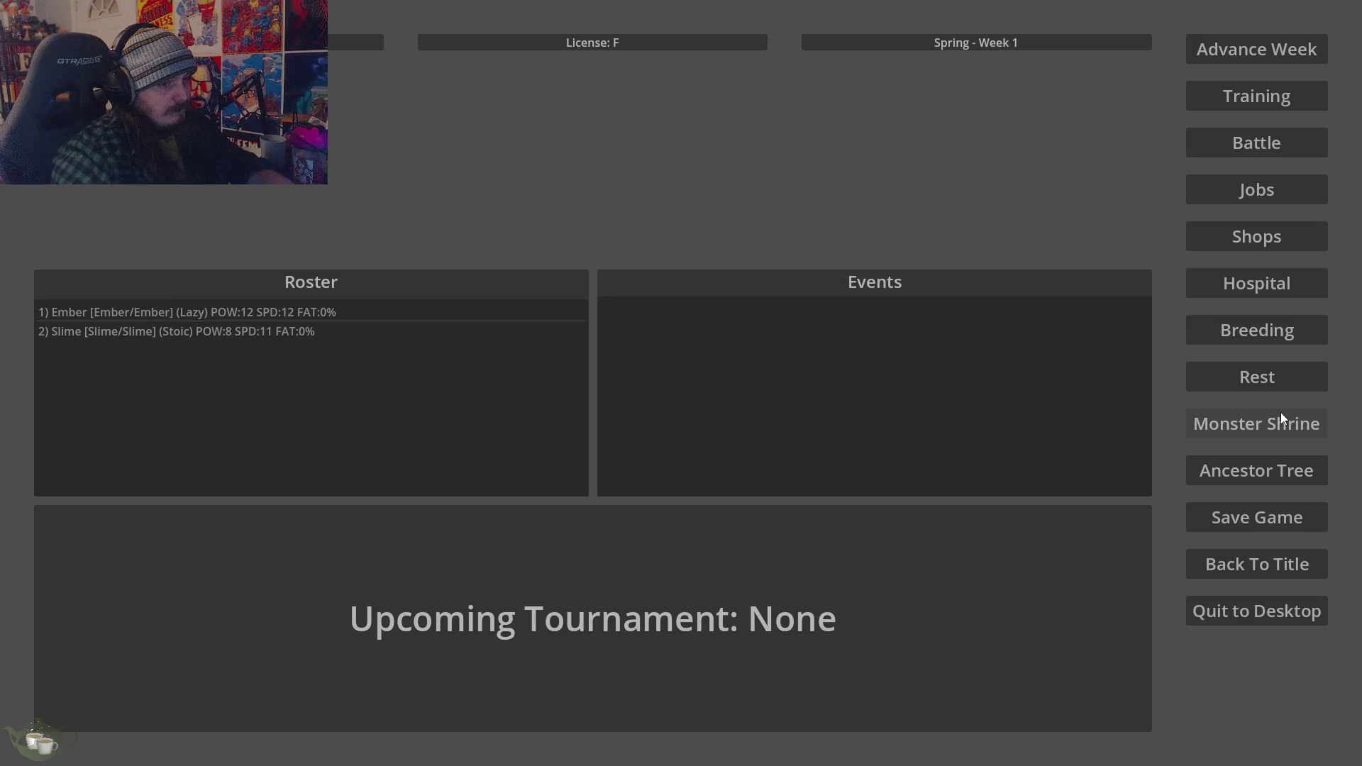
left_click(1265, 477)
left_click(142, 331)
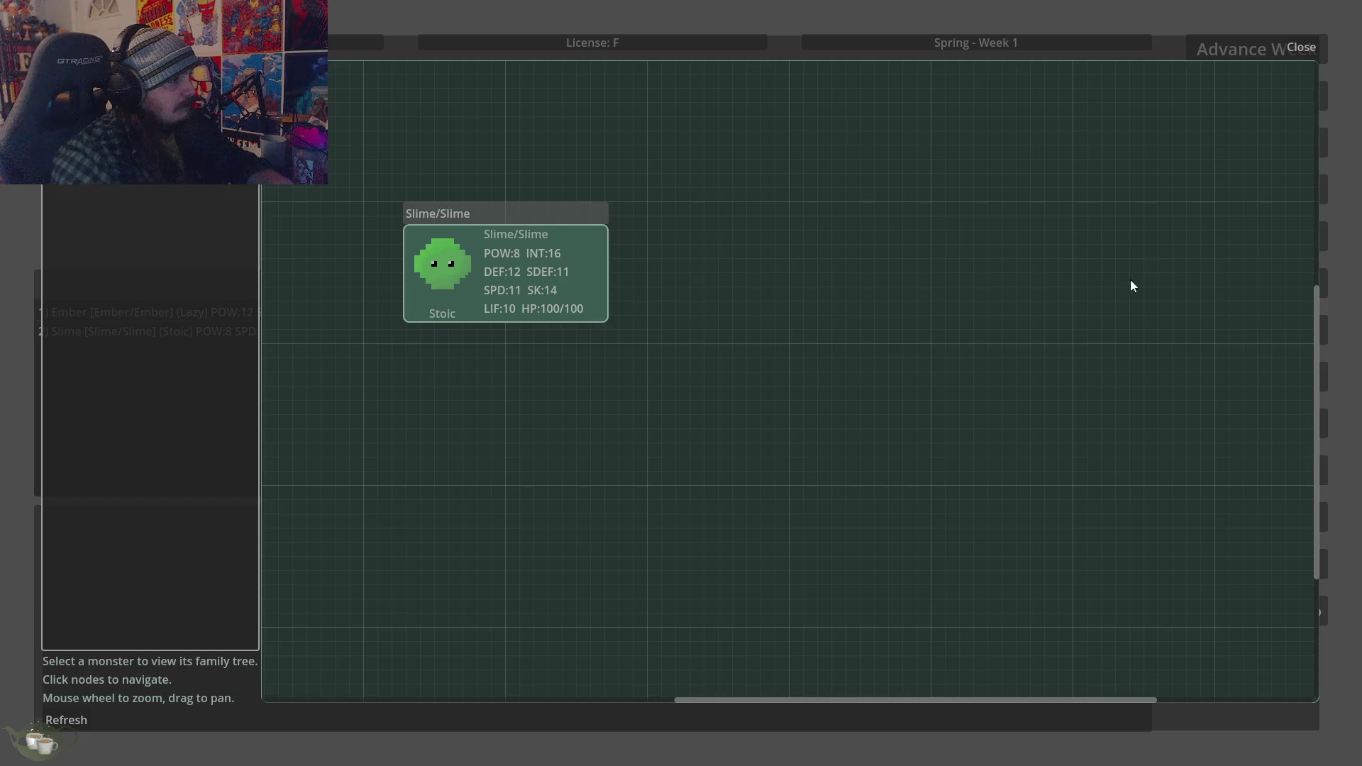
left_click(1301, 47)
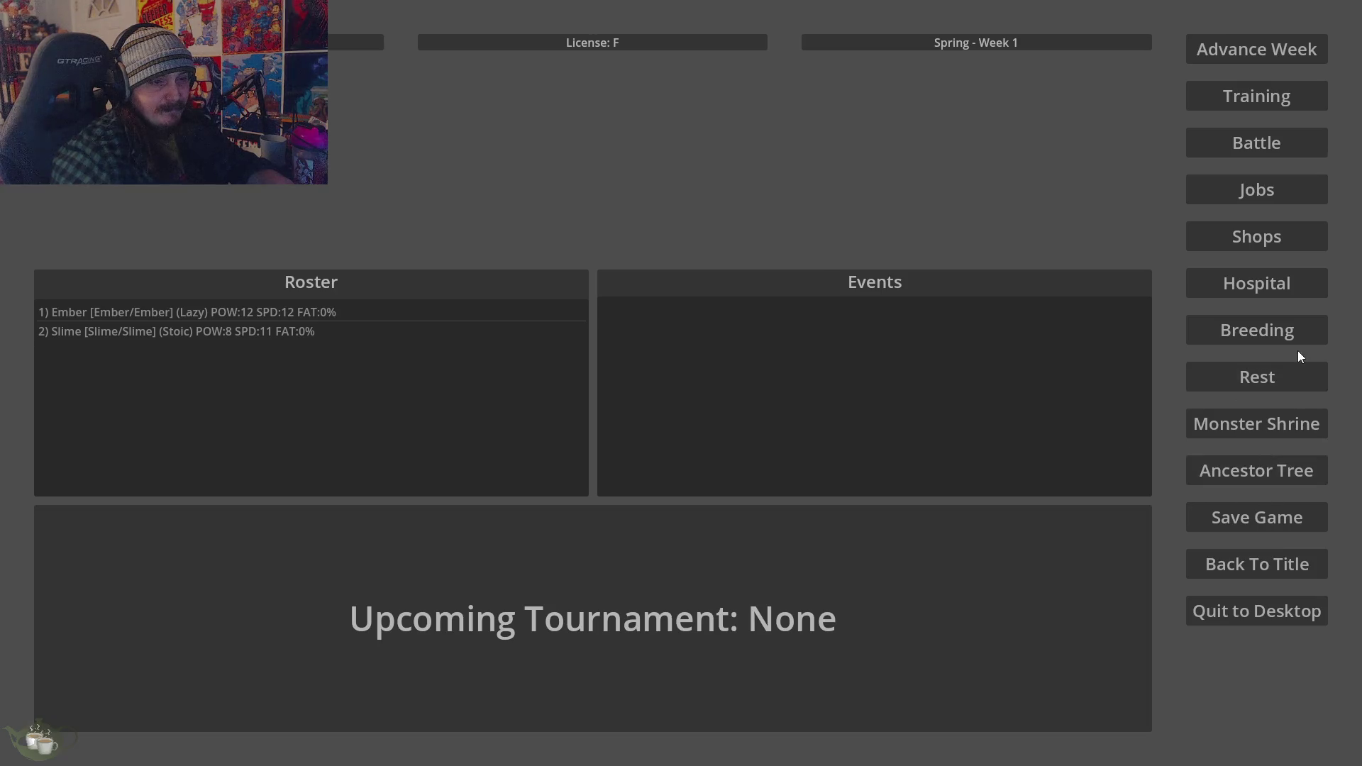
Breed Ember/Ember with Slime/Slime, then advance two weeks
left_click(1277, 333)
left_click(474, 271)
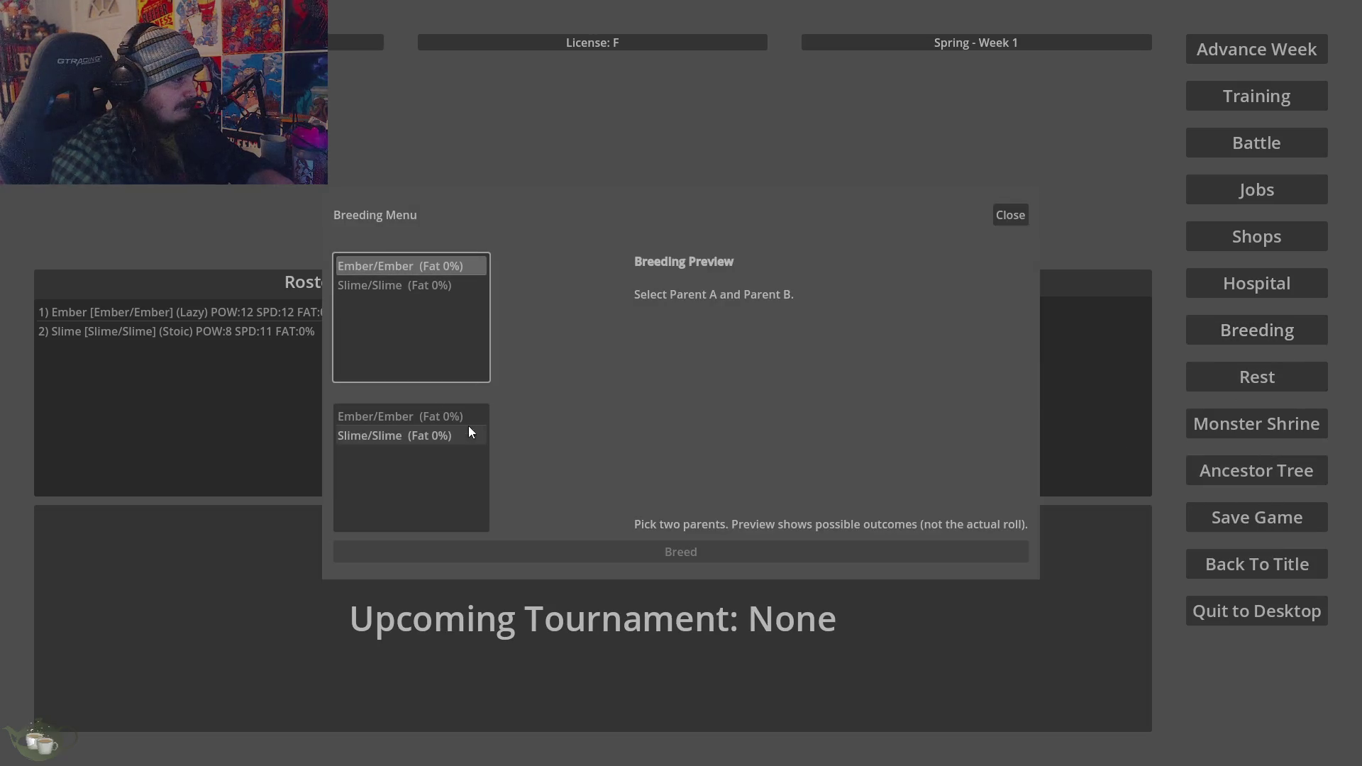
left_click(456, 436)
left_click(684, 555)
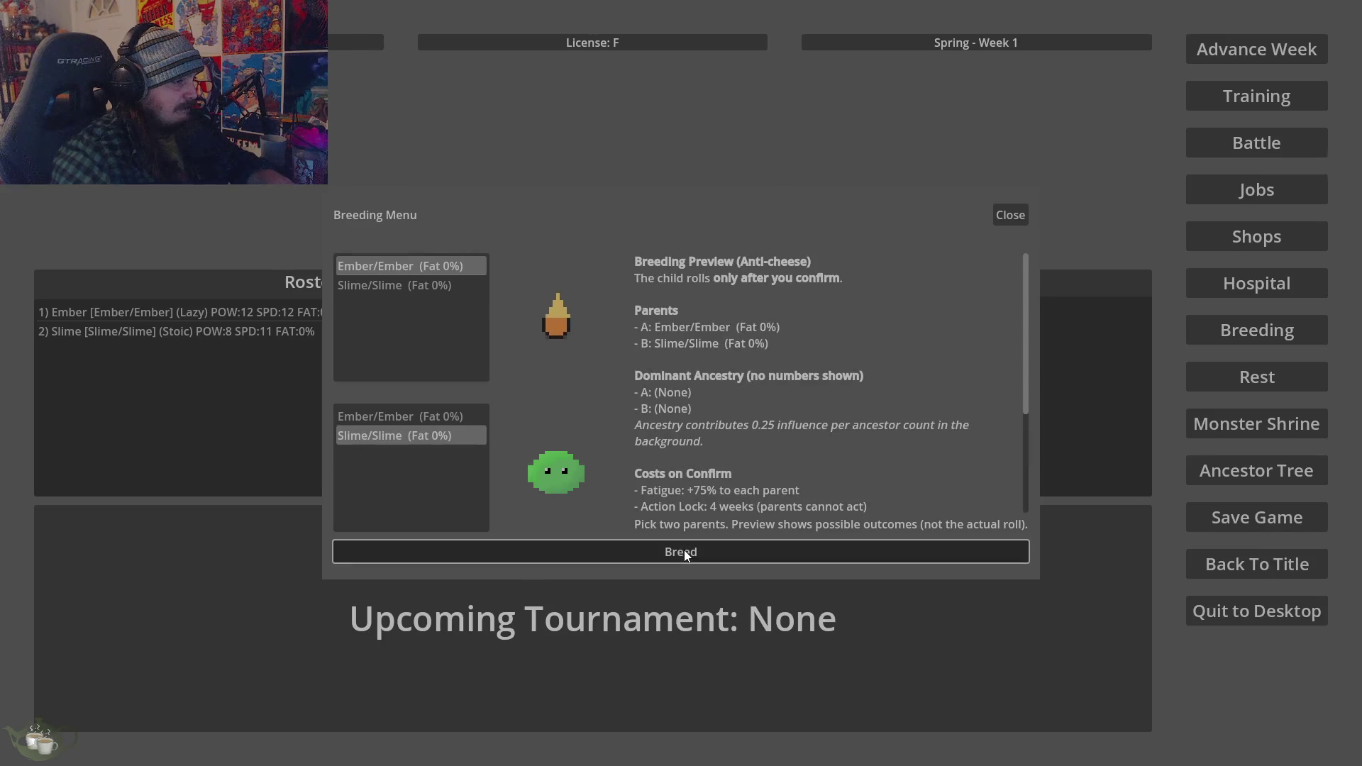
left_click(654, 436)
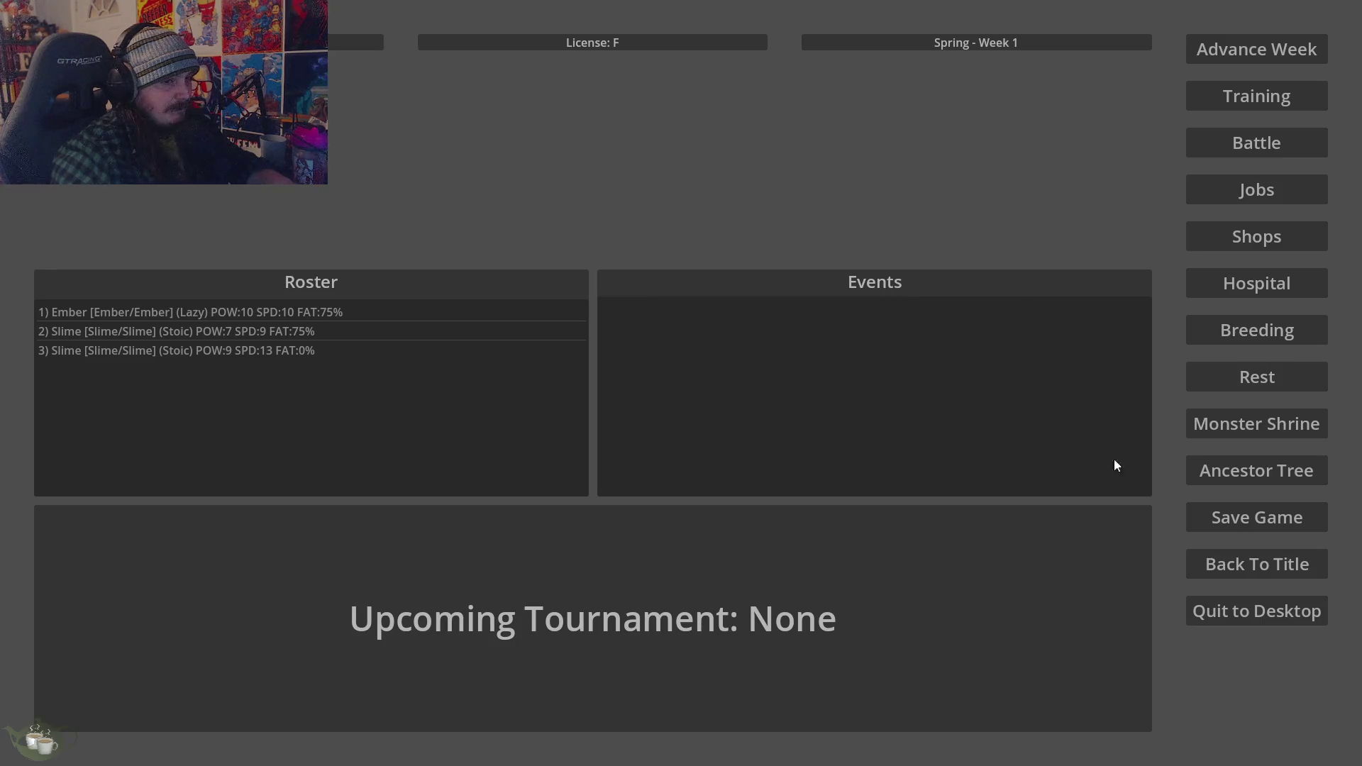
left_click(1198, 50)
left_click(674, 425)
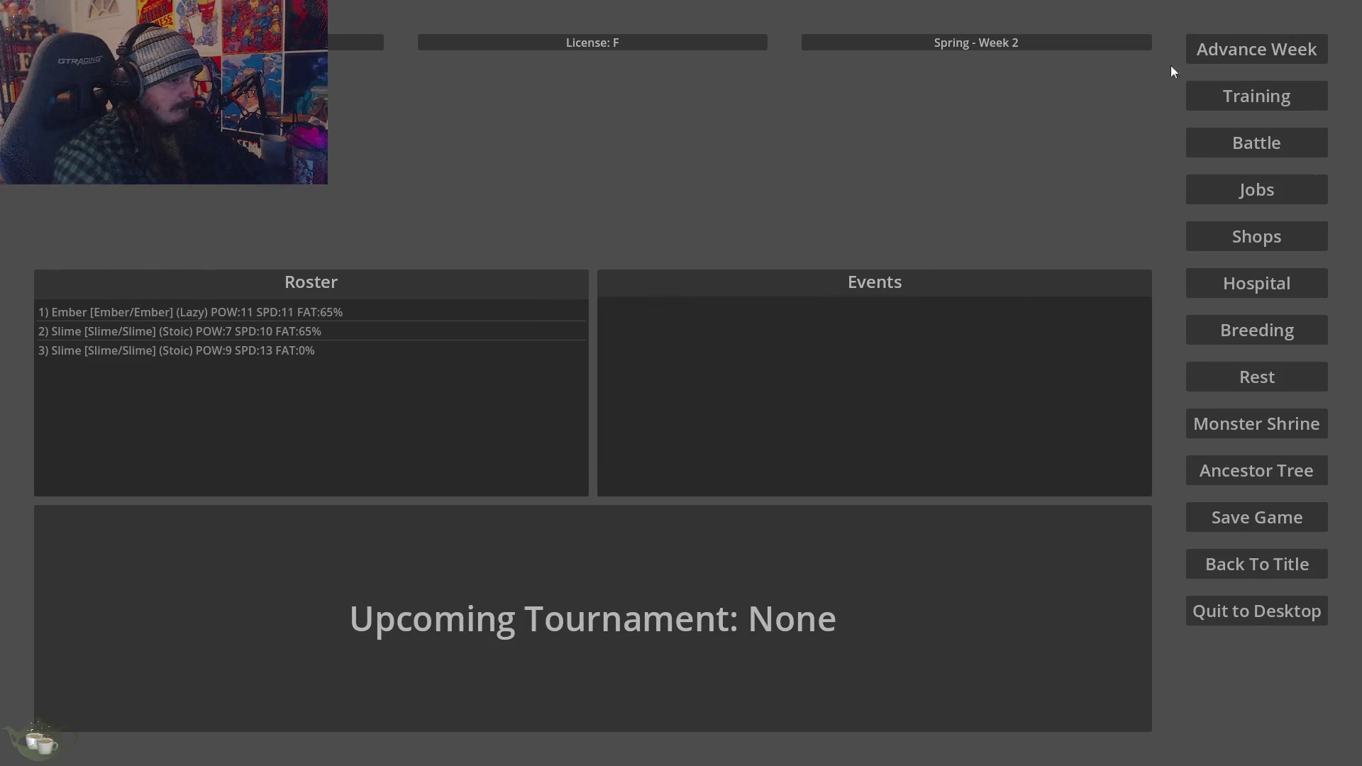
left_click(1206, 50)
left_click(680, 428)
left_click(1224, 57)
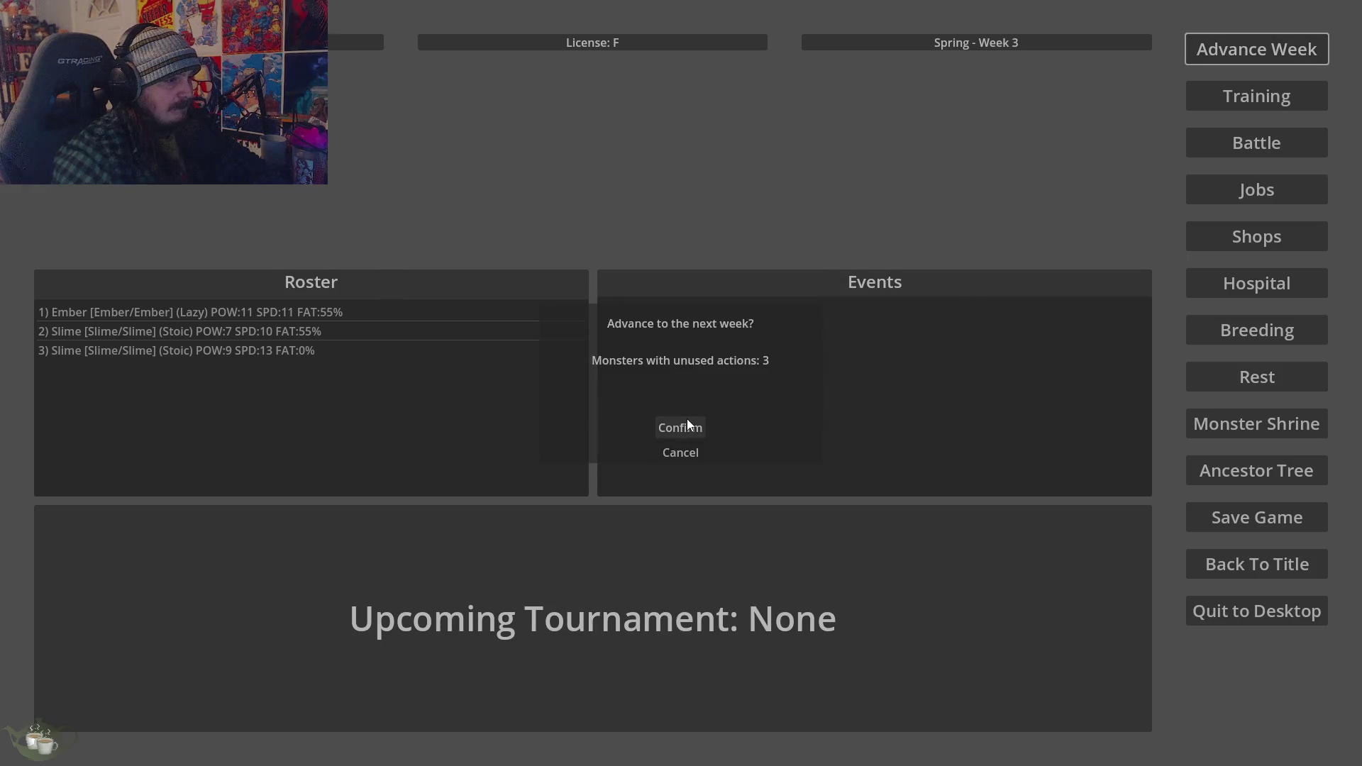
left_click(682, 454)
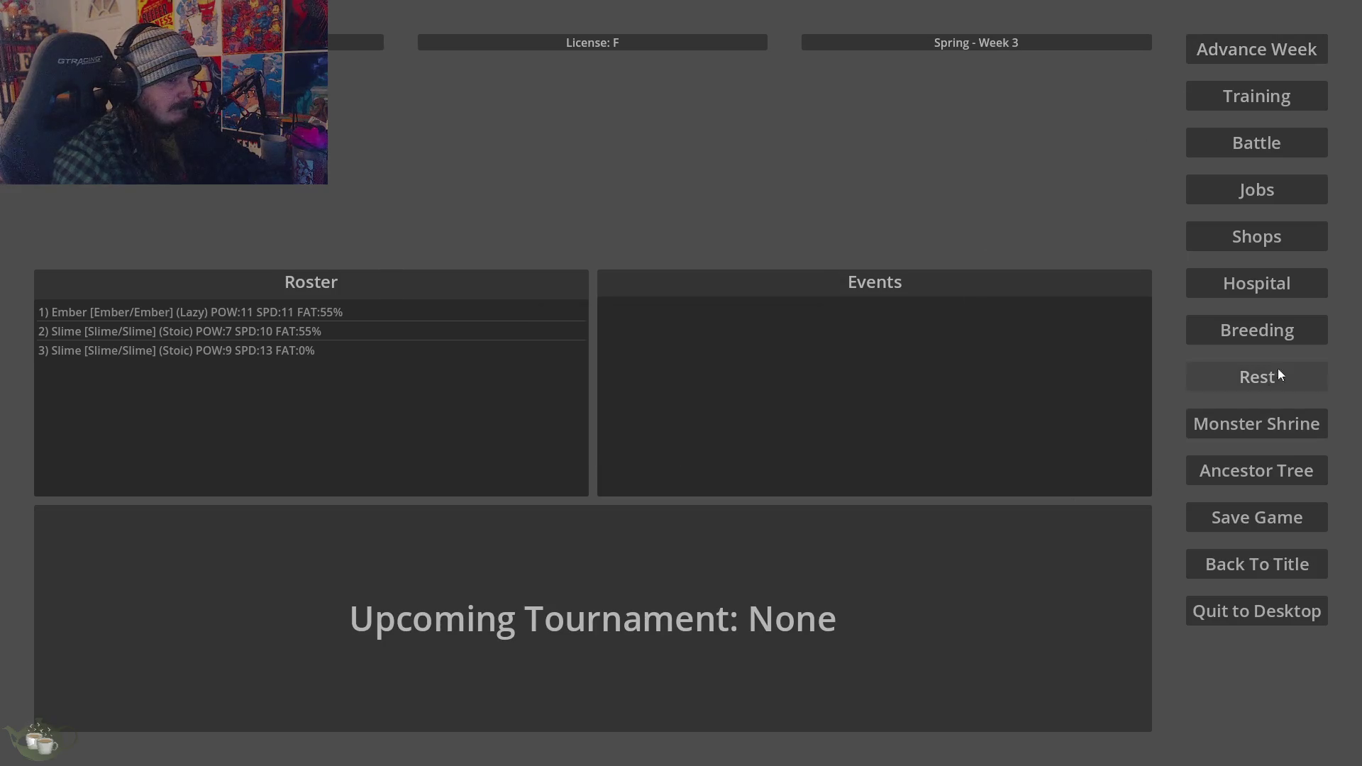
Breed the Ember and Slime pair again and advance to Week 5
left_click(1260, 330)
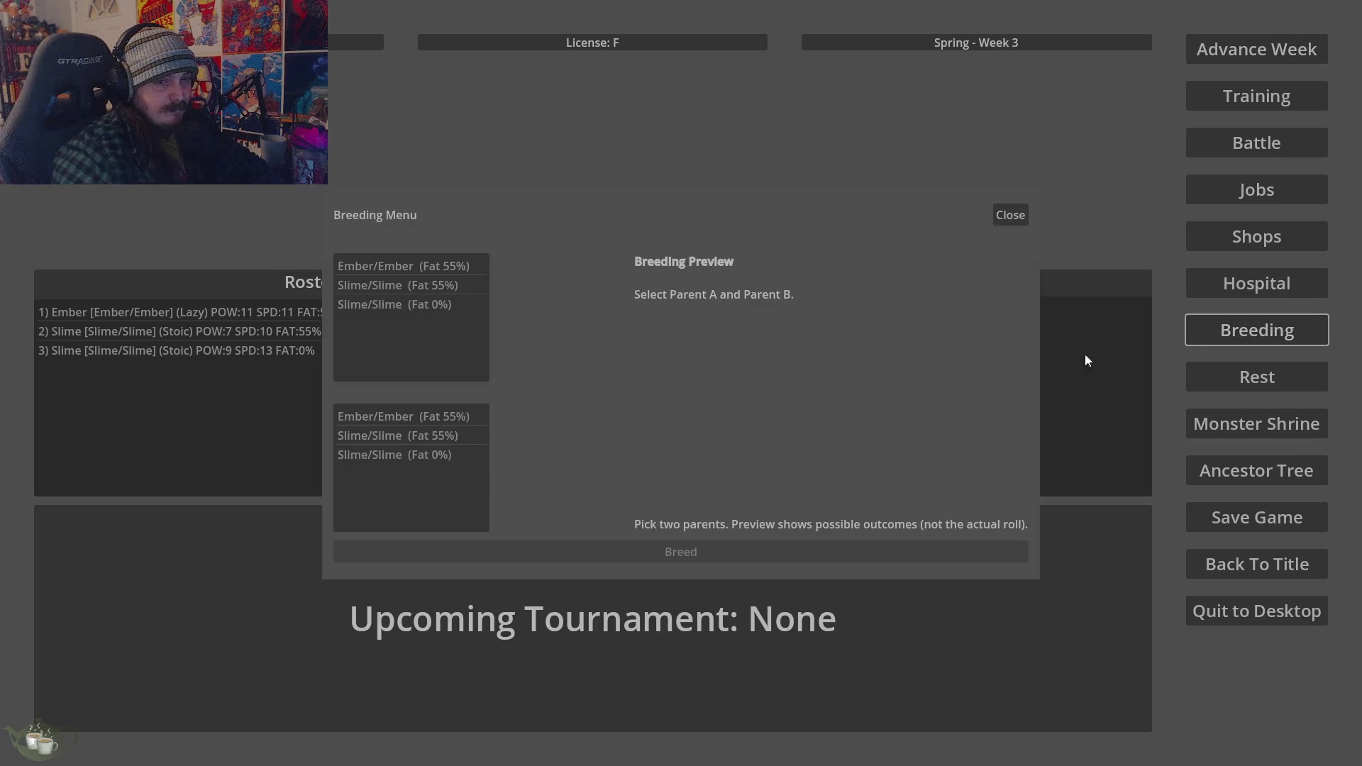
left_click(455, 272)
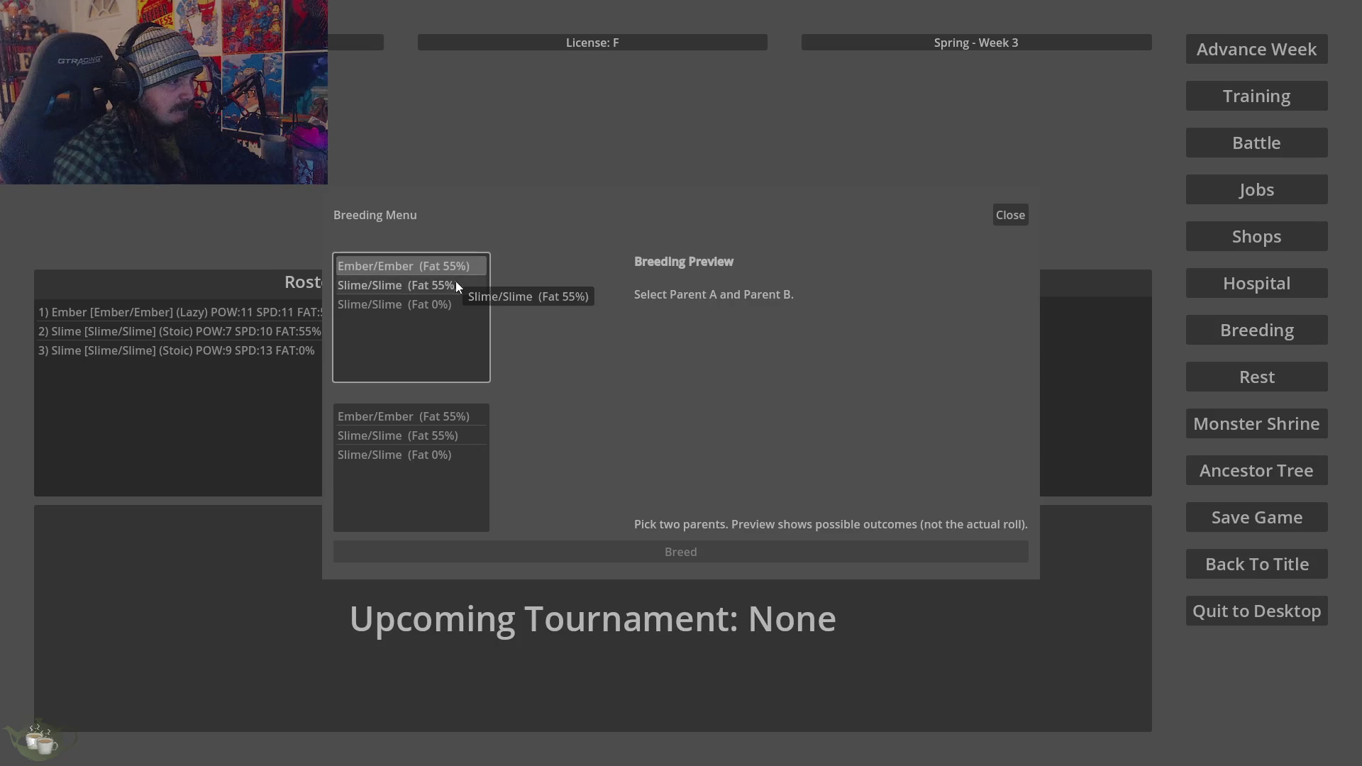
left_click(456, 281)
left_click(454, 435)
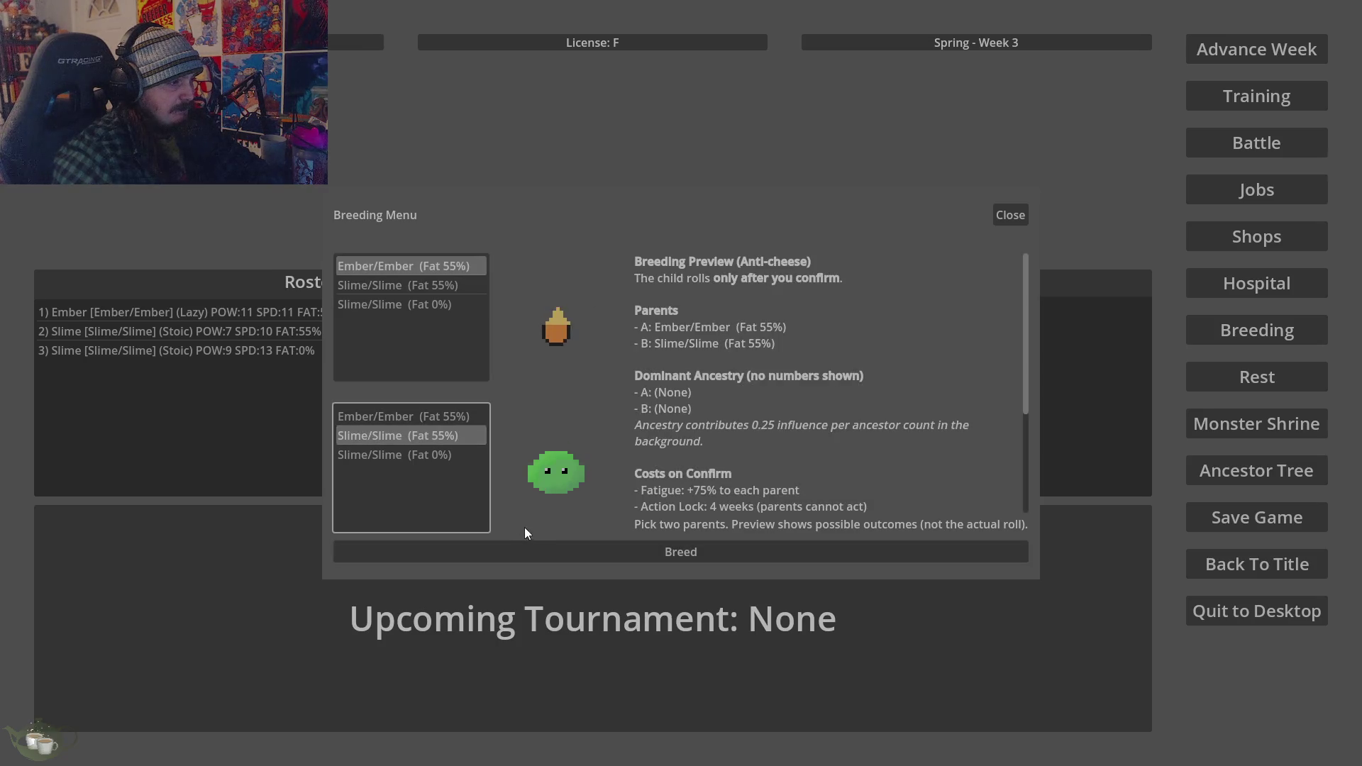
left_click(552, 548)
left_click(626, 440)
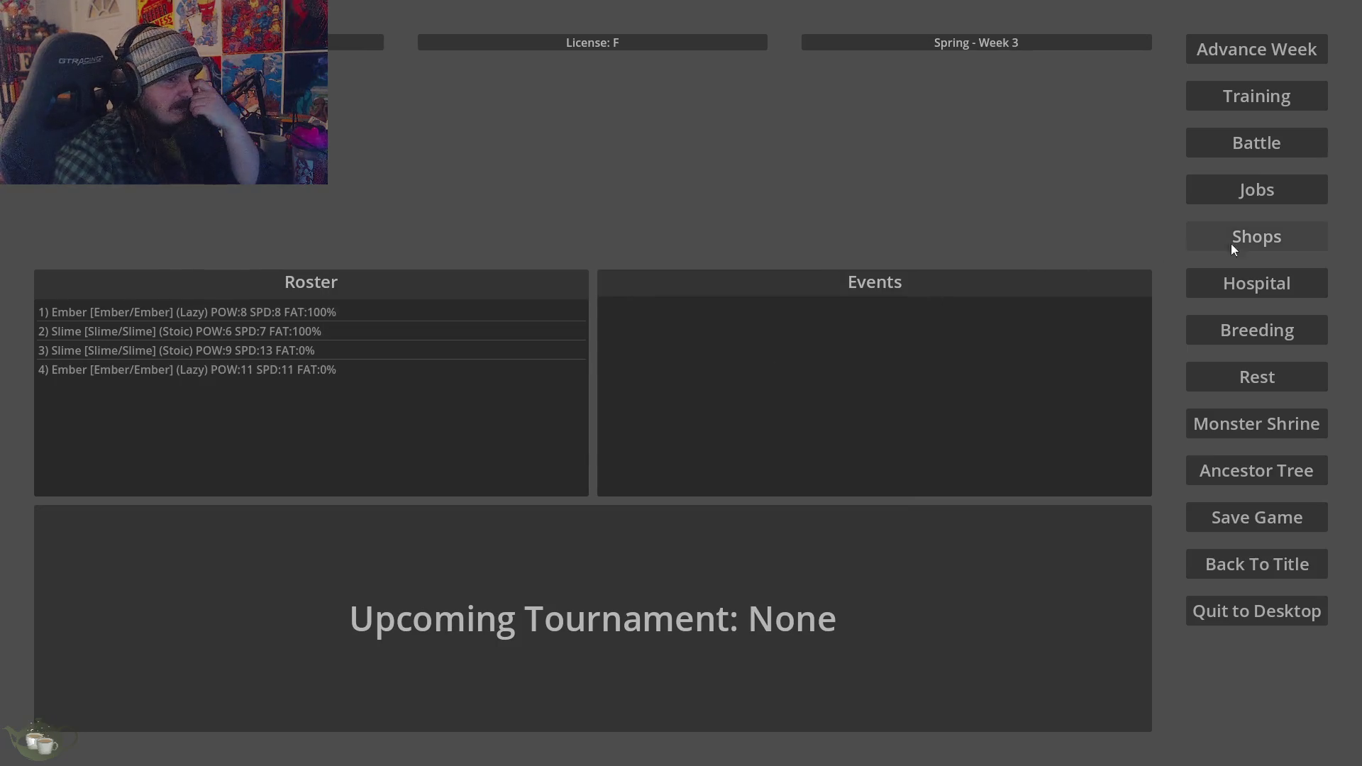
left_click(1252, 51)
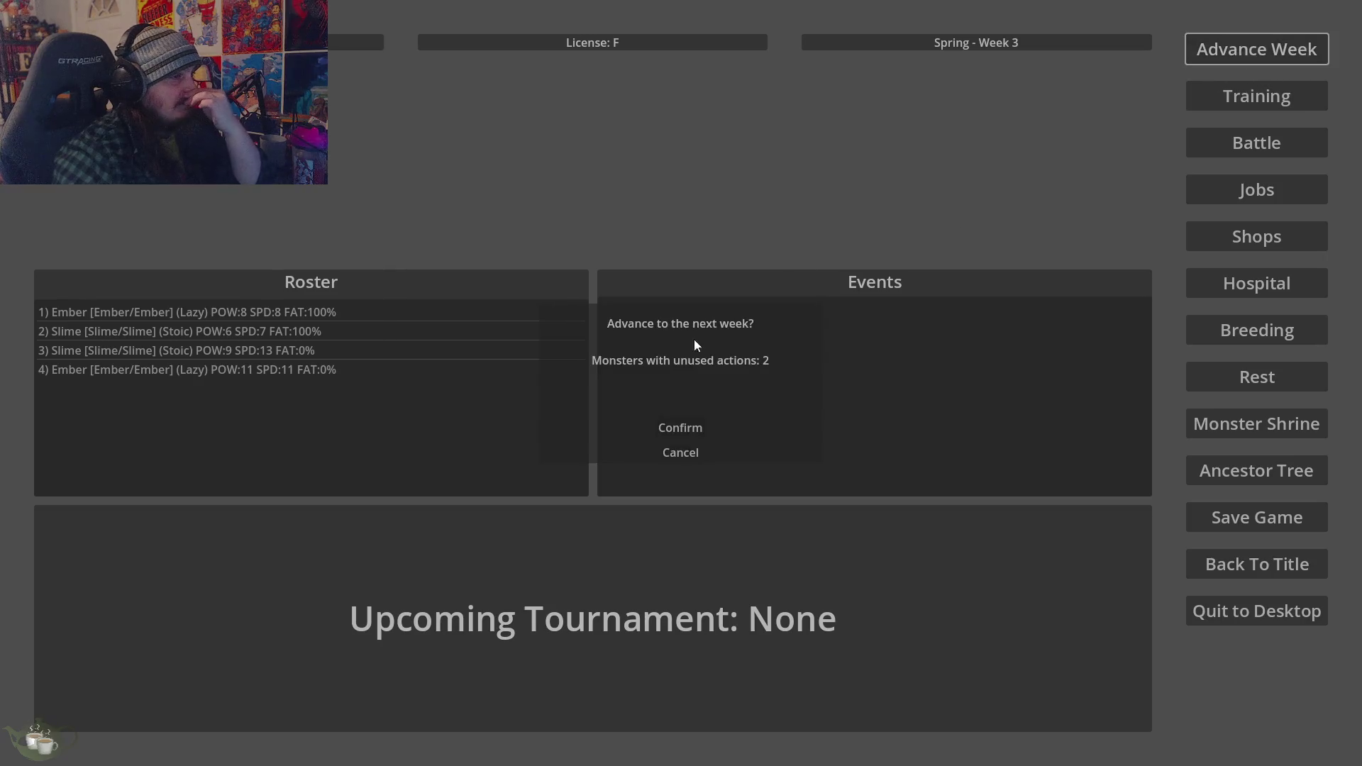
left_click(679, 426)
left_click(1279, 44)
left_click(680, 428)
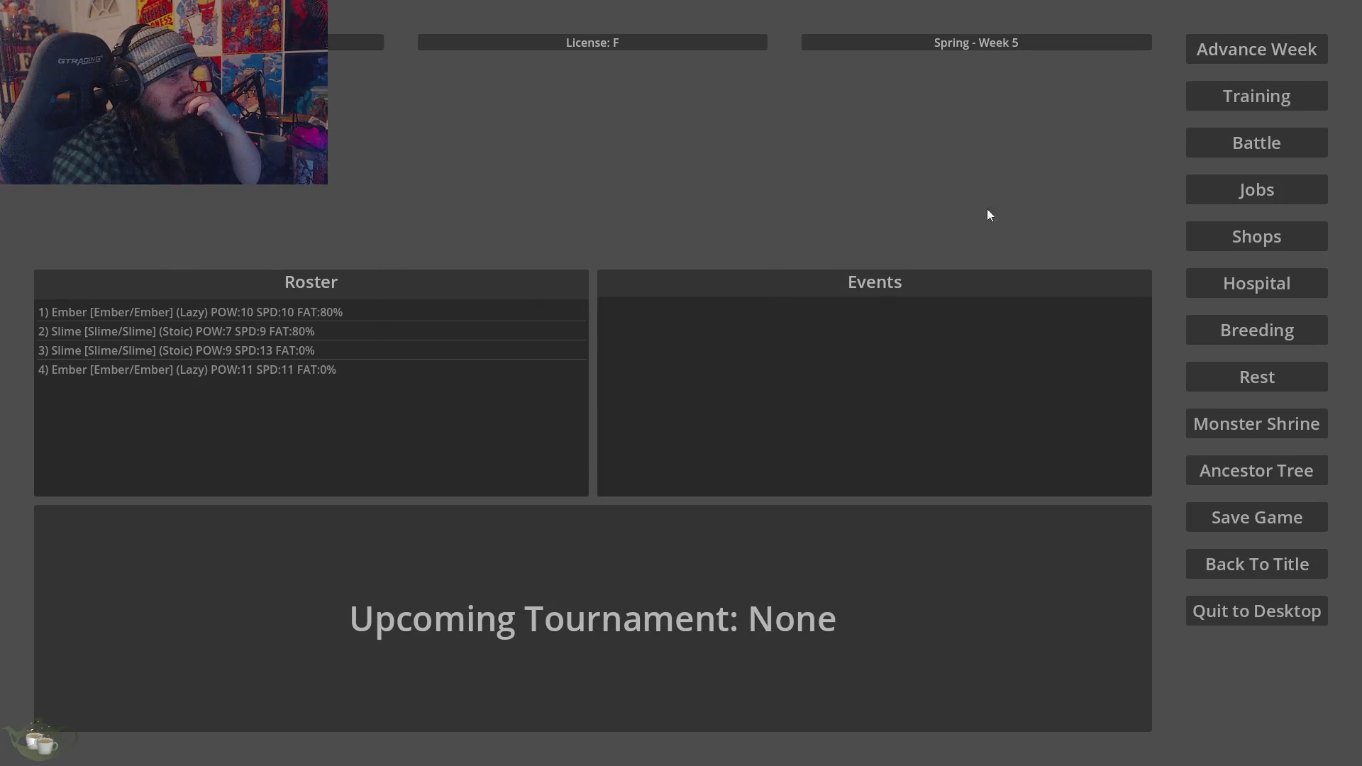
left_click(1206, 55)
left_click(688, 454)
Breed a fifth monster from Ember/Ember and Slime/Slime (Fat 80%), then advance two weeks
left_click(1239, 331)
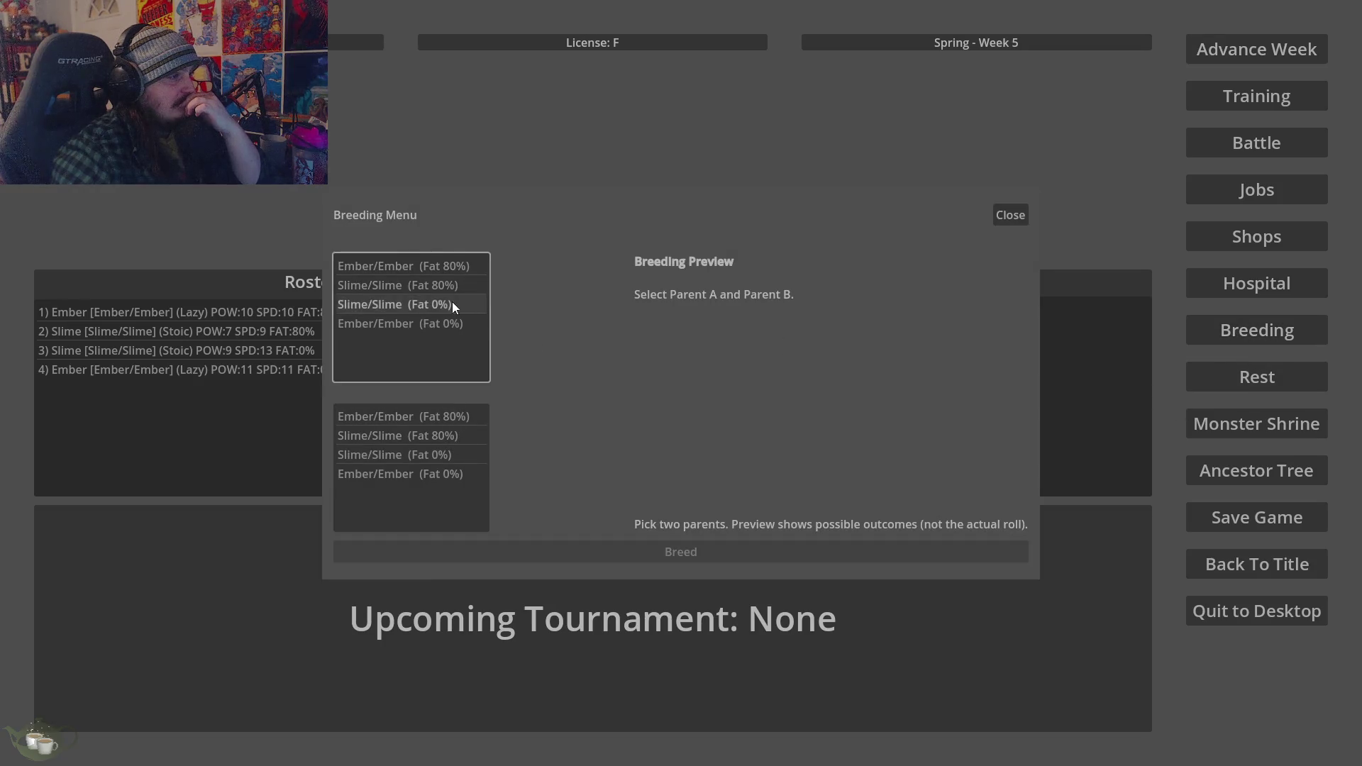
left_click(456, 270)
left_click(424, 433)
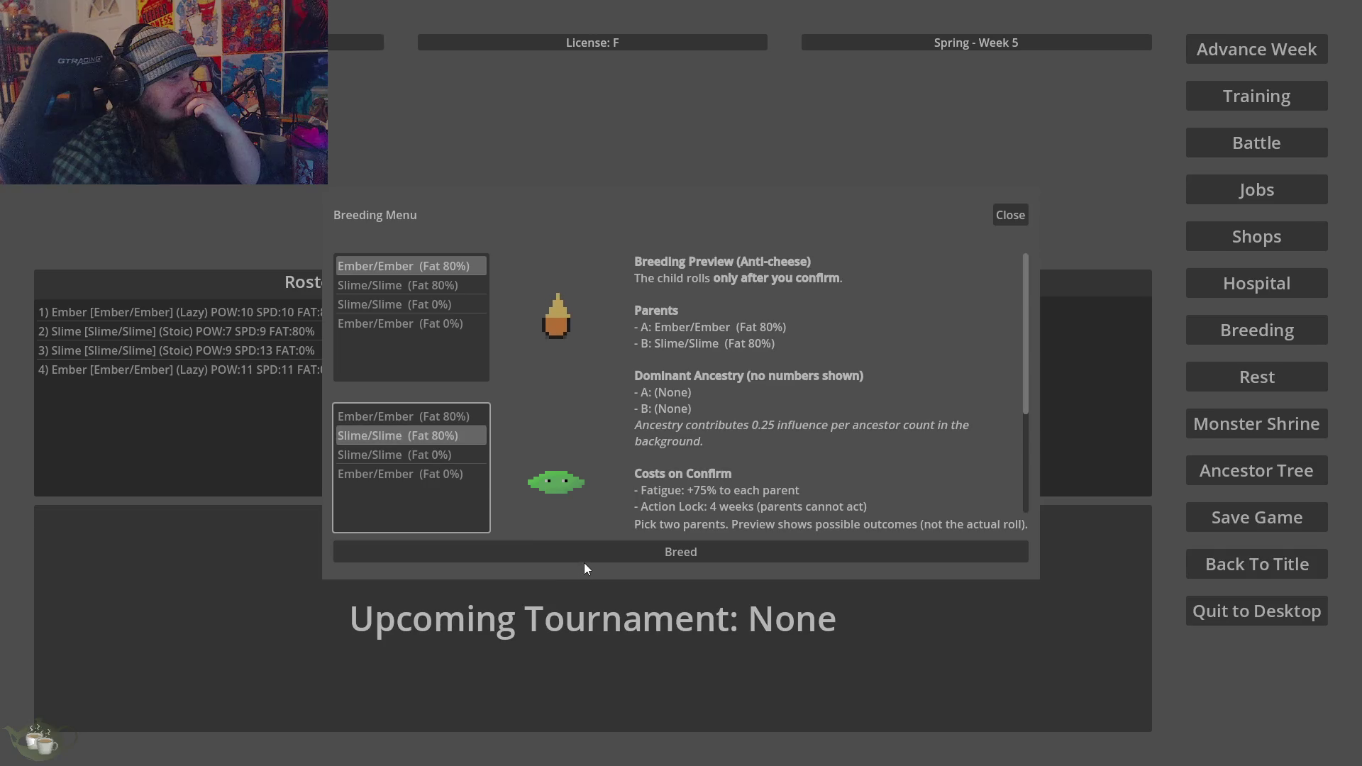
left_click(576, 547)
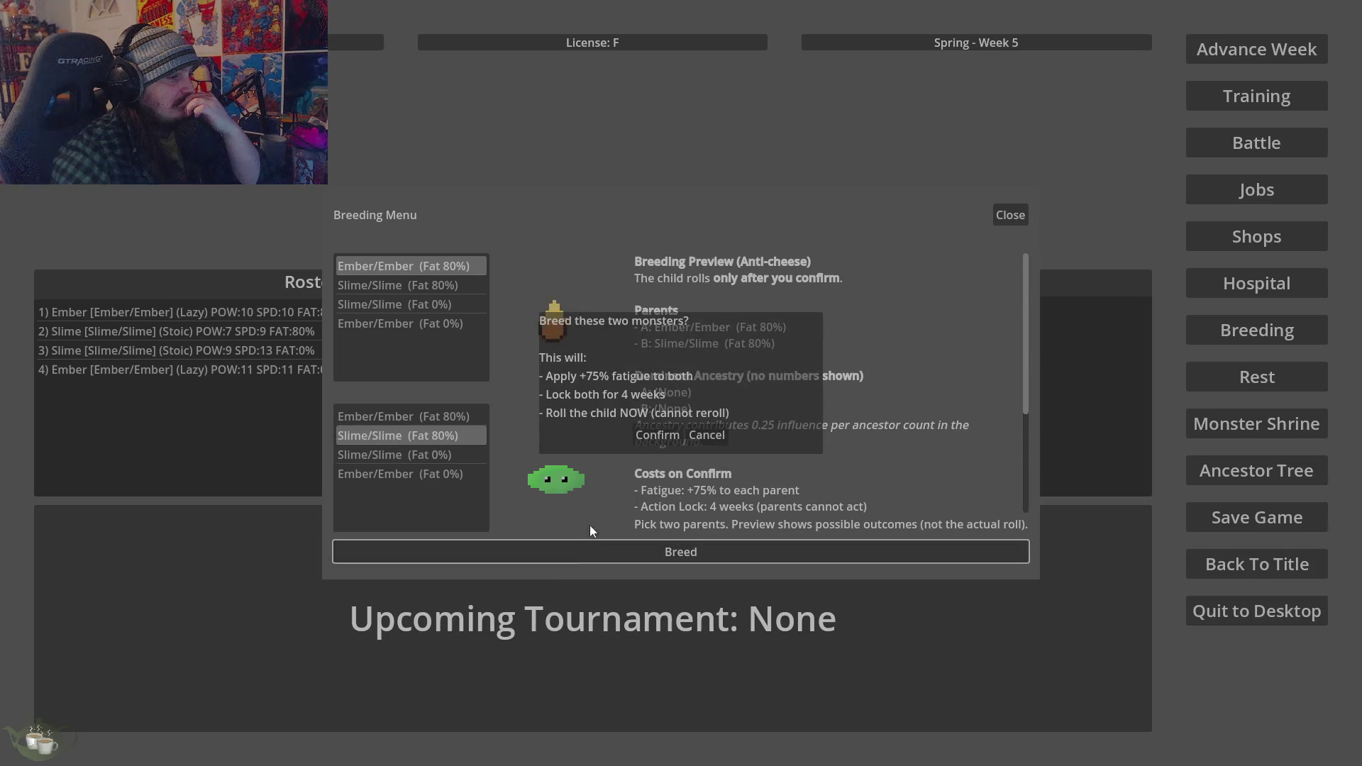
left_click(653, 440)
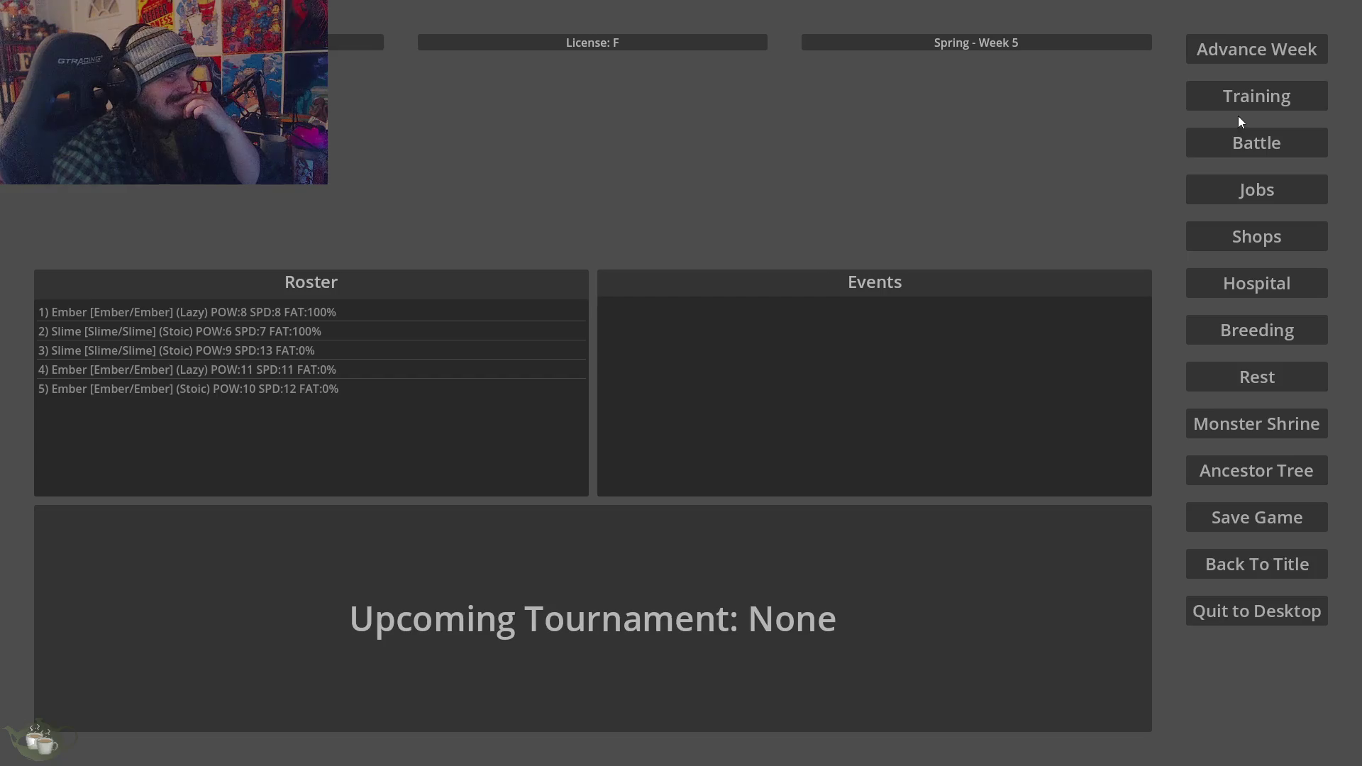
left_click(1288, 40)
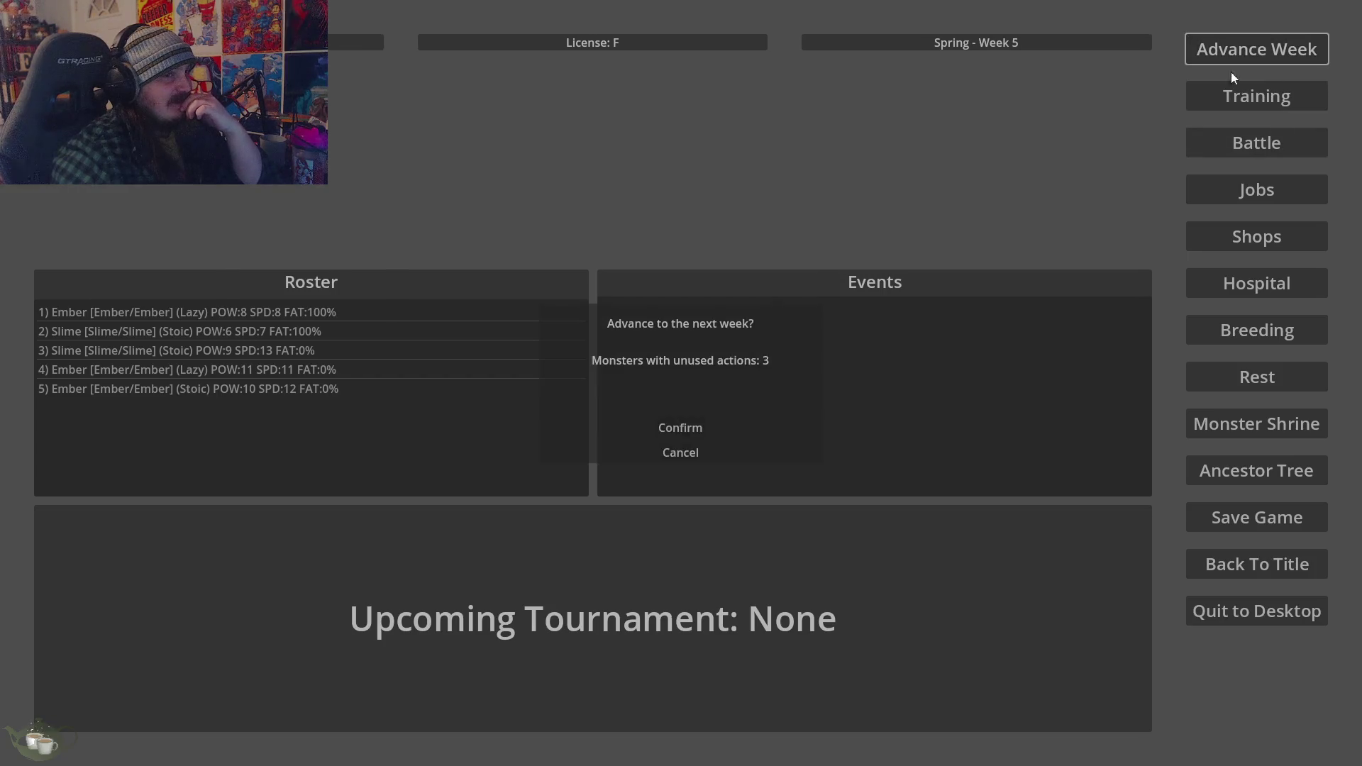
left_click(680, 428)
left_click(1241, 56)
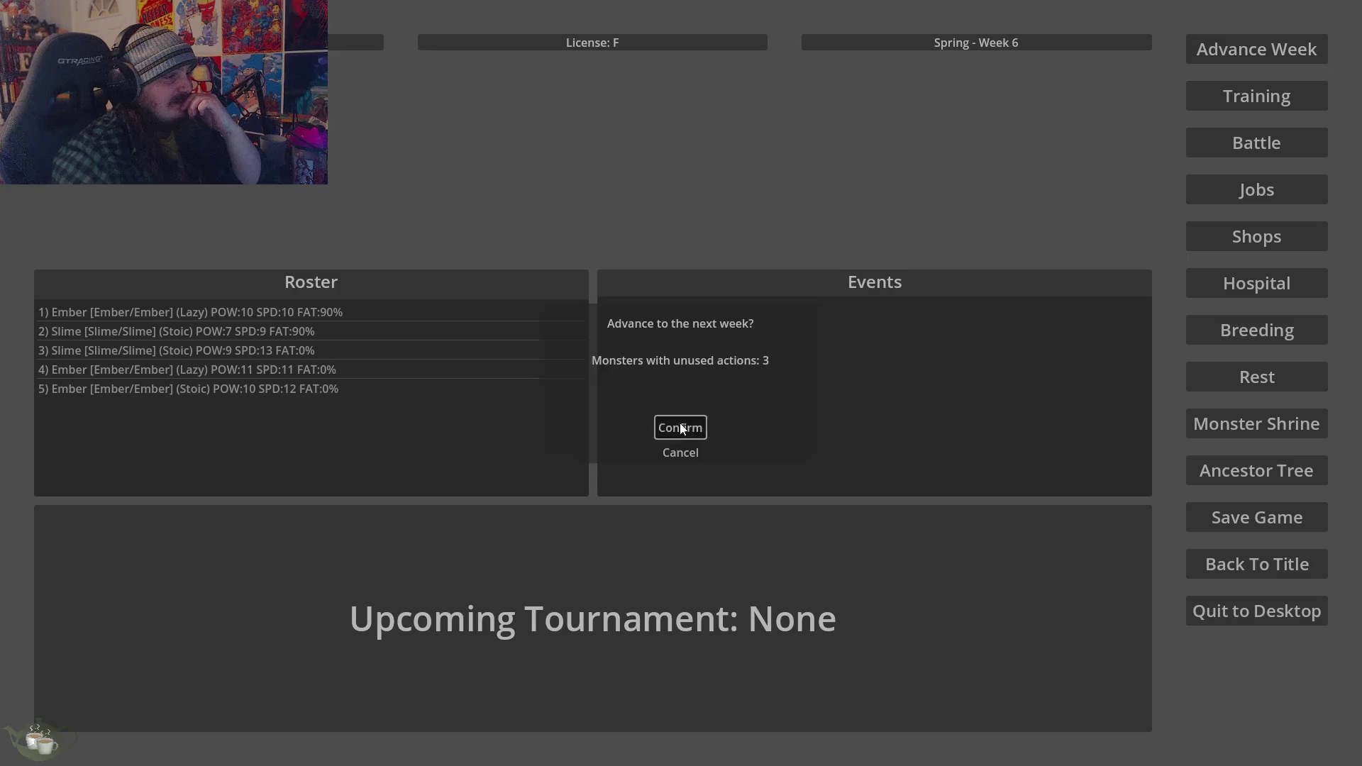
left_click(680, 428)
left_click(1217, 49)
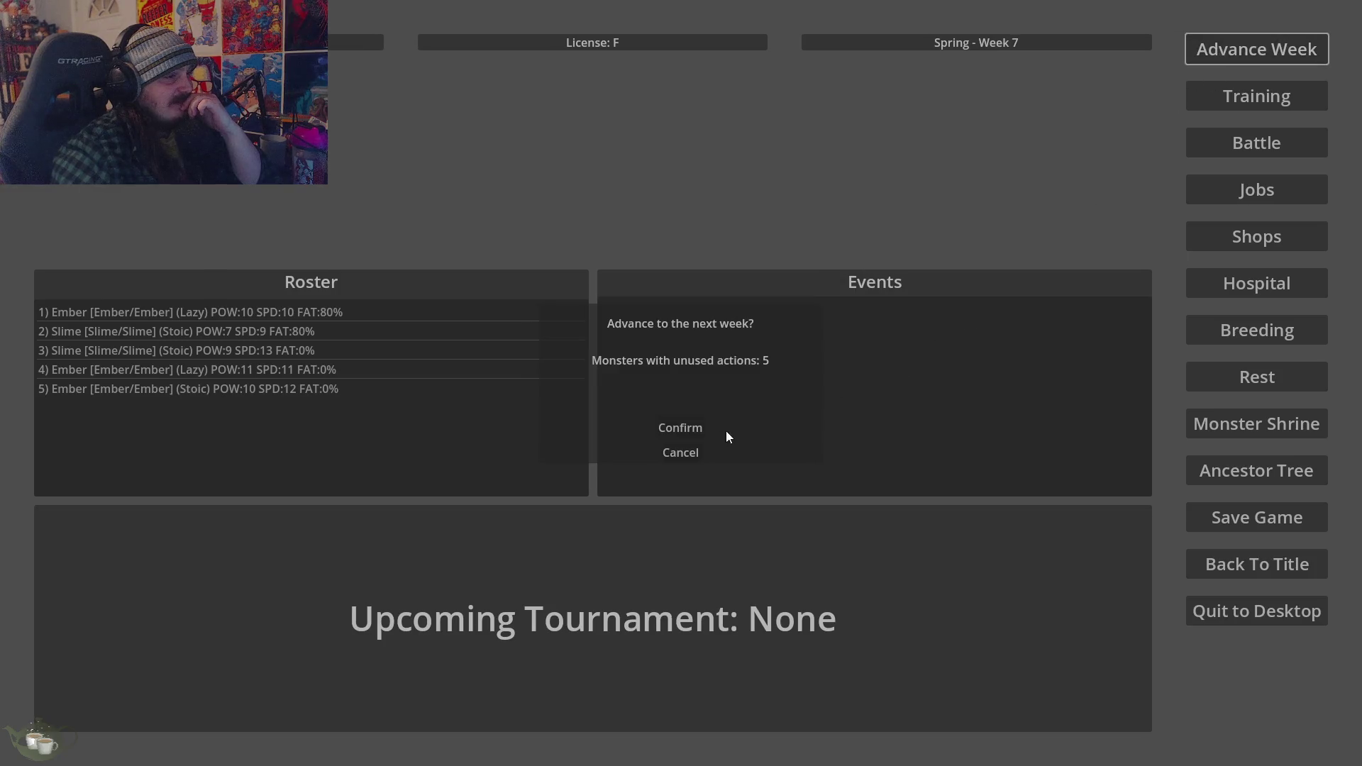
Breed the Ember and Slime once more and advance to Week 9
left_click(1249, 334)
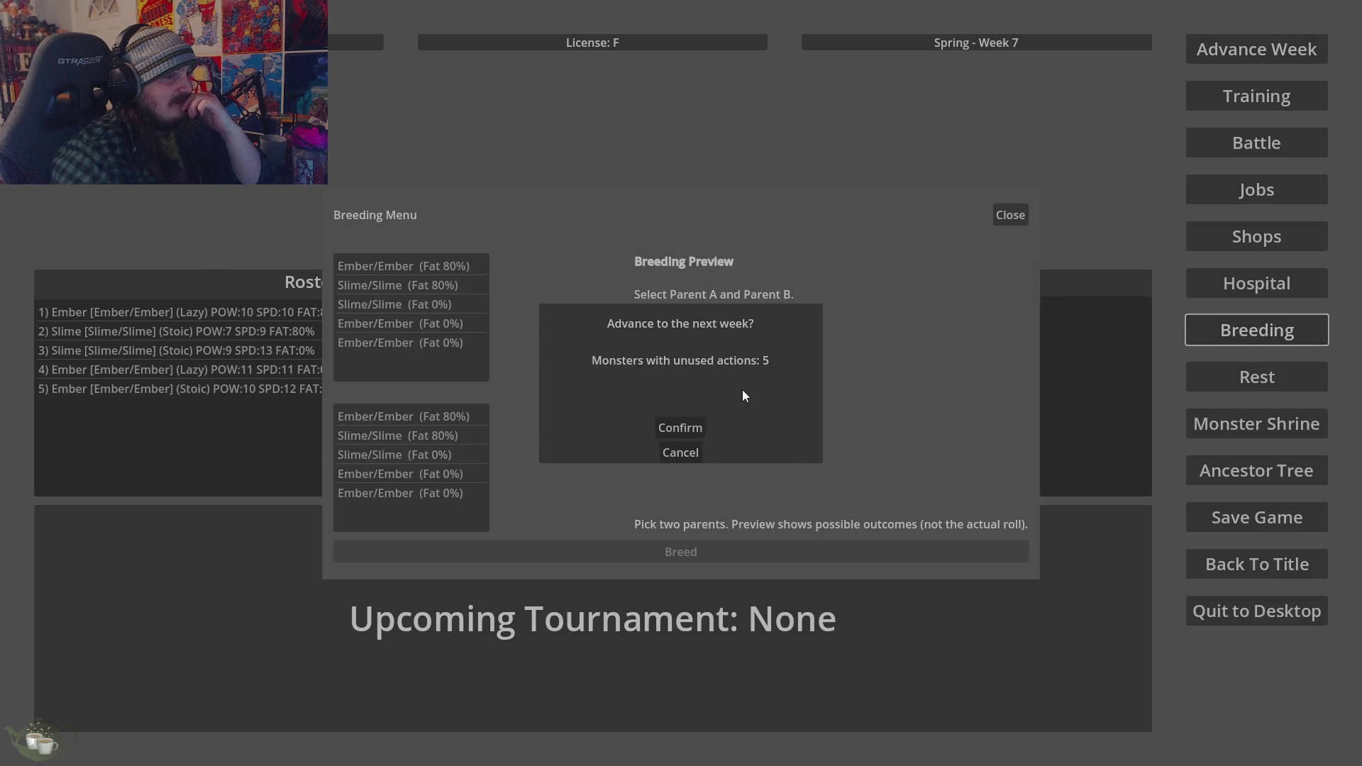
left_click(430, 267)
left_click(426, 435)
left_click(637, 551)
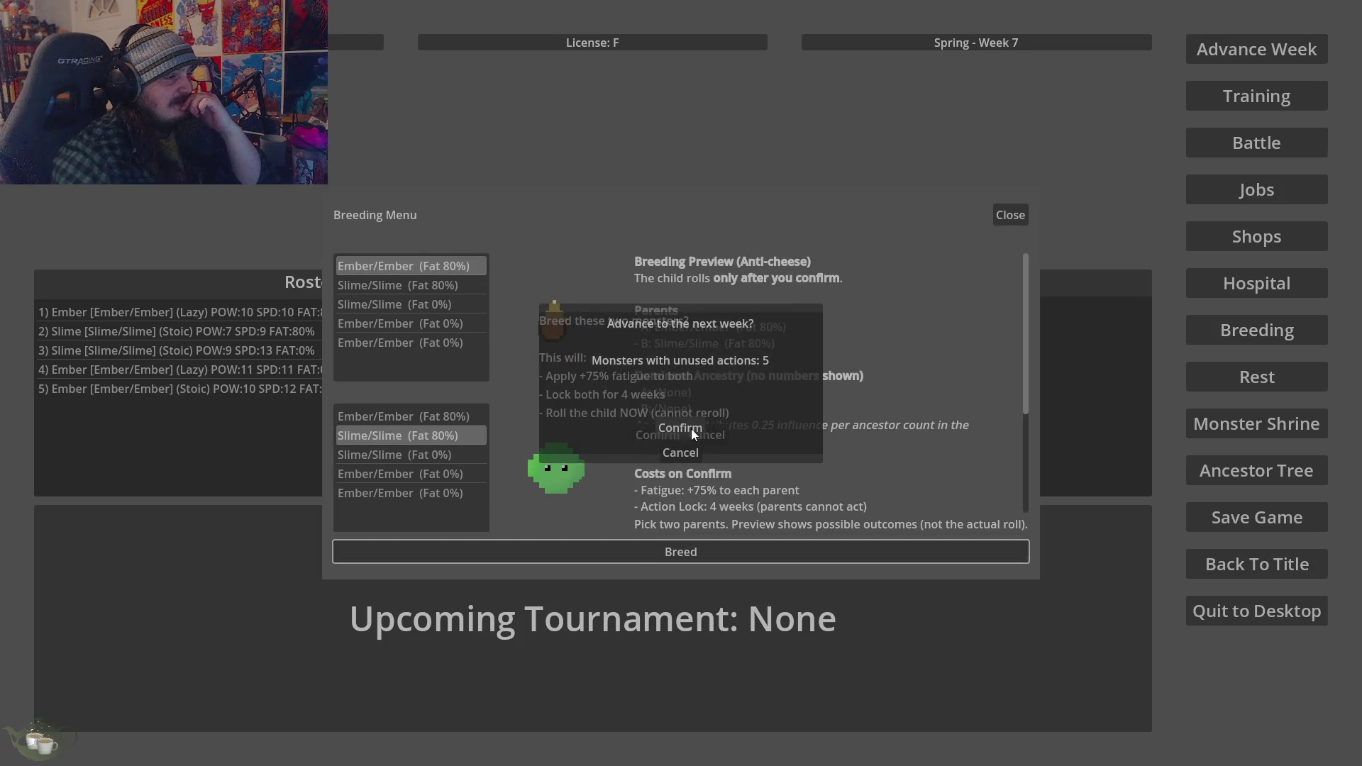
left_click(683, 453)
left_click(660, 436)
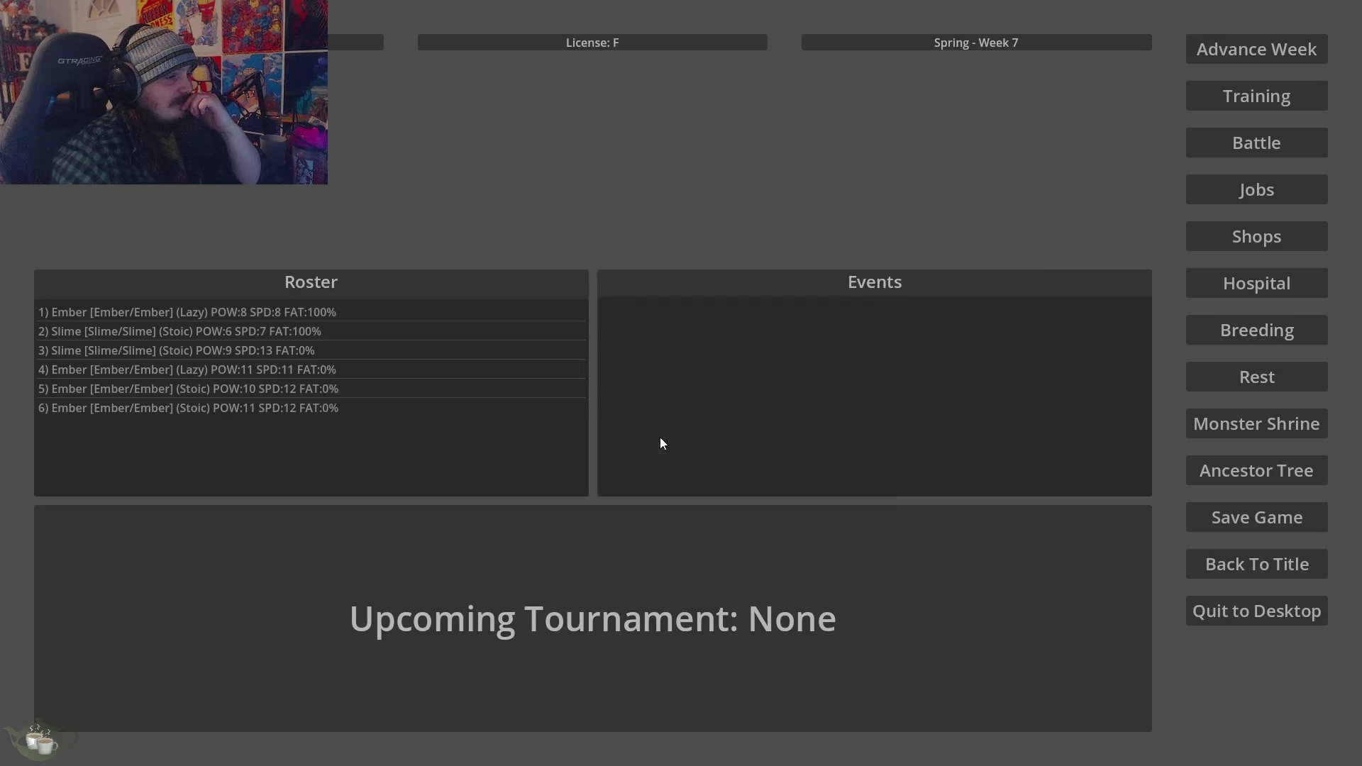
left_click(1257, 49)
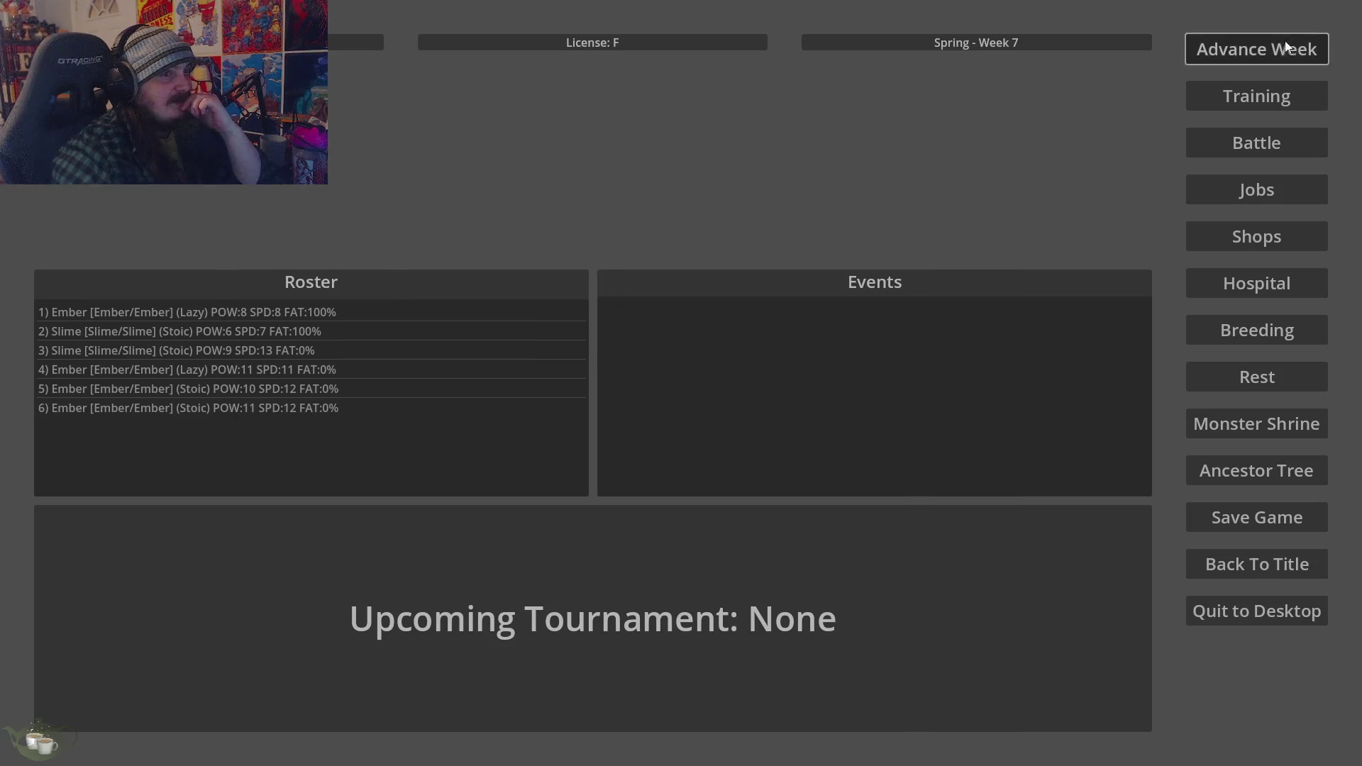
left_click(680, 427)
left_click(1257, 49)
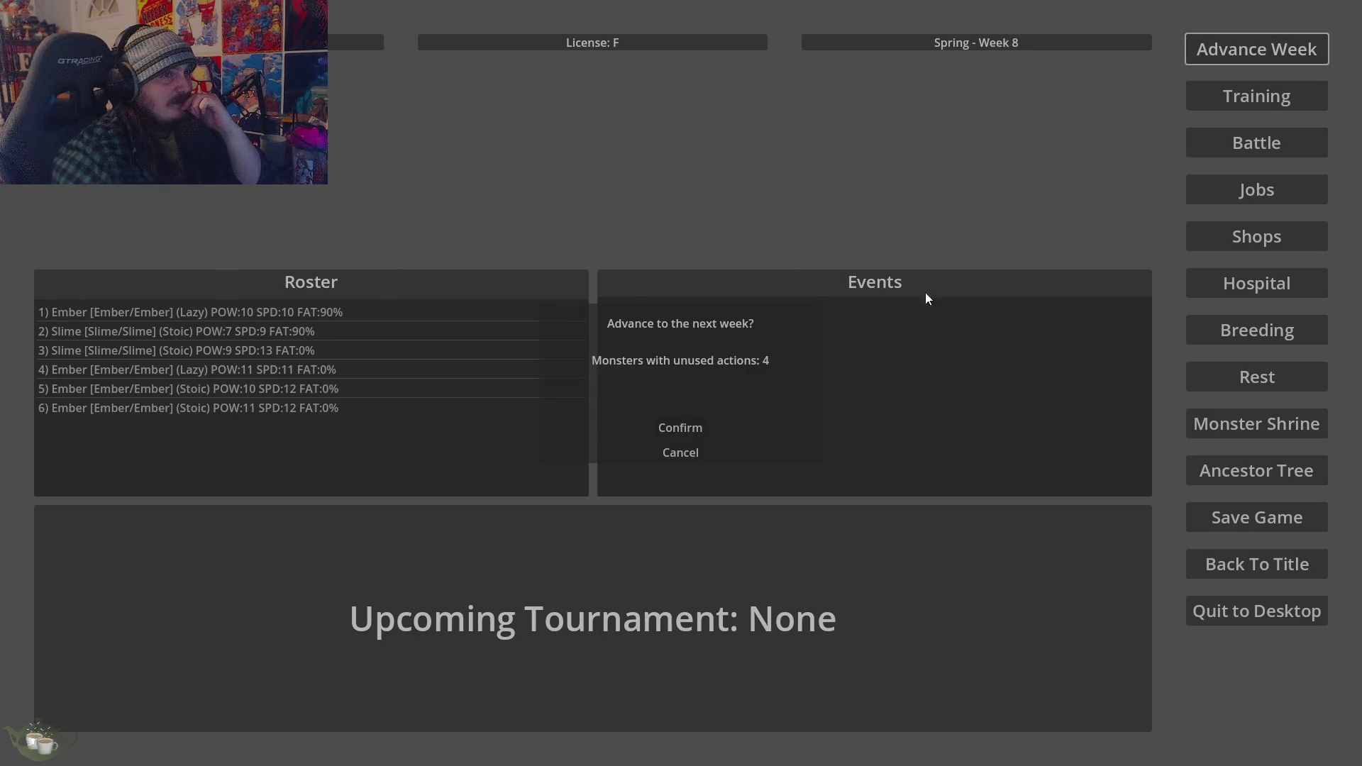
left_click(666, 425)
left_click(1237, 49)
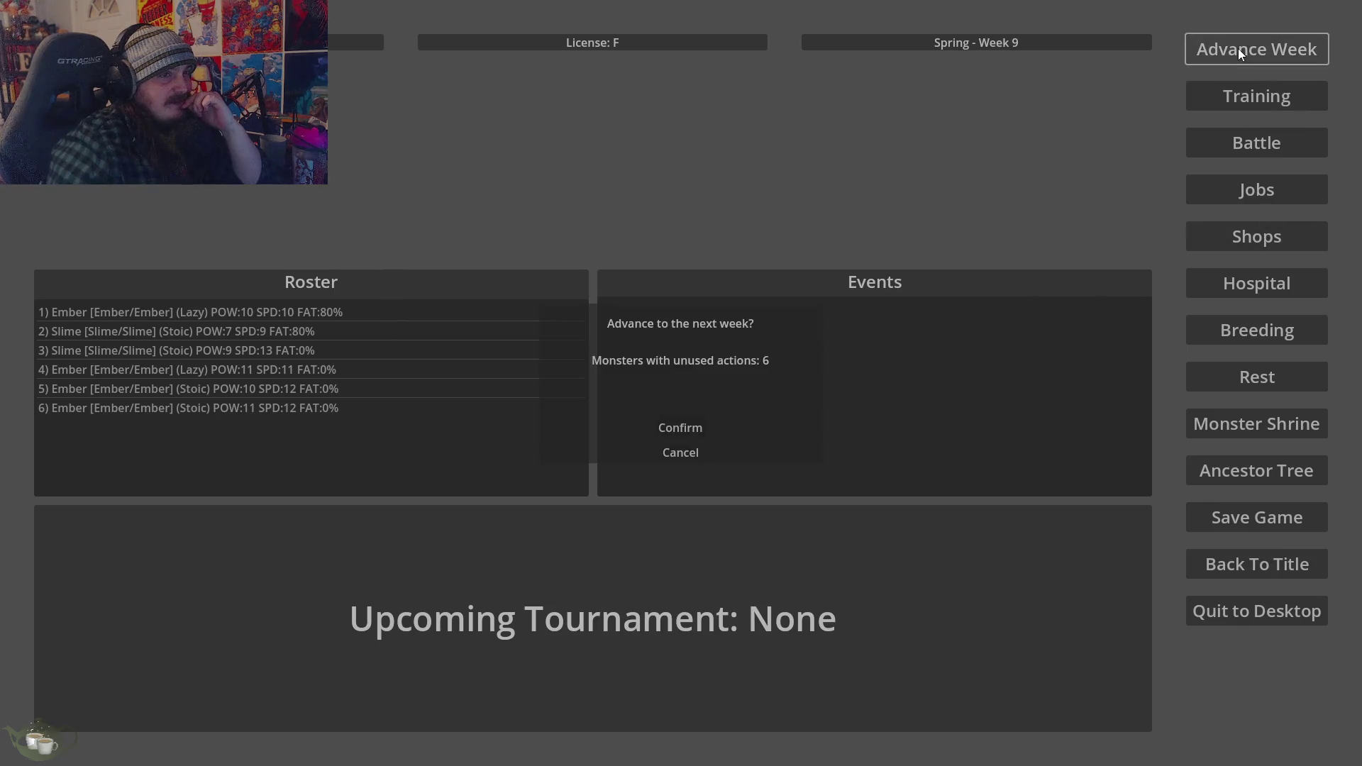
left_click(682, 454)
Breed Ember/Ember with Slime/Slime (Fat 80%) for a seventh monster, a Lazy Ember
left_click(1243, 328)
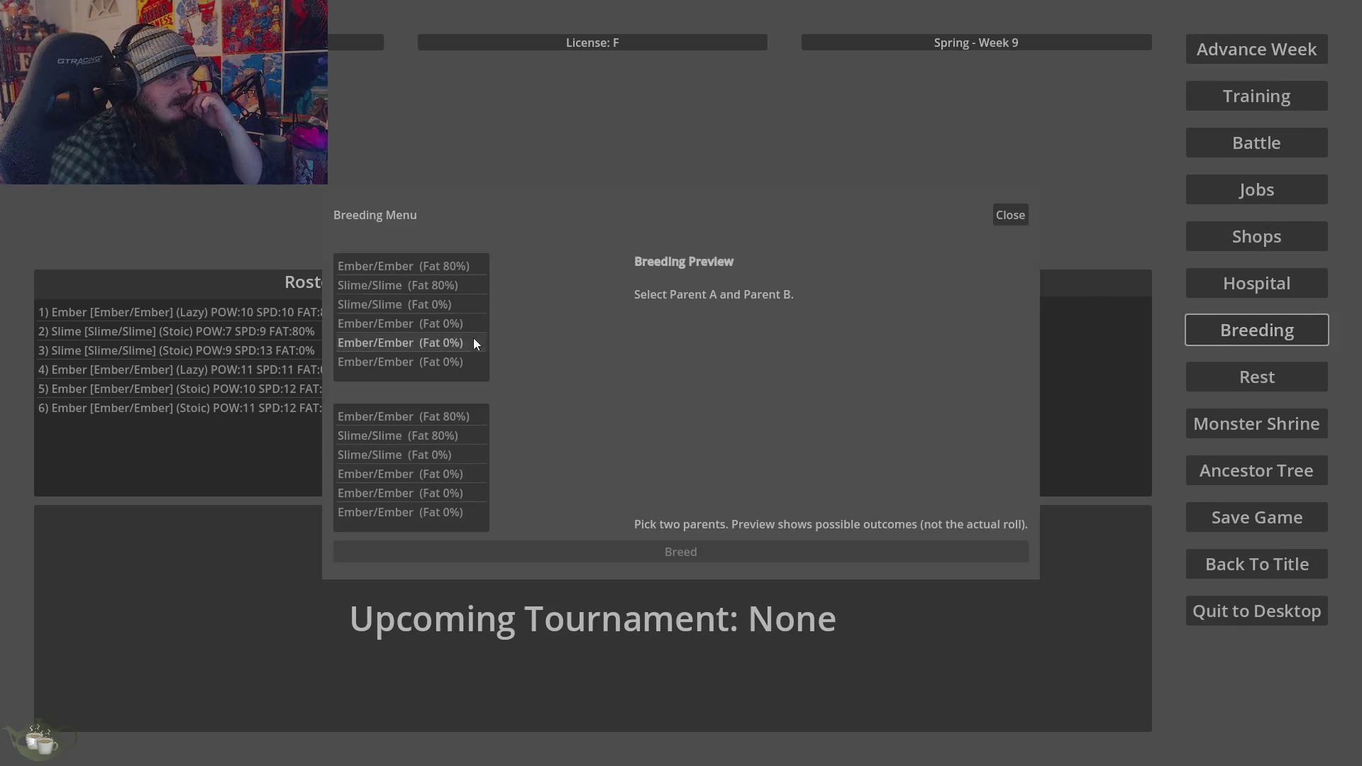
left_click(405, 266)
left_click(434, 435)
left_click(610, 552)
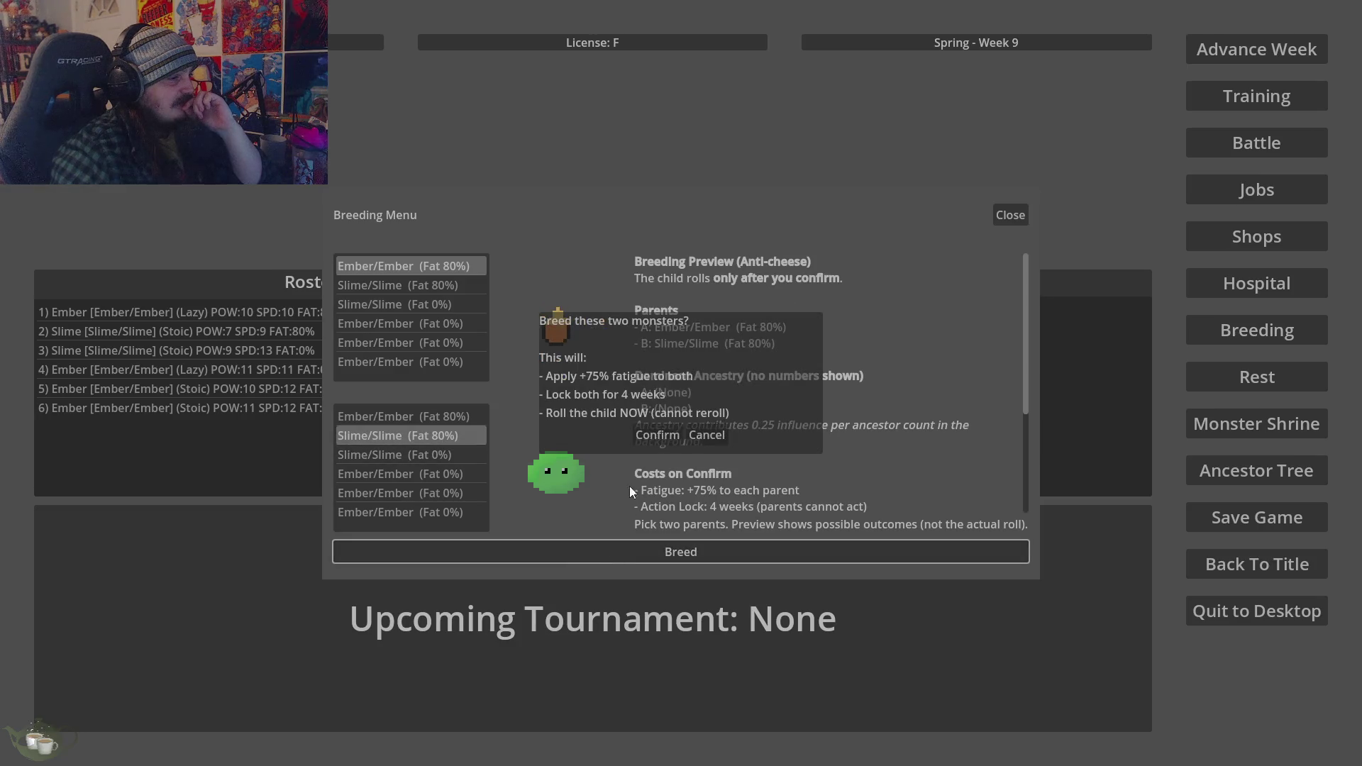
left_click(655, 434)
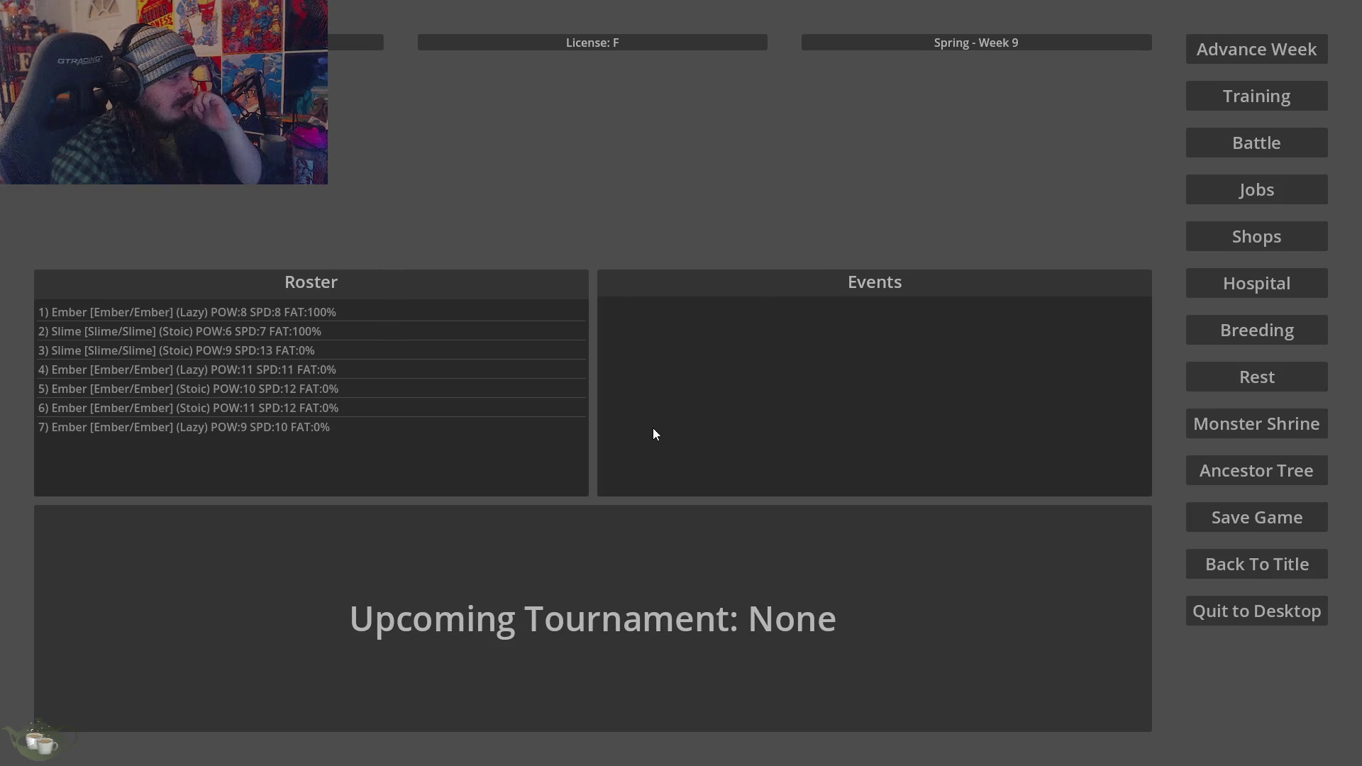
left_click(1220, 472)
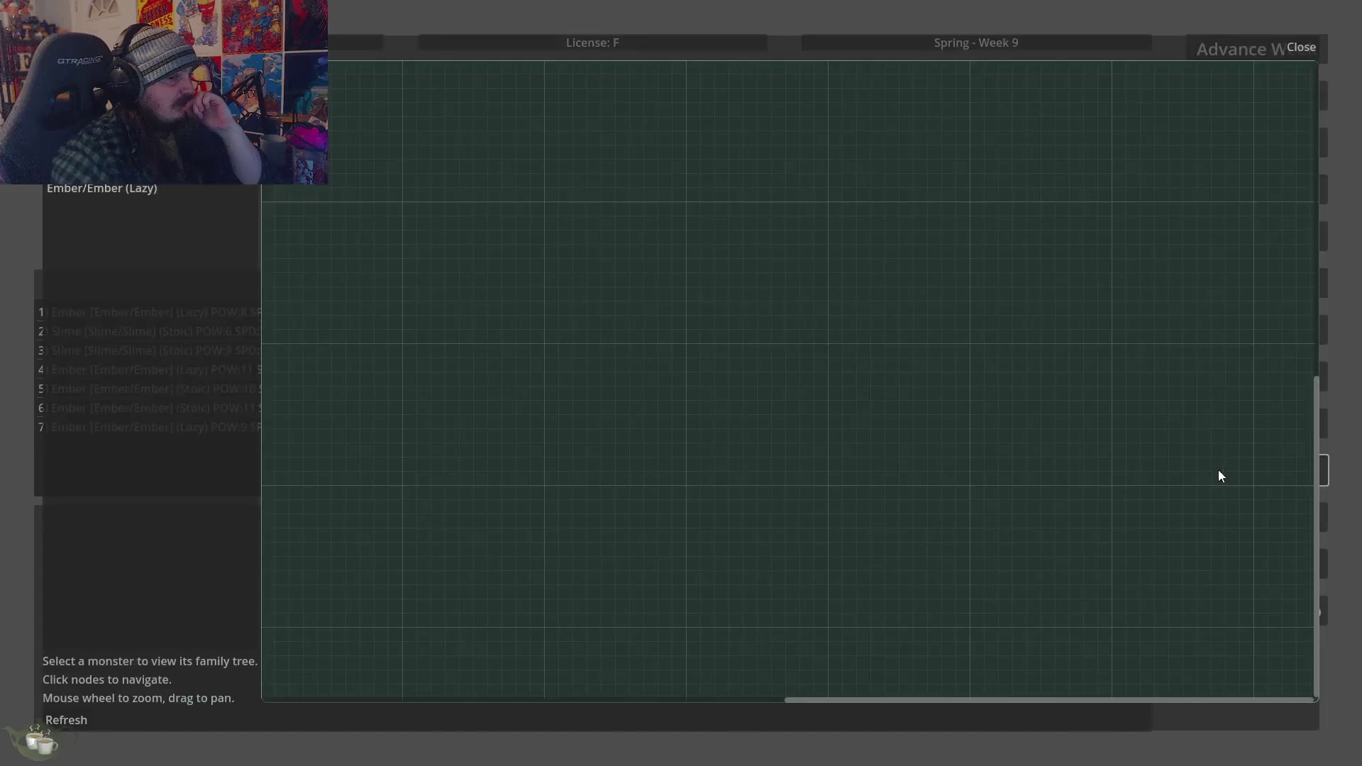
scroll(982, 399, "down", 5)
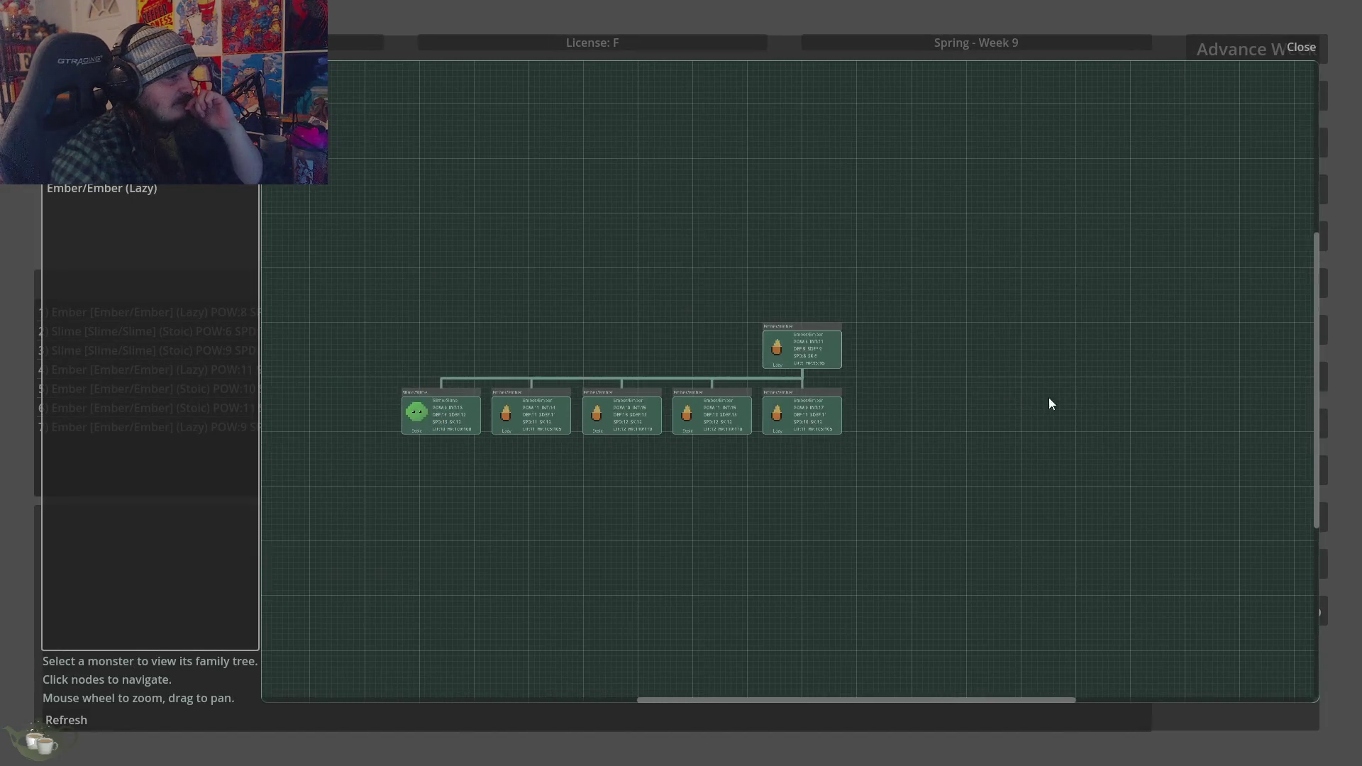
left_click(418, 416)
scroll(1047, 377, "down", 2)
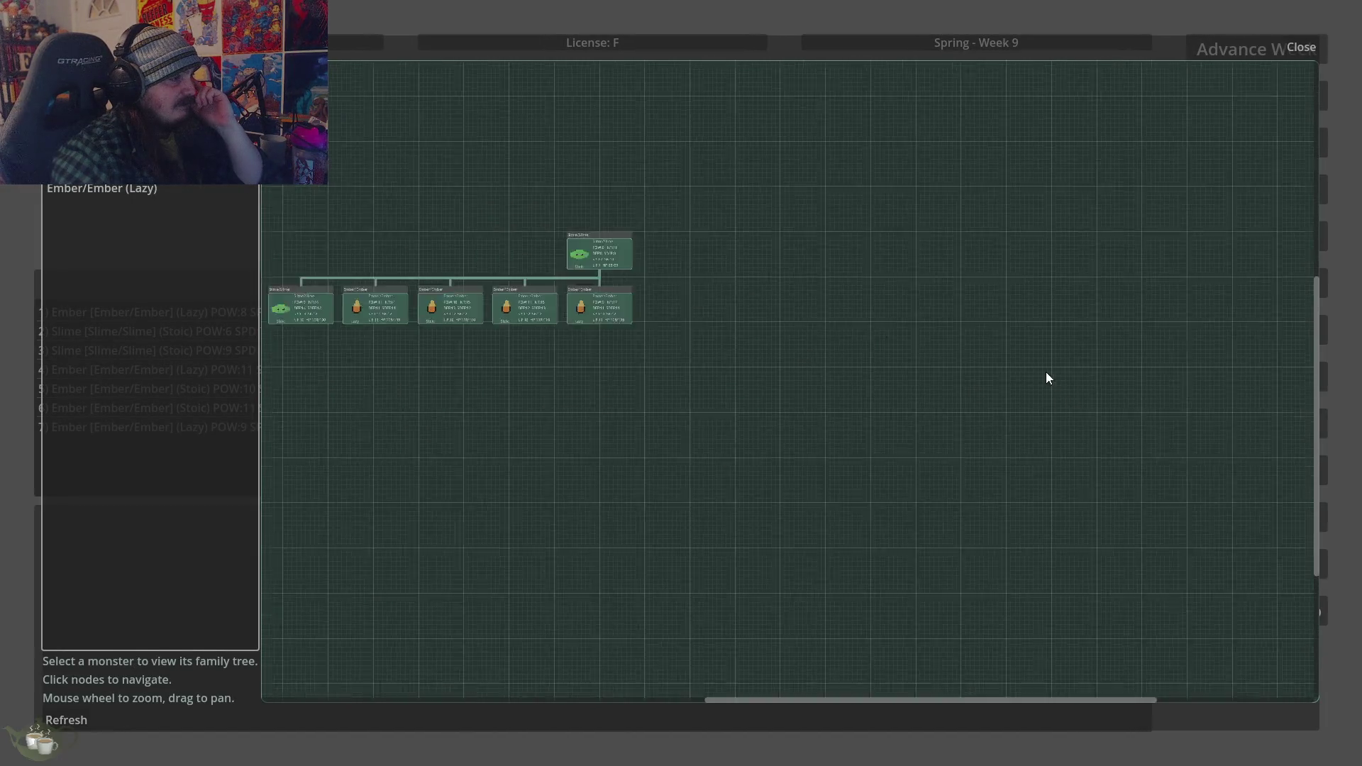
scroll(385, 323, "up", 2)
scroll(535, 283, "up", 1)
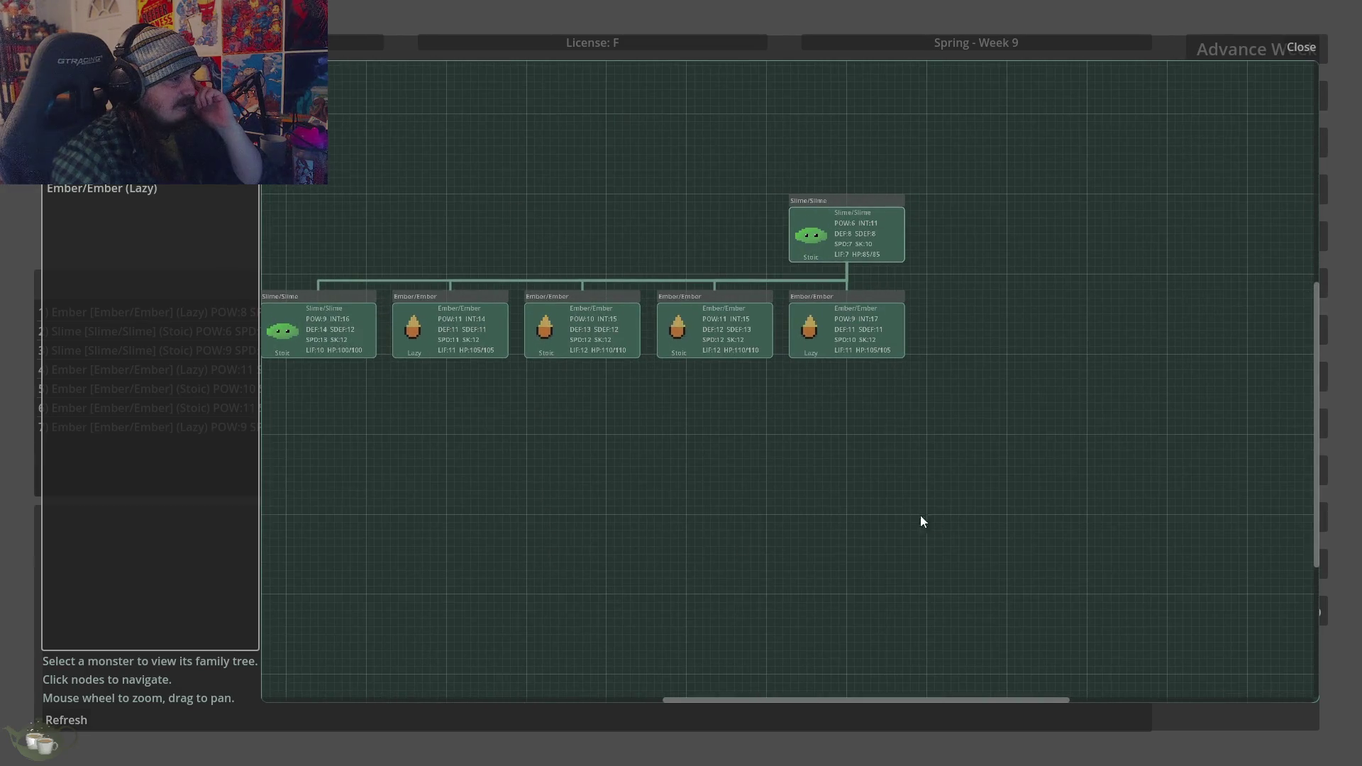
scroll(921, 520, "down", 1)
scroll(574, 215, "up", 1)
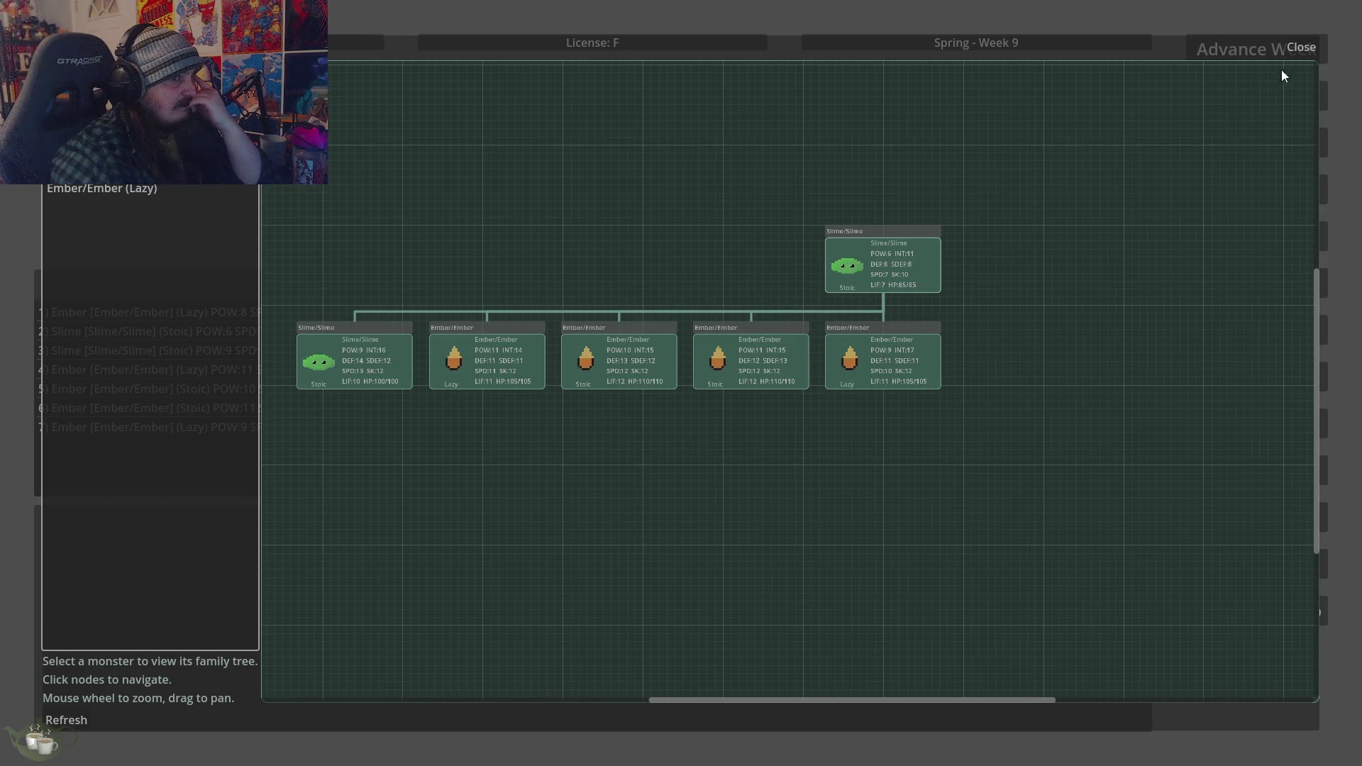
left_click(1300, 48)
Breed the rested Slime/Slime with Ember/Ember for an Ember/Slime hybrid
left_click(243, 353)
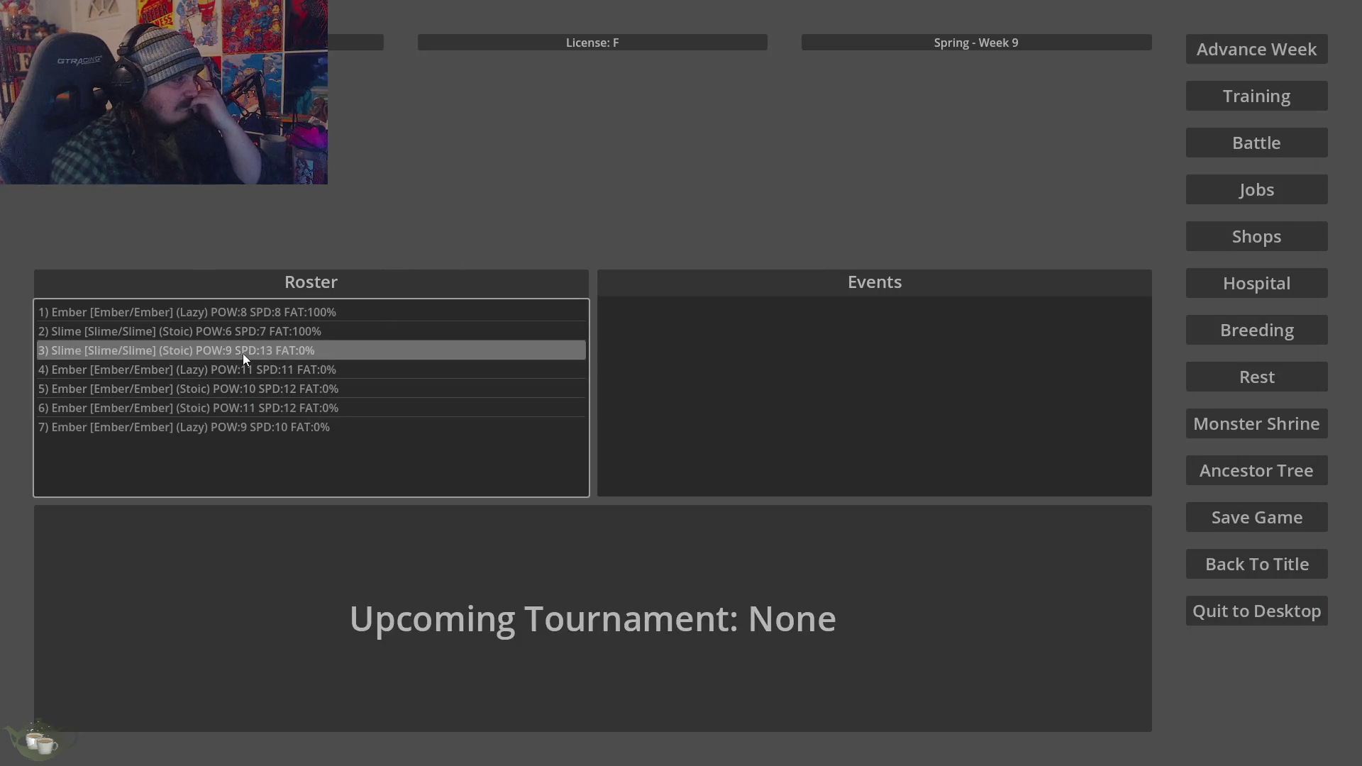
left_click(1242, 330)
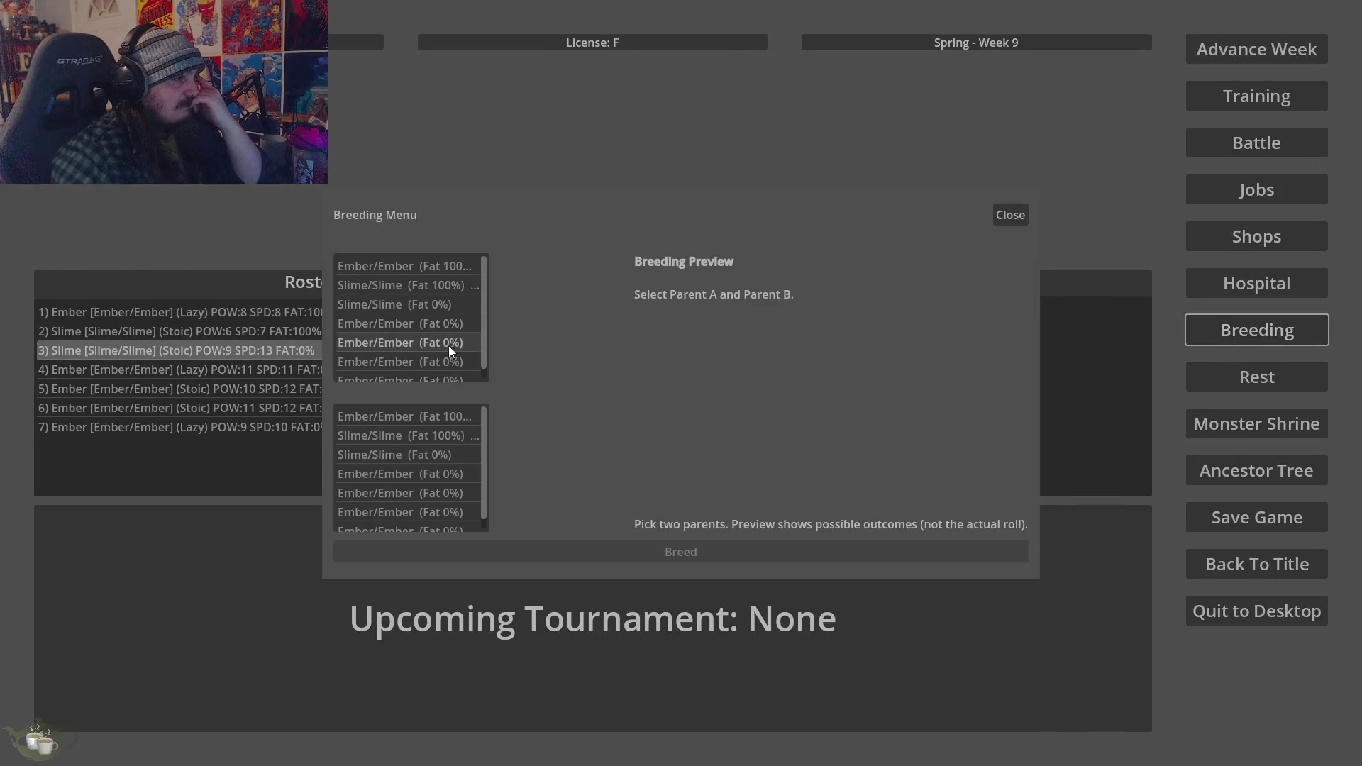
left_click(453, 308)
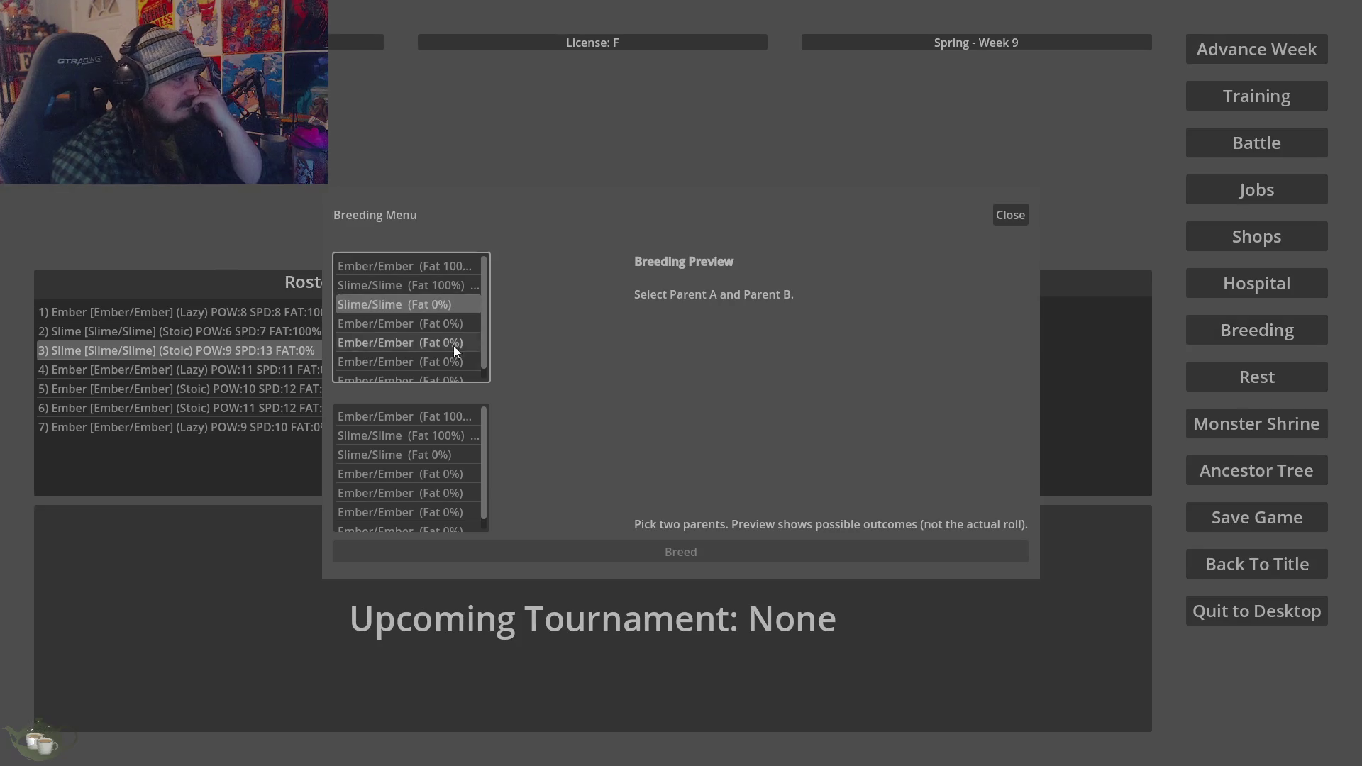
left_click(451, 477)
left_click(640, 551)
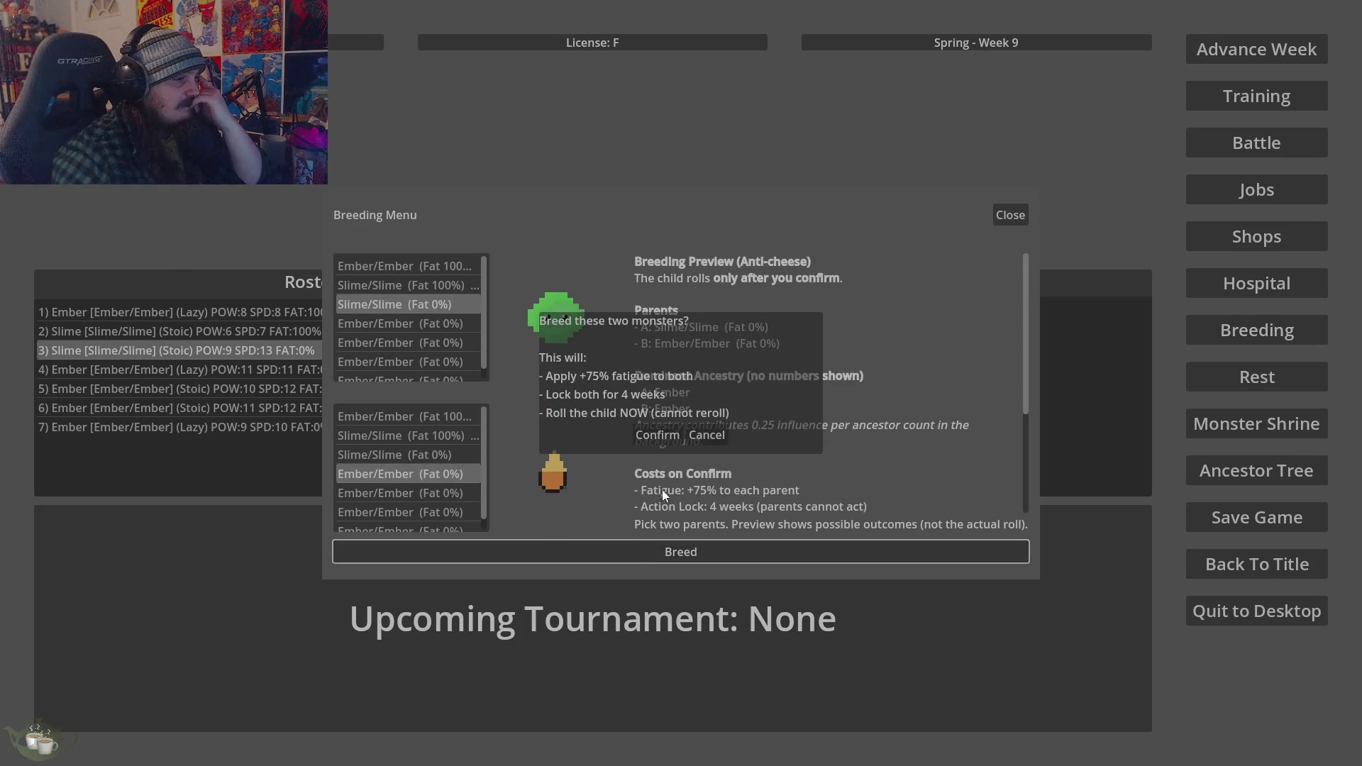
left_click(666, 437)
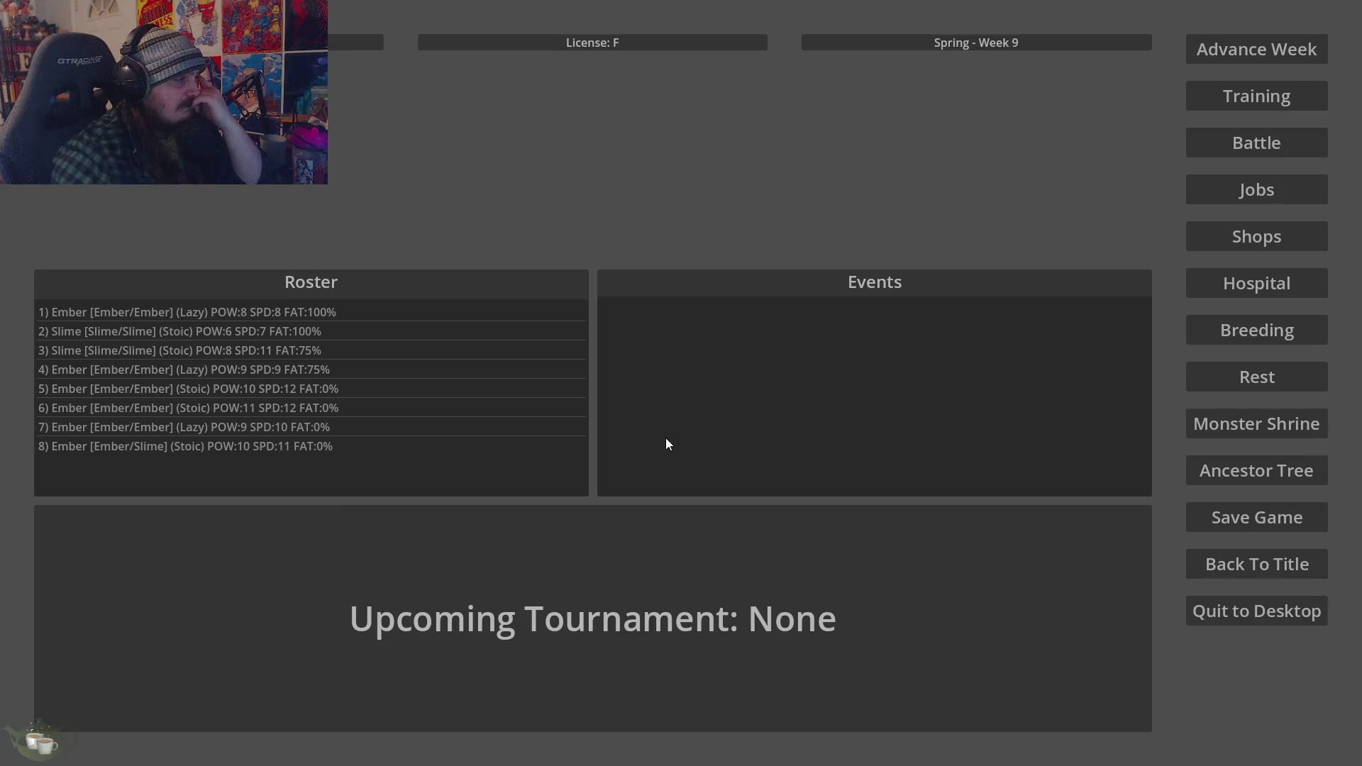
Breed two rested Ember/Ember monsters into a ninth, a Stoic Ember, and view its ancestor tree
left_click(1279, 338)
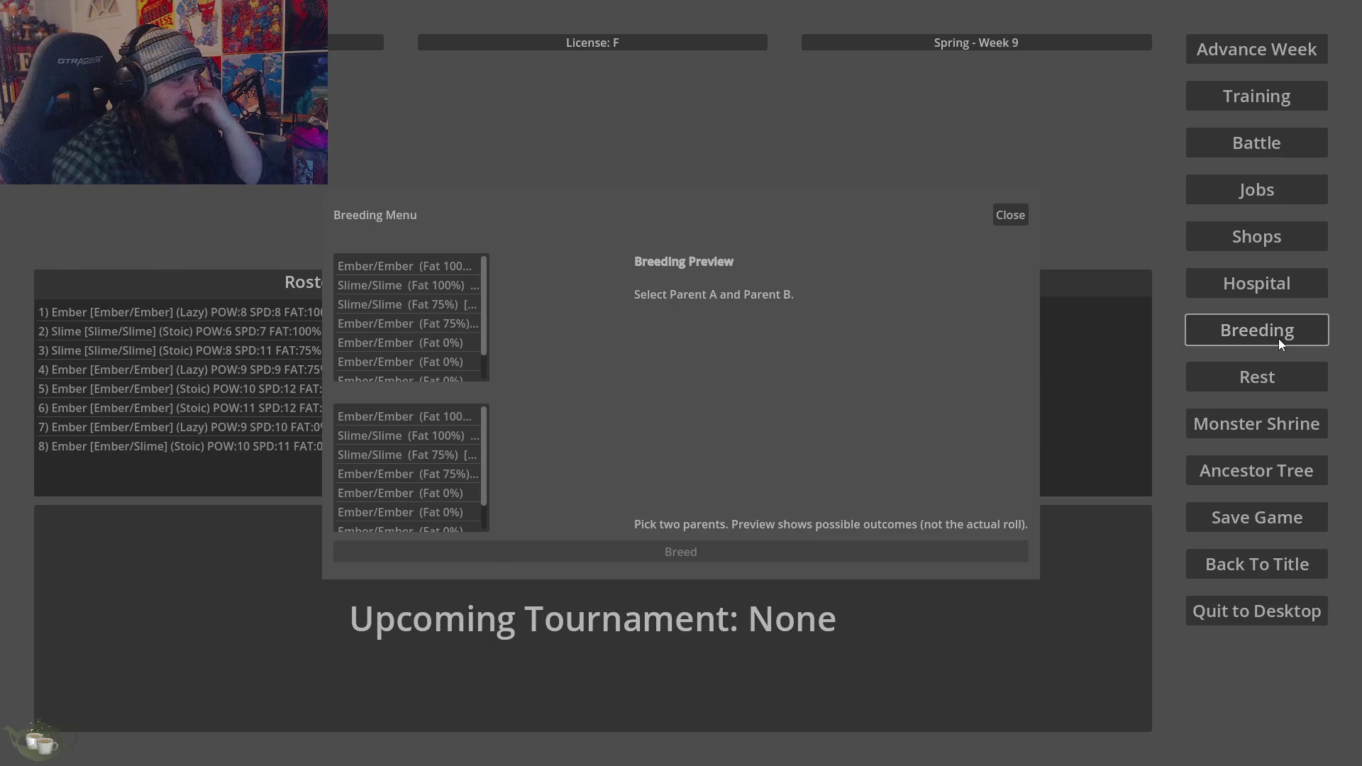
left_click(424, 339)
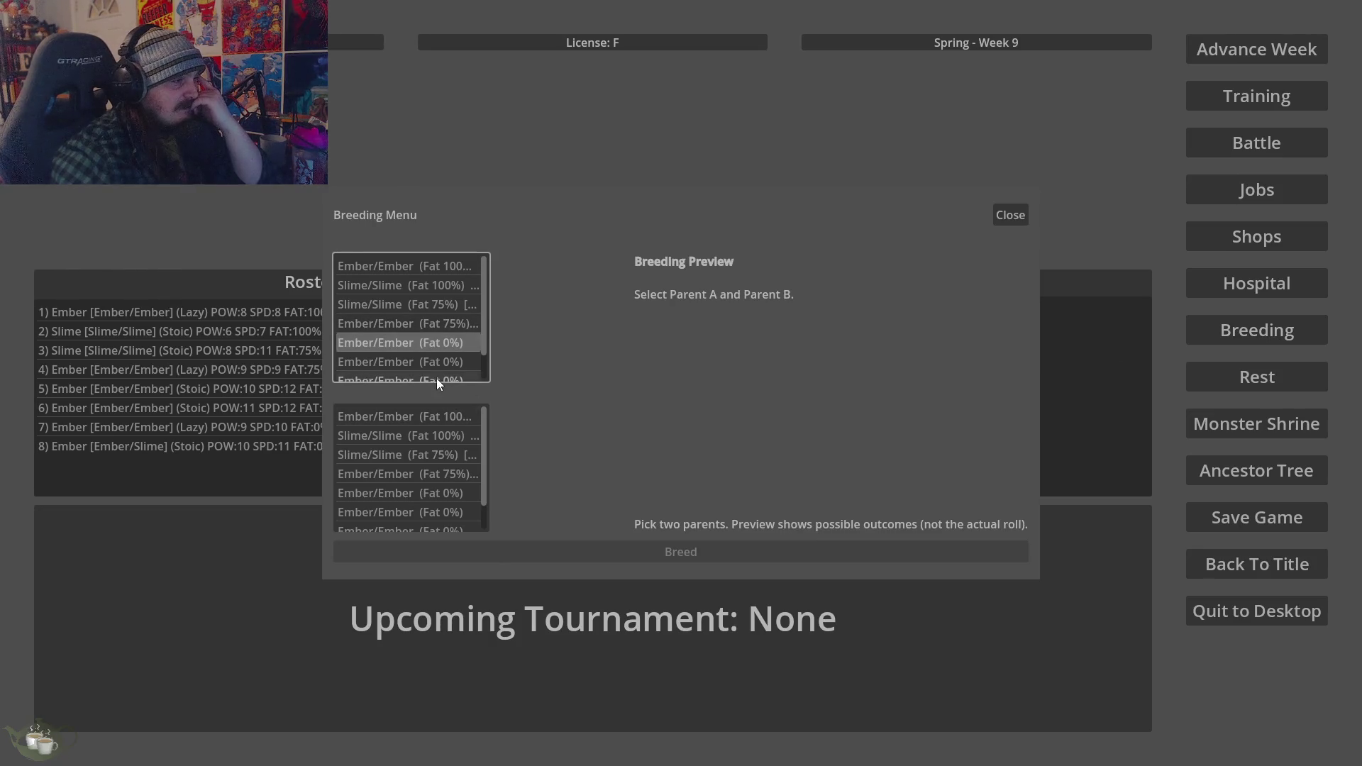
left_click(441, 507)
left_click(611, 547)
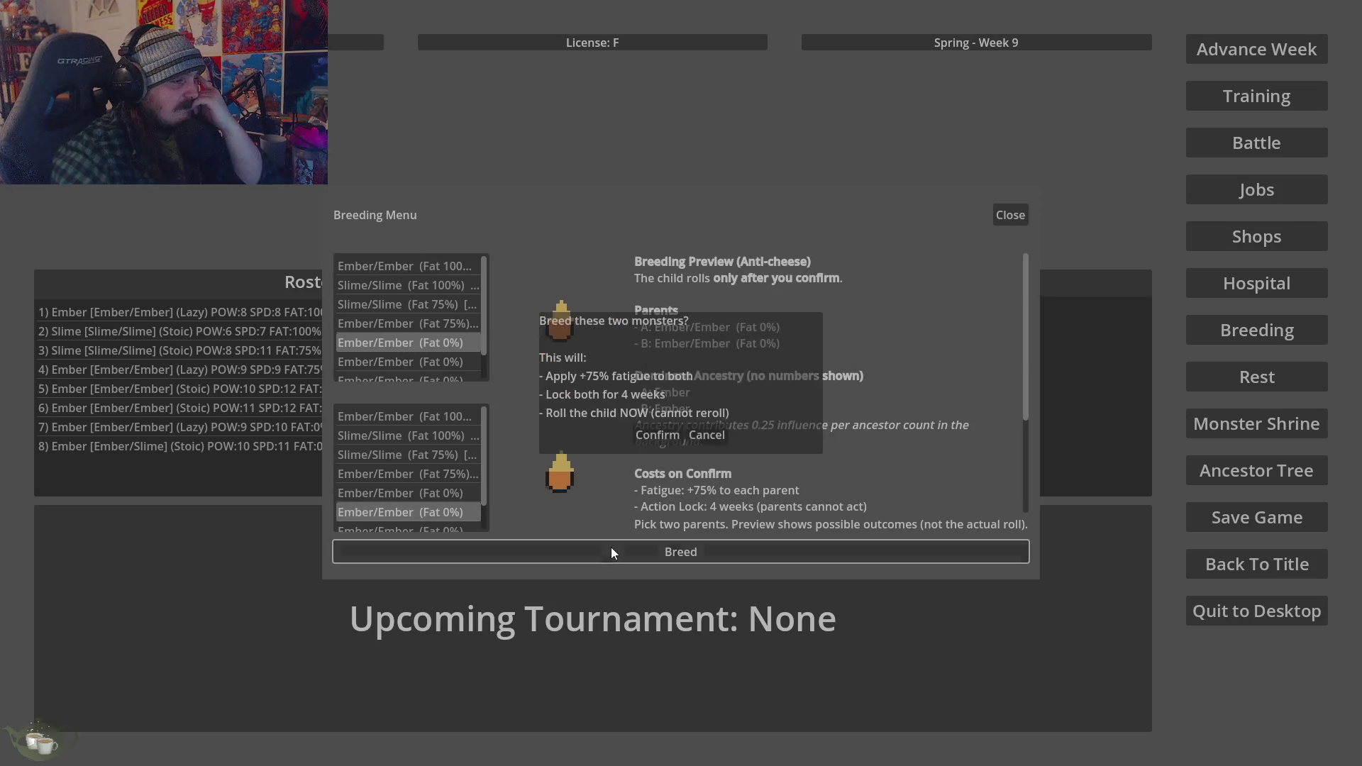
left_click(661, 433)
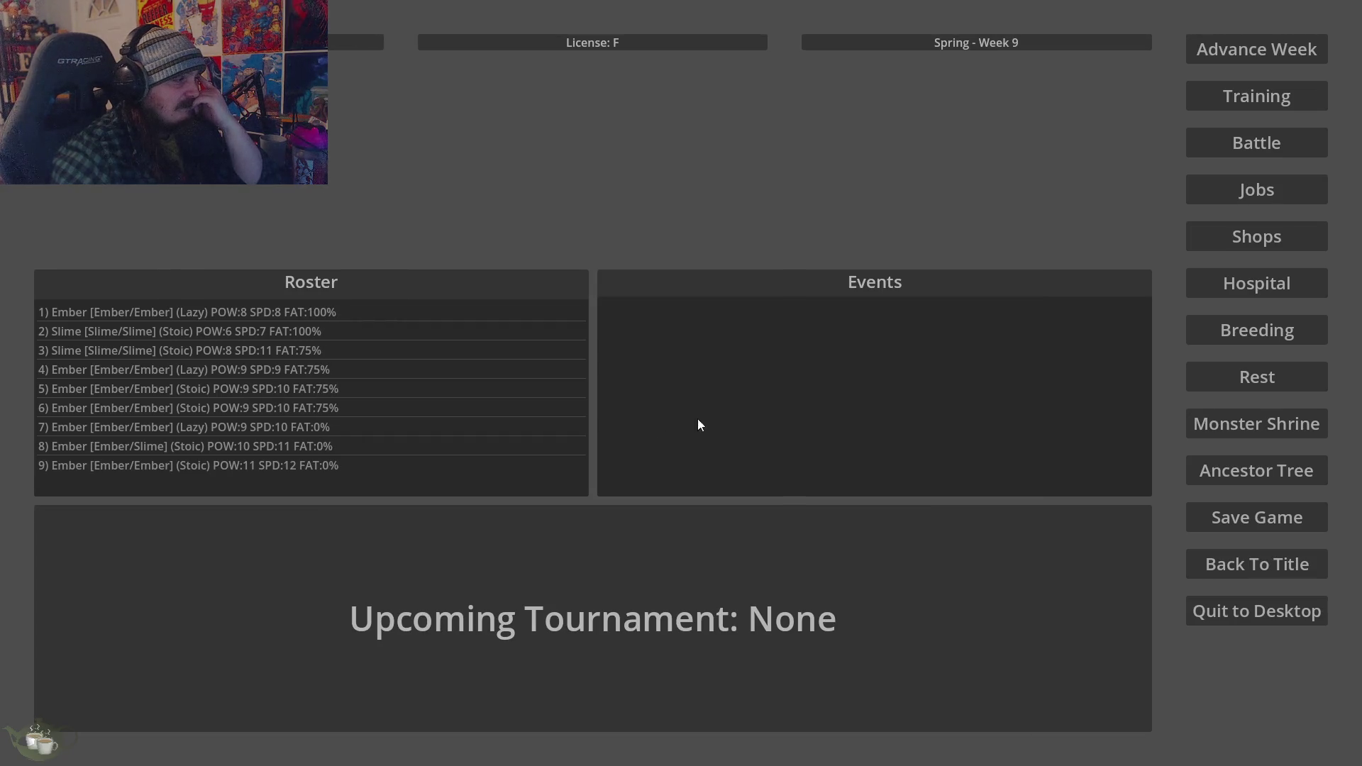
left_click(1267, 477)
Browse the Ember/Ember (Stoic), Ember/Slime (Stoic) and Ember/Ember (Lazy) family trees
left_click(225, 227)
scroll(861, 467, "down", 5)
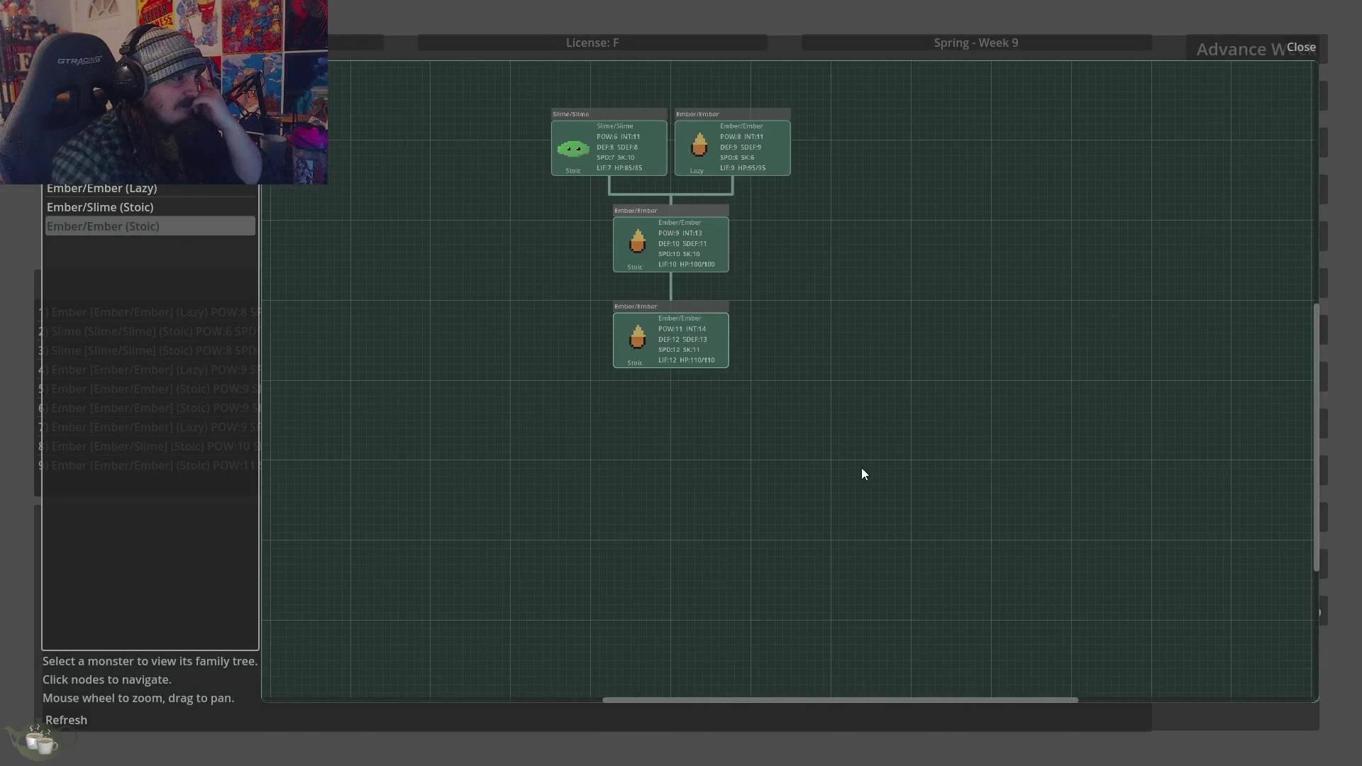
scroll(798, 241, "up", 2)
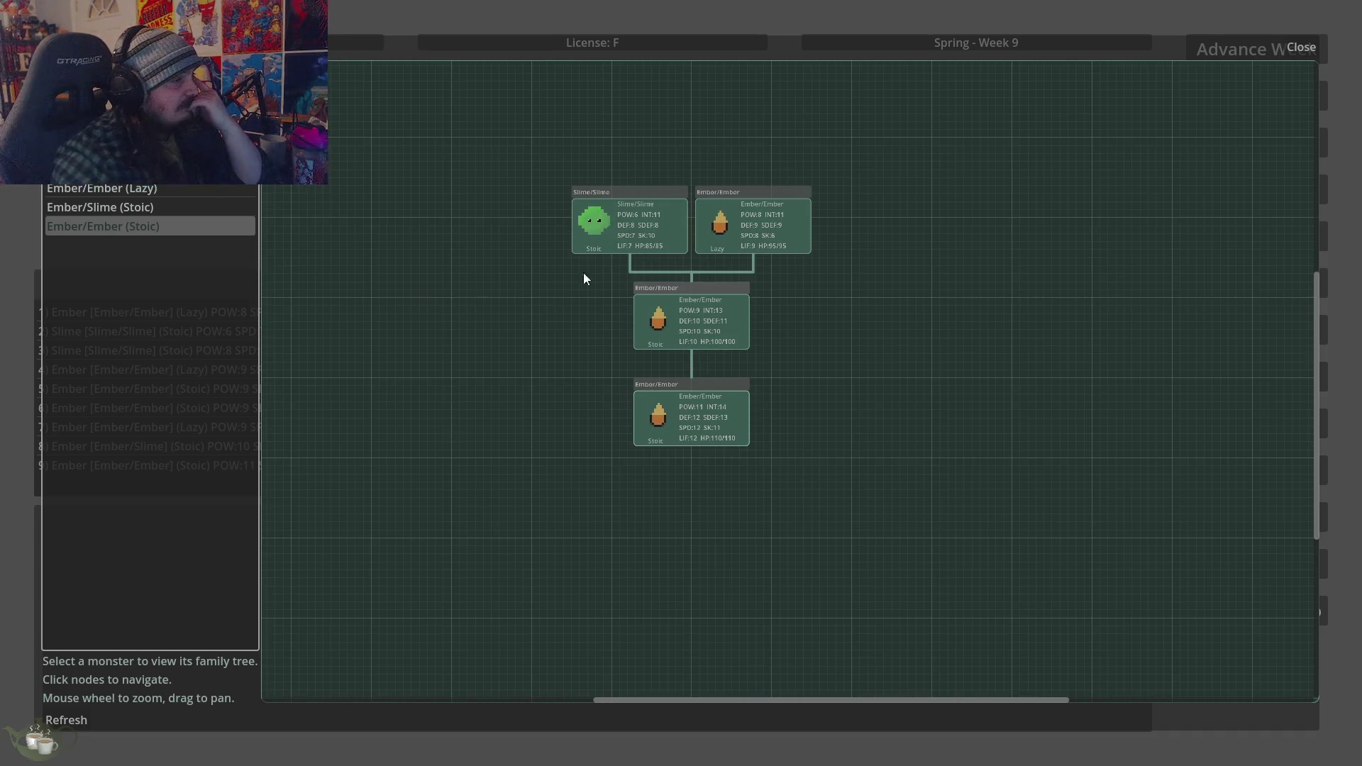
left_click(118, 214)
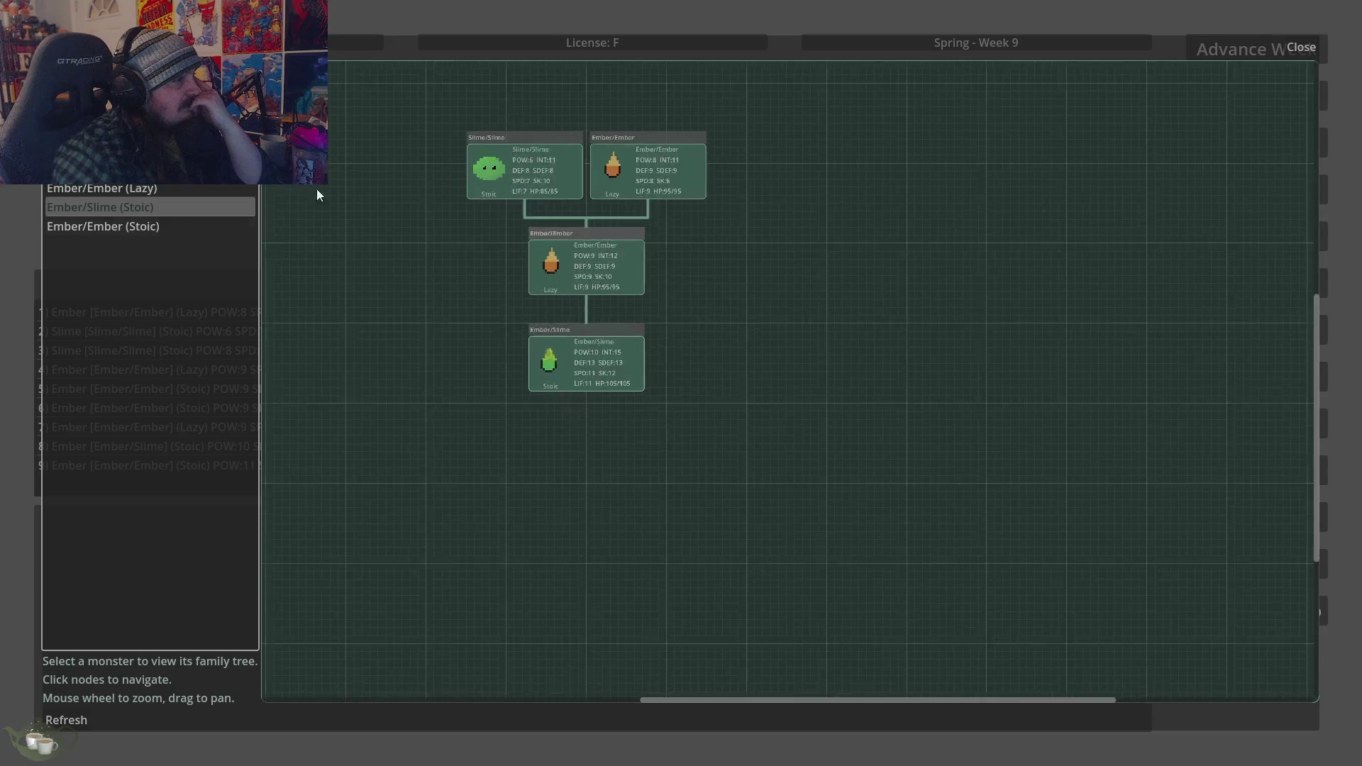
left_click(160, 192)
left_click(103, 226)
scroll(845, 500, "down", 2)
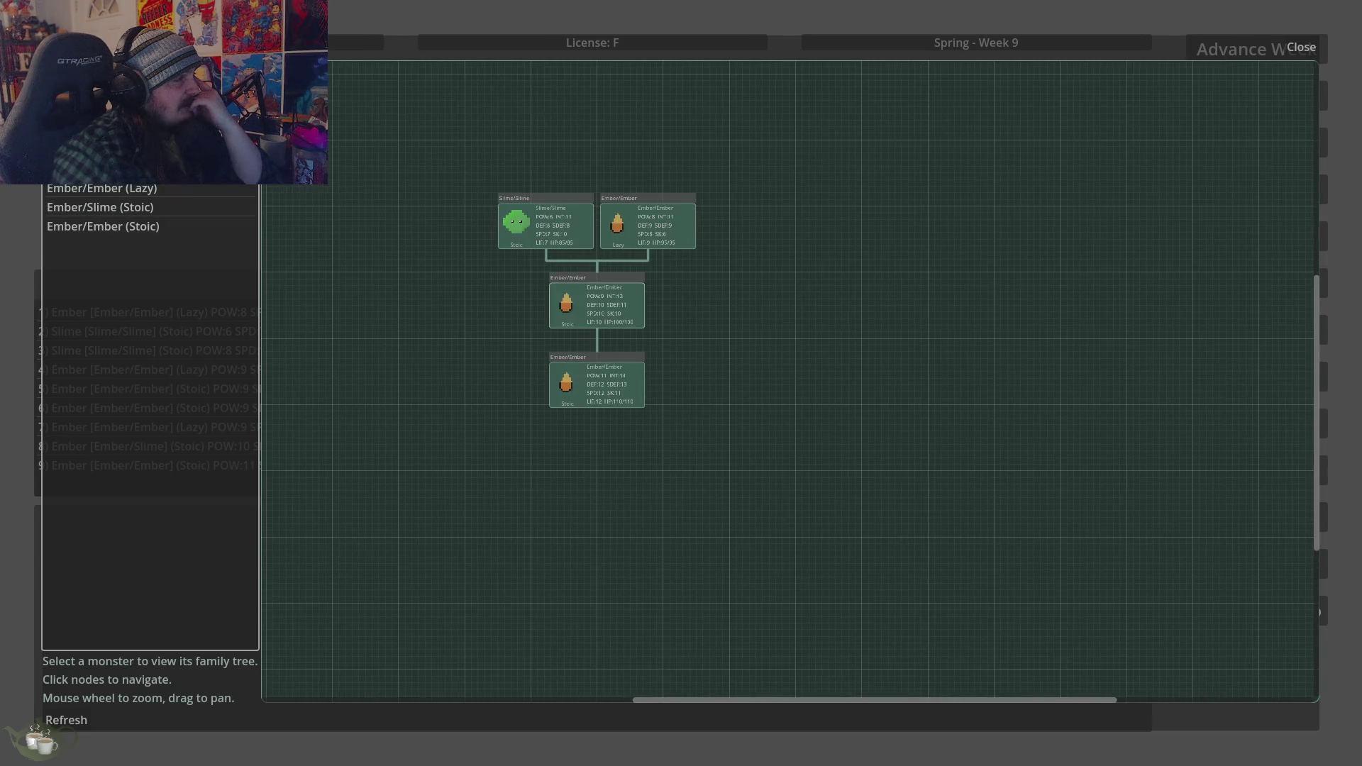
left_click_drag(845, 501, 753, 430)
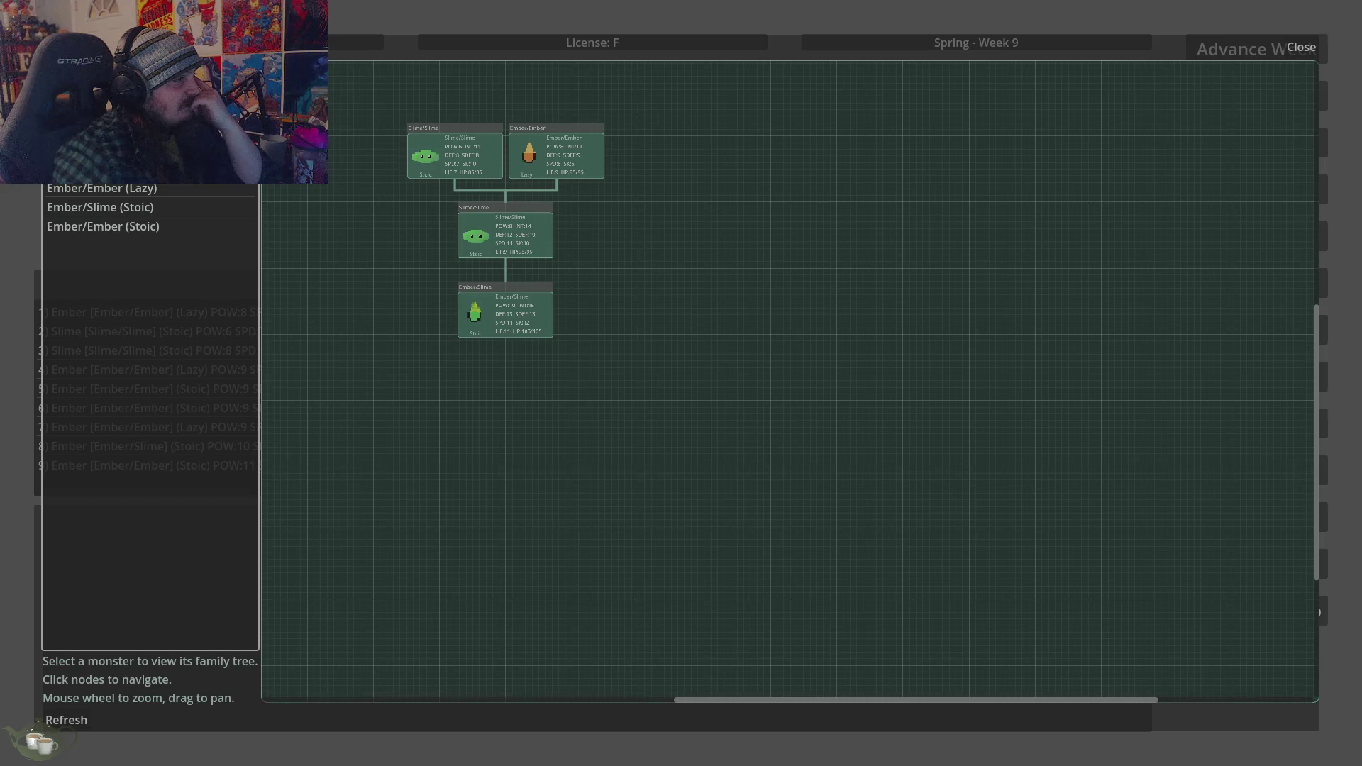
scroll(757, 450, "down", 1)
scroll(629, 399, "up", 2)
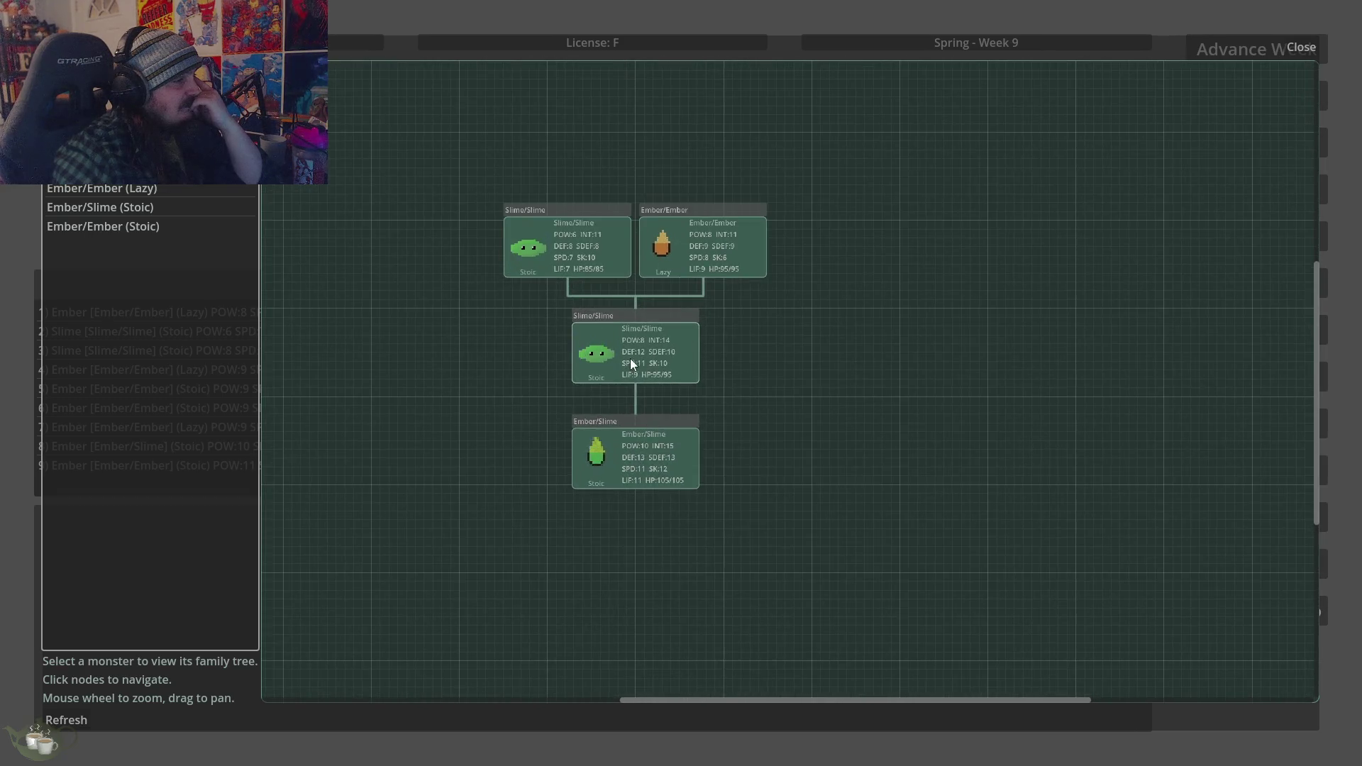
scroll(630, 359, "up", 1)
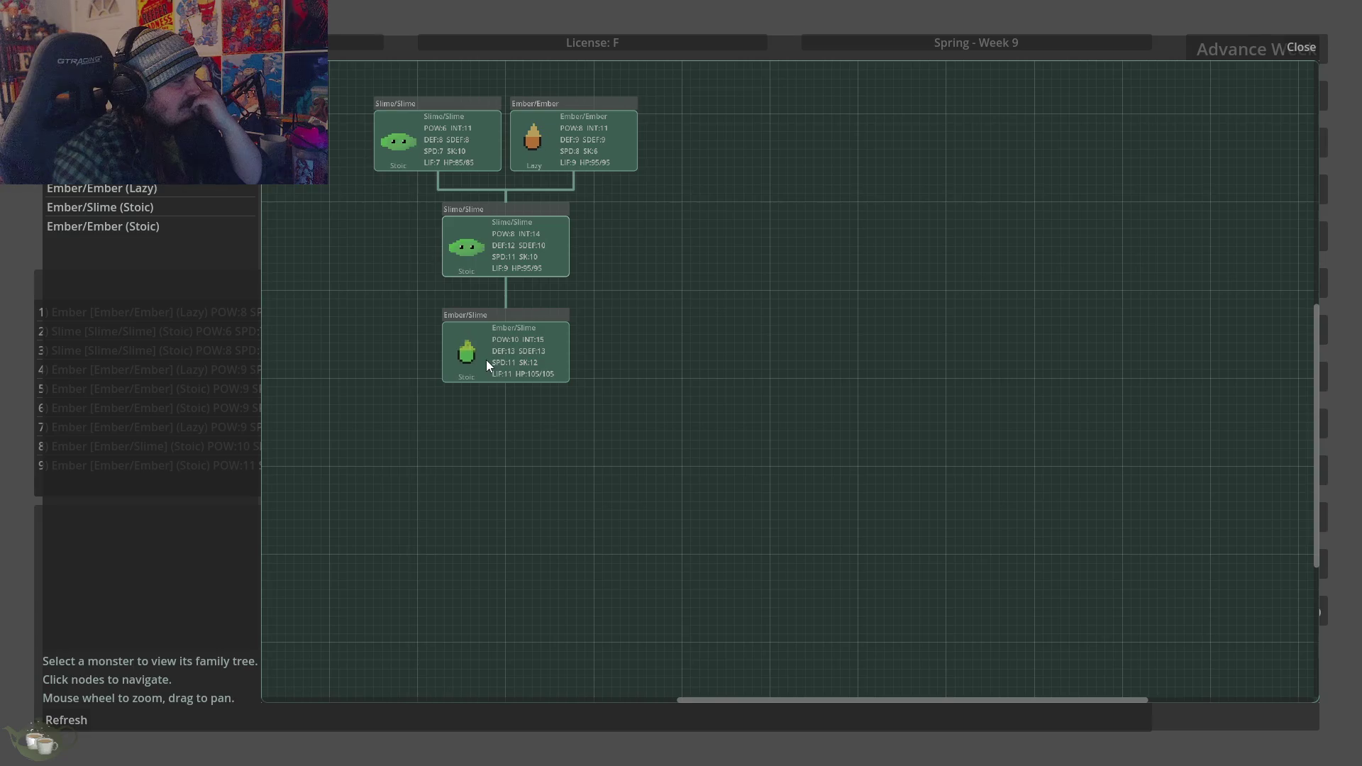
Select the POW 6 Slime/Slime and zoom and pan until its three-generation tree fits
left_click(421, 135)
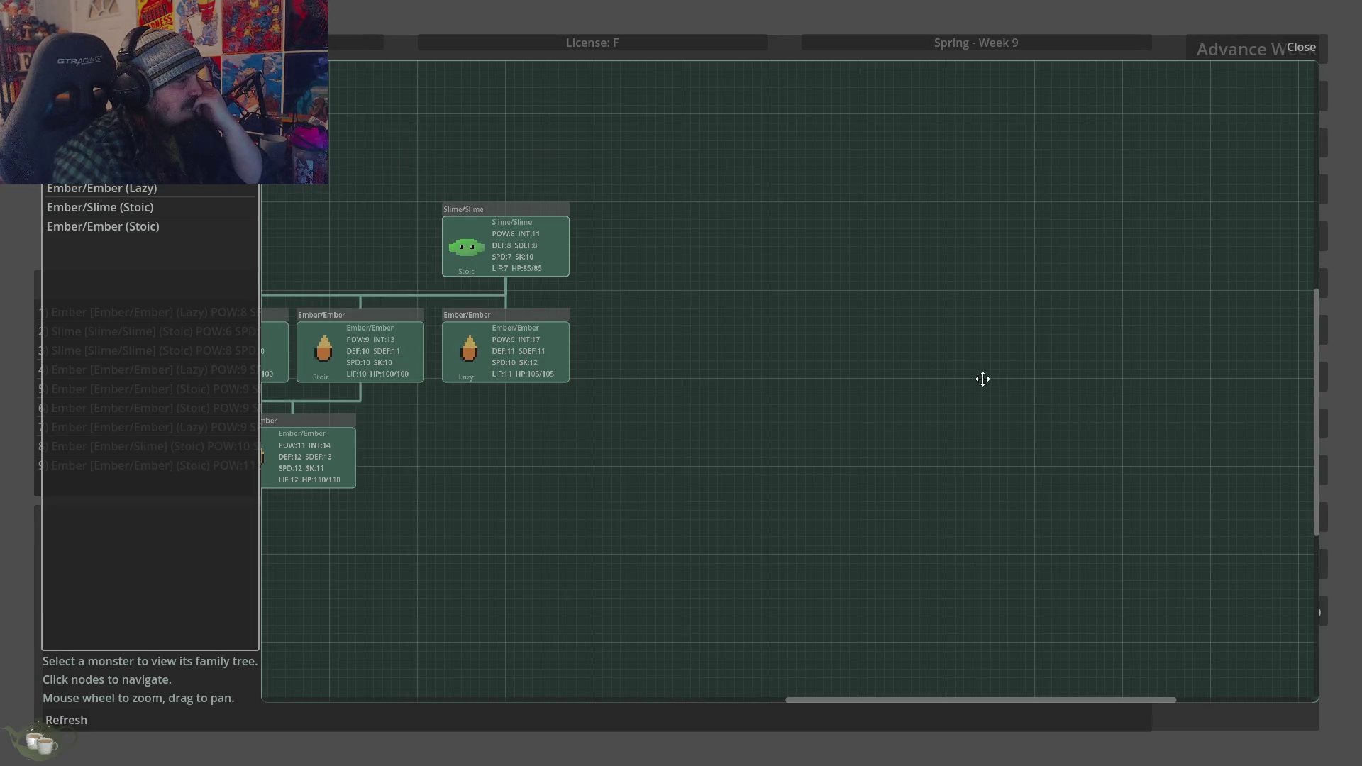
scroll(943, 398, "down", 4)
scroll(556, 517, "up", 5)
scroll(940, 545, "down", 1)
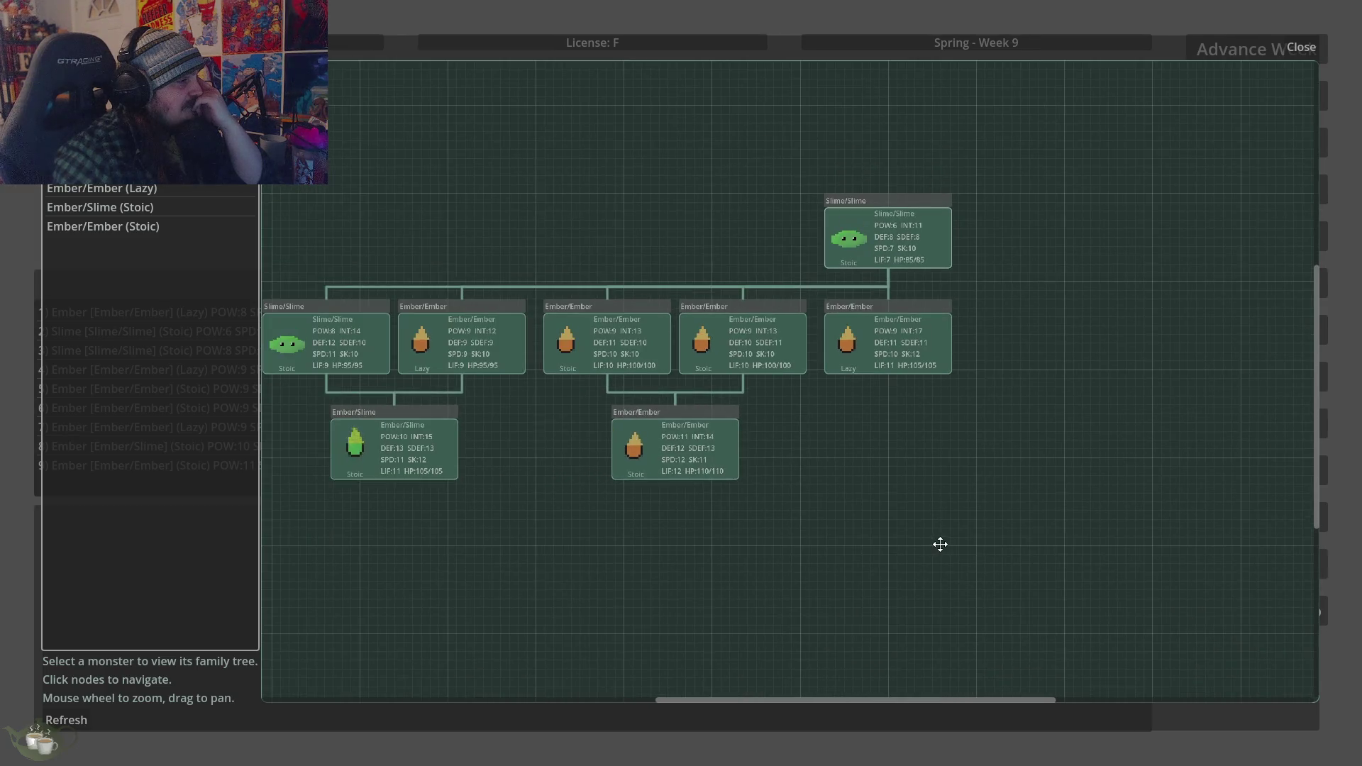
scroll(942, 543, "down", 1)
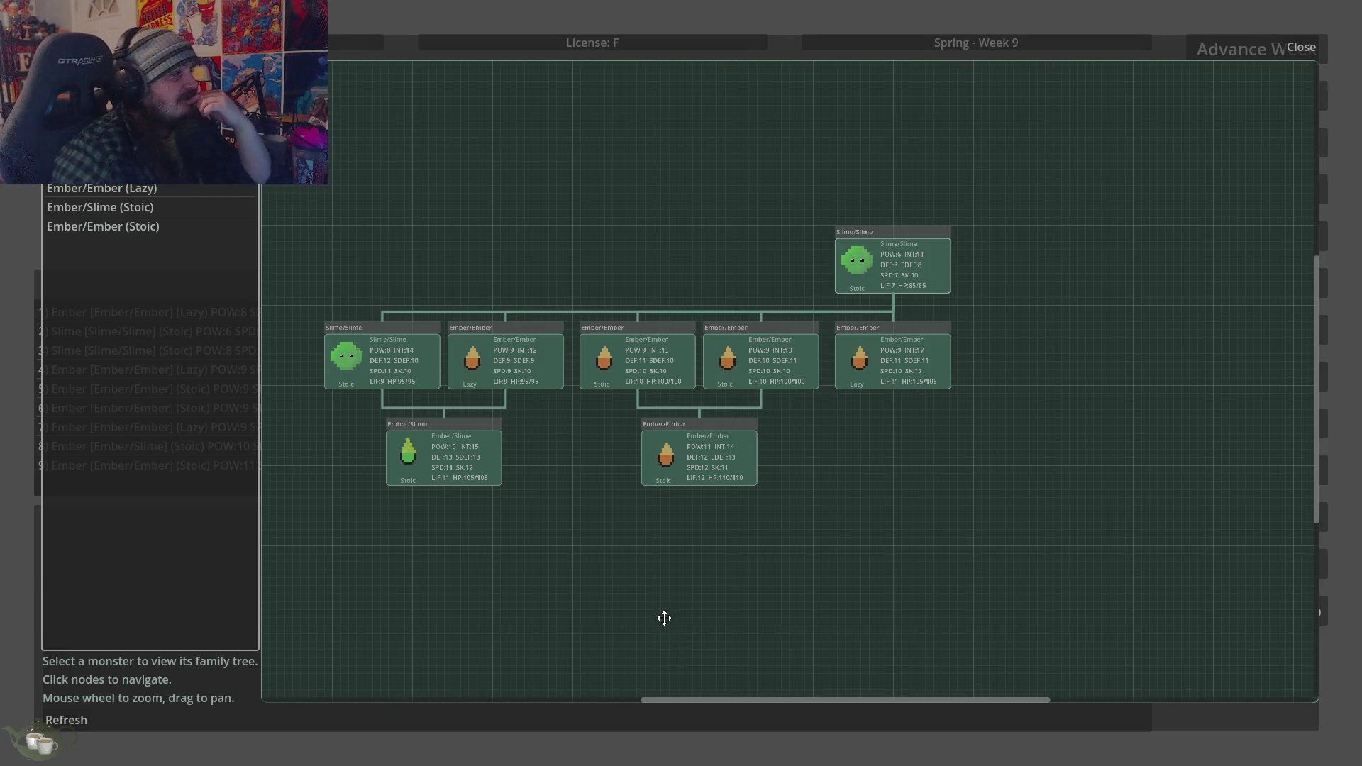
left_click_drag(781, 426, 393, 403)
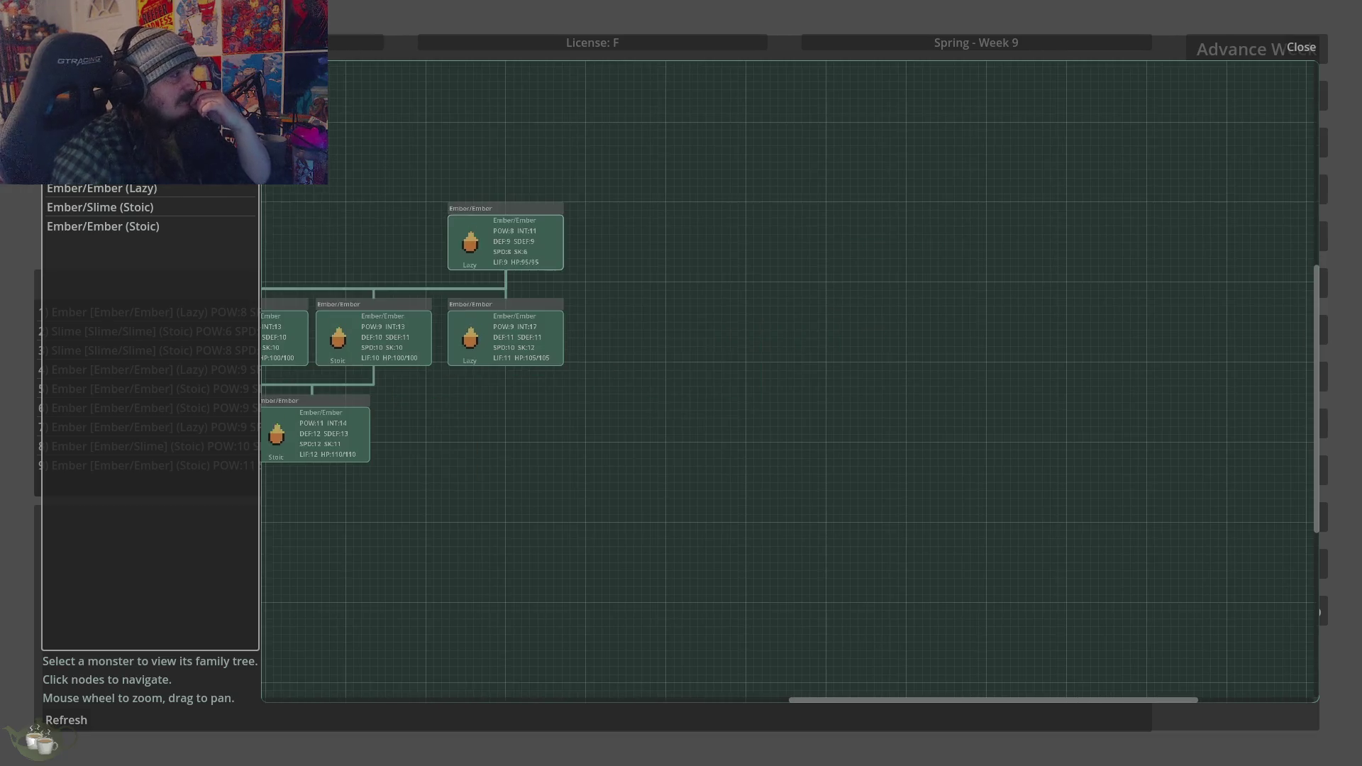
scroll(1004, 440, "down", 3)
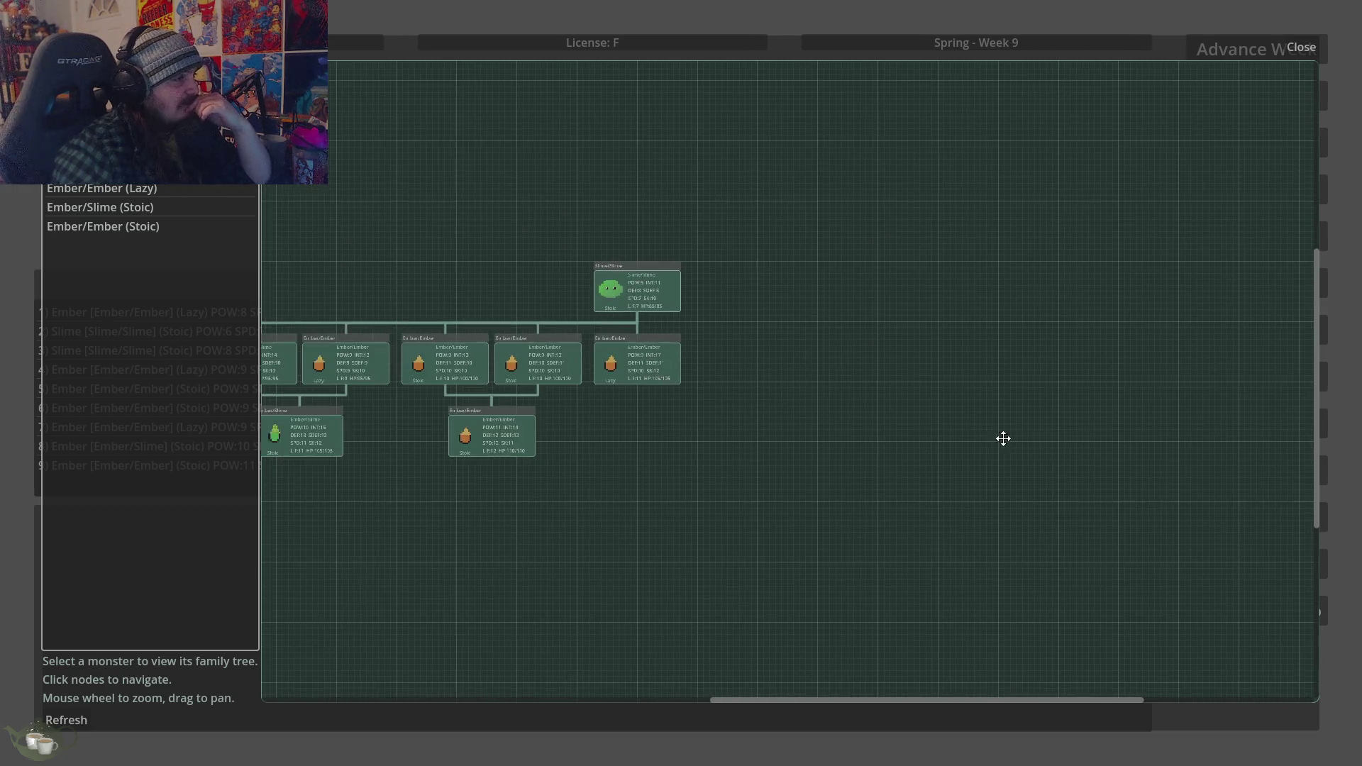
scroll(298, 469, "up", 3)
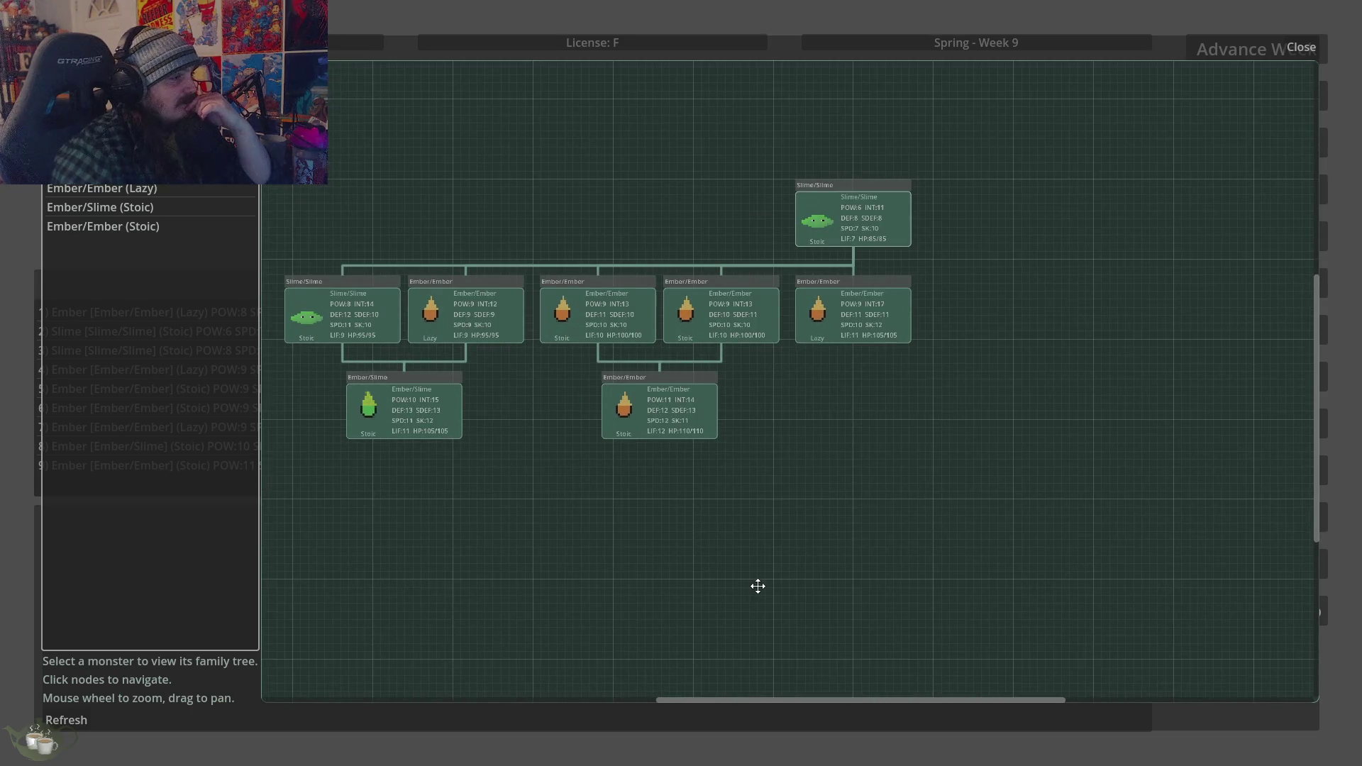
scroll(405, 149, "up", 2)
scroll(925, 530, "down", 1)
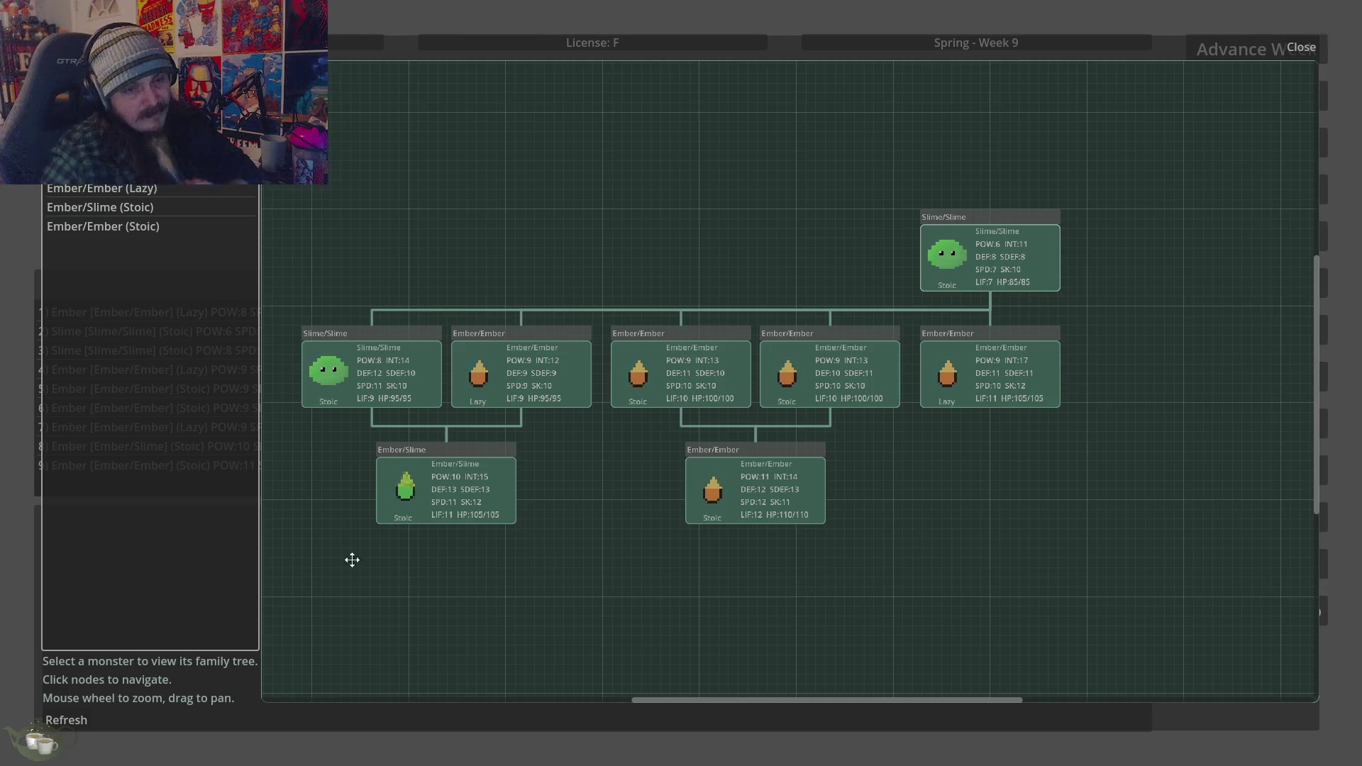
Leave the family tree, return to the title screen and load Save Slot 03
left_click(1304, 48)
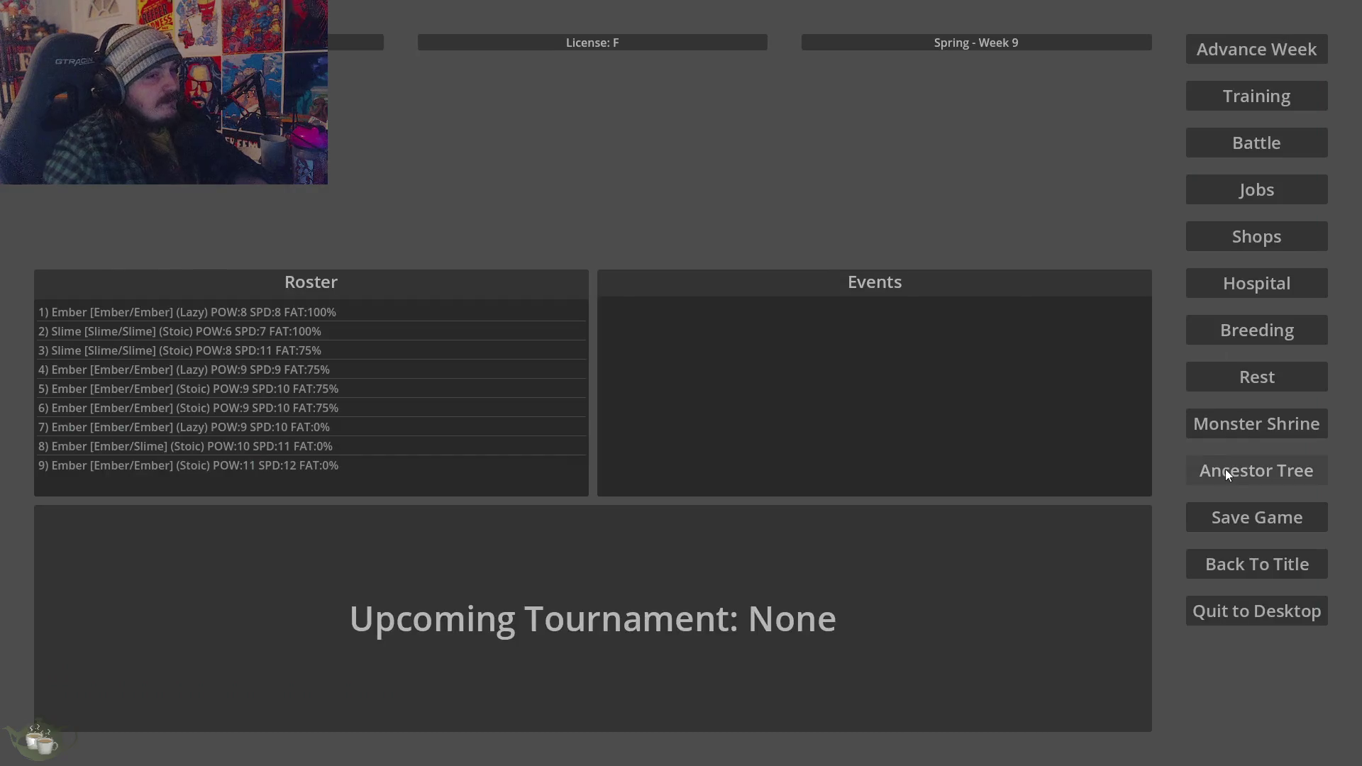
left_click(1232, 564)
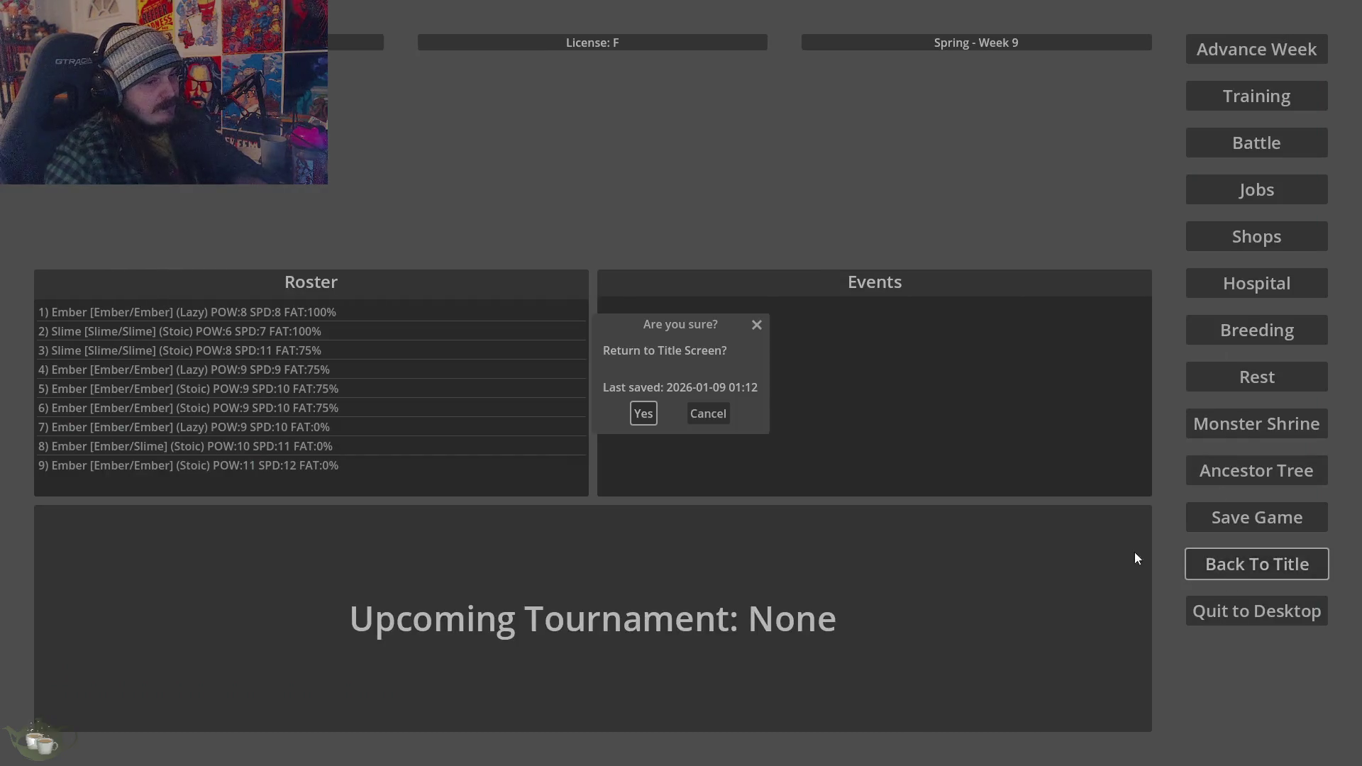
left_click(640, 415)
left_click(695, 366)
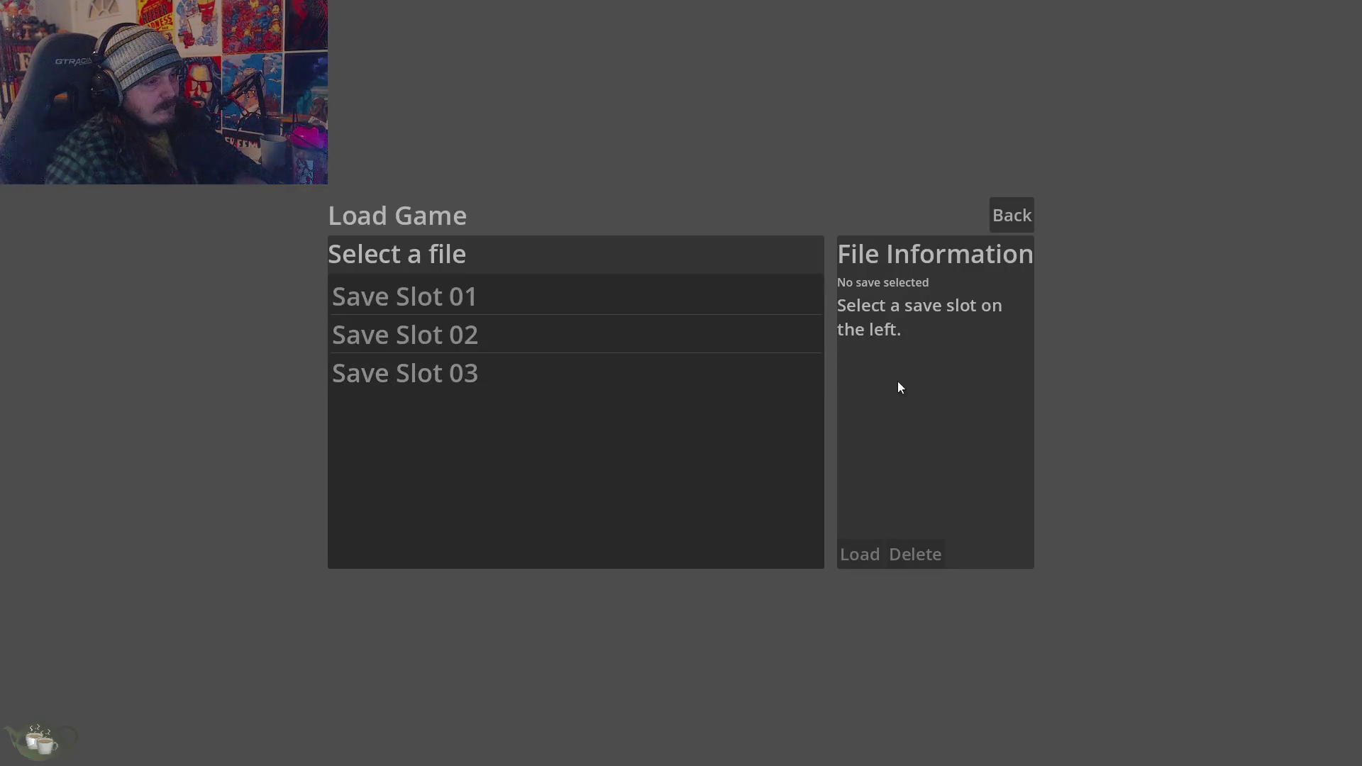
left_click(650, 334)
key("Down")
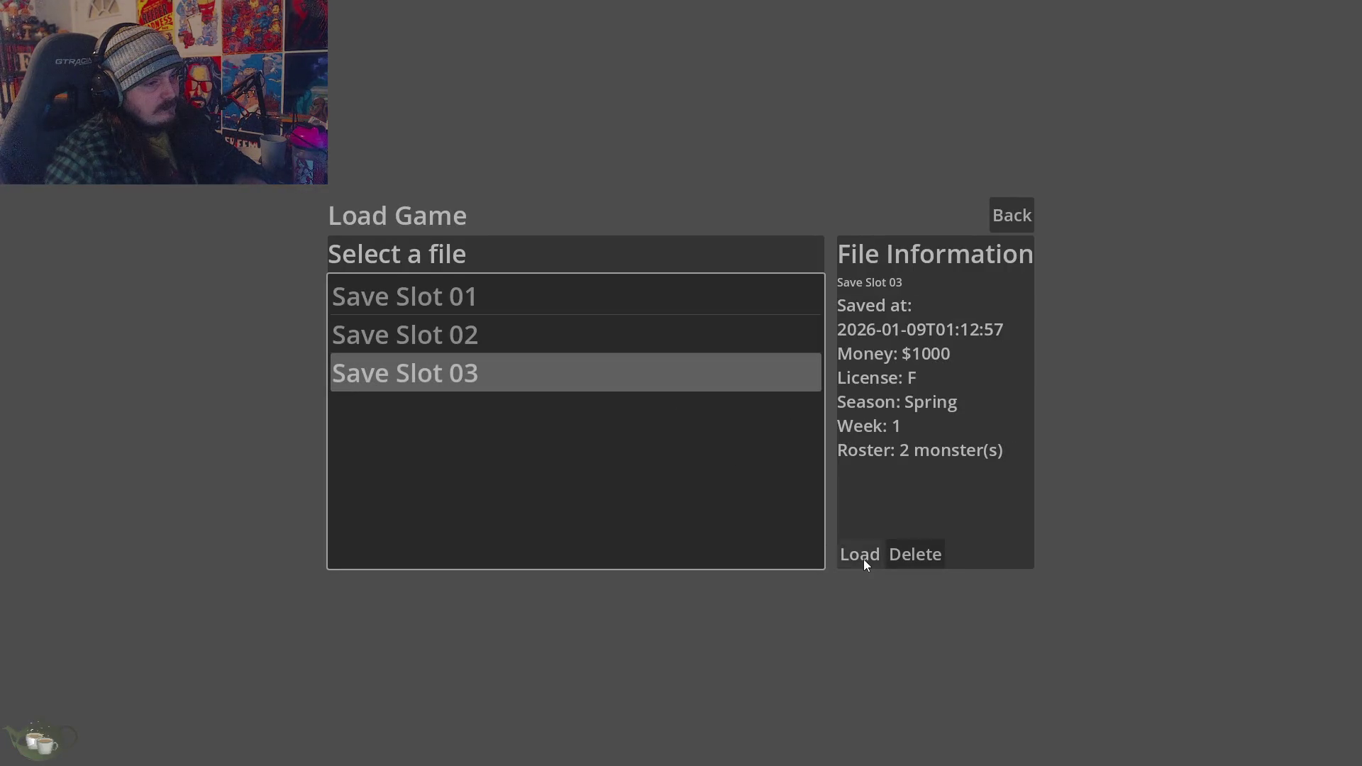
left_click(863, 559)
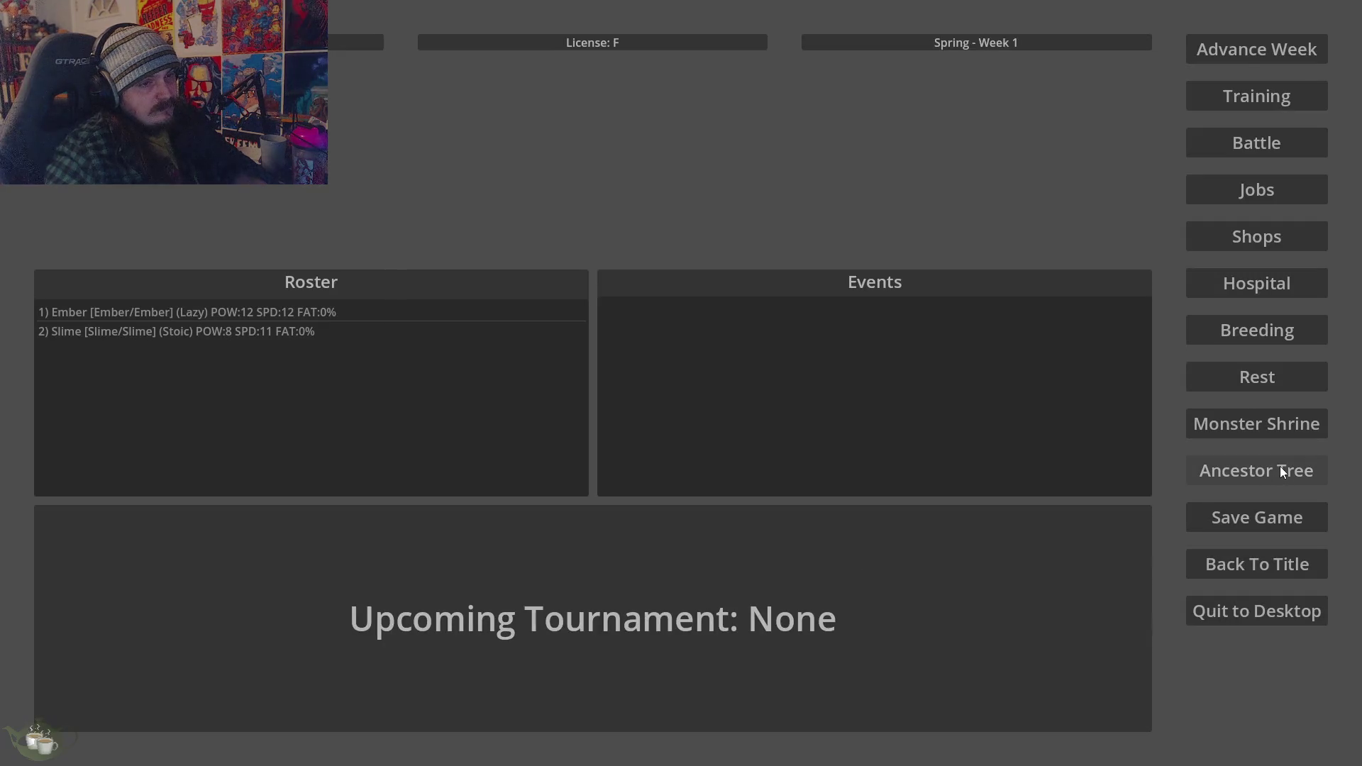
Generate the Aggressive Slime/Ember from seed 55, add it to the roster, and view its tree card
left_click(1278, 430)
left_click(407, 249)
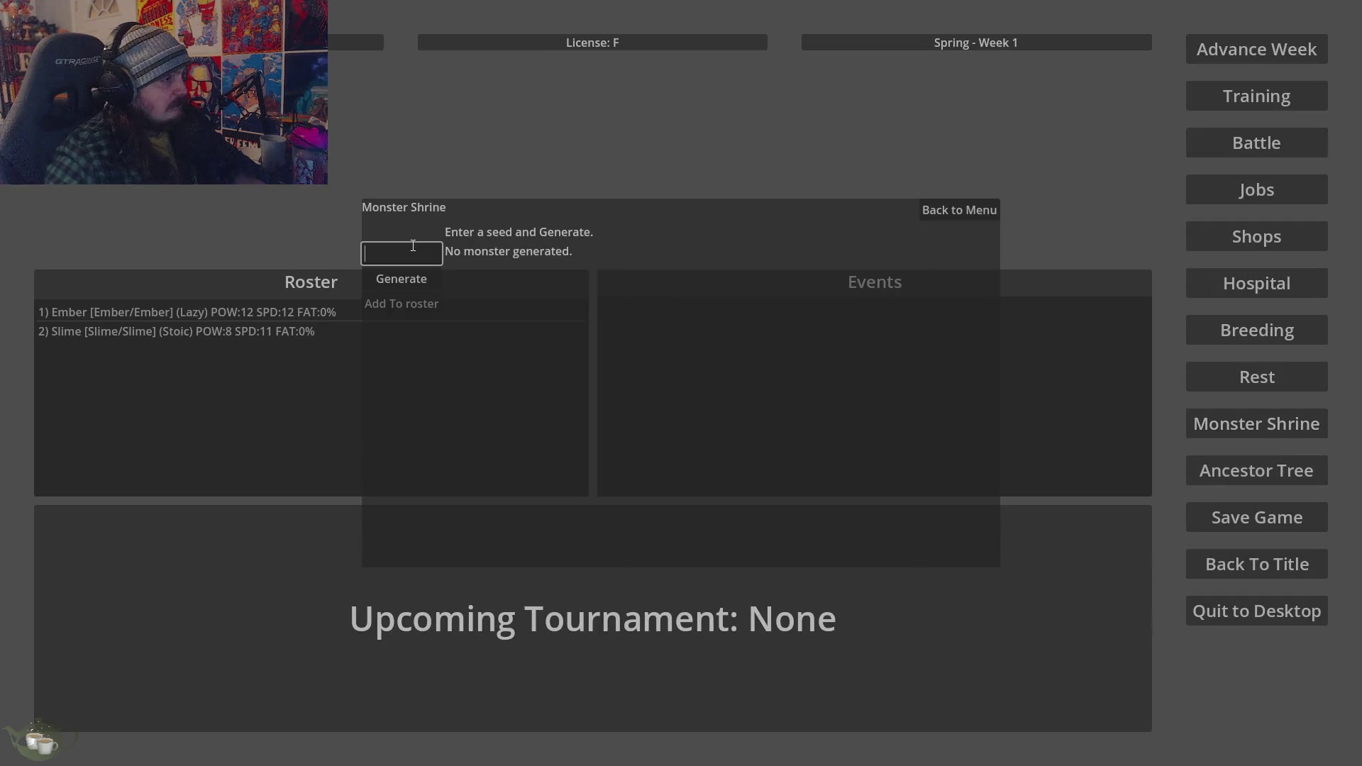
type("5")
left_click(415, 280)
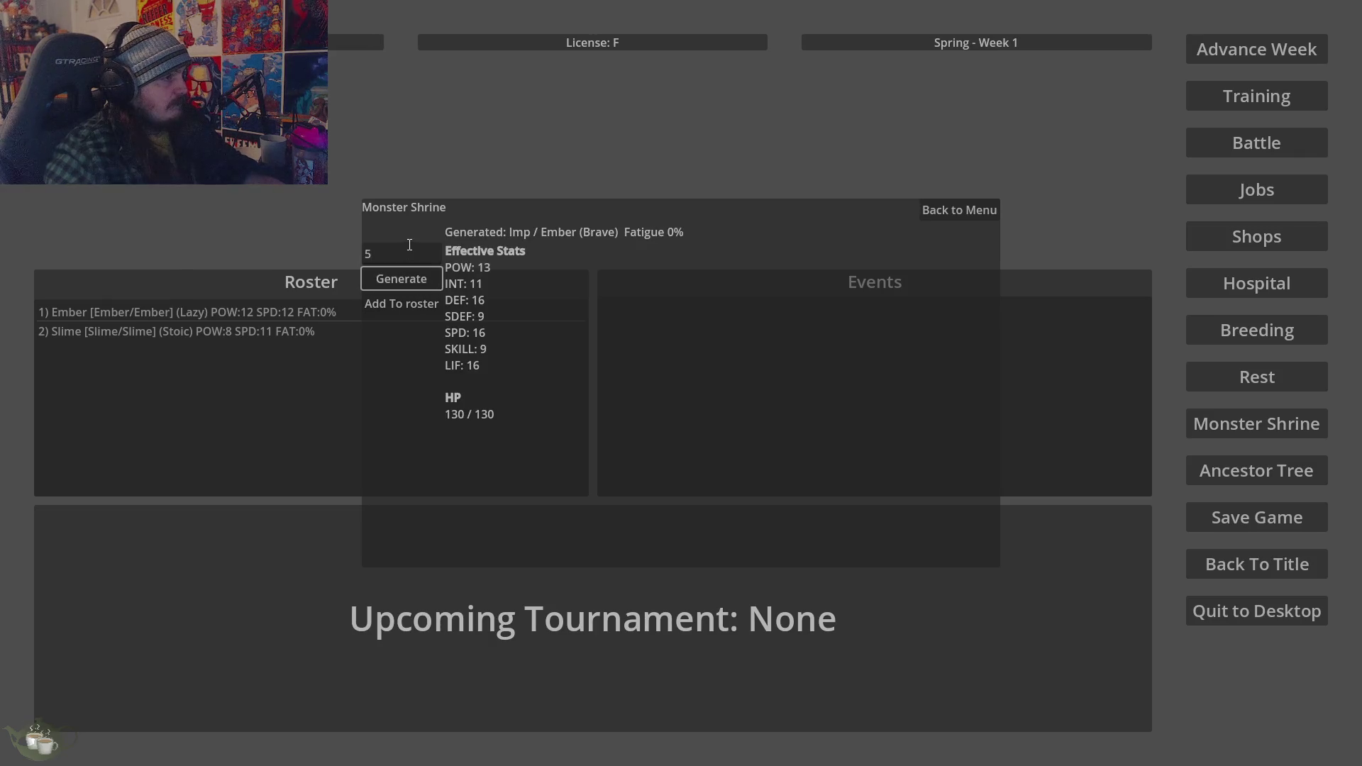
left_click(410, 244)
type("5")
left_click(402, 275)
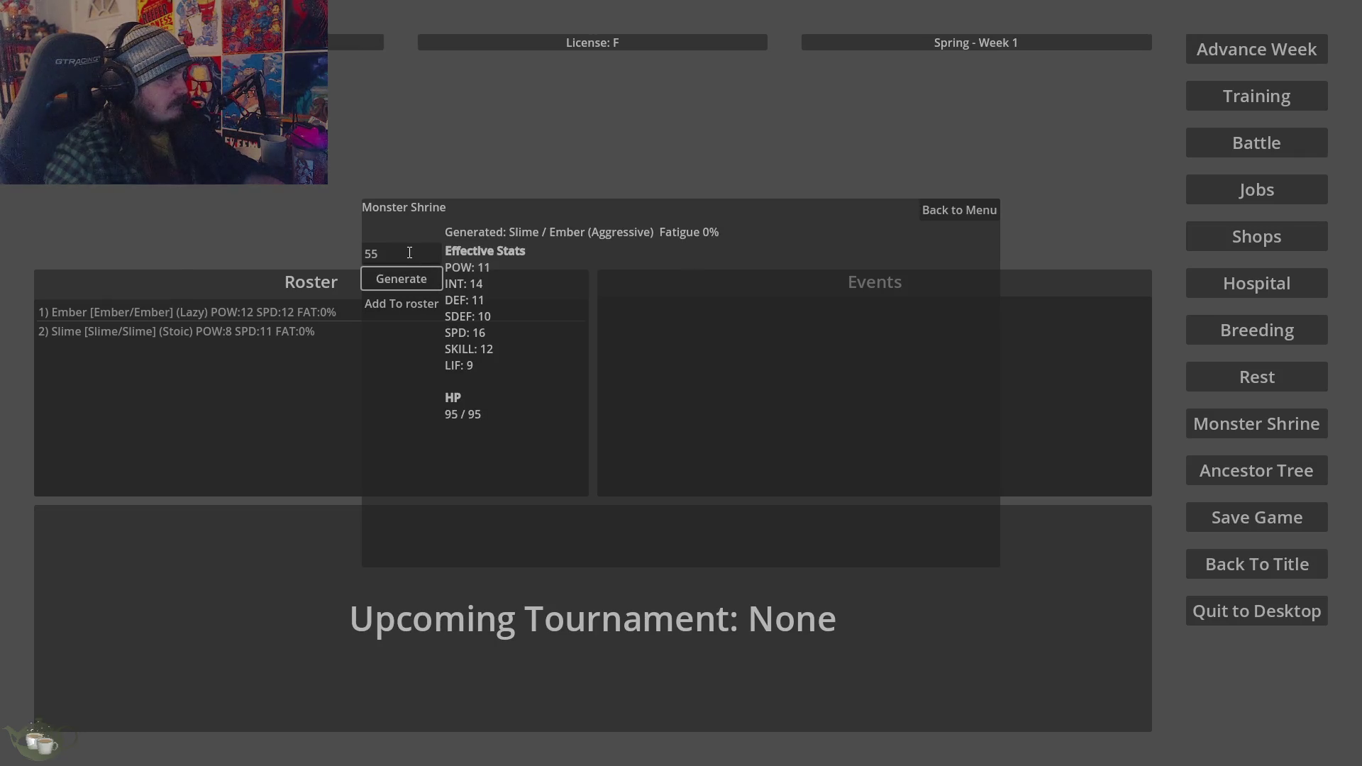
left_click(406, 305)
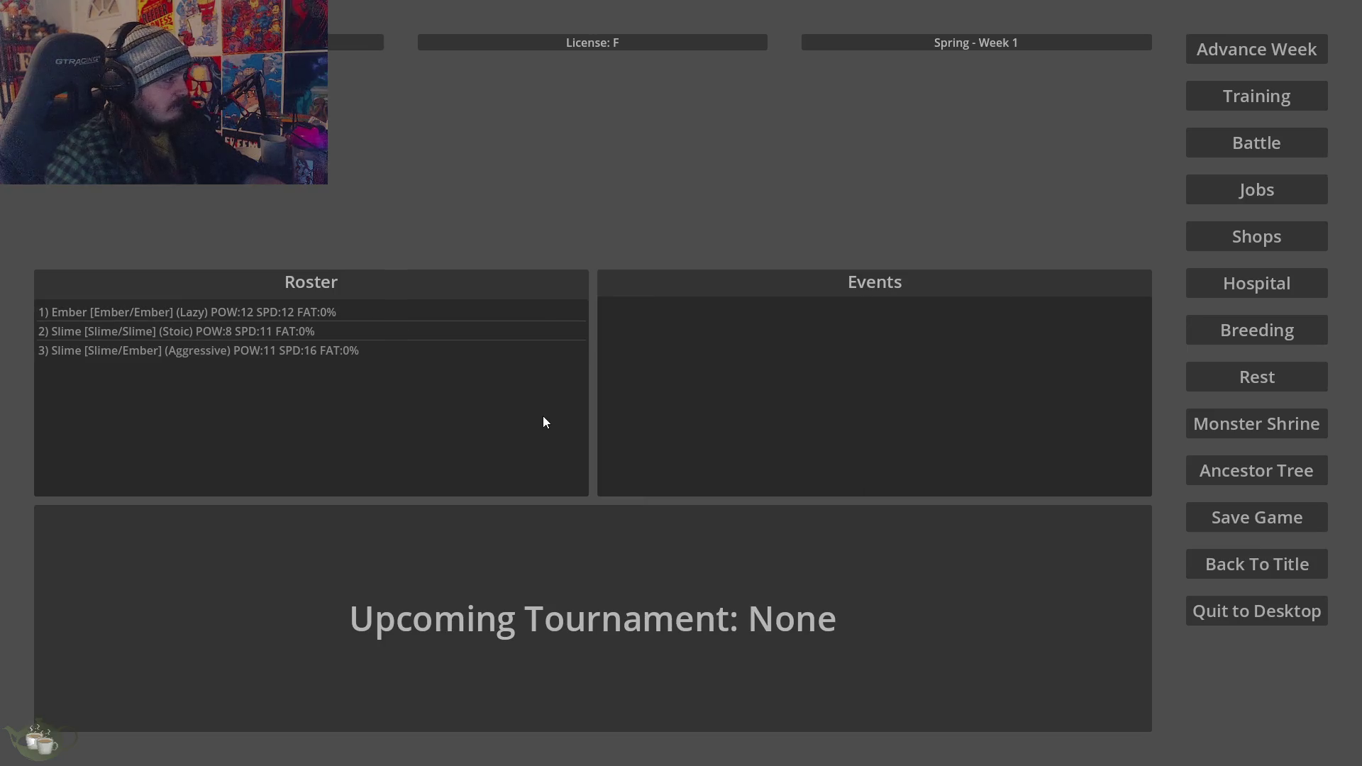
left_click(1309, 459)
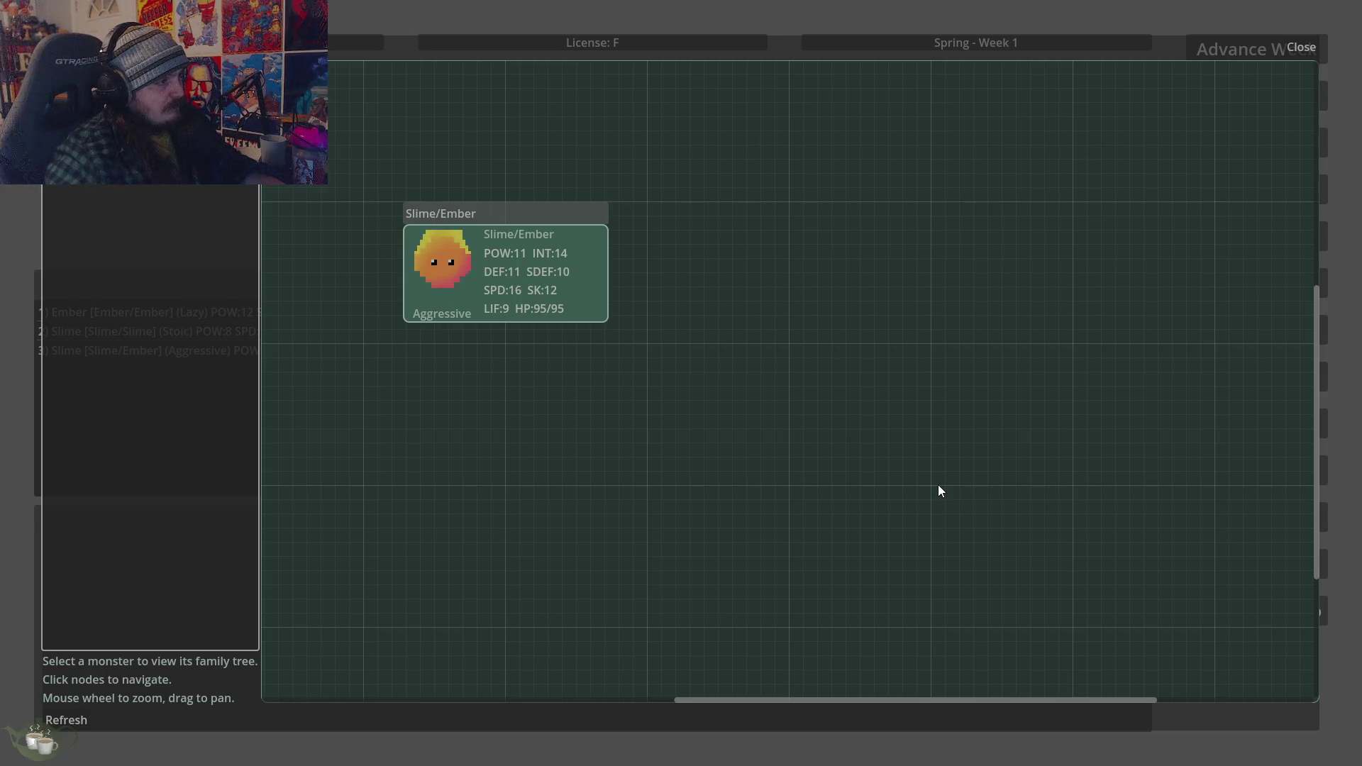
left_click(1301, 46)
Quit the game, set the ember slime sprite to scale 2.0, lower it 10 px, and save
left_click(1323, 616)
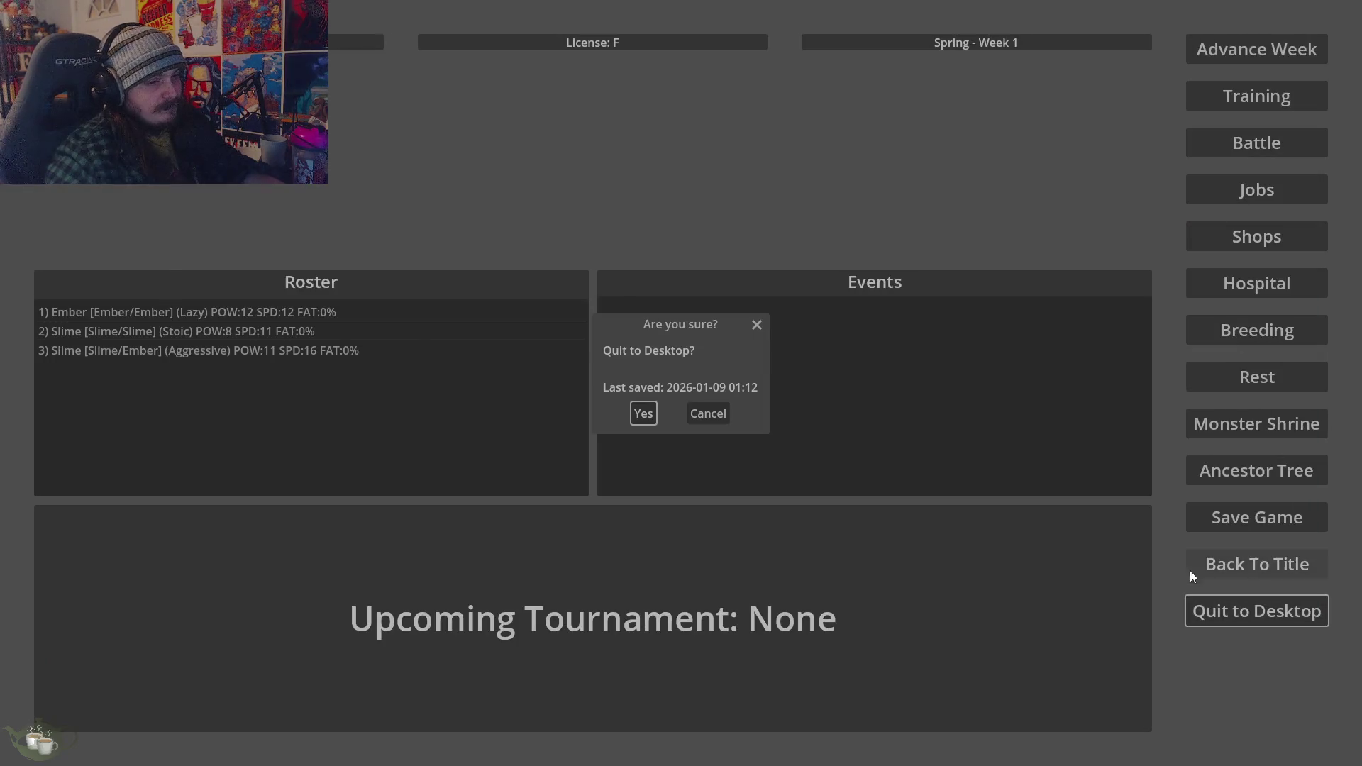
left_click(644, 415)
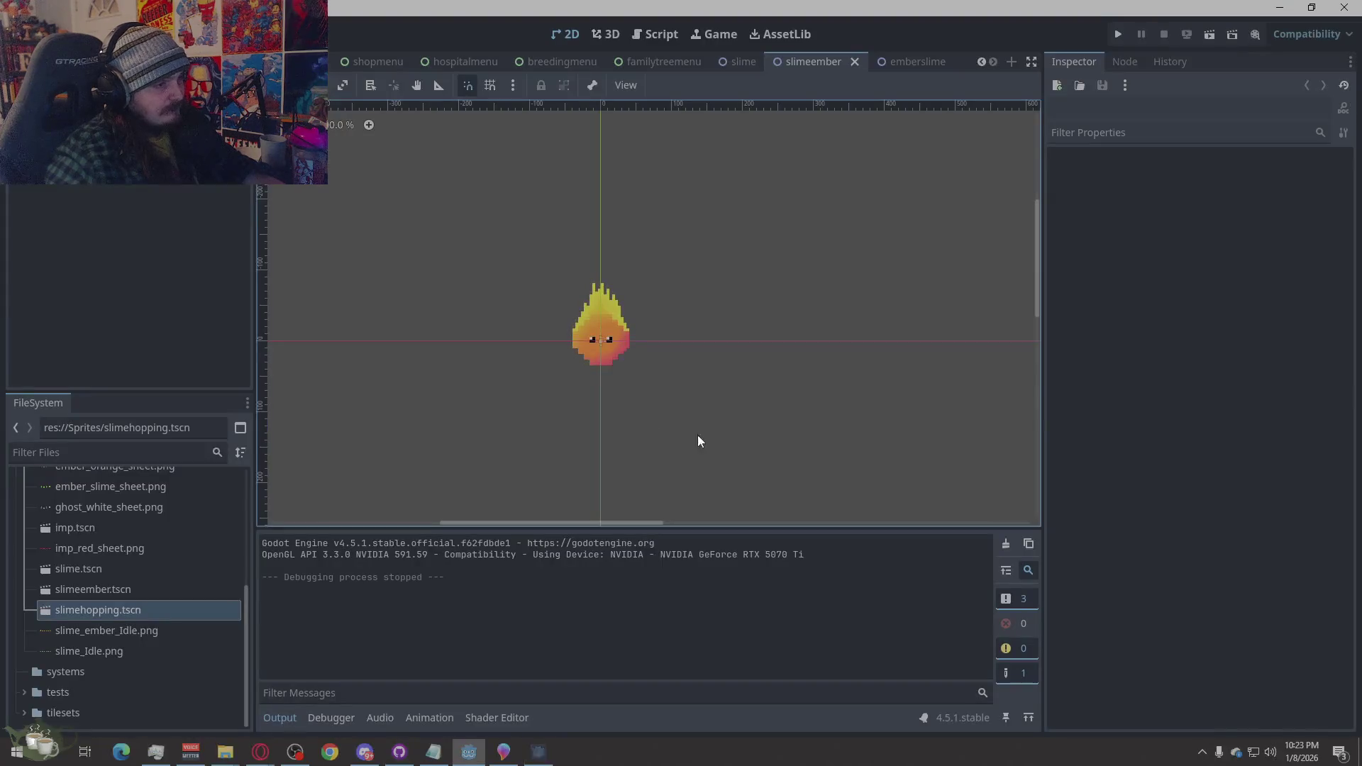
left_click(610, 335)
left_click(1241, 394)
type("2")
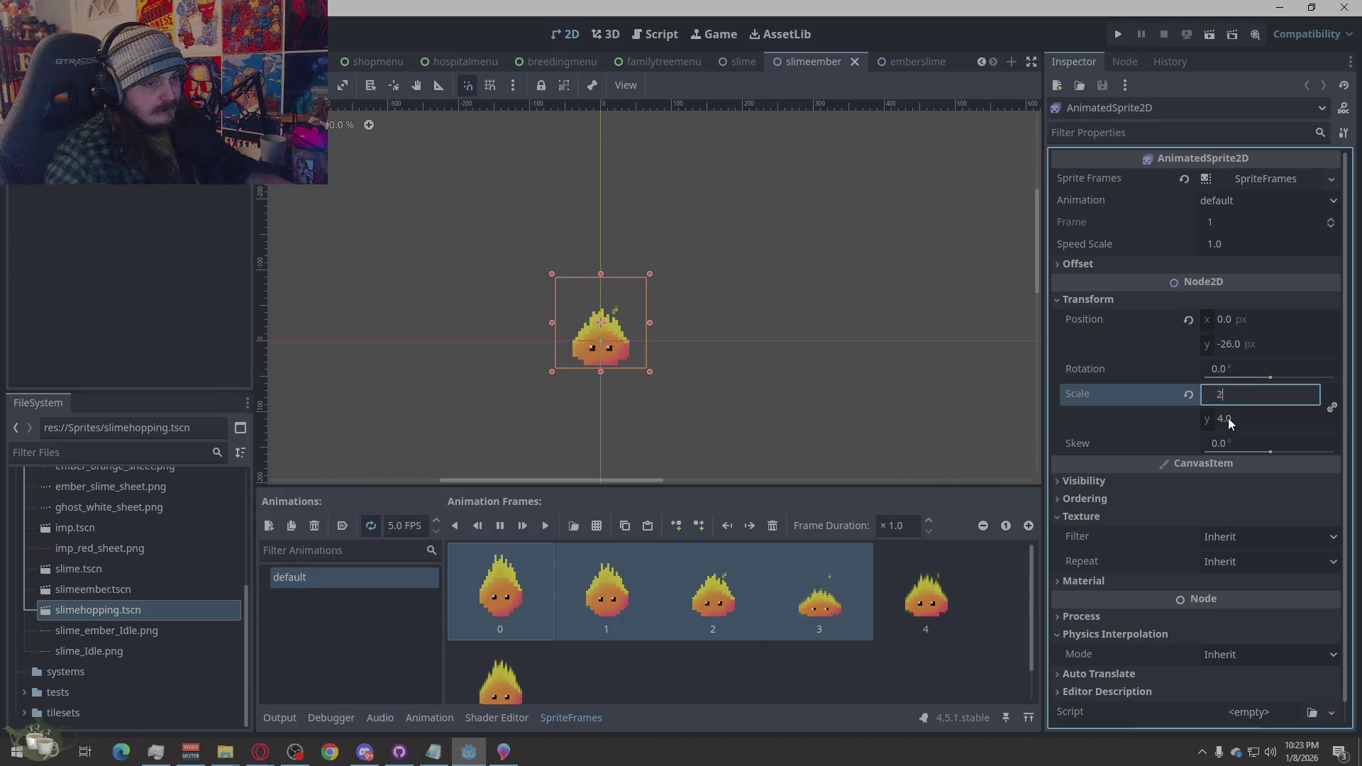
left_click(1229, 418)
type("2")
left_click(610, 344)
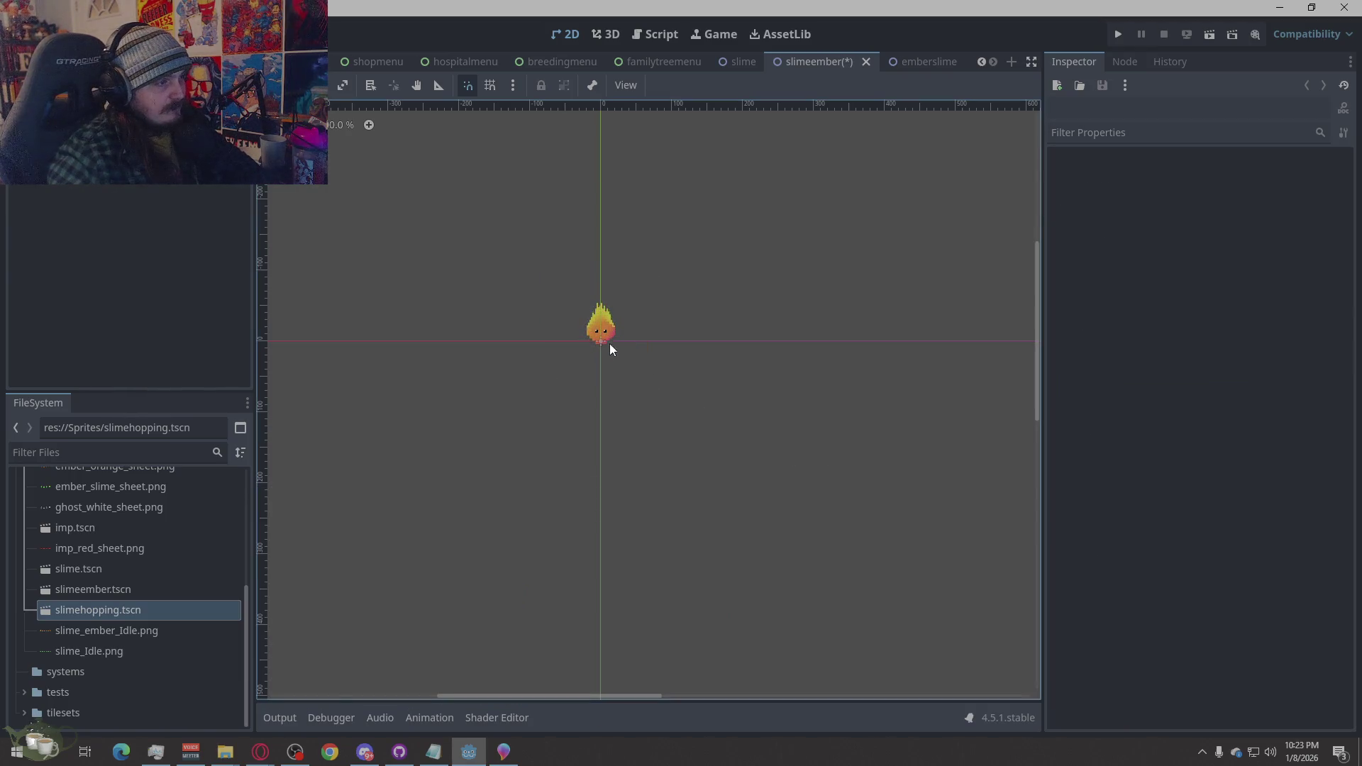
left_click_drag(601, 325, 601, 332)
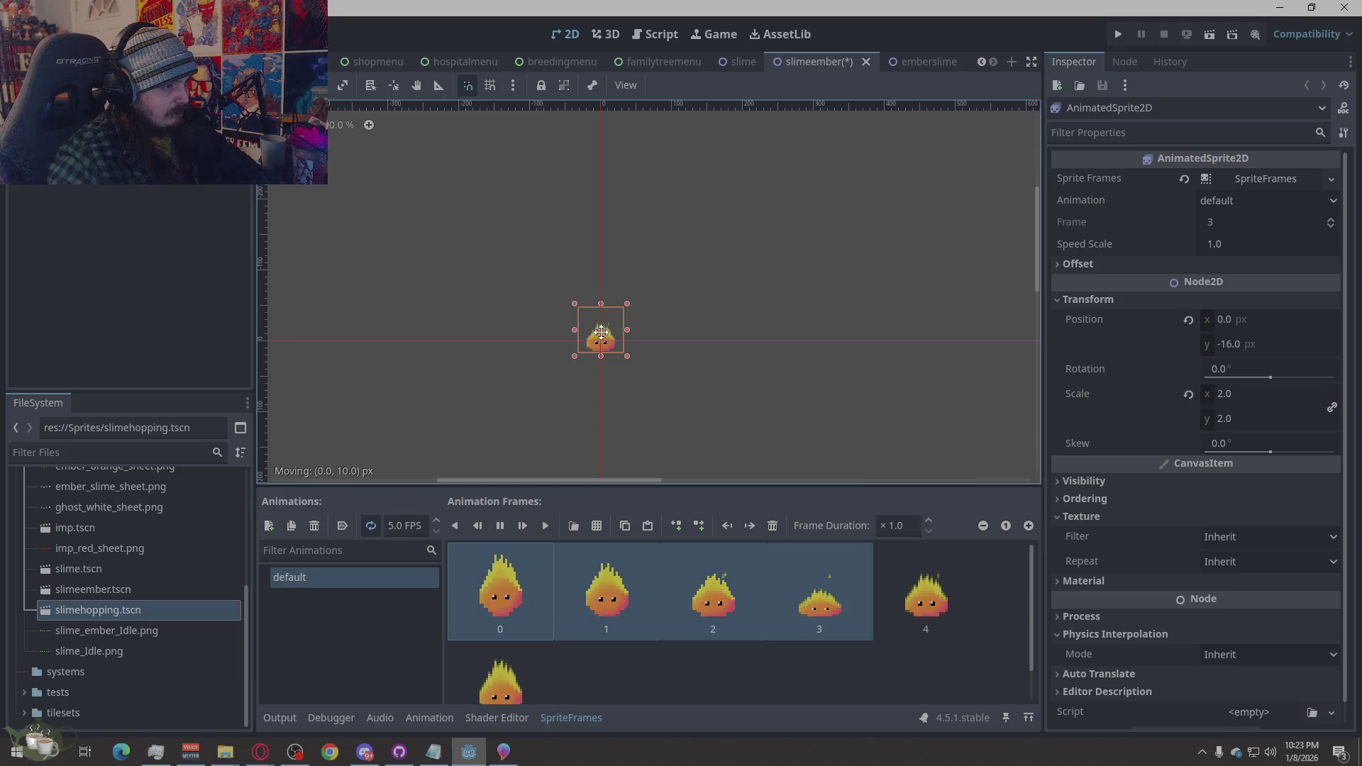
left_click(769, 410)
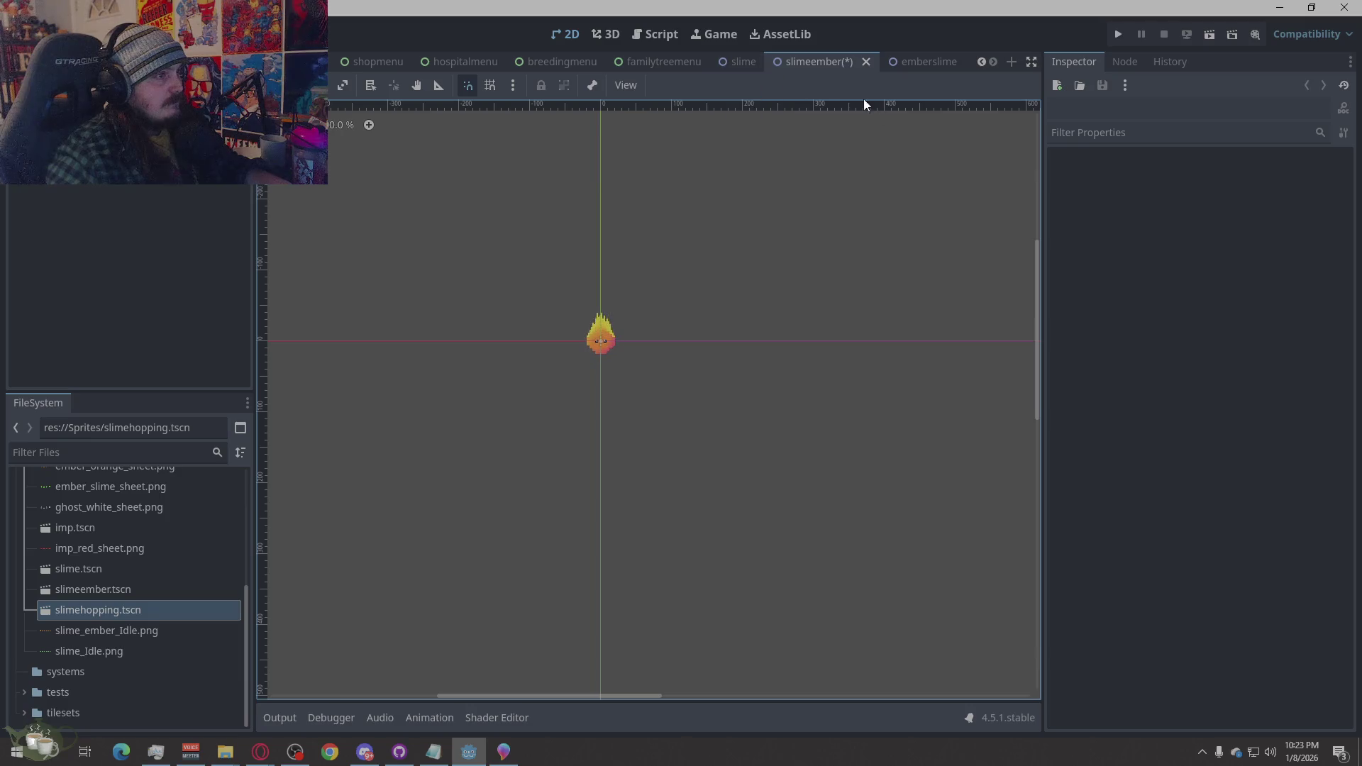
key("ctrl+s")
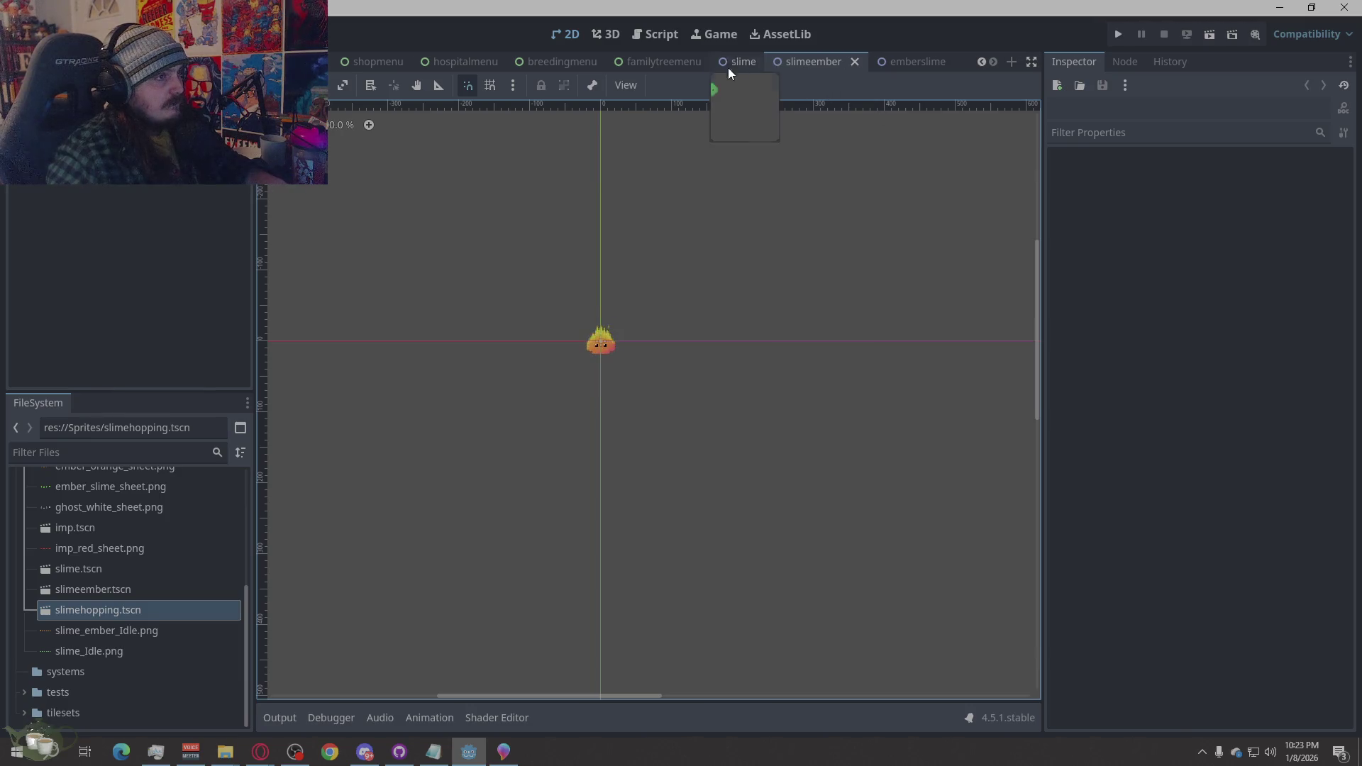
Give the green slime sprite scale 2.0, lower it 7 px, save, and relaunch the game
left_click(602, 340)
left_click(794, 372)
left_click(758, 60)
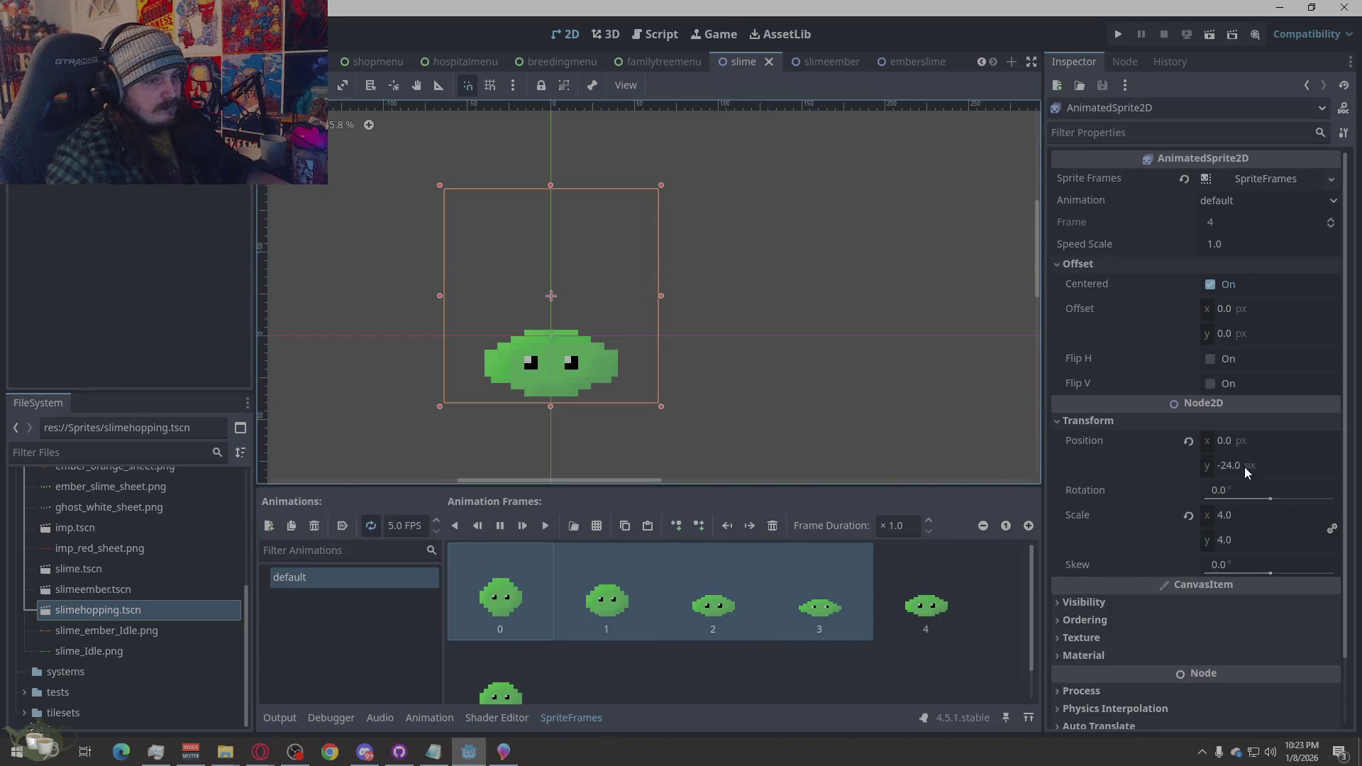
left_click(1238, 515)
type("2")
key("Return")
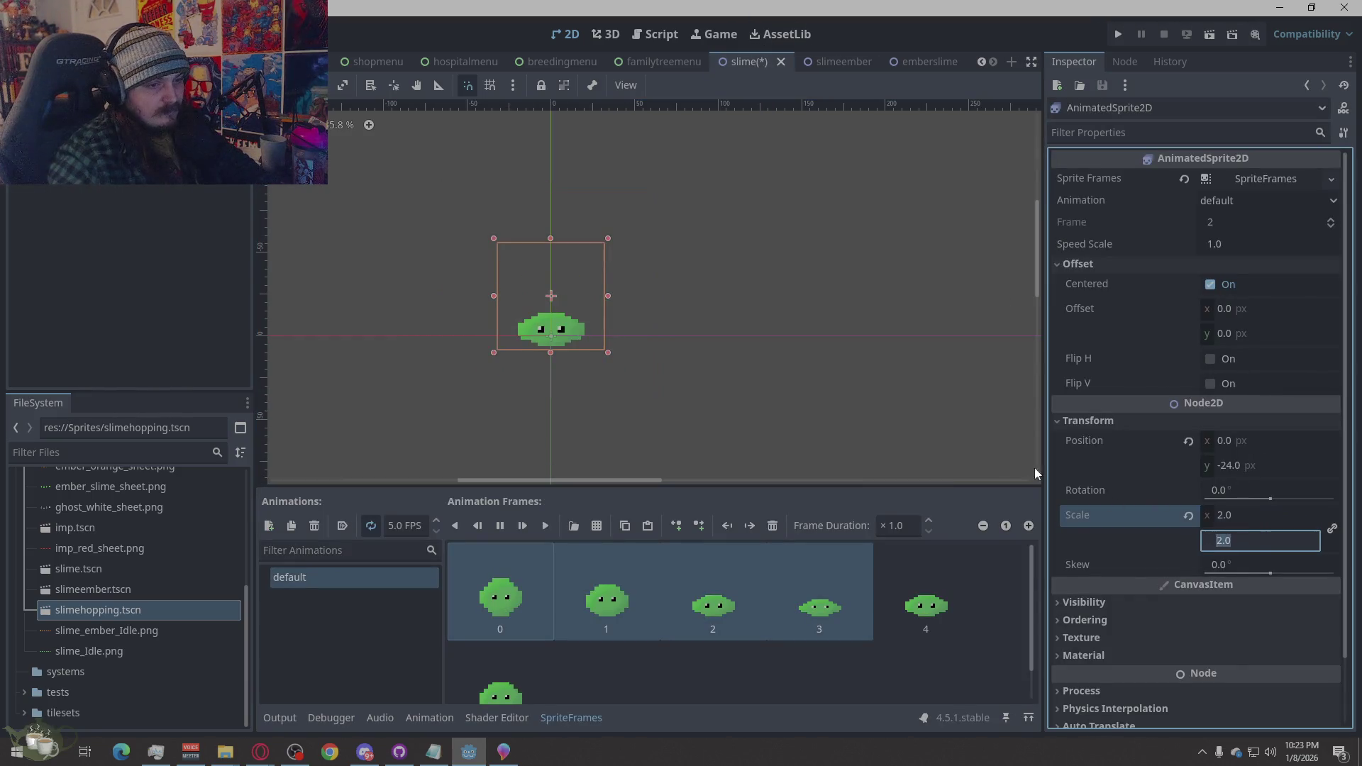
left_click(657, 300)
left_click_drag(571, 307, 570, 325)
left_click(774, 367)
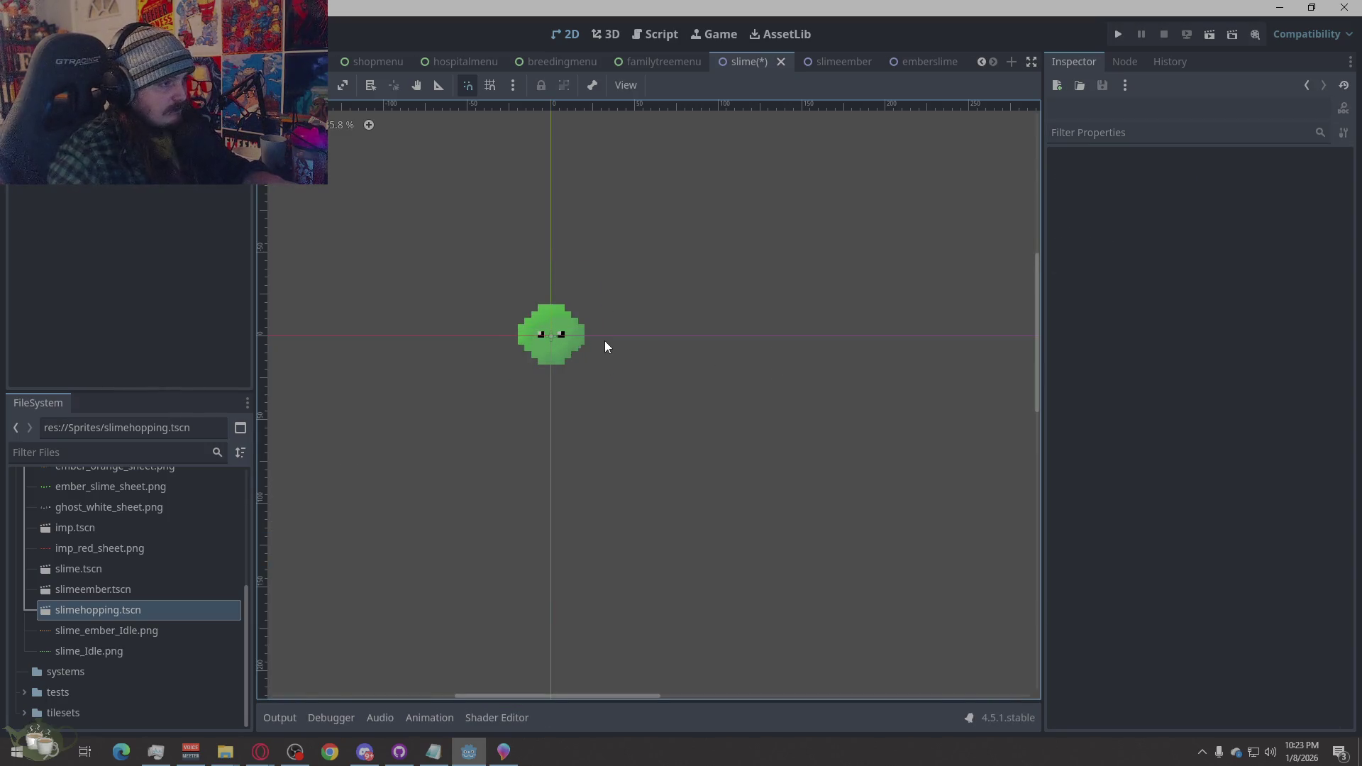
key("ctrl+s")
left_click(1121, 35)
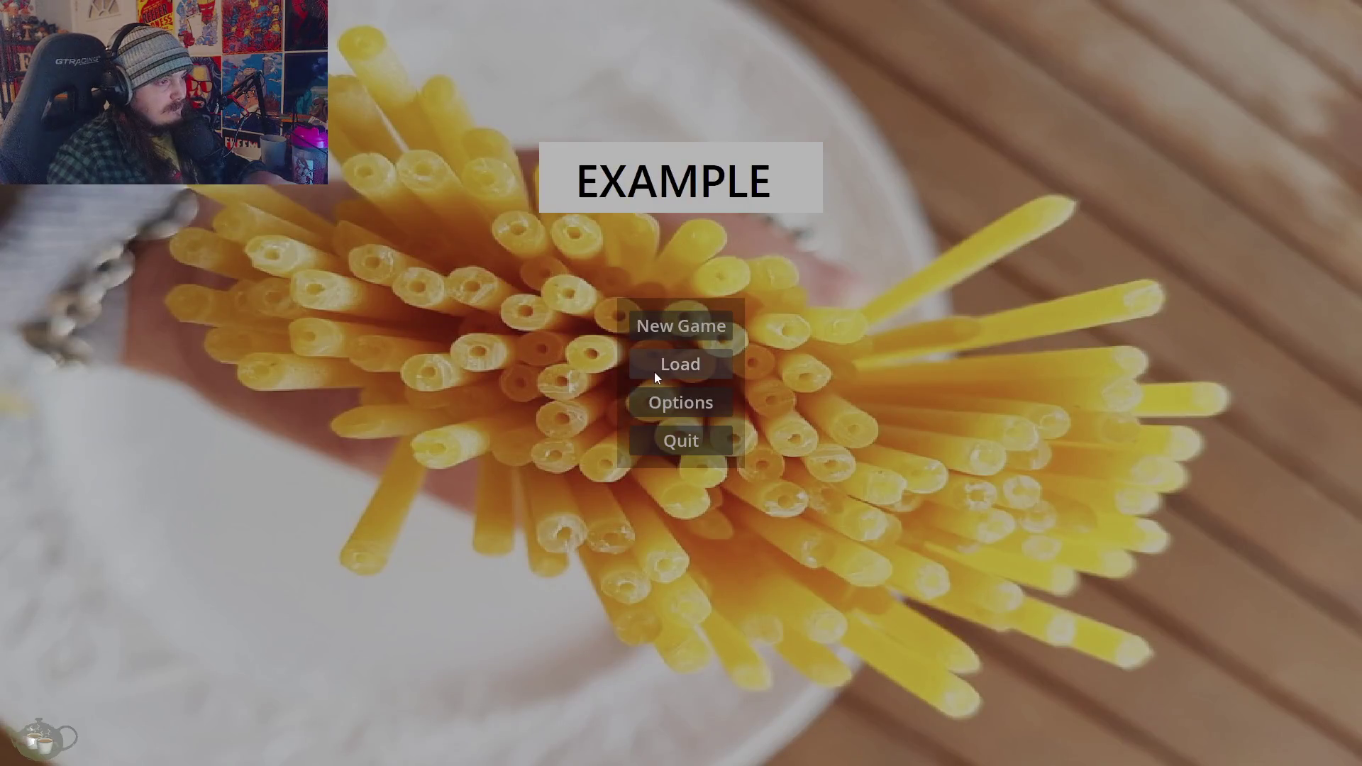
Load Save Slot 03 in the relaunched game
left_click(654, 369)
left_click(500, 380)
left_click(867, 554)
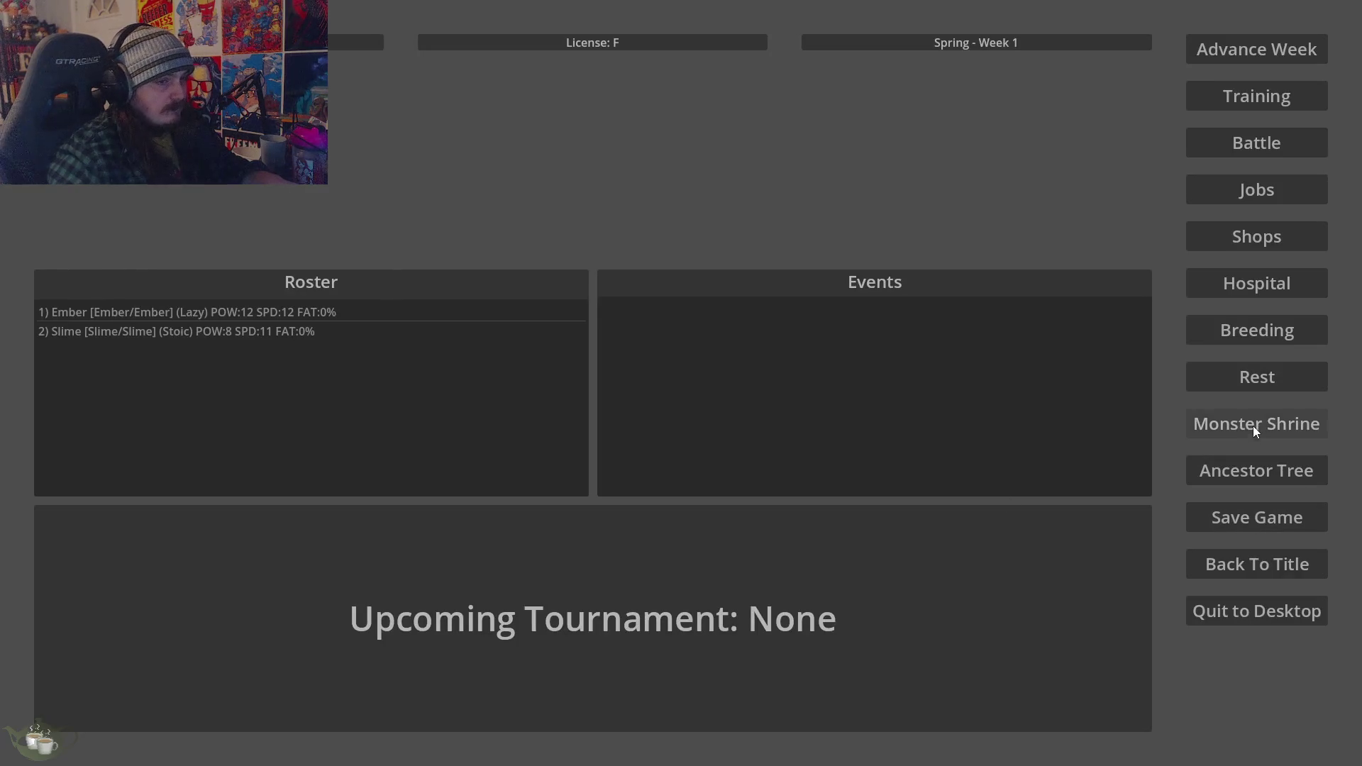
Generate a Slime/Ember from seed 55 at the Monster Shrine and add it to the roster
left_click(1253, 425)
left_click(436, 263)
type("5")
left_click(423, 275)
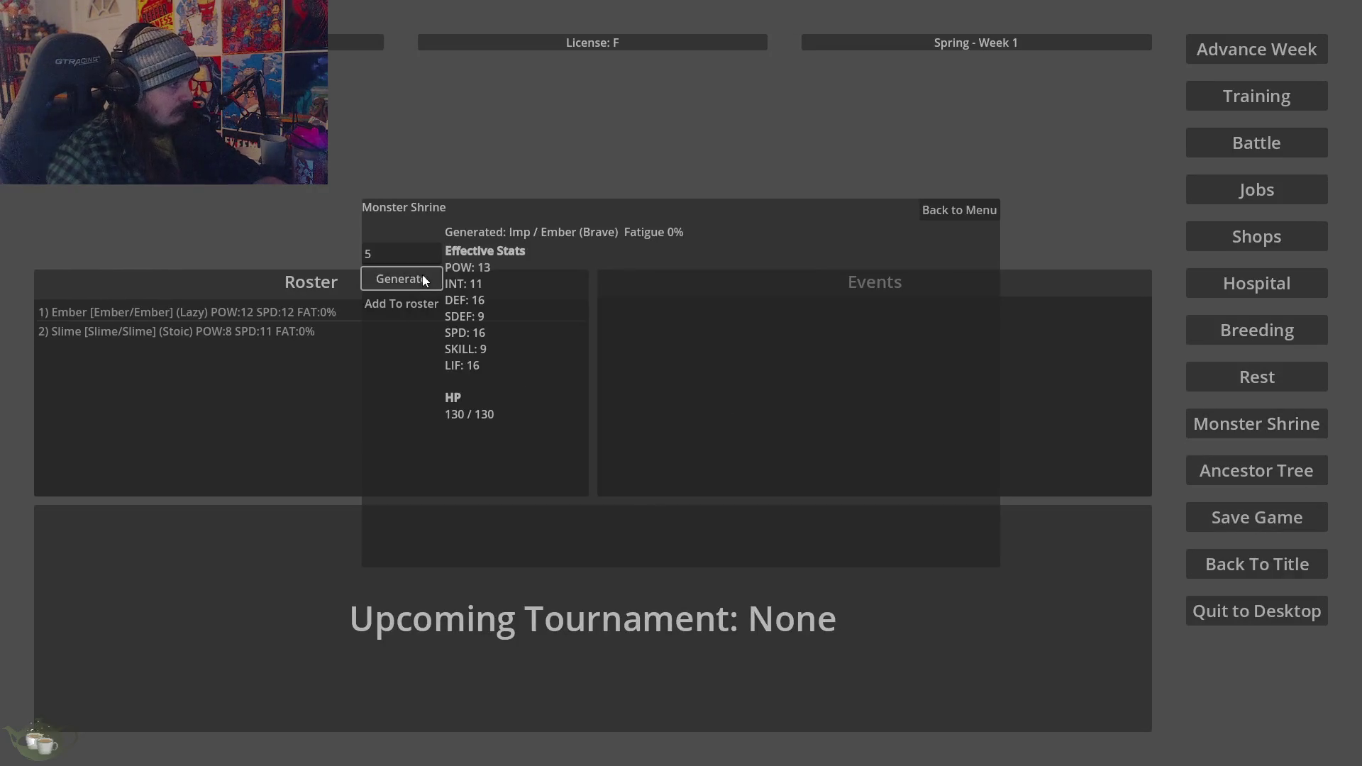
left_click(423, 266)
type("5")
left_click(423, 270)
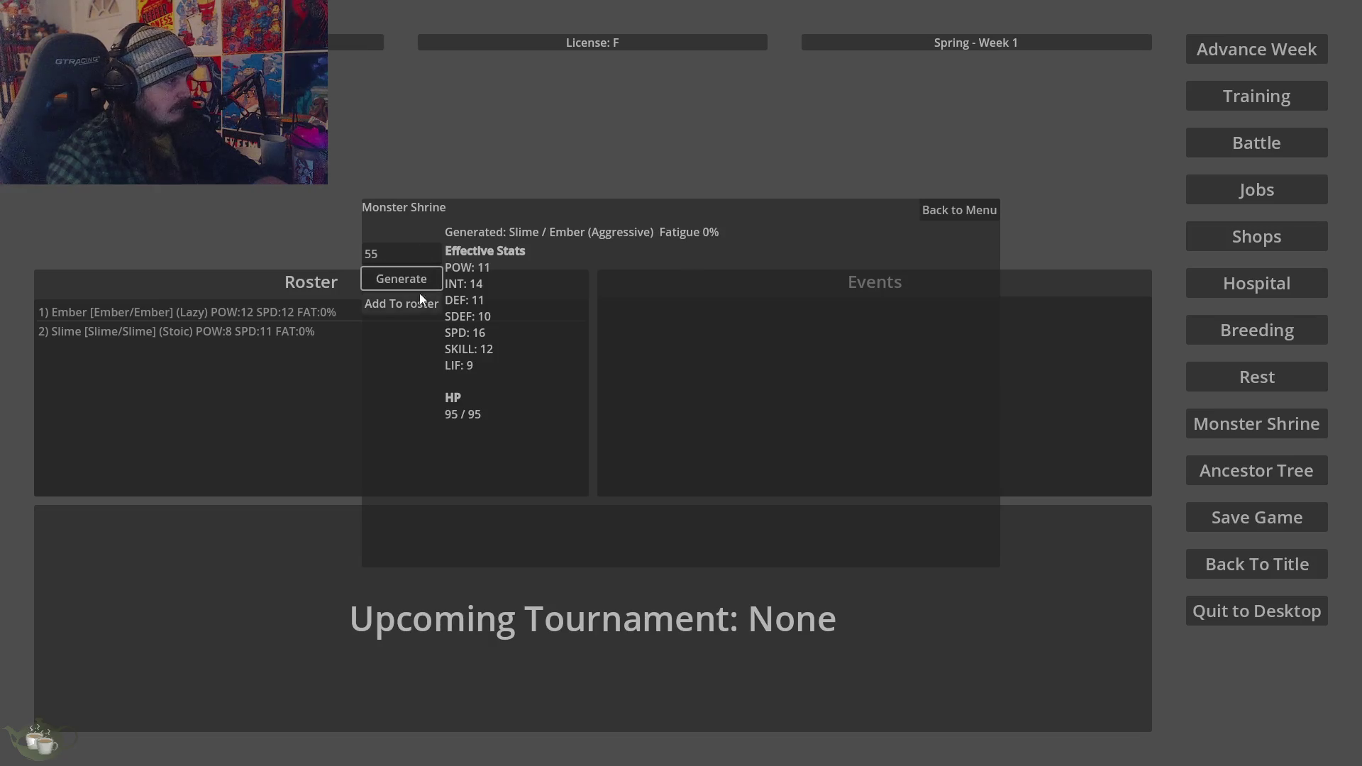
left_click(416, 304)
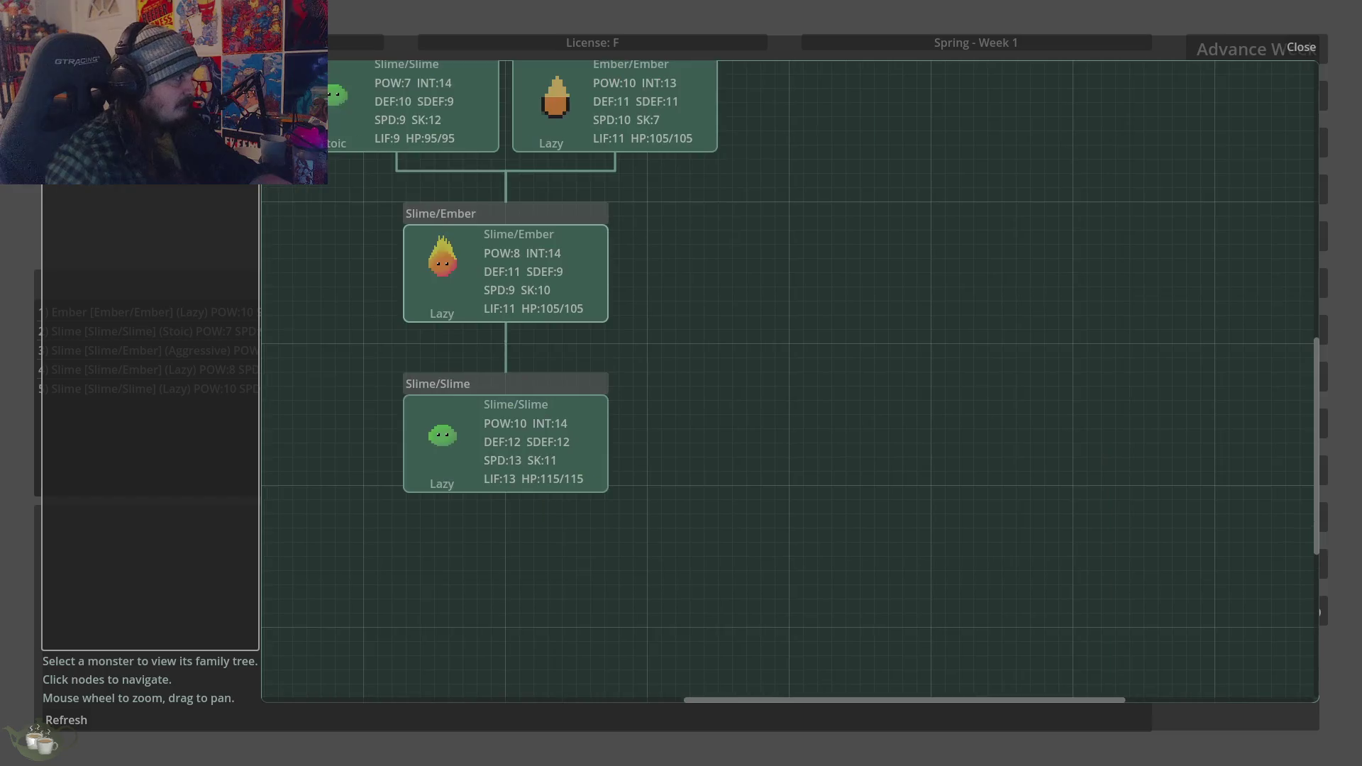
Zoom and pan the family tree to inspect the fiery Slime/Ember node, then switch to Paint 3D
scroll(1032, 431, "down", 1)
scroll(799, 425, "up", 2)
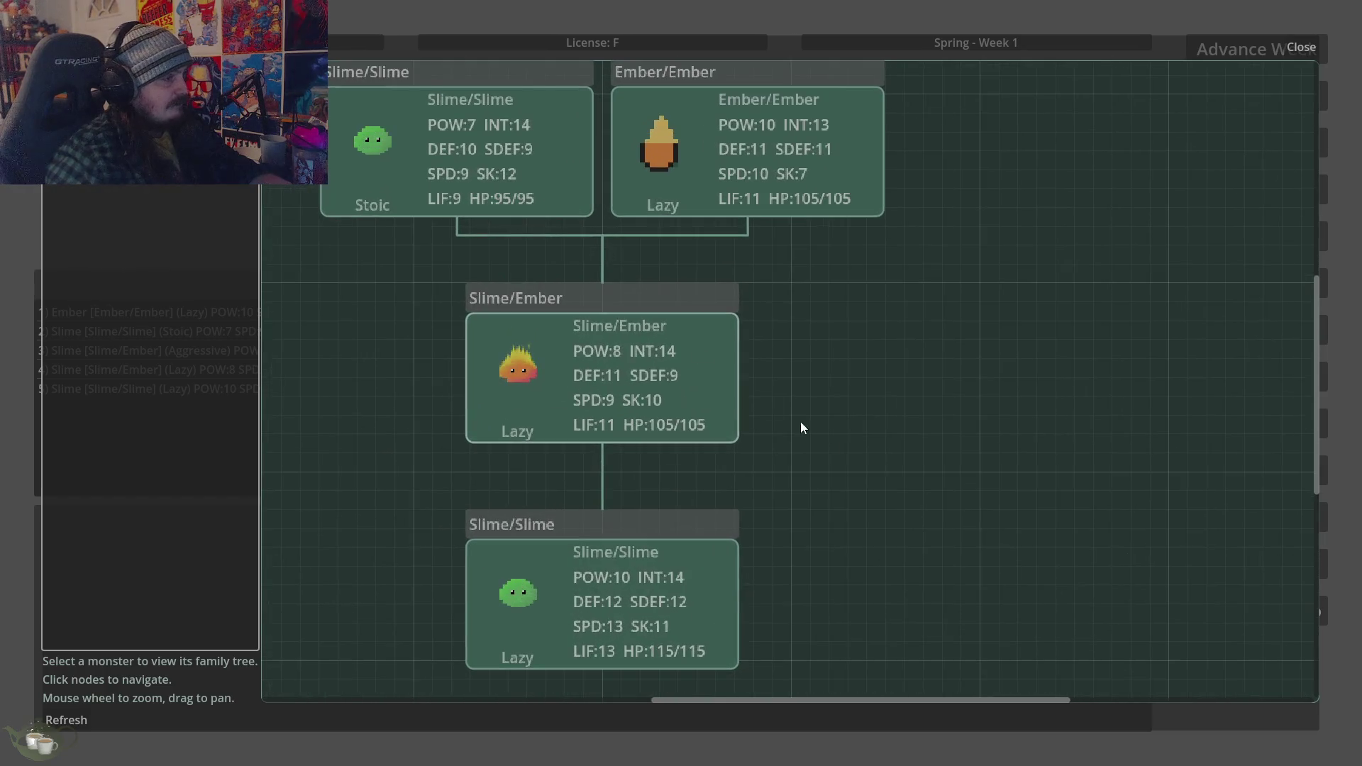
left_click_drag(800, 426, 899, 487)
scroll(806, 388, "down", 3)
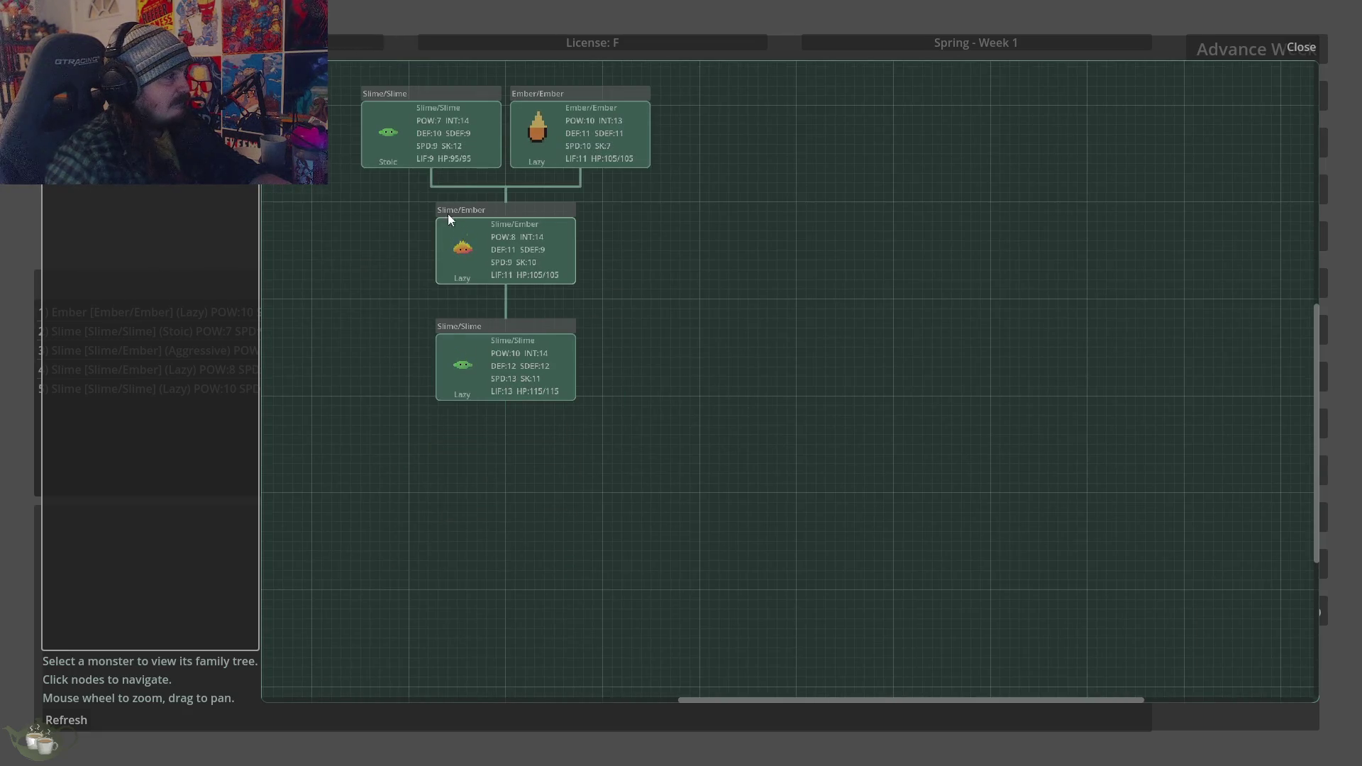
scroll(756, 400, "up", 5)
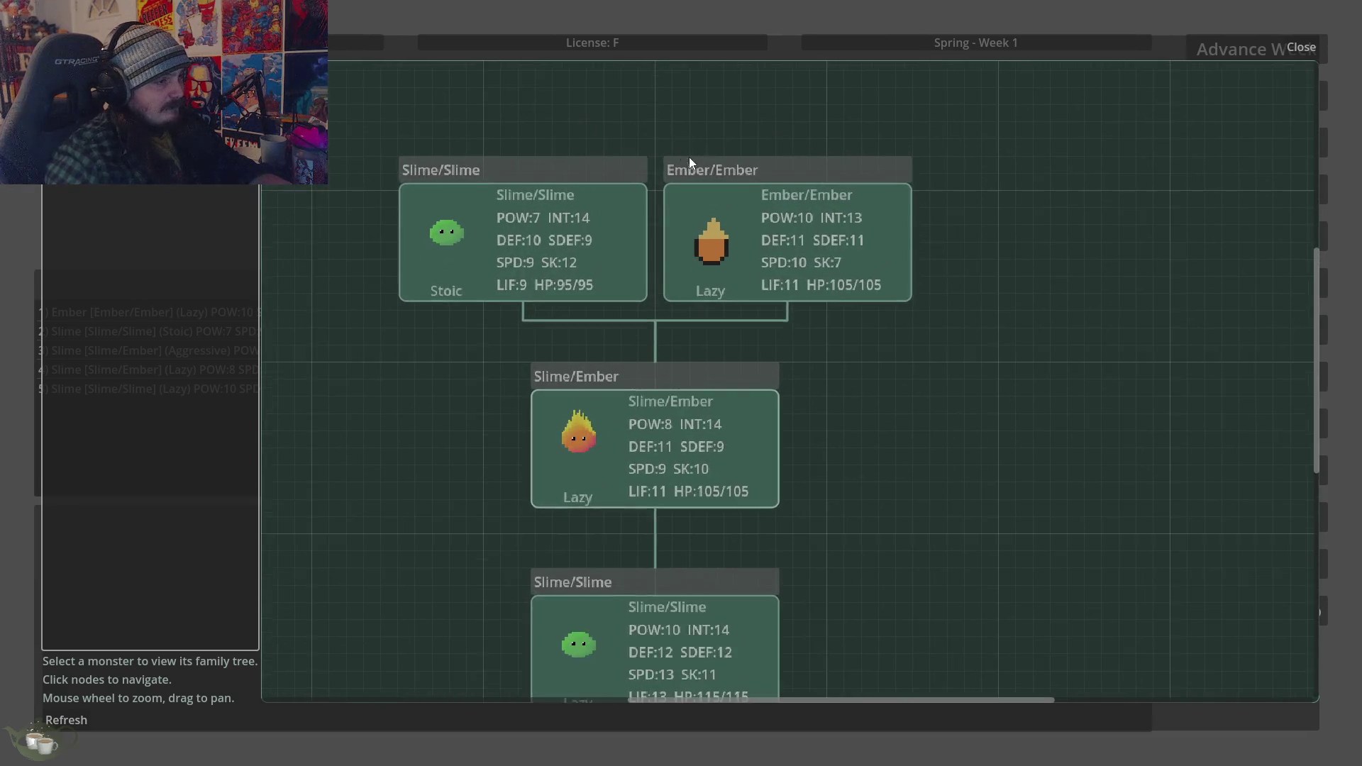
scroll(692, 160, "up", 1)
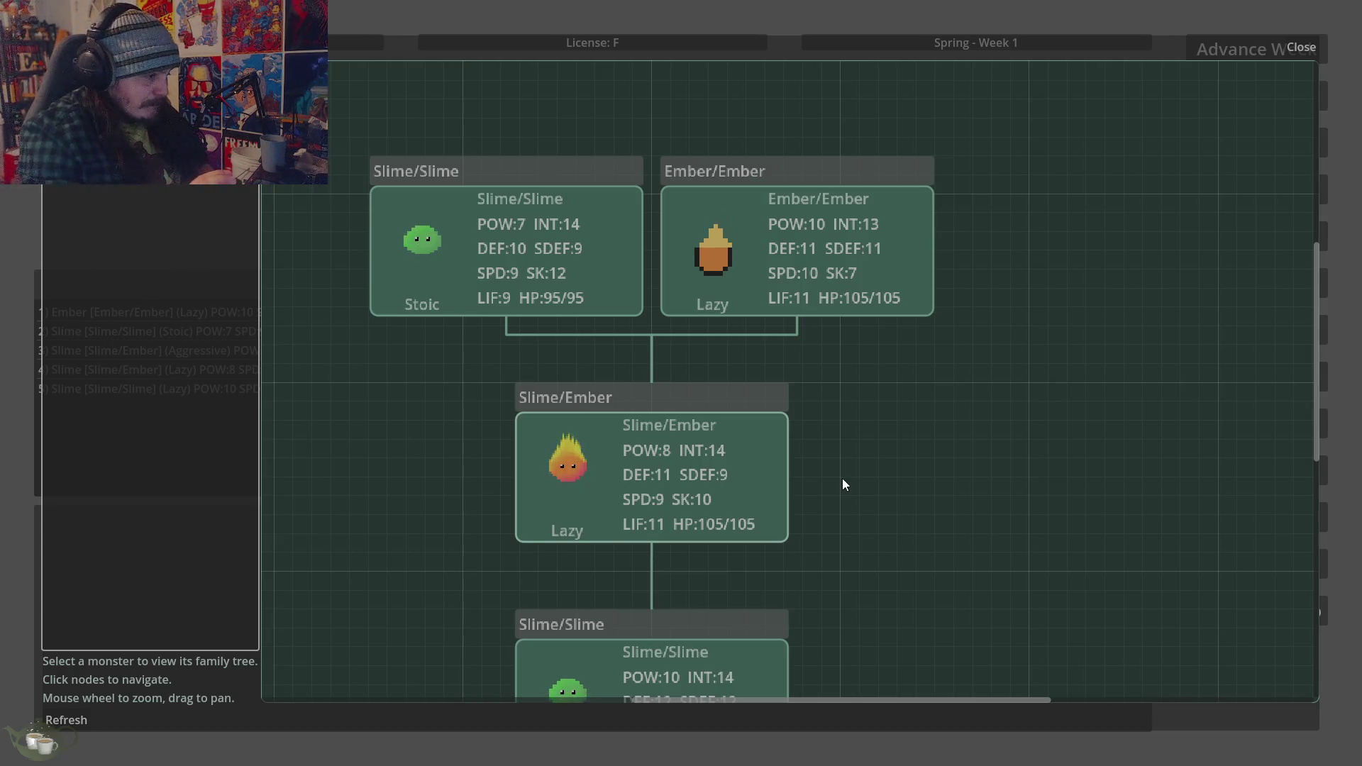
scroll(848, 483, "down", 3)
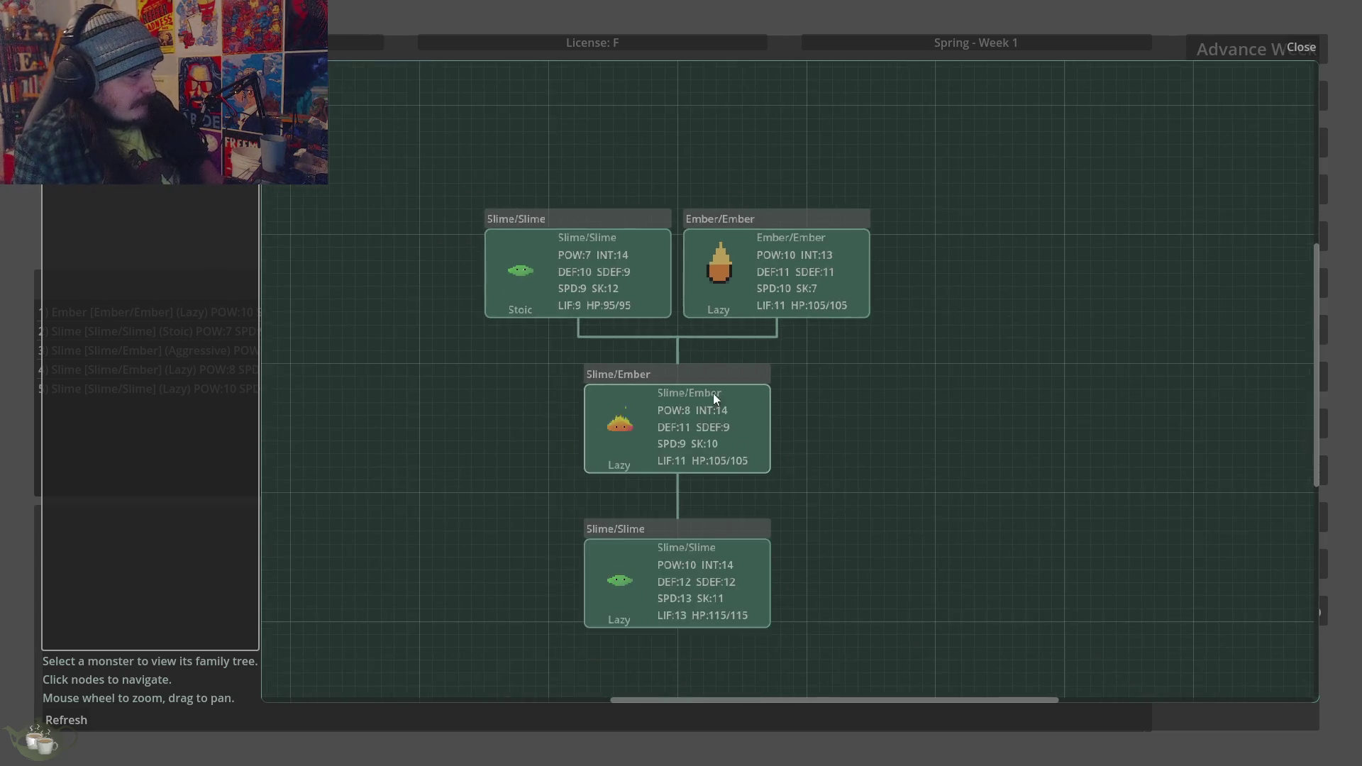
scroll(844, 638, "up", 3)
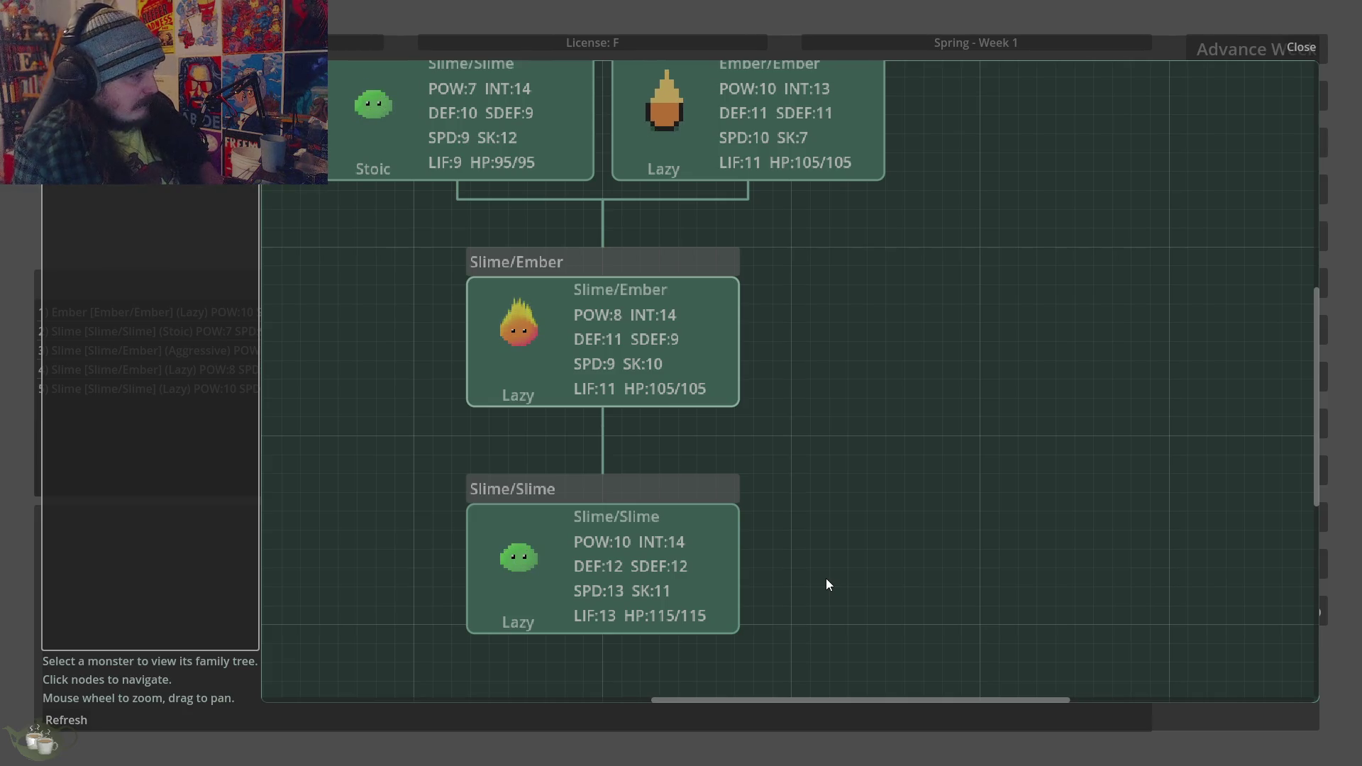
scroll(780, 334, "down", 1)
scroll(810, 482, "down", 1)
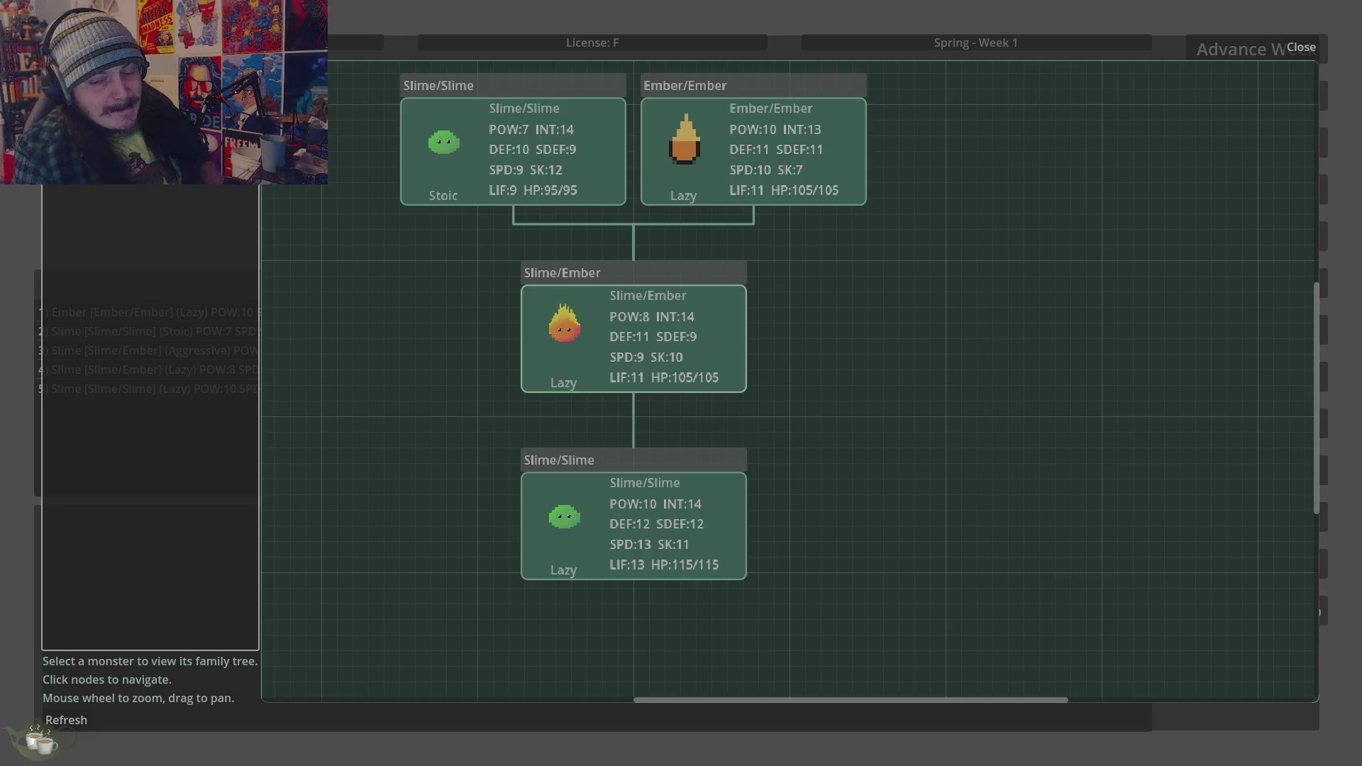
key("alt+Tab")
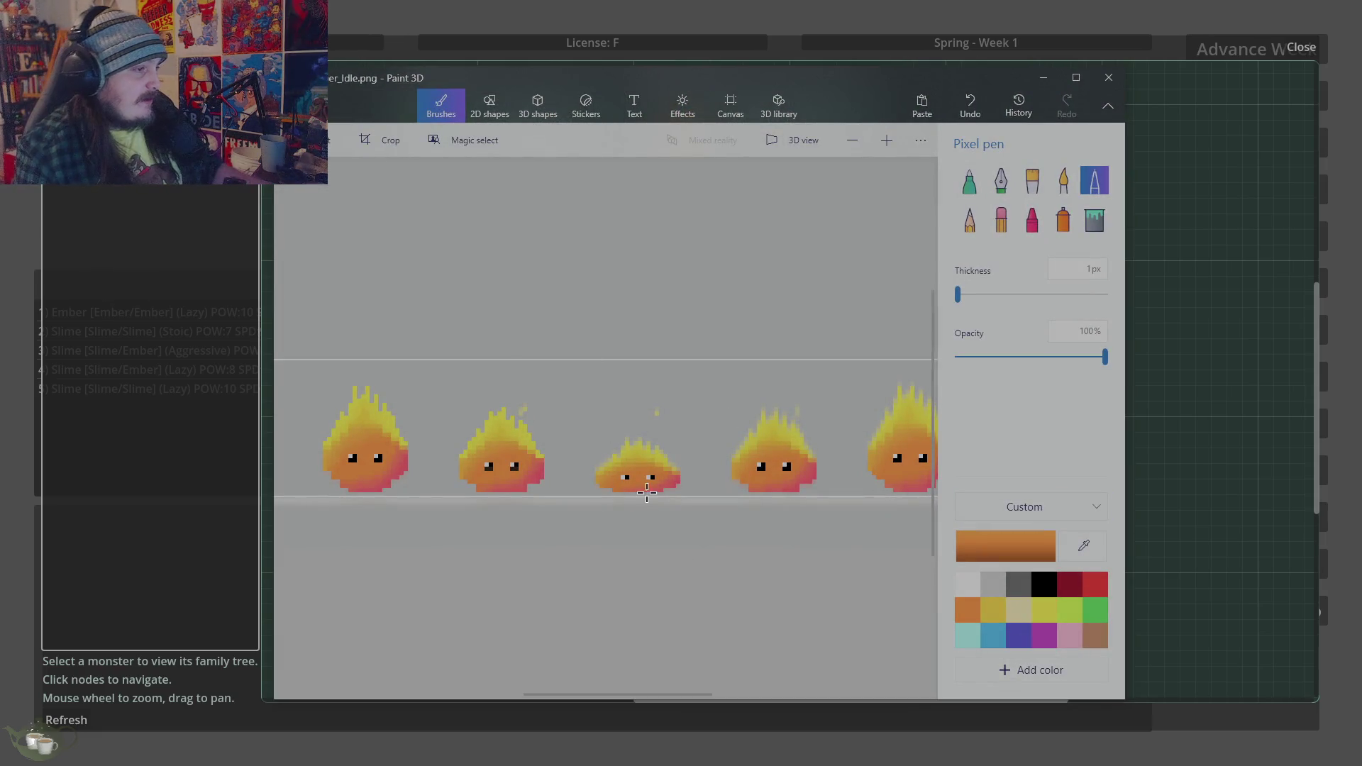
Erase the faint semi-transparent pixels along the ember sprite's bottom and bottom-right edges
scroll(647, 493, "up", 5)
left_click(1002, 220)
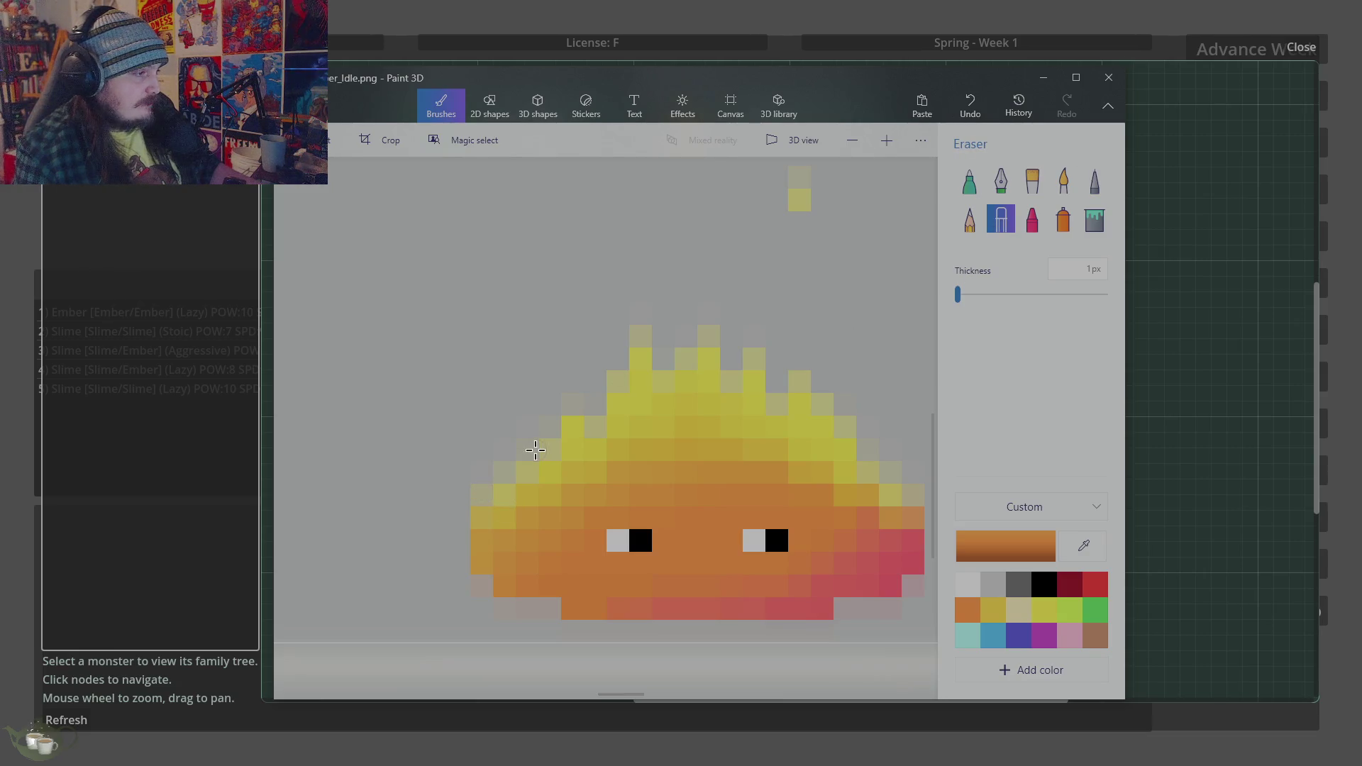
scroll(534, 462, "down", 3)
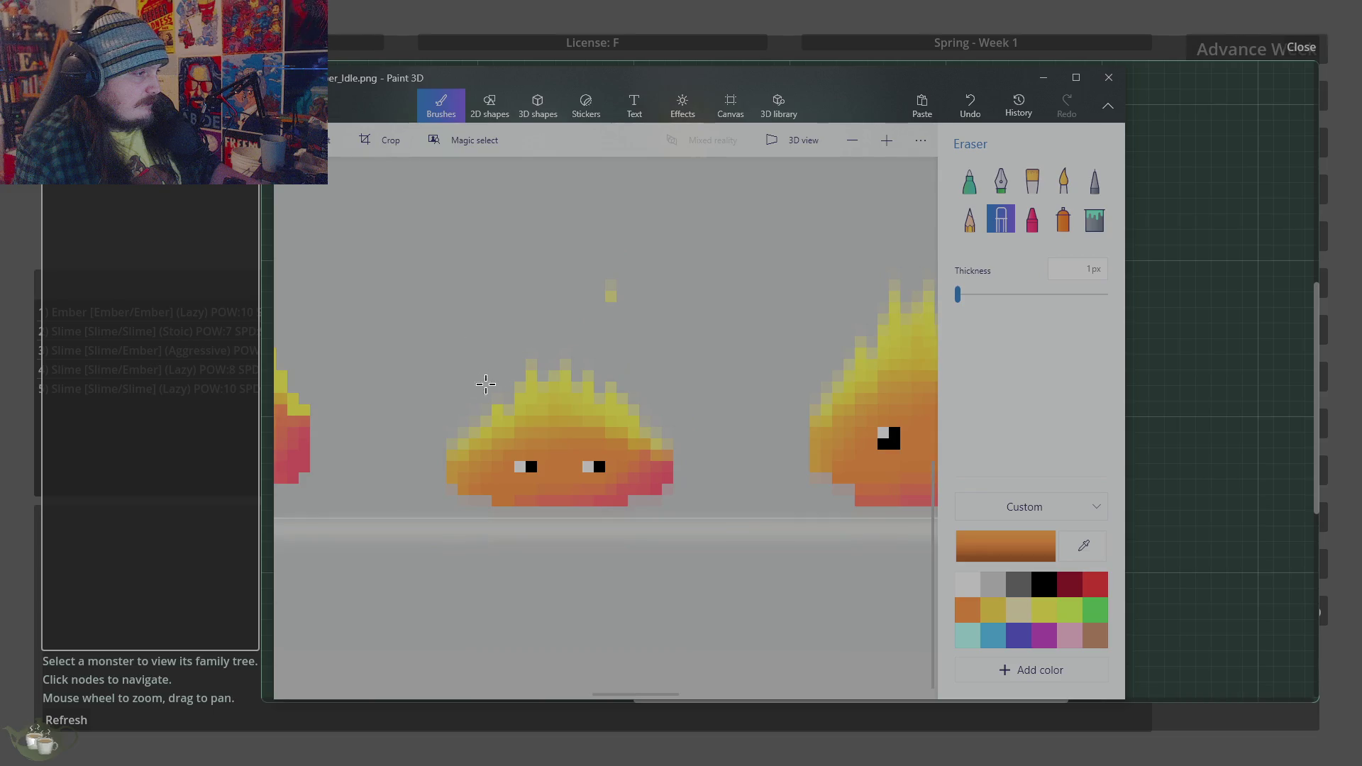
scroll(692, 439, "up", 3)
left_click(971, 222)
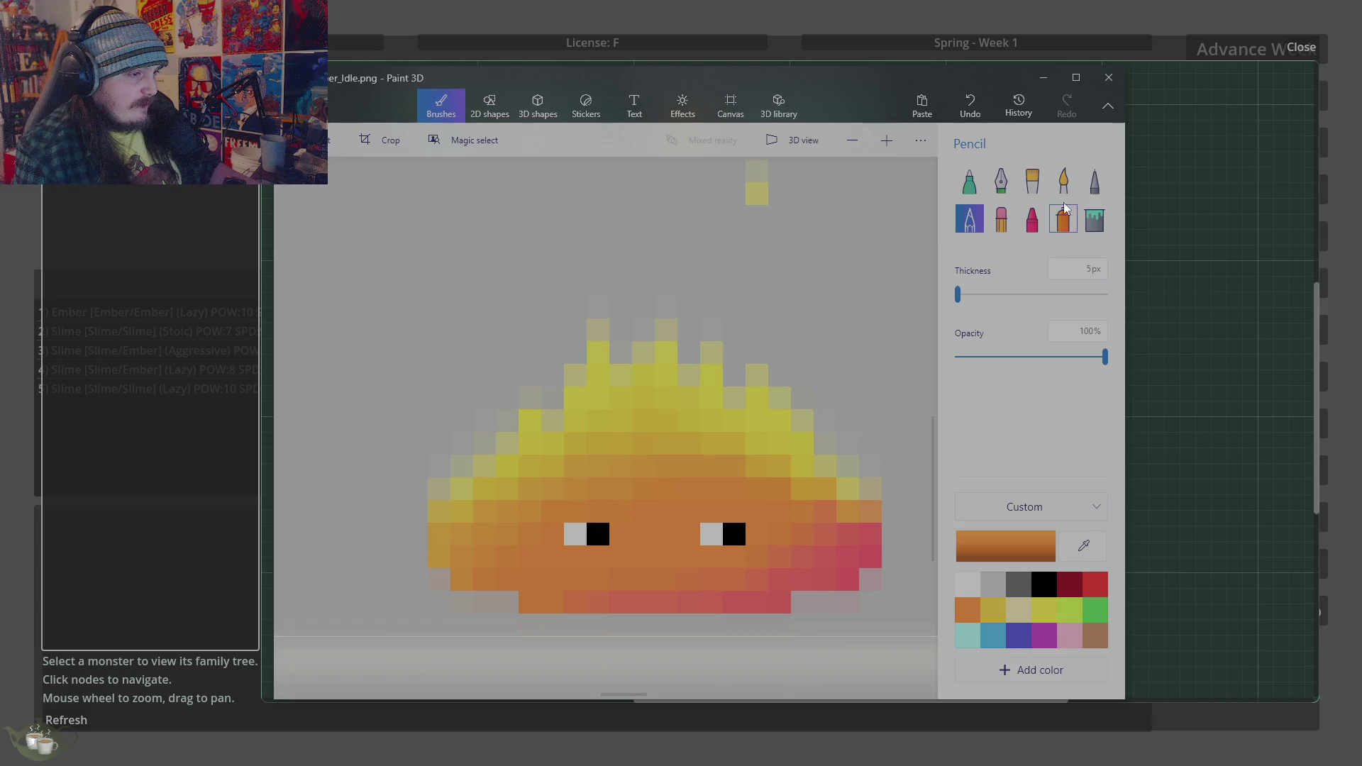
left_click(1095, 181)
scroll(548, 482, "down", 3)
scroll(551, 628, "up", 3)
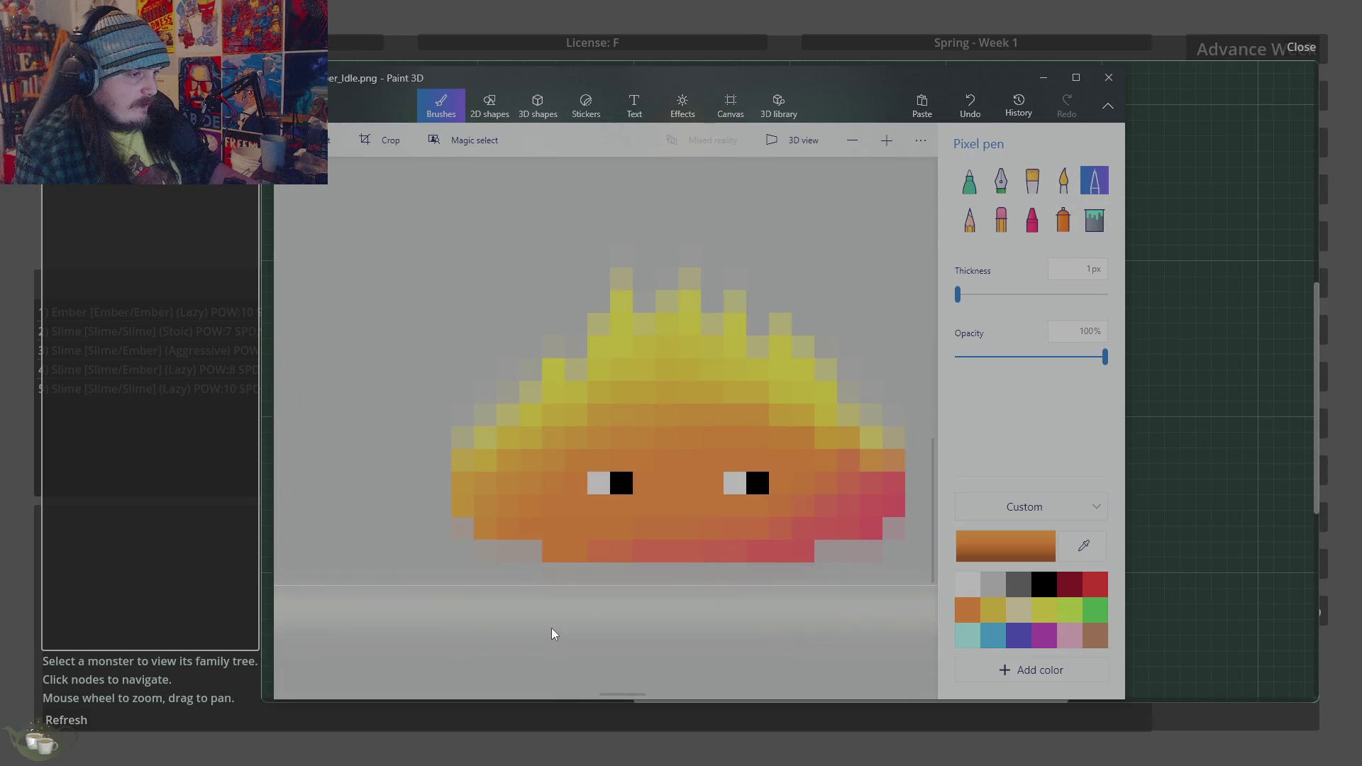
left_click(969, 233)
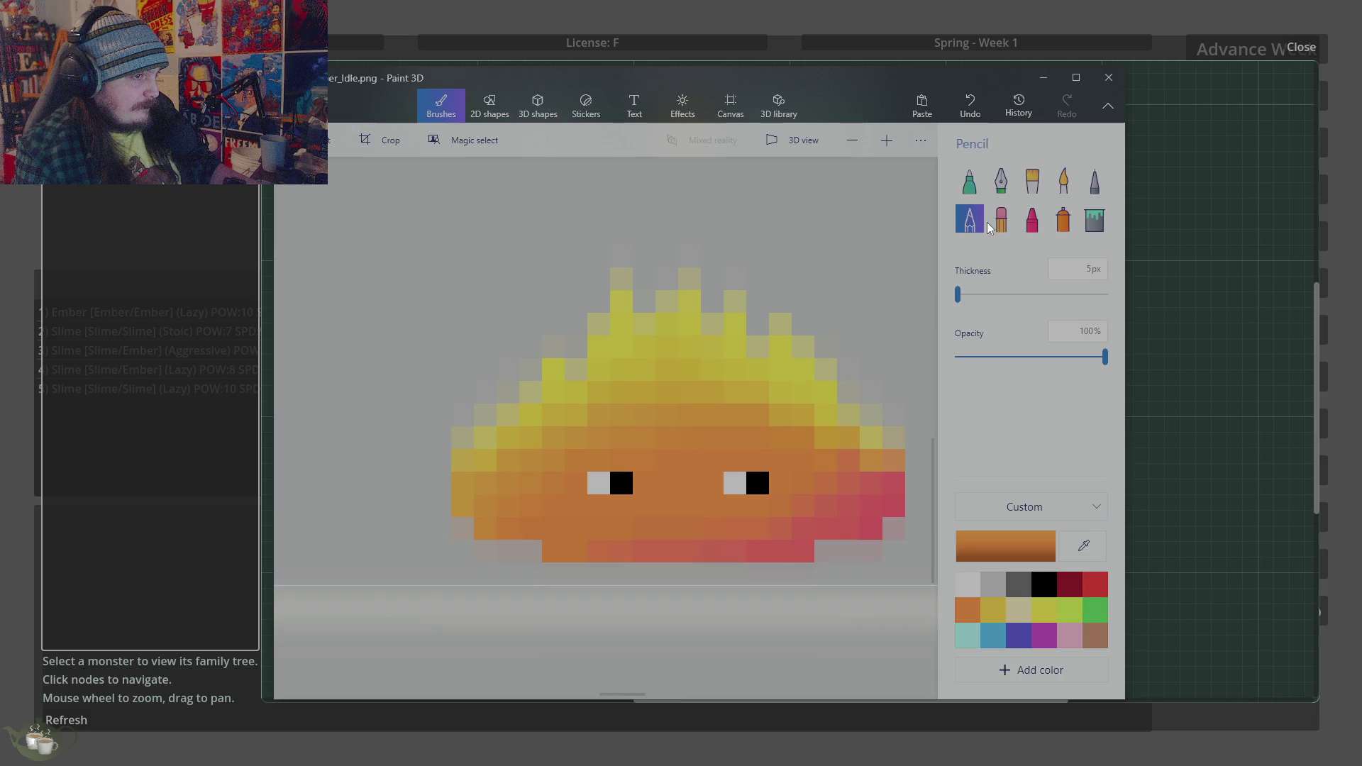
left_click(992, 229)
left_click_drag(530, 557, 497, 554)
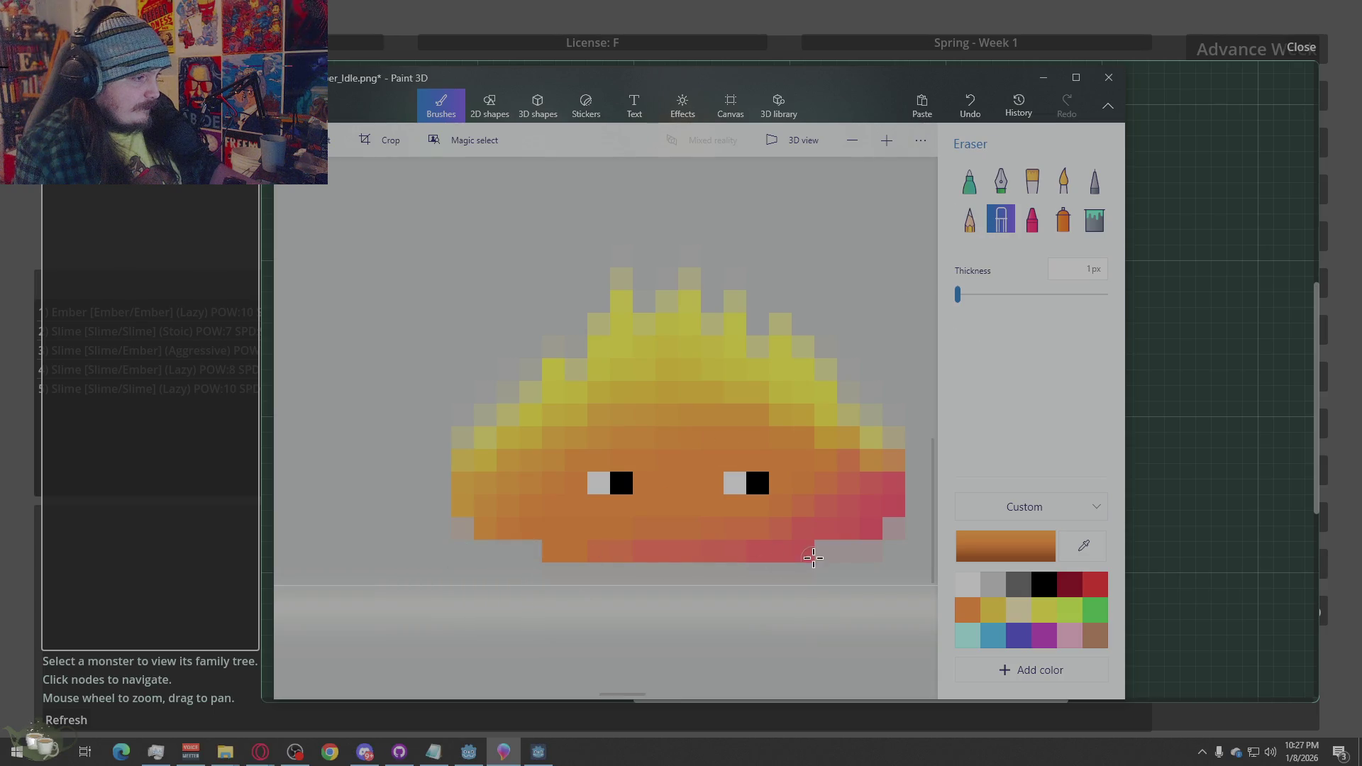
mouse_move(813, 558)
left_mouse_down()
mouse_move(885, 552)
mouse_move(894, 529)
left_mouse_up()
left_click_drag(580, 465, 593, 456)
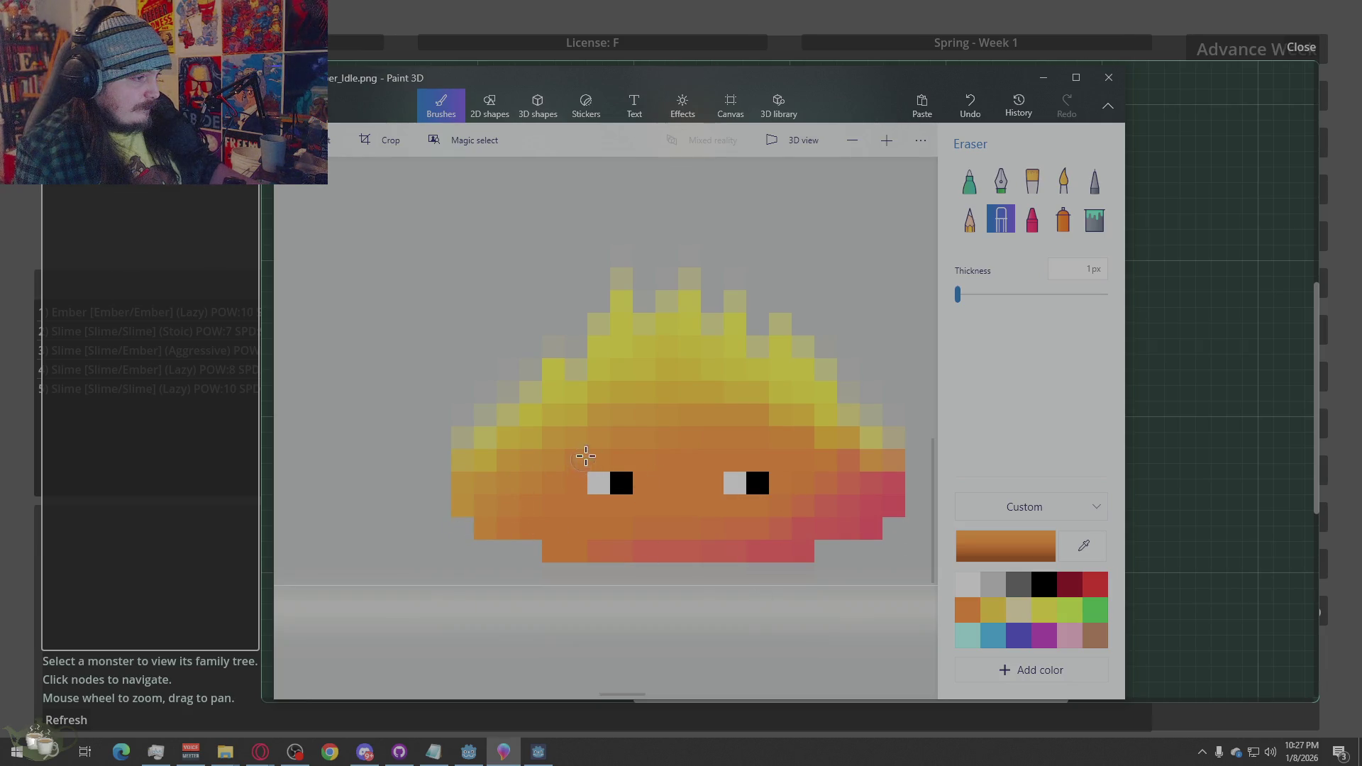
scroll(790, 394, "down", 5)
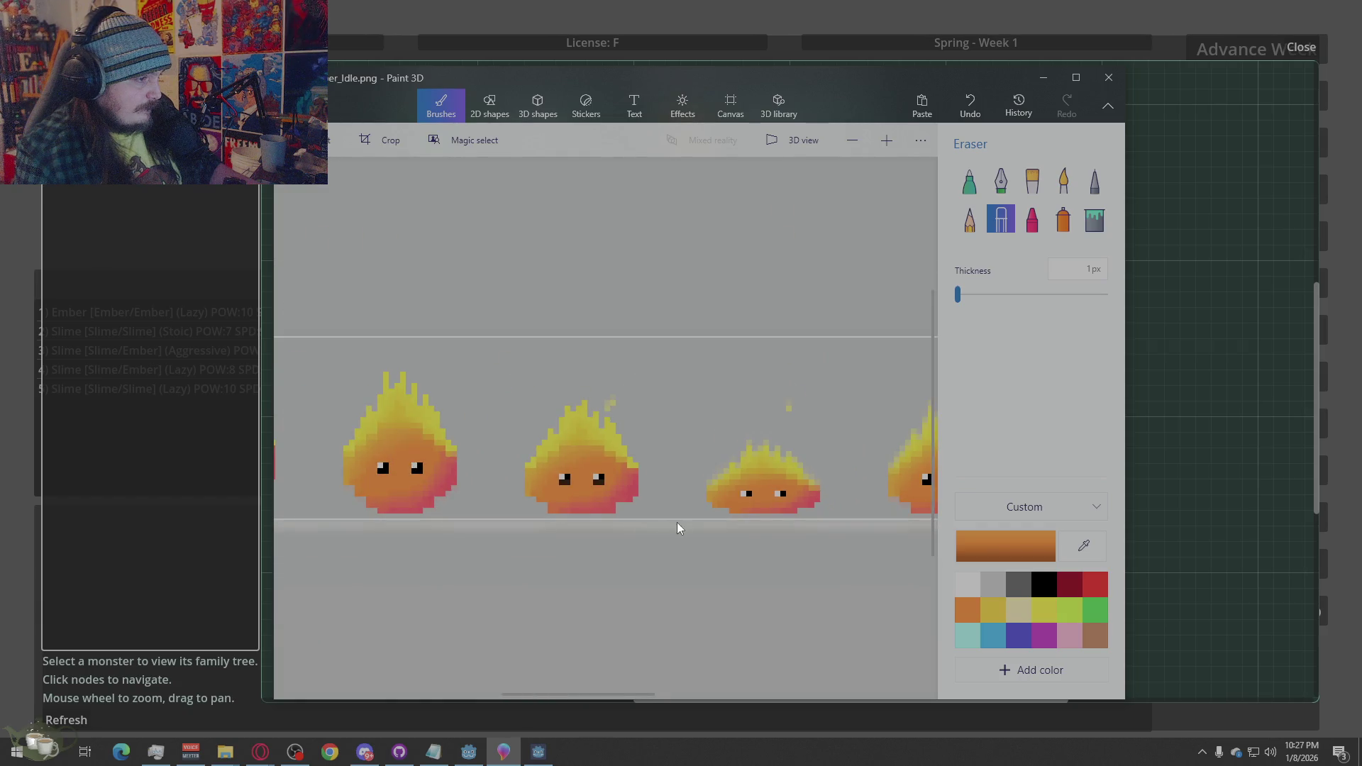
scroll(515, 530, "up", 5)
scroll(454, 529, "down", 5)
scroll(444, 527, "up", 5)
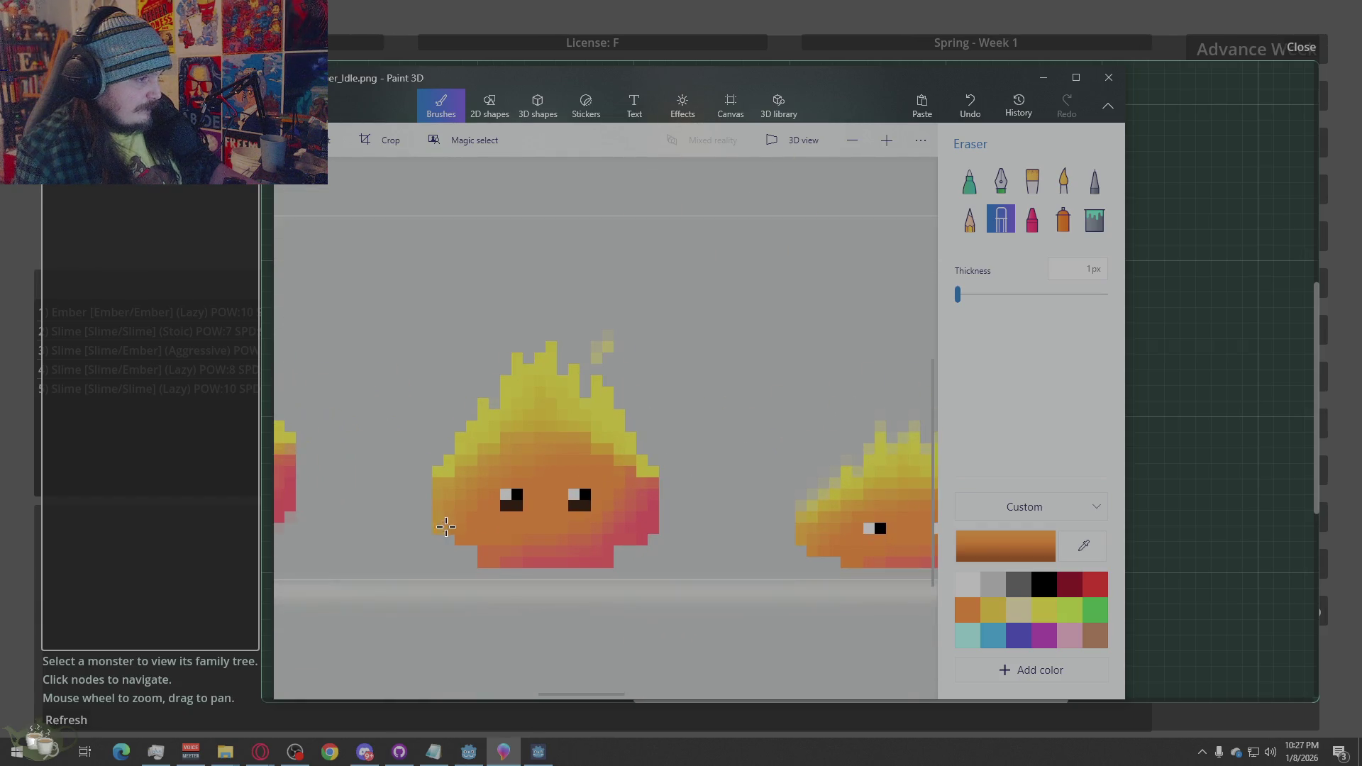
scroll(695, 564, "down", 5)
scroll(679, 565, "up", 5)
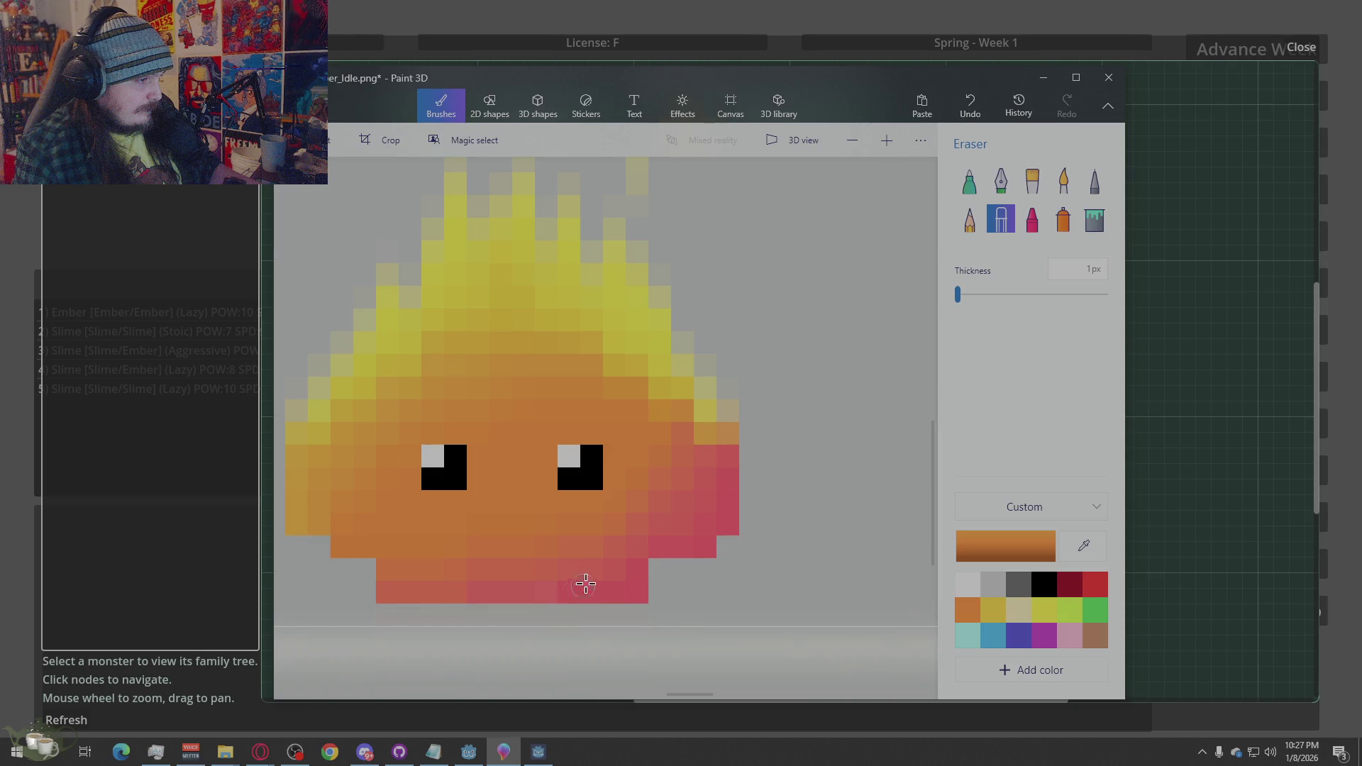
scroll(781, 568, "down", 5)
scroll(592, 561, "up", 5)
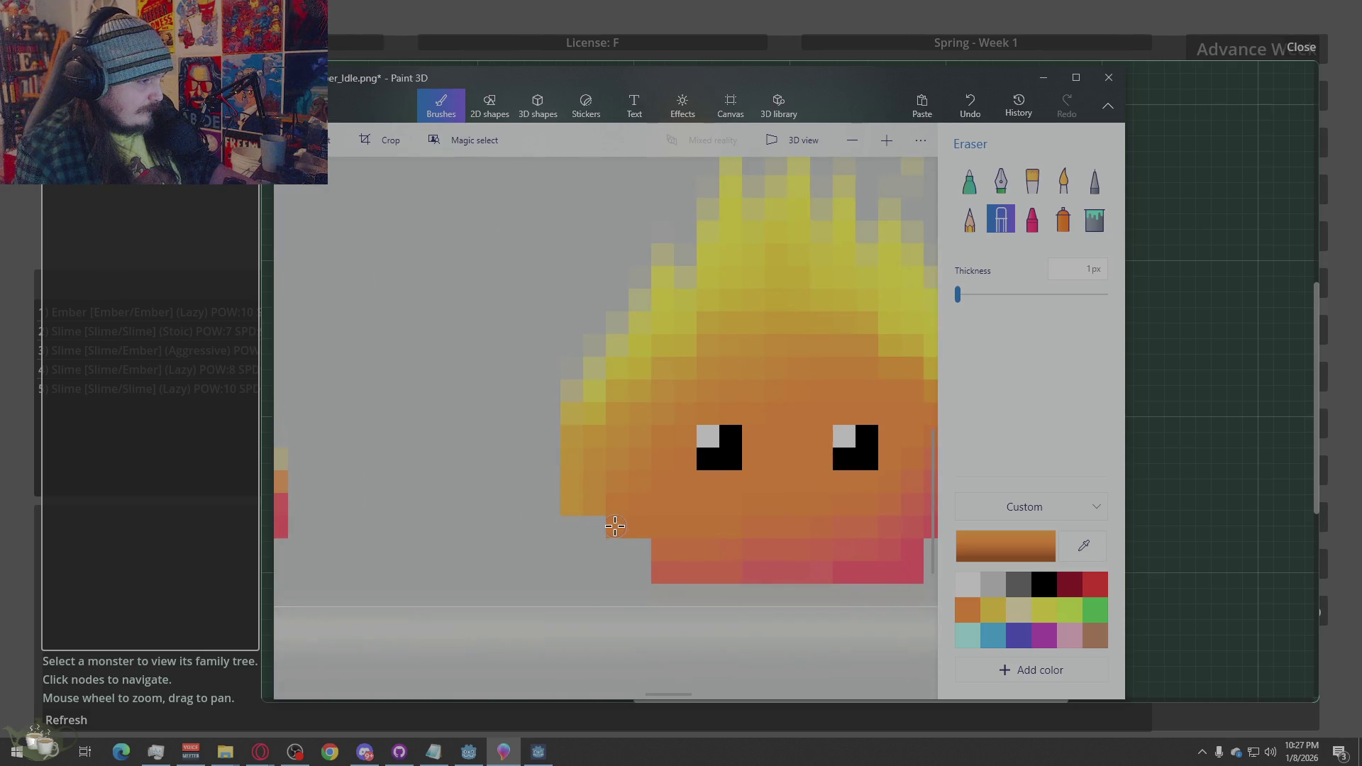
Sample the sprite's orange with the eyedropper, pick the Pixel pen, and return to the game
key("i")
left_click(619, 526)
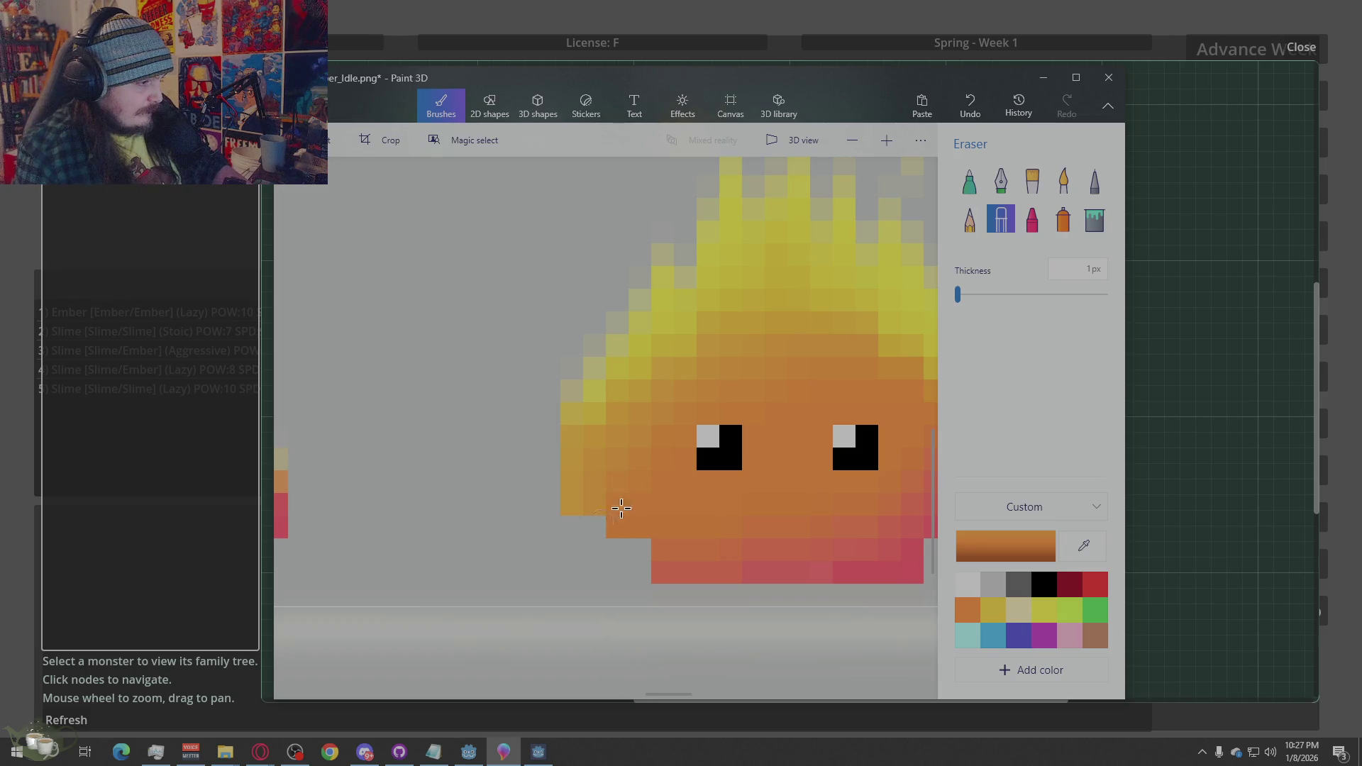
left_click(1093, 181)
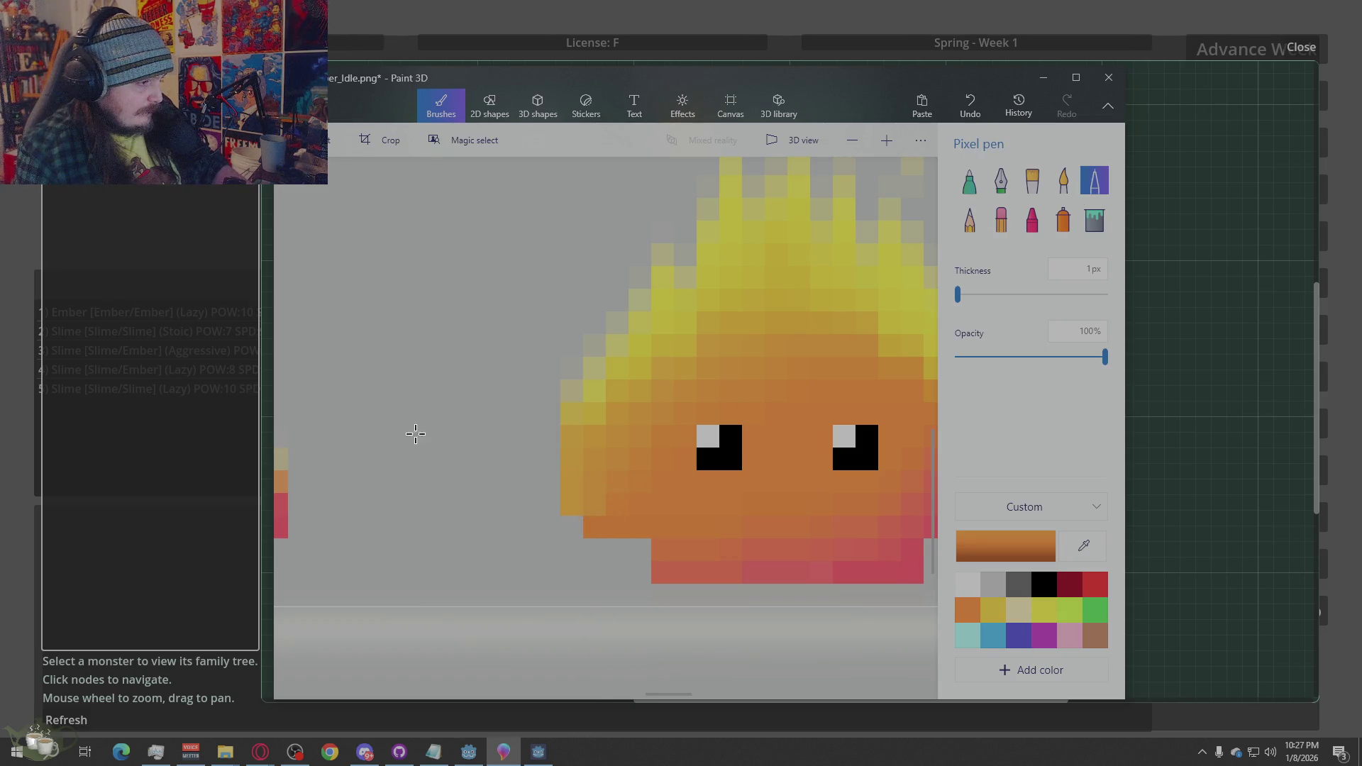
scroll(426, 447, "down", 5)
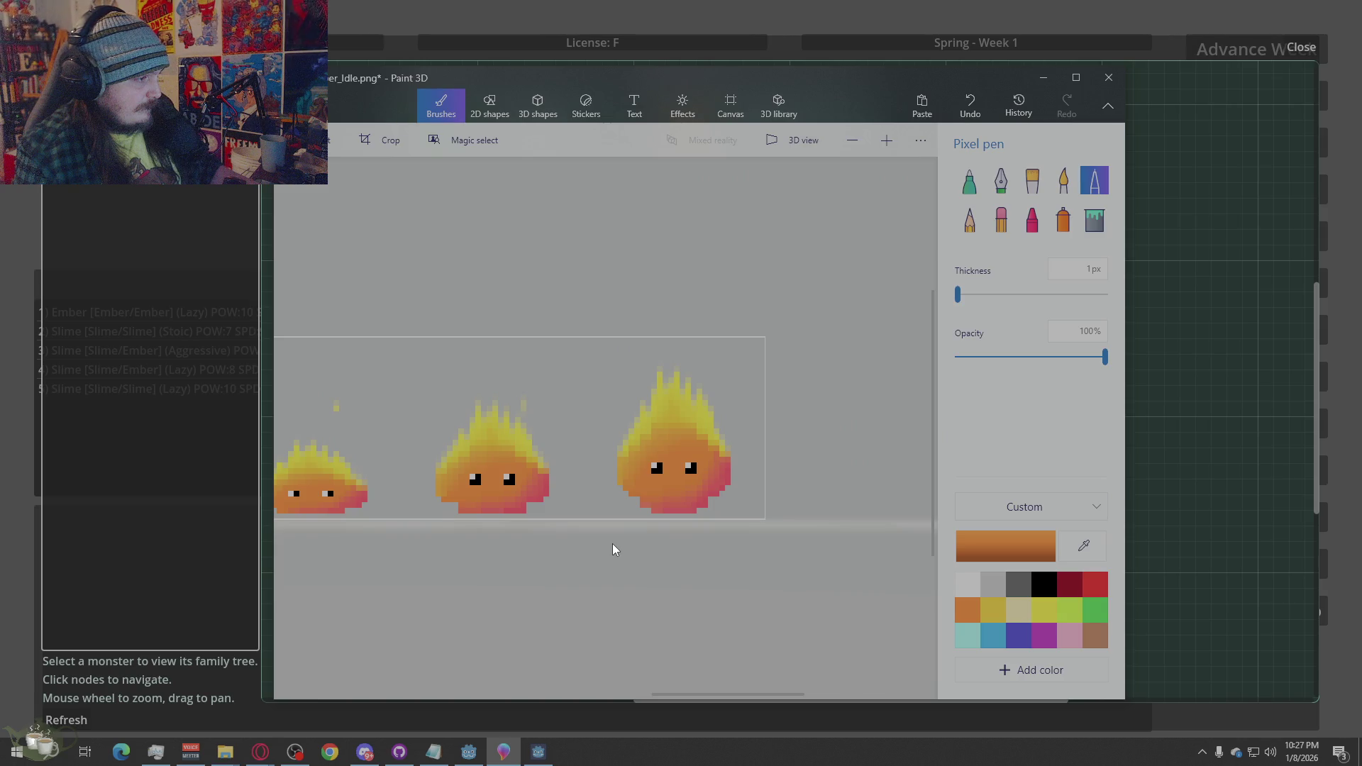
scroll(614, 550, "up", 3)
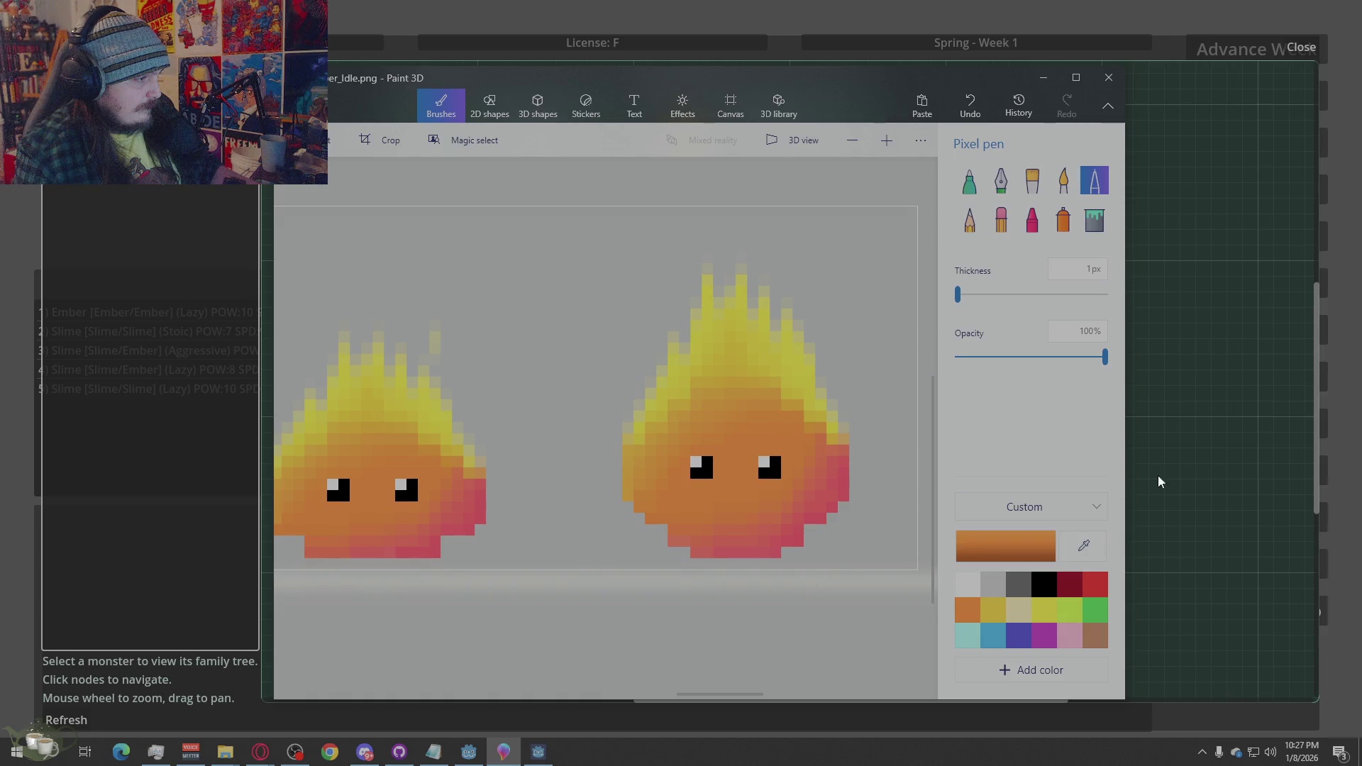
left_click(1195, 458)
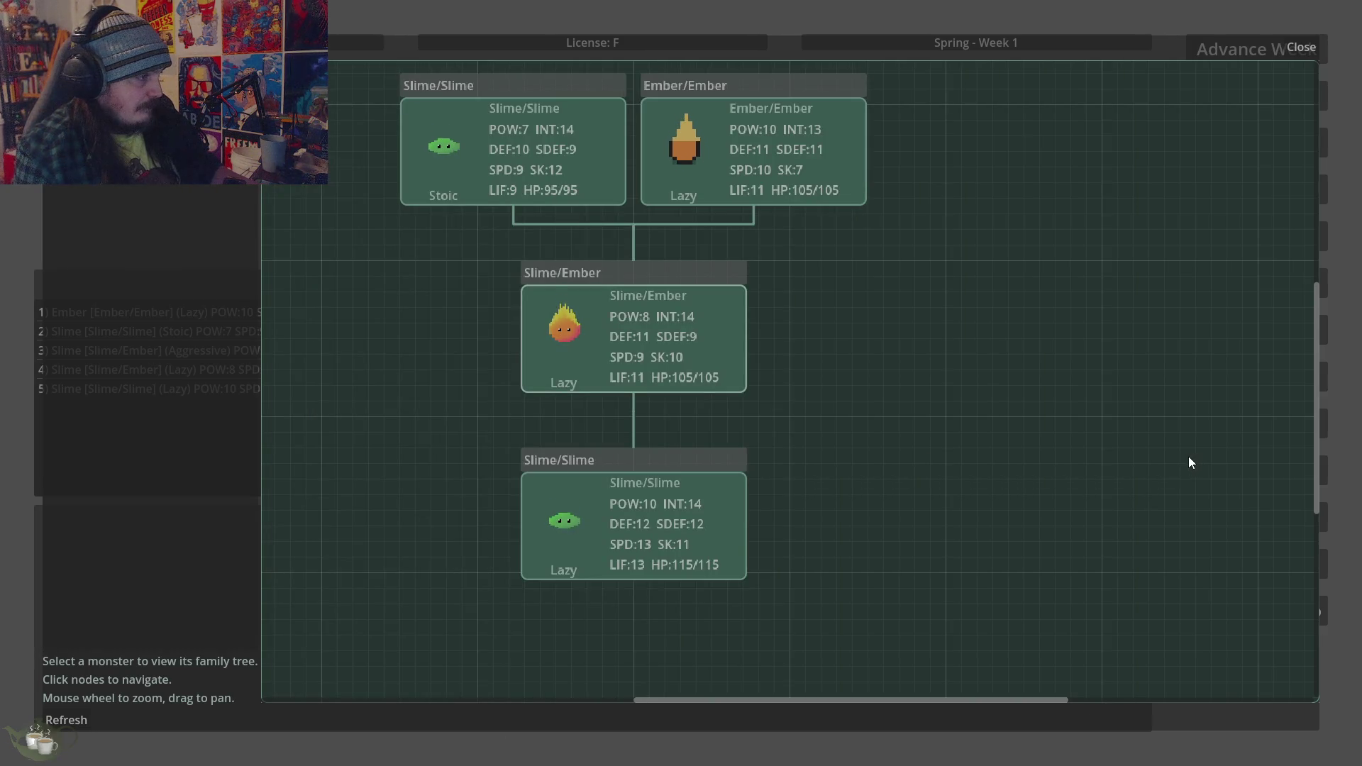
Close and reopen the Ancestor Tree so it refreshes with the updated ember sprites
left_click(1301, 47)
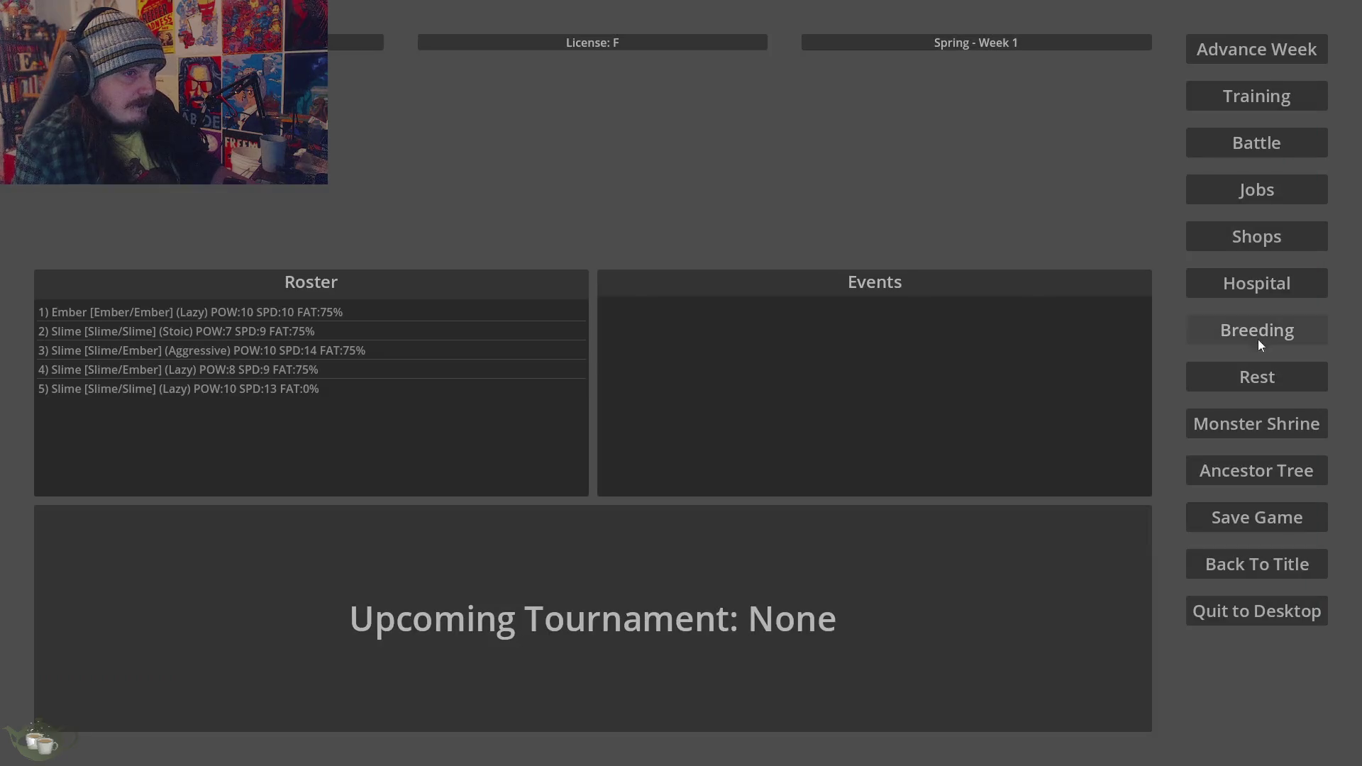
left_click(1256, 471)
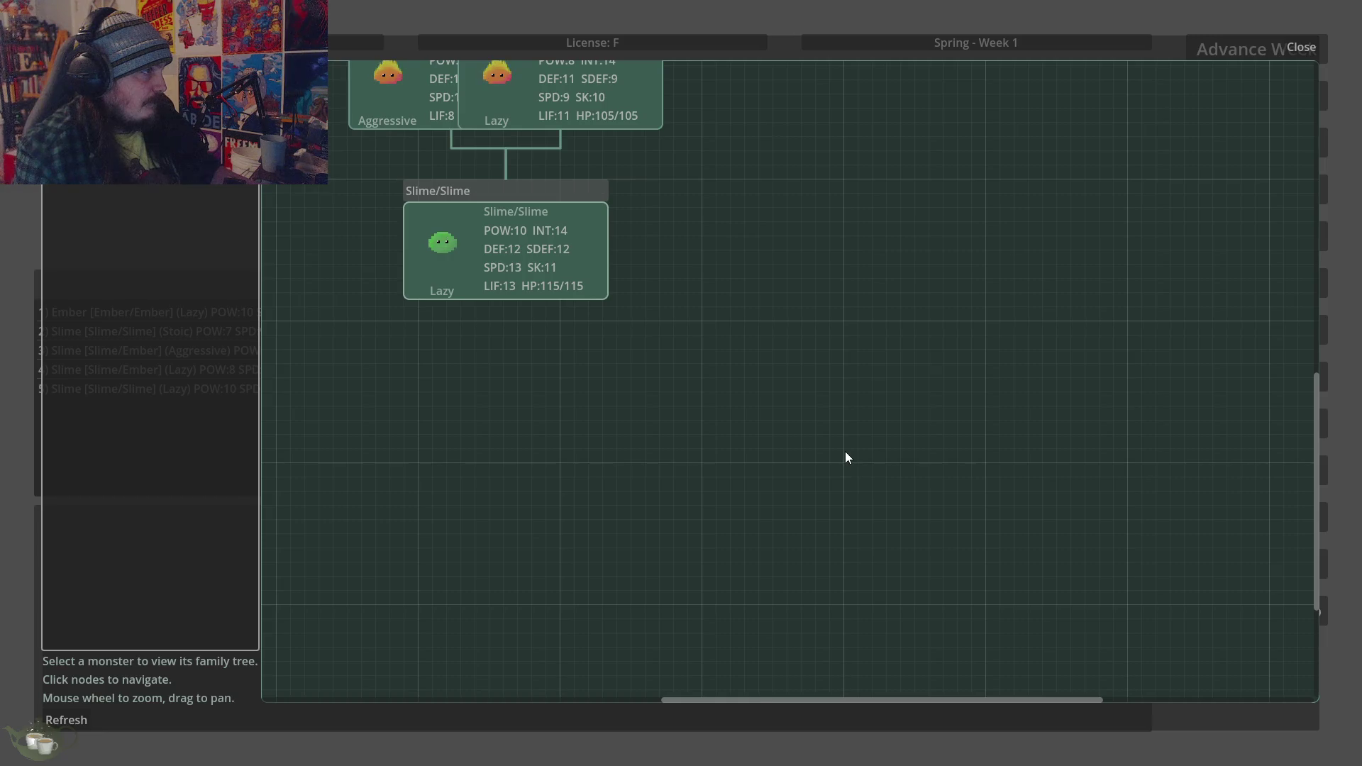
scroll(882, 523, "up", 5)
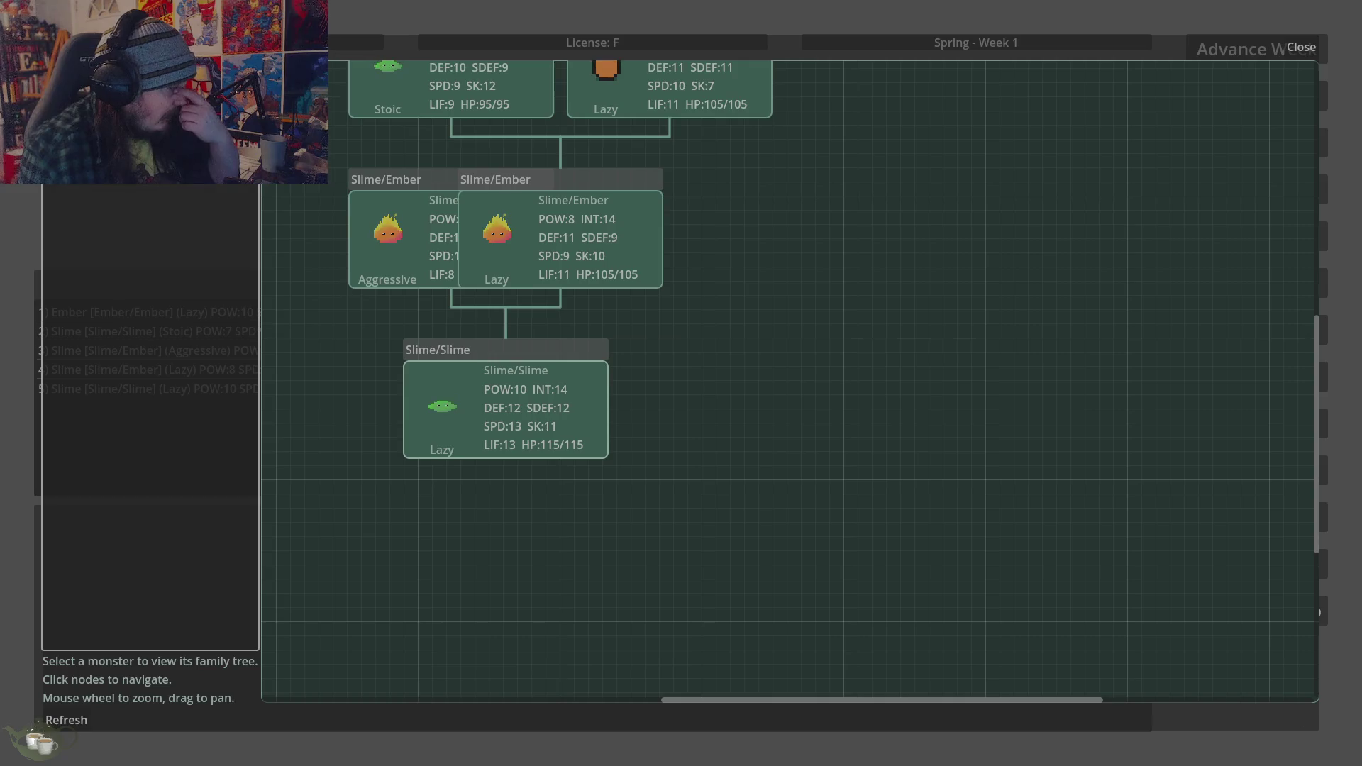
Bring Paint 3D back and zoom in on the ember slime sprite's lower edge
key("alt+Tab")
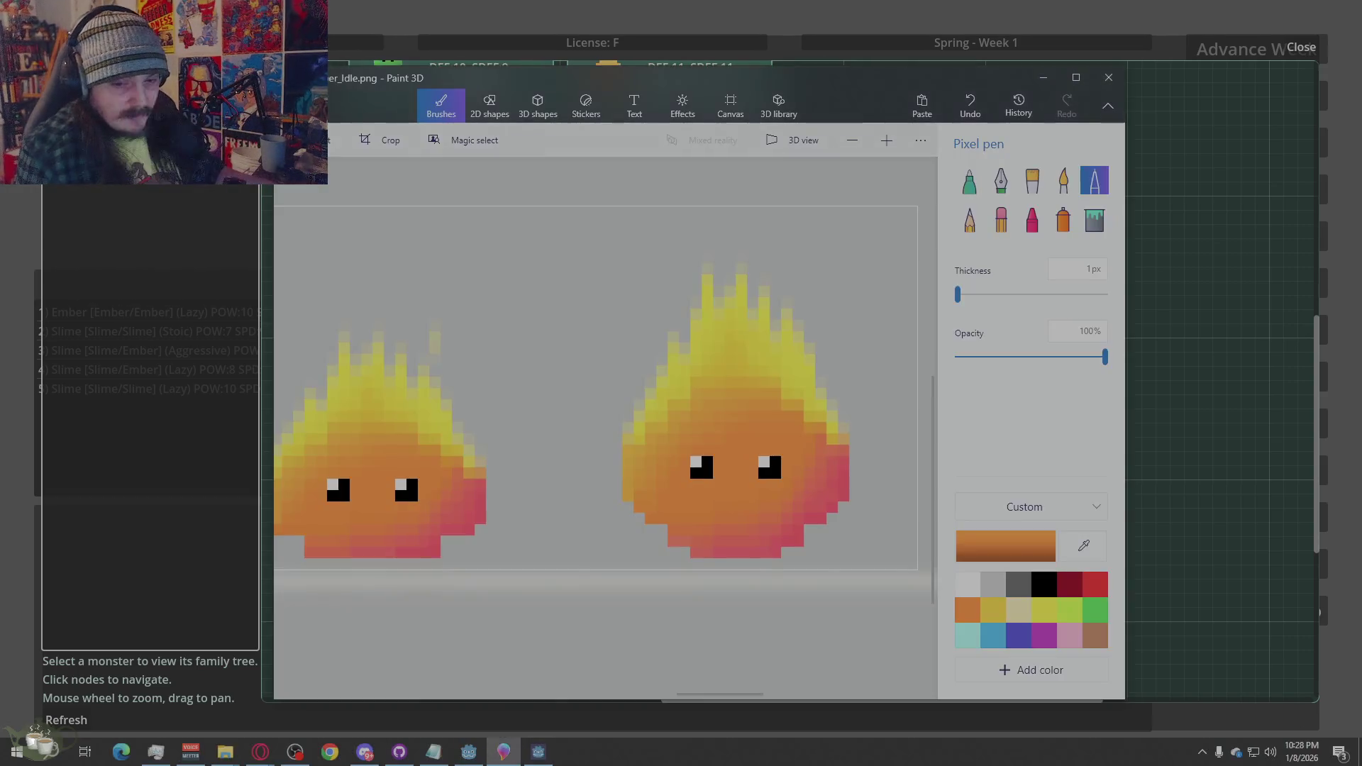
scroll(656, 544, "up", 3)
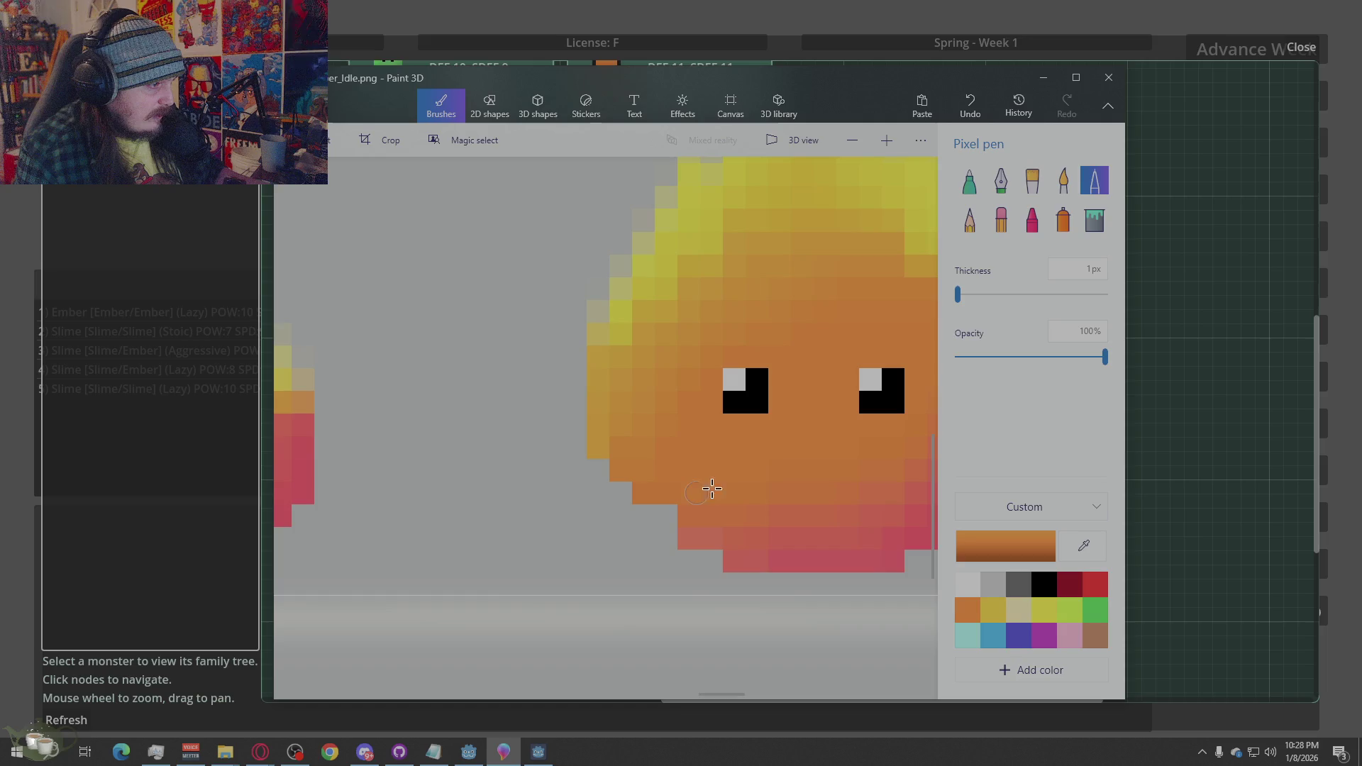
scroll(819, 456, "down", 5)
scroll(639, 497, "up", 5)
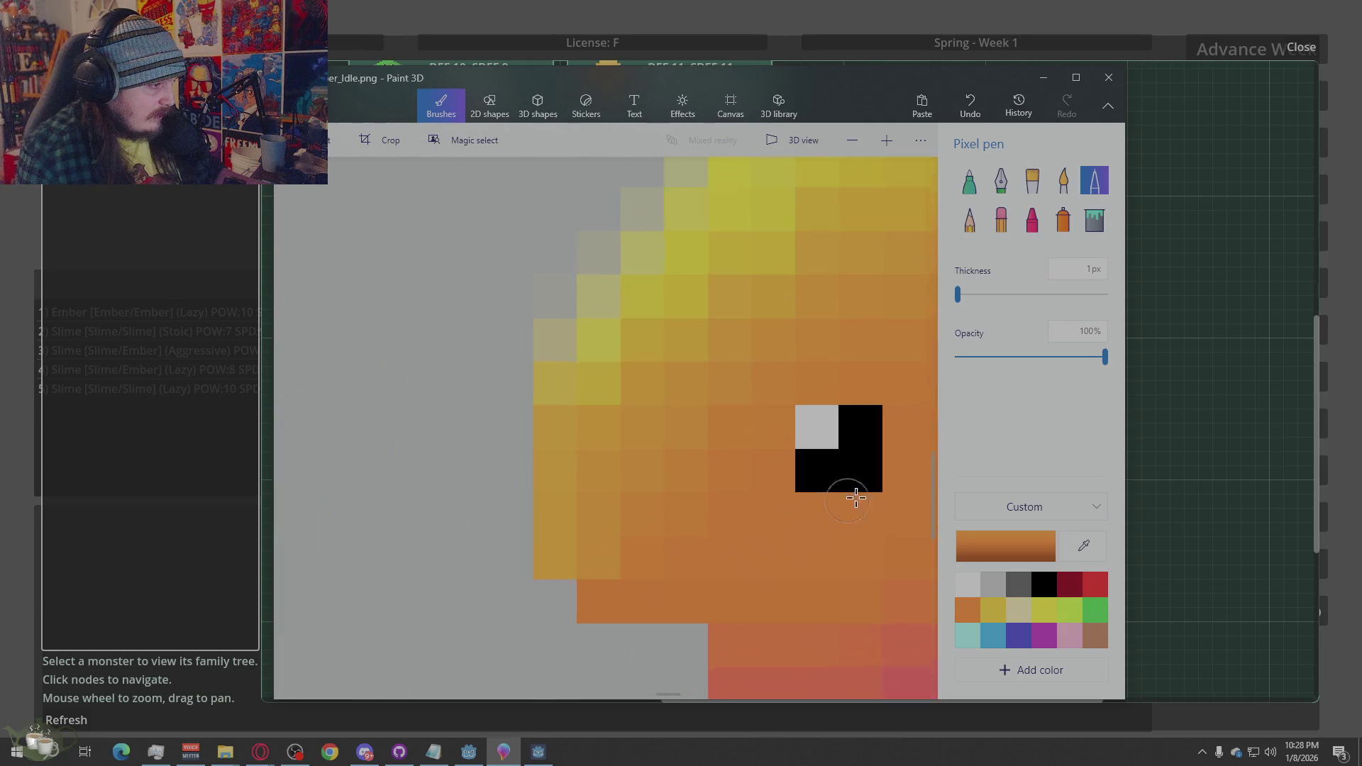
scroll(554, 535, "down", 5)
scroll(554, 535, "up", 5)
scroll(745, 543, "down", 3)
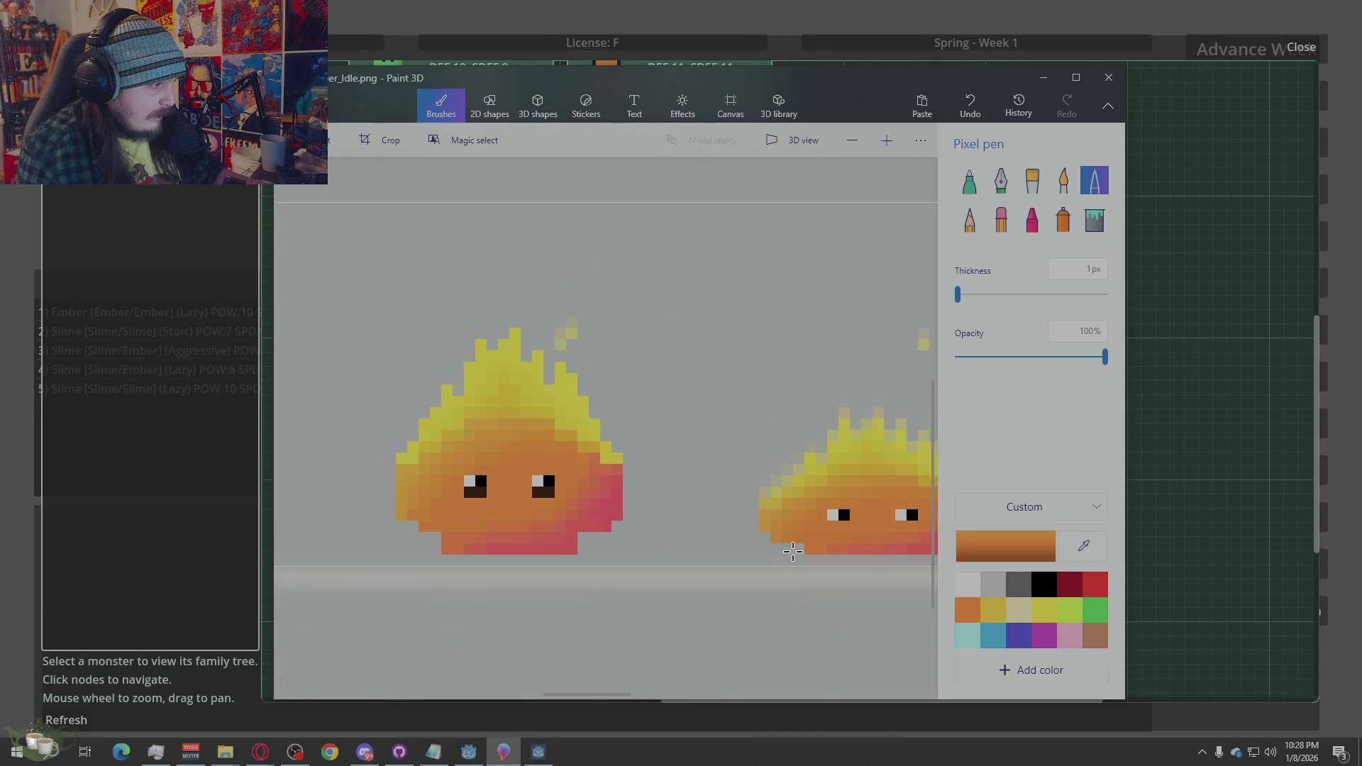
scroll(505, 559, "up", 3)
scroll(823, 528, "down", 5)
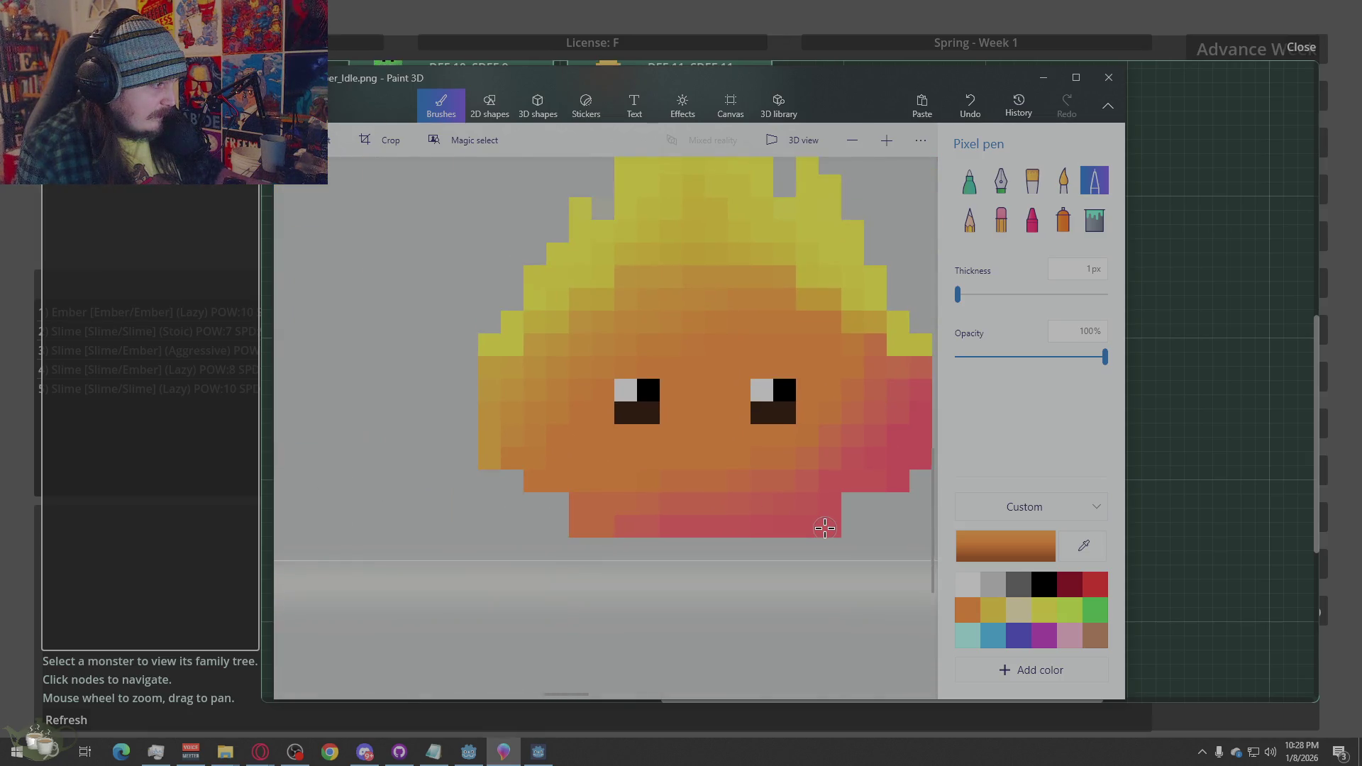
scroll(653, 481, "up", 6)
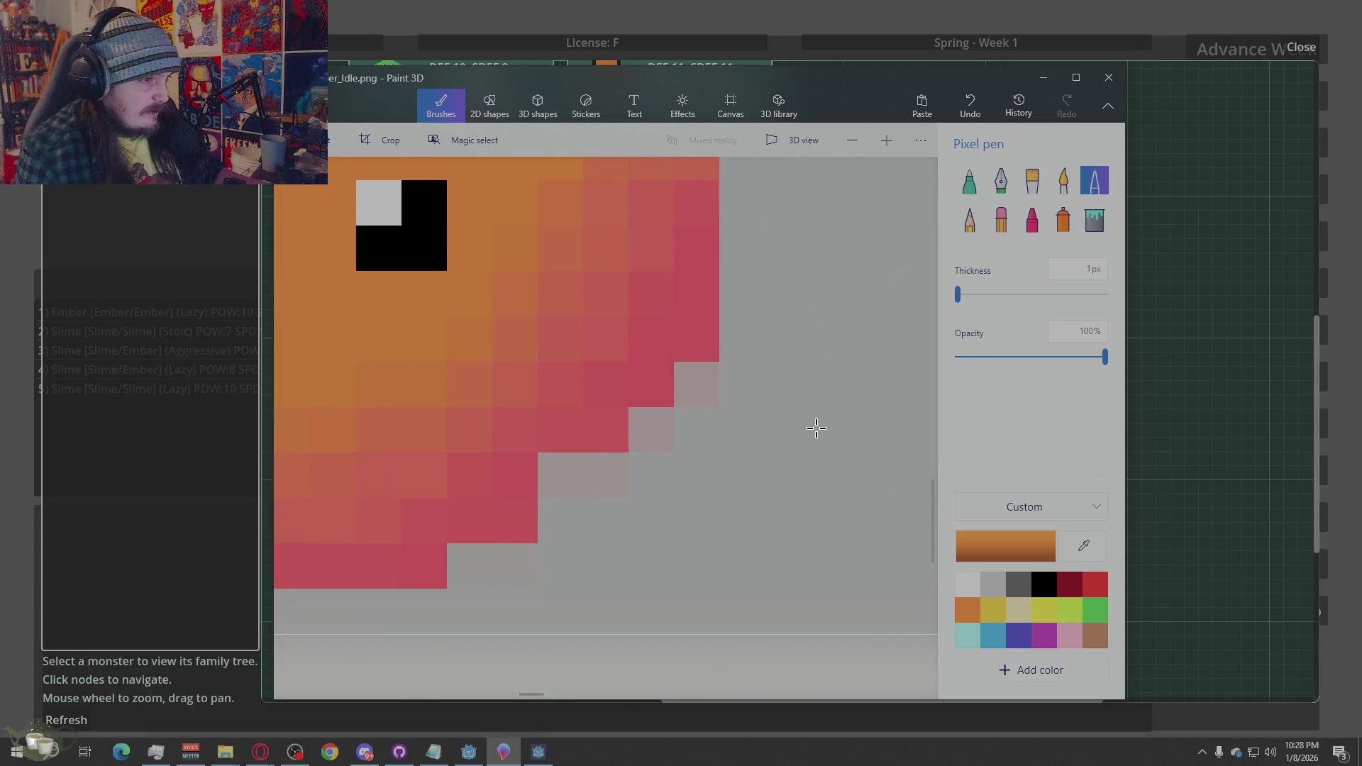
scroll(816, 428, "down", 2)
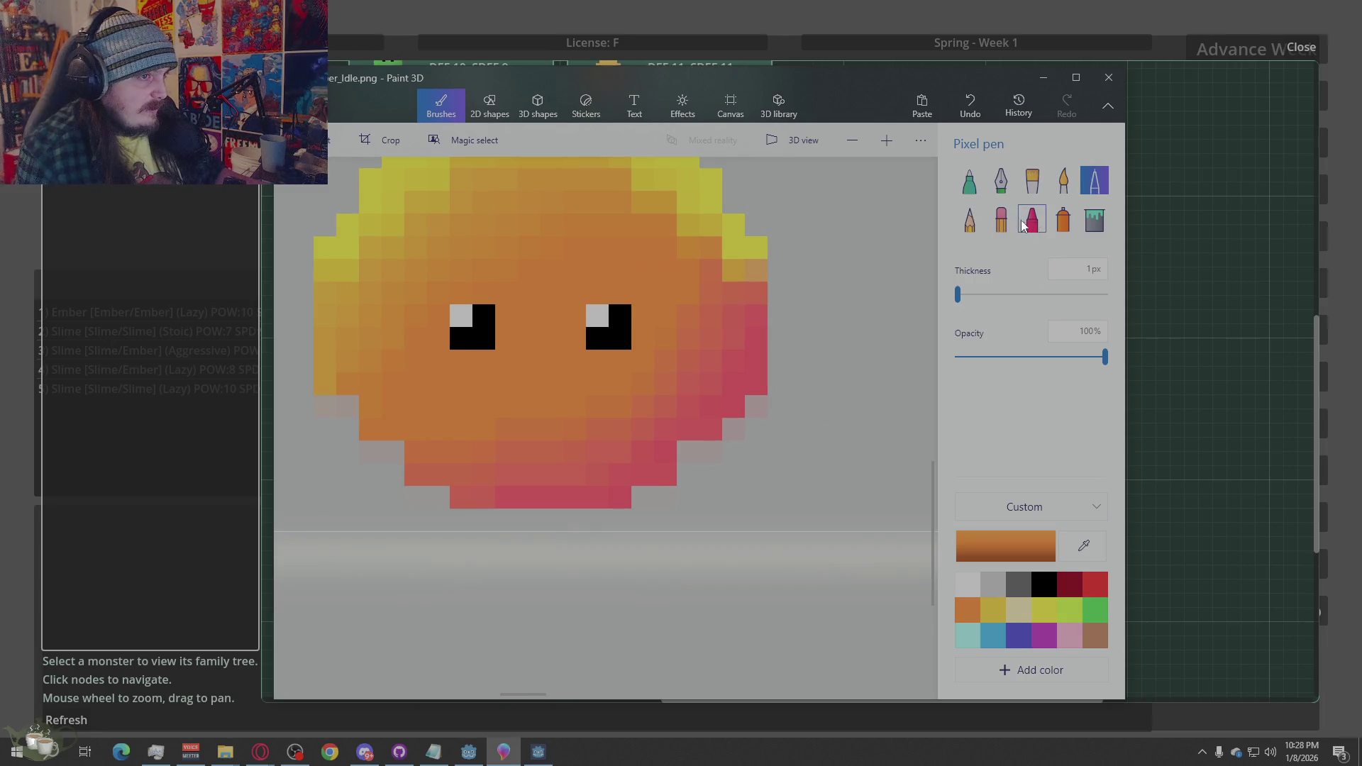
Fill the missing orange pixel on the sprite's lower-left edge with the Pixel pen
left_click(1001, 220)
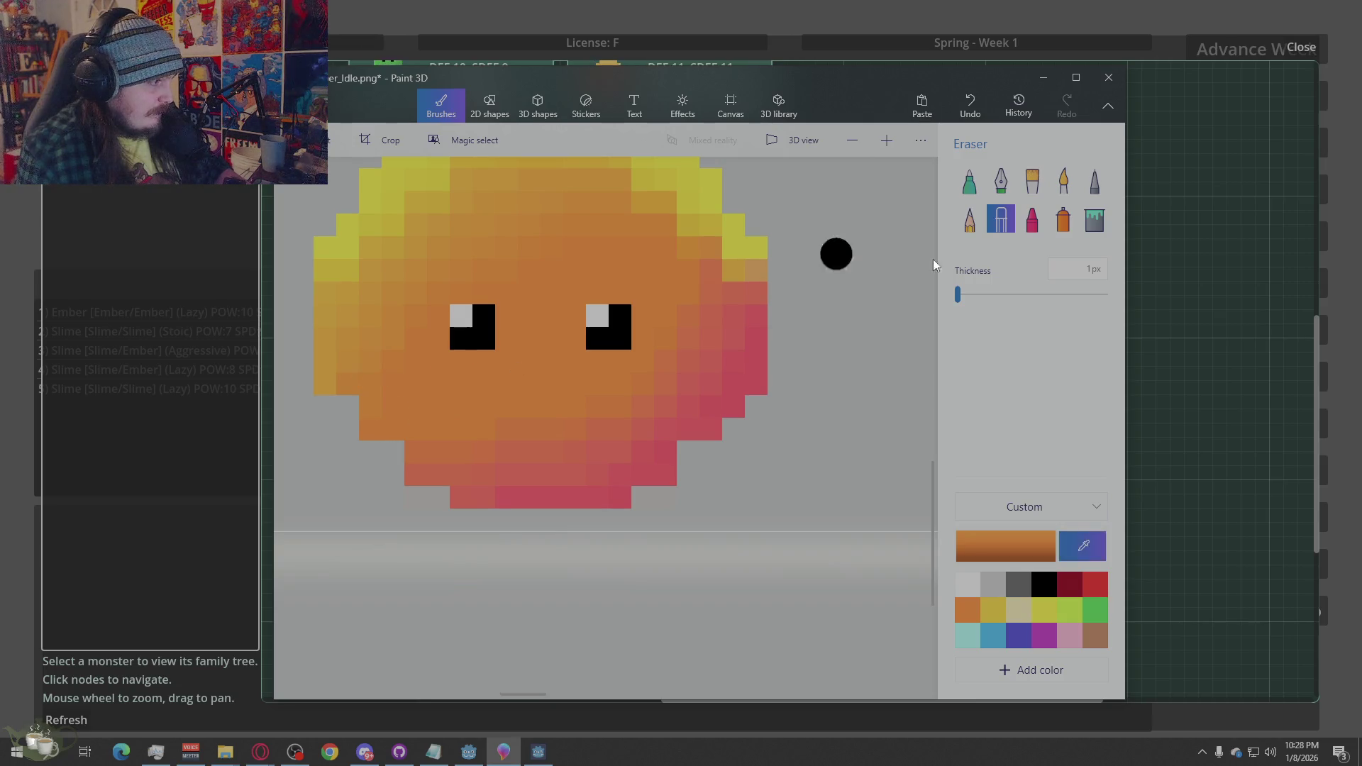
left_click(1095, 181)
left_click(372, 406)
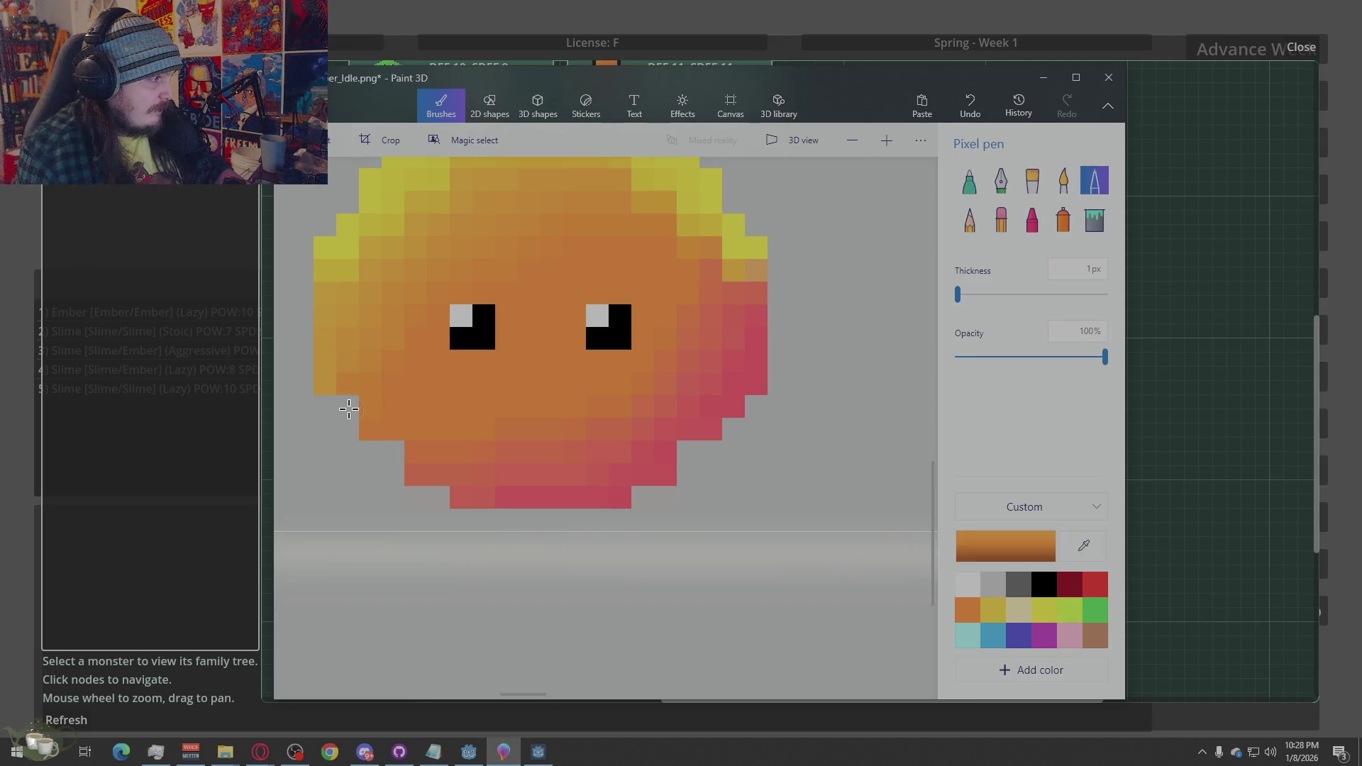
left_click(347, 406)
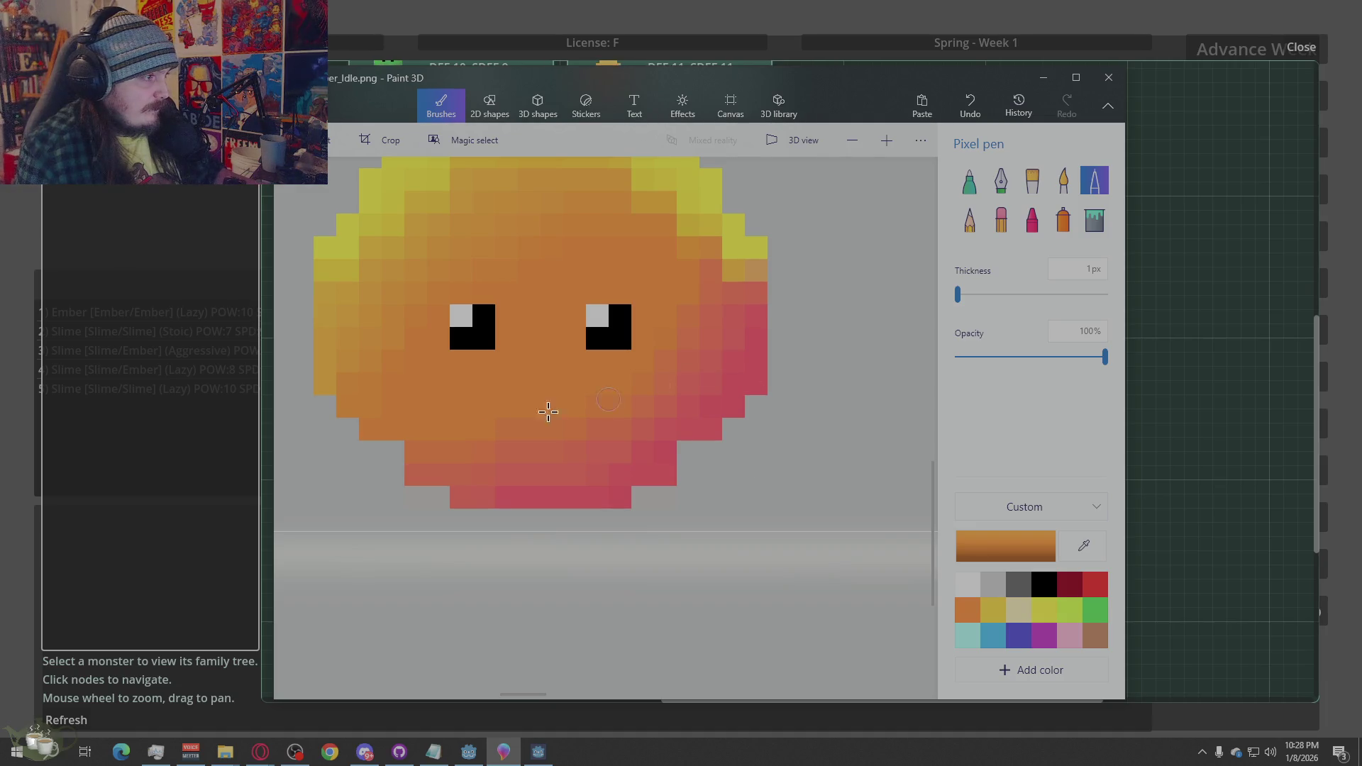
scroll(469, 448, "down", 5)
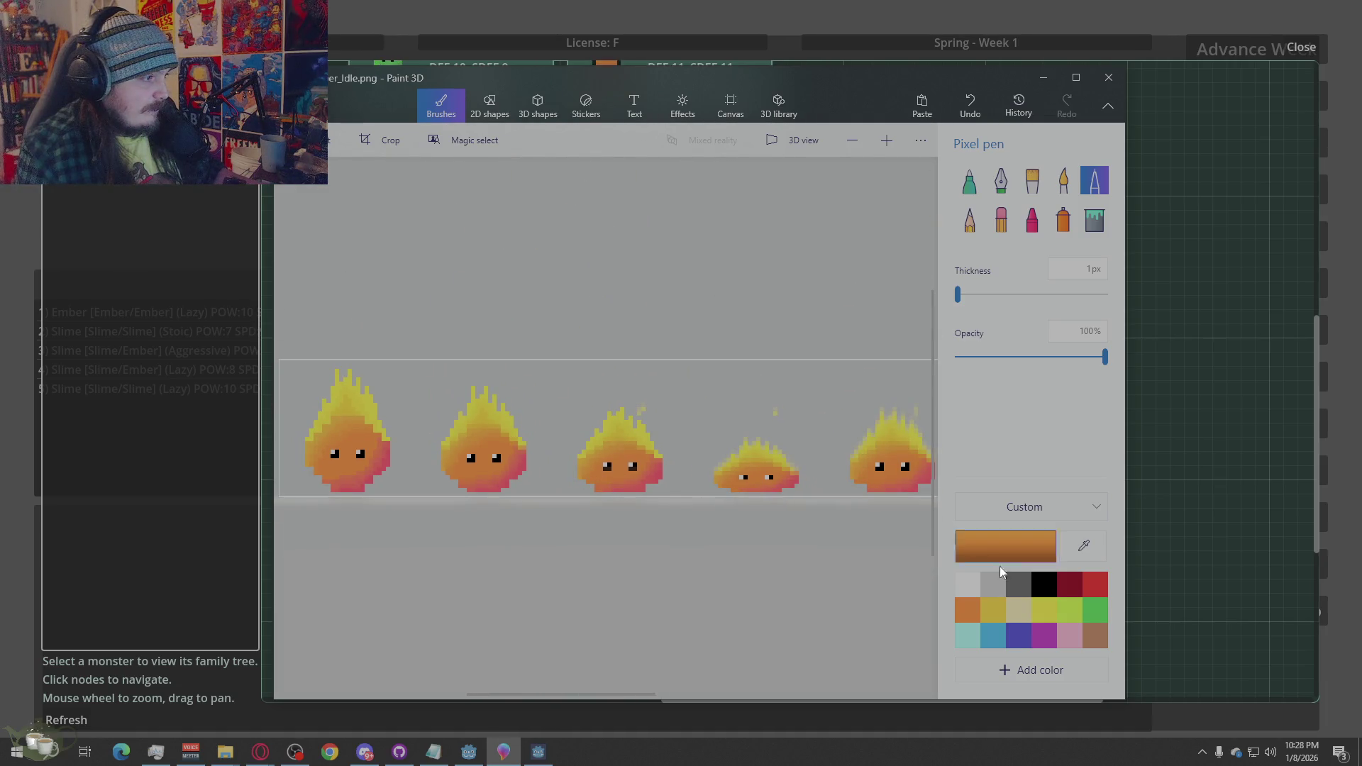
Switch to the game window to show the Slime/Ember family tree with the retouched sprites
left_click(1264, 269)
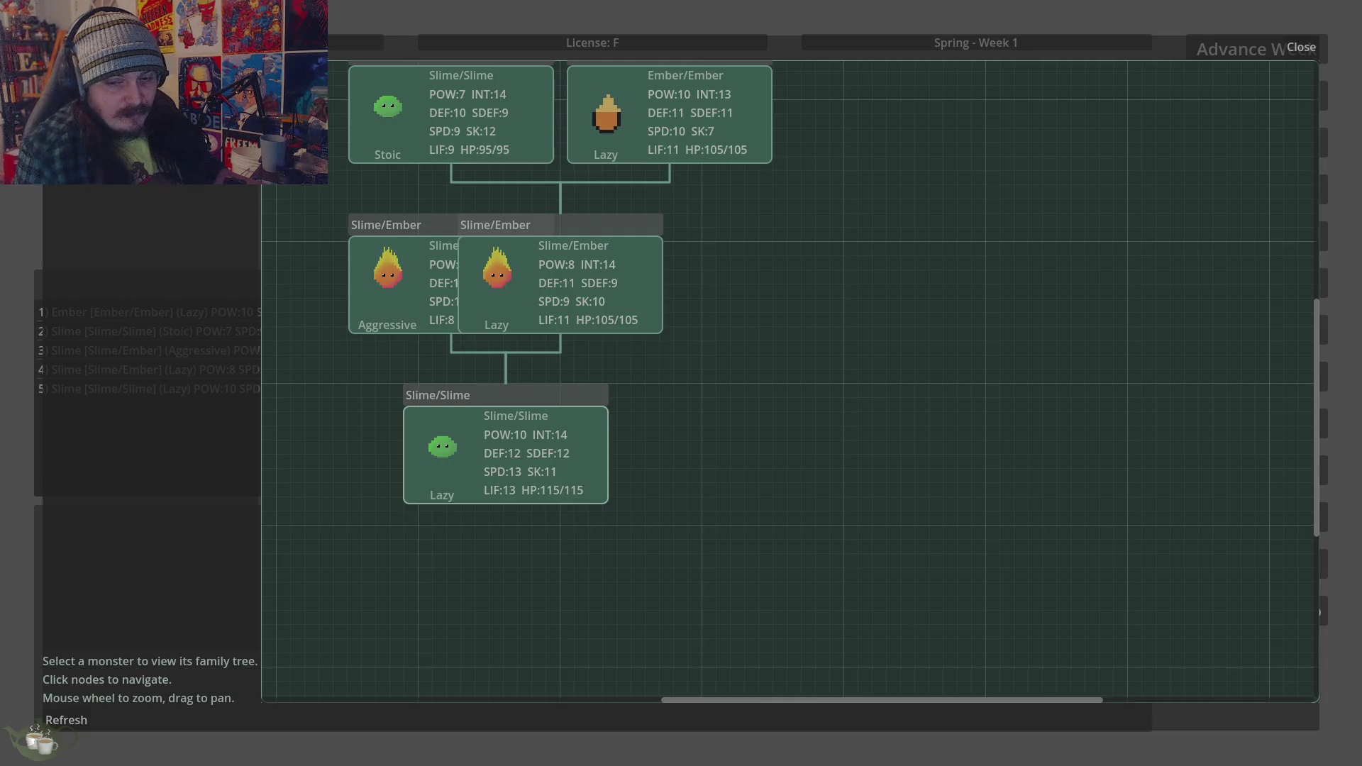
Back in Paint 3D, sample the flame's yellow and repaint the faded flame-tip pixels solid yellow
key("alt+Tab")
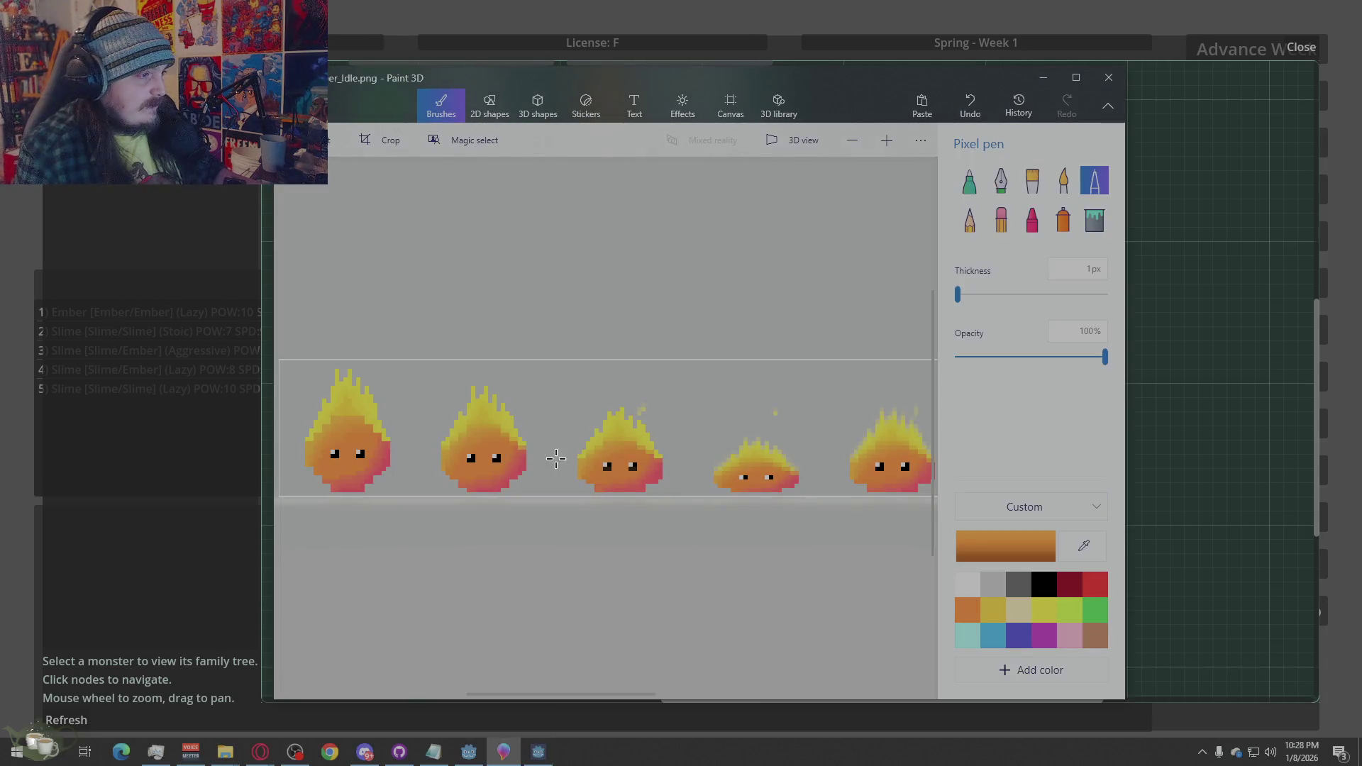
scroll(607, 469, "up", 2)
scroll(646, 478, "up", 4)
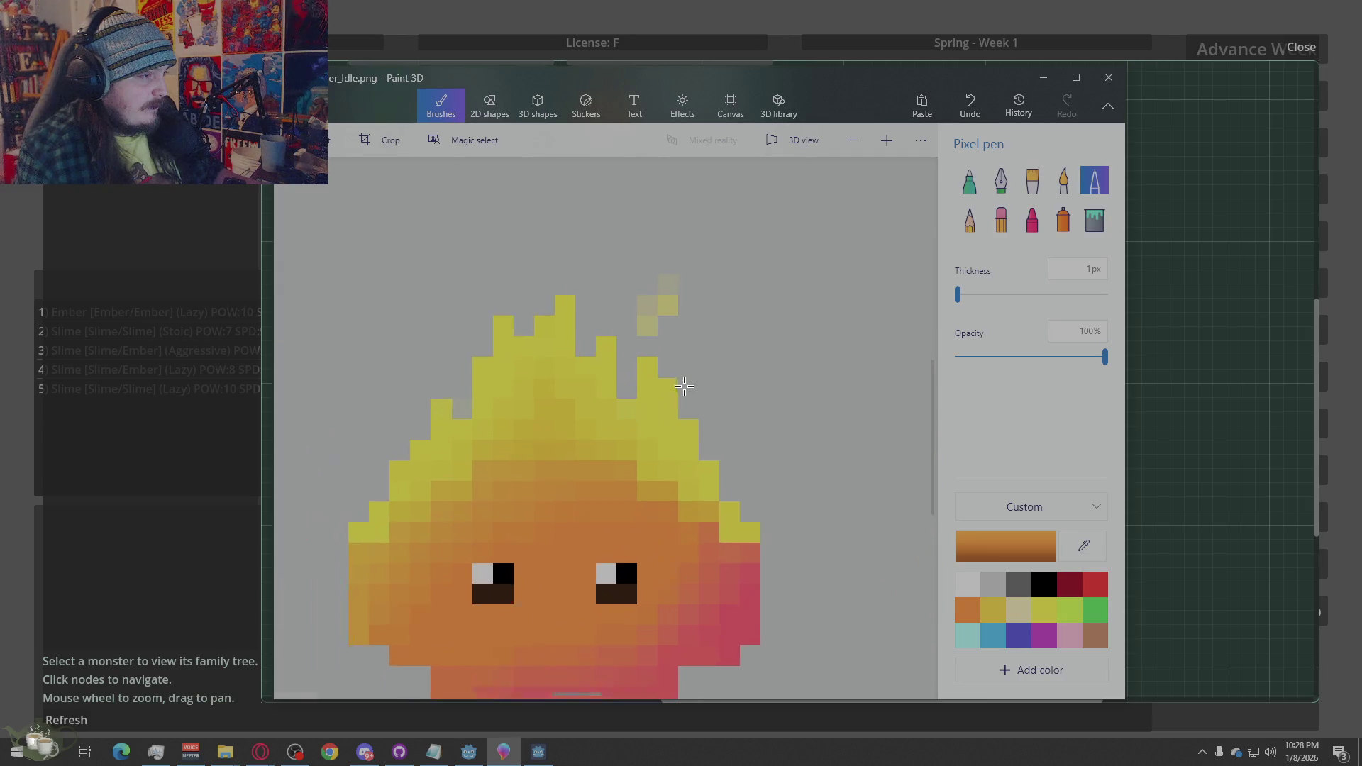
scroll(645, 390, "down", 2)
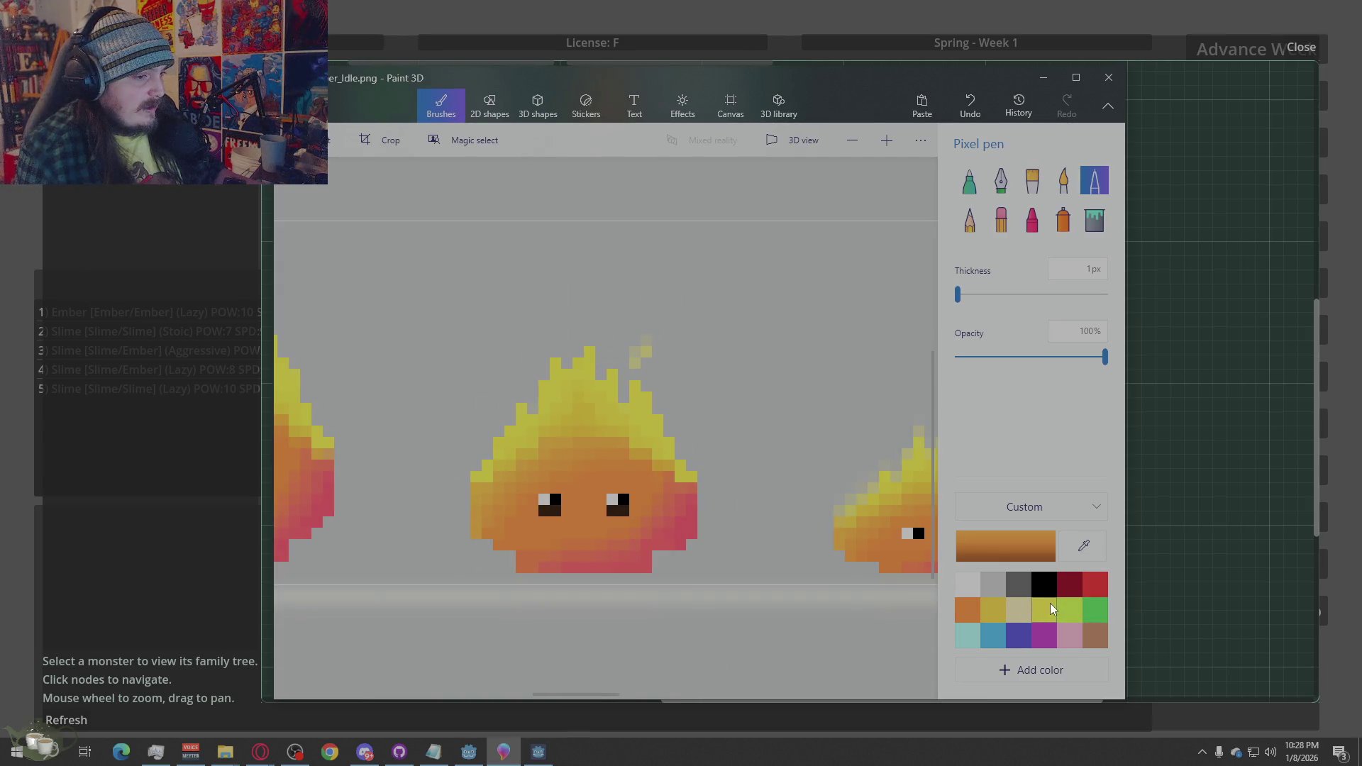
left_click(1001, 220)
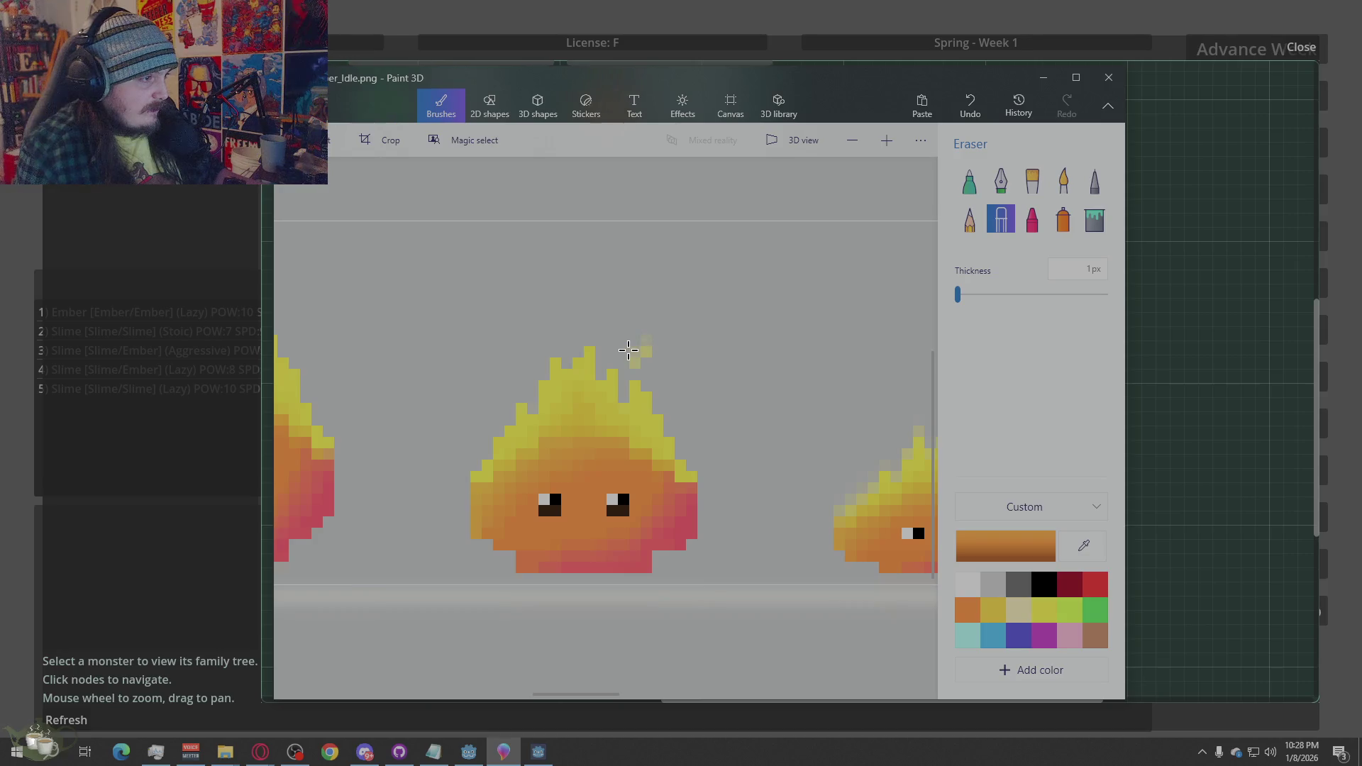
scroll(639, 362, "up", 3)
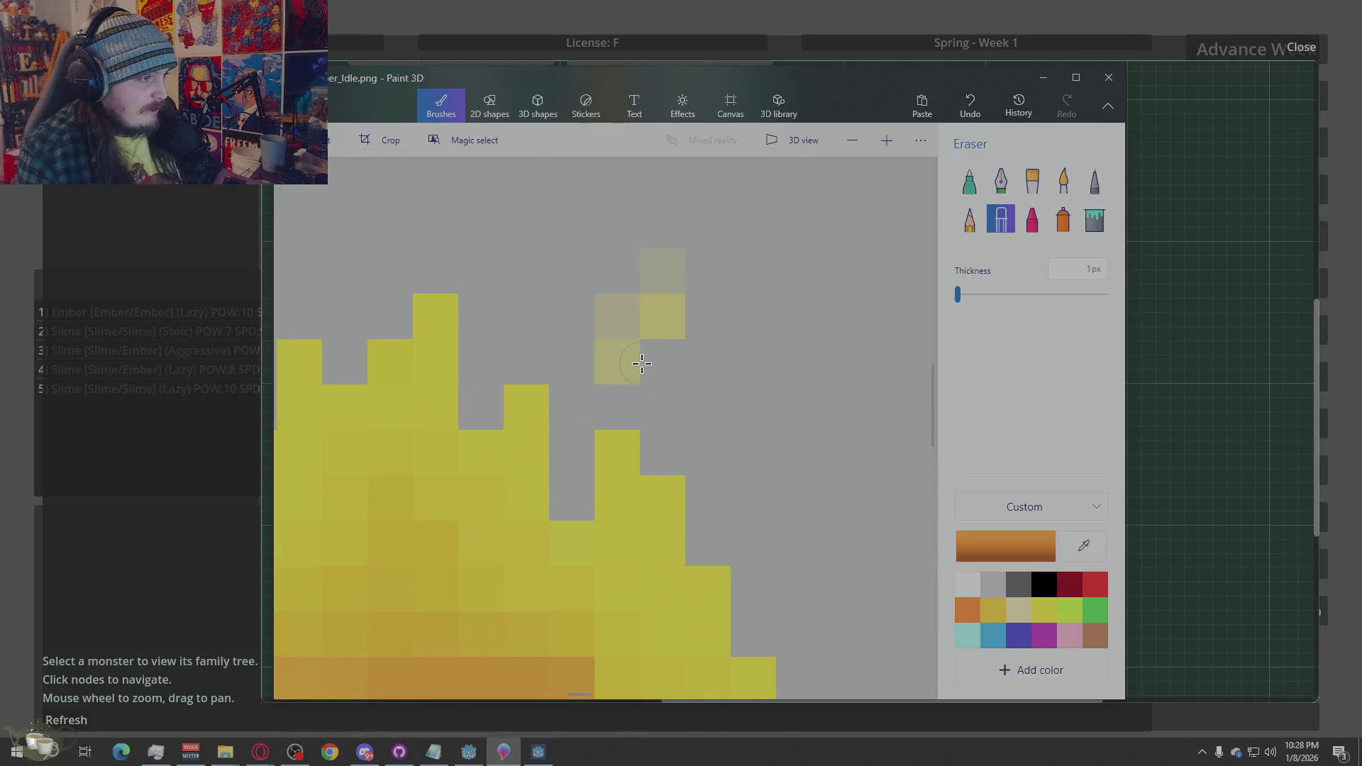
key("alt")
left_click(663, 312)
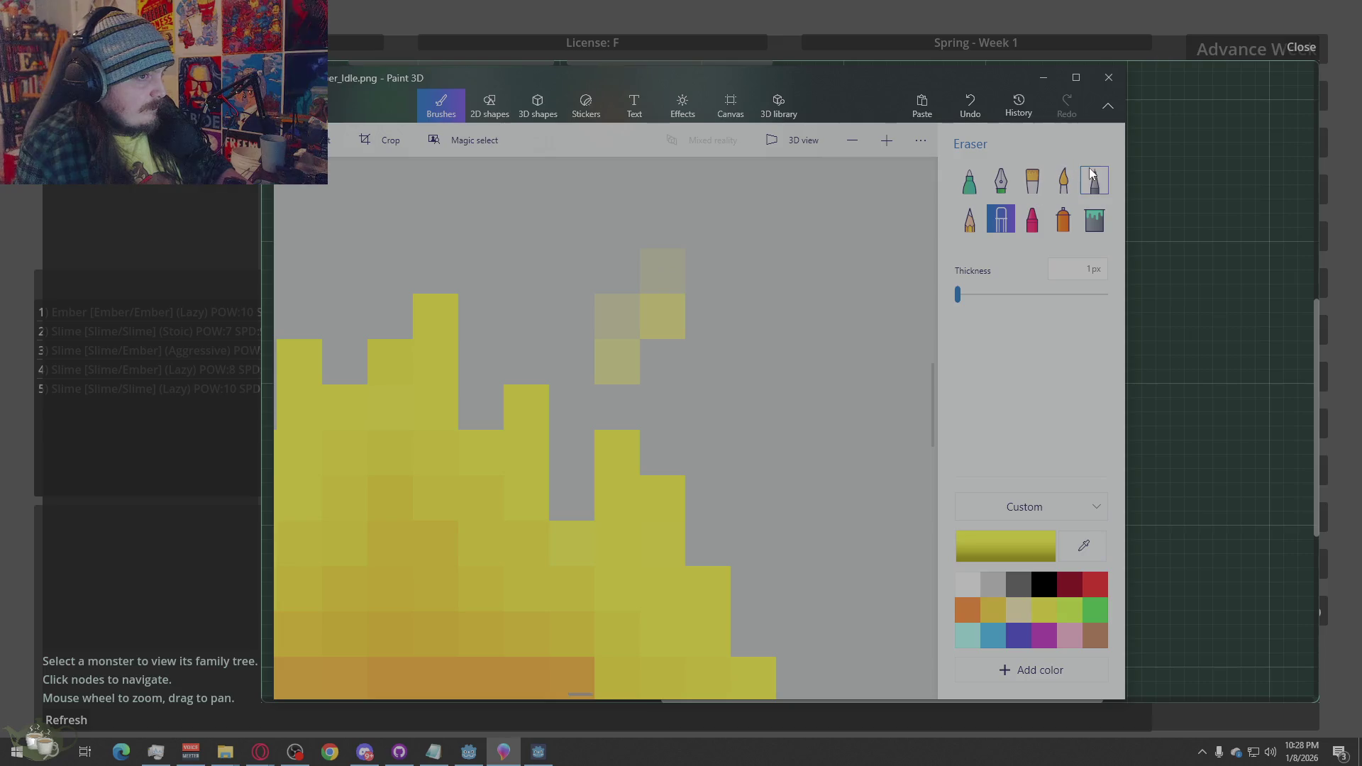
left_click_drag(616, 315, 669, 294)
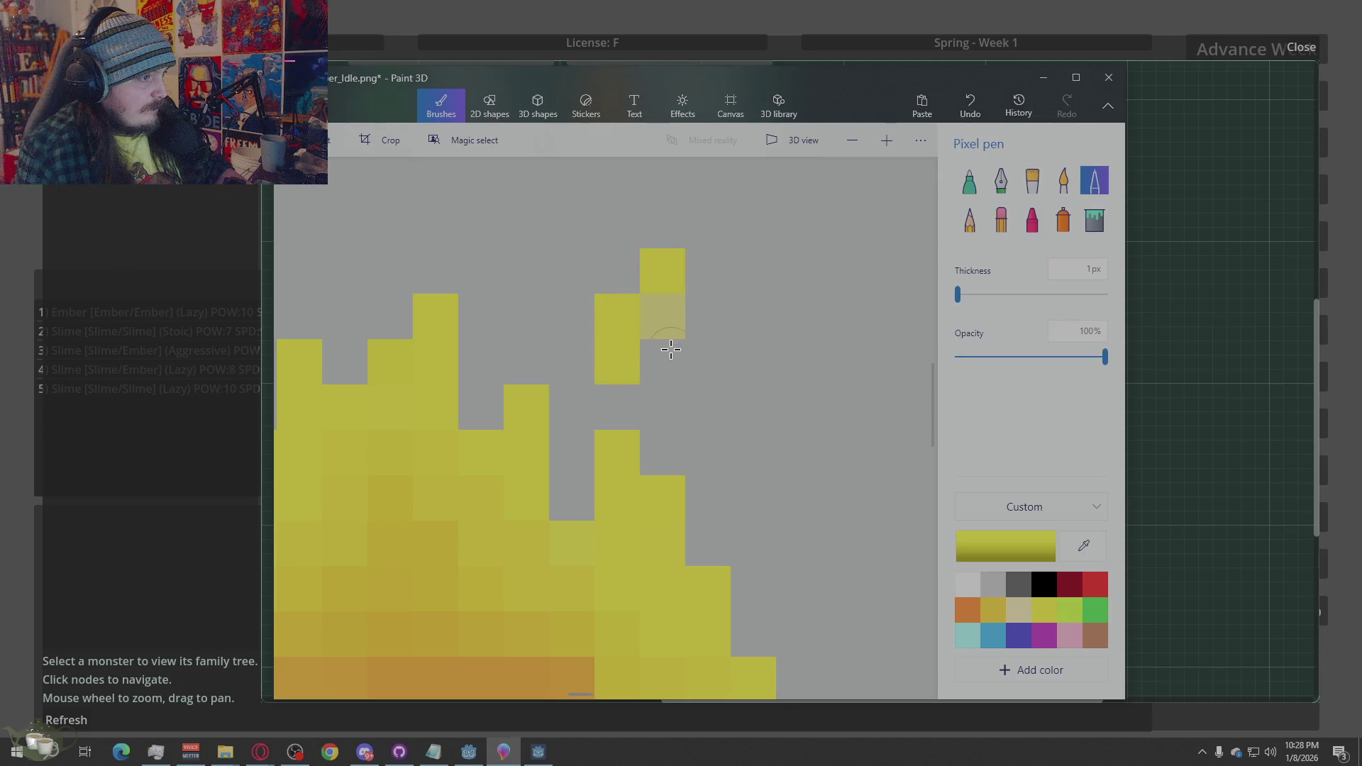
left_click(666, 318)
Add a yellow spark pixel above a flame and erase a stray spark pixel
scroll(600, 365, "down", 5)
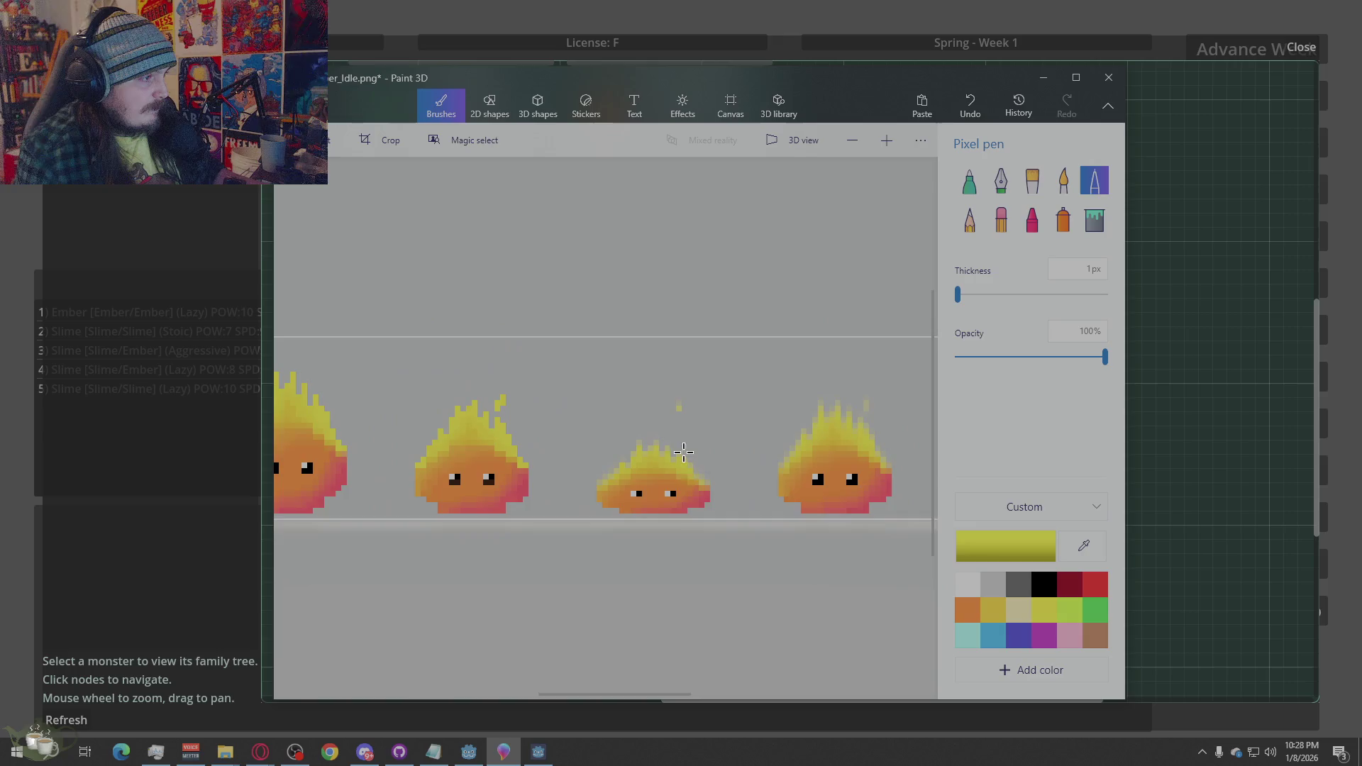
scroll(684, 452, "up", 3)
scroll(523, 397, "down", 2)
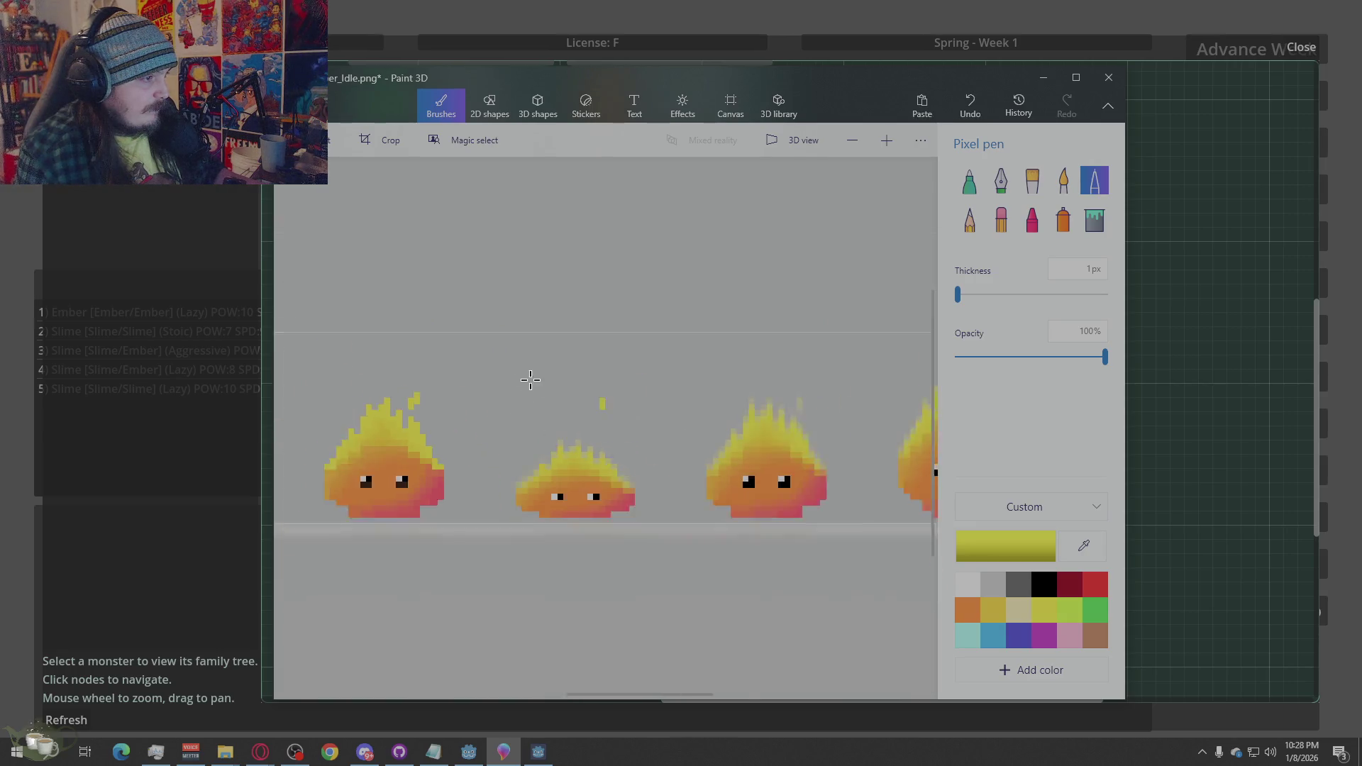
scroll(638, 408, "down", 1)
scroll(727, 415, "up", 1)
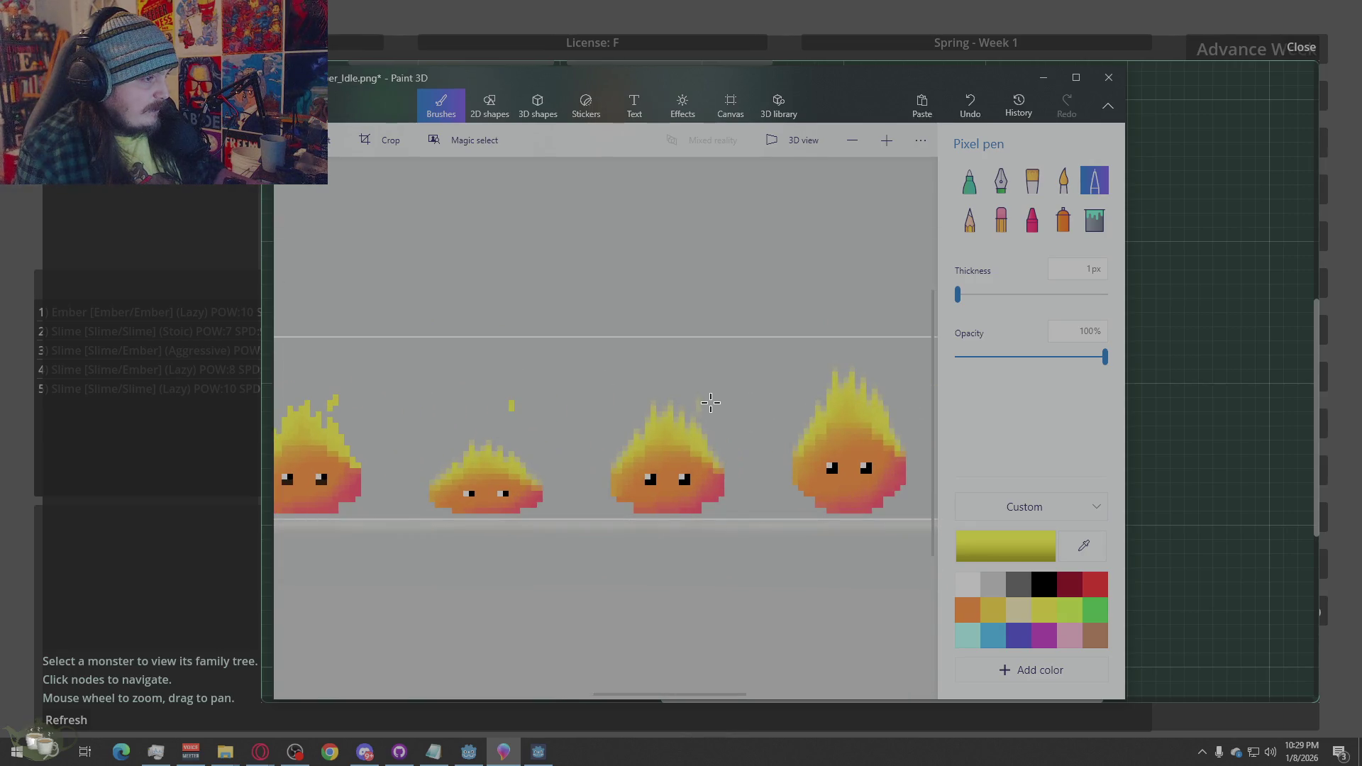
left_click(682, 364)
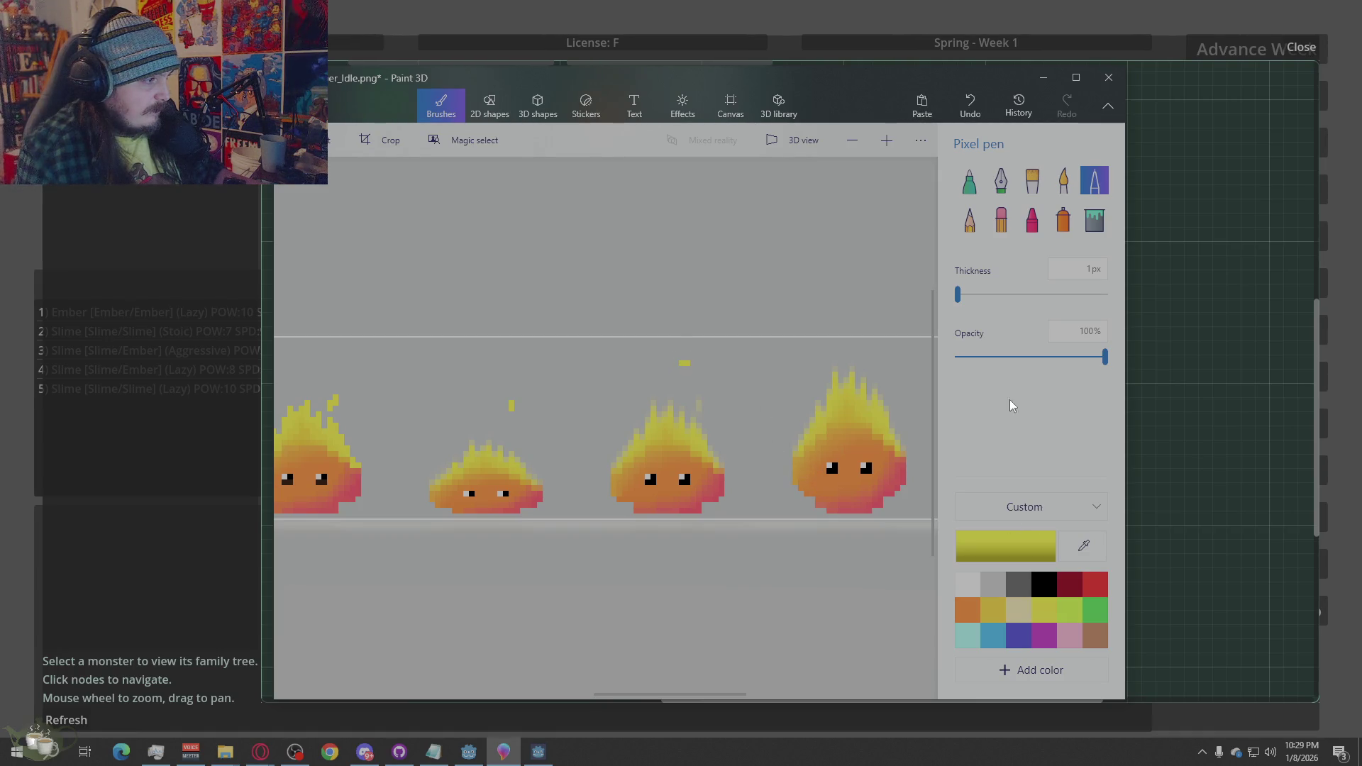
left_click(1000, 220)
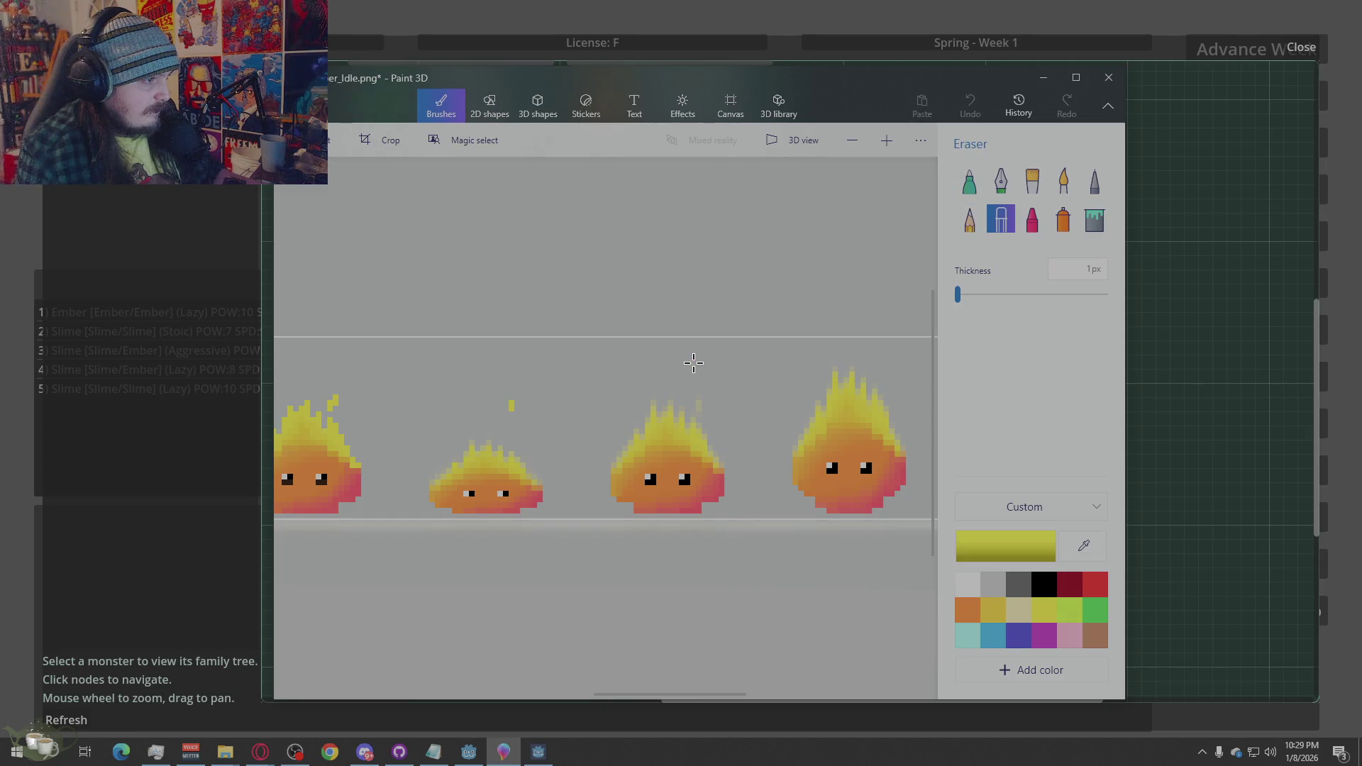
left_click(507, 408)
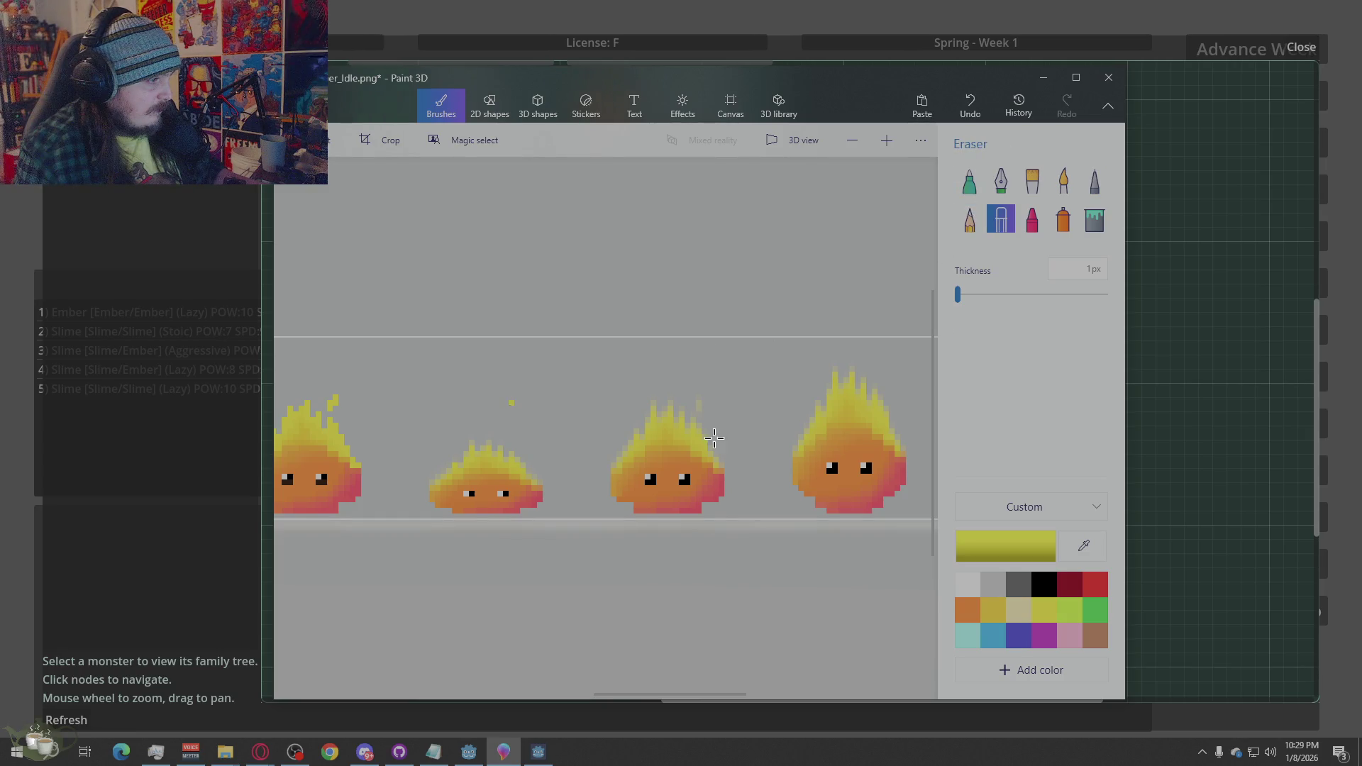
Add yellow sparks above the small and third flames, trim excess spark pixels, and save
left_click(1095, 181)
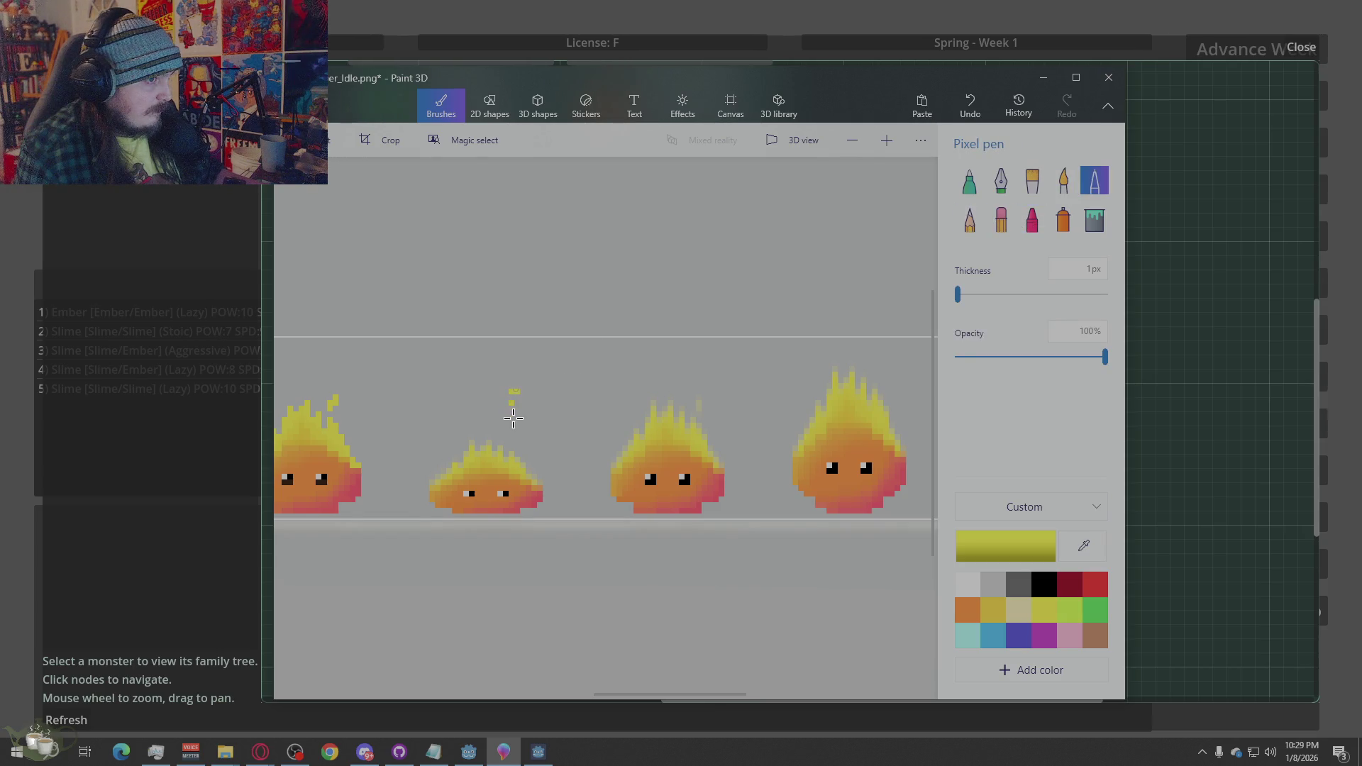
left_click(514, 390)
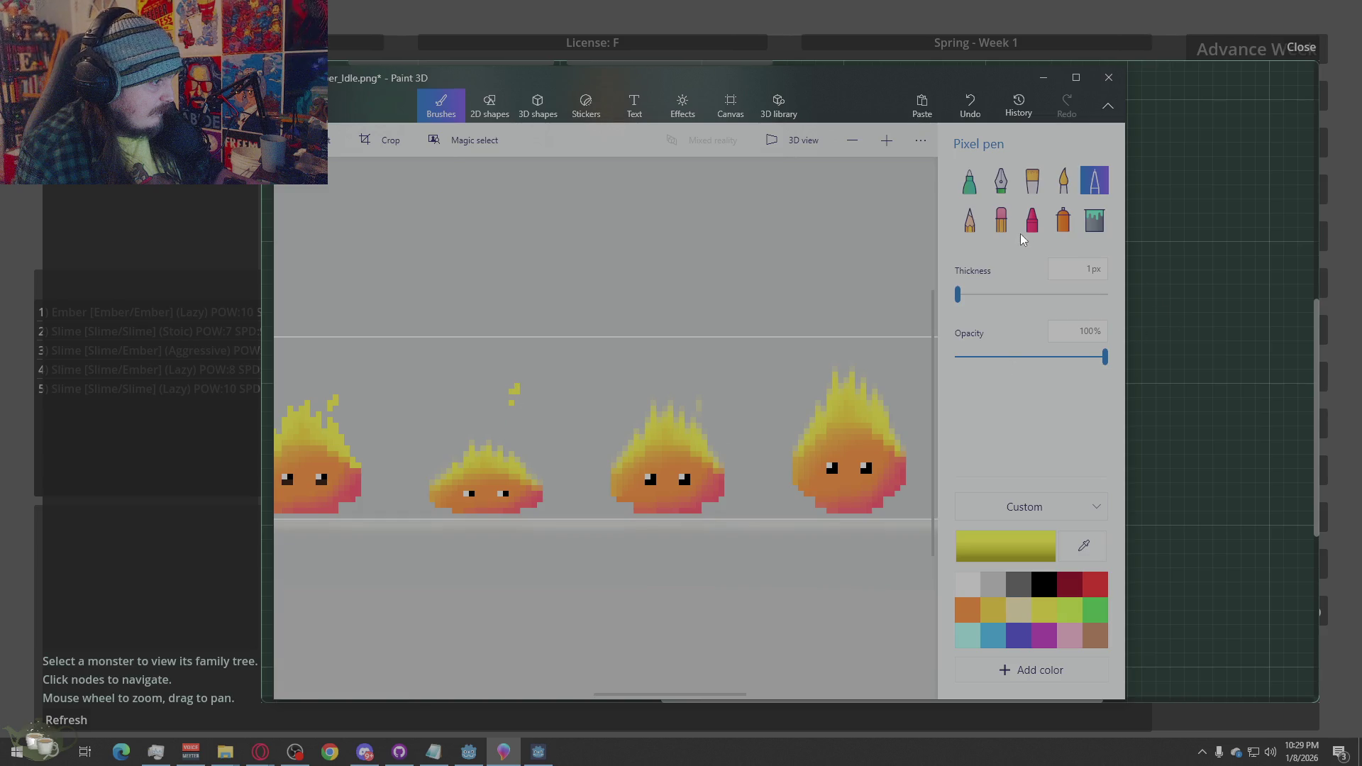
left_click(1001, 220)
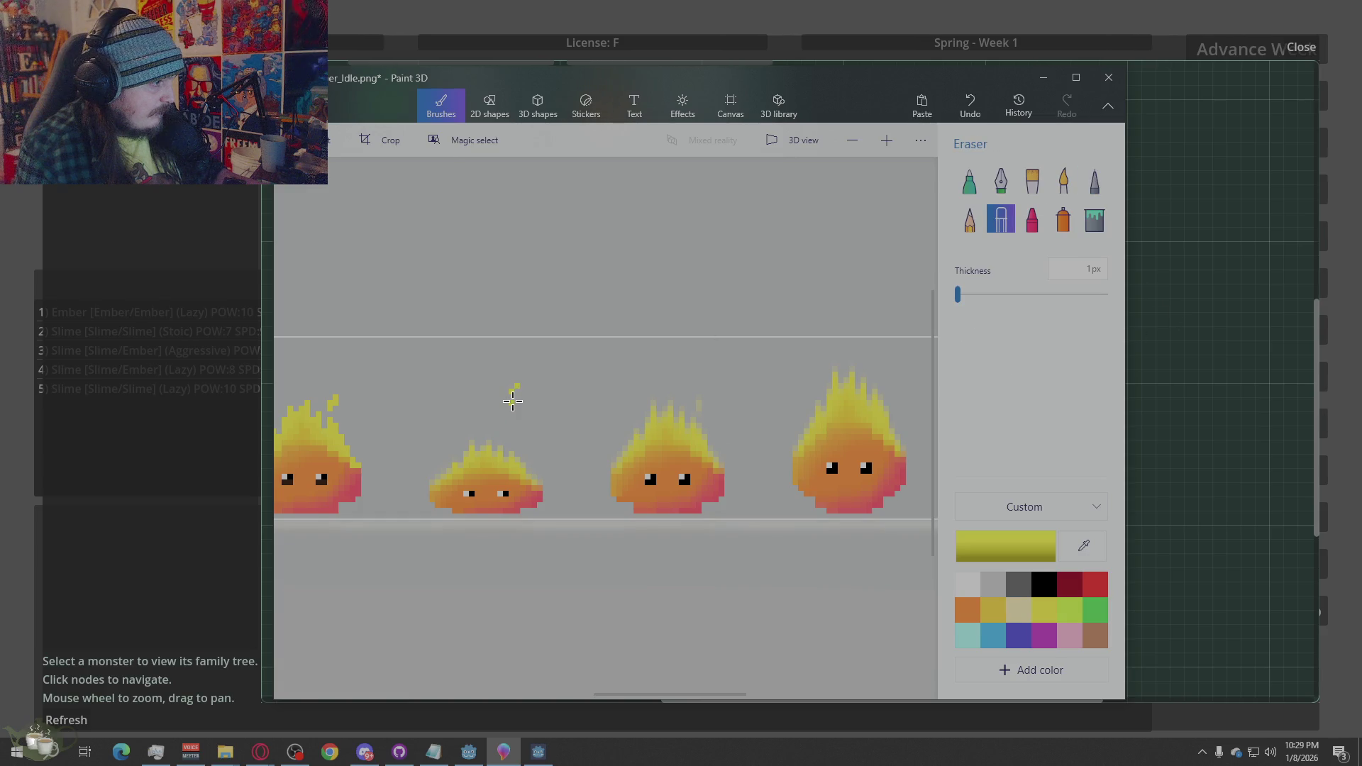
left_click_drag(704, 410, 698, 399)
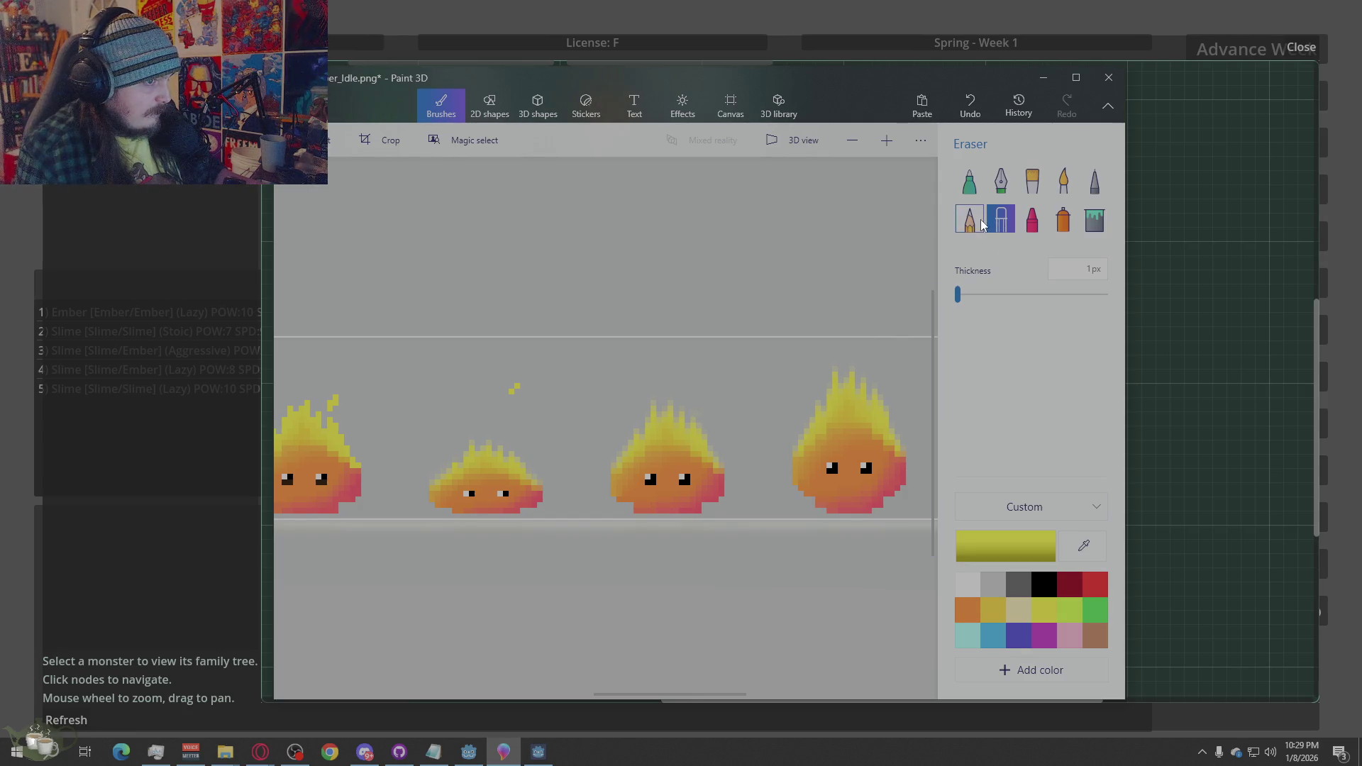
left_click(1093, 183)
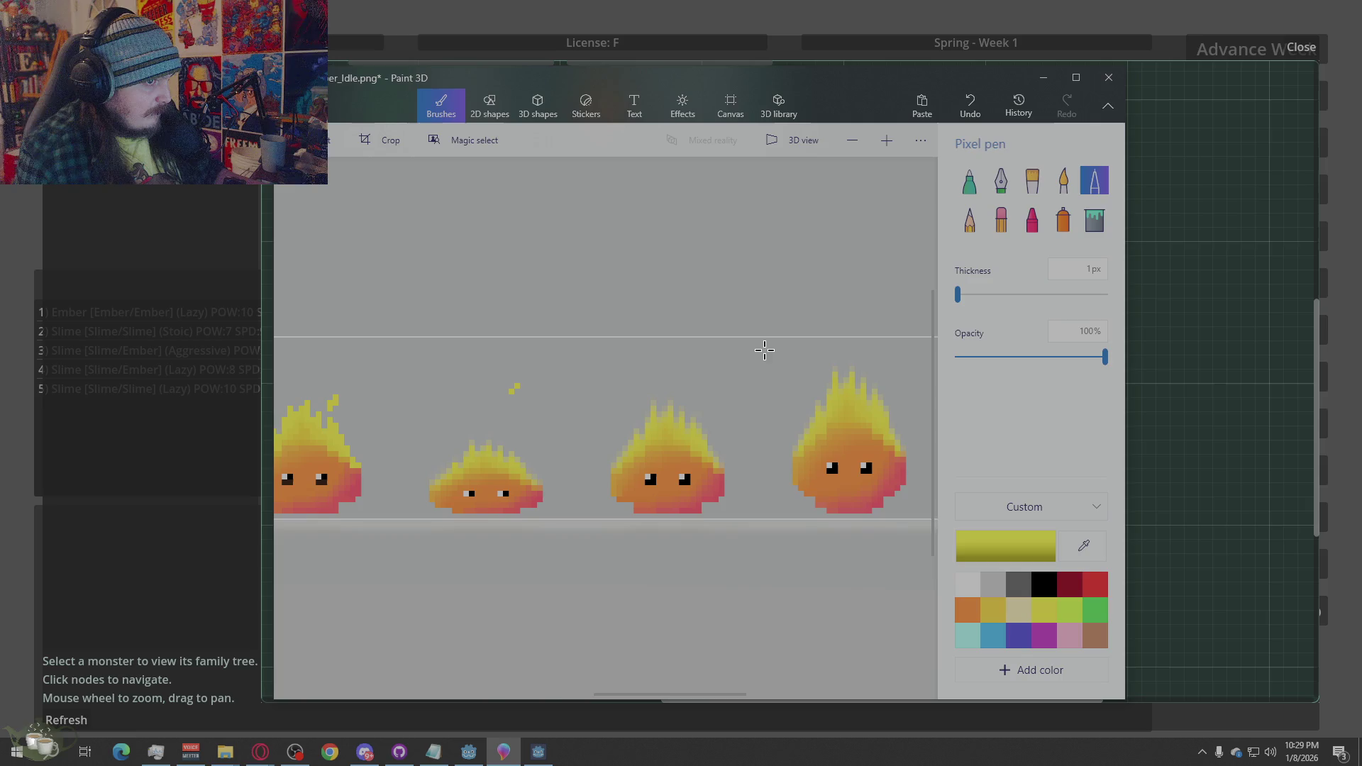
left_click(715, 363)
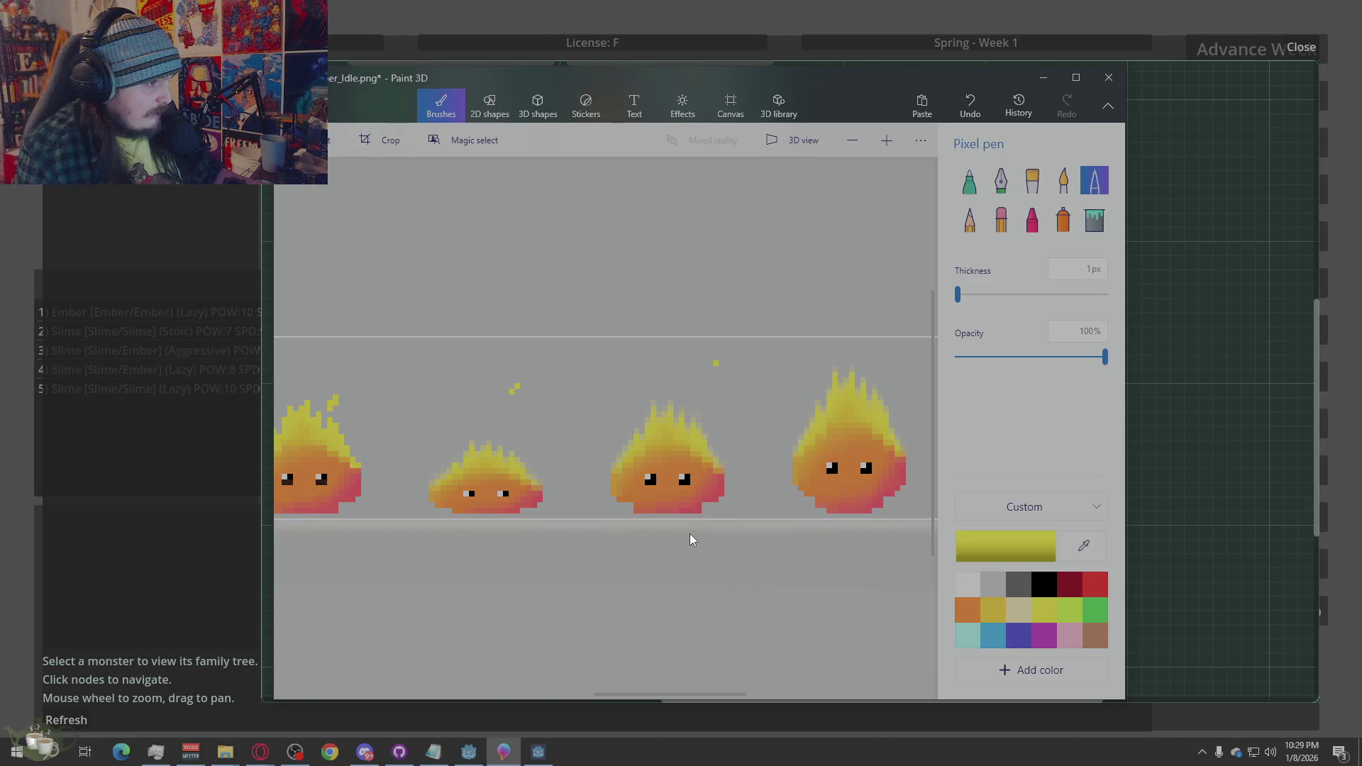
key("ctrl+s")
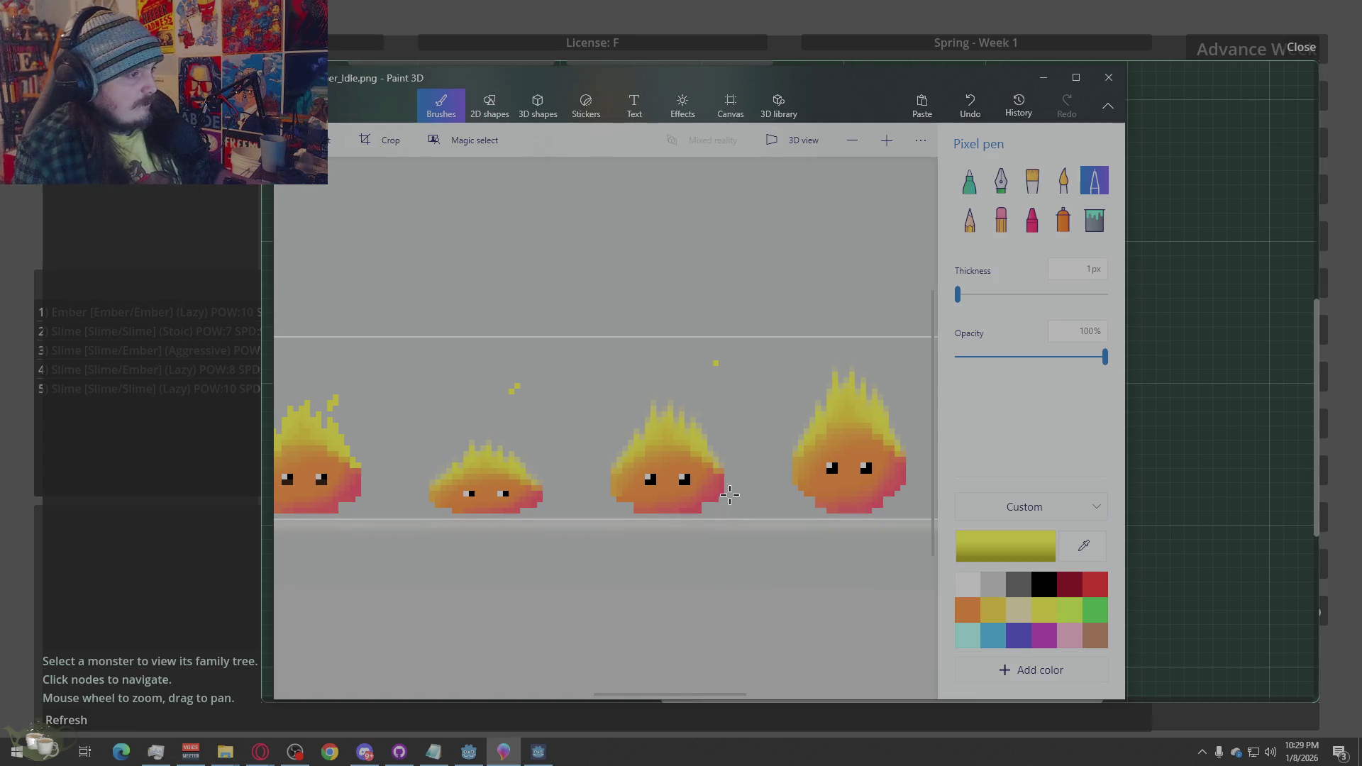
Paint the faded pixels on the flame's left and upper-left edge yellow
scroll(493, 514, "up", 3)
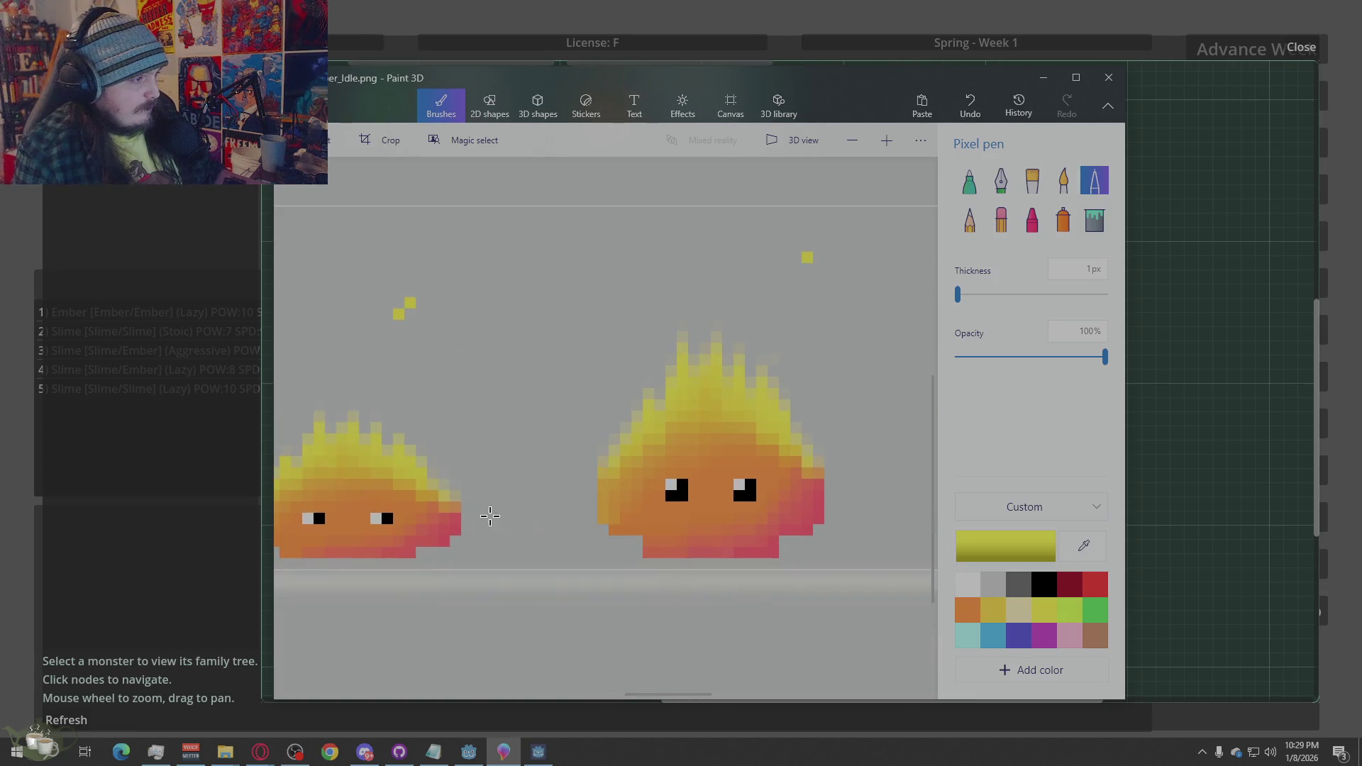
scroll(493, 515, "down", 4)
scroll(491, 517, "up", 6)
scroll(561, 536, "up", 2)
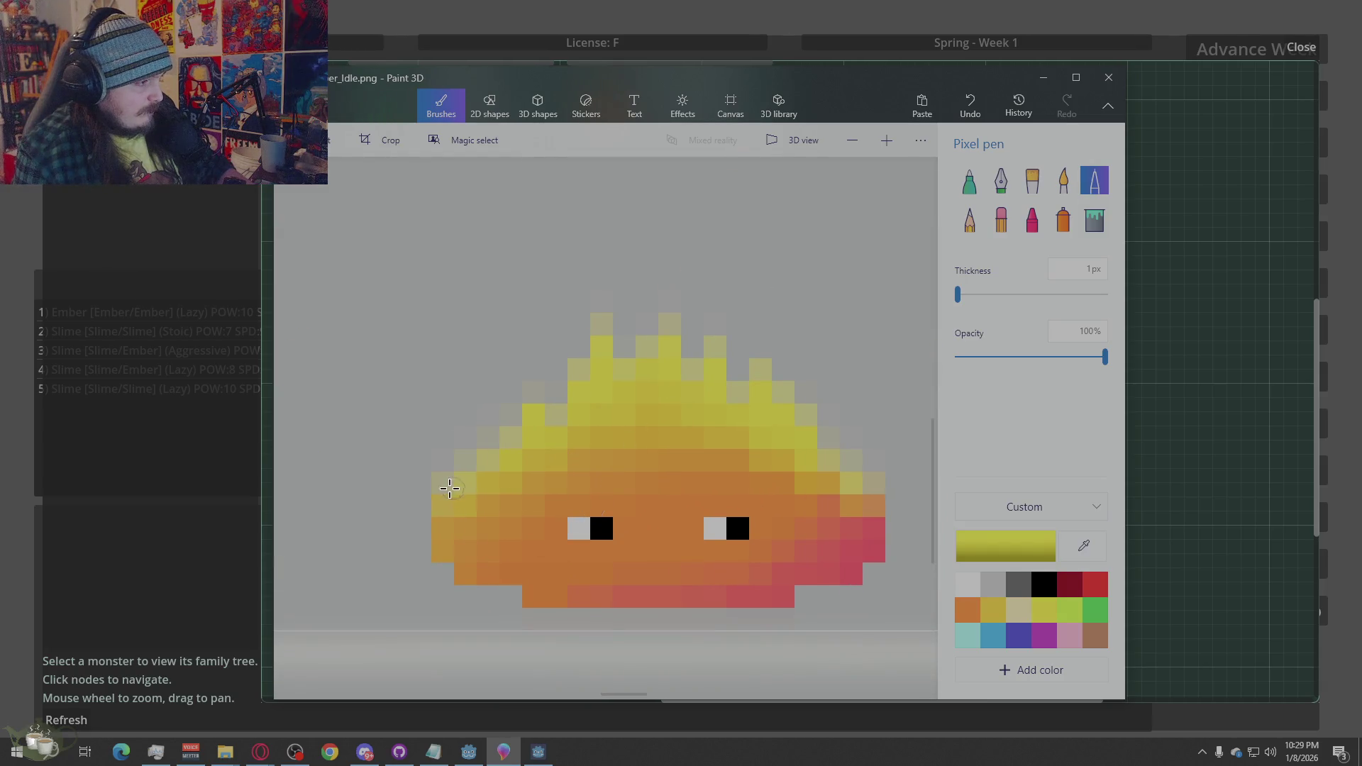
left_click(447, 485)
key("alt")
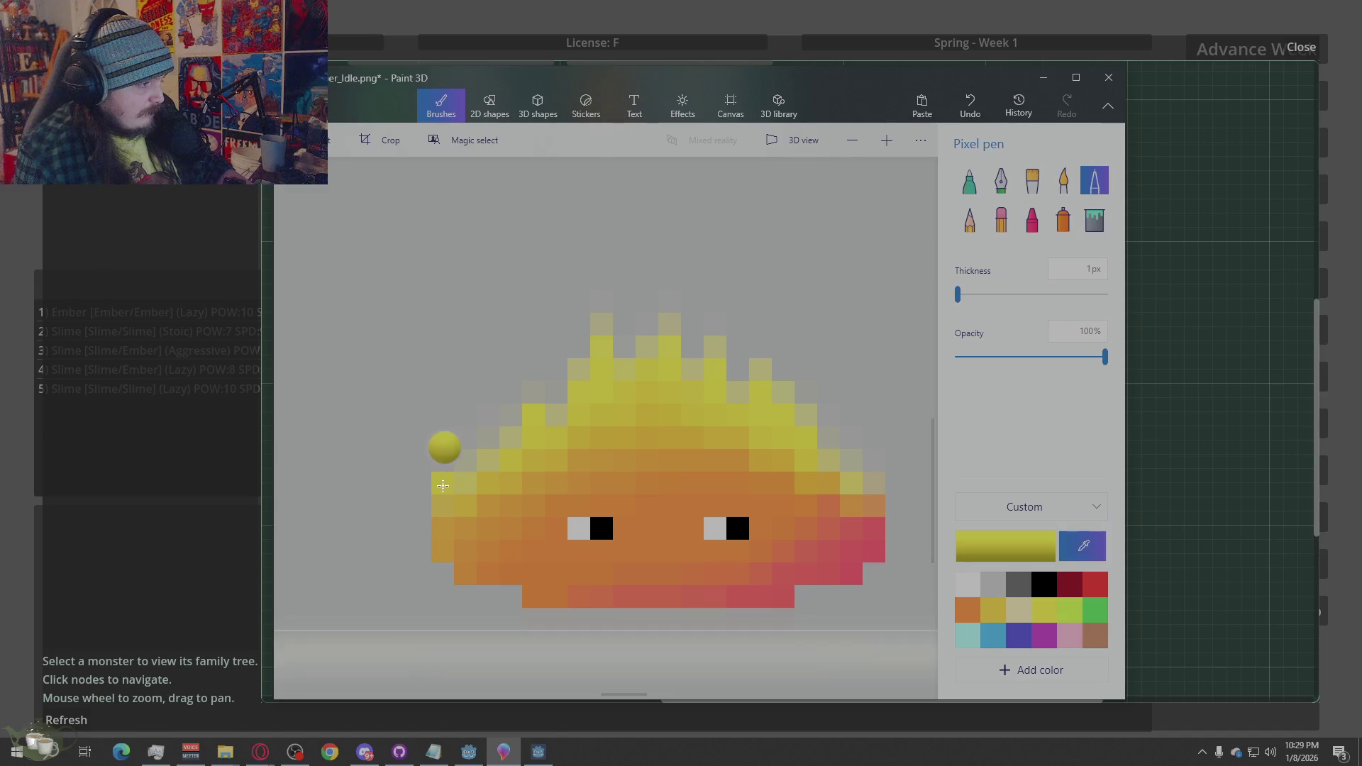
mouse_move(509, 465)
left_mouse_down()
mouse_move(466, 458)
mouse_move(511, 435)
left_mouse_up()
key("alt")
left_click(481, 445)
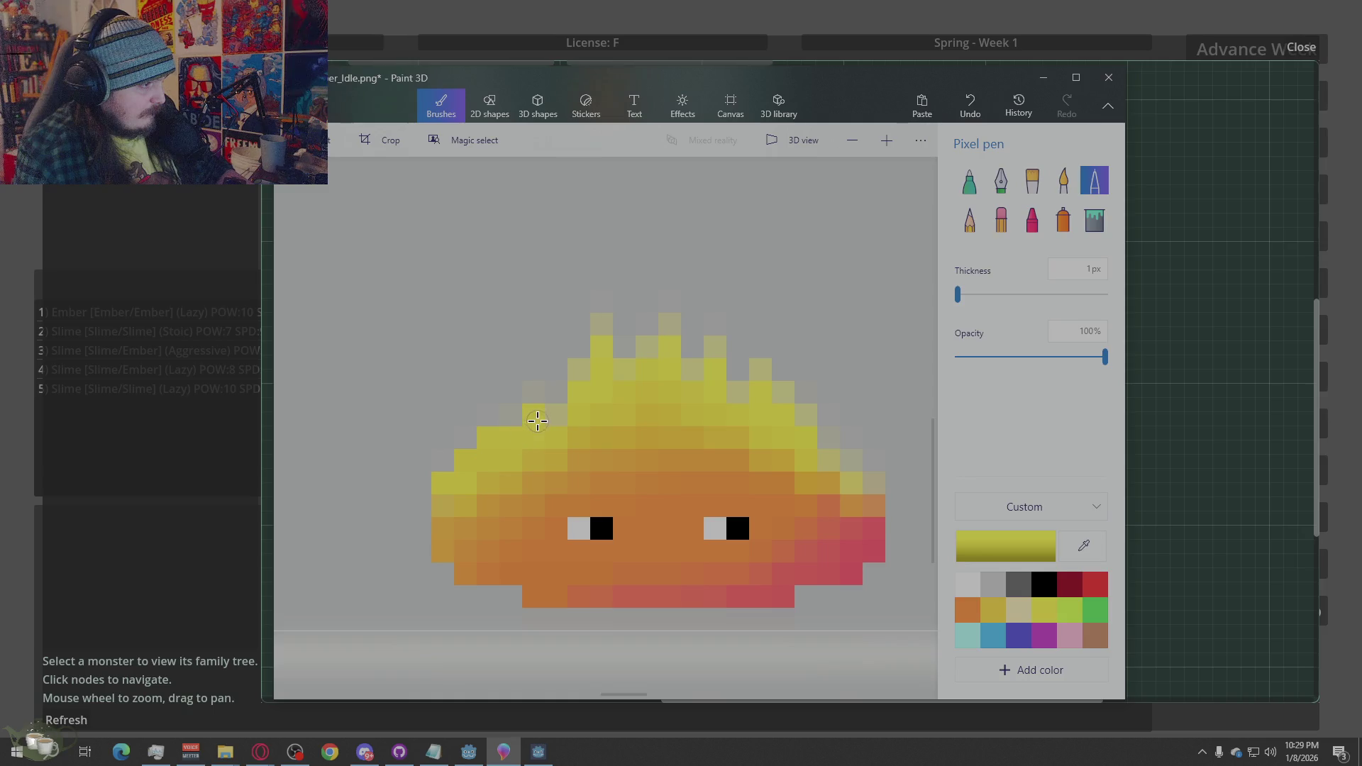
Fill the remaining faded upper-edge and flame-tip pixels bright yellow, sampling yellow from the sprite
key("alt")
left_click(514, 416)
key("alt")
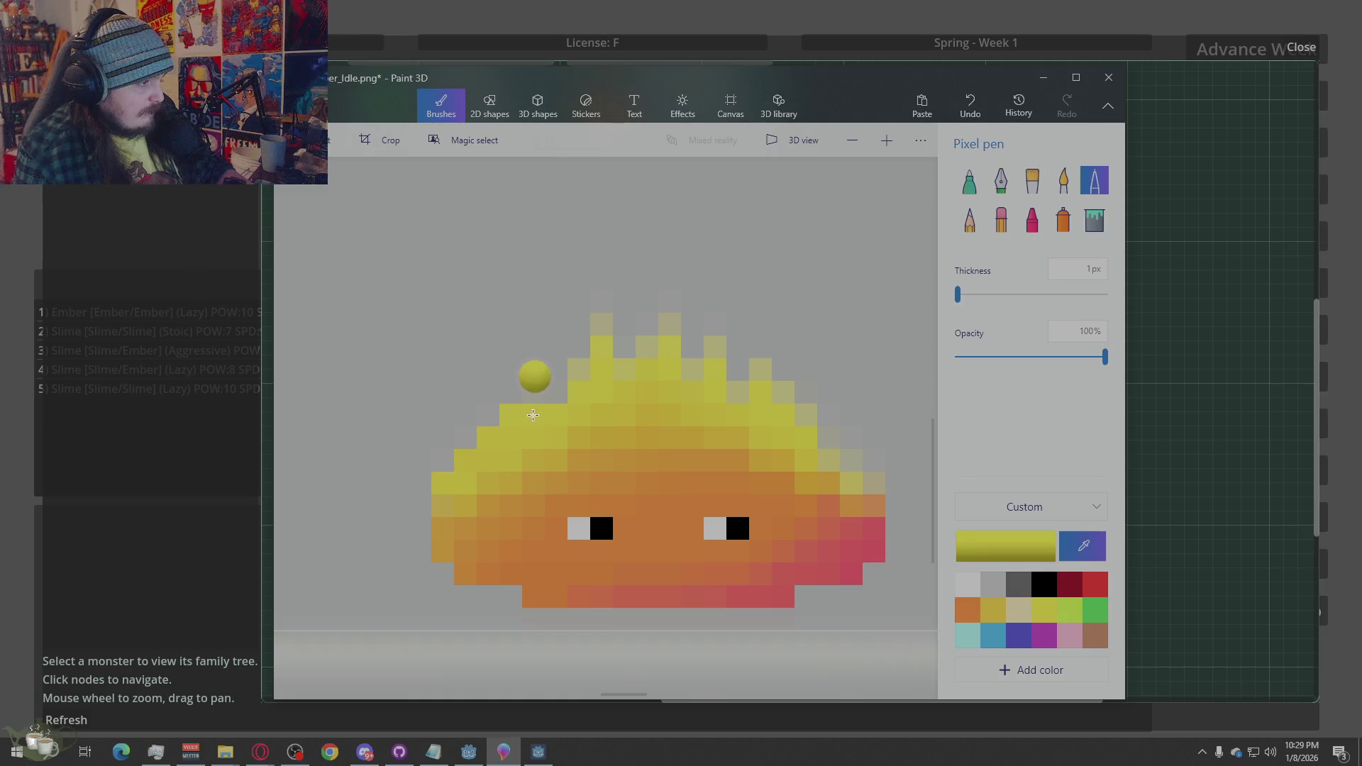
key("alt")
left_click(537, 392)
key("alt")
left_click(580, 372)
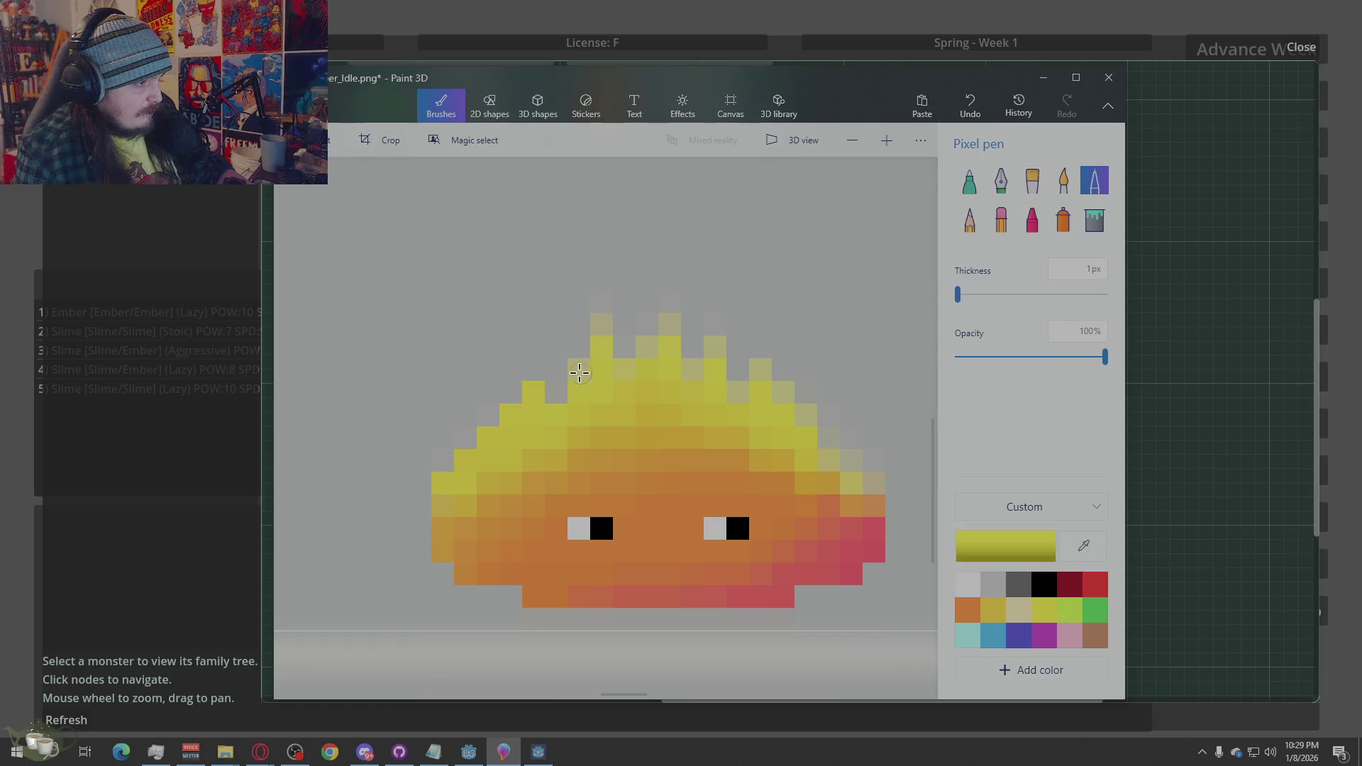
left_click_drag(600, 354, 602, 321)
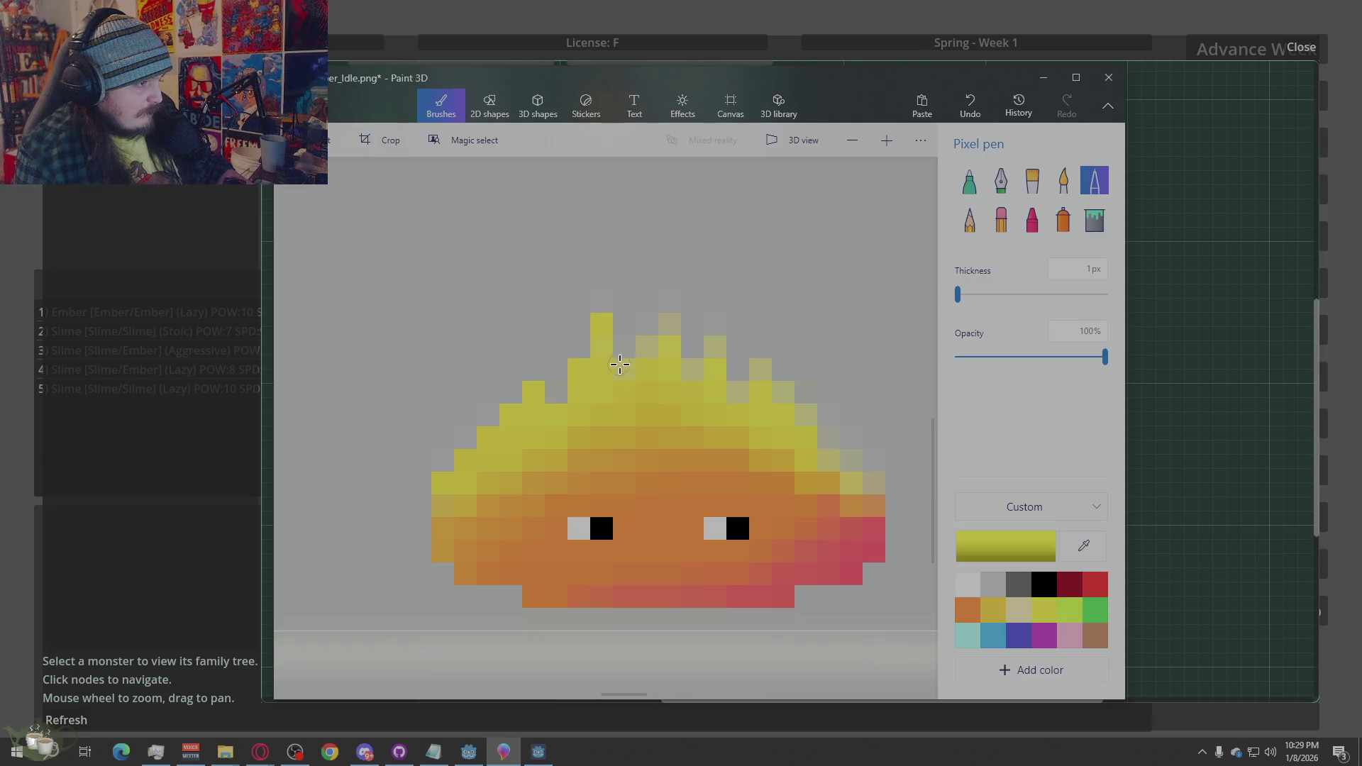
left_click(647, 348)
key("alt")
left_click(667, 321)
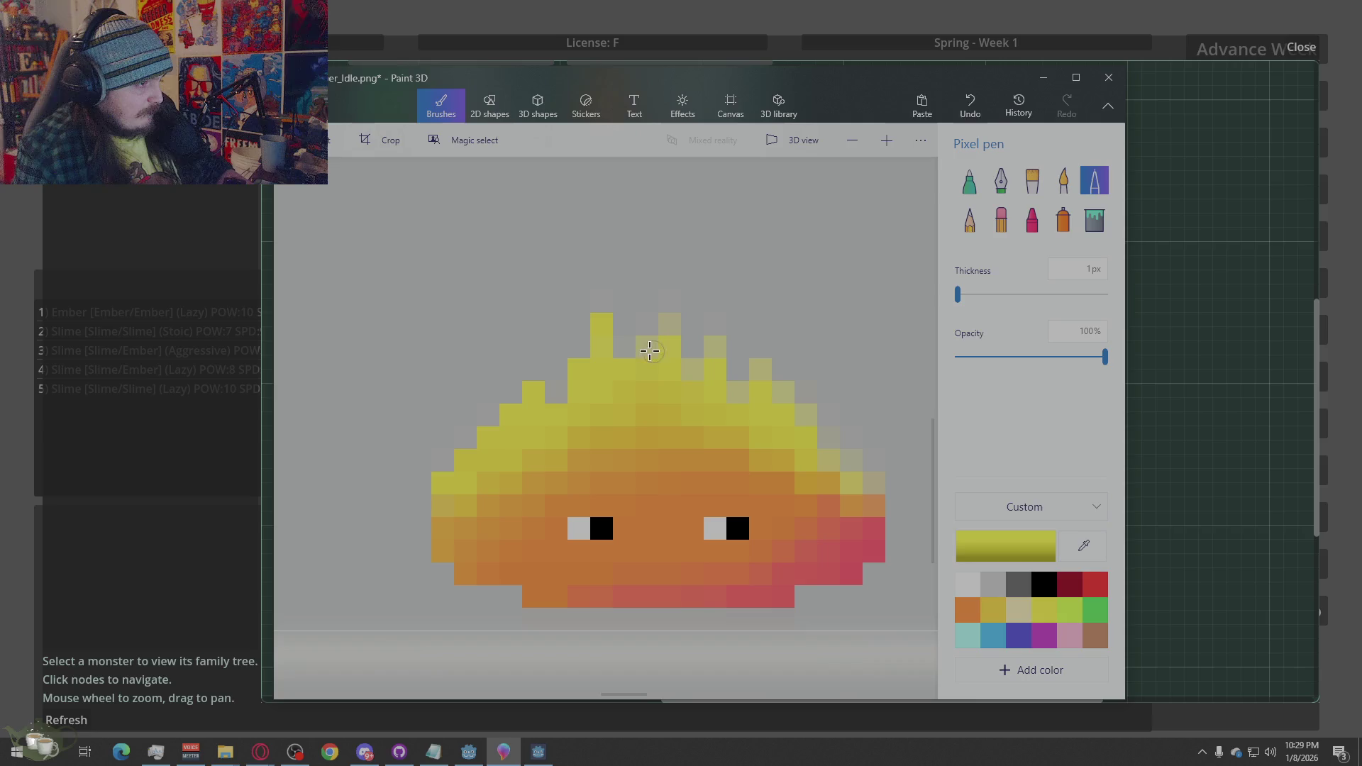
left_click(667, 325)
Erase the stray pixels at the flame's lower edge
scroll(620, 441, "down", 2)
scroll(625, 447, "up", 3)
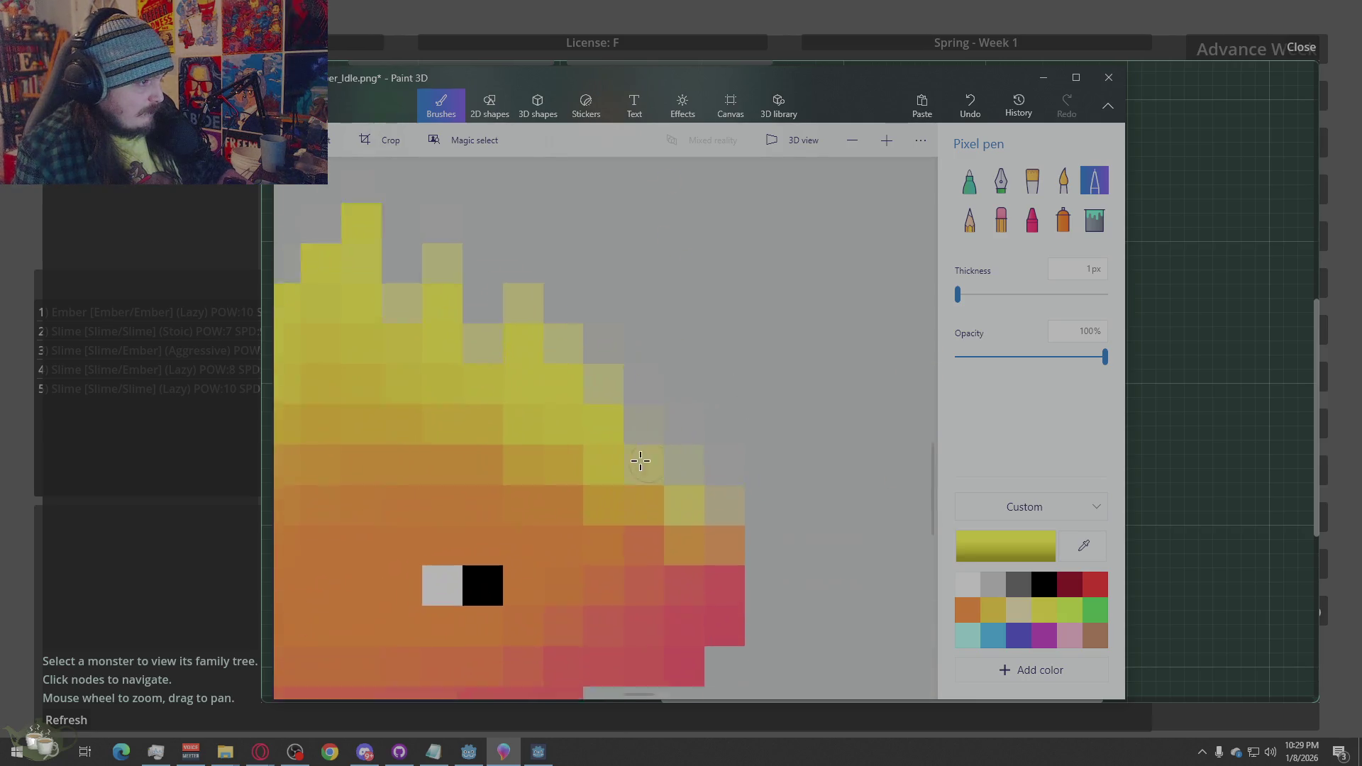
scroll(638, 456, "down", 2)
scroll(568, 433, "up", 3)
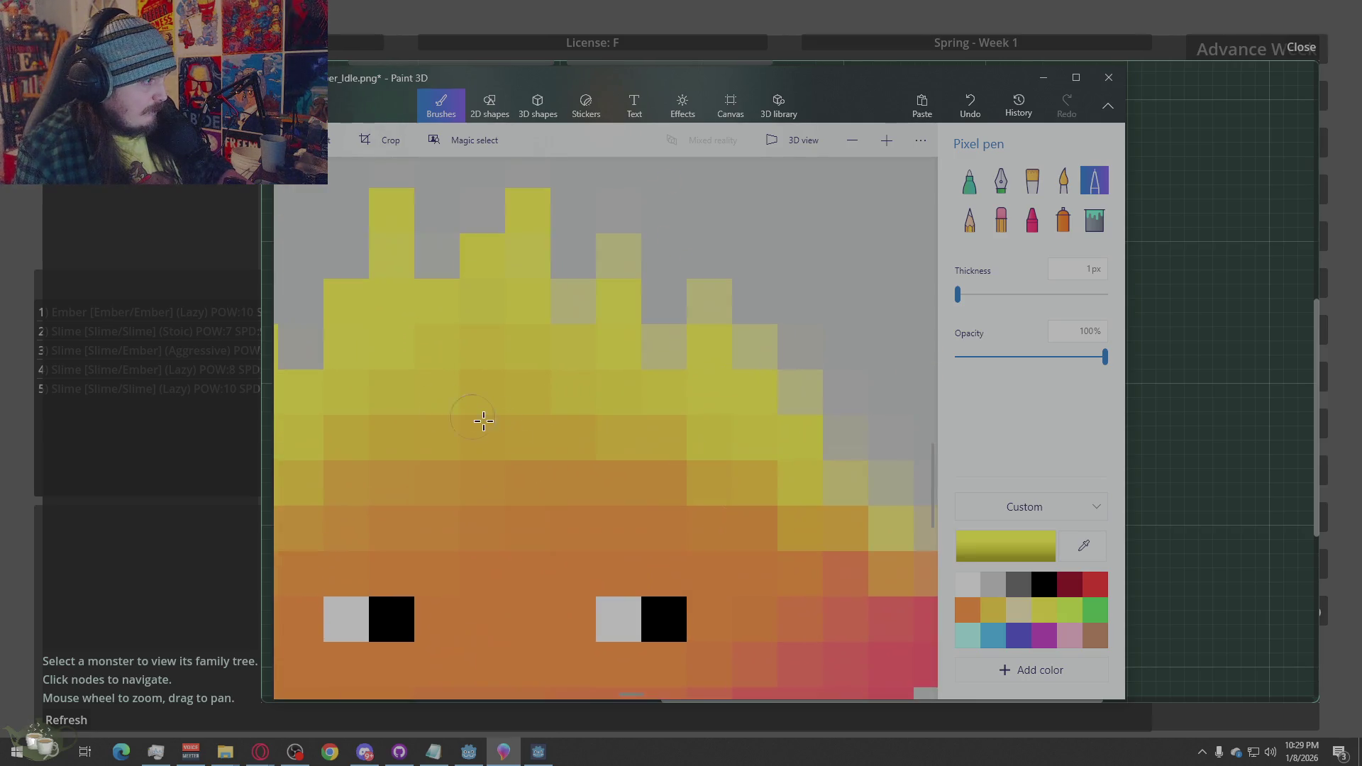
left_click(999, 225)
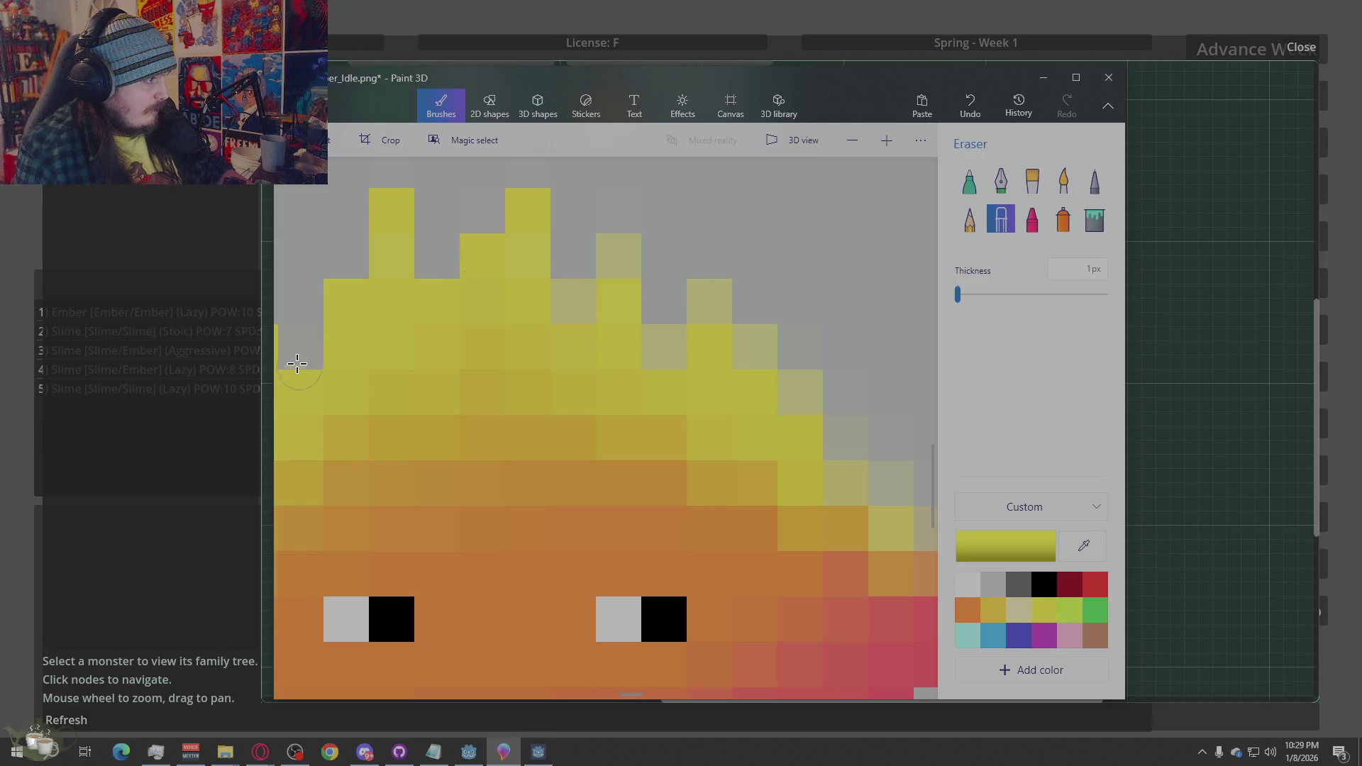
scroll(574, 408, "down", 3)
scroll(643, 494, "up", 5)
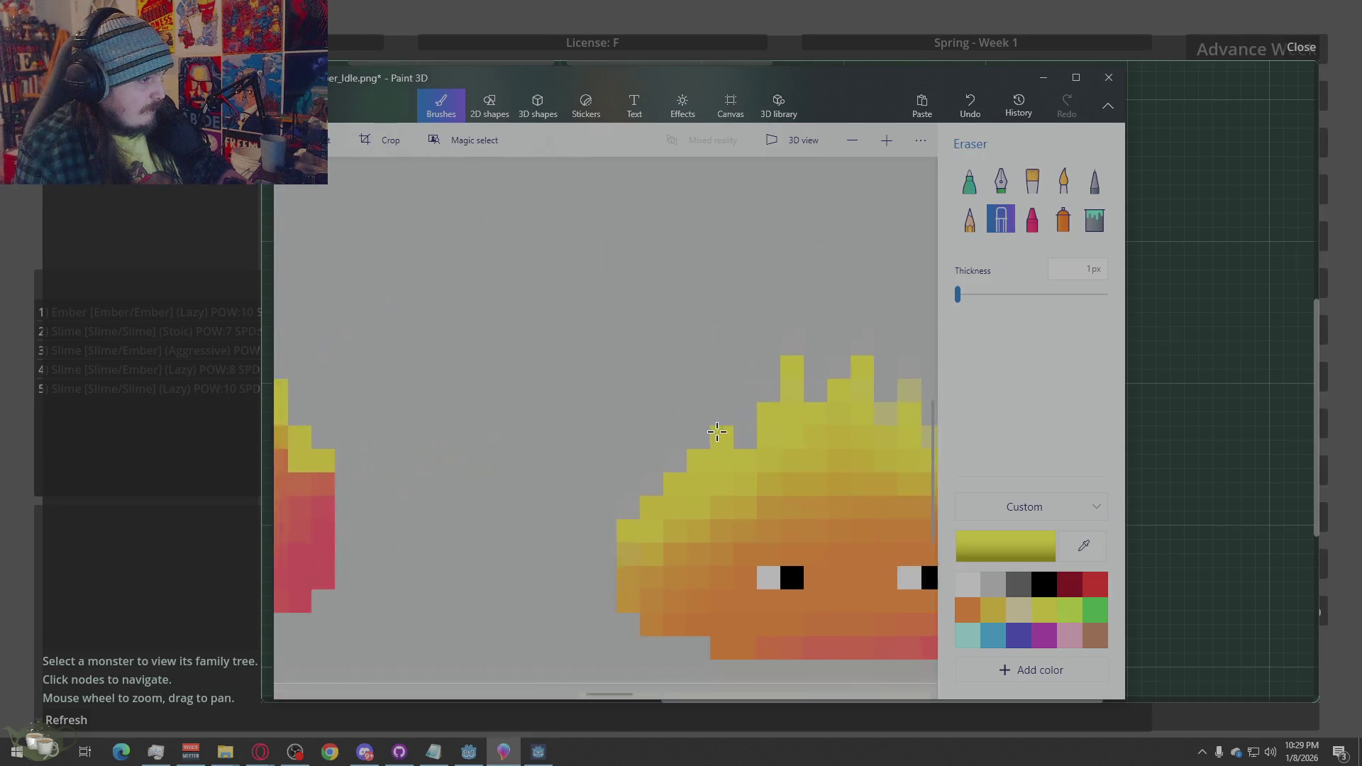
left_click_drag(642, 494, 619, 519)
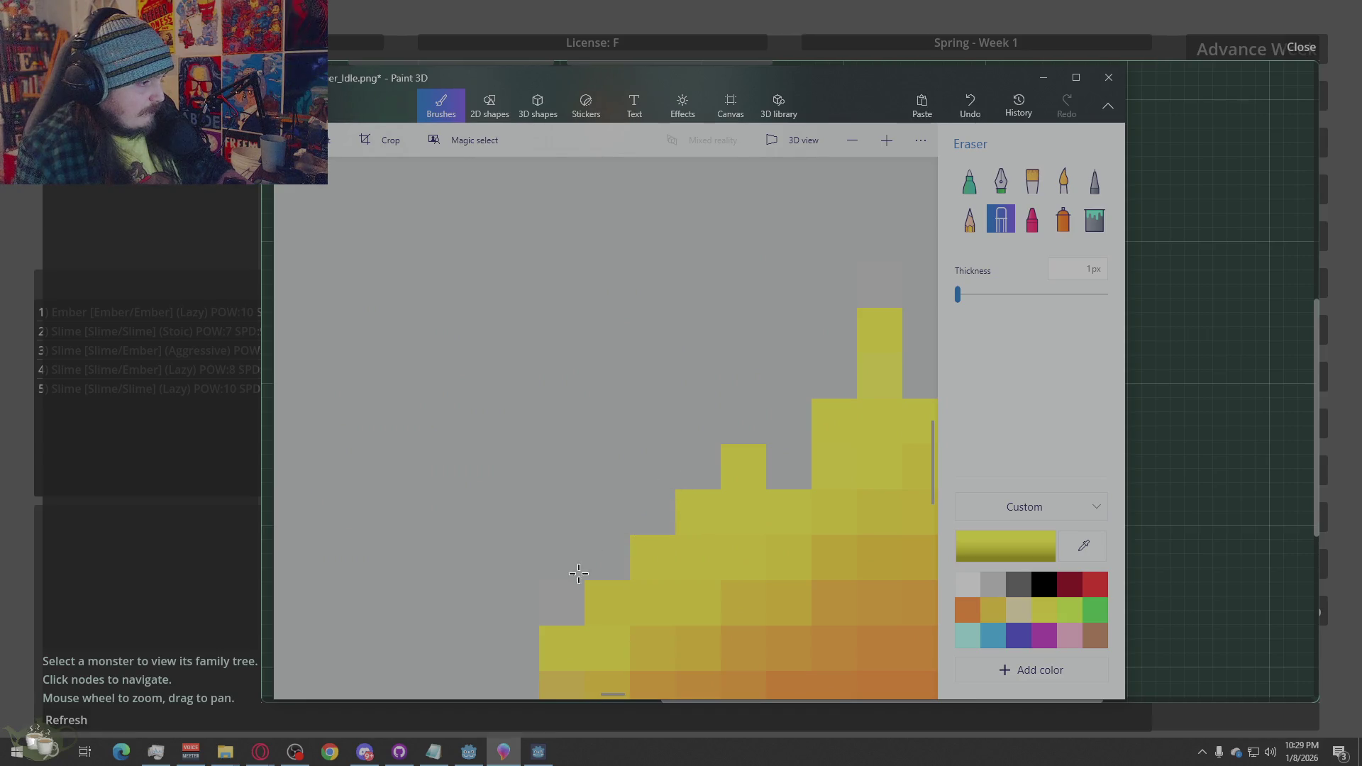
scroll(765, 405, "down", 3)
scroll(709, 408, "up", 2)
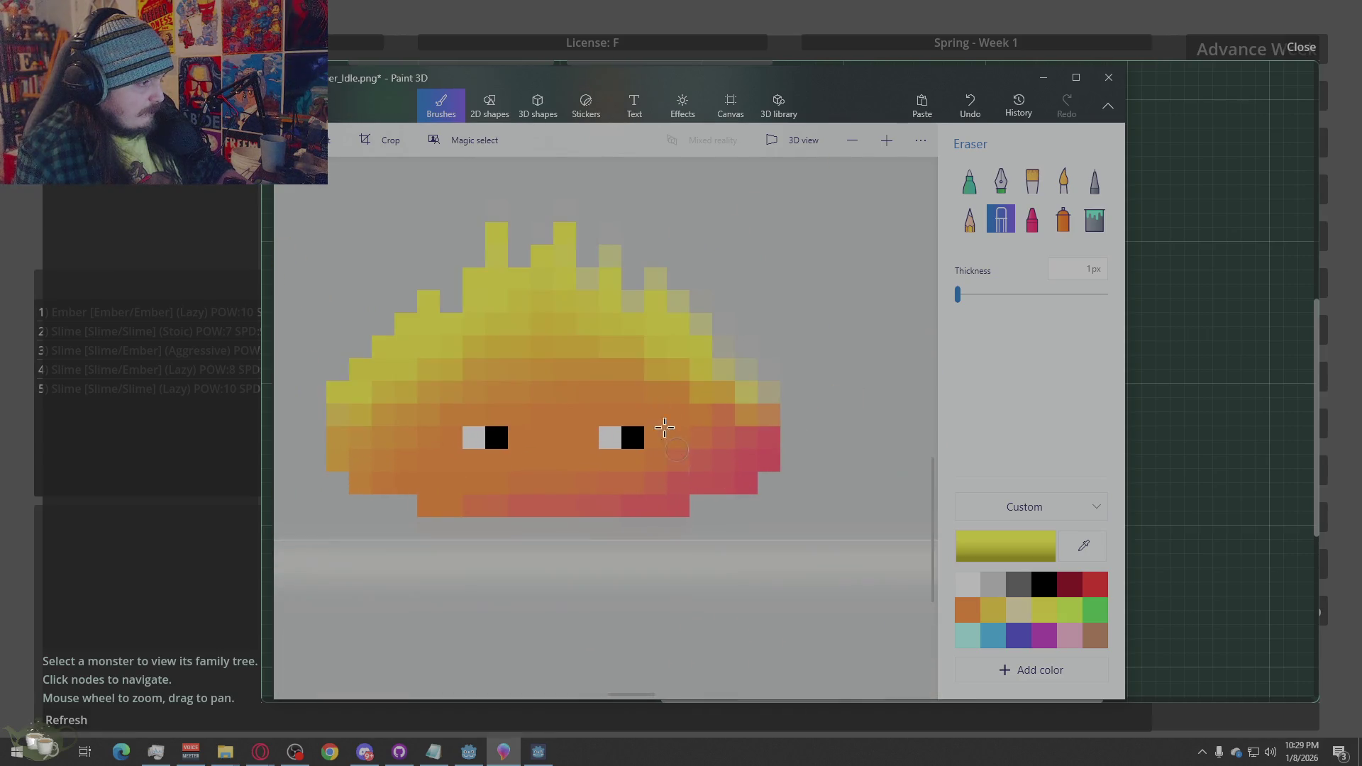
scroll(713, 406, "up", 2)
Fill the grey flame-edge pixels yellow along the right edge and the lower edge gold, undoing a misplaced pixel
left_click(1083, 545)
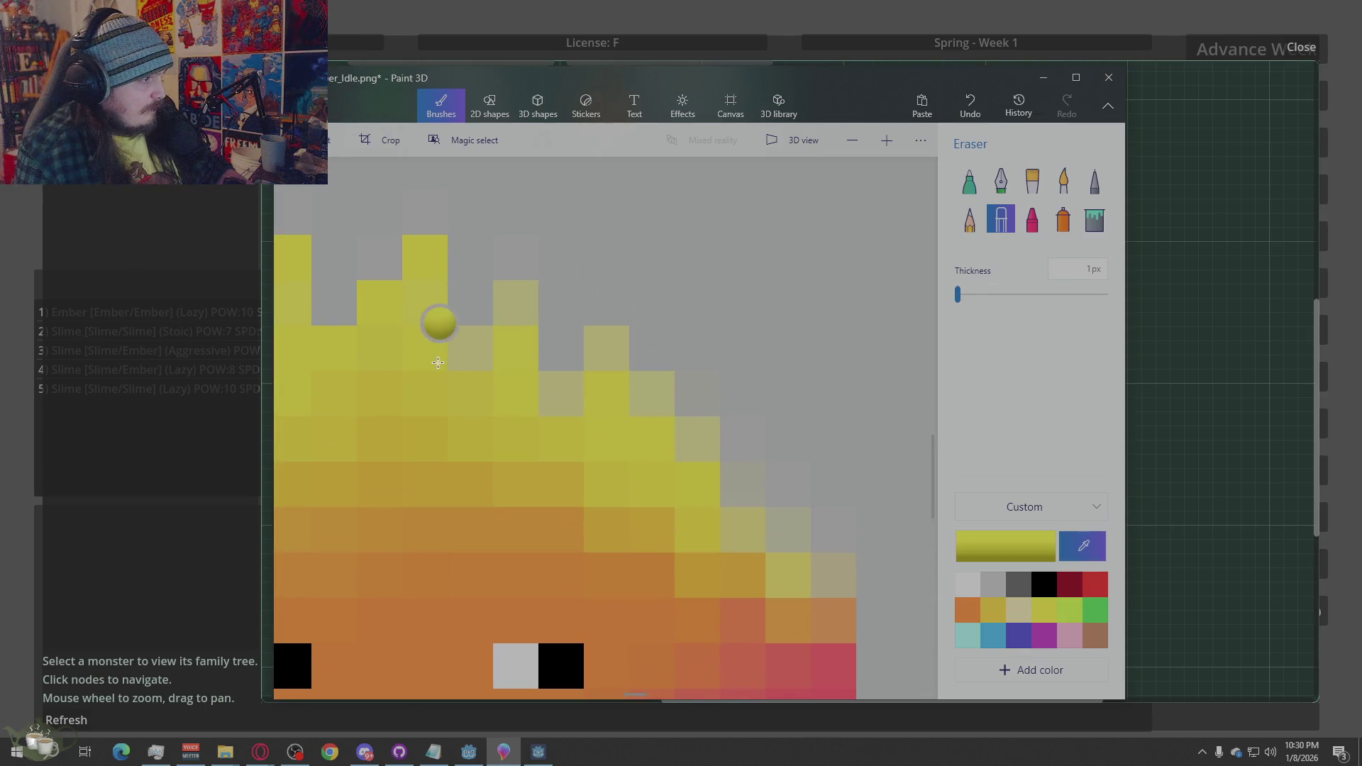
left_click(1095, 180)
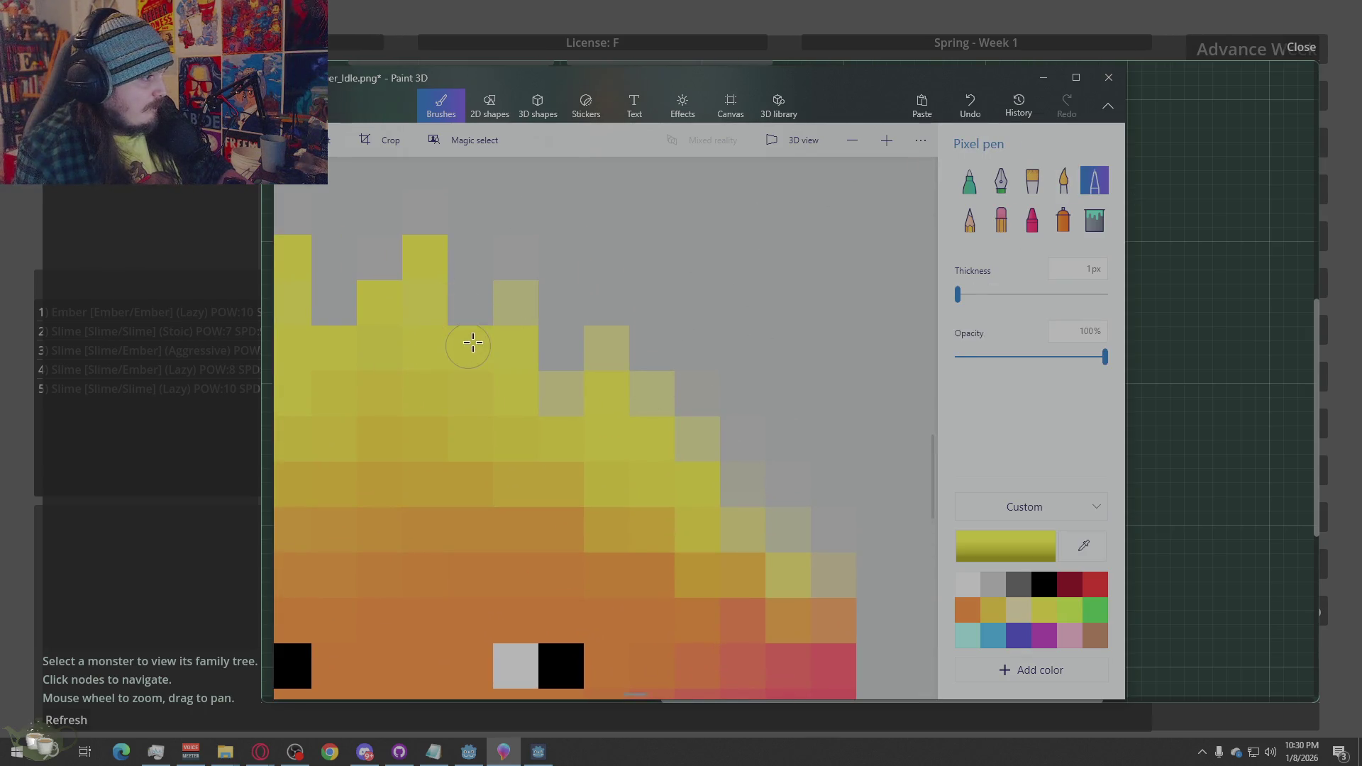
left_click(562, 394)
left_click(607, 349)
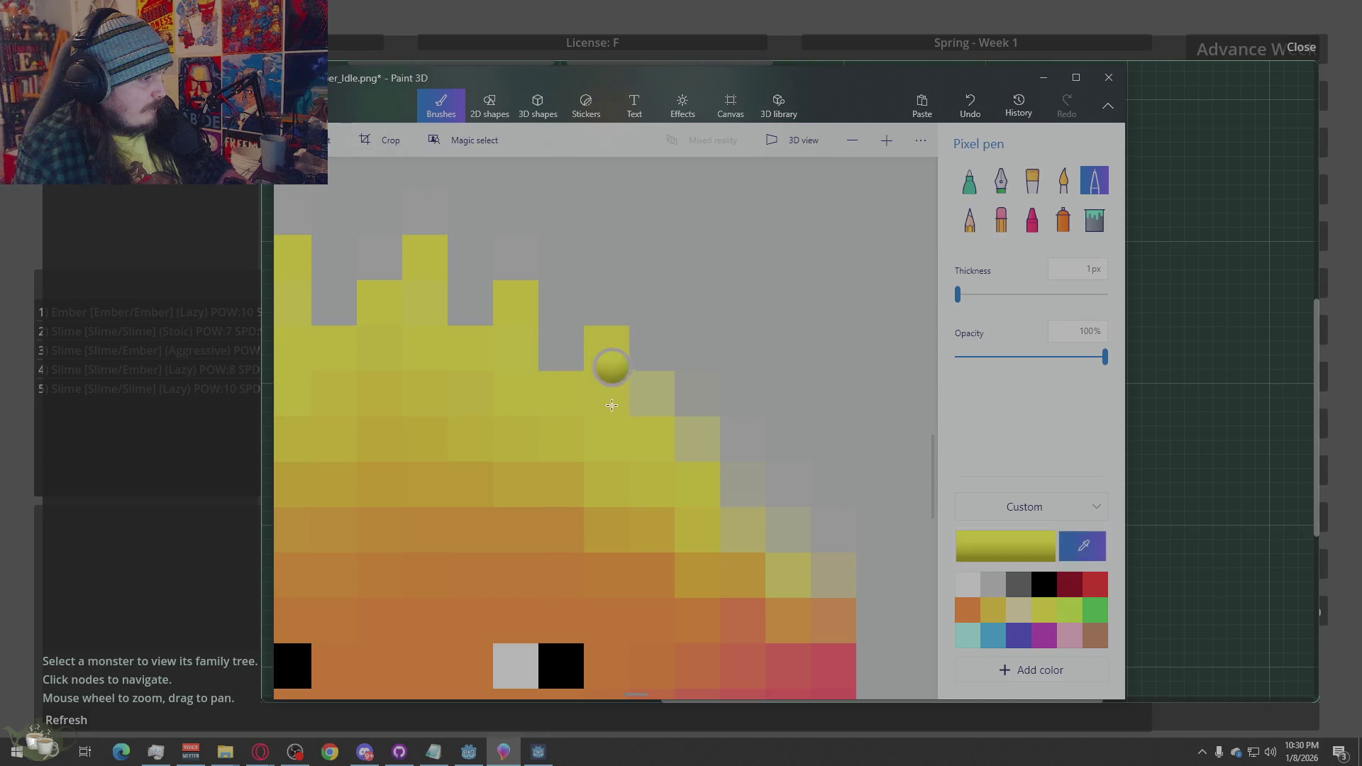
left_click(697, 394)
key("ctrl+z")
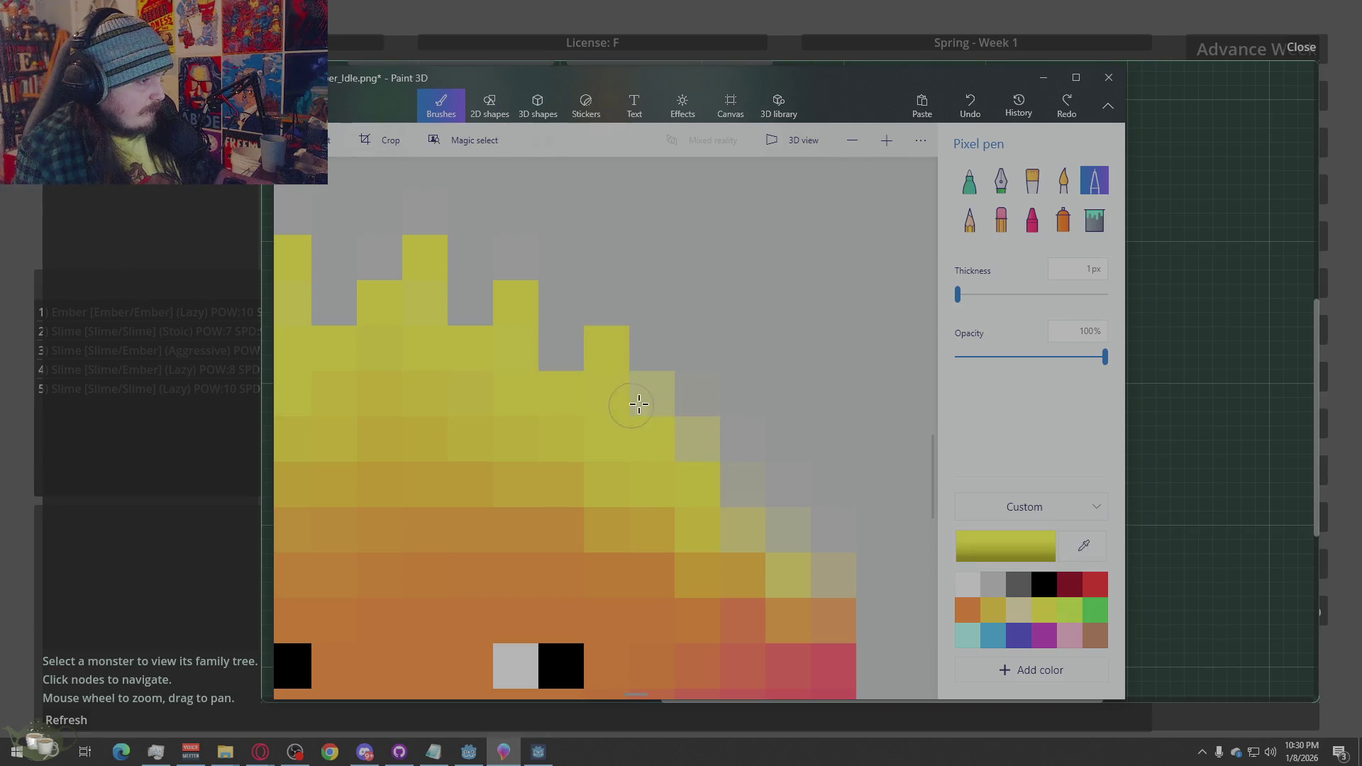
key("ctrl+y")
key("ctrl+z")
left_click_drag(658, 410, 706, 438)
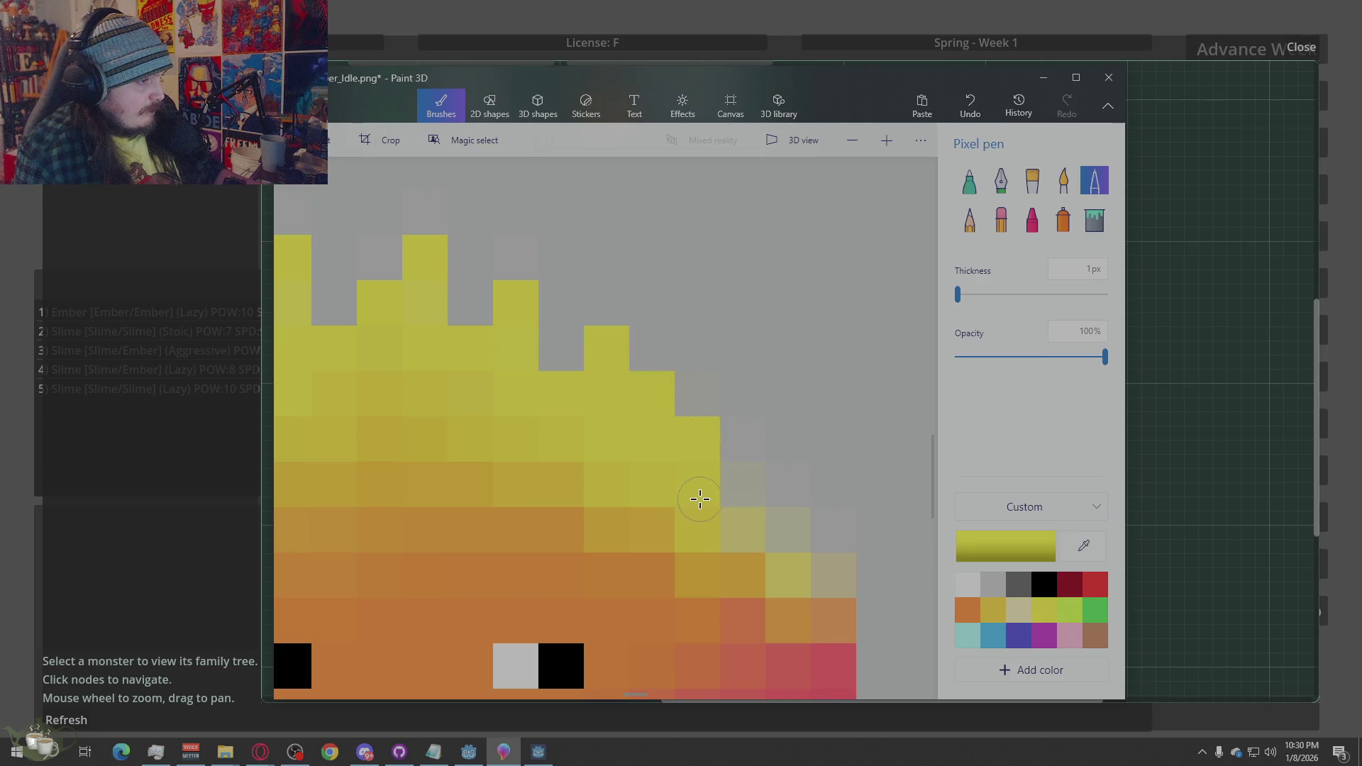
left_click(725, 496)
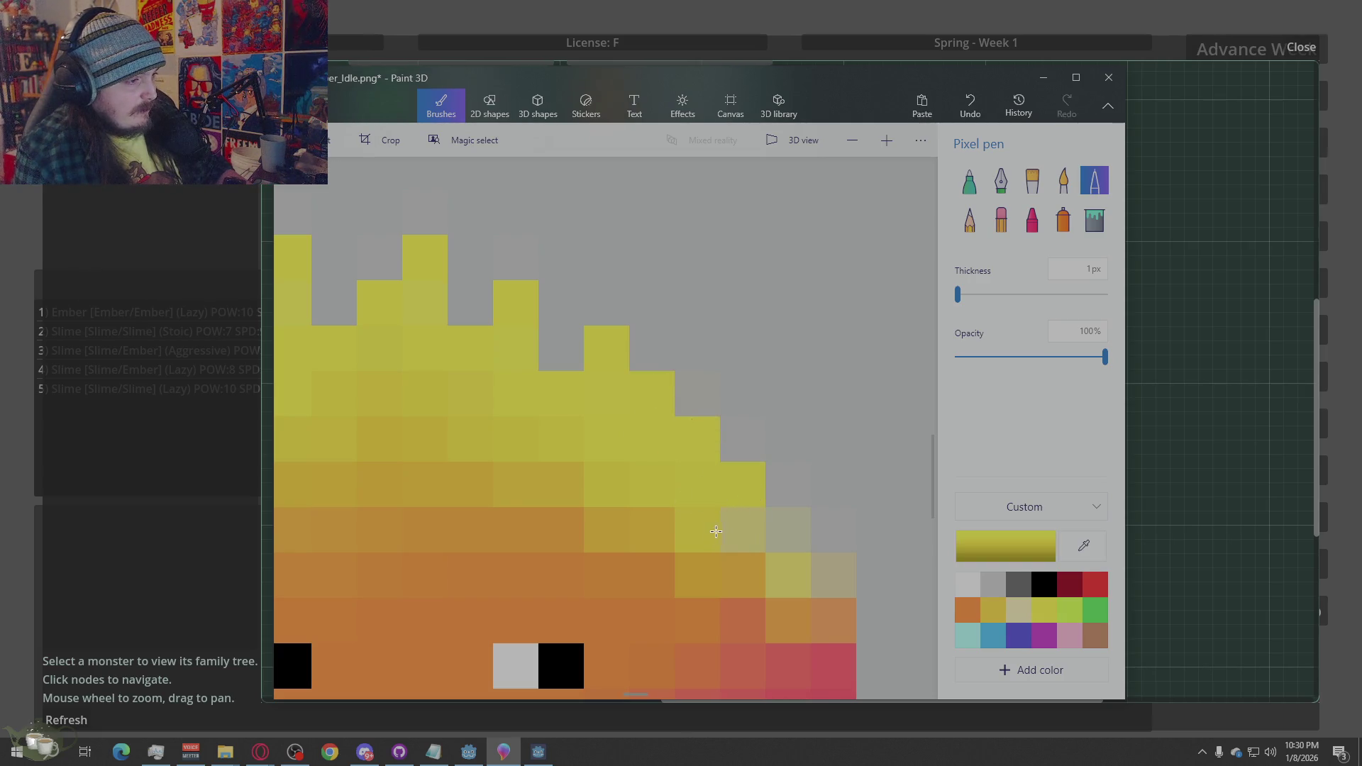
mouse_move(716, 531)
left_mouse_down()
mouse_move(781, 533)
mouse_move(848, 575)
left_mouse_up()
left_click(752, 571)
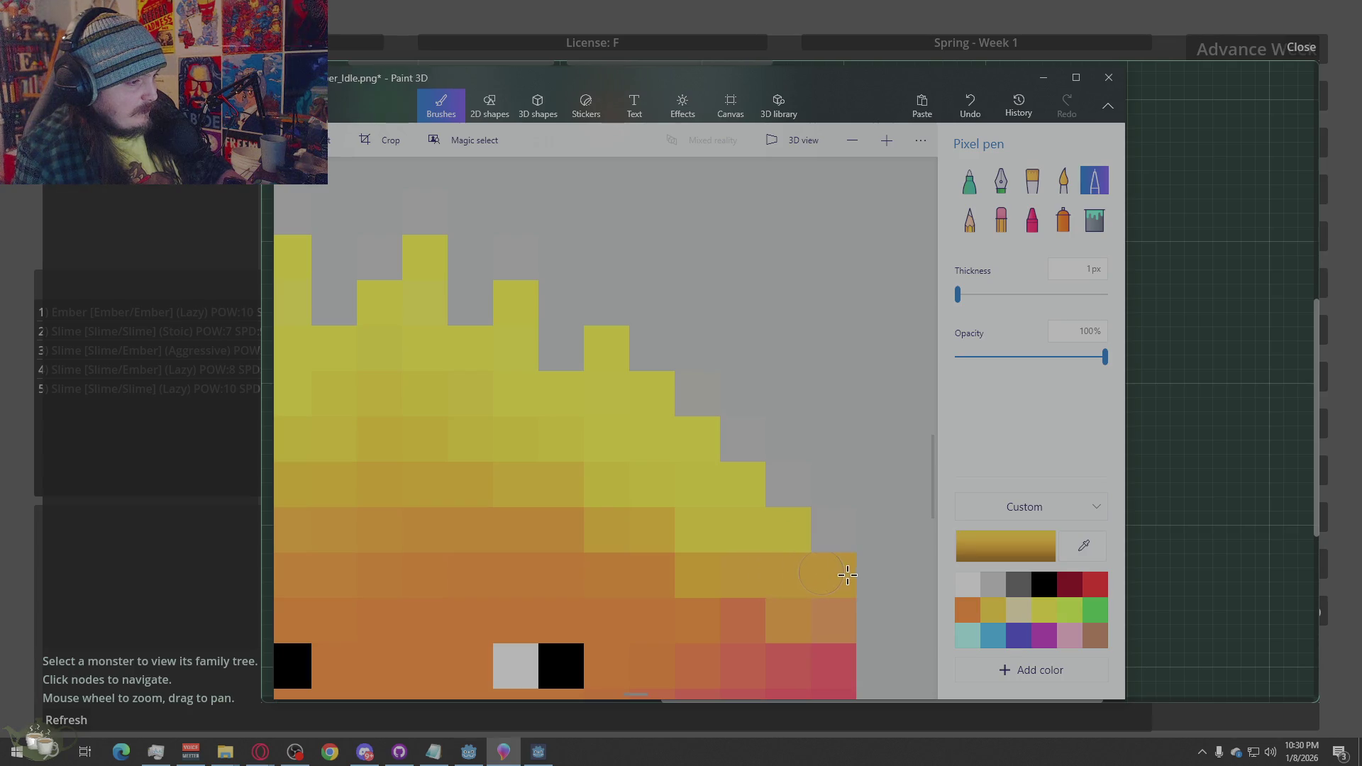
Sample the coral colour from the sprite with the eyedropper
scroll(545, 445, "down", 3)
scroll(687, 520, "up", 2)
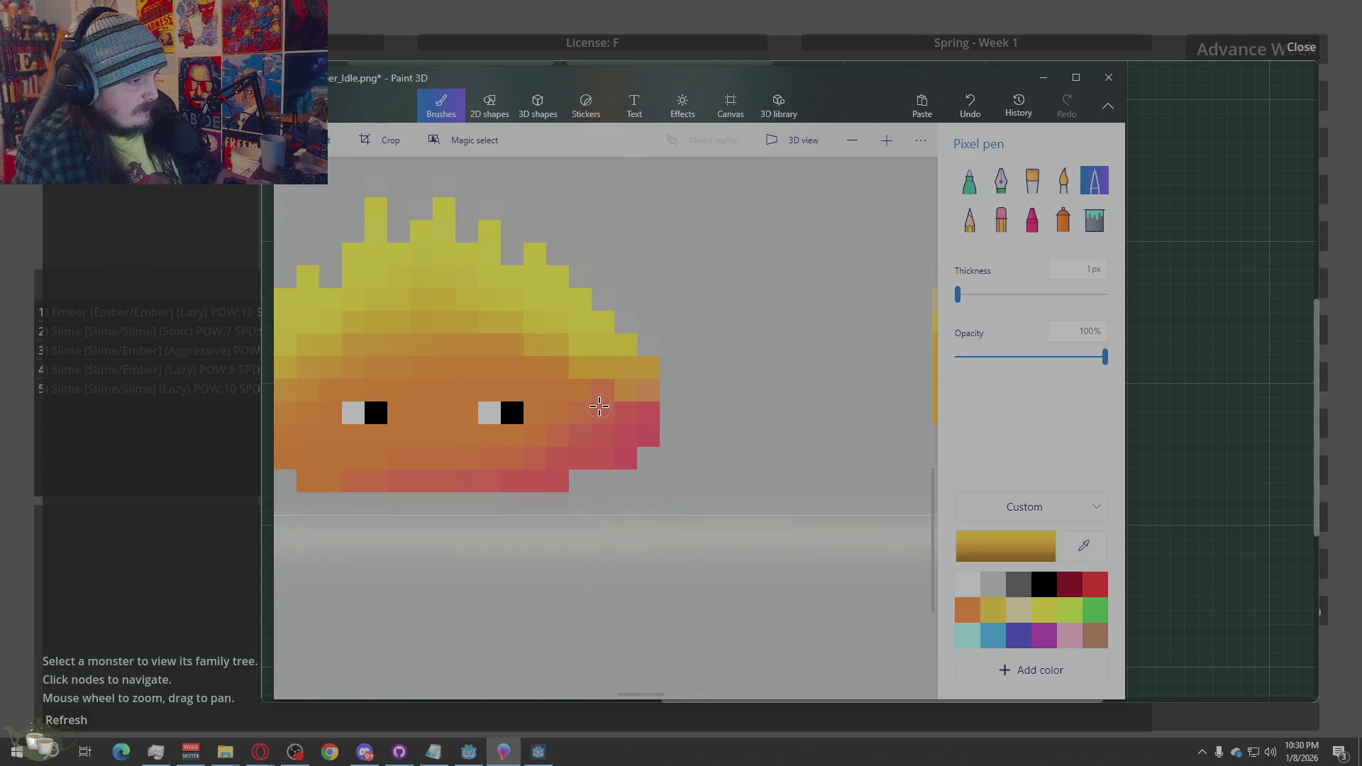
key("i")
left_click(623, 389)
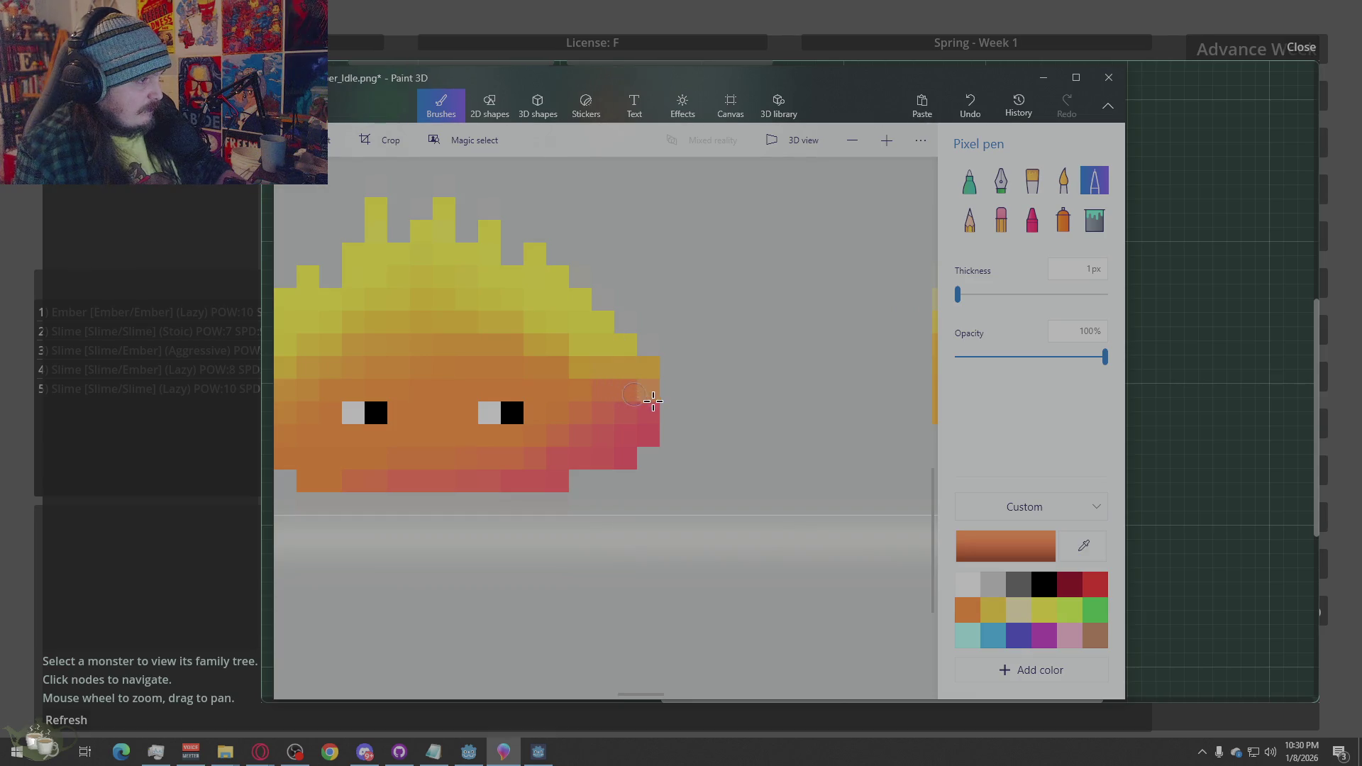
scroll(721, 343, "down", 3)
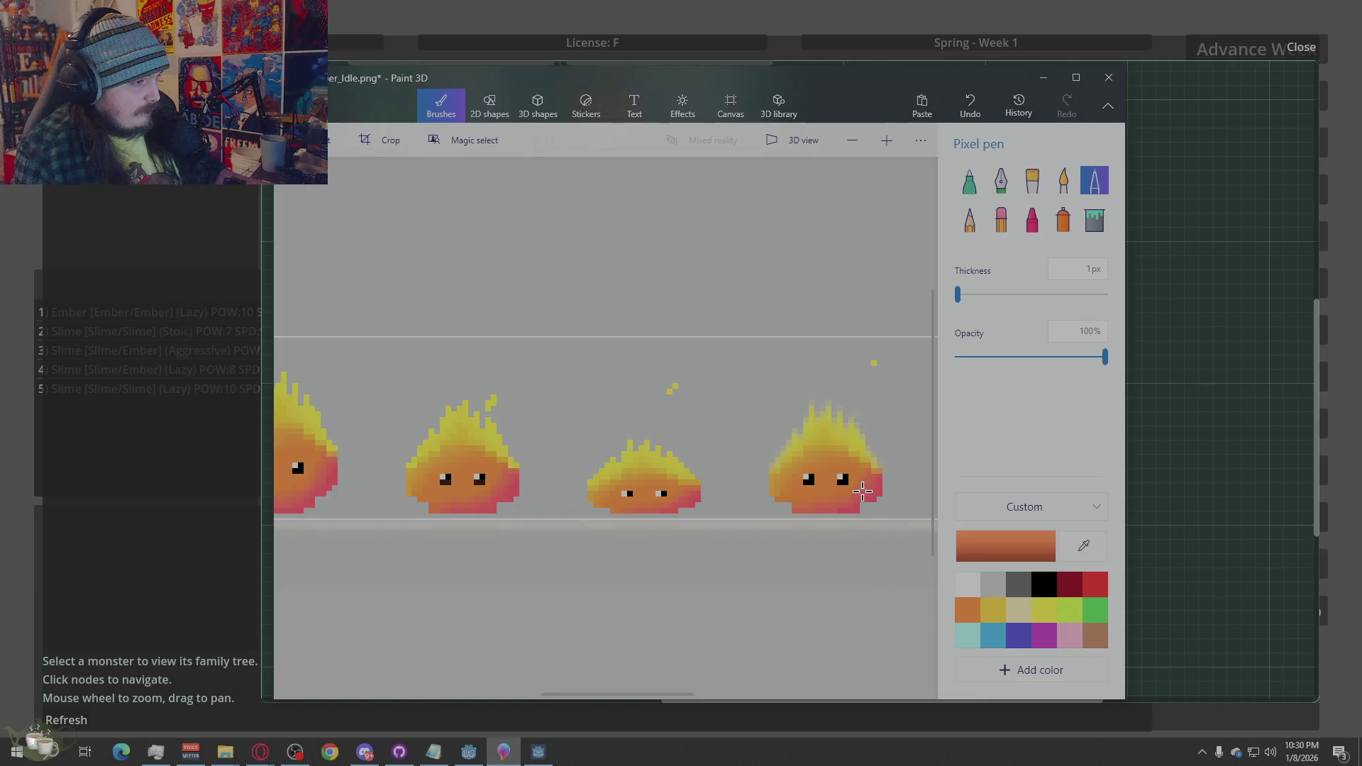
Save the sheet, then fill the tan flame-edge pixels with yellow sampled from the flame
key("ctrl+s")
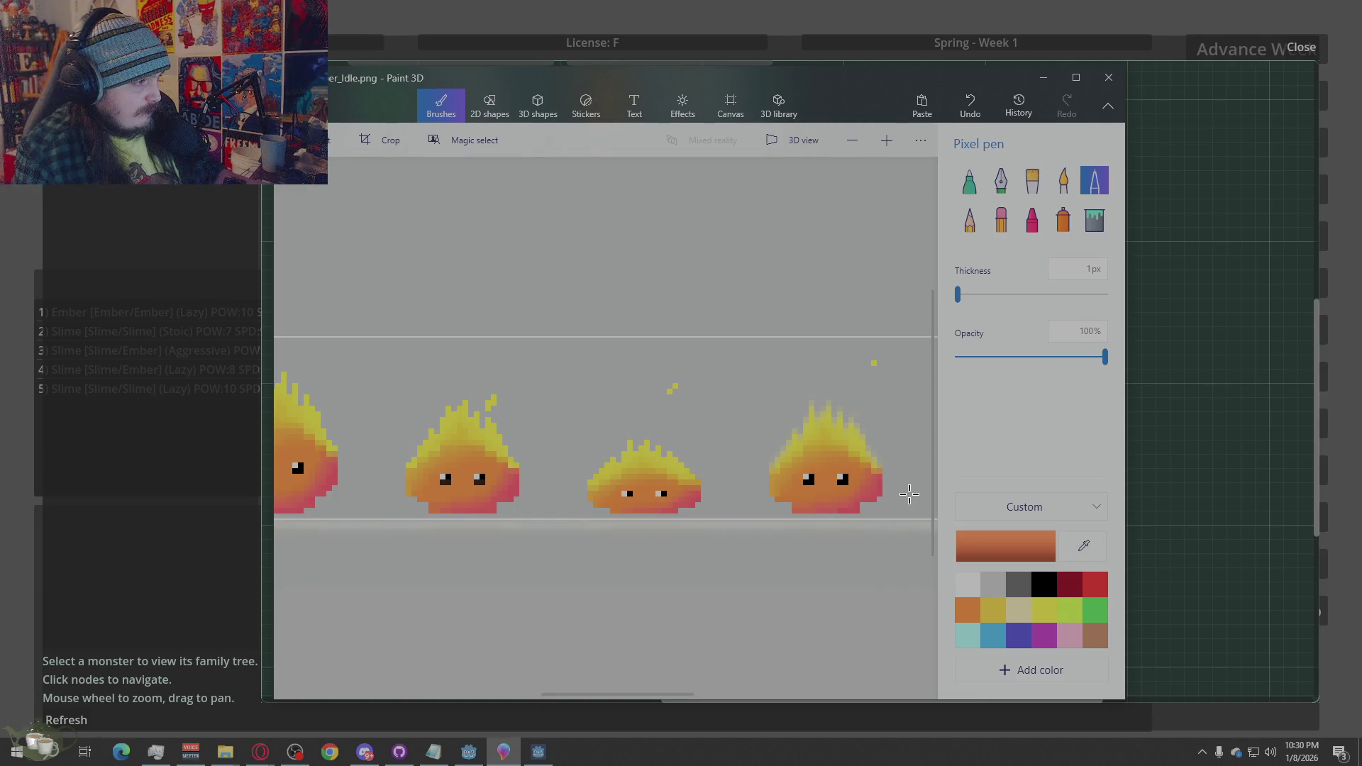
scroll(909, 494, "up", 2)
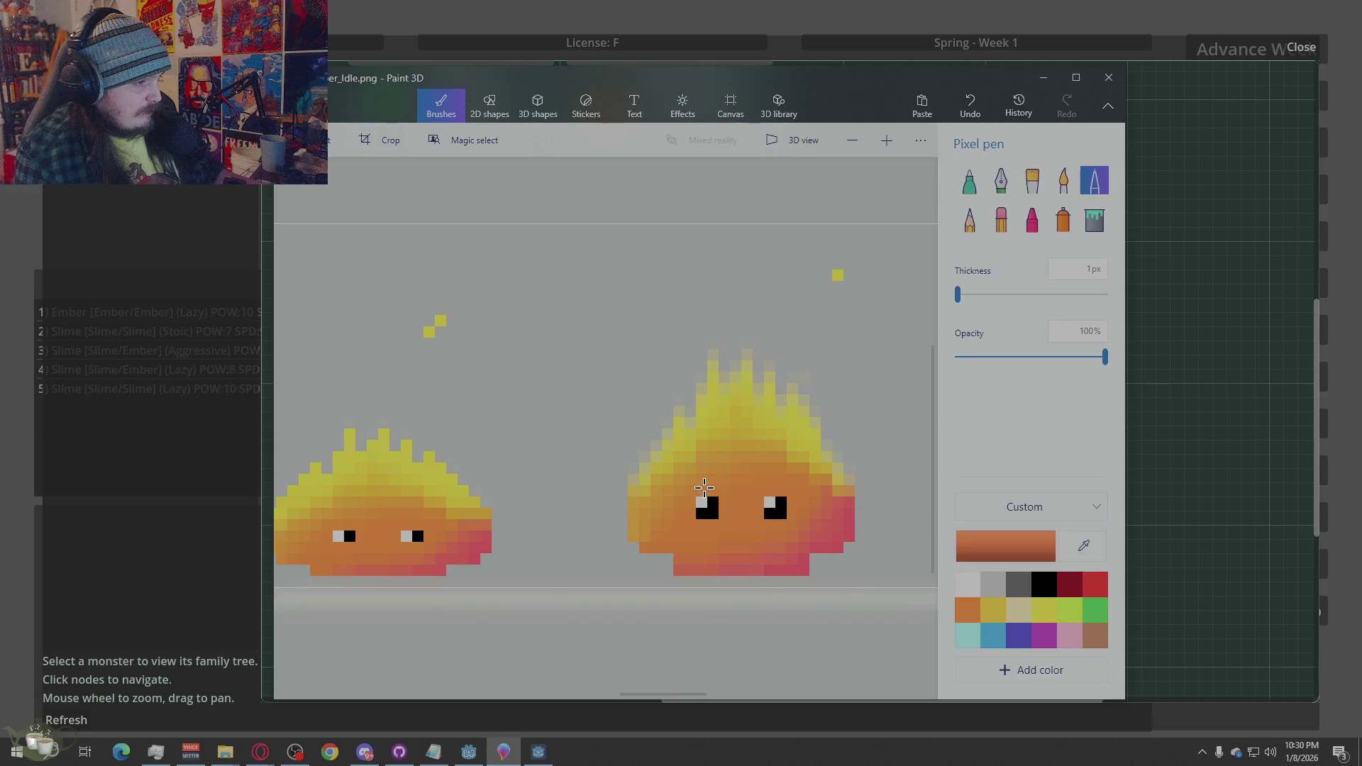
scroll(651, 475, "up", 2)
scroll(648, 497, "up", 2)
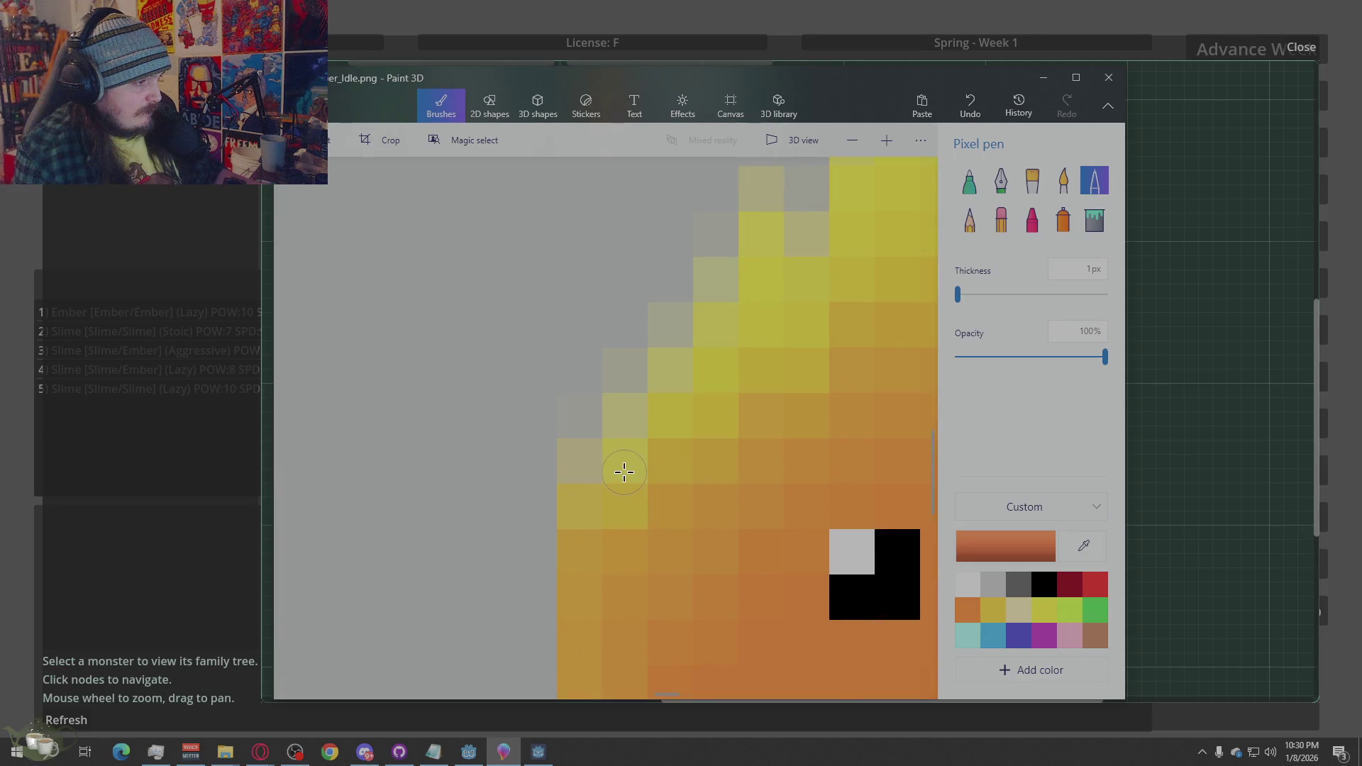
left_click(623, 429, "alt")
left_click(580, 461)
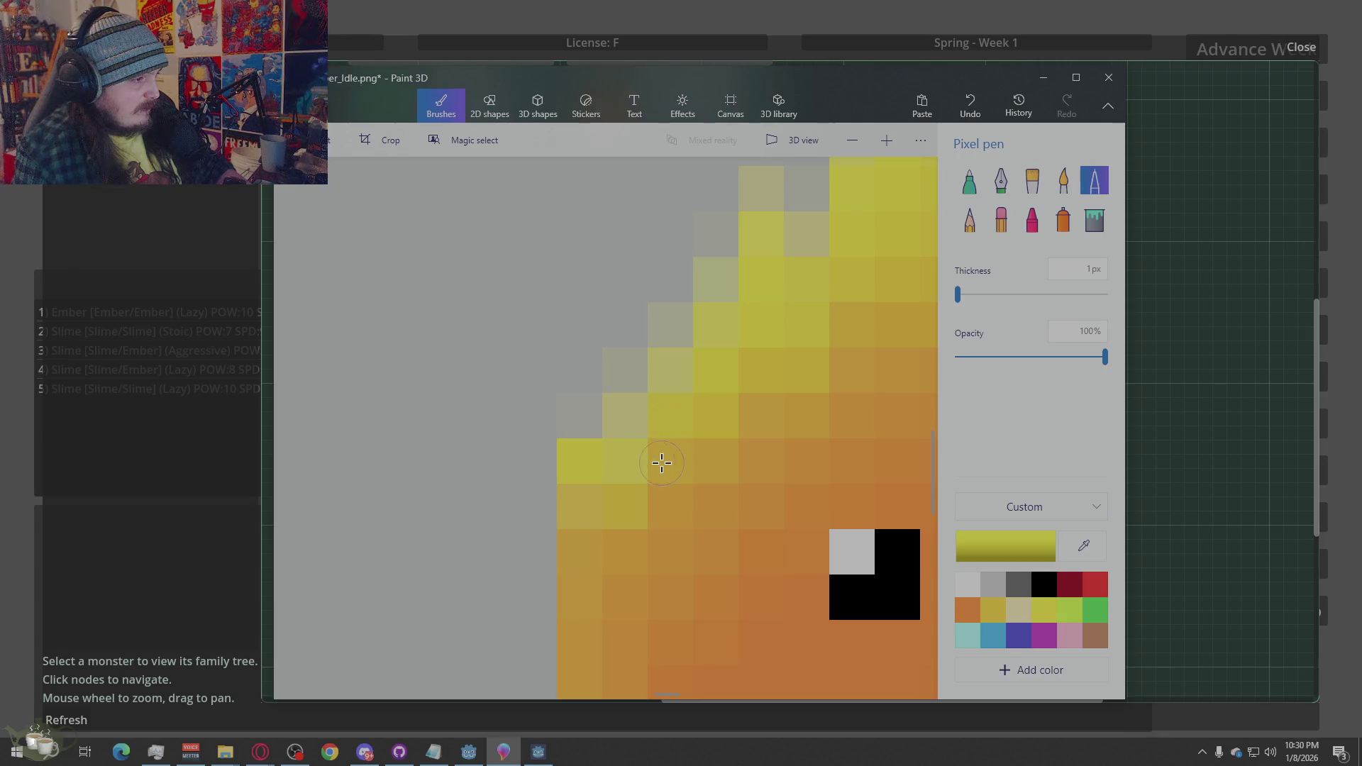
left_click(662, 463)
left_click(682, 383, "alt")
left_click(680, 406)
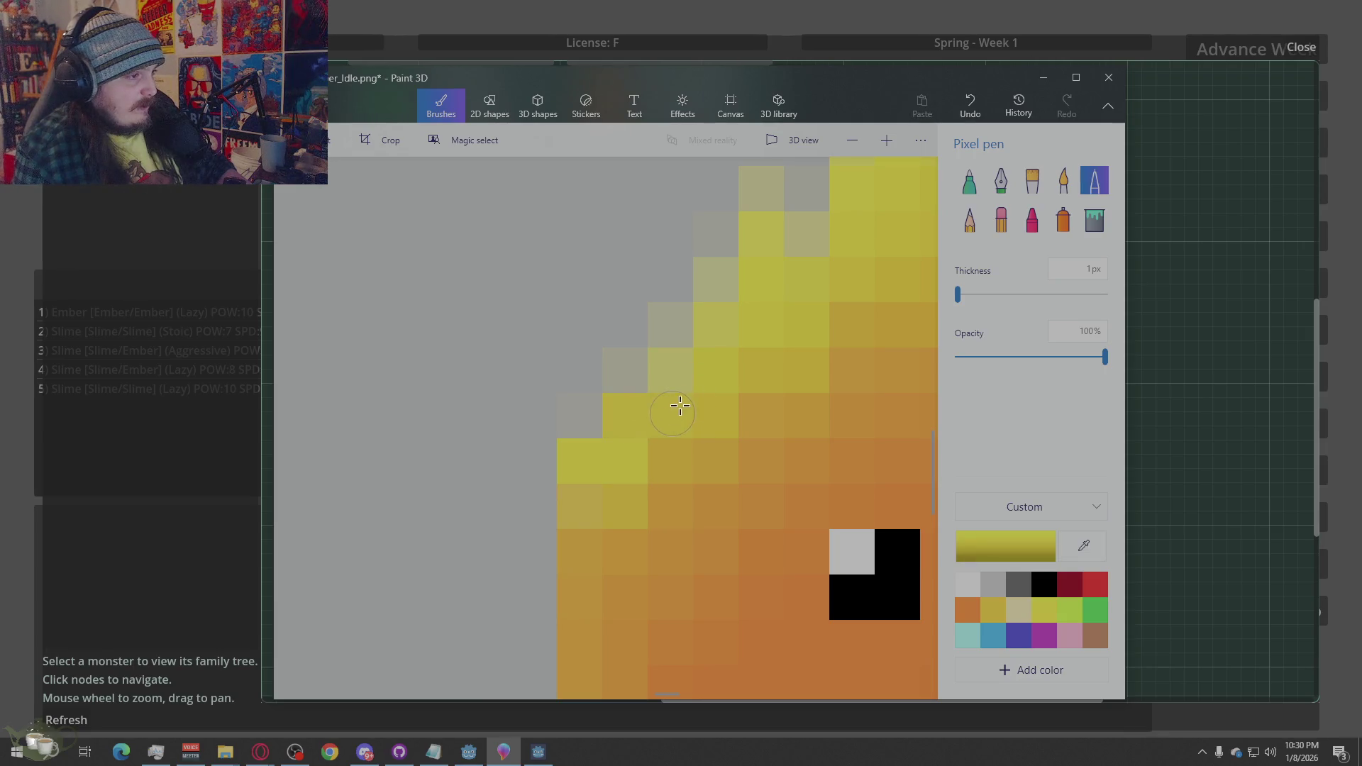
left_click(717, 367, "alt")
left_click(671, 370)
Fill the remaining pale pixels at the flame tip bright yellow
left_click(753, 322, "alt")
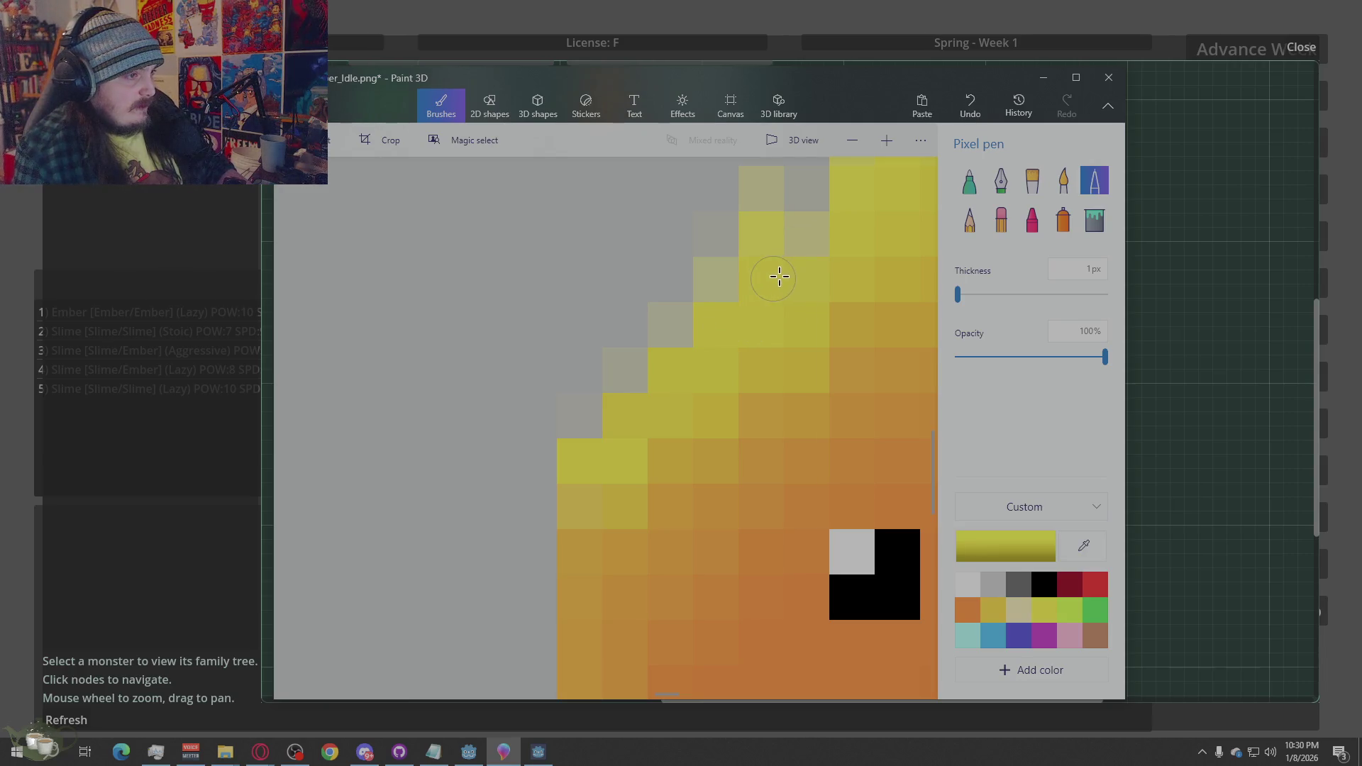
left_click(848, 244, "alt")
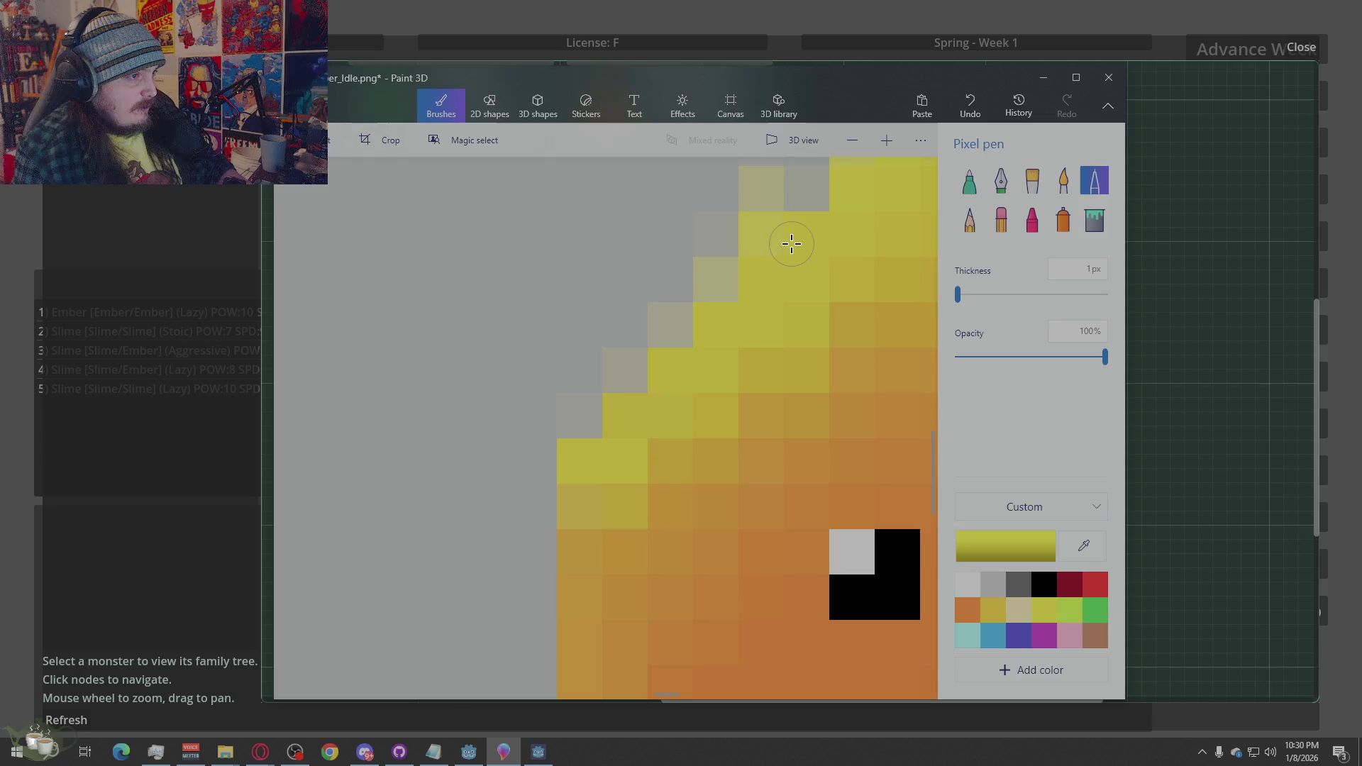
scroll(724, 425, "down", 2)
scroll(747, 351, "up", 2)
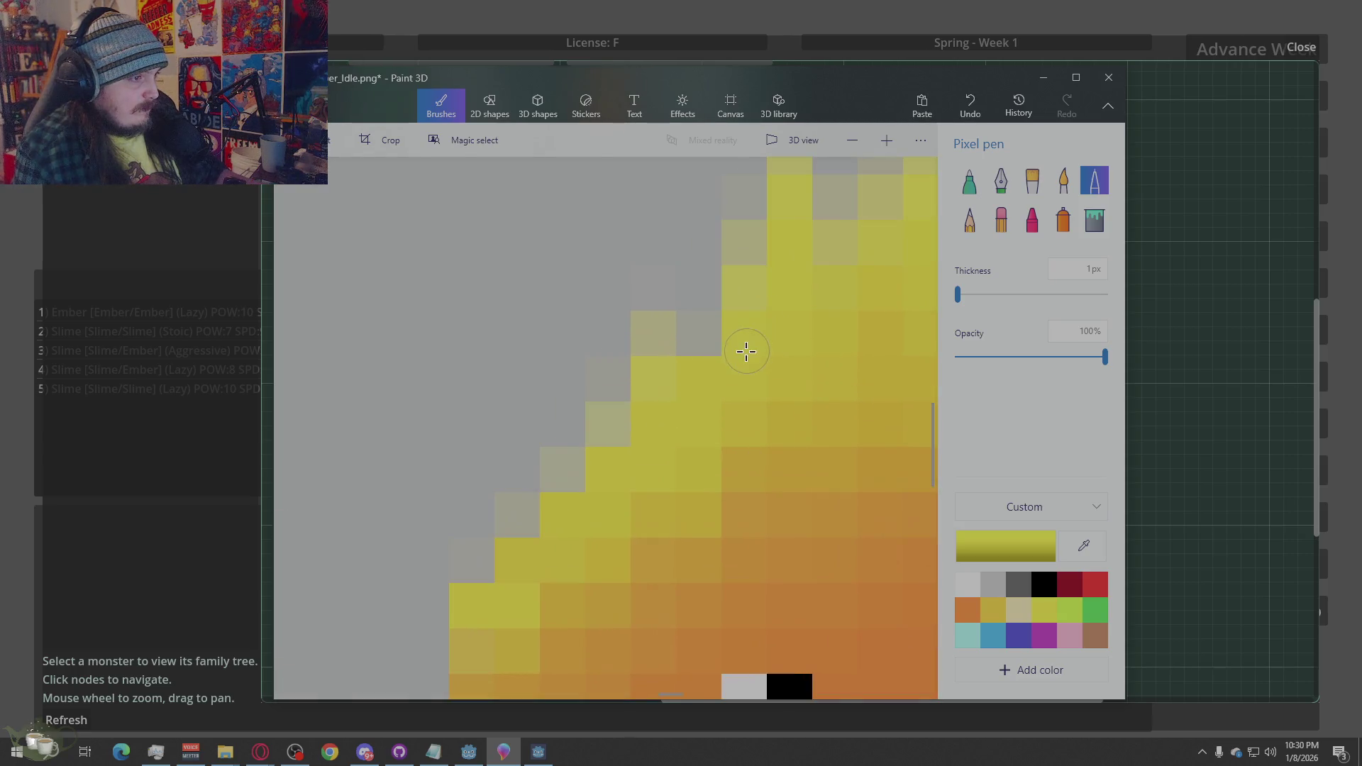
left_click(667, 330)
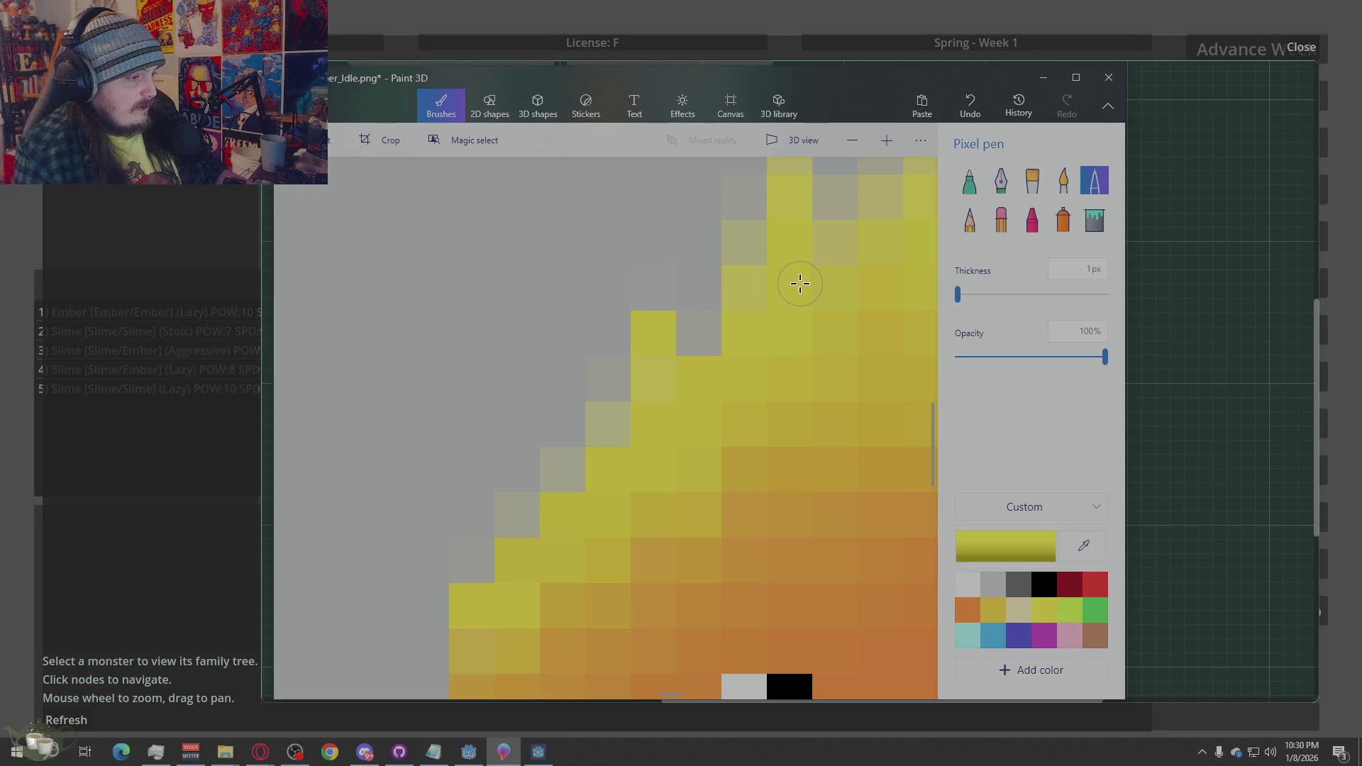
left_click(744, 283)
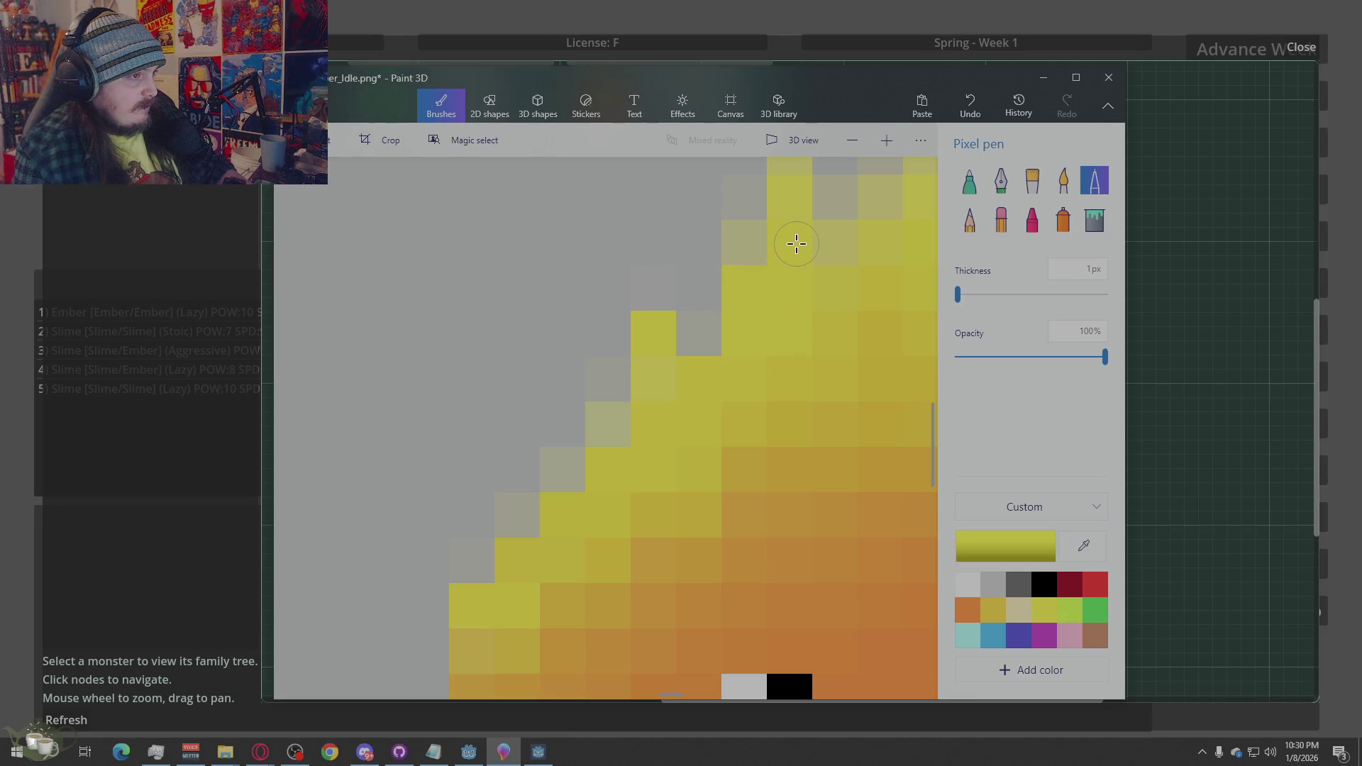
left_click(756, 247)
scroll(694, 368, "down", 5)
Paint the pale flame spikes solid yellow, erasing a stray pixel above the right spike
scroll(766, 307, "up", 5)
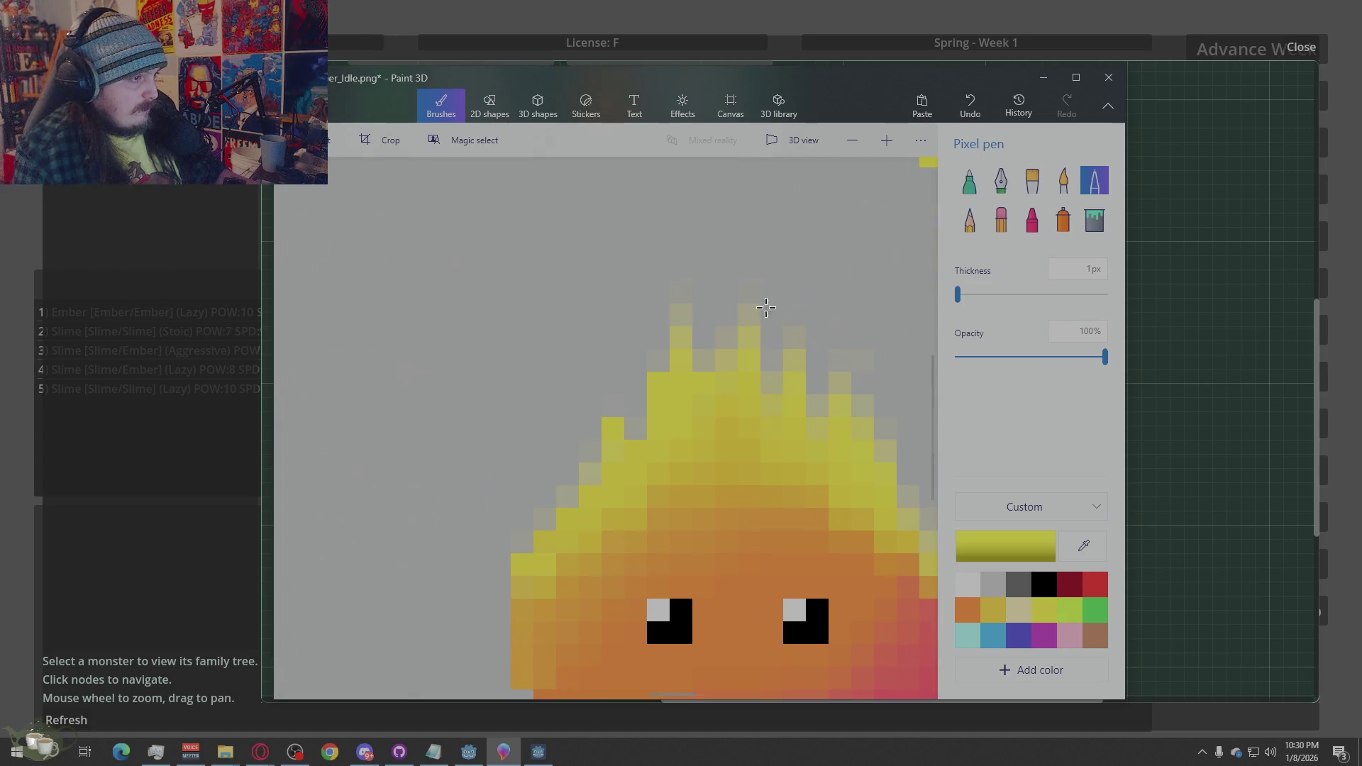
left_click(675, 338)
left_click(684, 317)
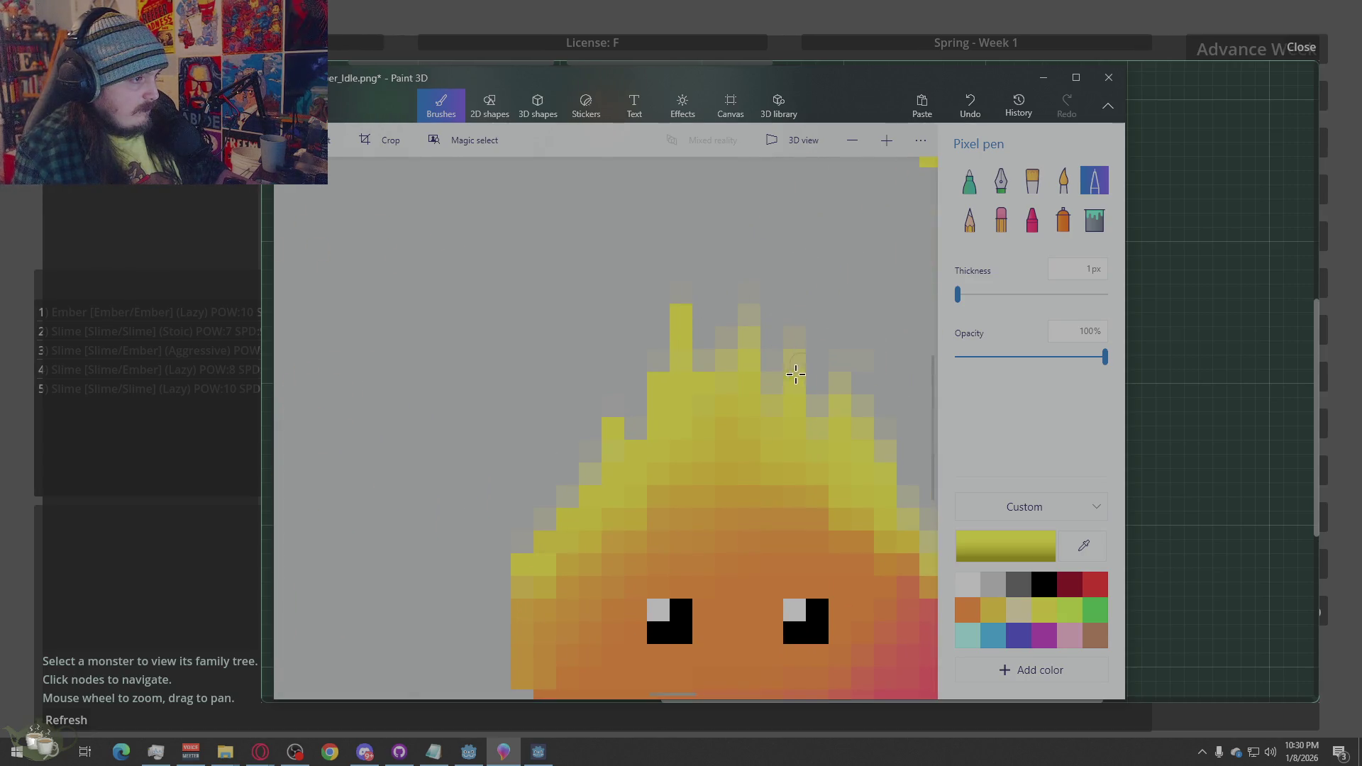
left_click(749, 339)
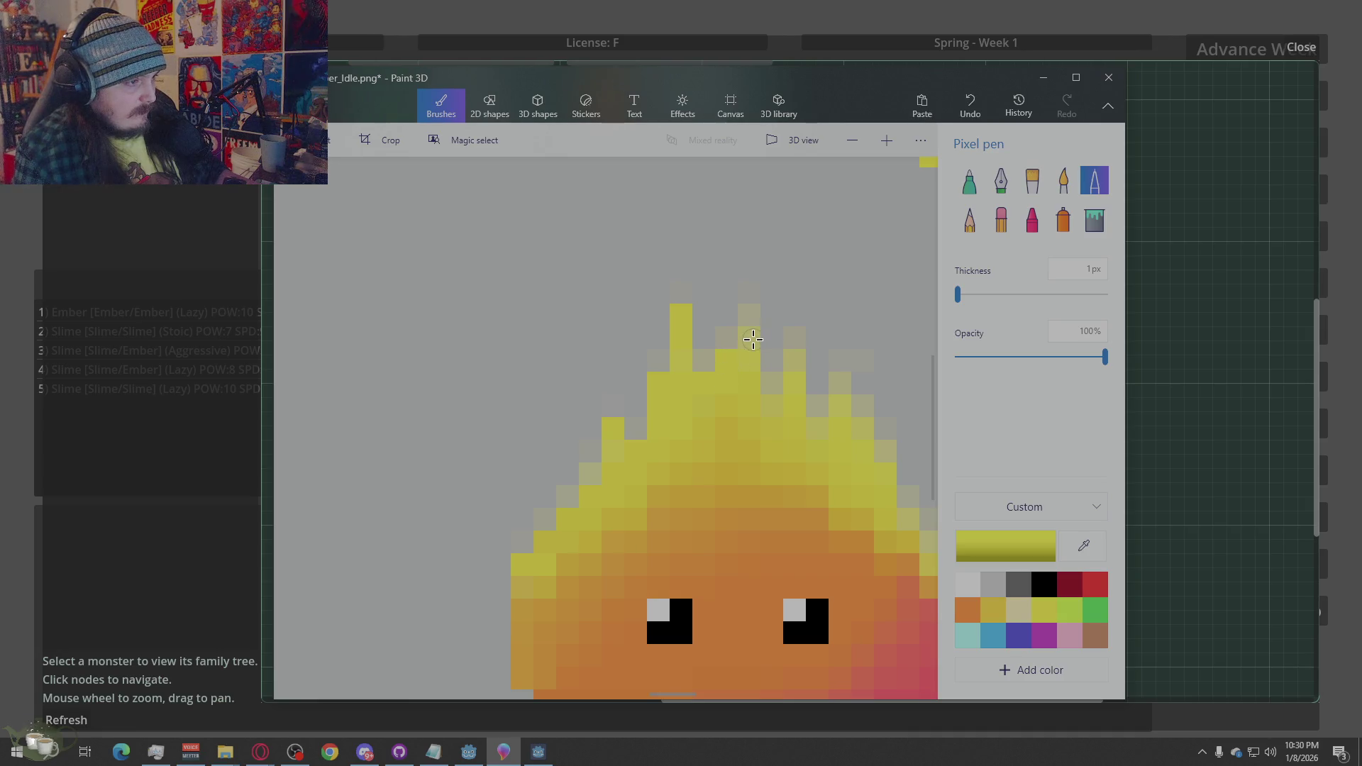
left_click(751, 315)
left_click_drag(786, 393, 793, 337)
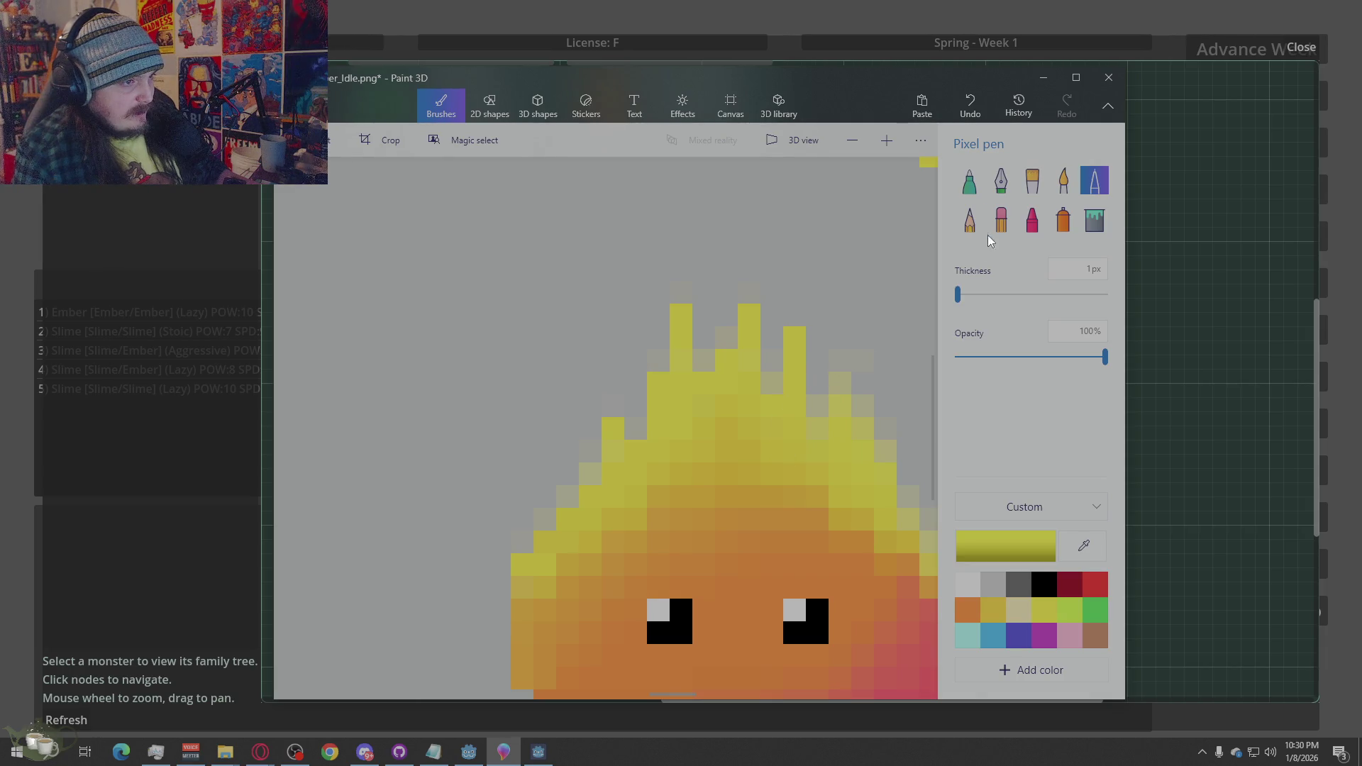
left_click(1000, 220)
left_click(794, 338)
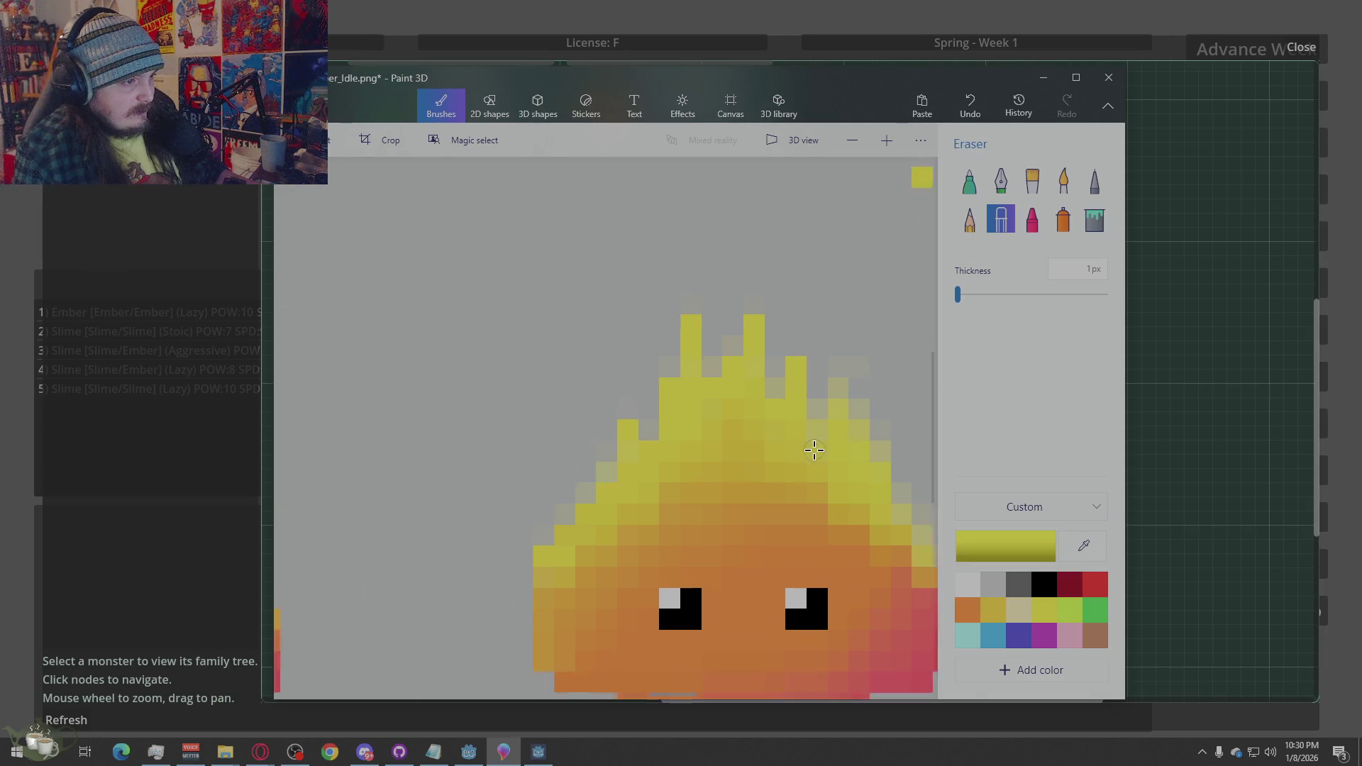
scroll(871, 490, "down", 1)
left_click(1095, 181)
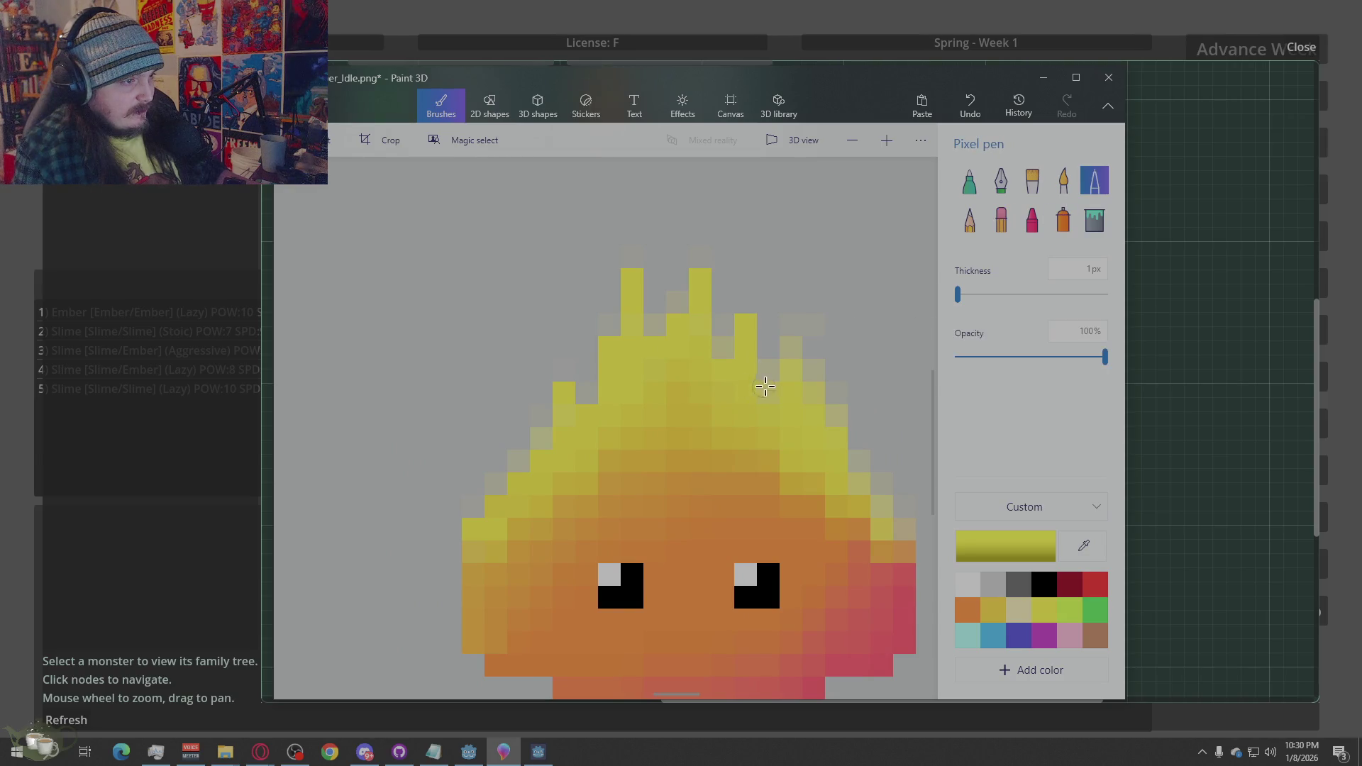
left_click(792, 349)
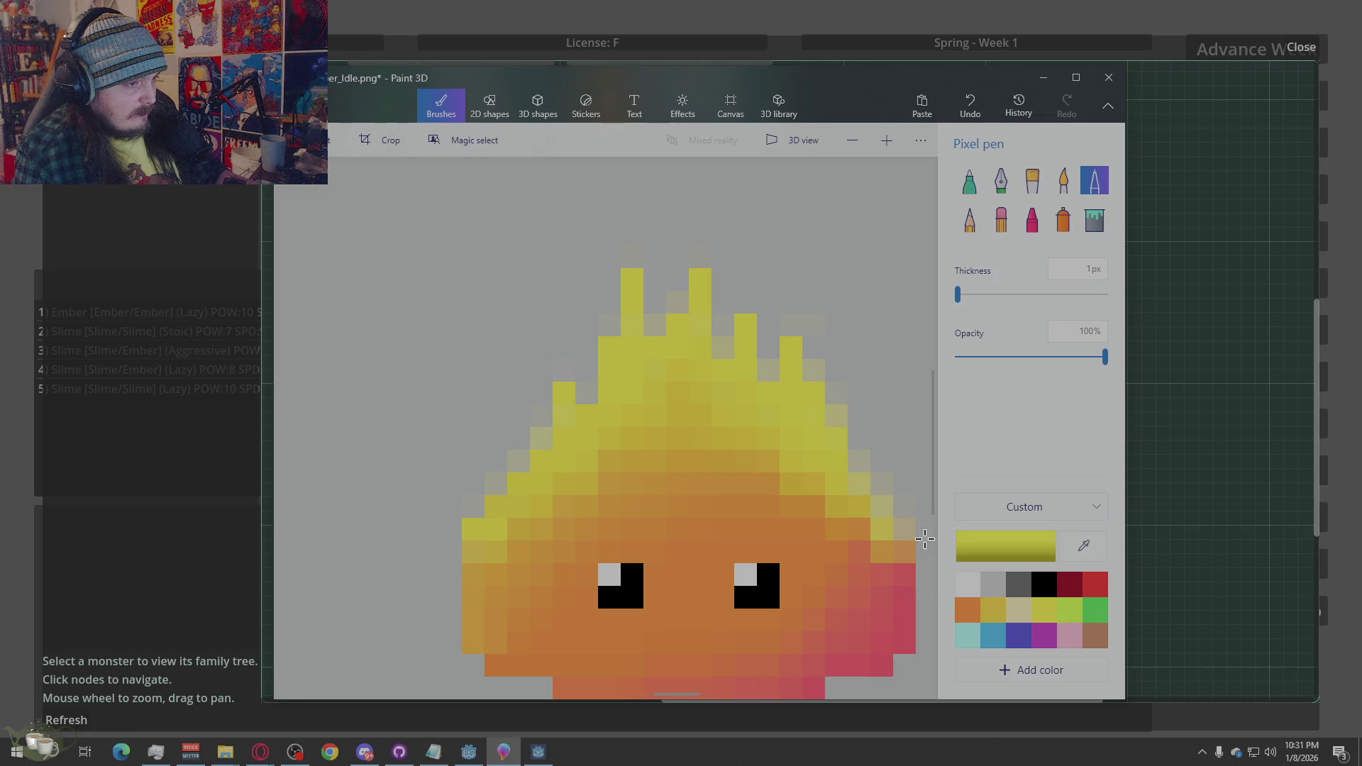
Recolour the flame's right-edge pixels darker yellow and orange using eyedropper-sampled flame colours
left_click(882, 511)
left_click(1084, 545)
left_click(840, 447)
left_click(860, 488)
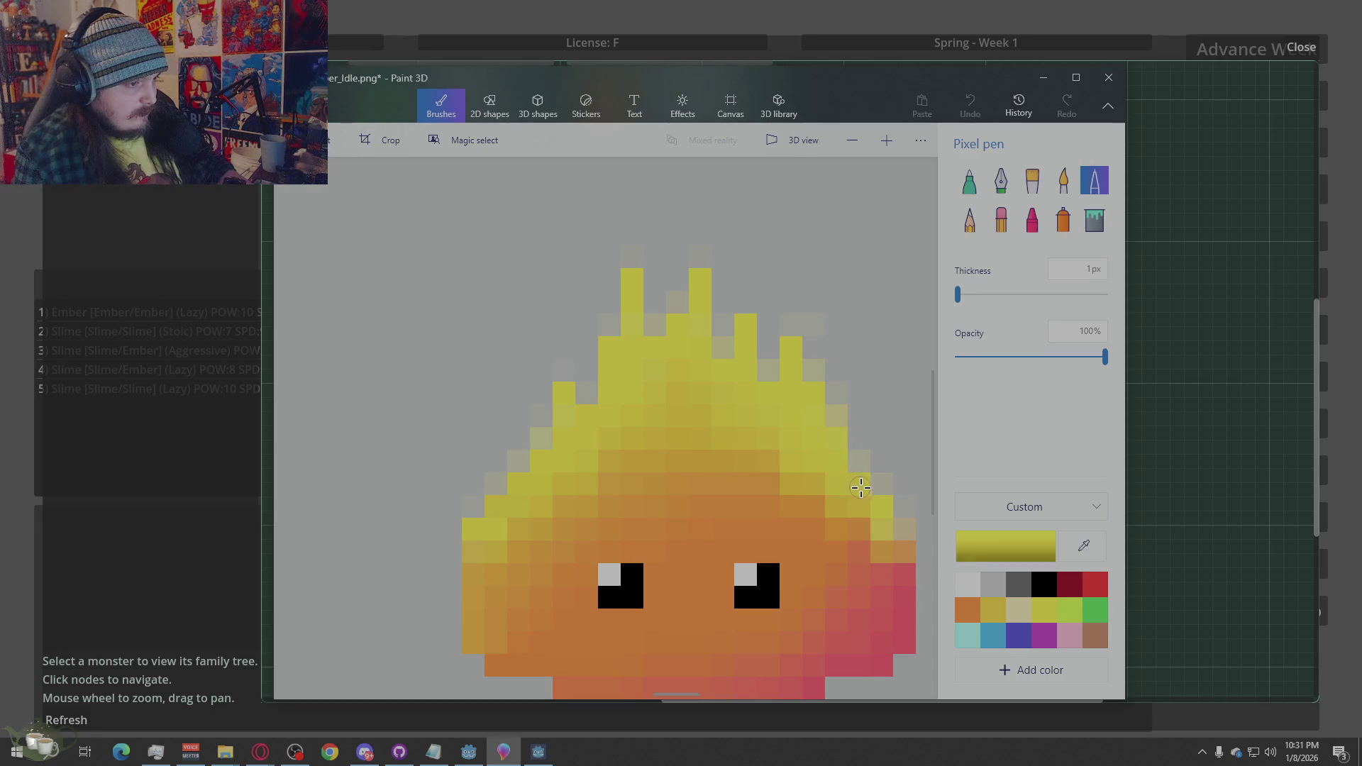
left_click(1083, 546)
left_click(864, 483)
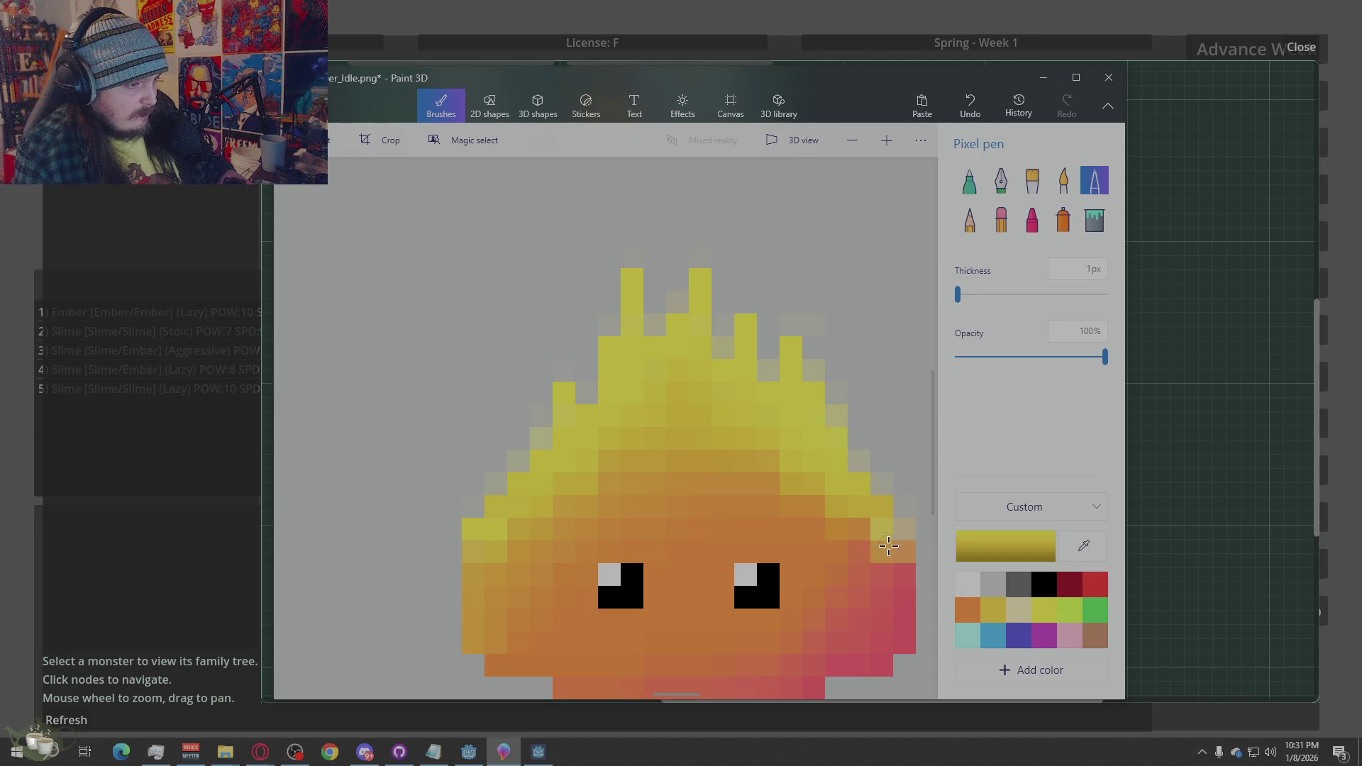
left_click(1084, 546)
left_click(870, 488)
left_click(882, 530)
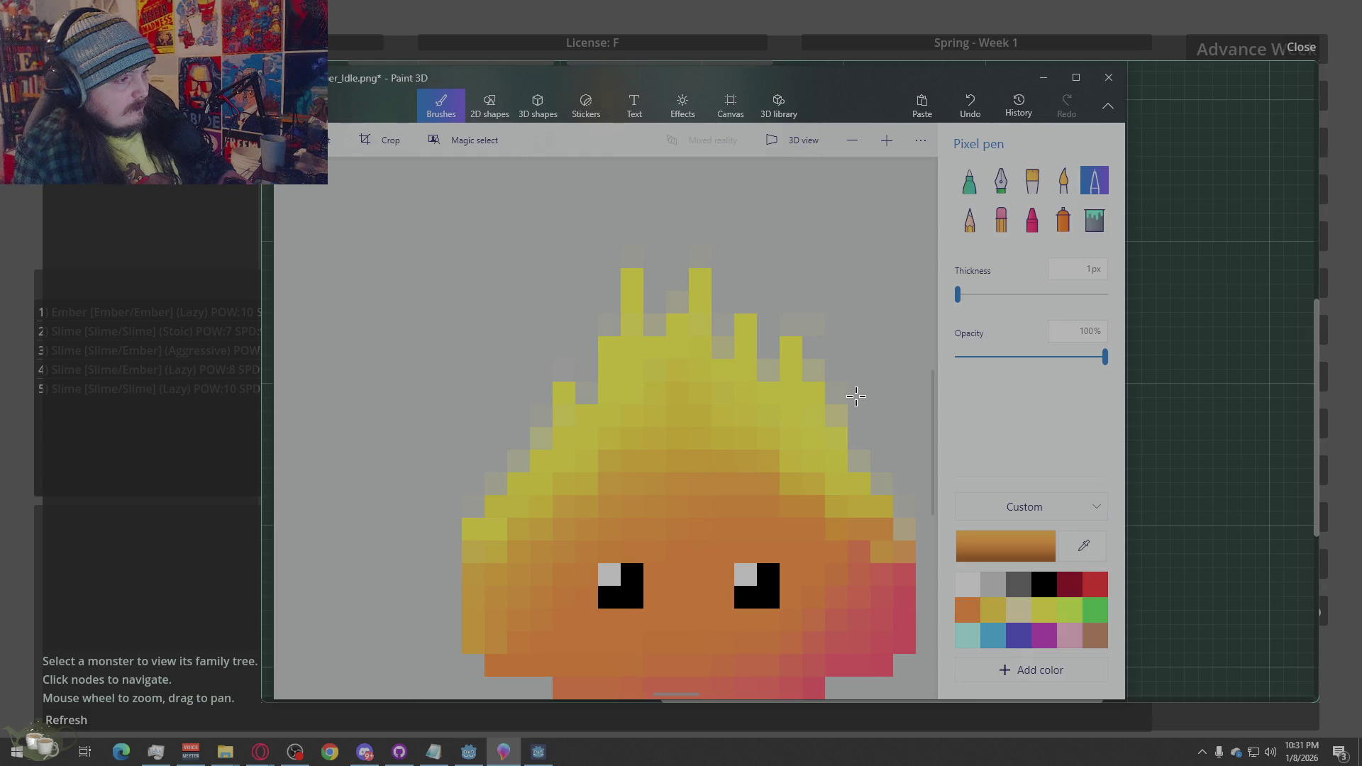
left_click(1084, 546)
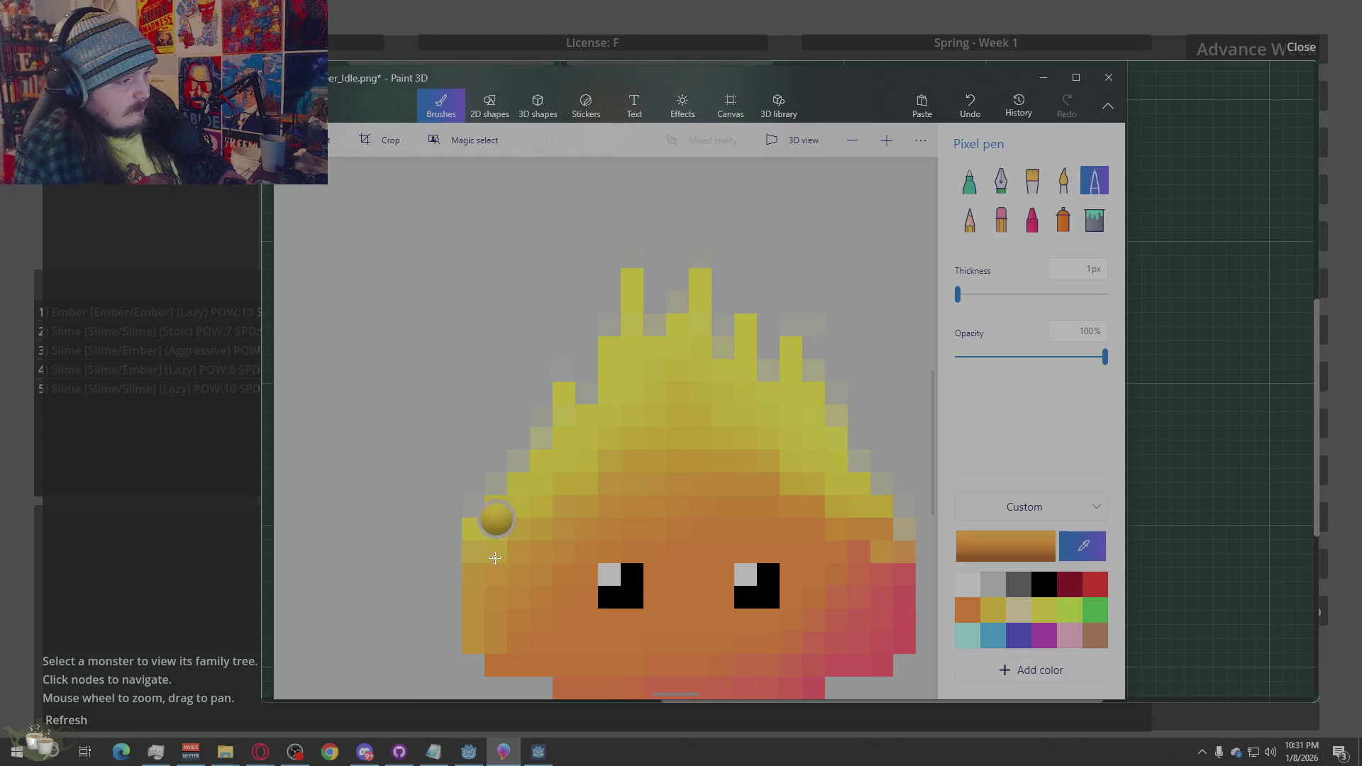
left_click(477, 557)
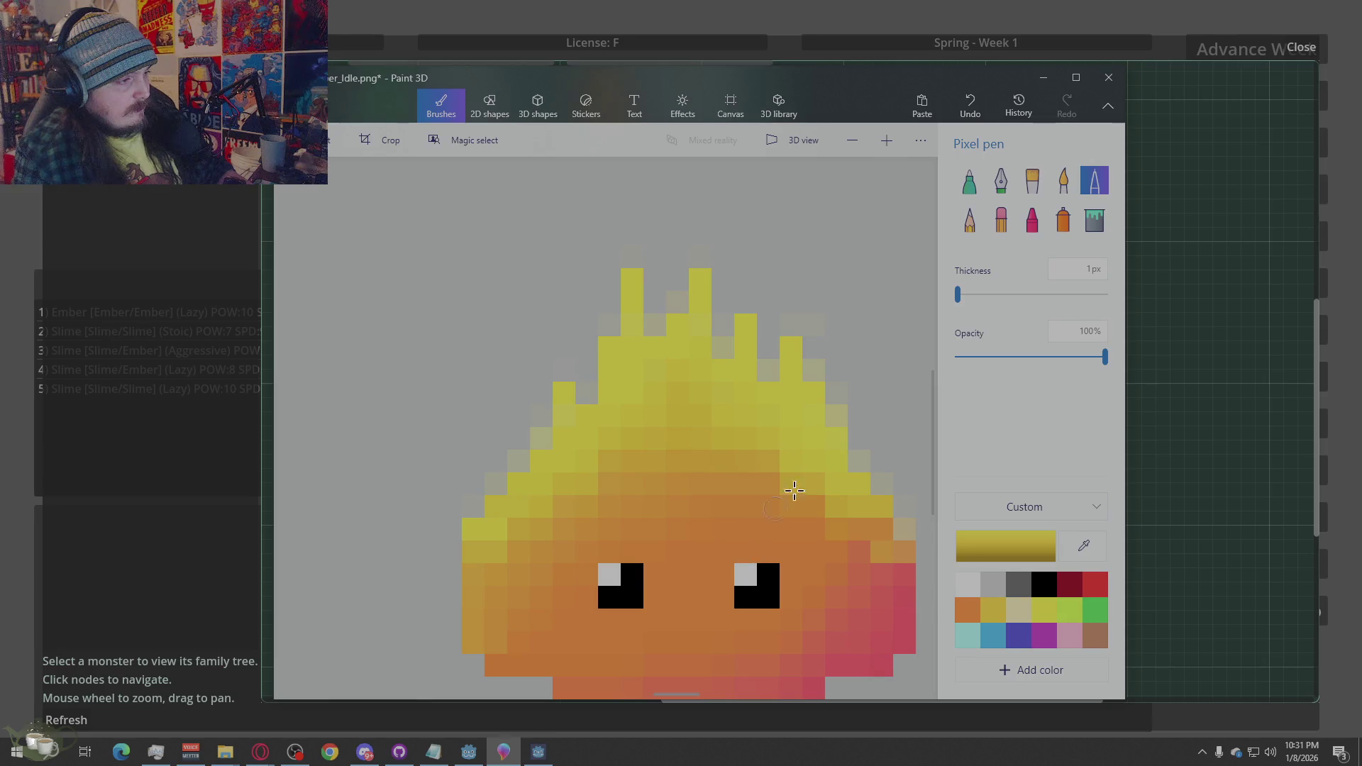
Erase the faint halo pixels around the left edge, spikes, and right edge of the flame
left_click(1001, 219)
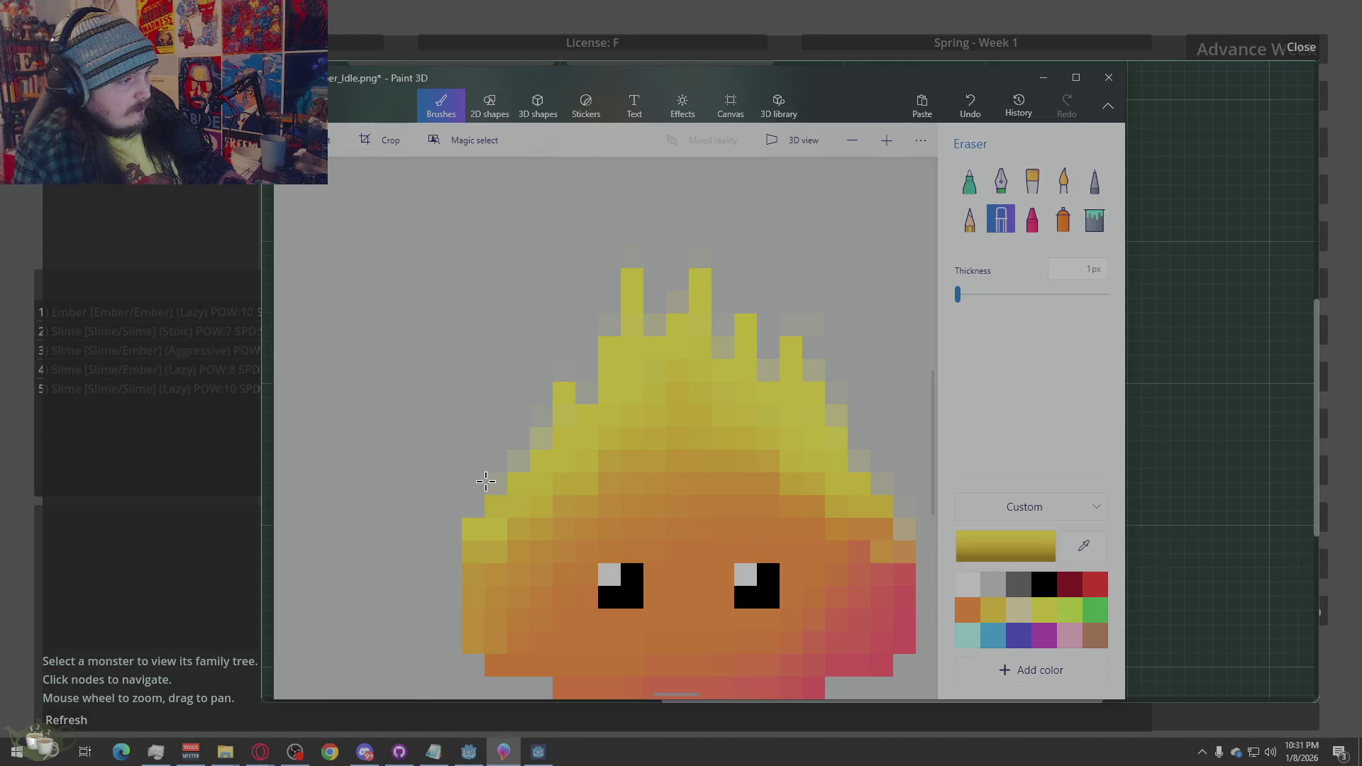
left_click(540, 424)
left_click(587, 390)
left_click(611, 321)
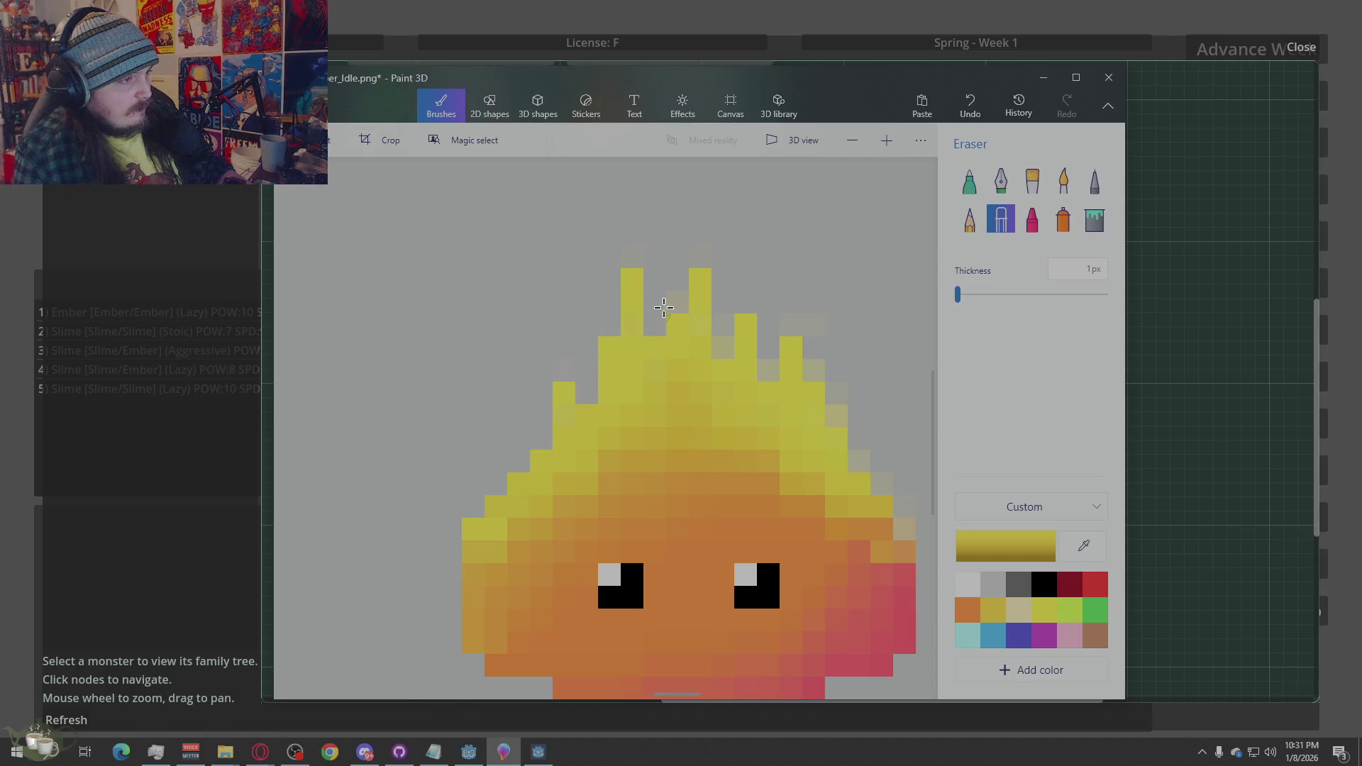
left_click(664, 307)
left_click(718, 331)
left_click(803, 325)
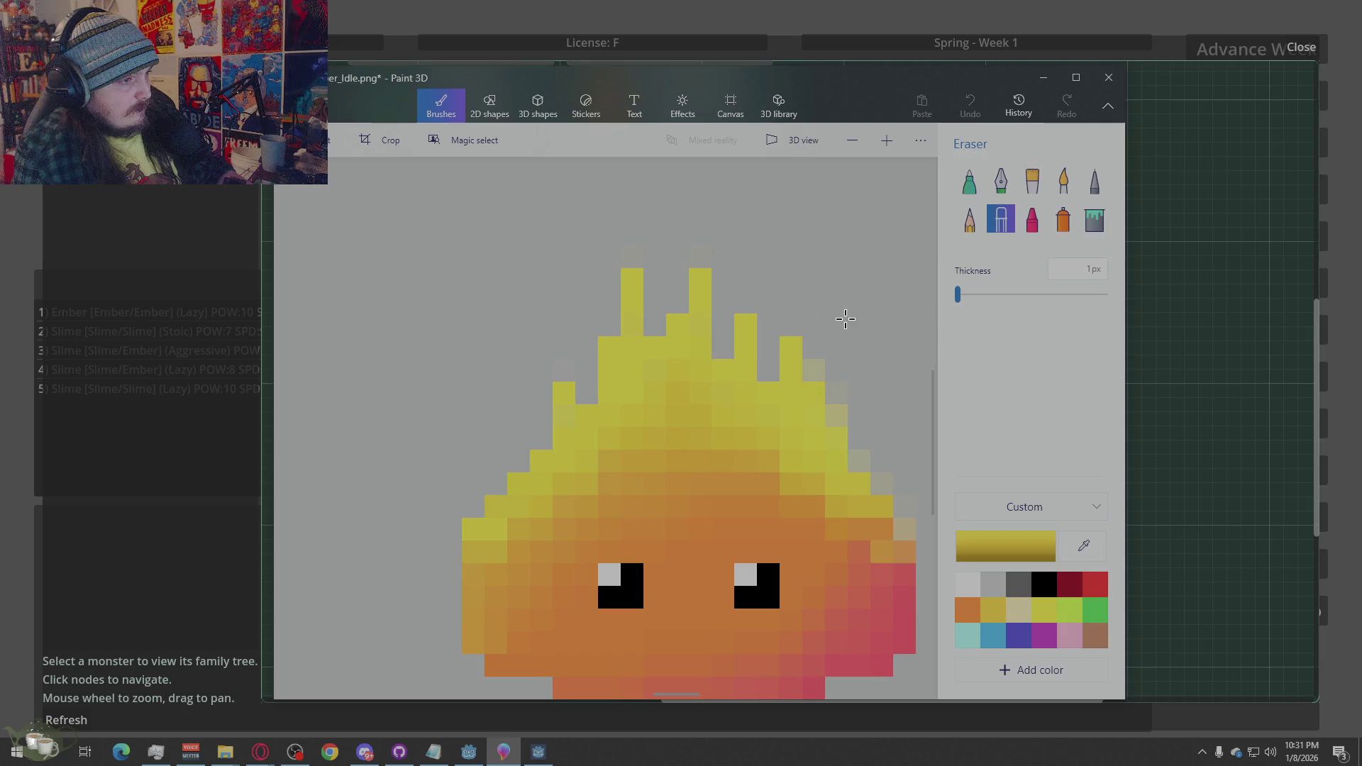
left_click(816, 371)
left_click(842, 411)
left_click(864, 457)
left_click(884, 484)
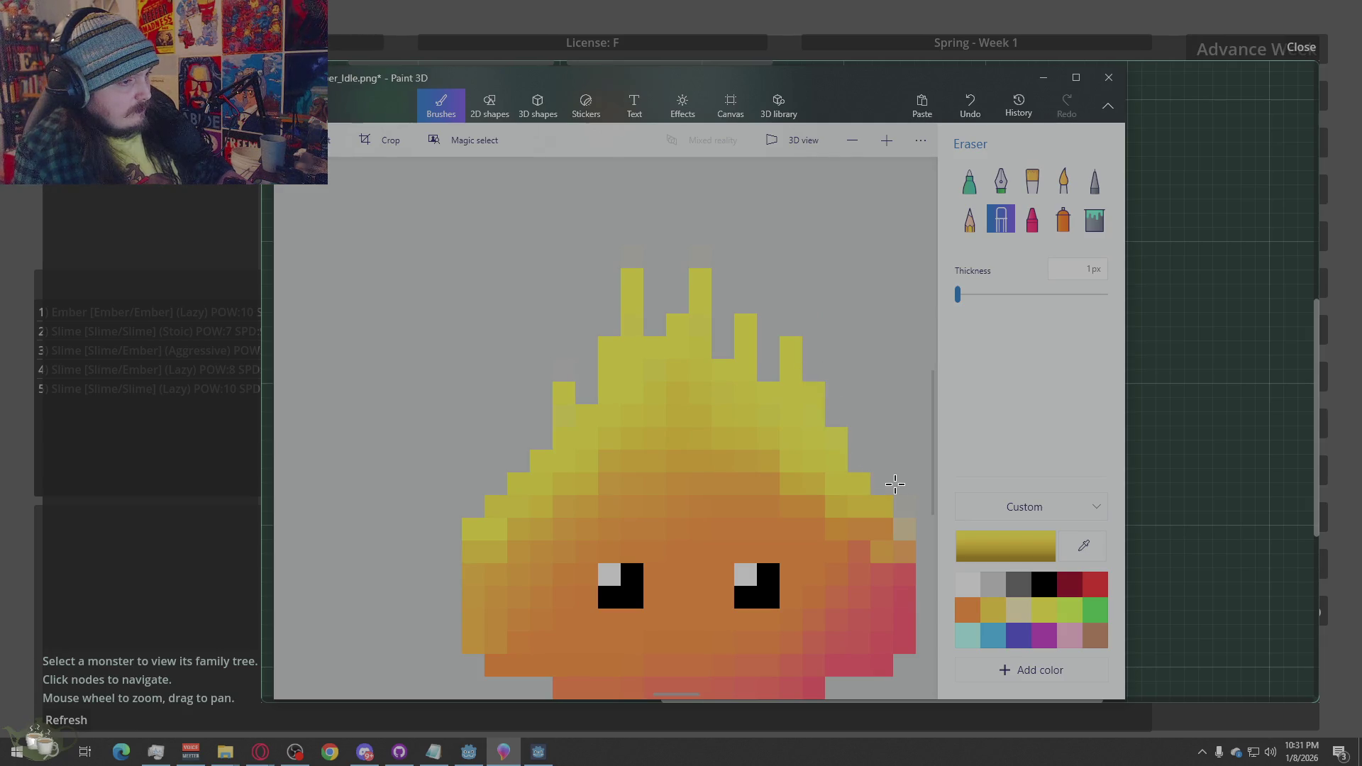
left_click(905, 505)
left_click(906, 528)
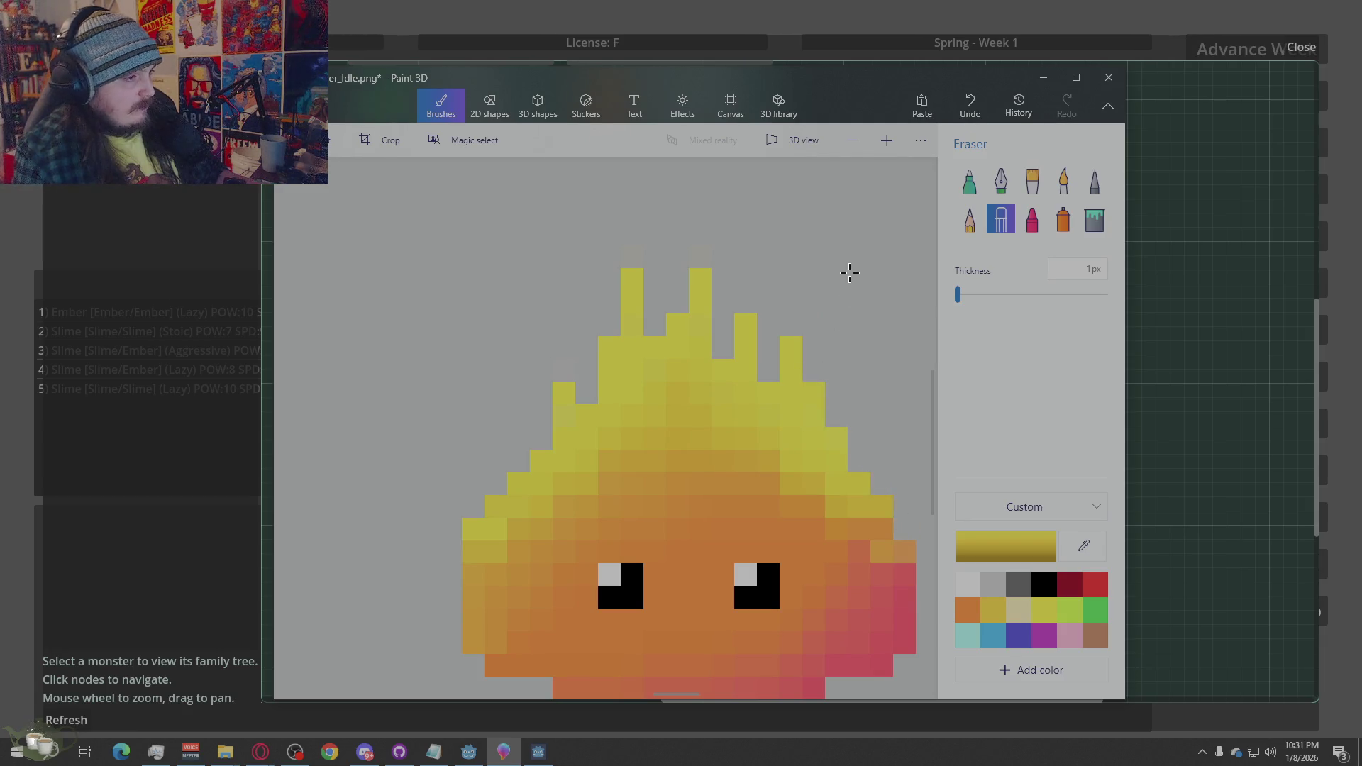
scroll(783, 317, "down", 5)
scroll(642, 493, "up", 4)
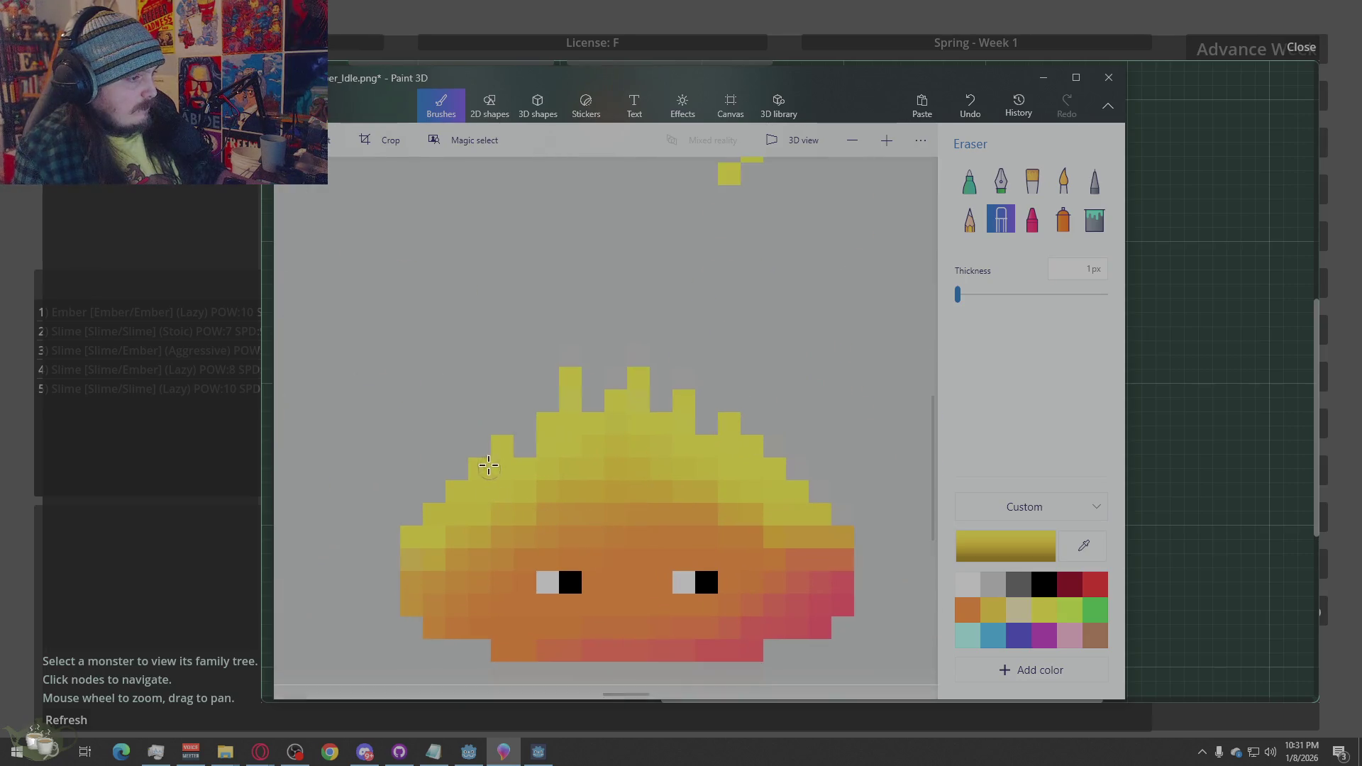
scroll(487, 456, "down", 5)
Sample the bright flame yellow and paint solid yellow pixels along the tallest flame's right edge
scroll(719, 463, "down", 2)
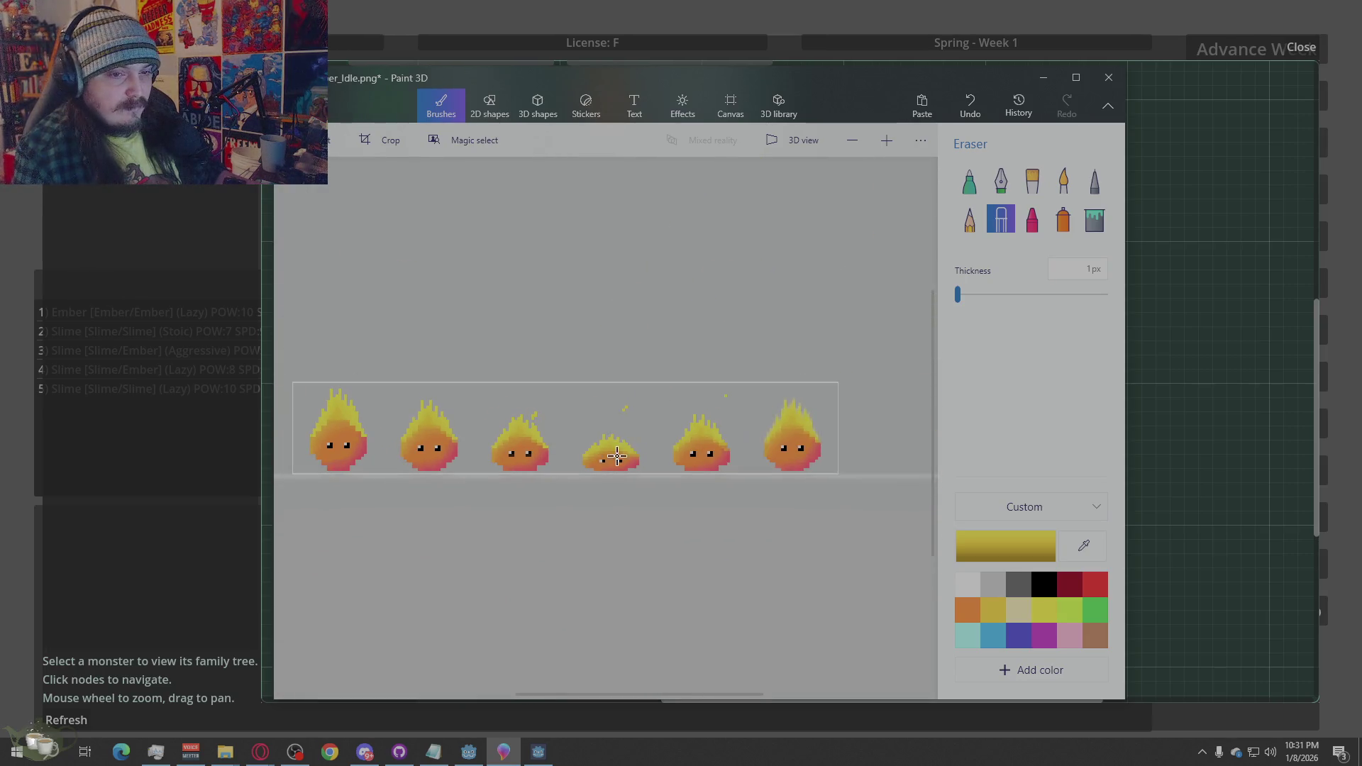
scroll(806, 457, "up", 2)
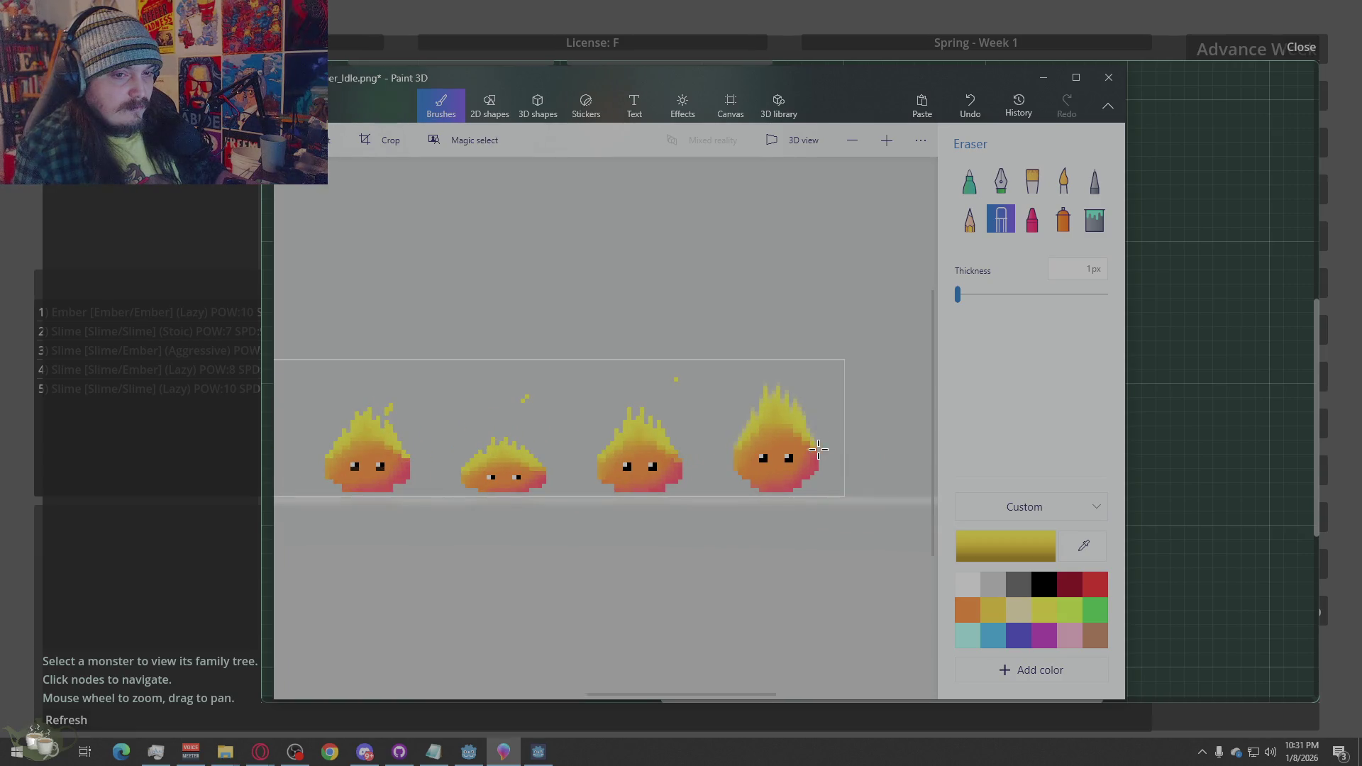
scroll(819, 449, "up", 5)
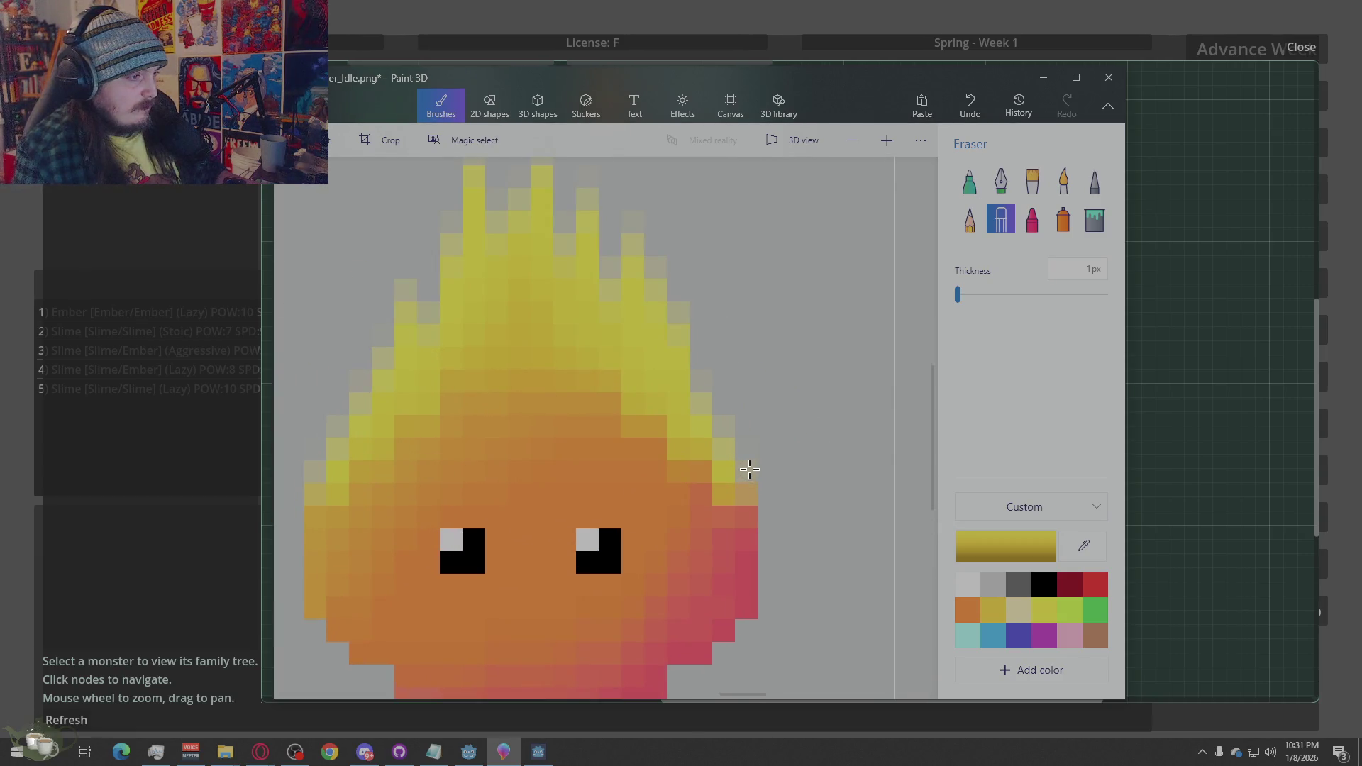
scroll(752, 458, "down", 3)
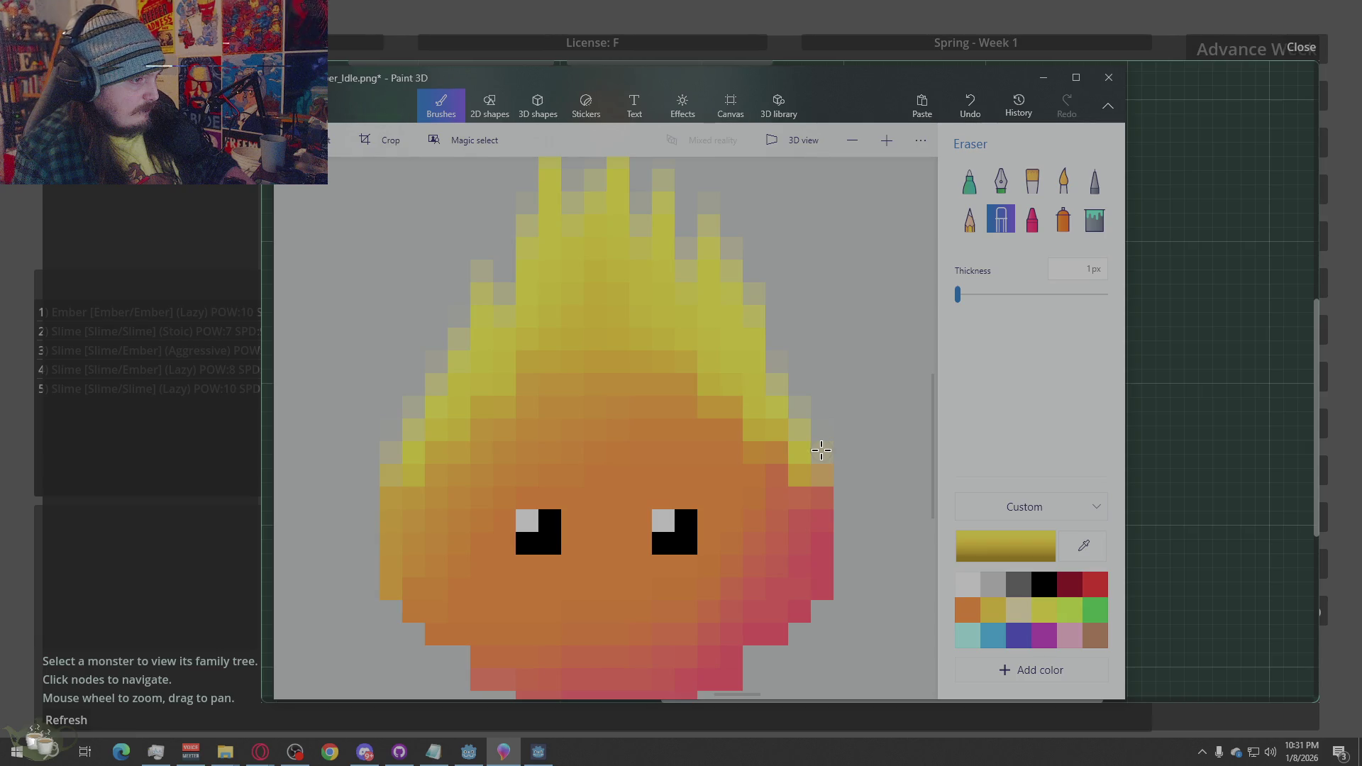
left_click(783, 392, "alt")
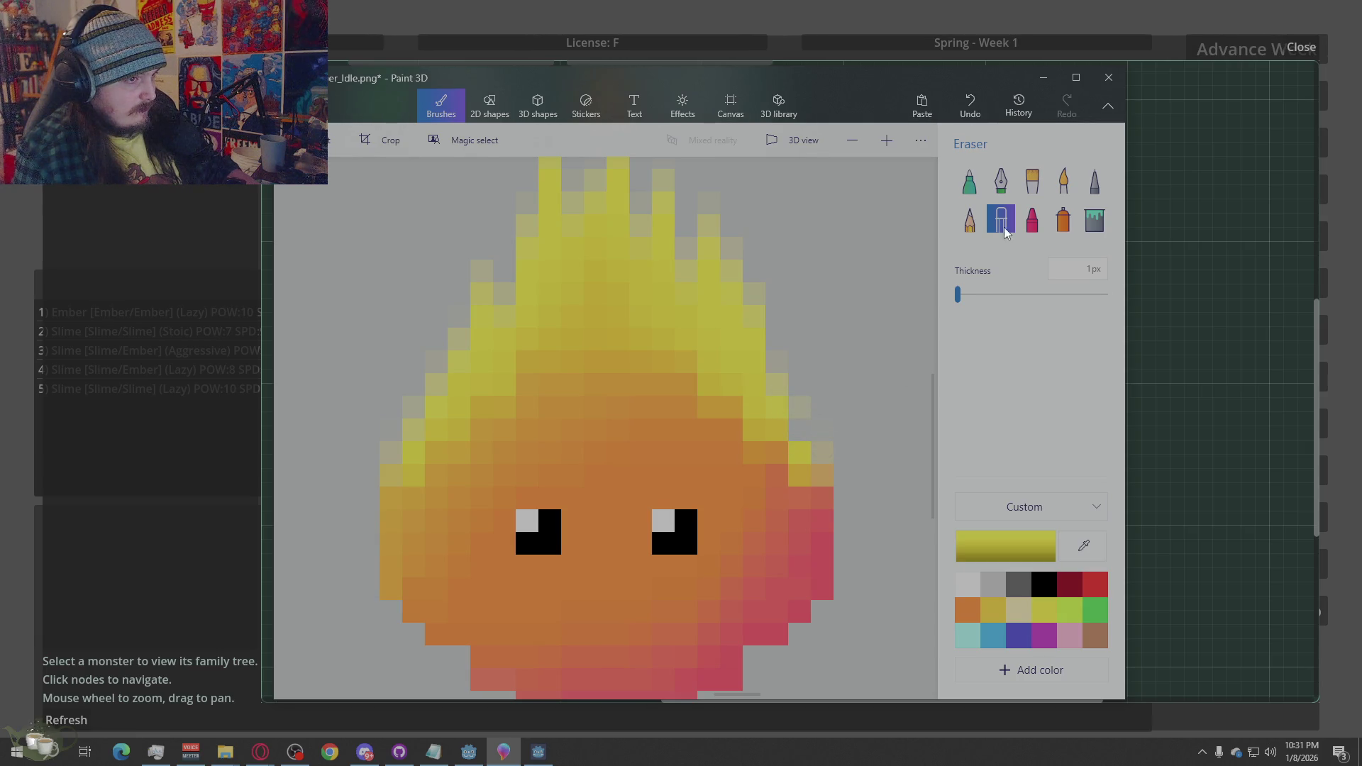
left_click(1094, 181)
left_click(799, 431)
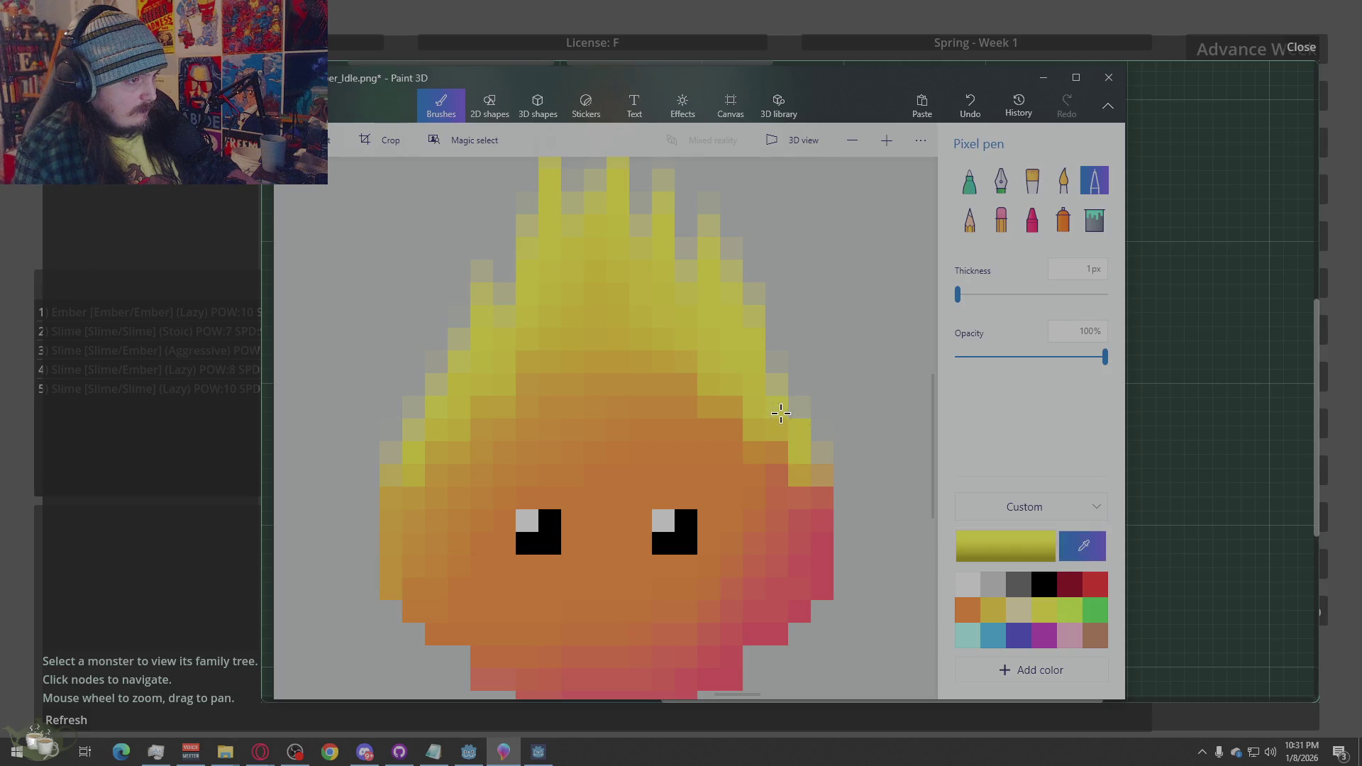
left_click(777, 384)
Re-sample the flame yellow and add solid yellow pixels at the flame's tip
left_click(751, 274, "alt")
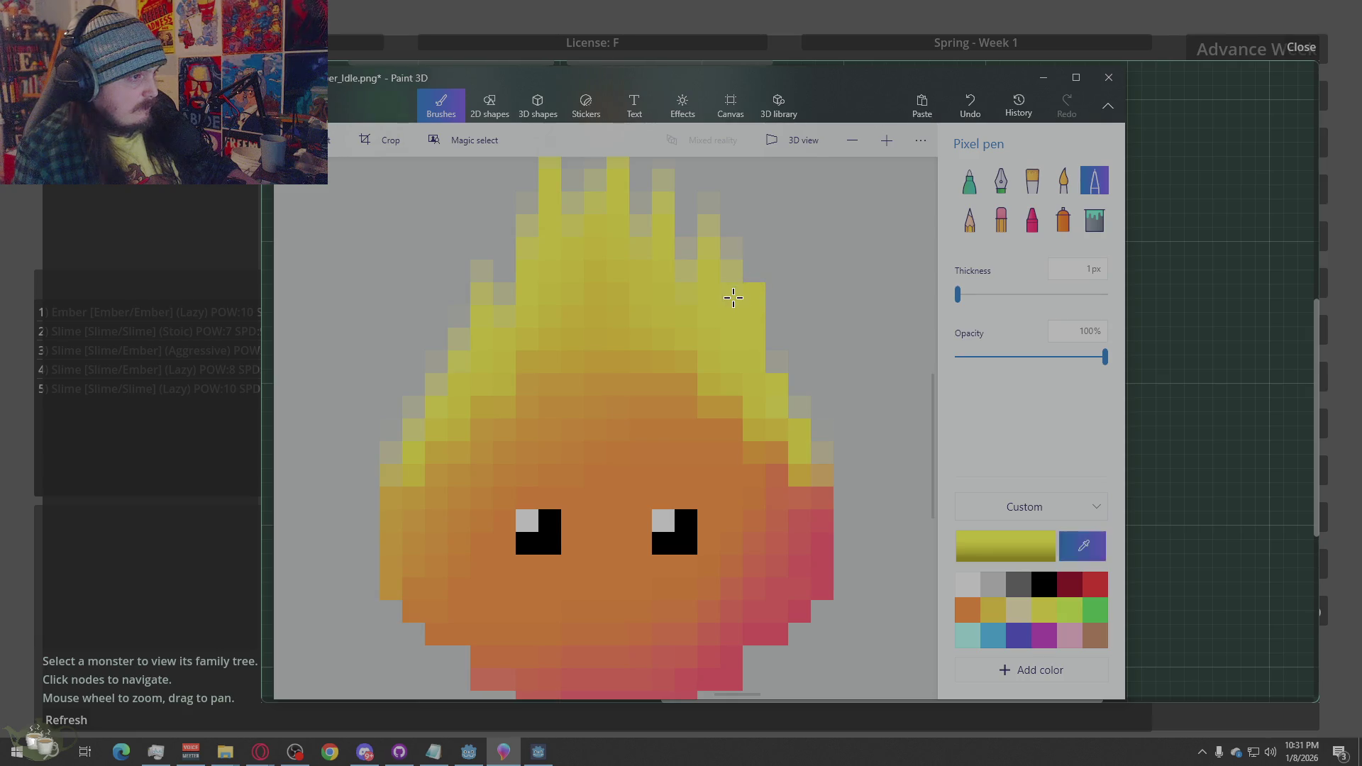
left_click(731, 291, "alt")
left_click(686, 275, "alt")
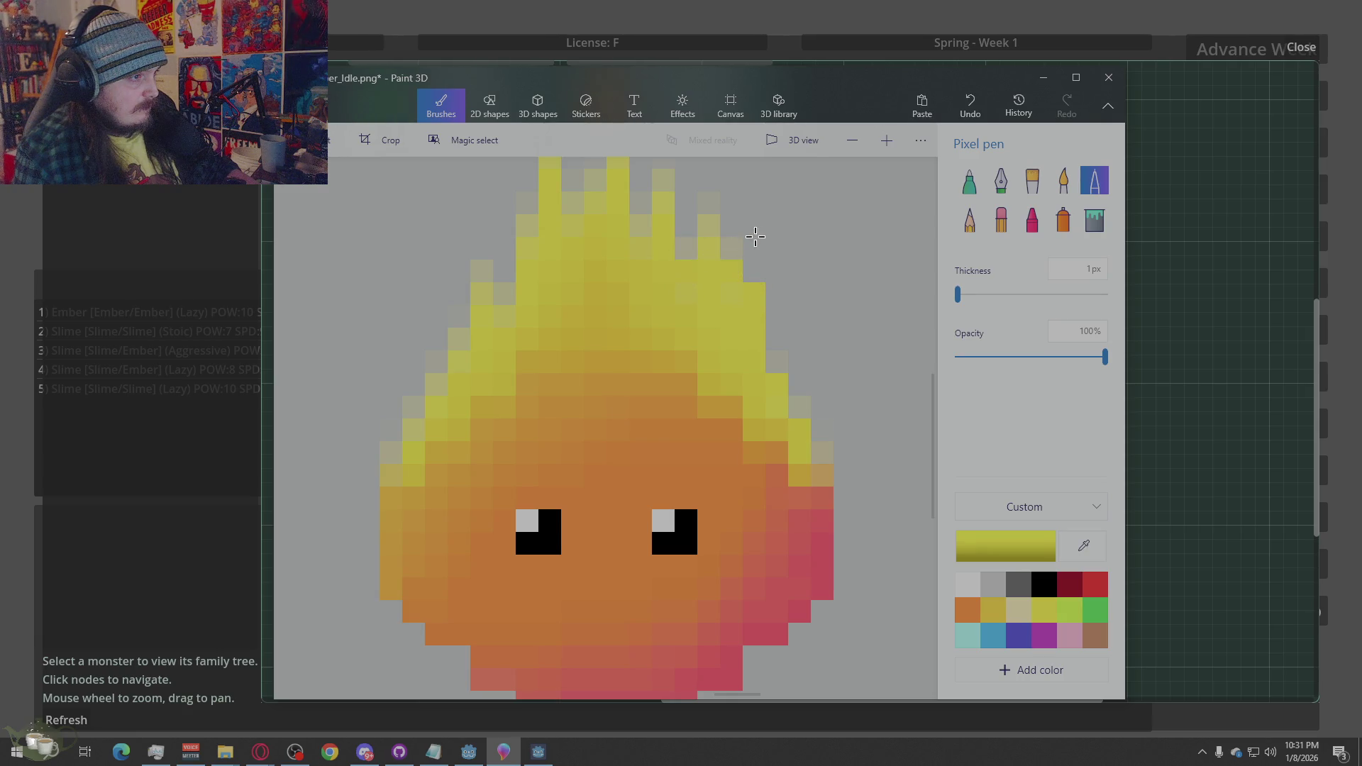
left_click(713, 227, "alt")
left_click_drag(710, 252, 709, 228)
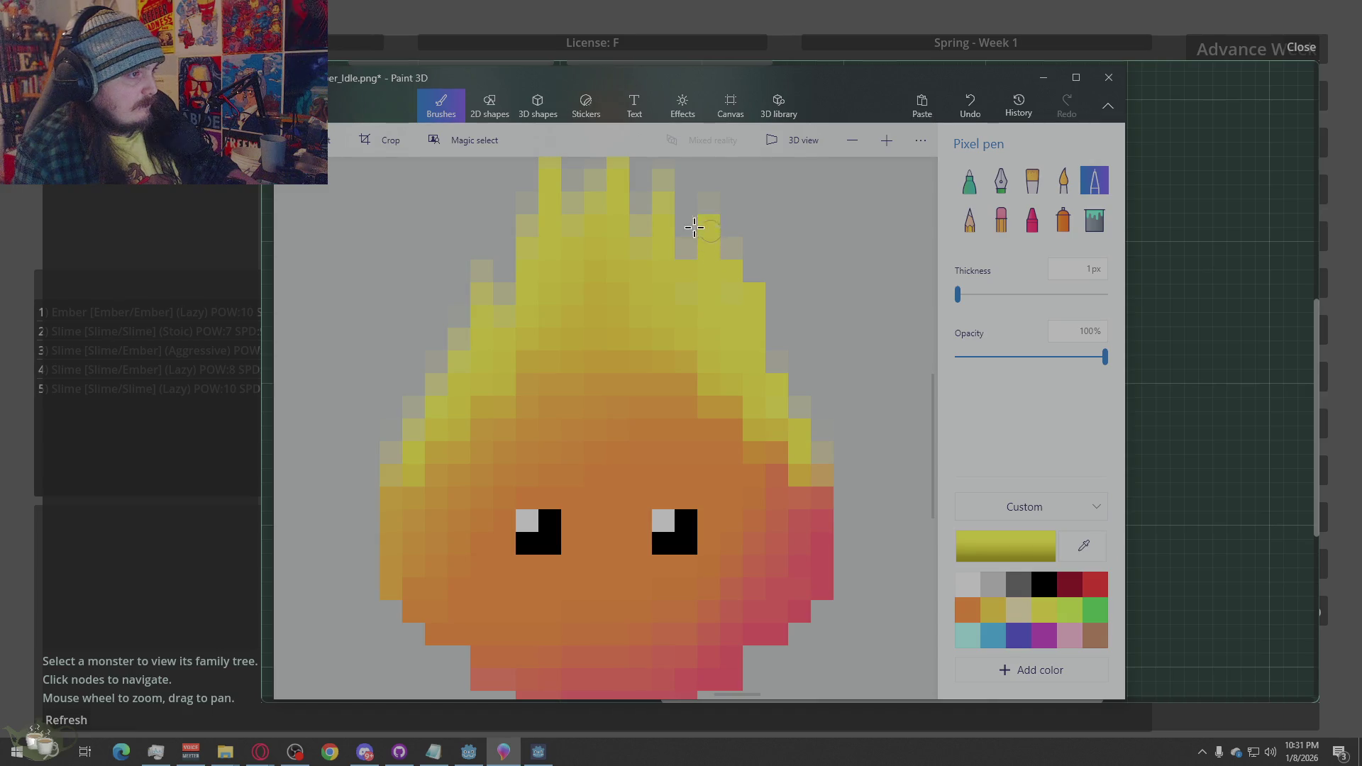
left_click(667, 191, "alt")
Lengthen the flame spikes upward and fill the gaps between the flame tips with yellow
scroll(710, 294, "down", 5)
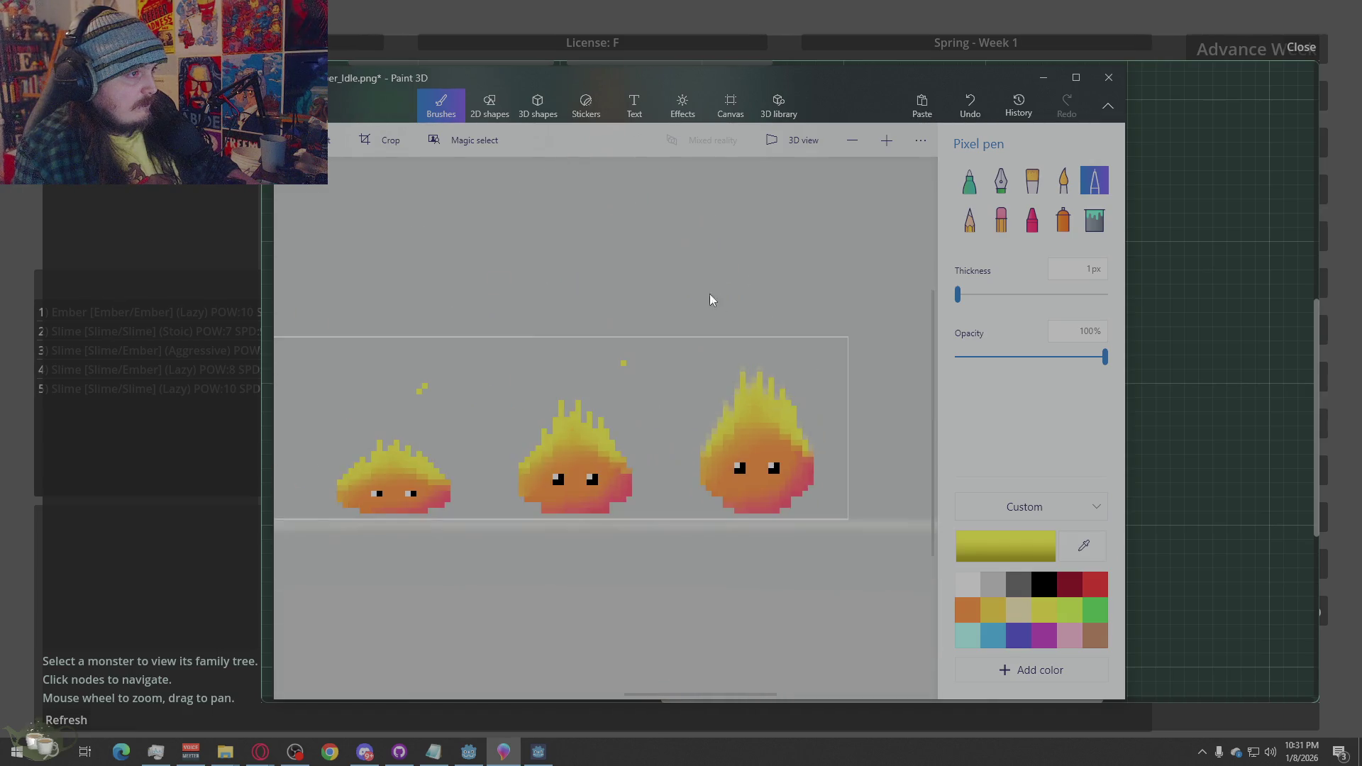
scroll(754, 419, "up", 3)
scroll(779, 279, "up", 2)
left_click_drag(784, 295, 782, 240)
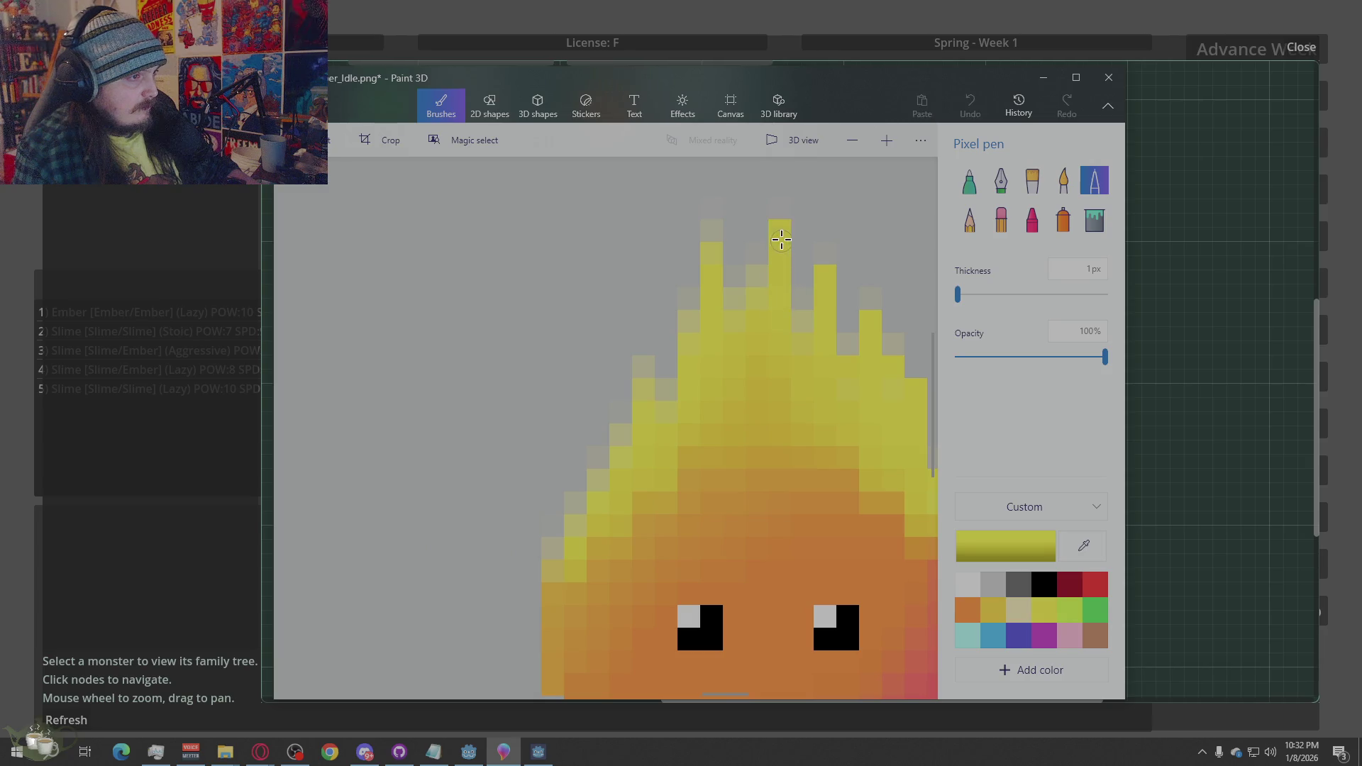
left_click(711, 281, "alt")
left_click_drag(711, 277, 716, 241)
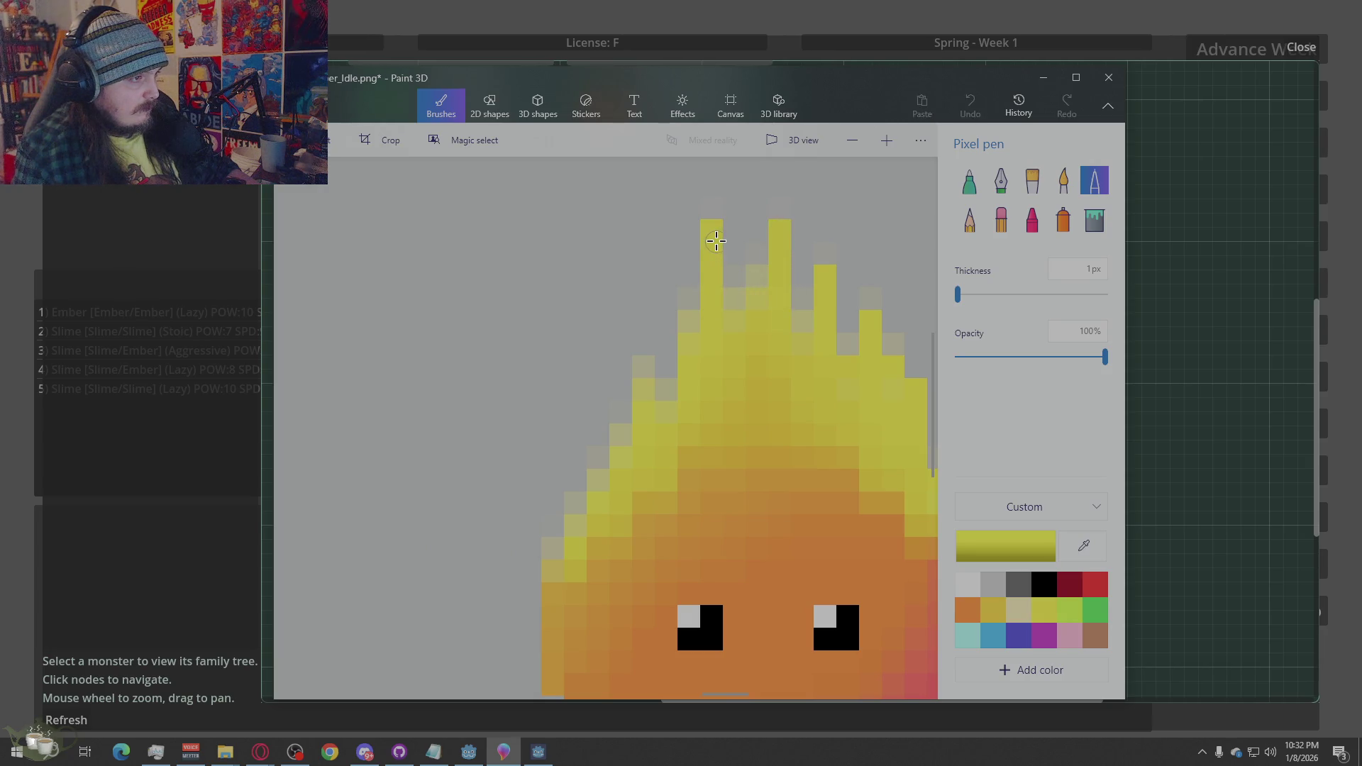
left_click(736, 302, "alt")
mouse_move(730, 304)
left_mouse_down()
mouse_move(757, 295)
mouse_move(758, 279)
left_mouse_up()
left_click(757, 298, "alt")
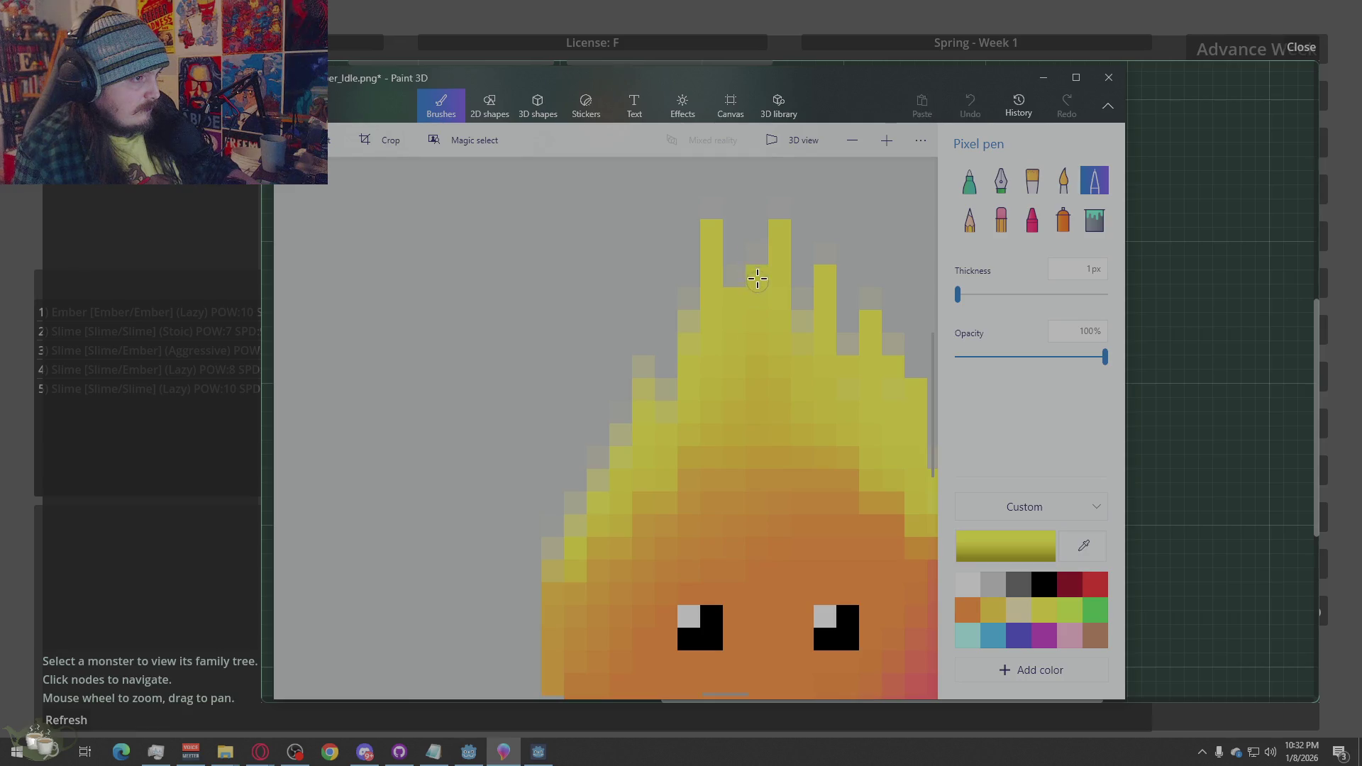
left_click(806, 355, "alt")
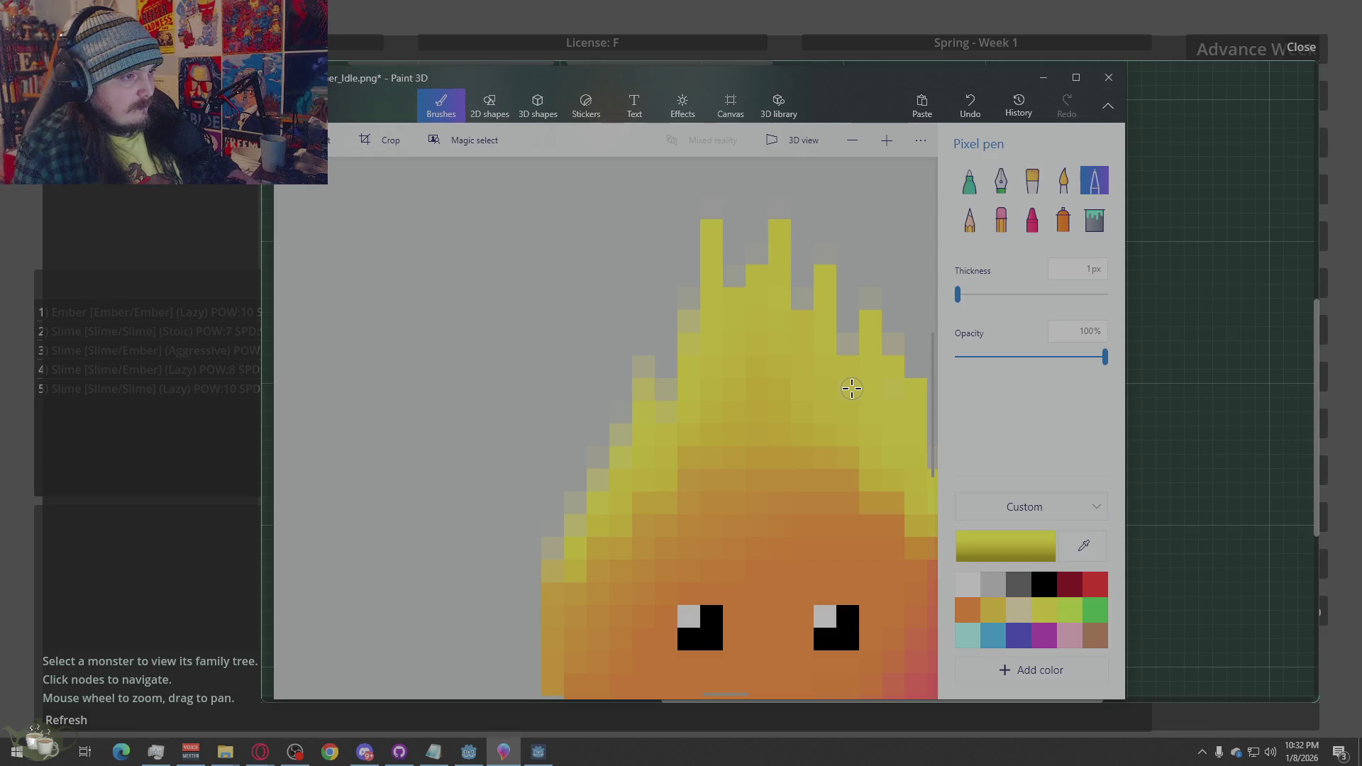
left_click(861, 358, "alt")
left_click(848, 344)
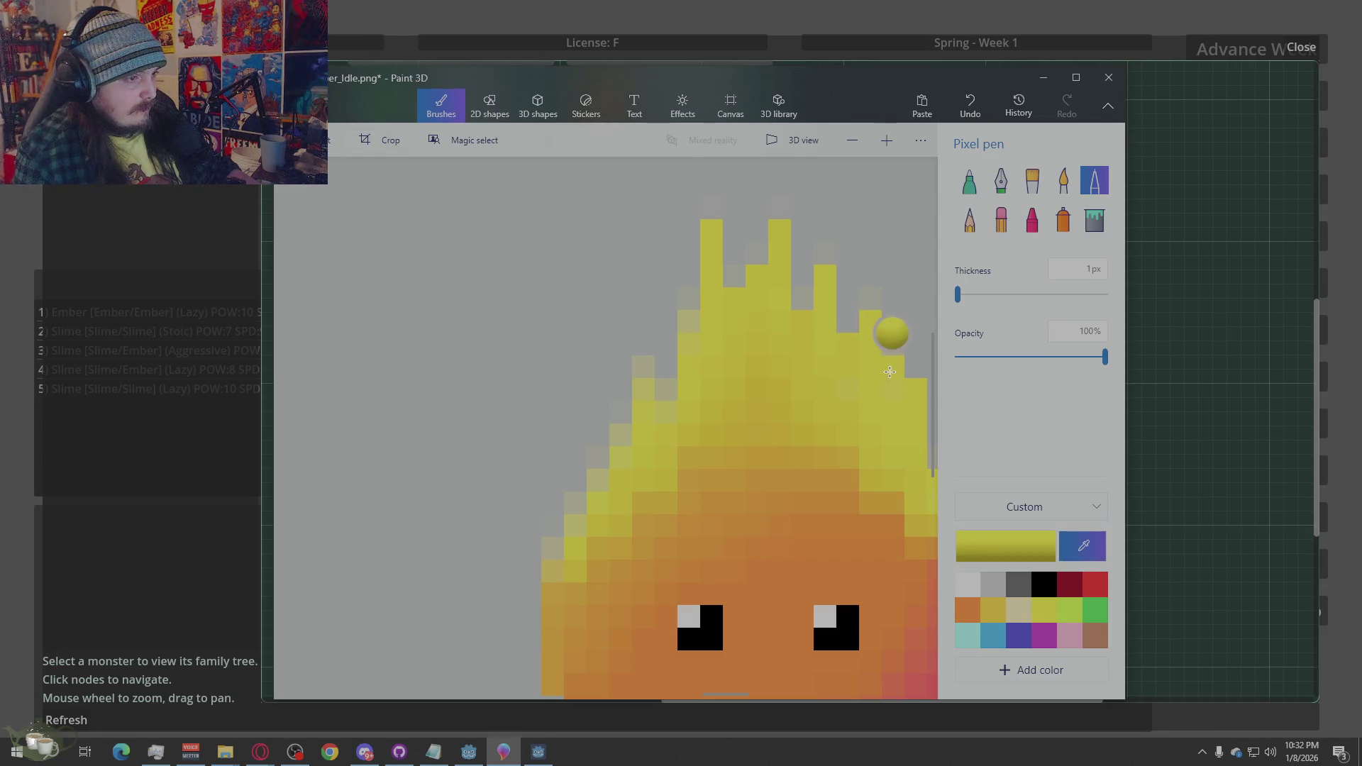
left_click(667, 412)
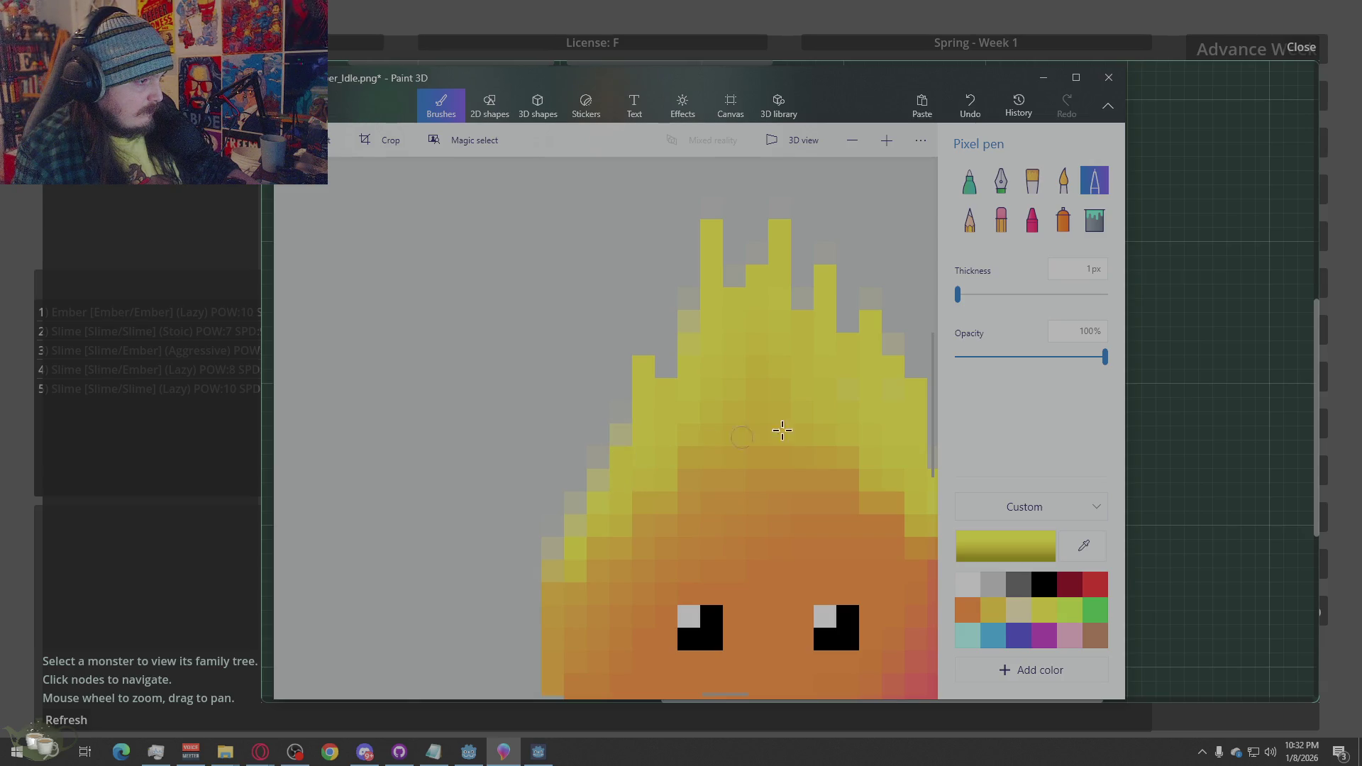
Erase the faint grey halo pixels along the flames' left outline, top and right edge
left_click(1001, 220)
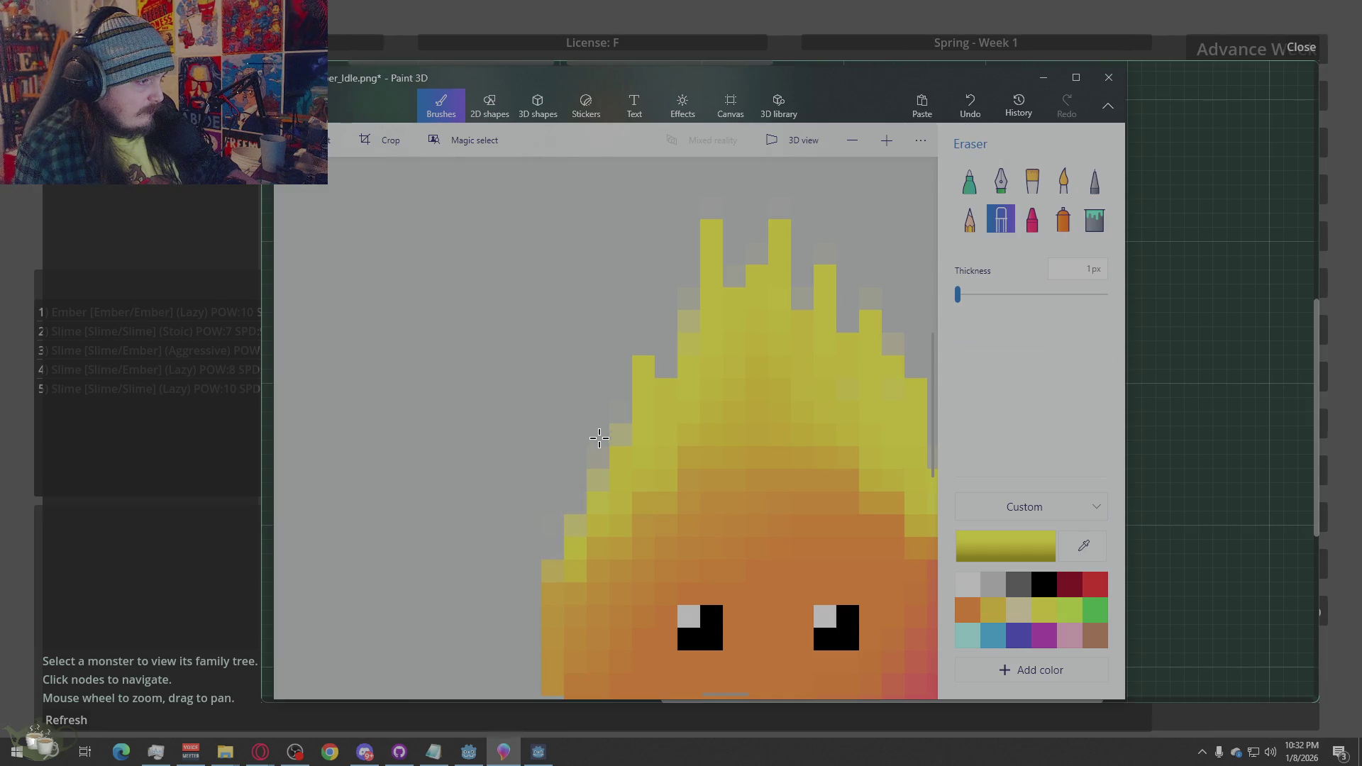
mouse_move(596, 461)
left_mouse_down()
mouse_move(598, 483)
mouse_move(656, 354)
mouse_move(690, 309)
mouse_move(714, 304)
left_mouse_up()
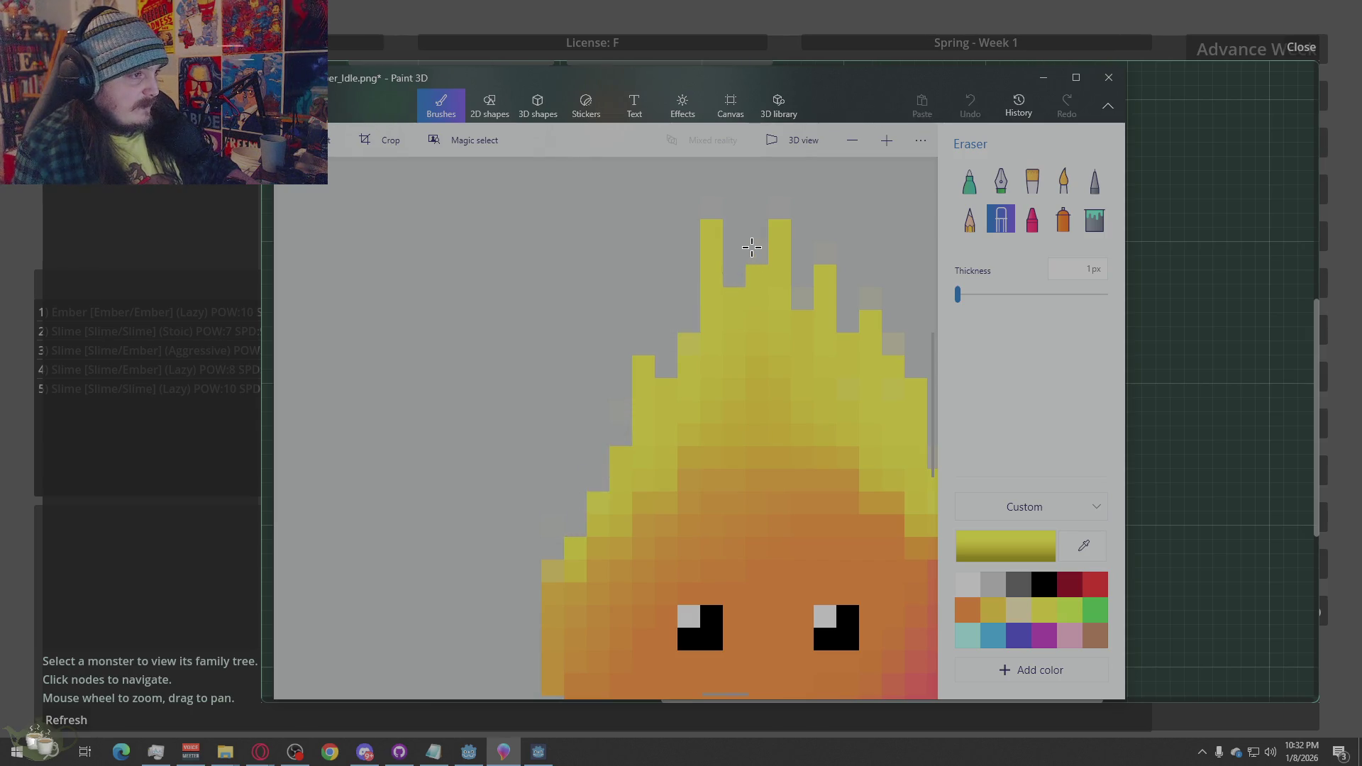
mouse_move(752, 247)
left_mouse_down()
mouse_move(785, 287)
mouse_move(809, 290)
left_mouse_up()
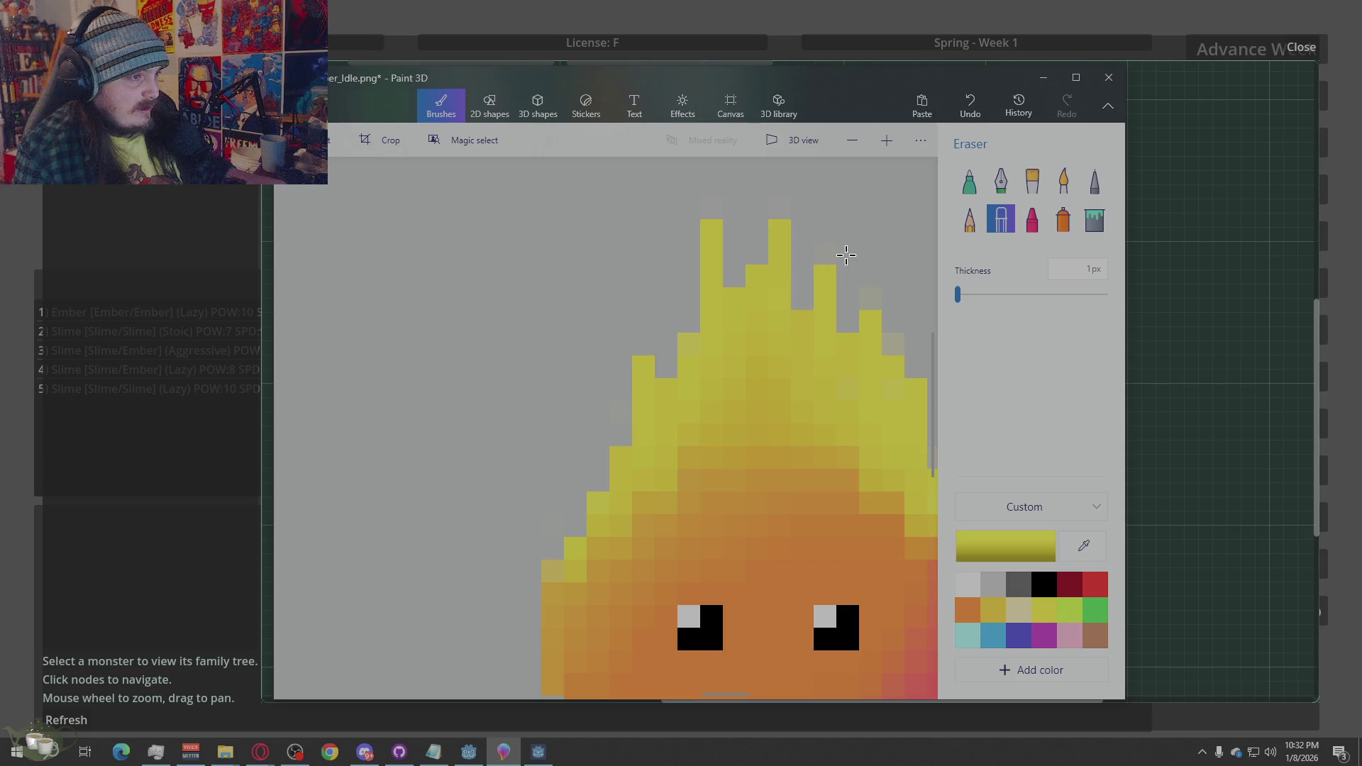
scroll(661, 249, "down", 5)
scroll(693, 292, "up", 5)
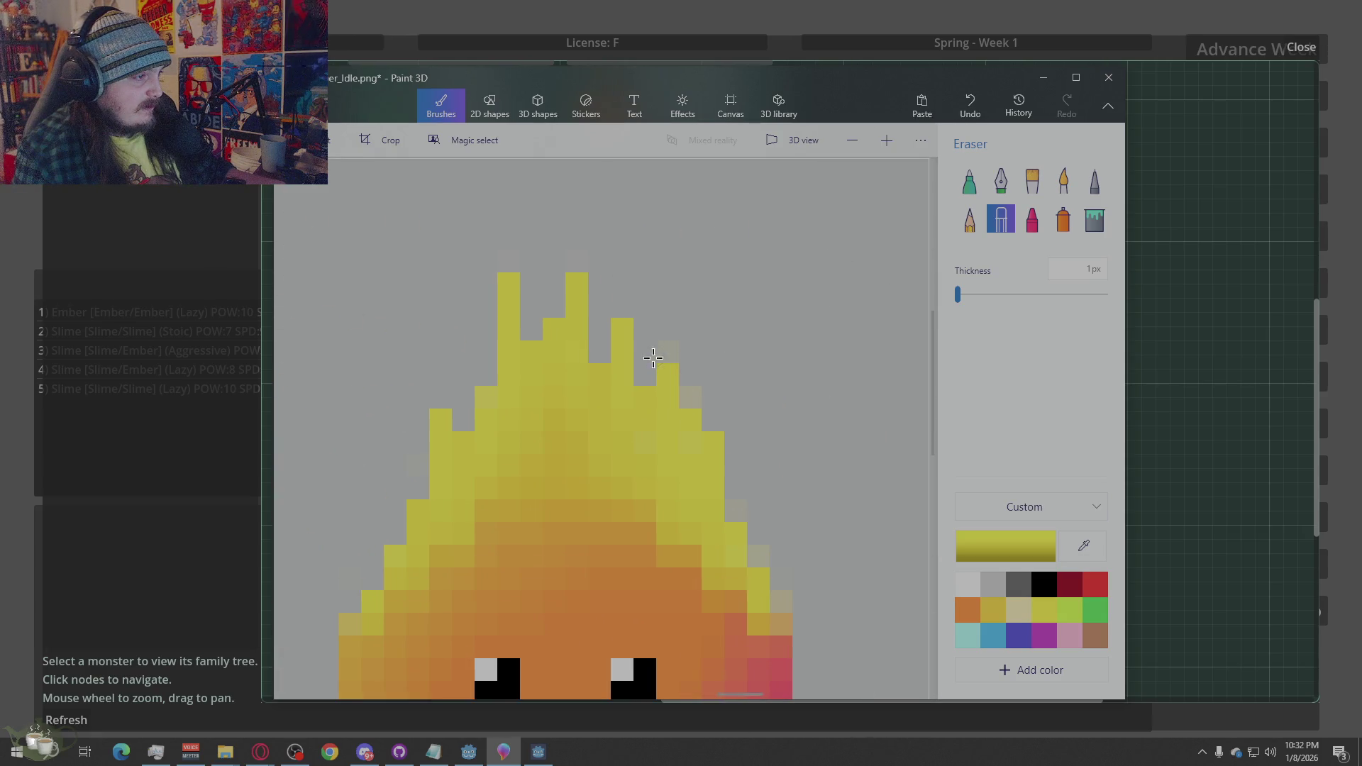
mouse_move(653, 357)
left_mouse_down()
mouse_move(653, 319)
mouse_move(724, 417)
mouse_move(717, 436)
left_mouse_up()
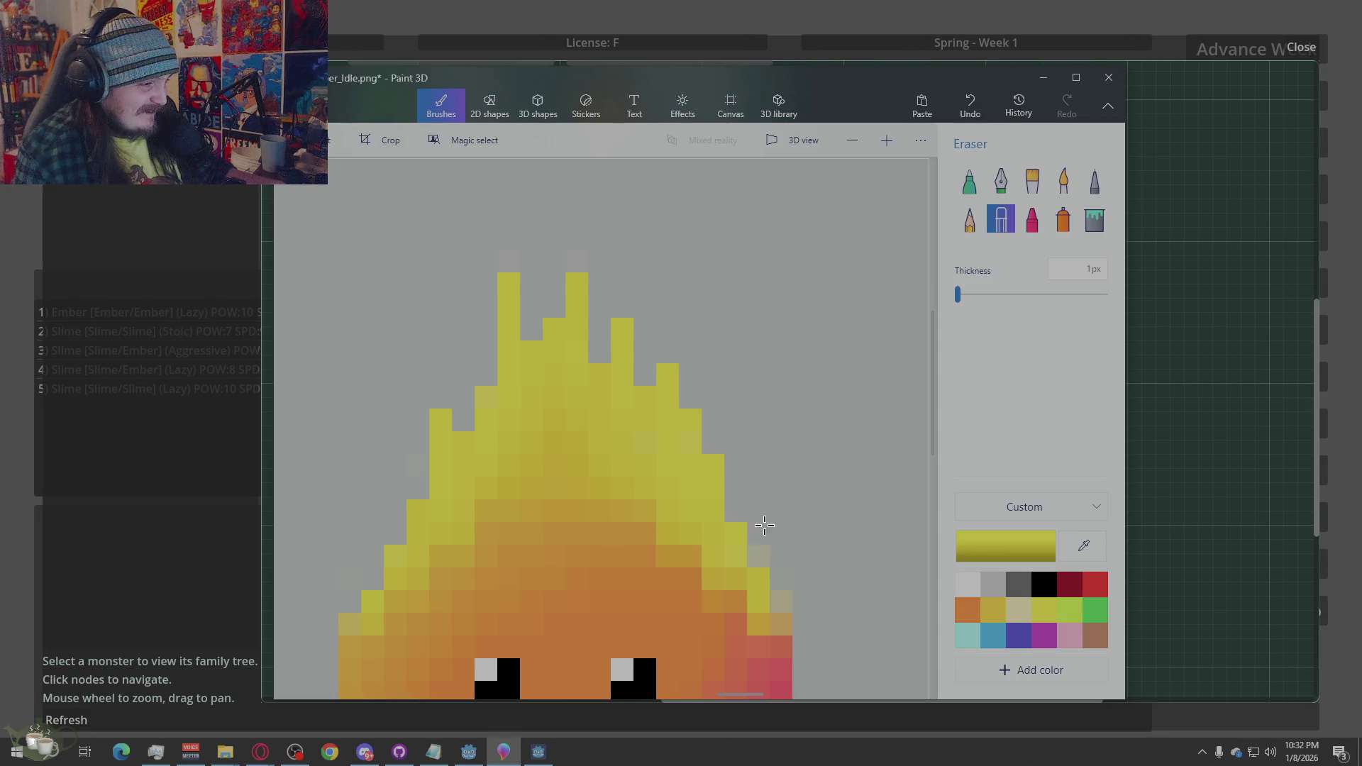
left_click_drag(772, 558, 786, 607)
scroll(778, 443, "down", 5)
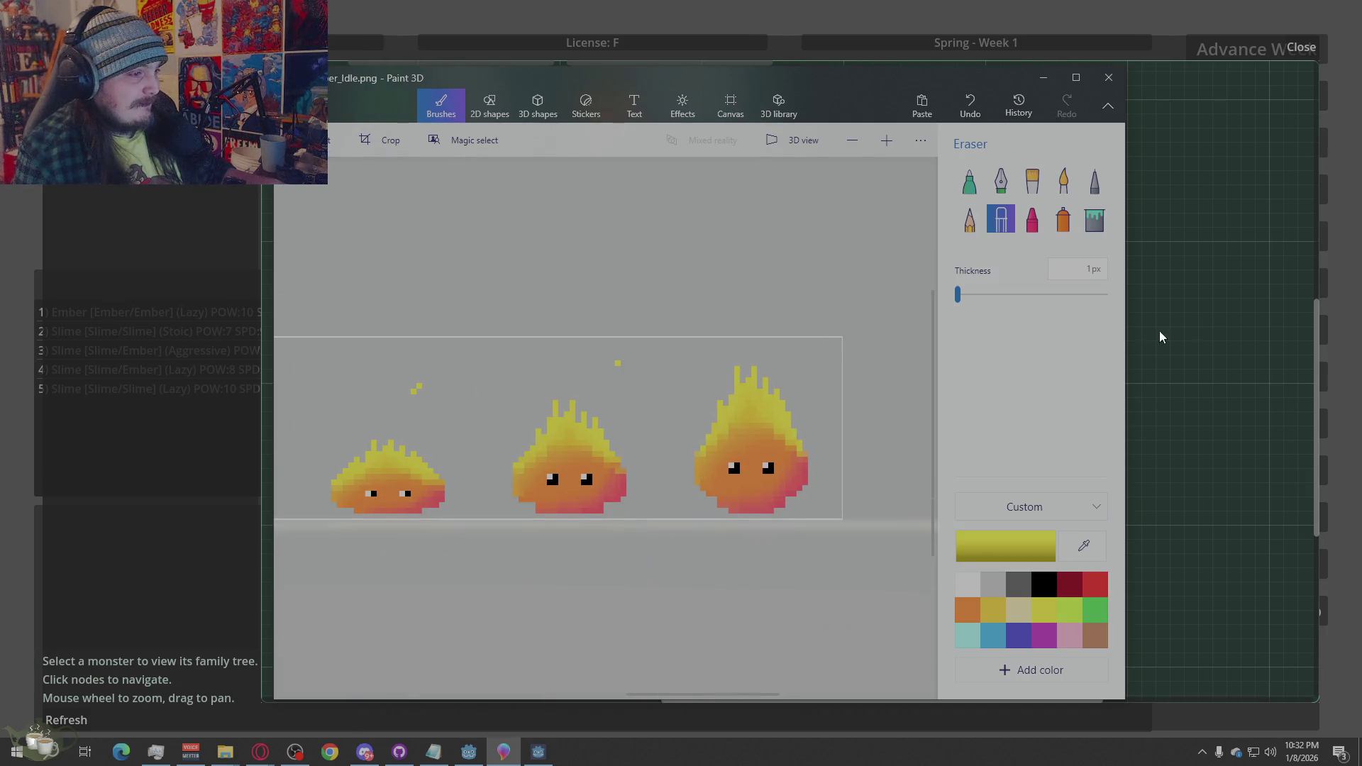
Close the Ancestor Tree and quit the running game to the desktop, confirming with Yes
left_click(1178, 327)
left_click_drag(477, 293, 463, 372)
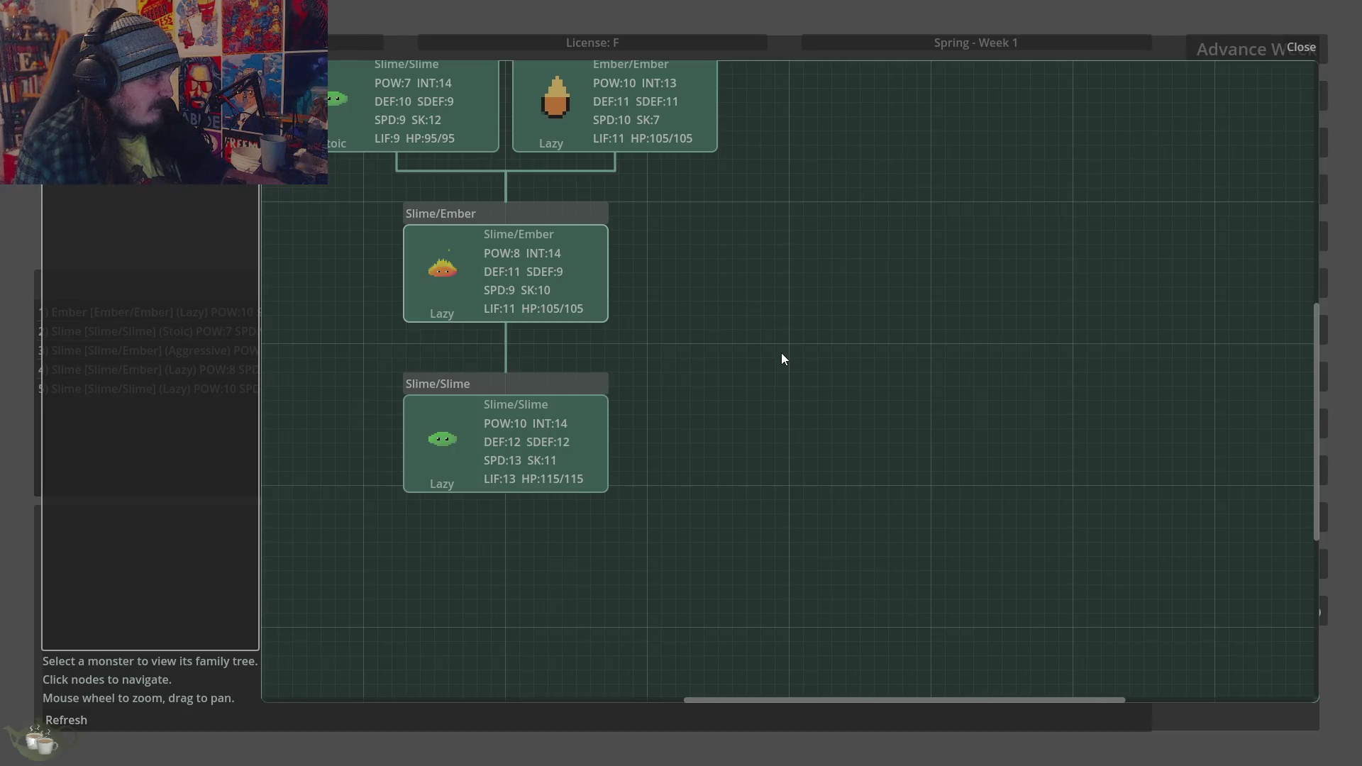
left_click(1292, 50)
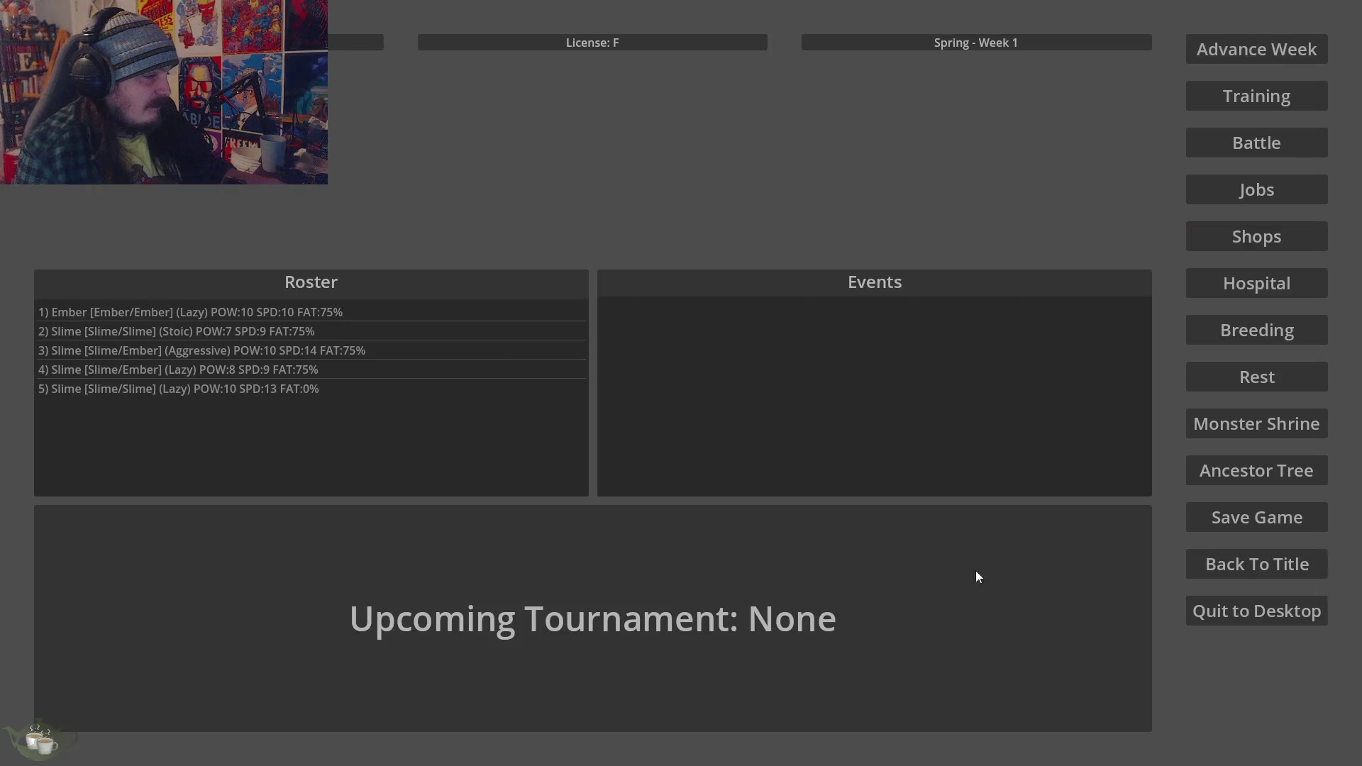
left_click(1247, 611)
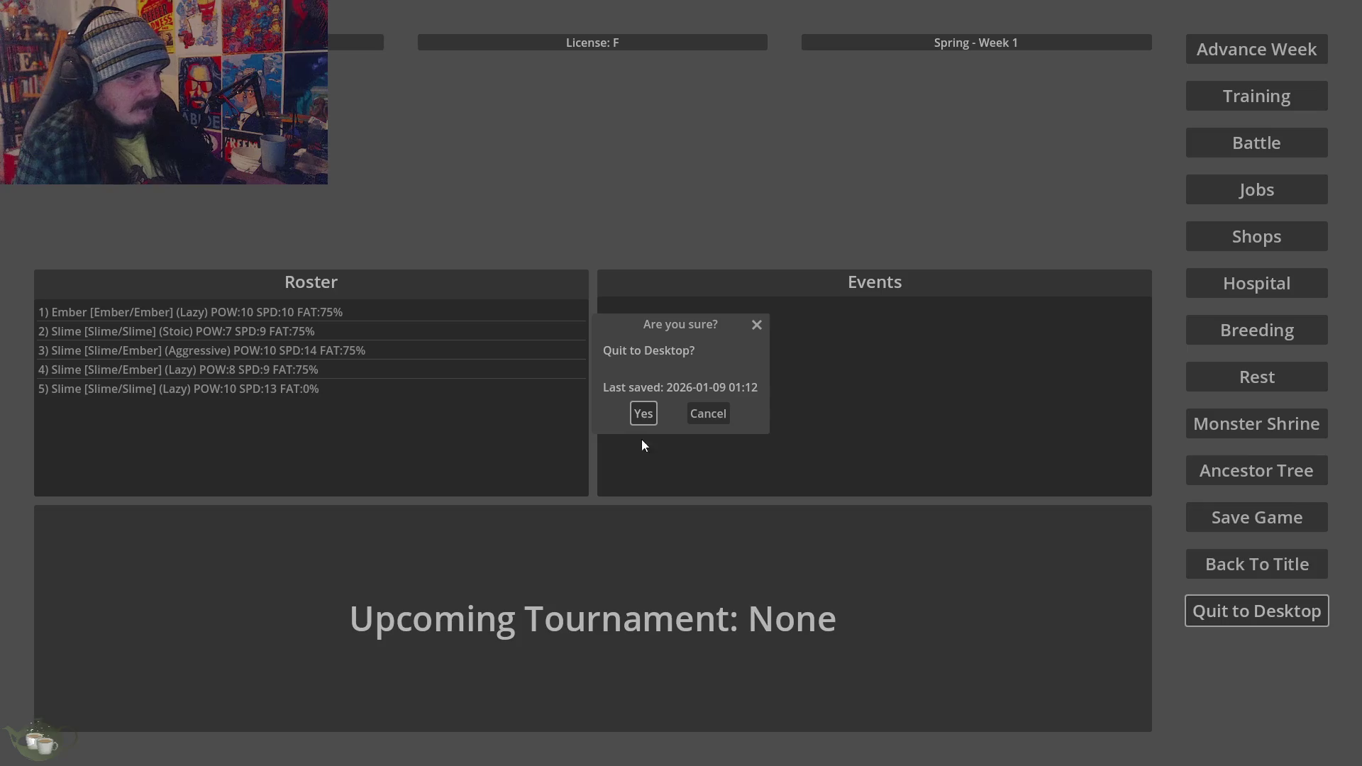
left_click(643, 412)
left_click(1250, 382)
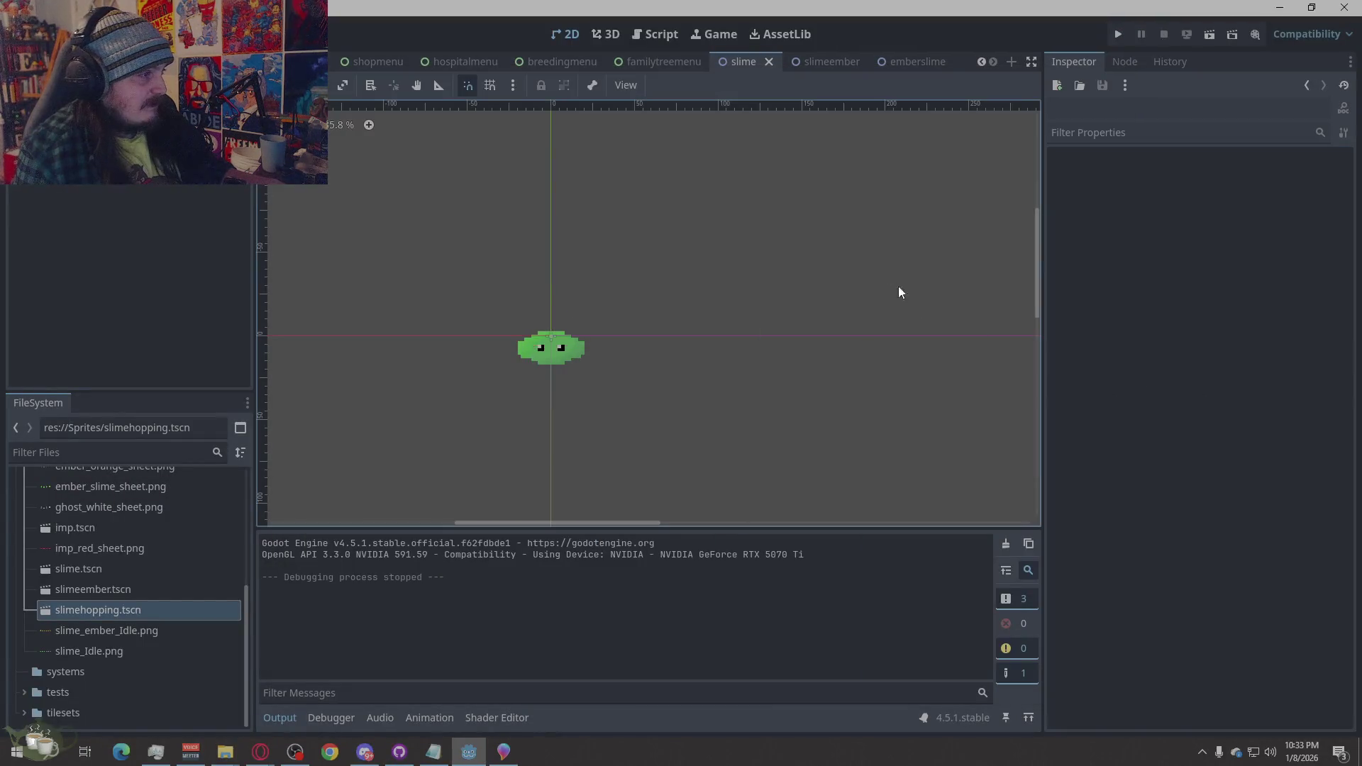
Check the retouched ember frames in the slimeember scene's AnimatedSprite2D, then run the project
left_click(832, 60)
scroll(598, 328, "up", 2)
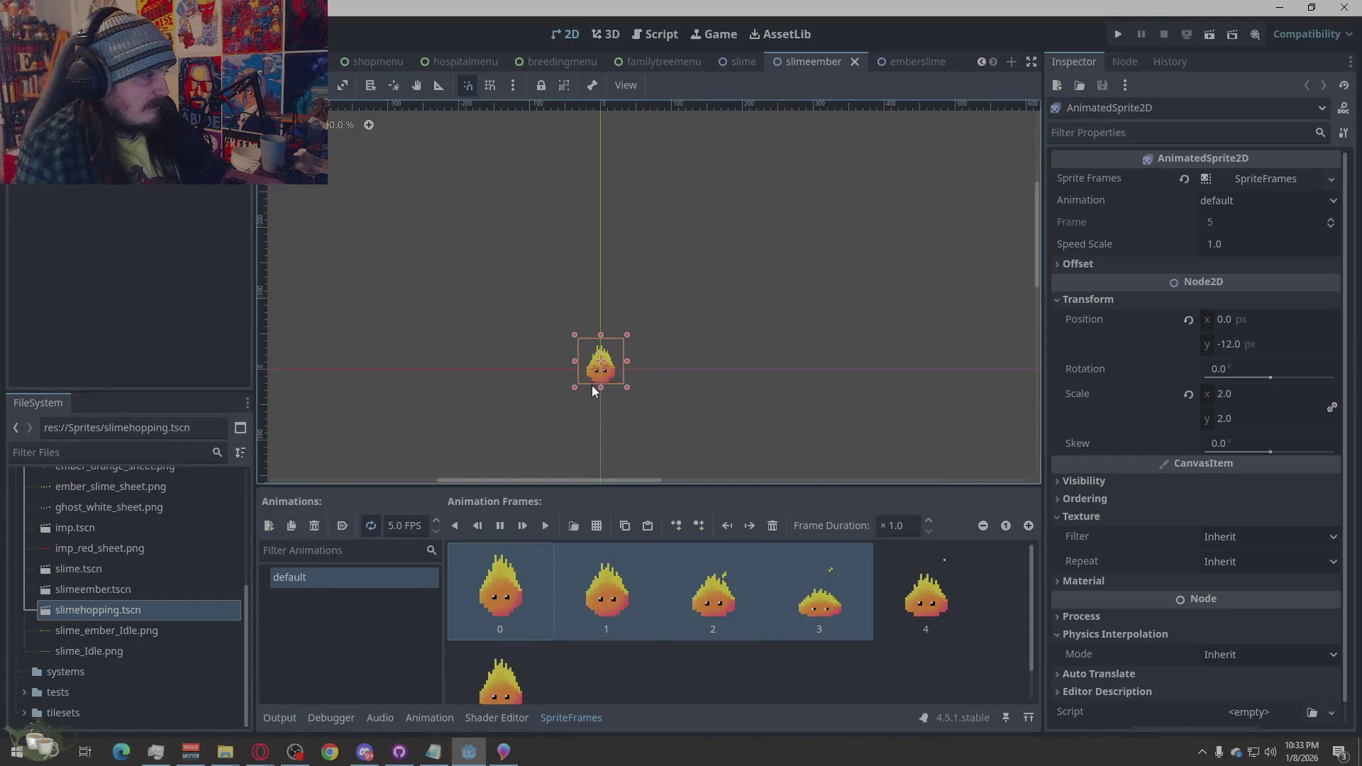
scroll(598, 413, "up", 1)
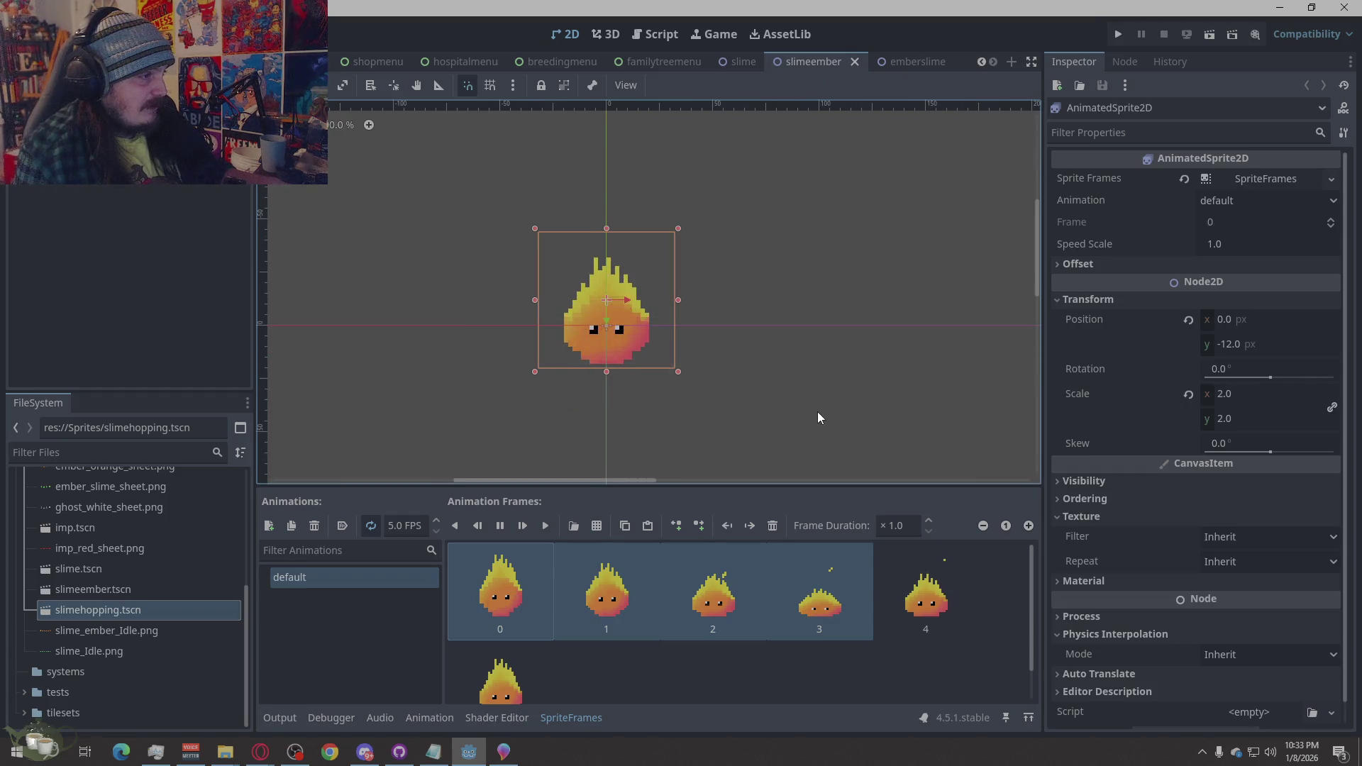
scroll(817, 412, "down", 1)
scroll(818, 412, "down", 2)
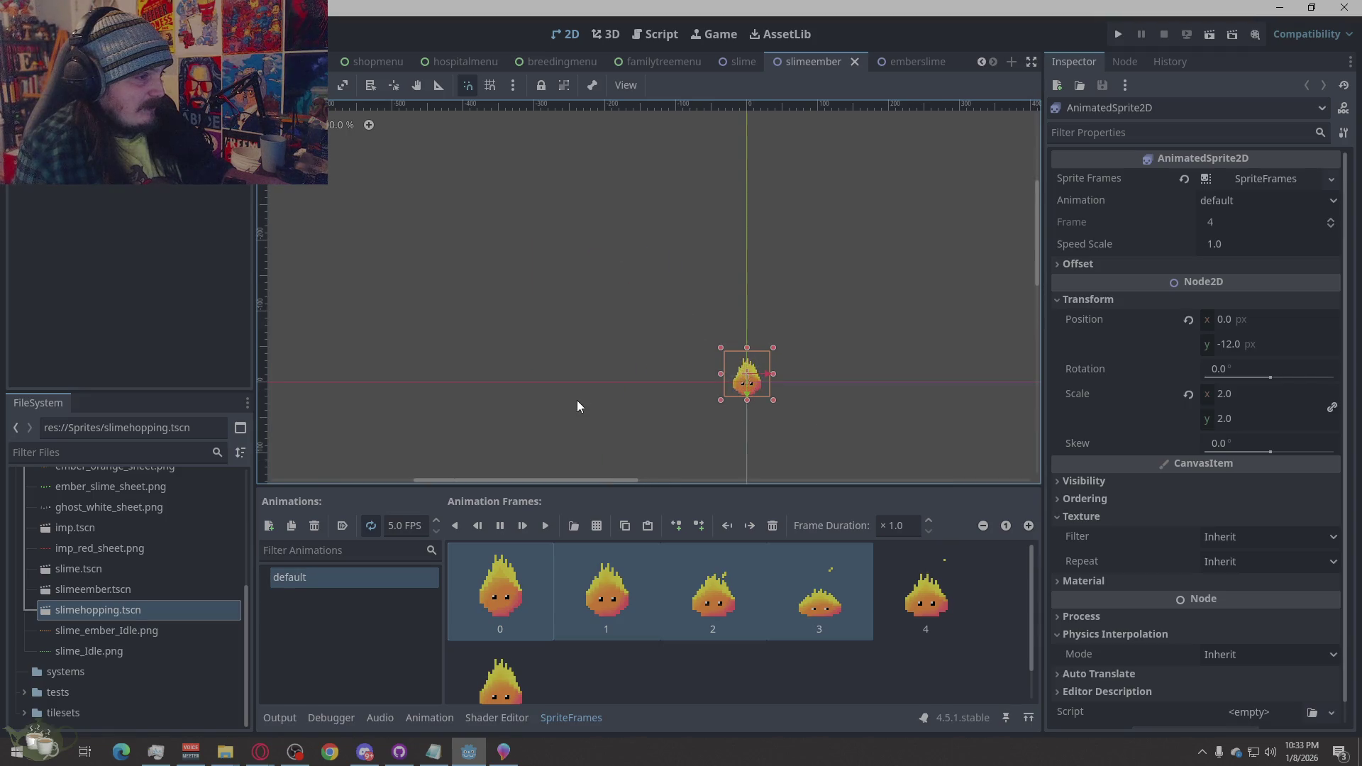
scroll(576, 399, "down", 2)
scroll(670, 424, "up", 4)
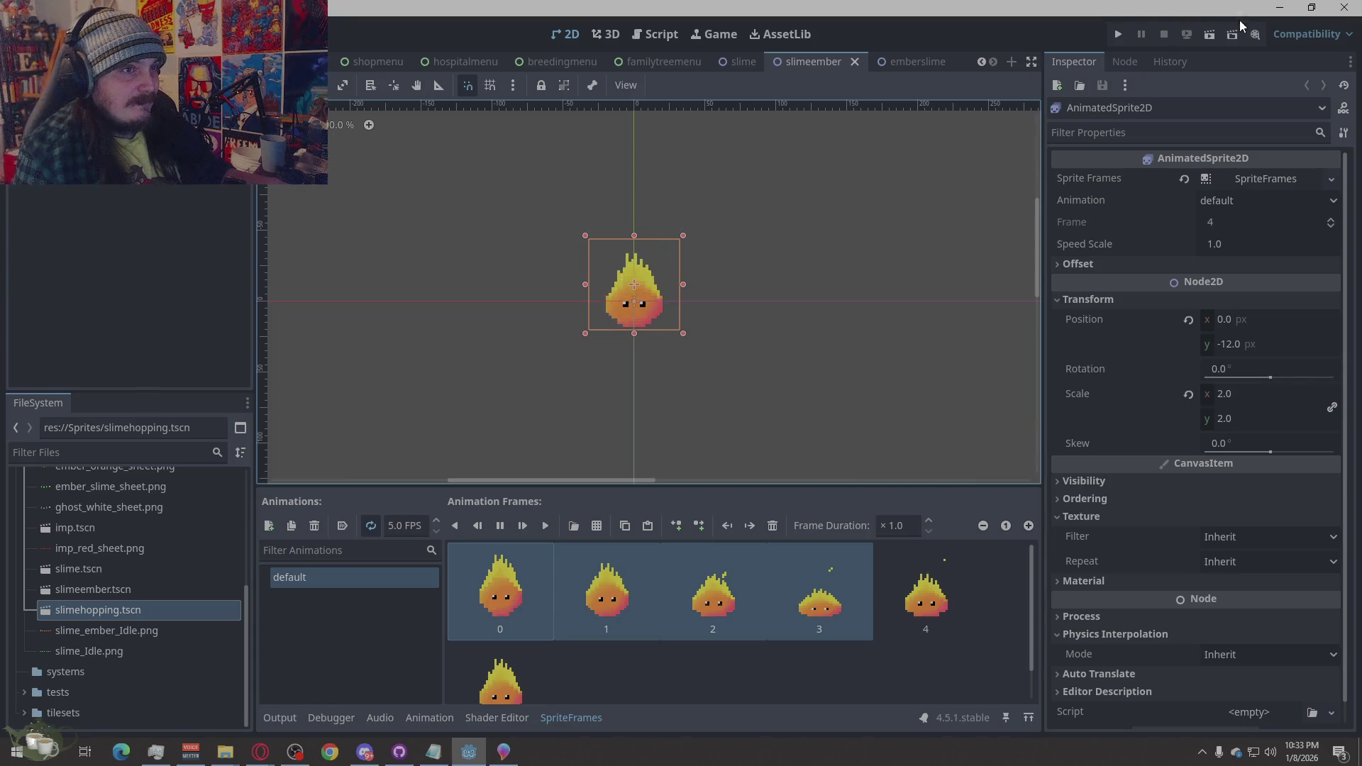
left_click(1123, 34)
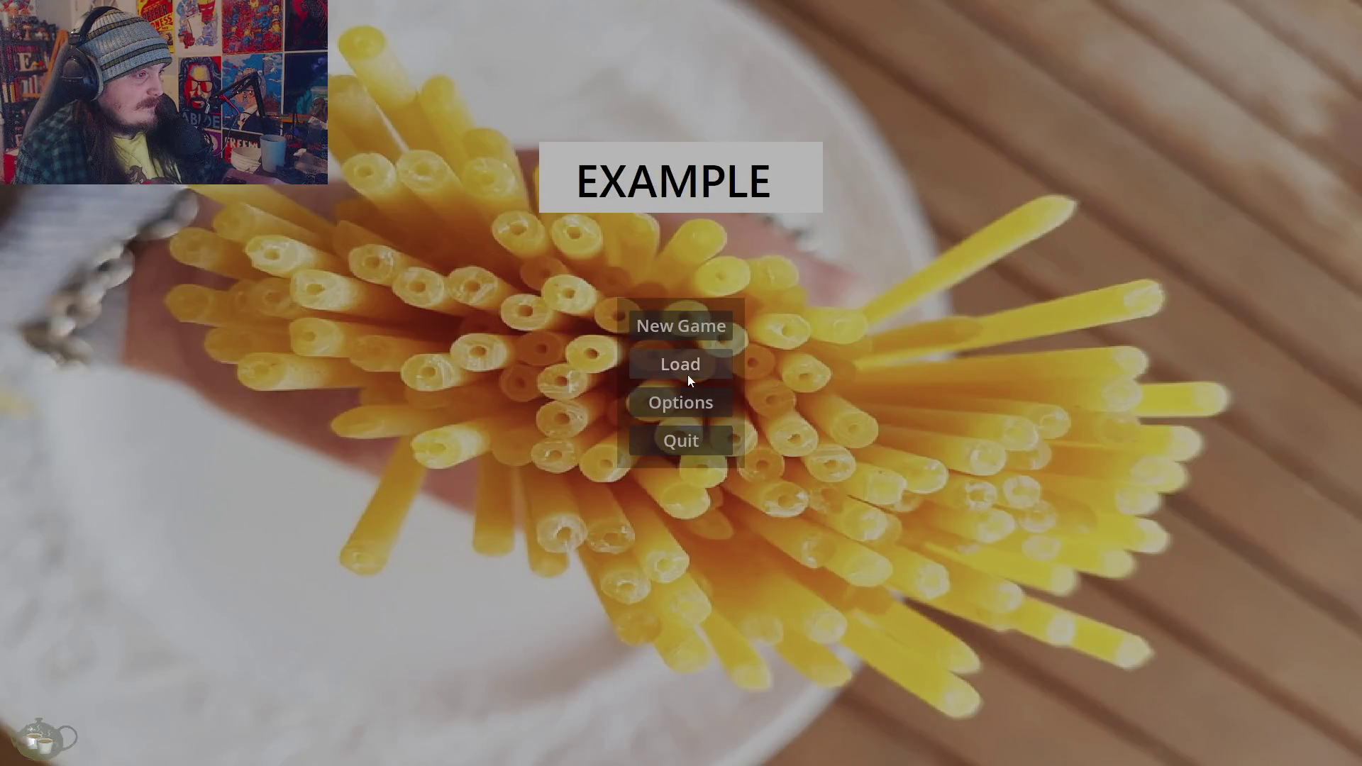
Load Save Slot 03 and open the Ancestor Tree
left_click(684, 368)
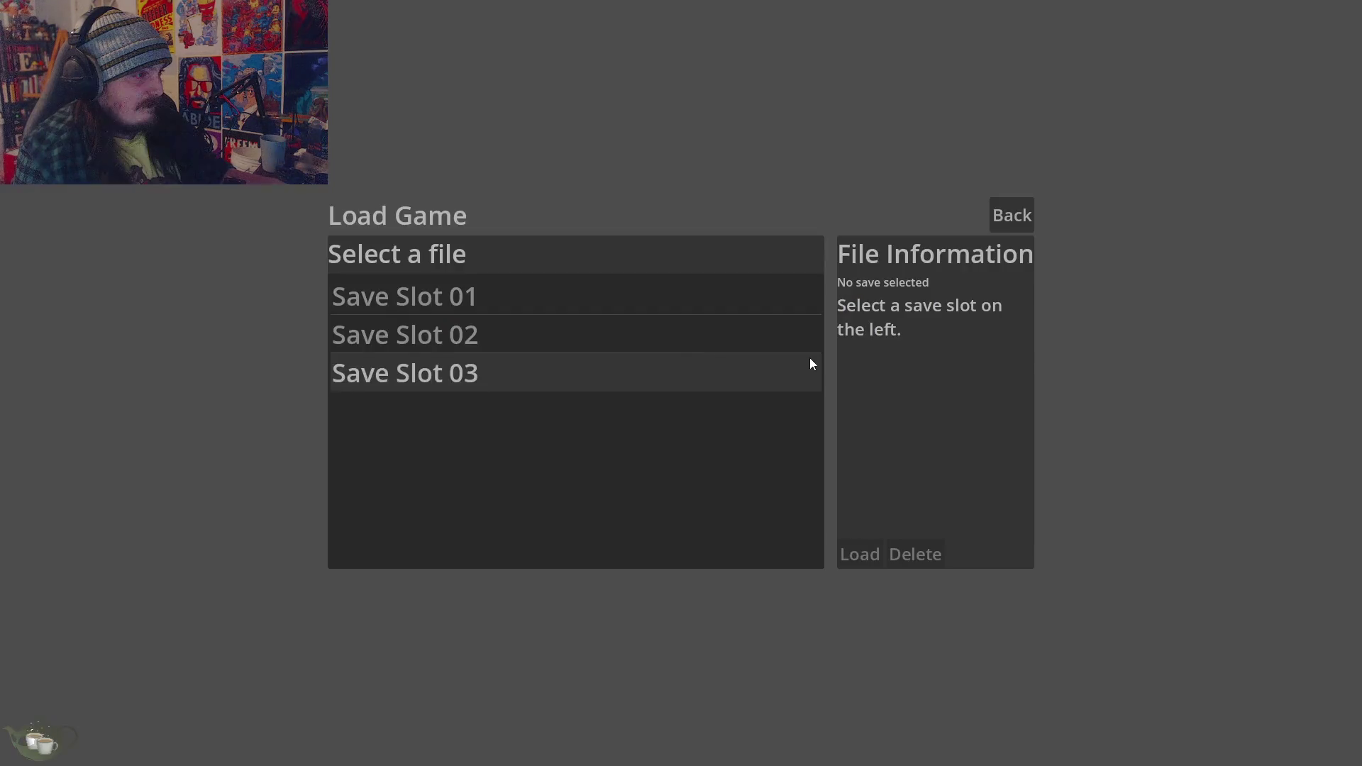
left_click(573, 373)
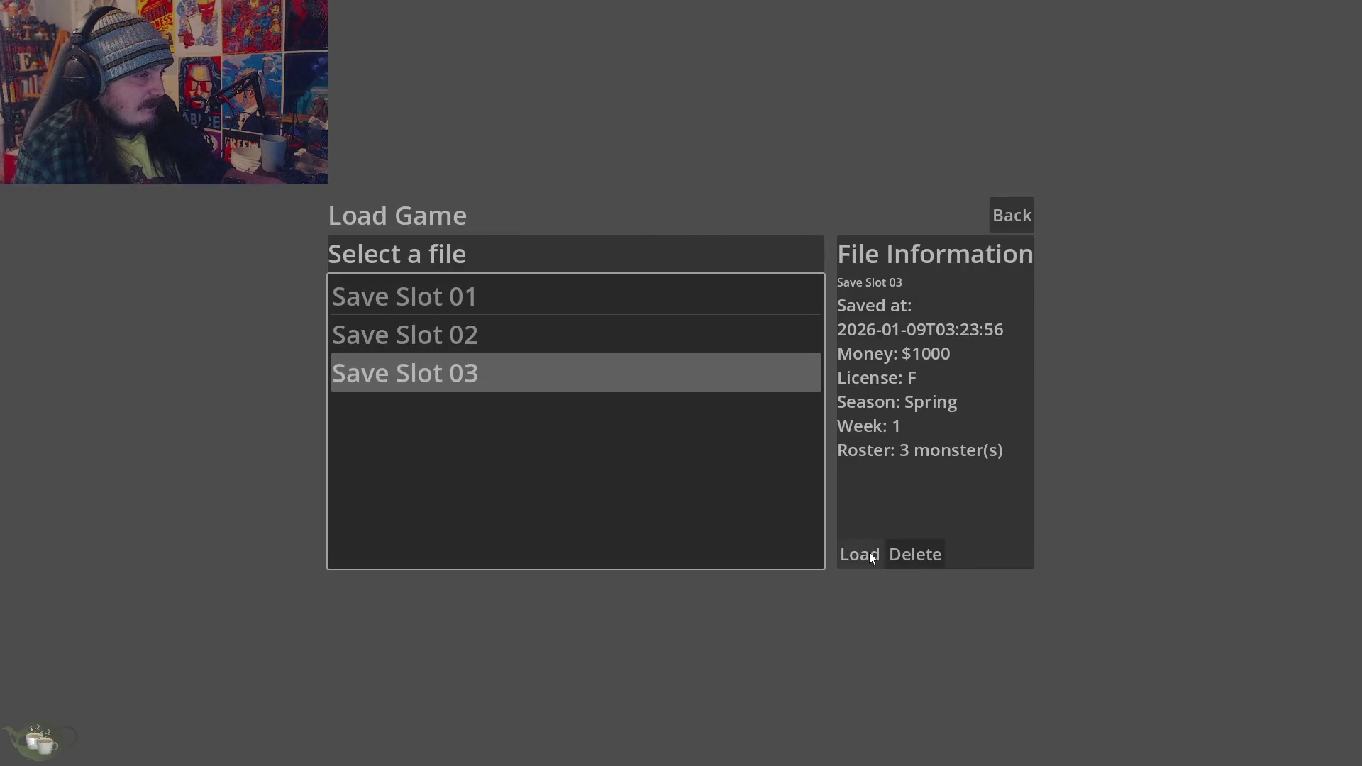
left_click(872, 556)
left_click(1256, 474)
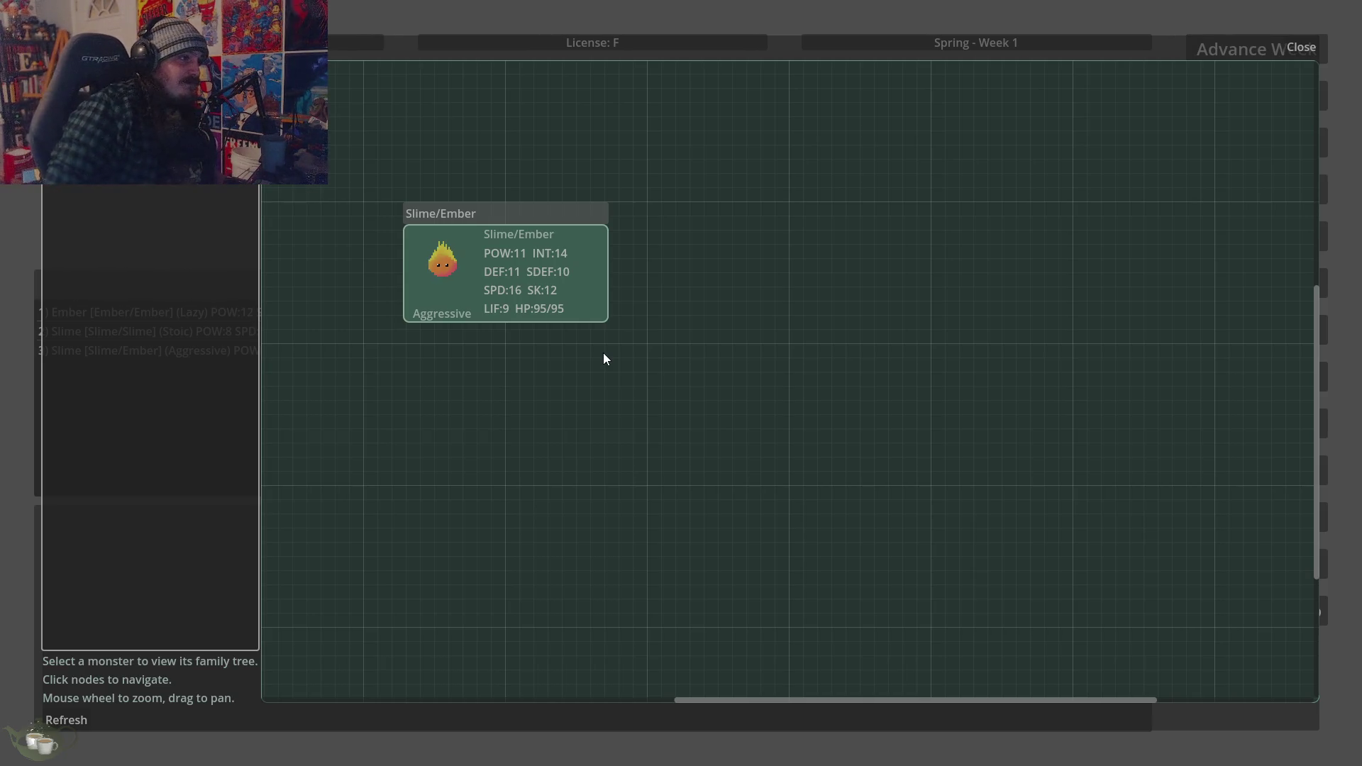
Switch between the Slime/Slime and Slime/Ember trees, settling on the Ember entry
key("Up")
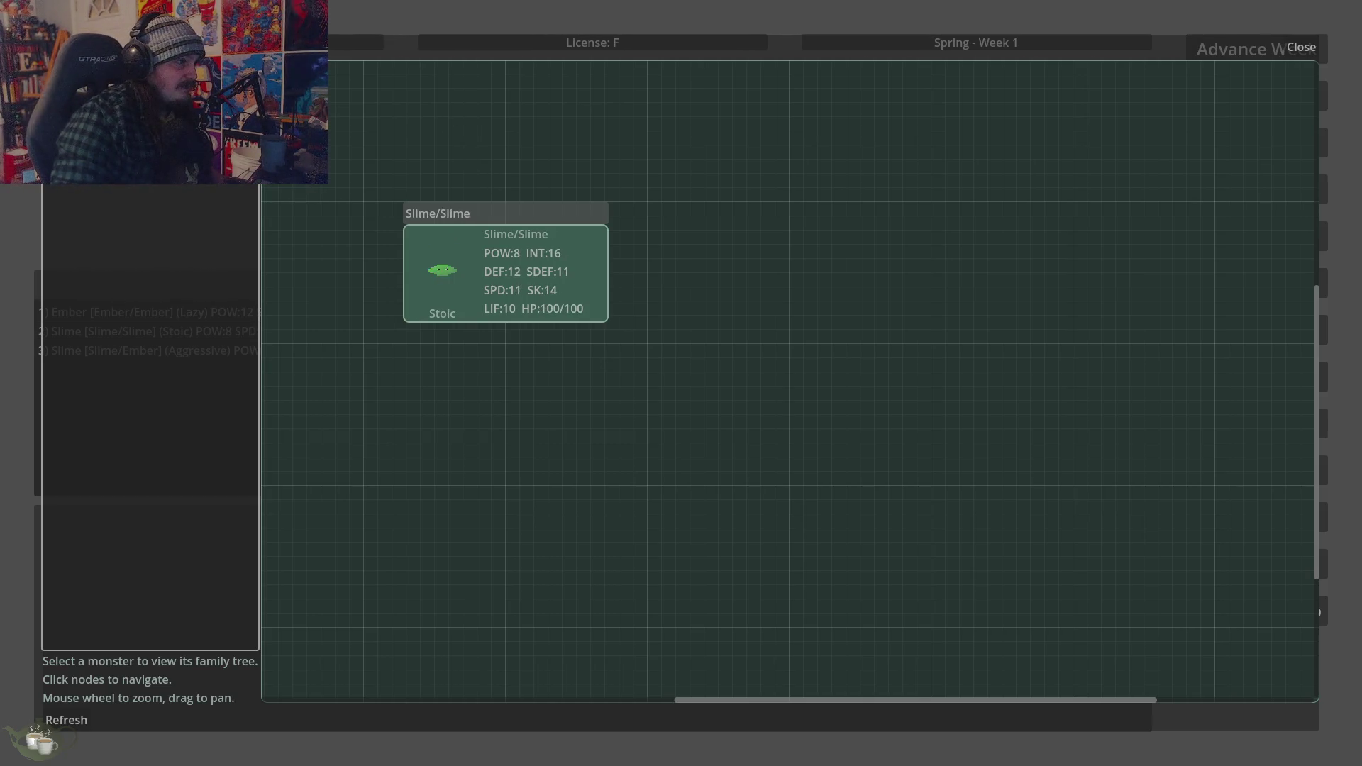
key("Down")
key("Up")
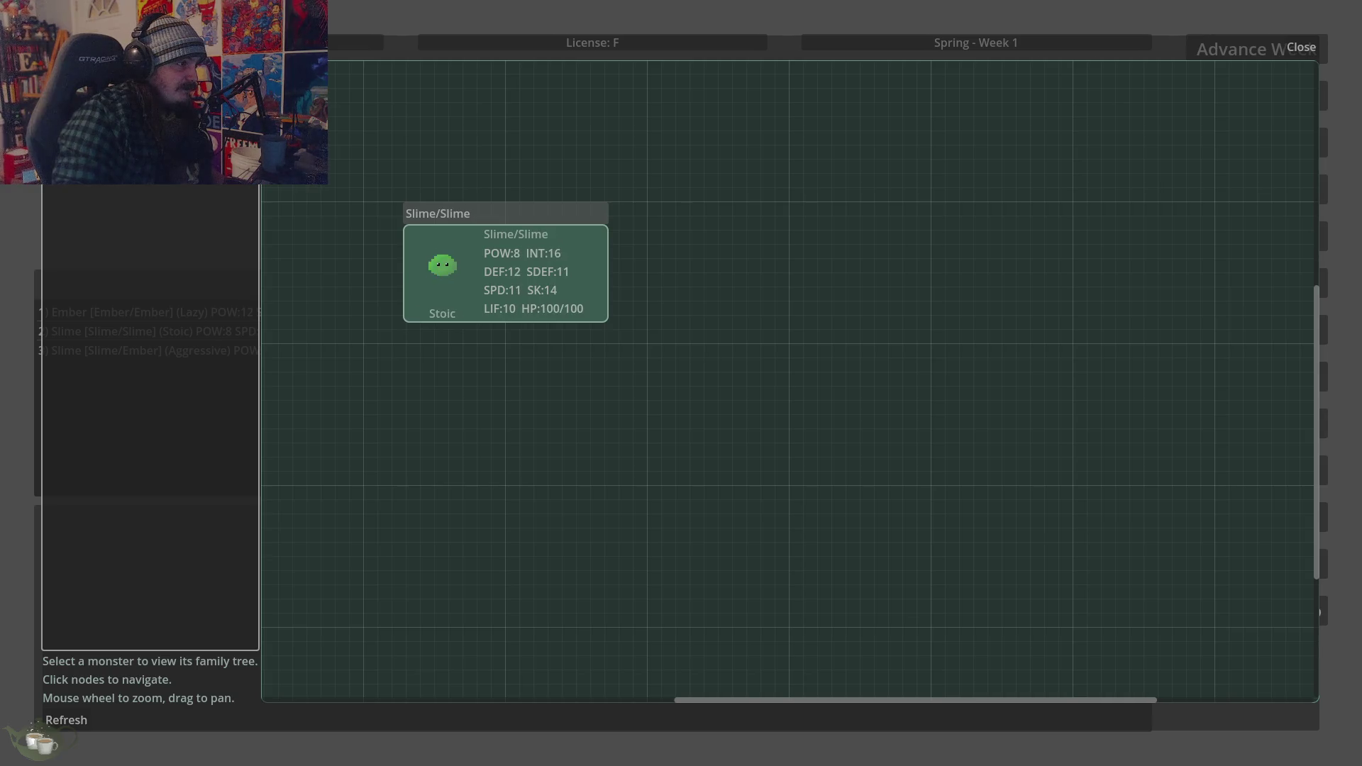
key("Down")
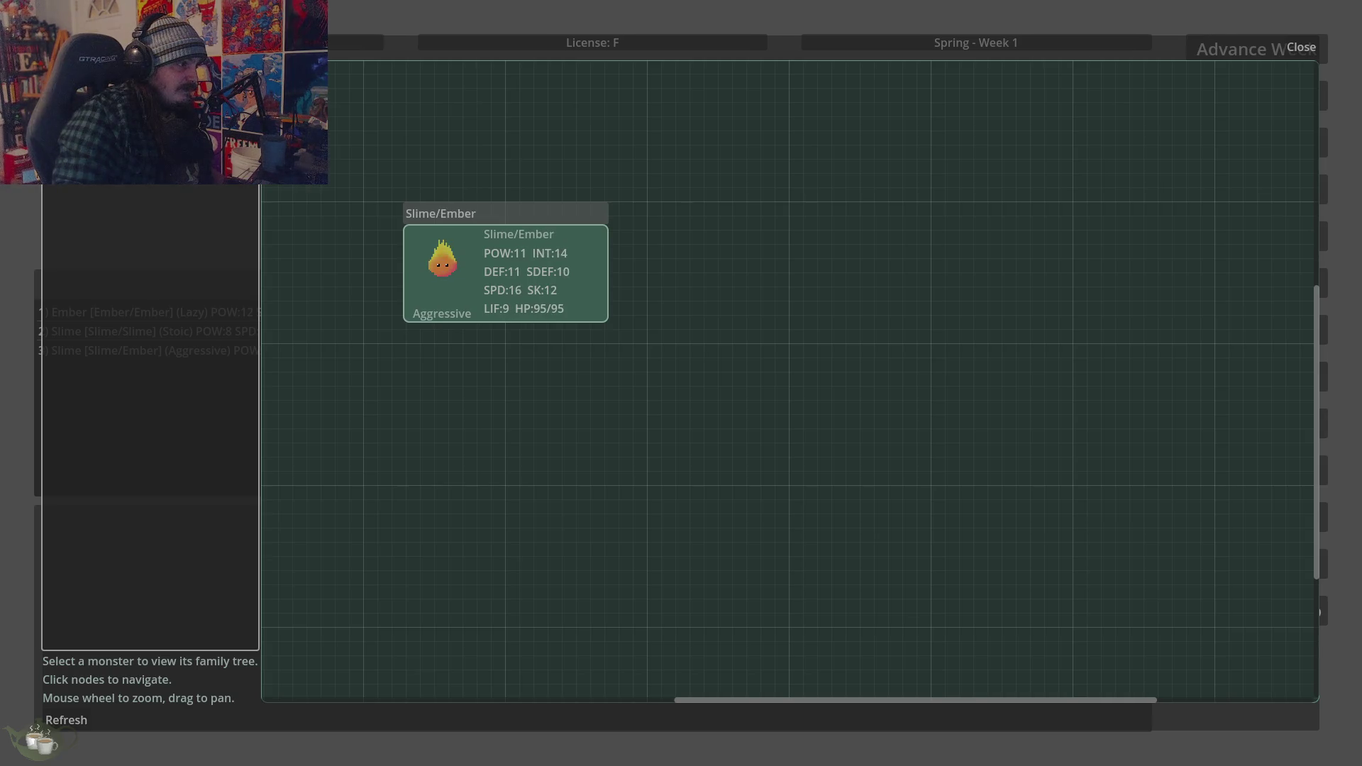
key("Up")
key("Down")
key("Up")
key("Down")
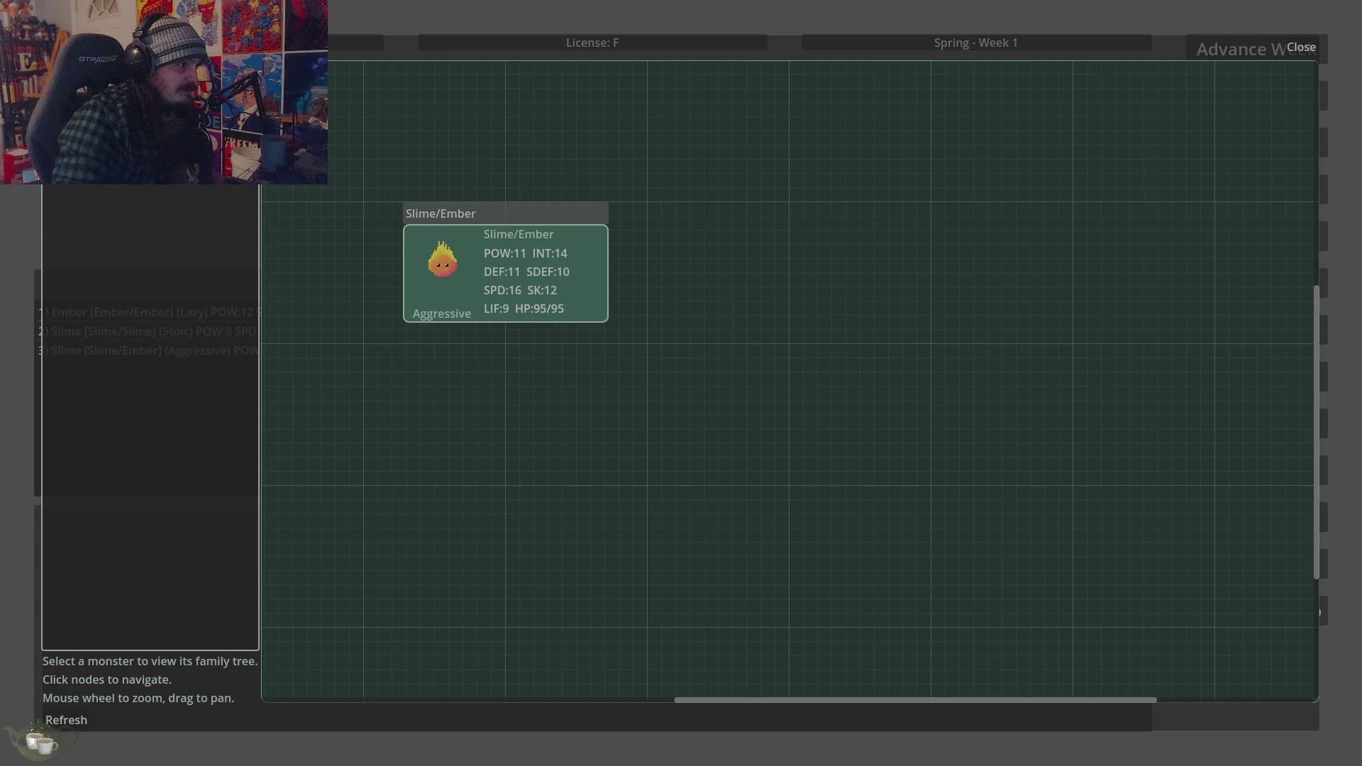
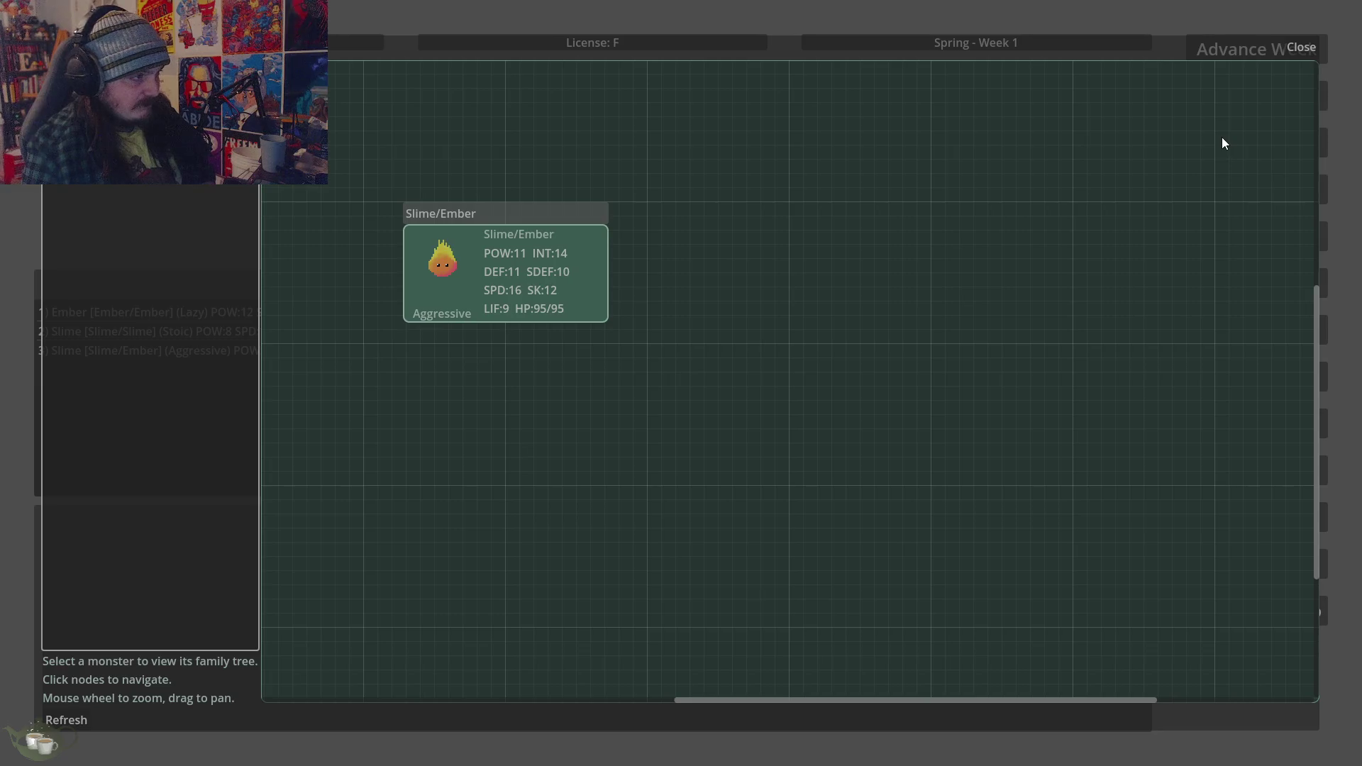
Close the game's ancestor tree and bring up the Paint 3D ember sprite sheet
left_click(1299, 47)
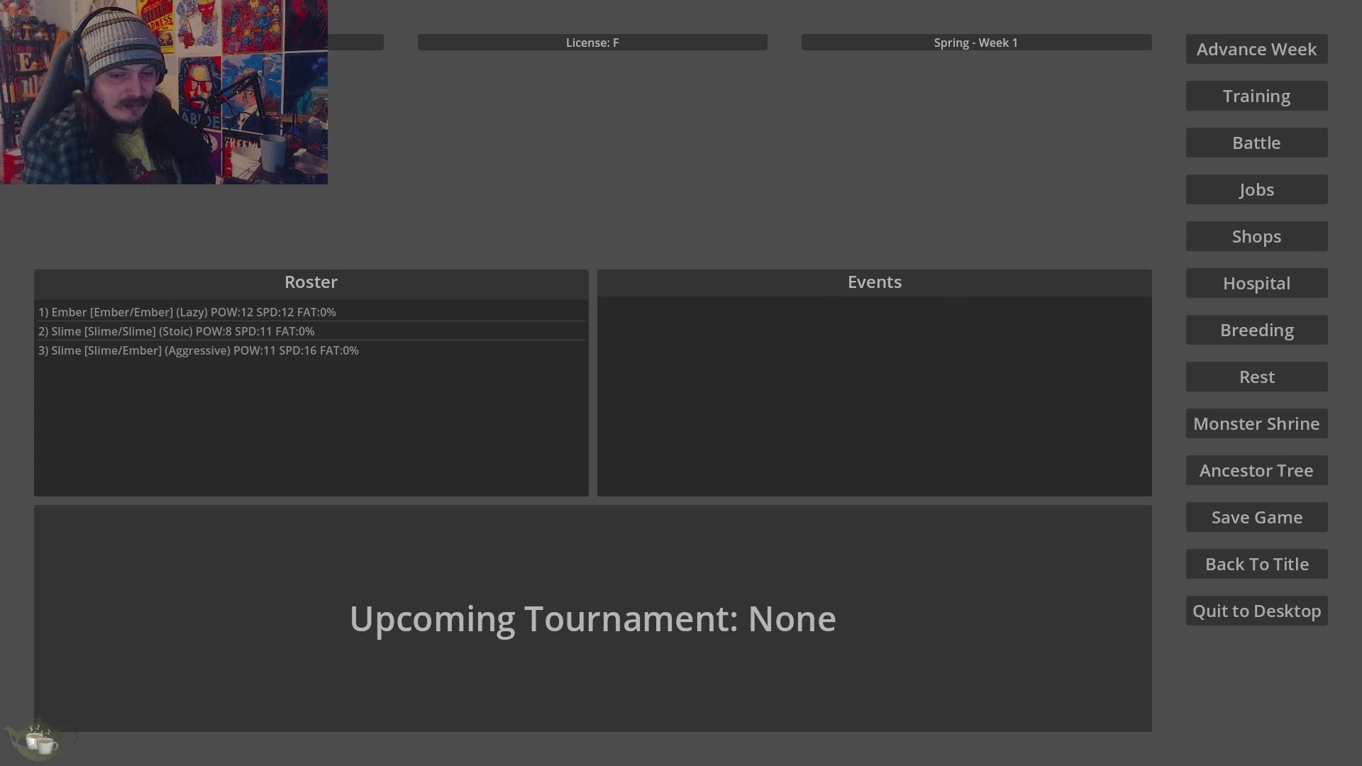
key("alt+Tab")
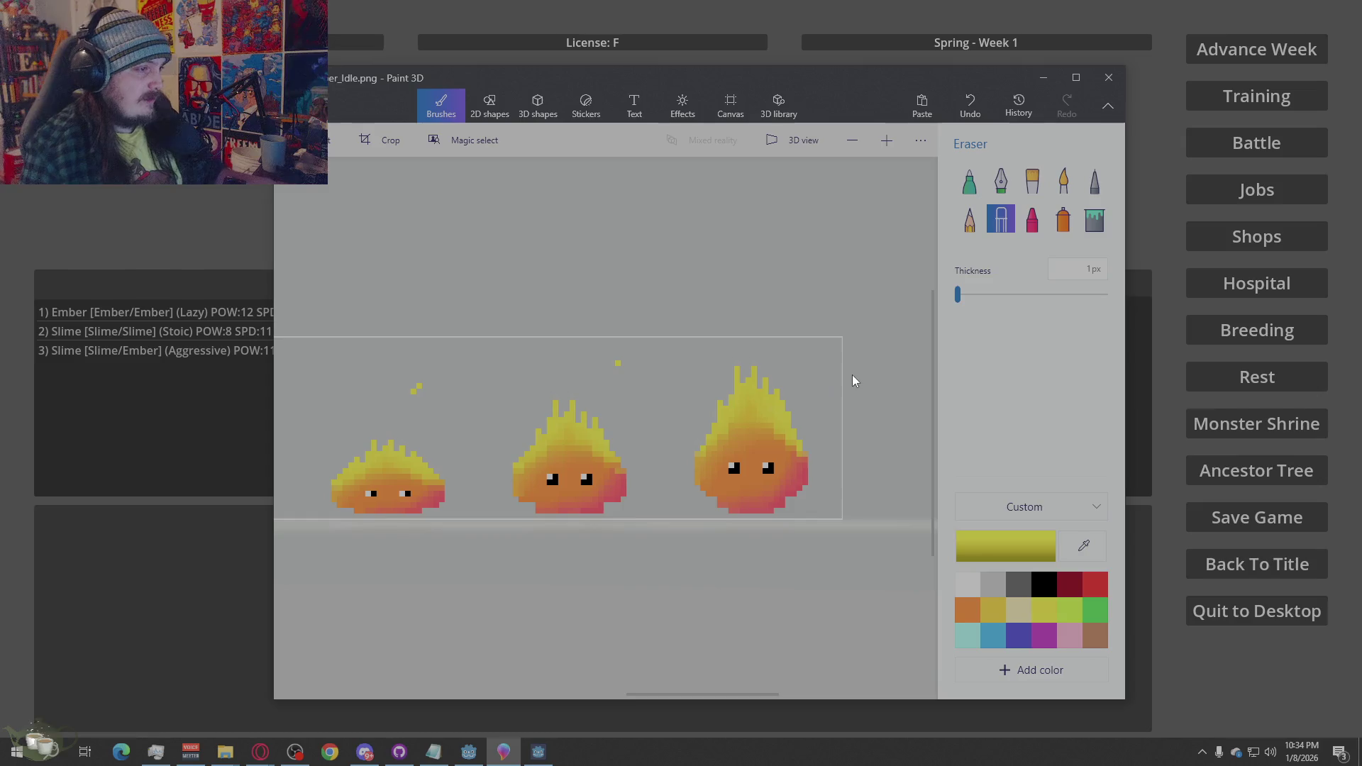
Zoom the sprite sheet, pick a flame colour with the eyedropper, then bring the Edge YouTube Short forward
scroll(853, 375, "down", 3)
scroll(531, 441, "up", 3)
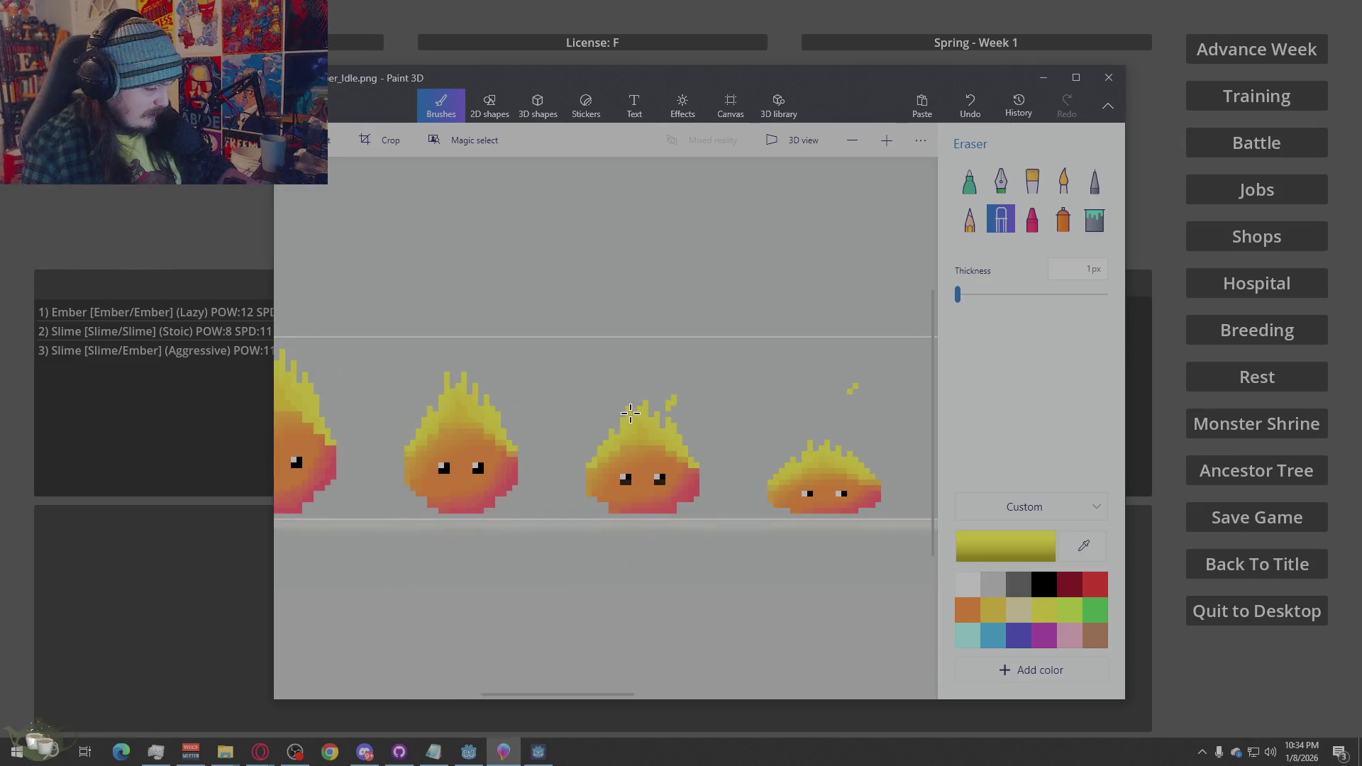
left_click(1084, 546)
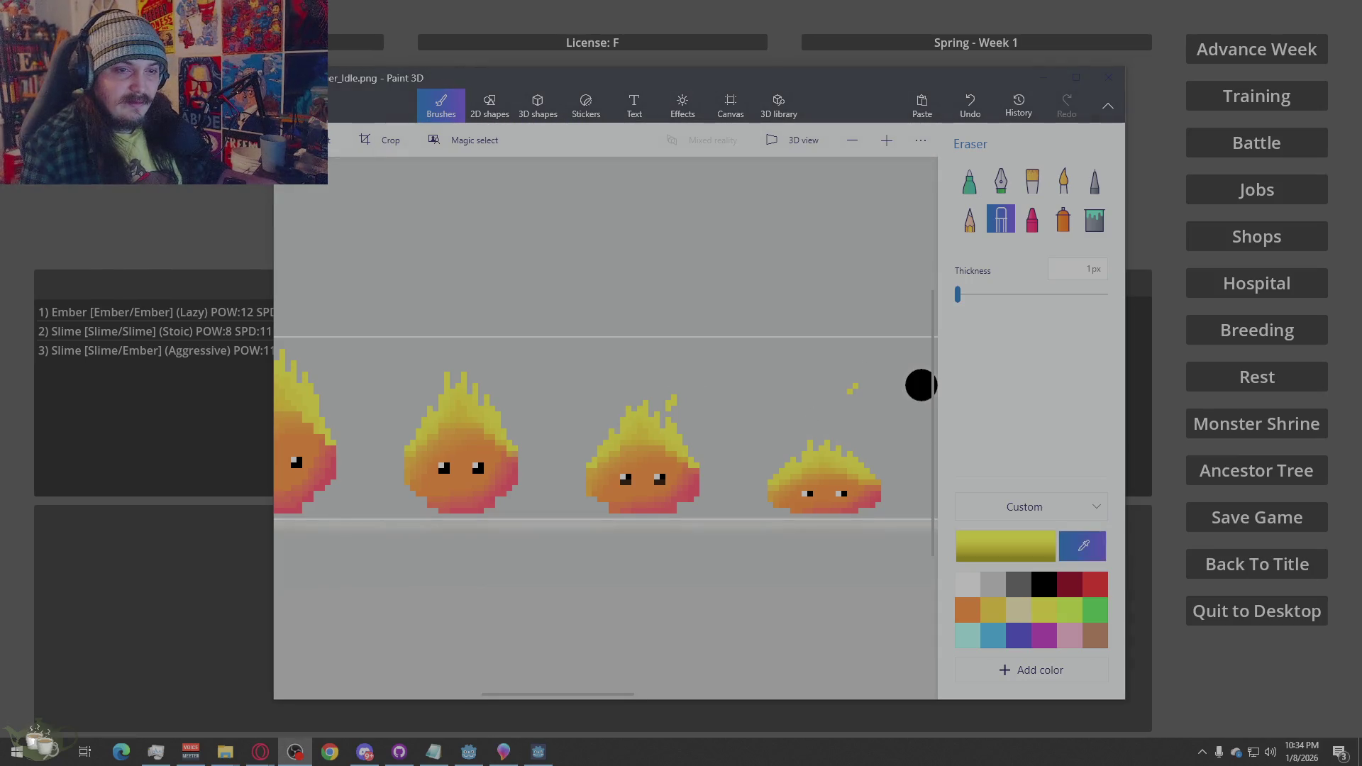
left_click(121, 752)
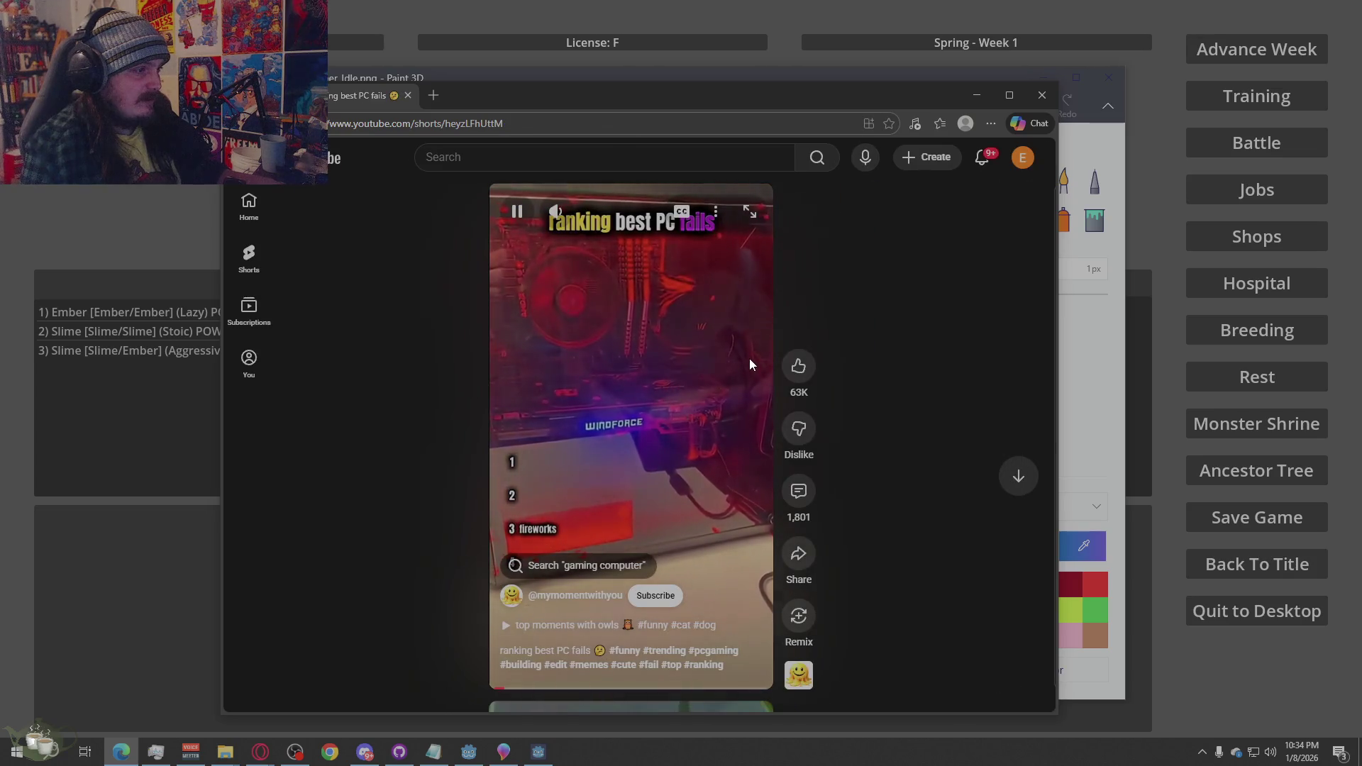
Pause the 'ranking best PC fails' Short and close the Edge window
left_click(679, 355)
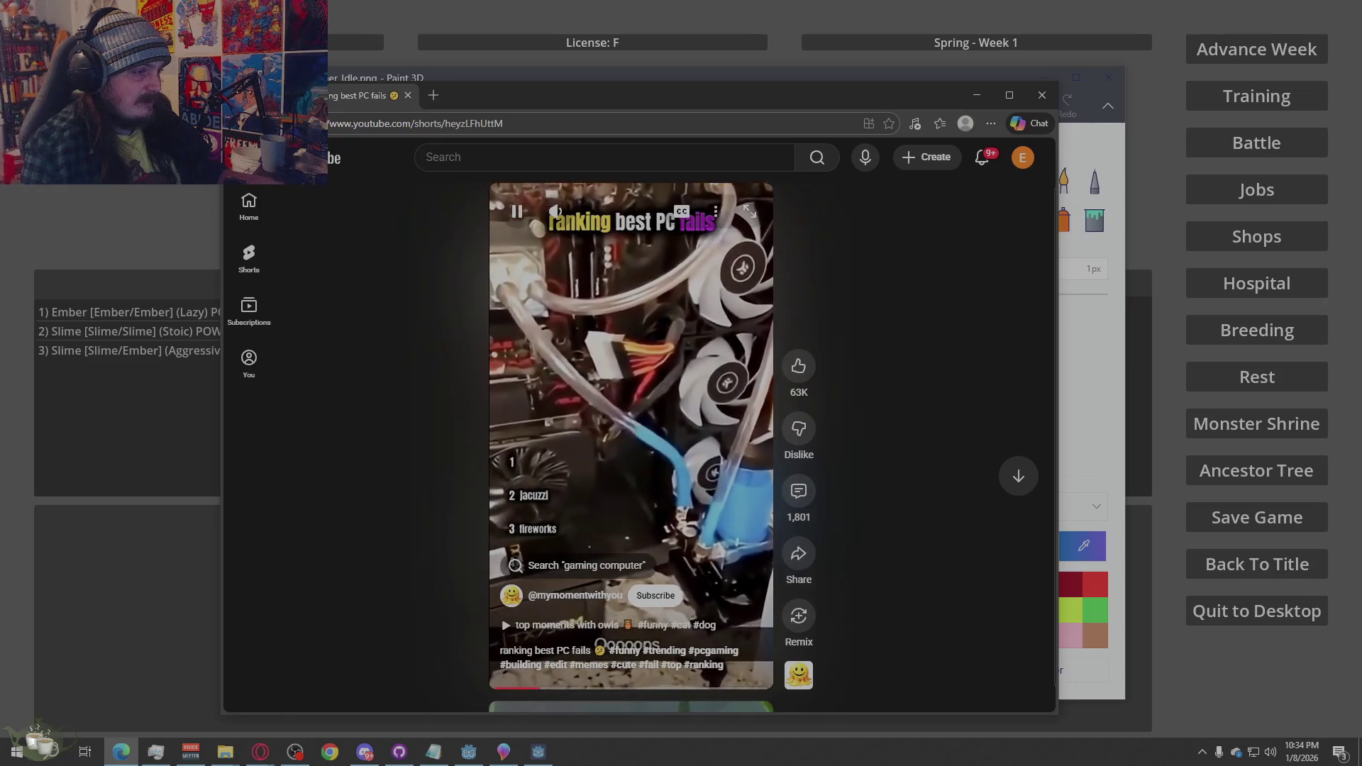
left_click(741, 291)
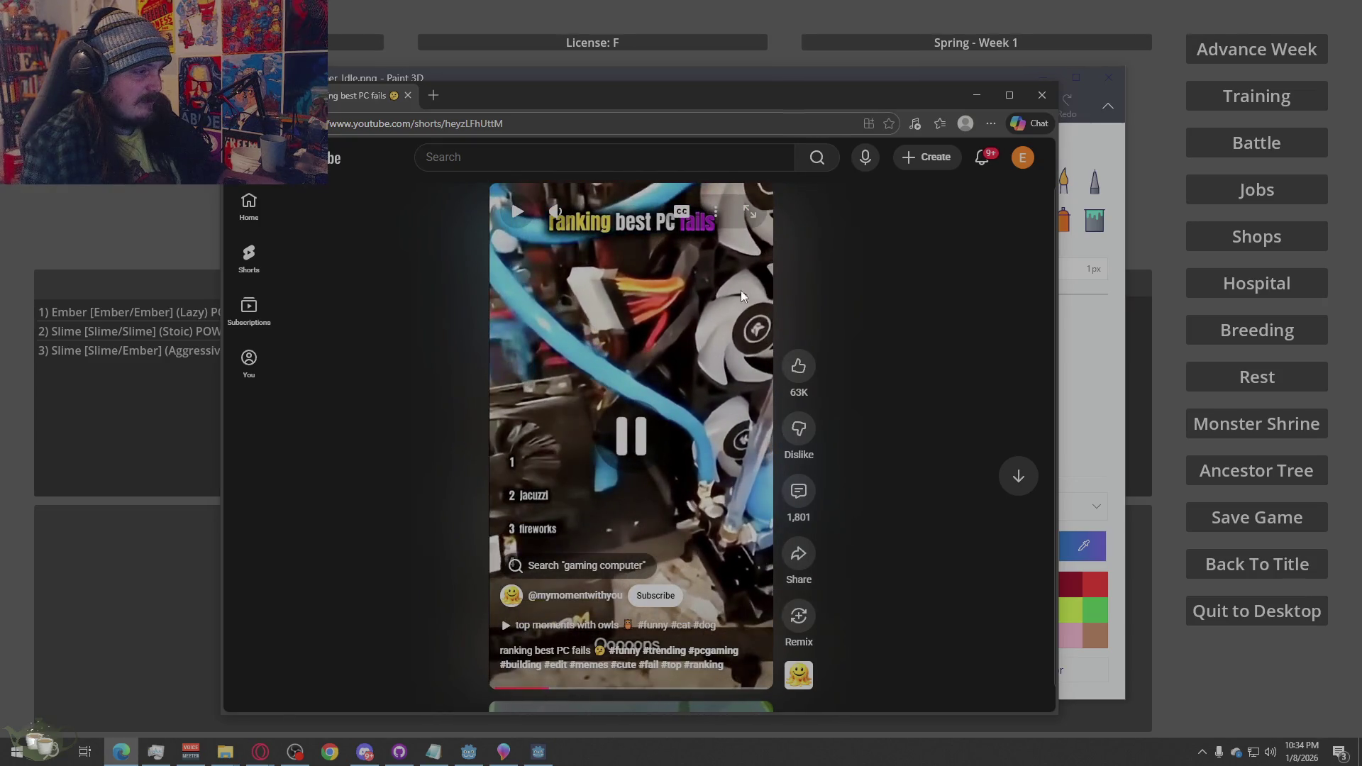
left_click(1022, 103)
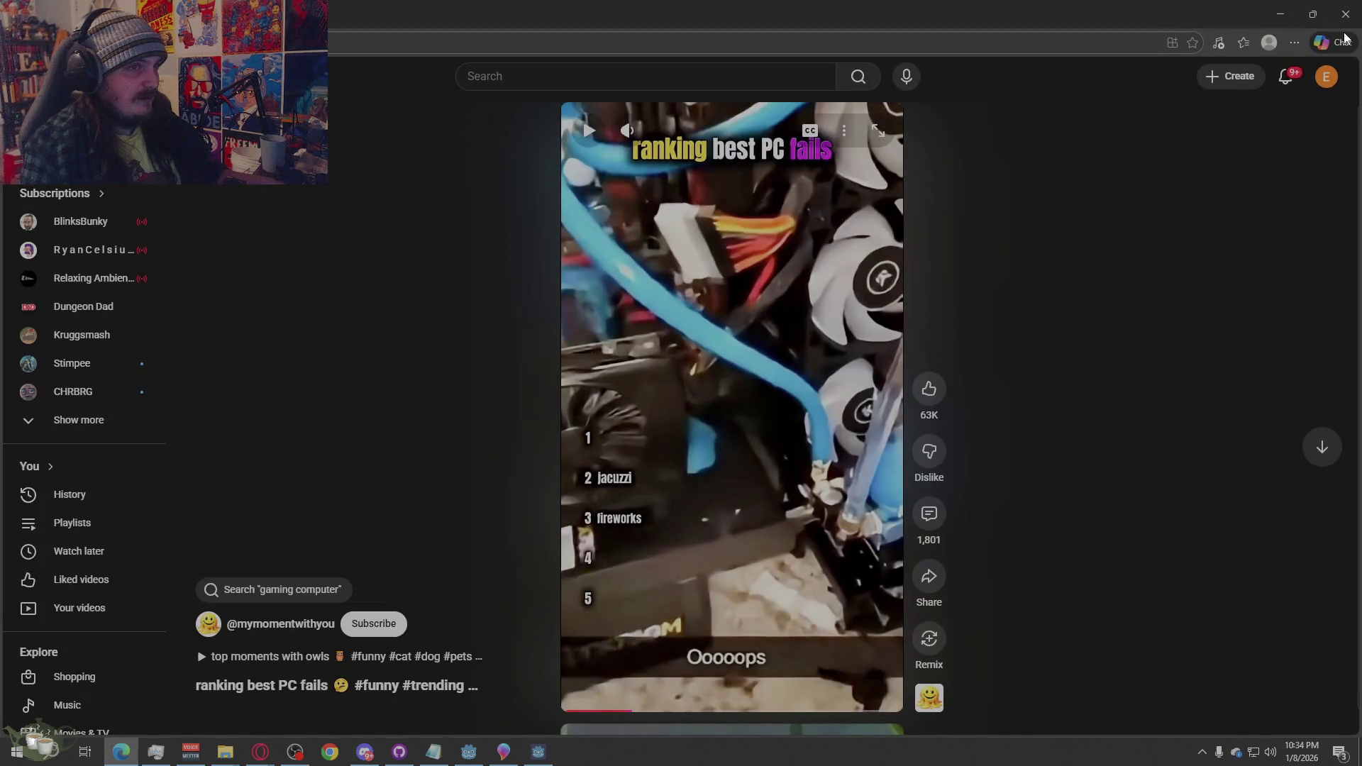
left_click(1346, 10)
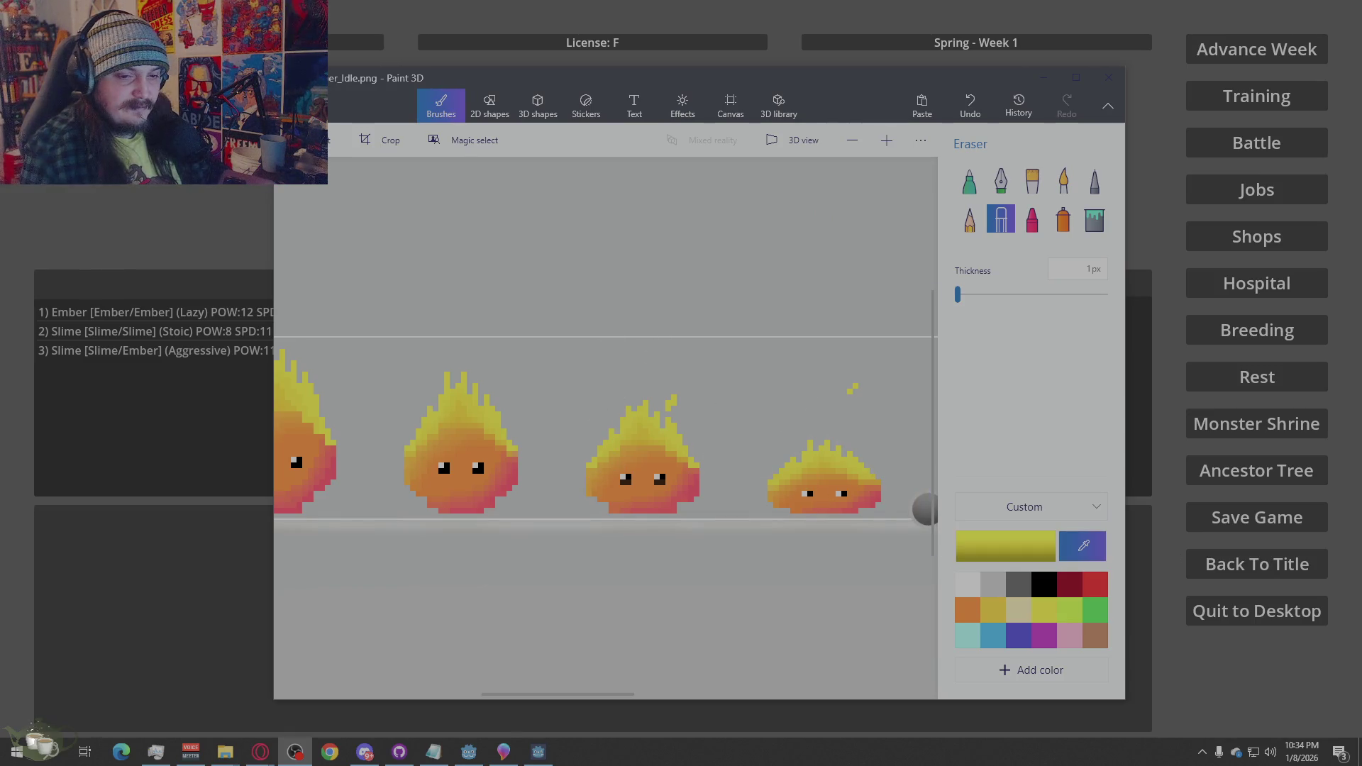
Back in Paint 3D, select the Pixel pen and place a yellow spark pixel above a flame
key("alt+Tab")
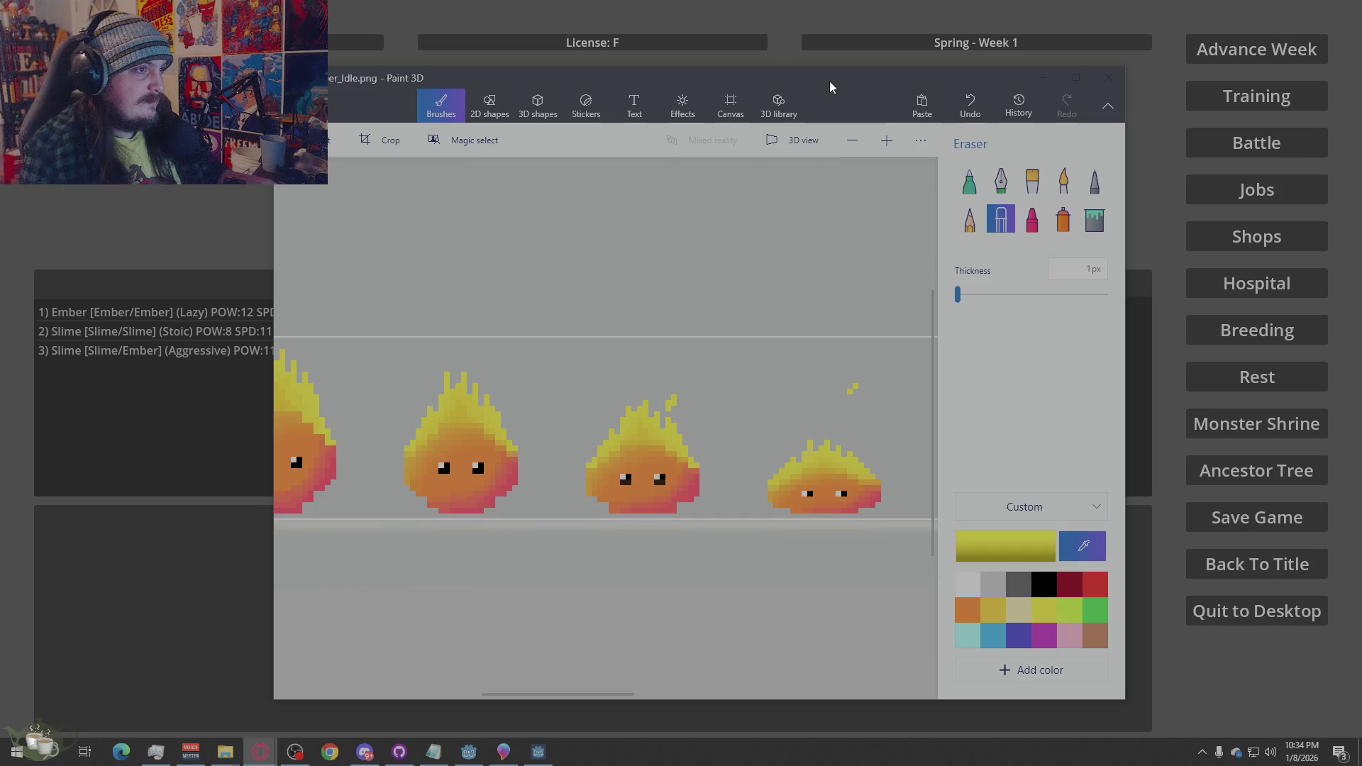
left_click(420, 119)
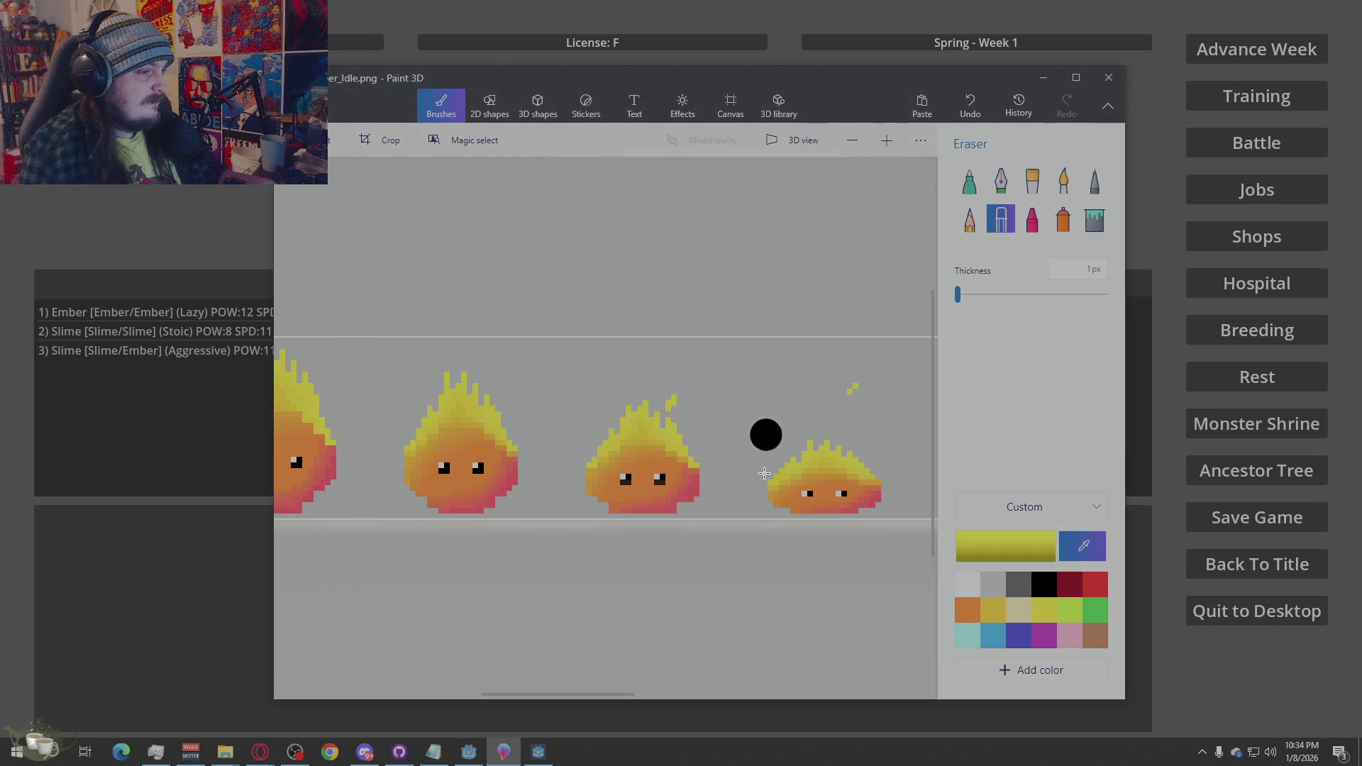
left_click(1095, 181)
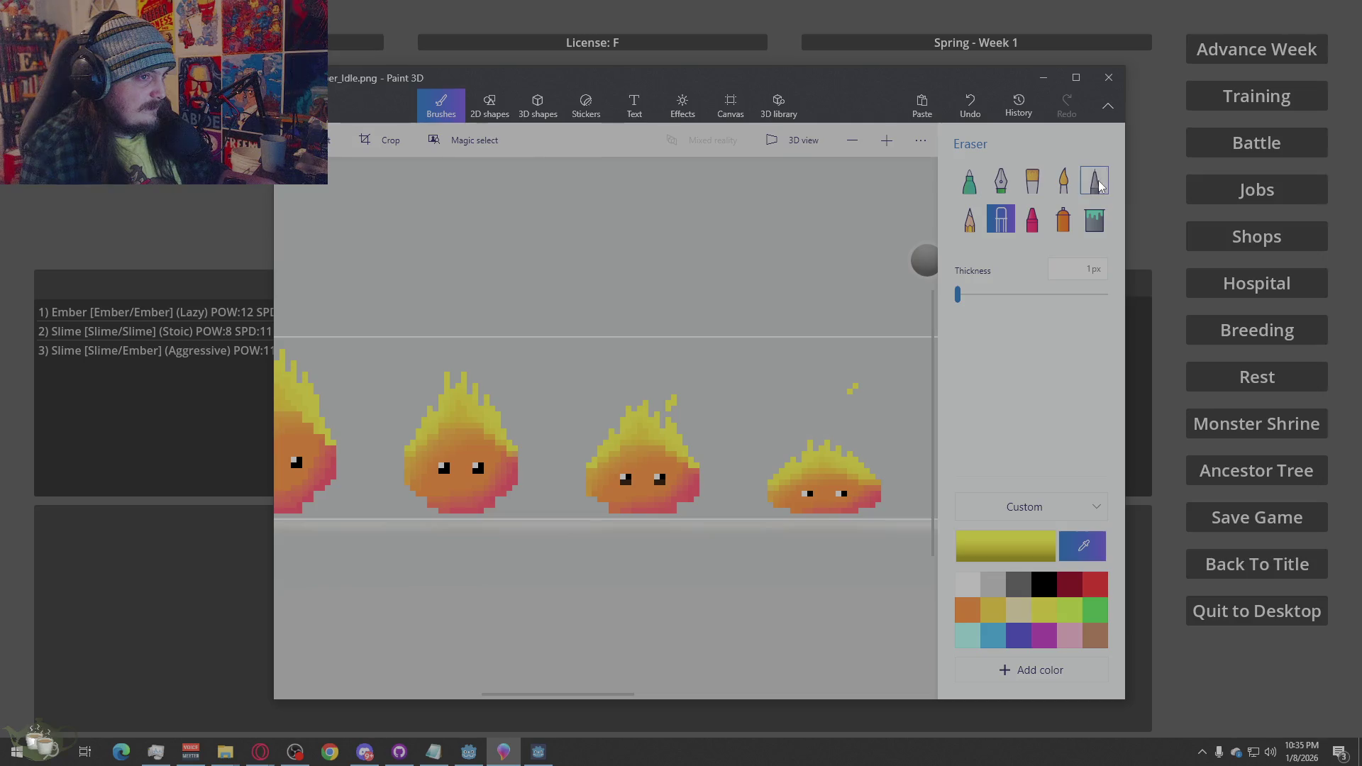
left_click(610, 403)
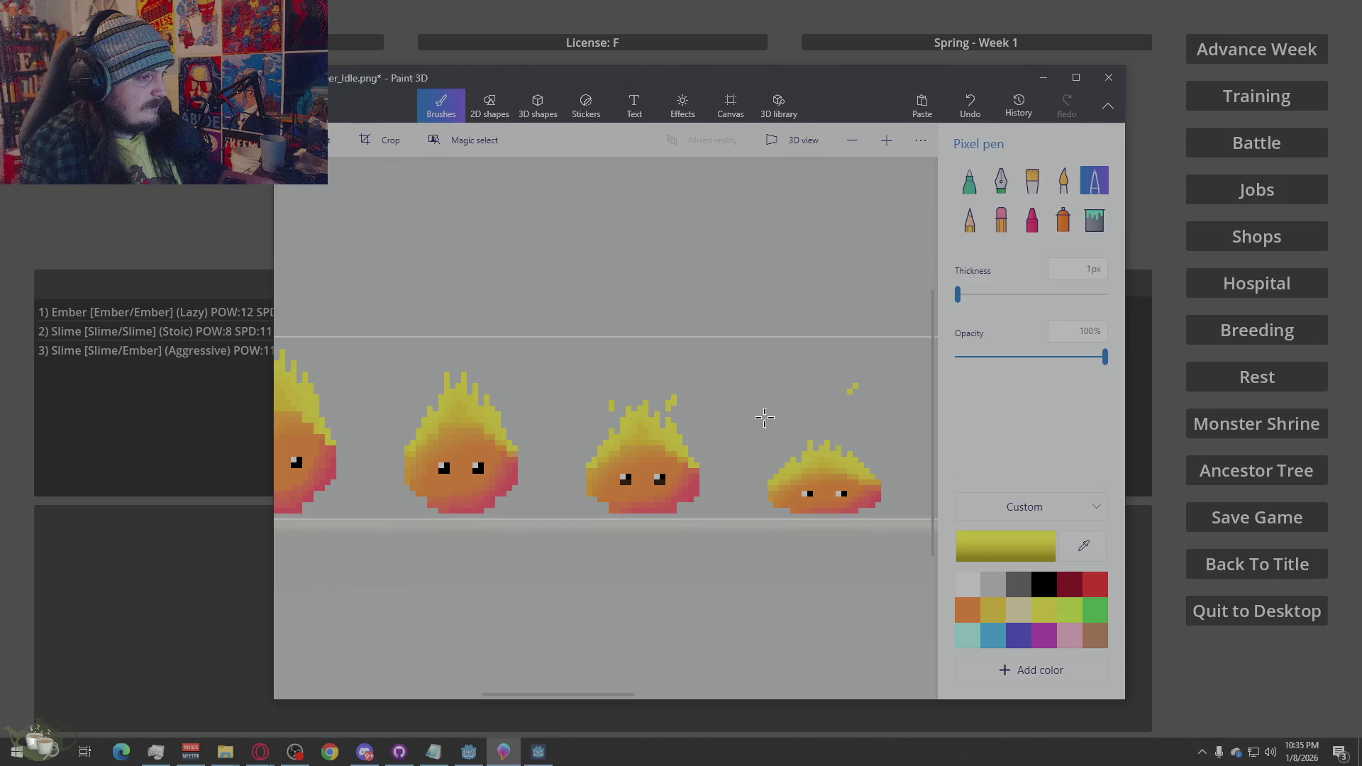
scroll(612, 449, "up", 2)
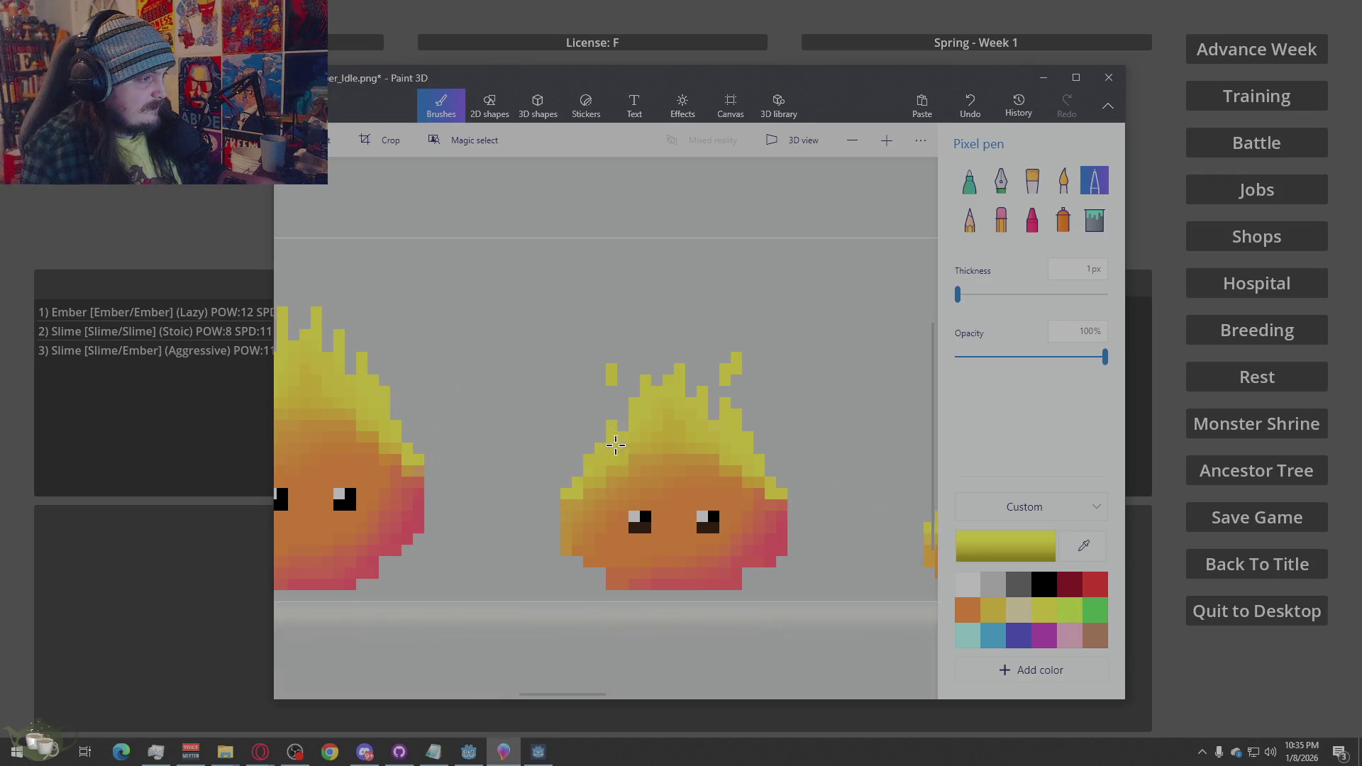
scroll(577, 435, "down", 2)
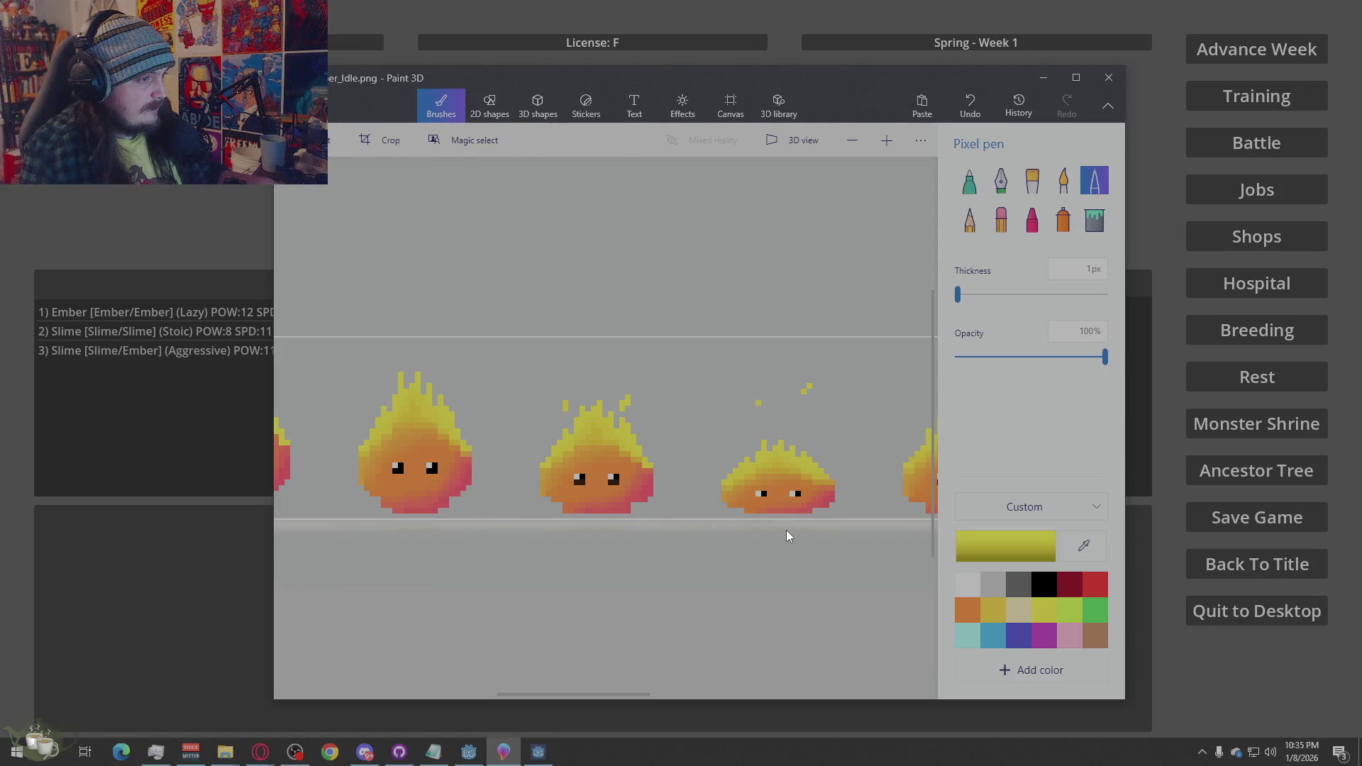
scroll(614, 532, "down", 2)
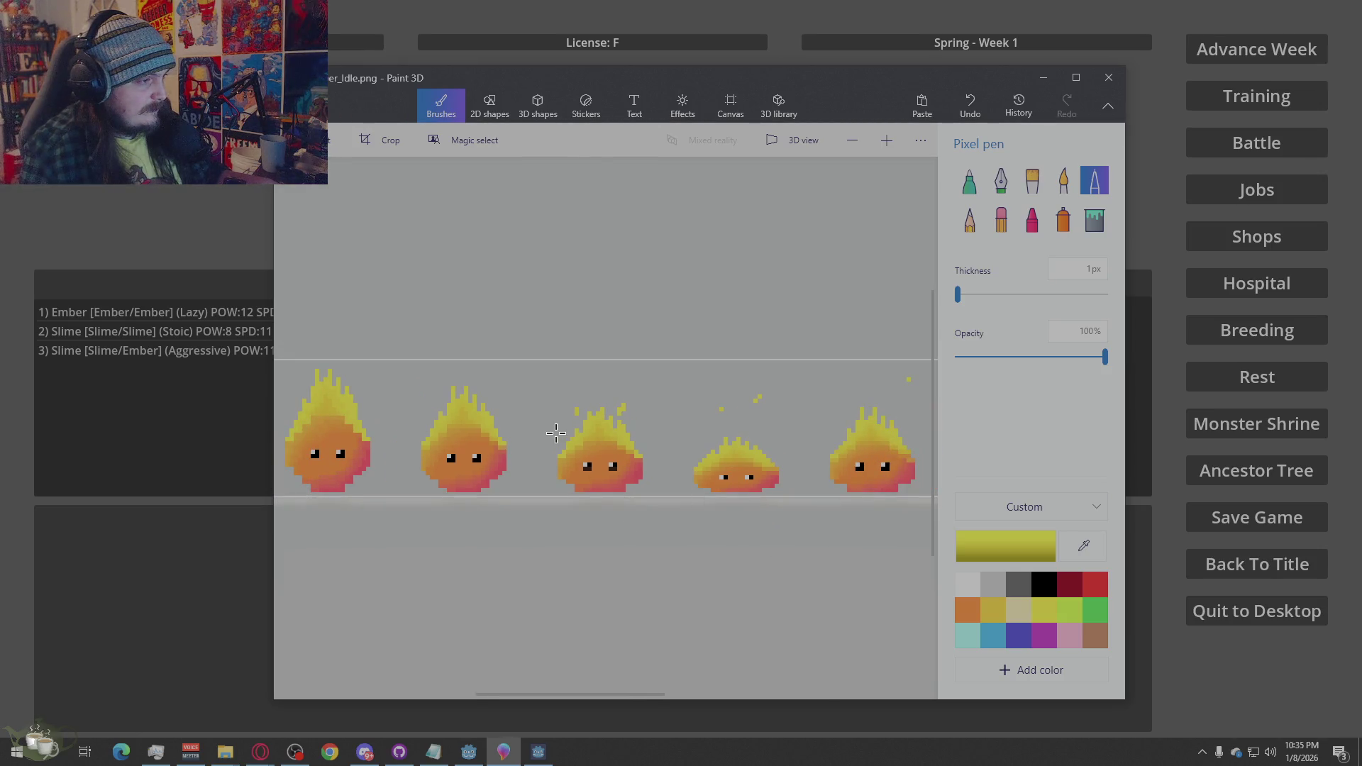
Add yellow spark pixels beside, upper right and upper left of the first flame
left_click(371, 418)
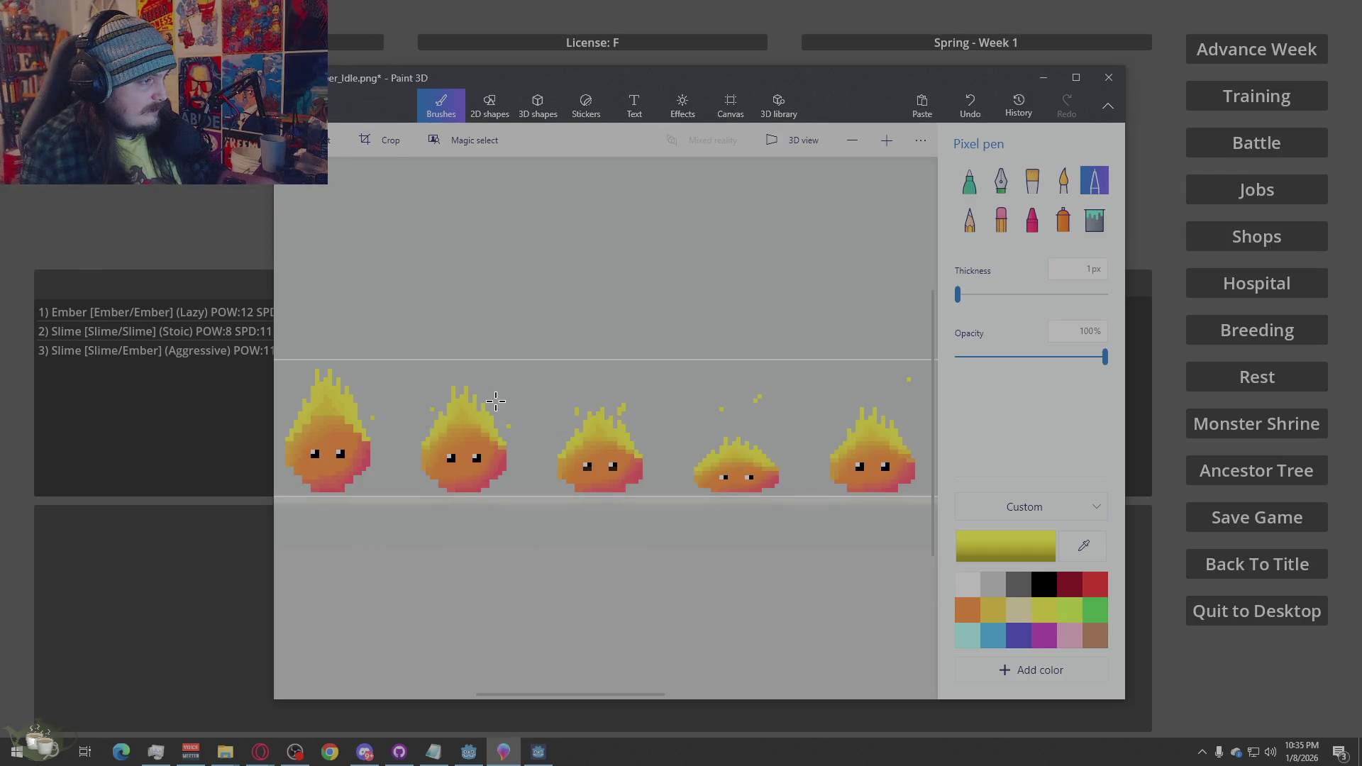
left_click(365, 402)
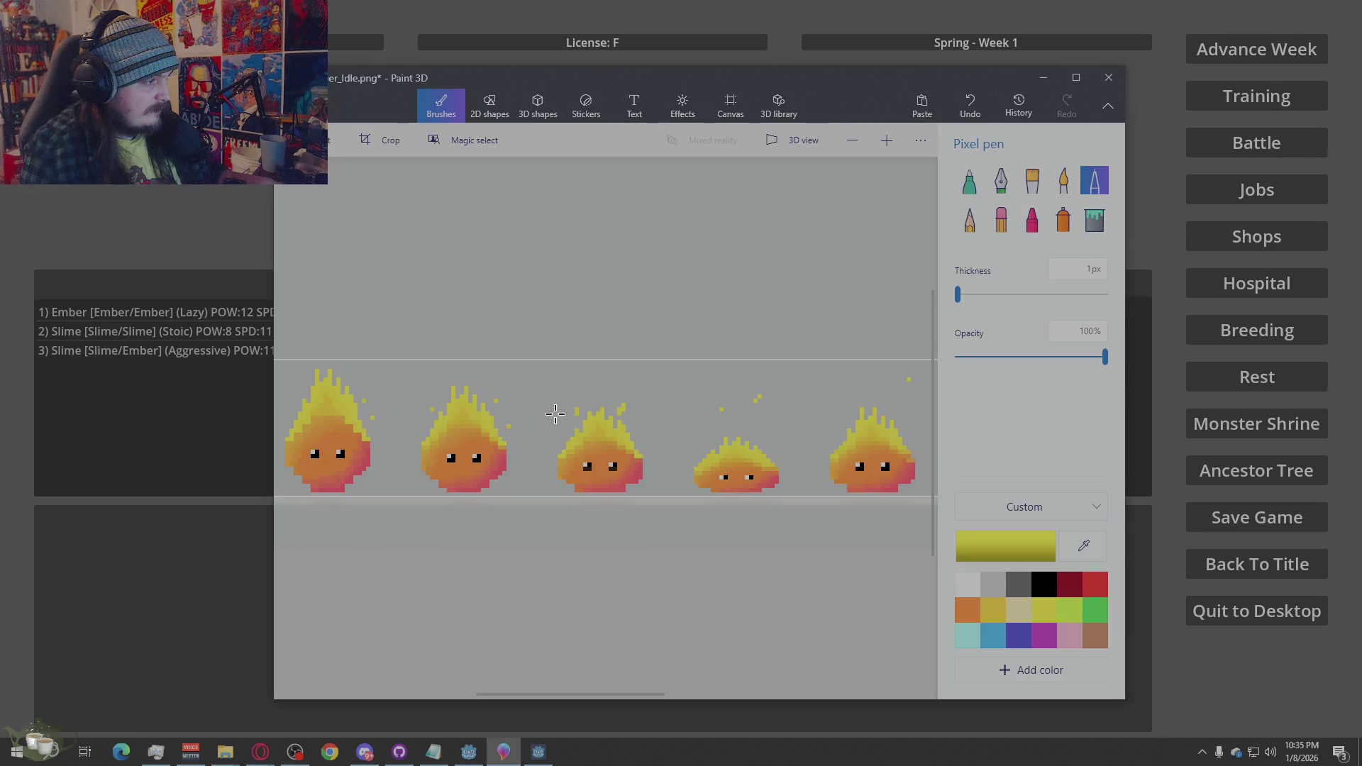
scroll(496, 417, "left", 3)
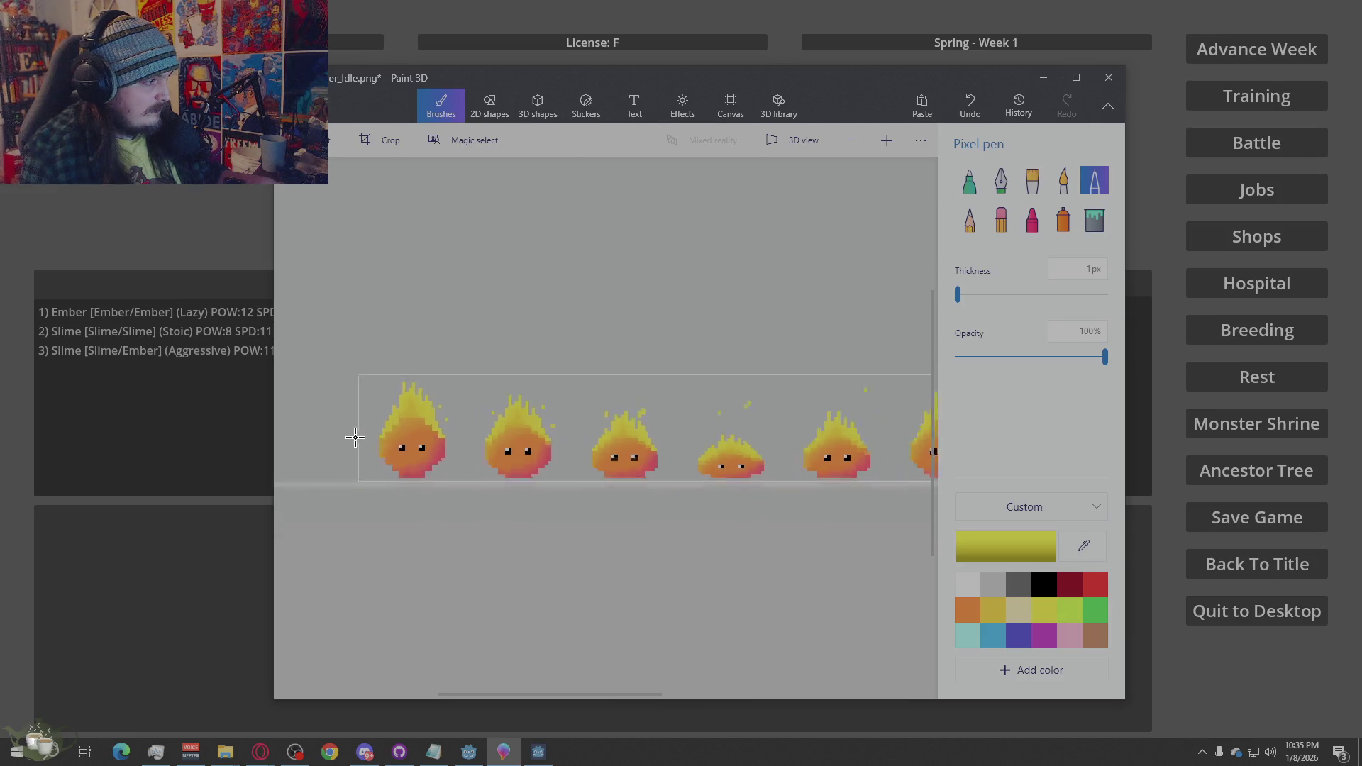
left_click(394, 396)
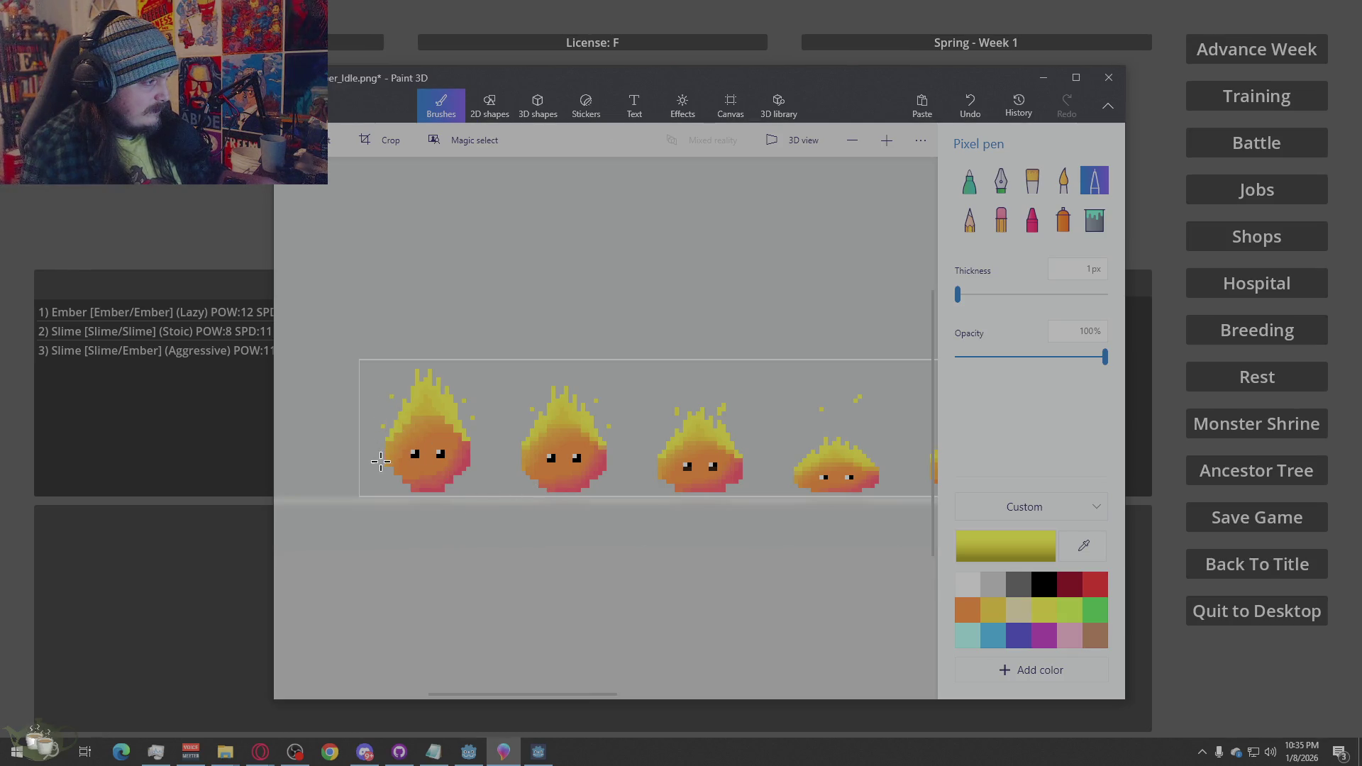
Erase a stray spark, save the sheet, and add a yellow spark above the second flame
left_click(1001, 226)
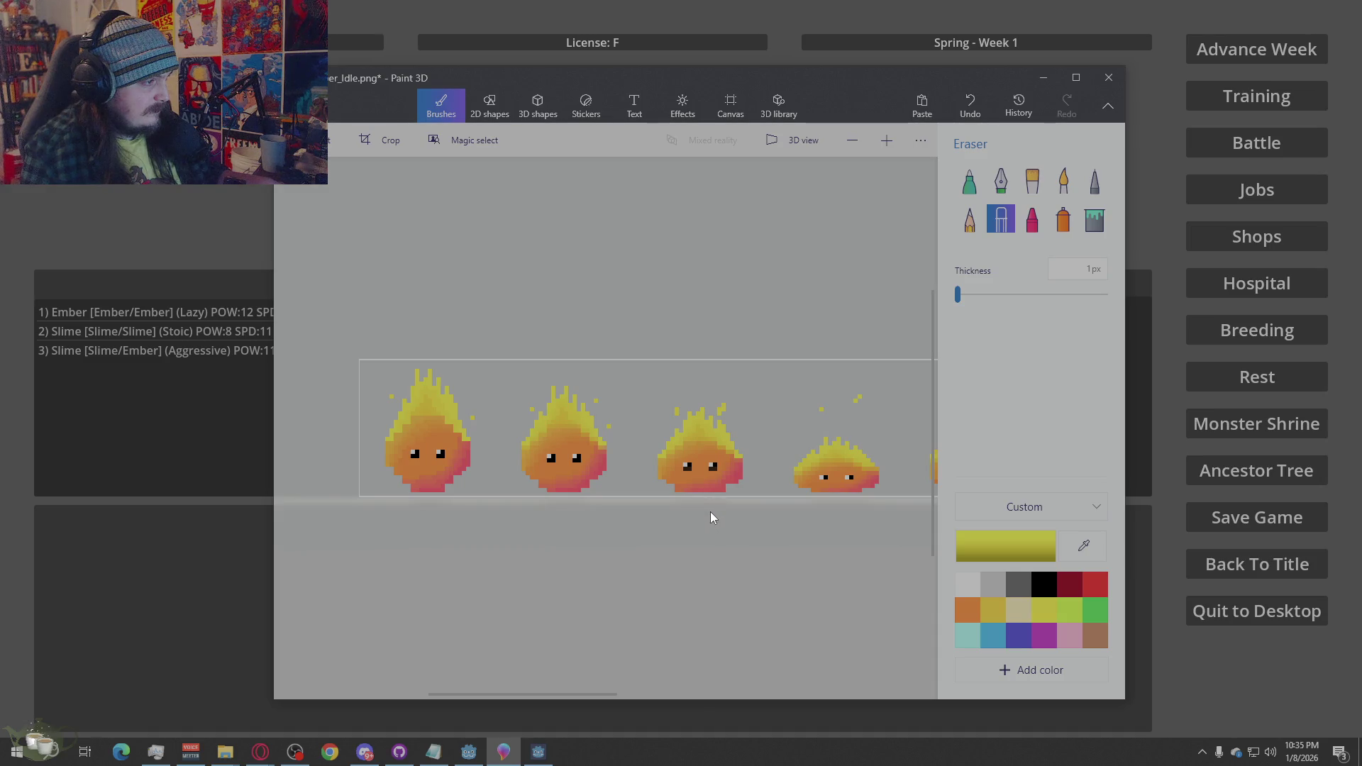
key("ctrl+s")
scroll(490, 496, "down", 2)
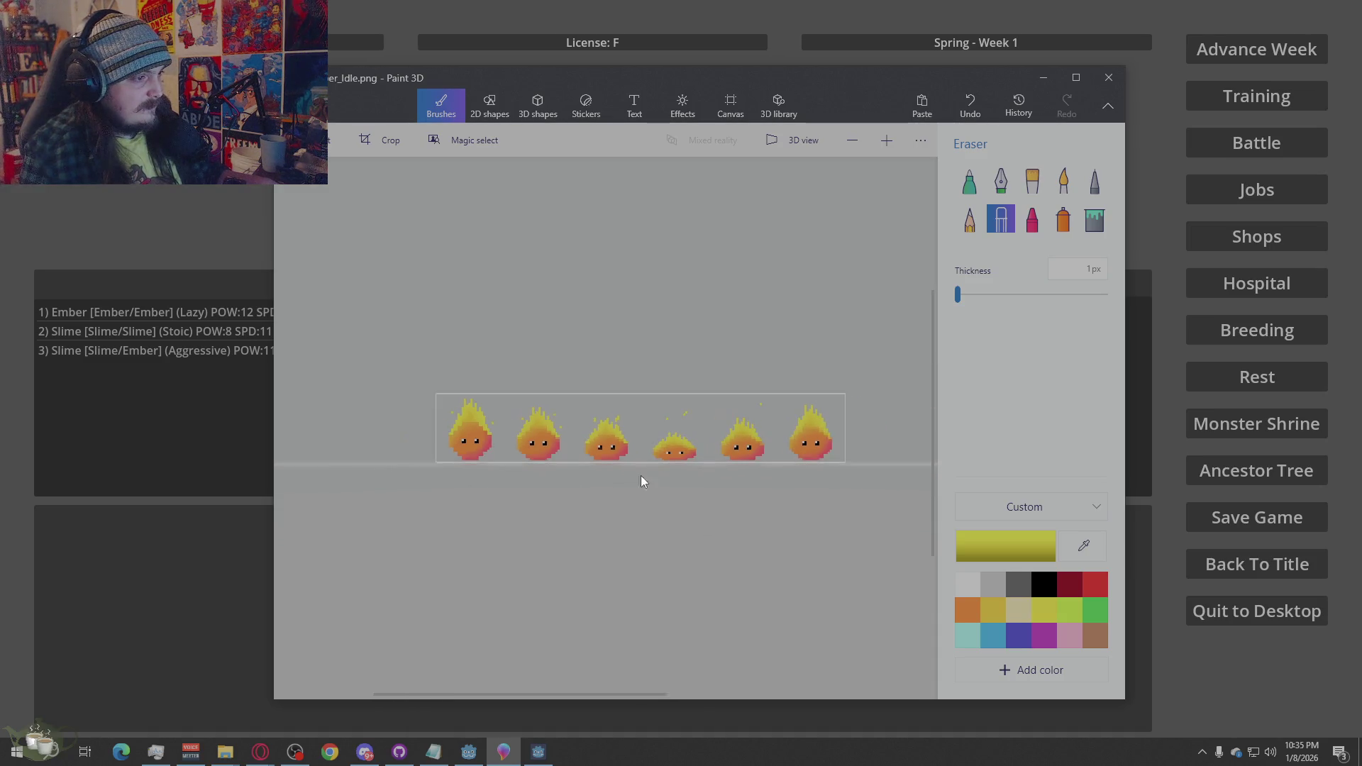
scroll(642, 481, "up", 3)
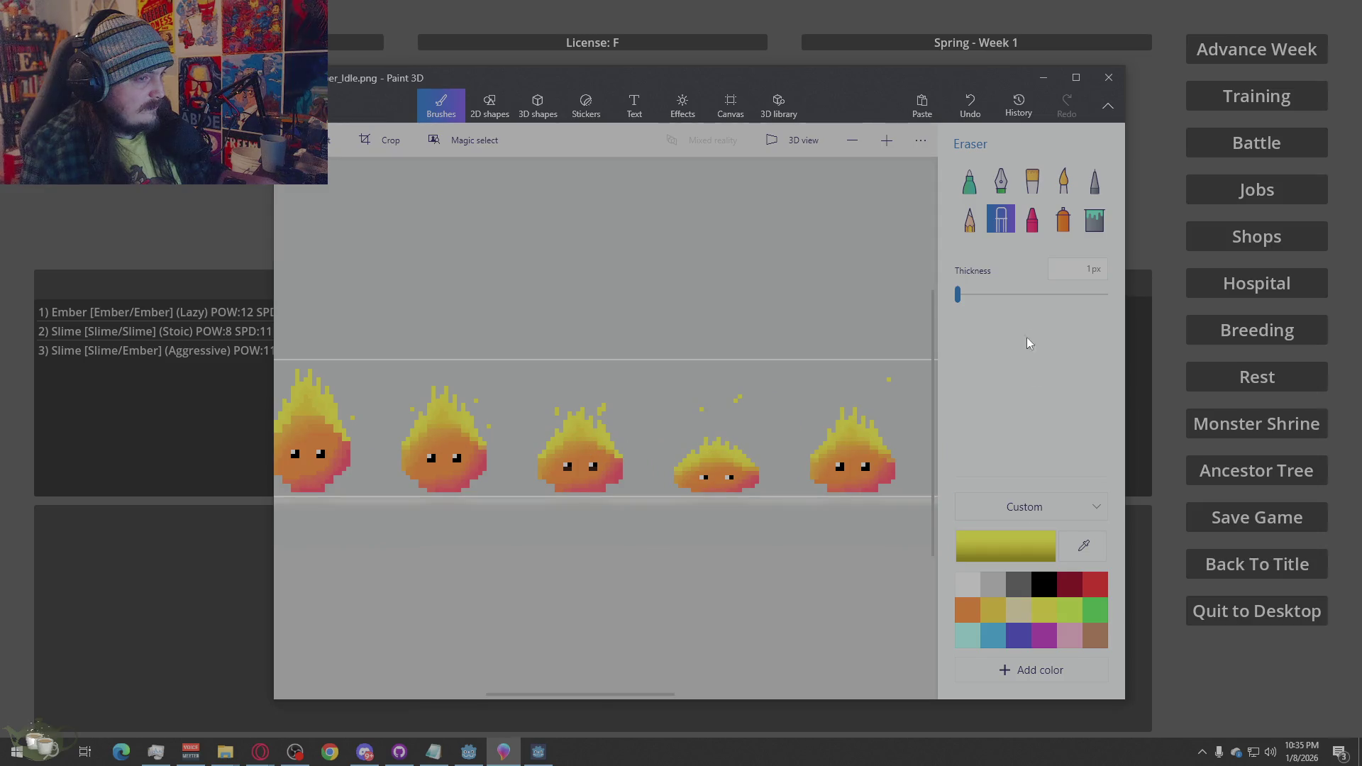
left_click(1095, 181)
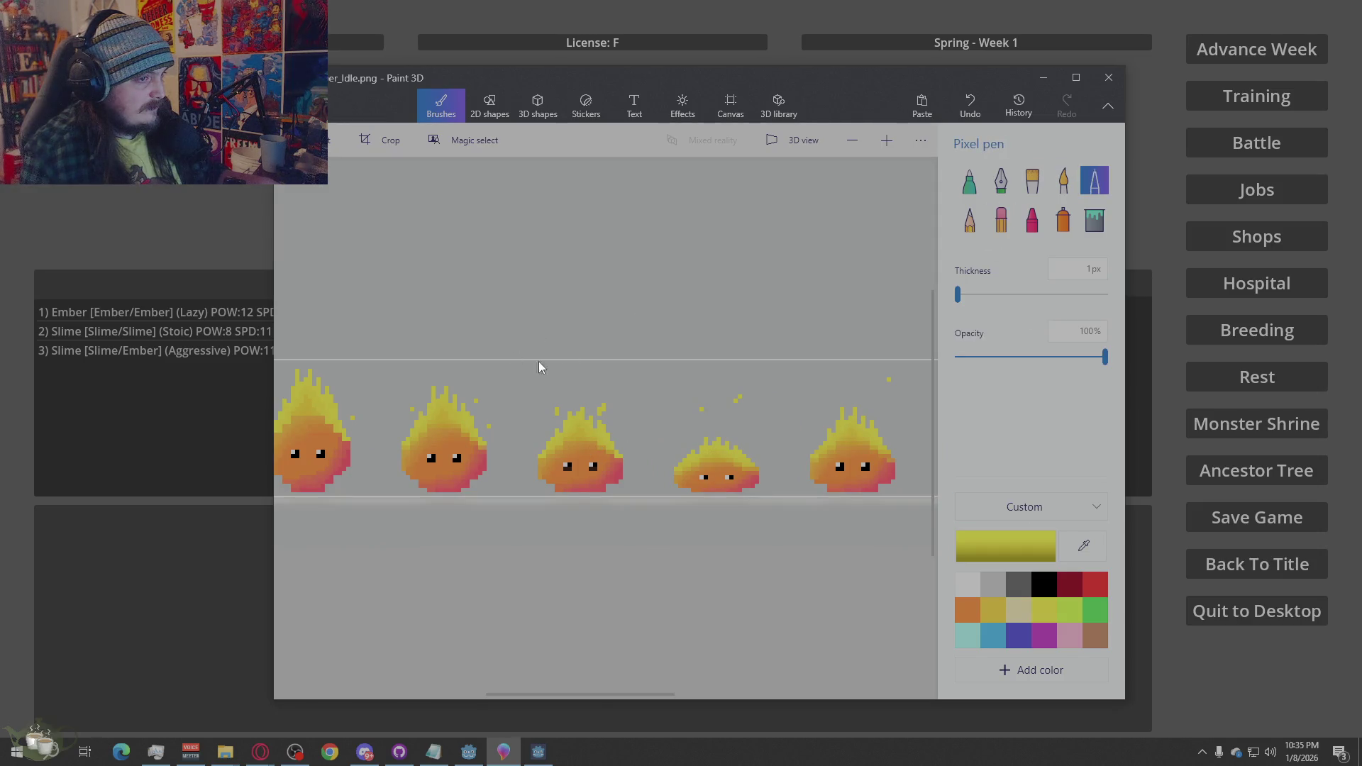
left_click(441, 367)
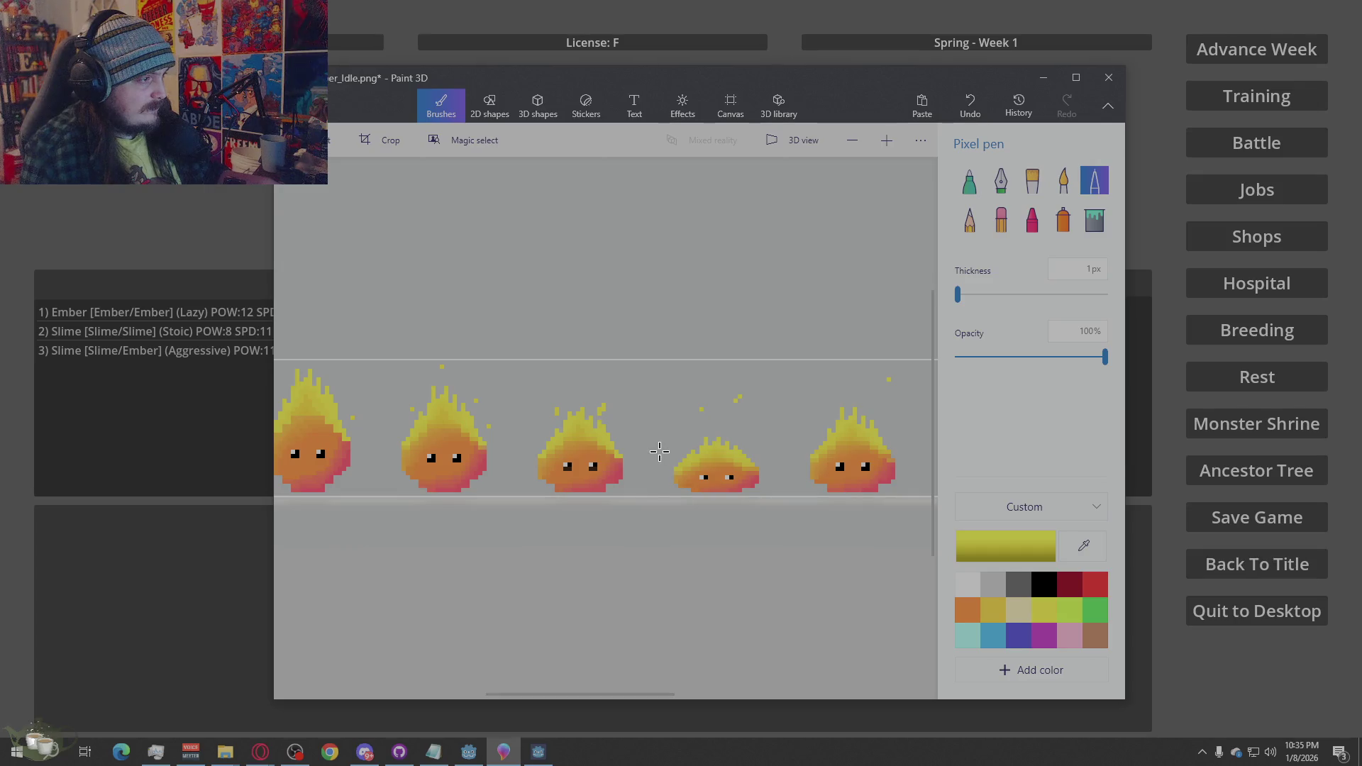
Quit the game via Back To Title and Quit, check the Godot editor, then return to Paint 3D
left_click(1151, 228)
left_click(1225, 562)
left_click(643, 413)
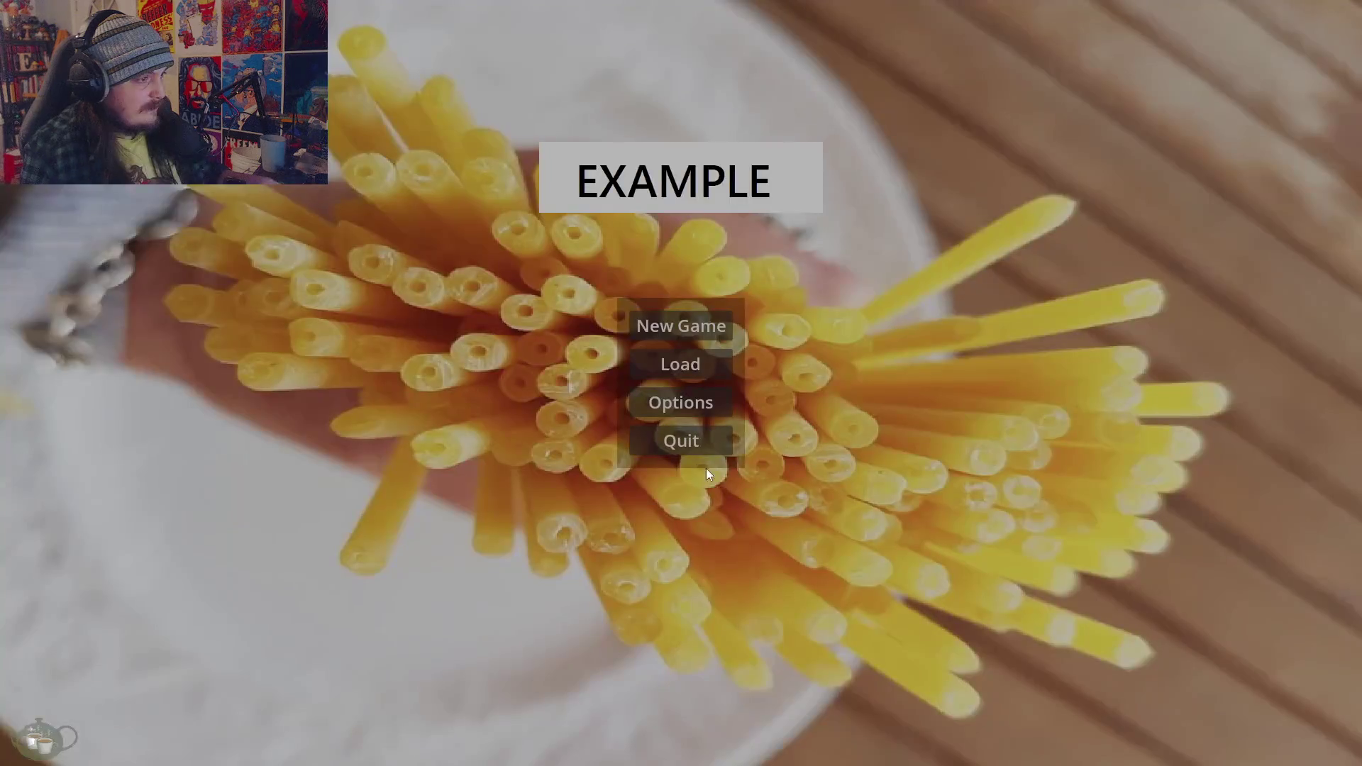
left_click(682, 438)
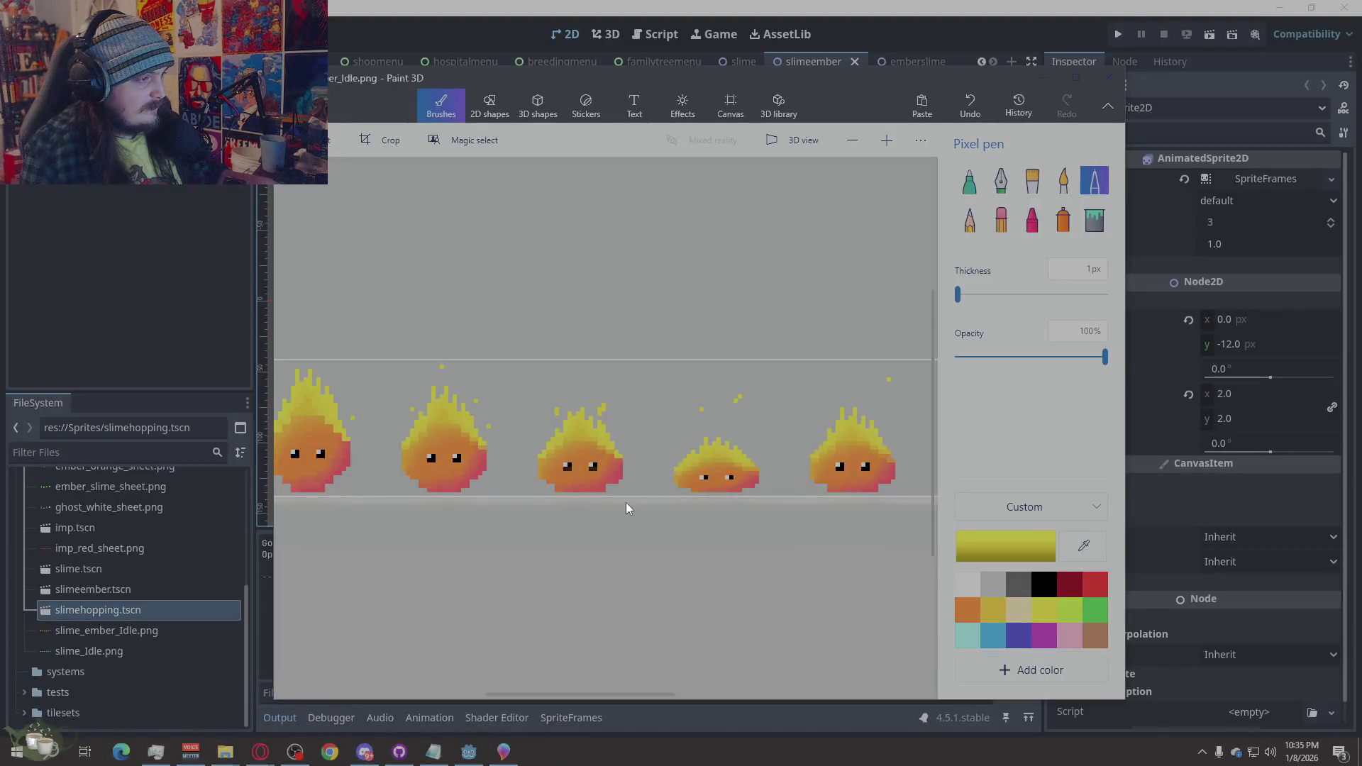
left_click(1156, 364)
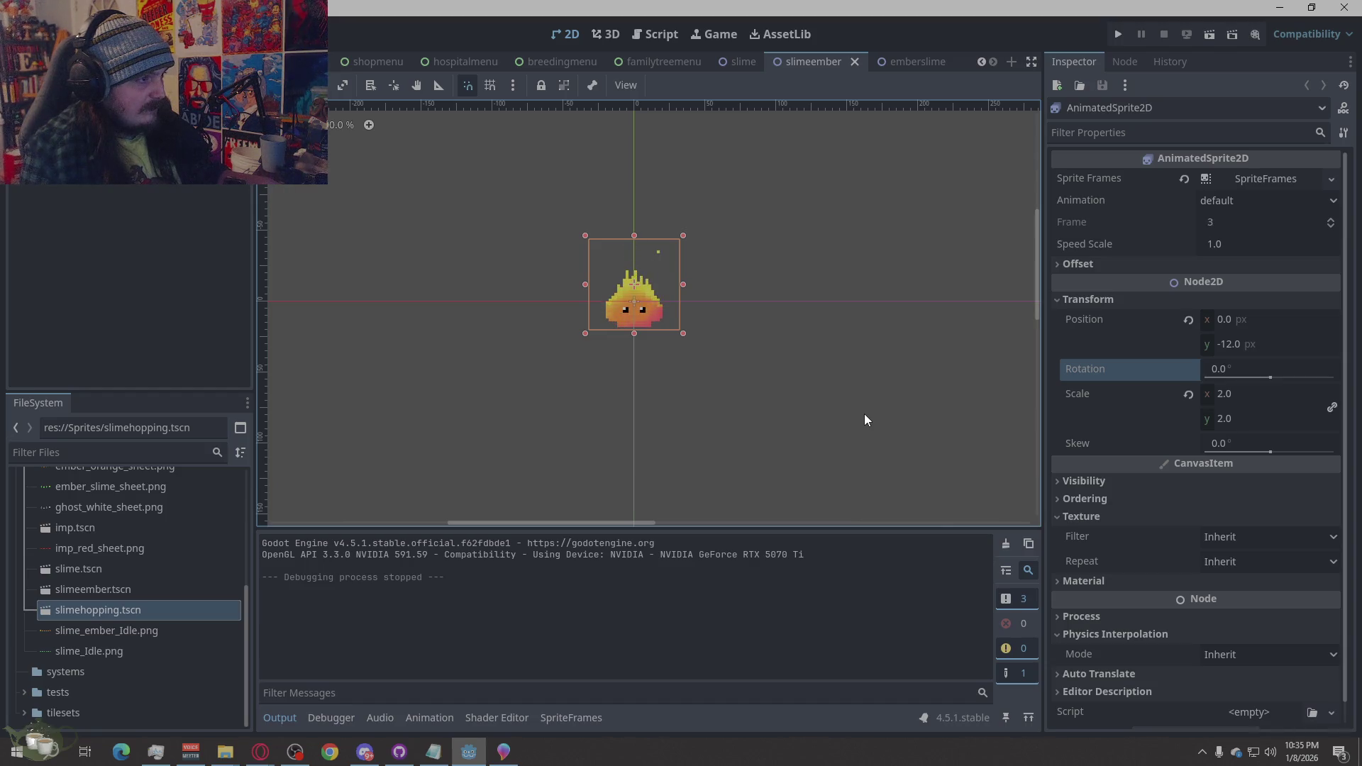
left_click(504, 752)
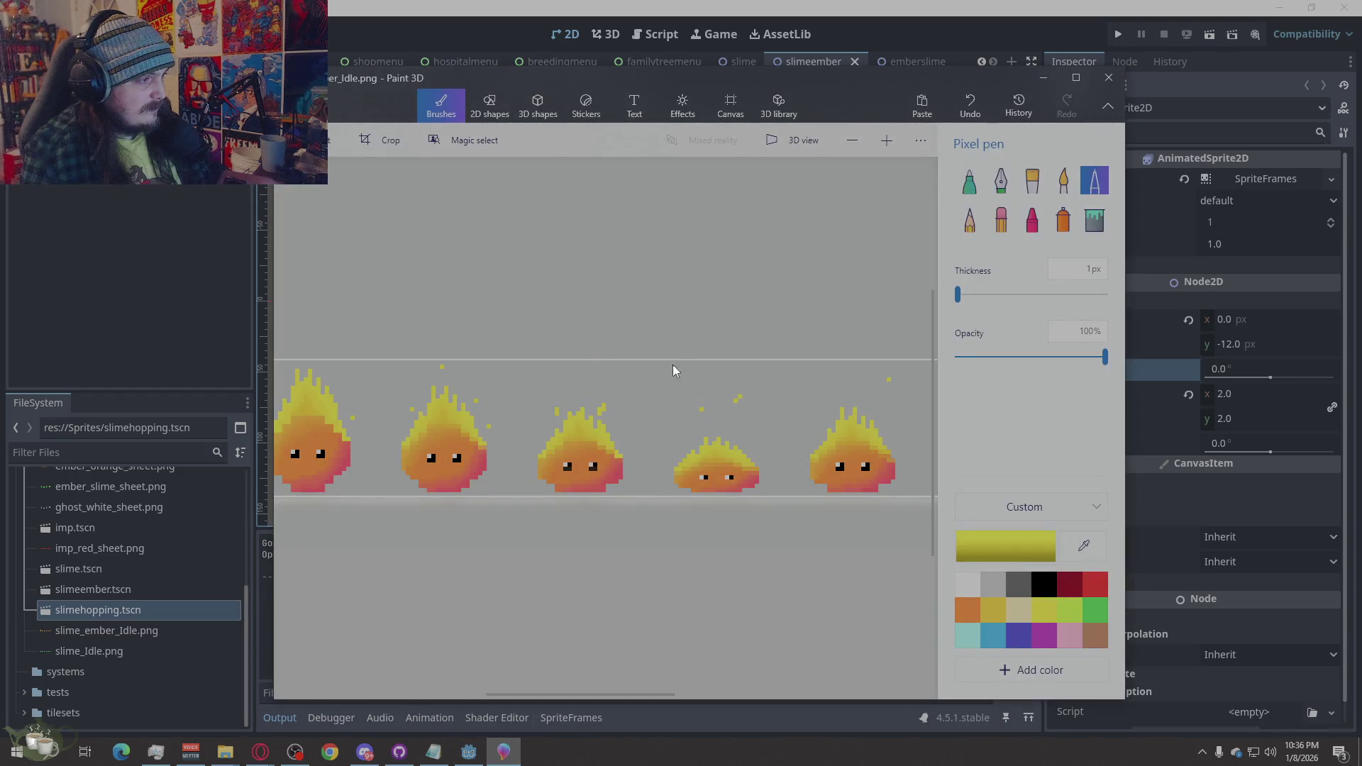
Add yellow sparks above the third and fourth flames, undoing one, then preview them in Godot
left_click(566, 375)
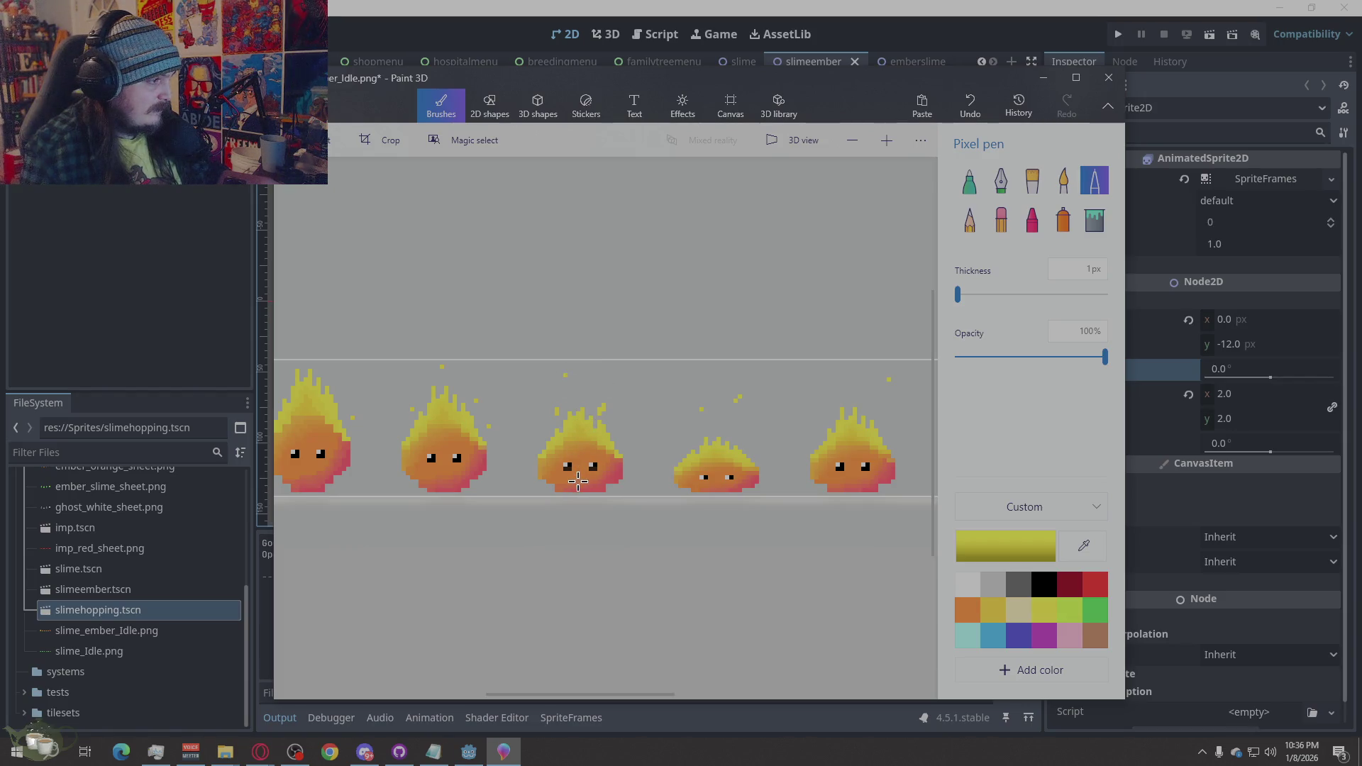
key("ctrl+z")
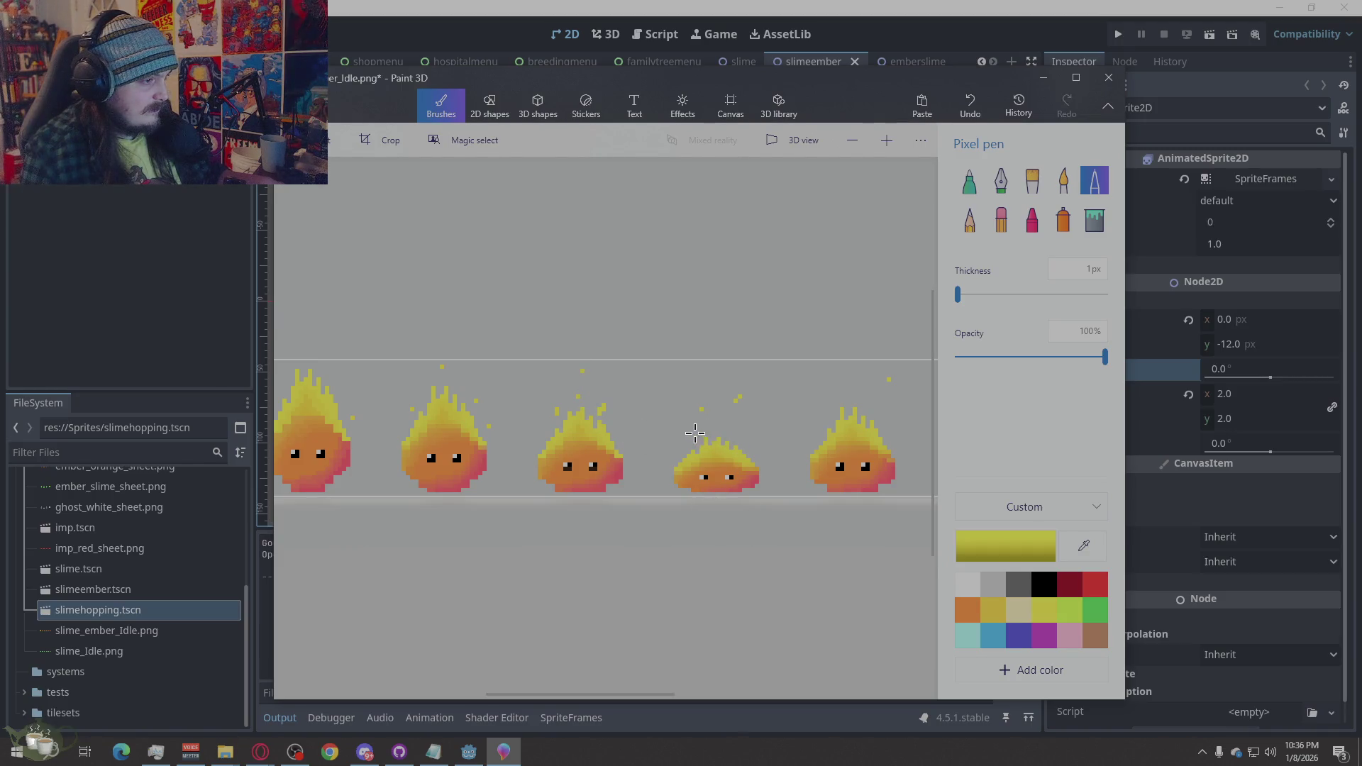
left_click(739, 426)
left_click(718, 414)
left_click(944, 6)
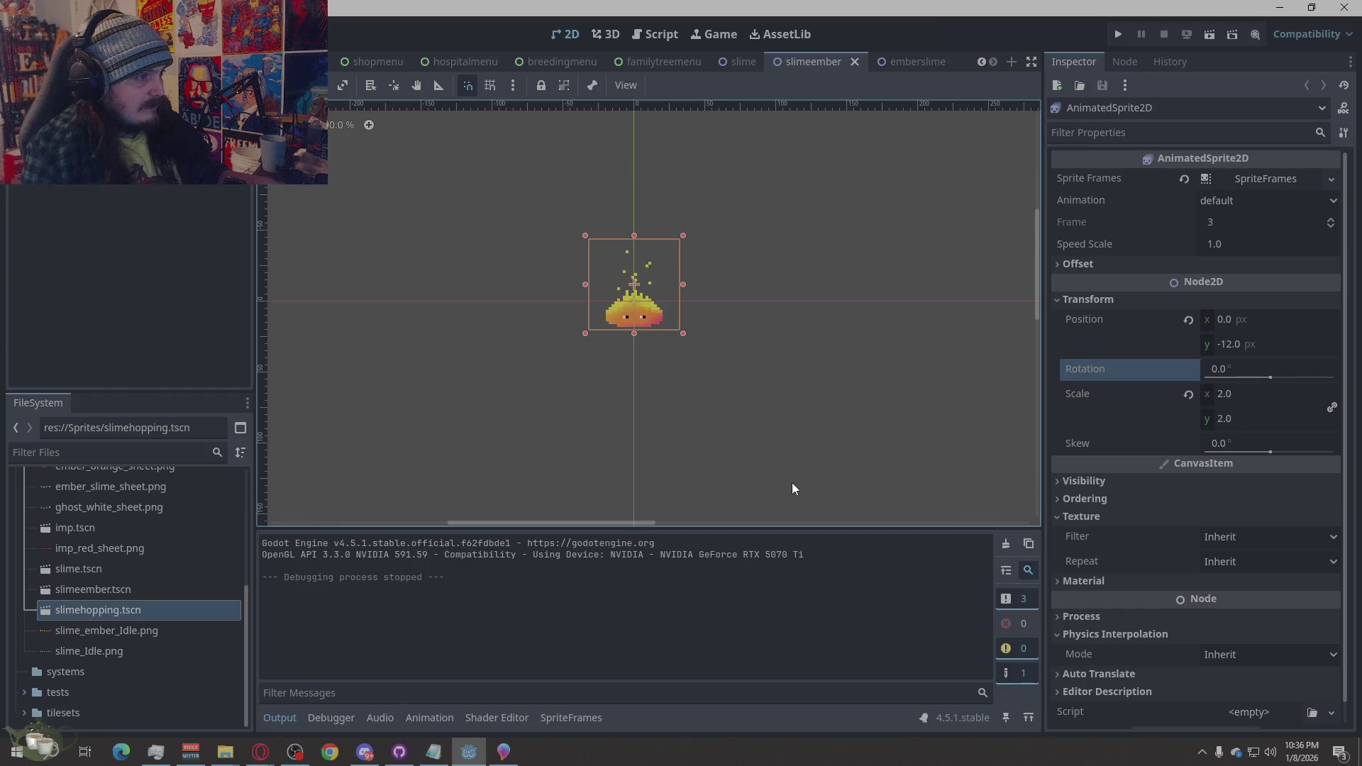
Return to the ember sheet, undo the last edit, and switch back to the Godot editor
left_click(504, 752)
scroll(787, 540, "down", 2)
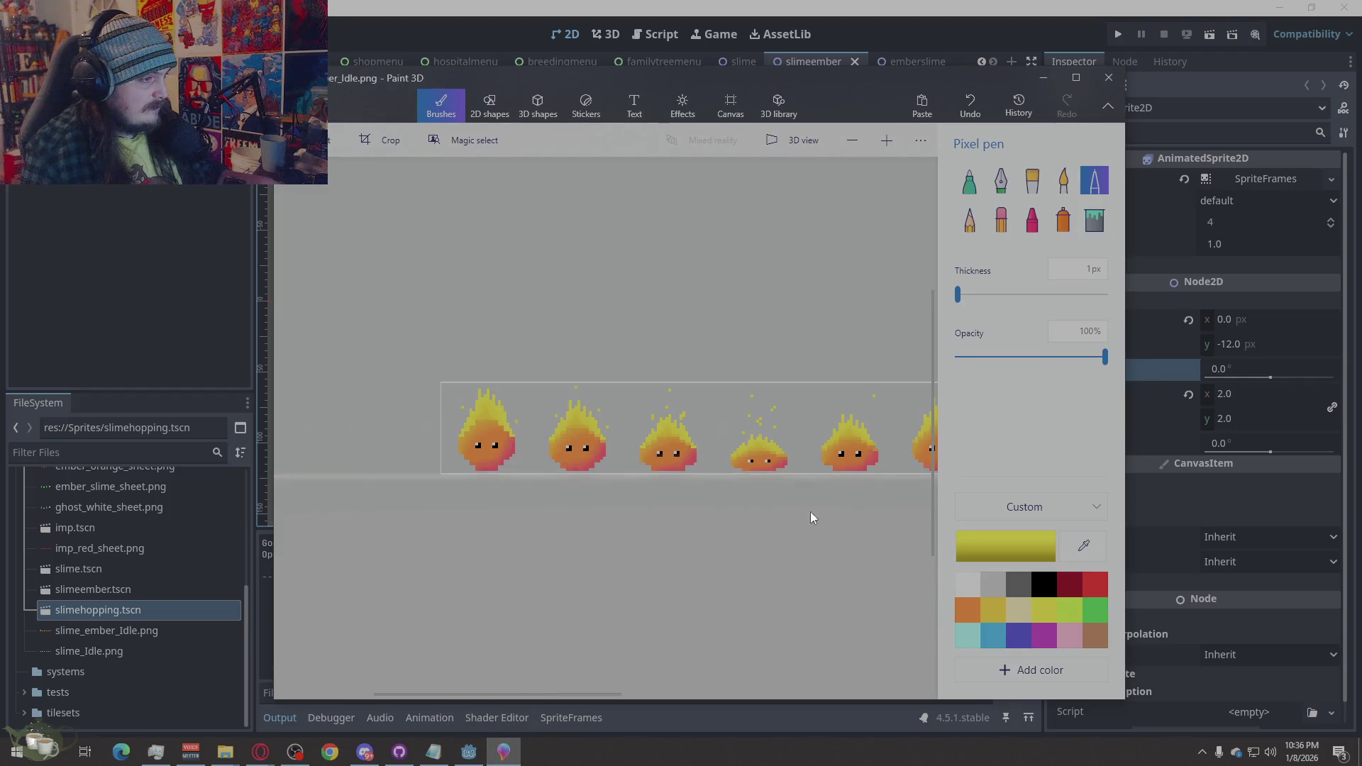
scroll(508, 442, "up", 2)
scroll(649, 500, "down", 2)
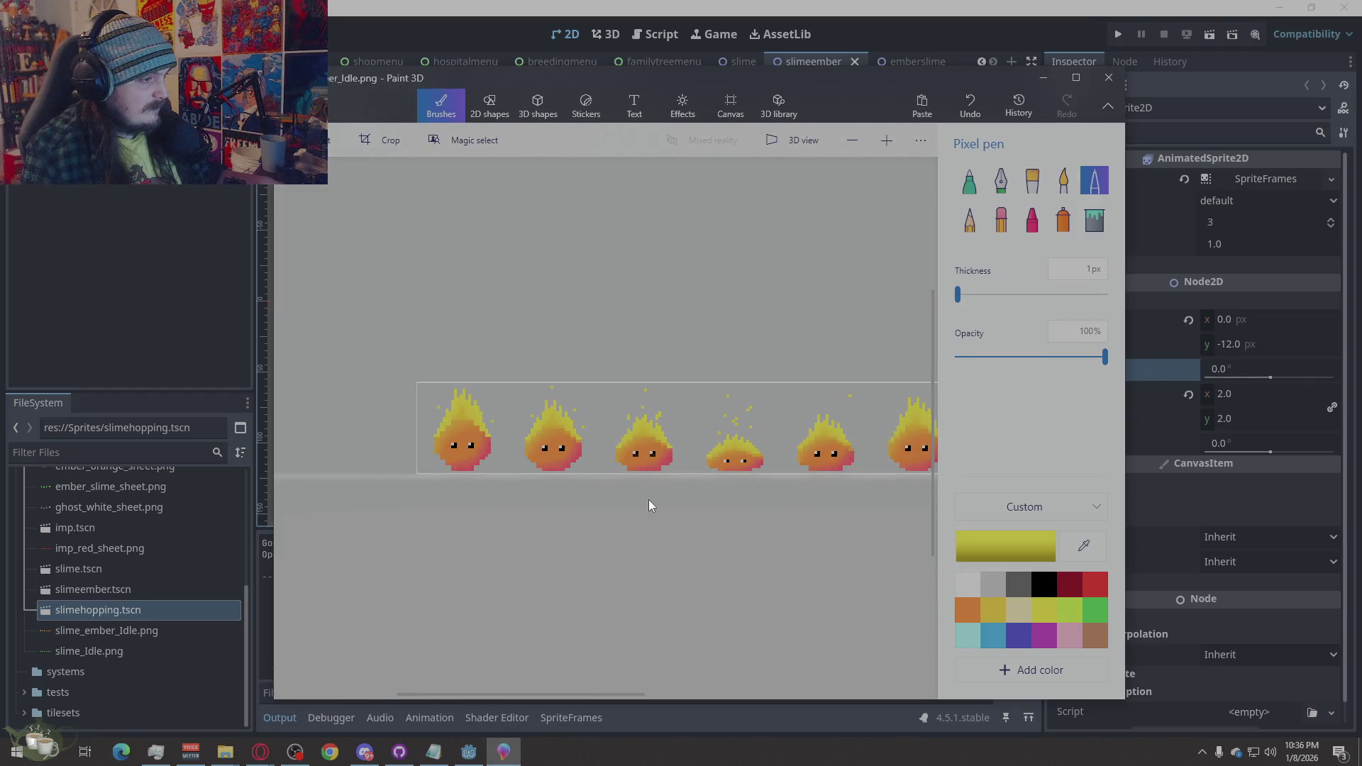
key("ctrl+z")
scroll(738, 444, "up", 2)
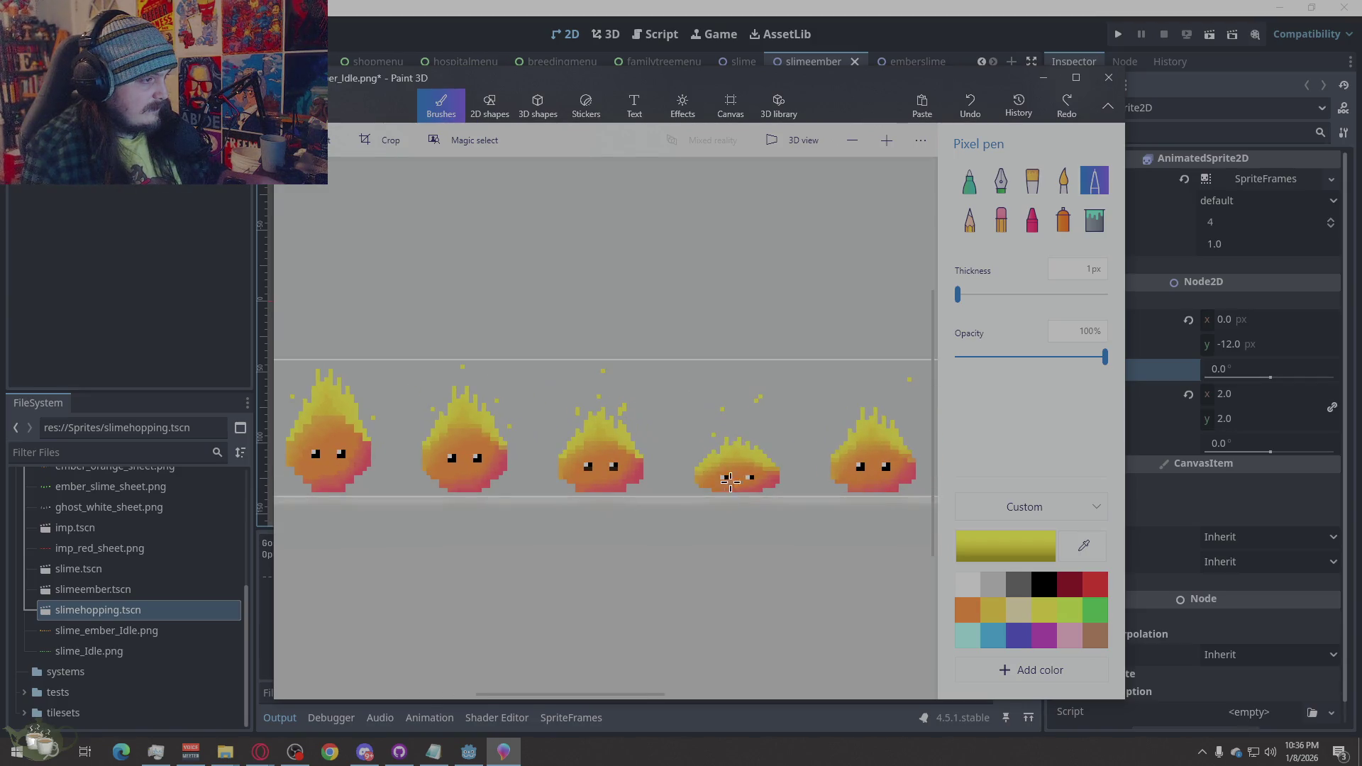
left_click(974, 6)
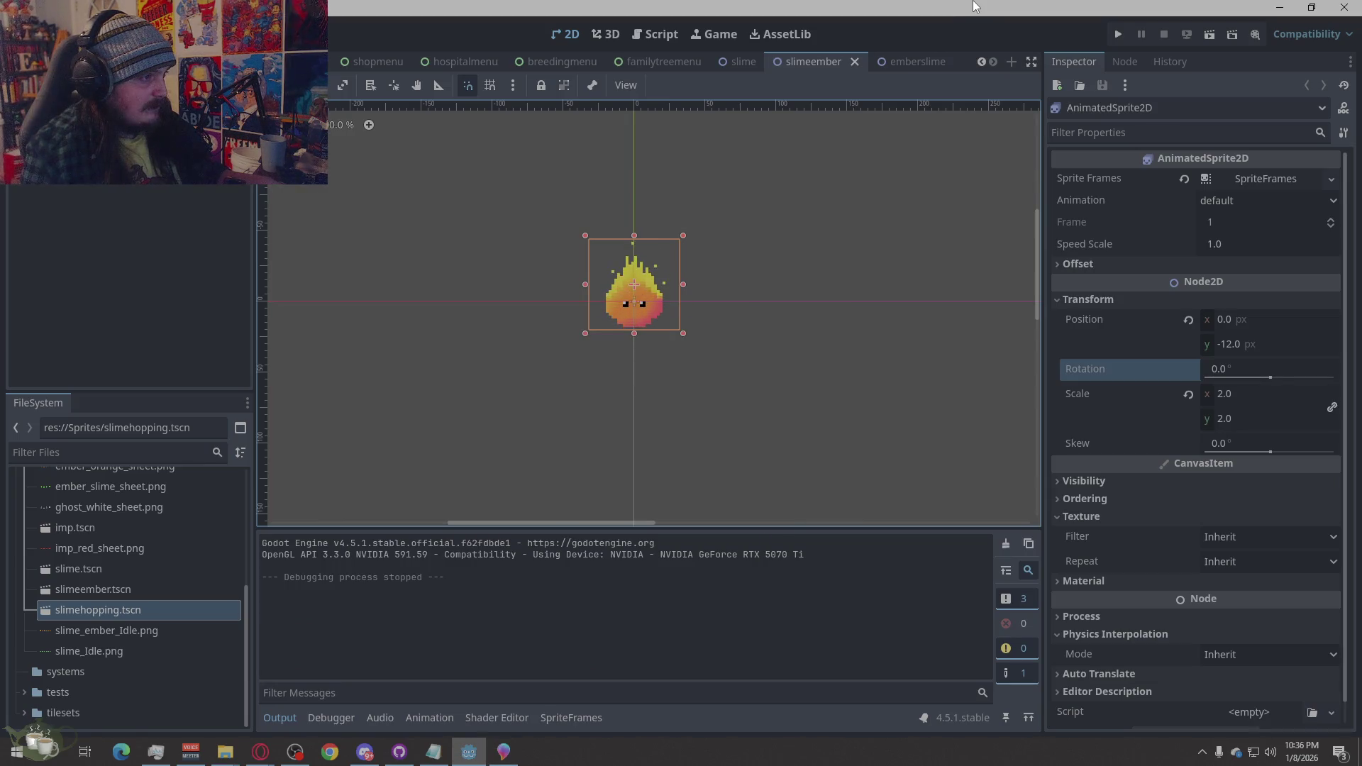
Deselect the AnimatedSprite2D ember slime node via empty space in the 2D viewport
left_click(838, 432)
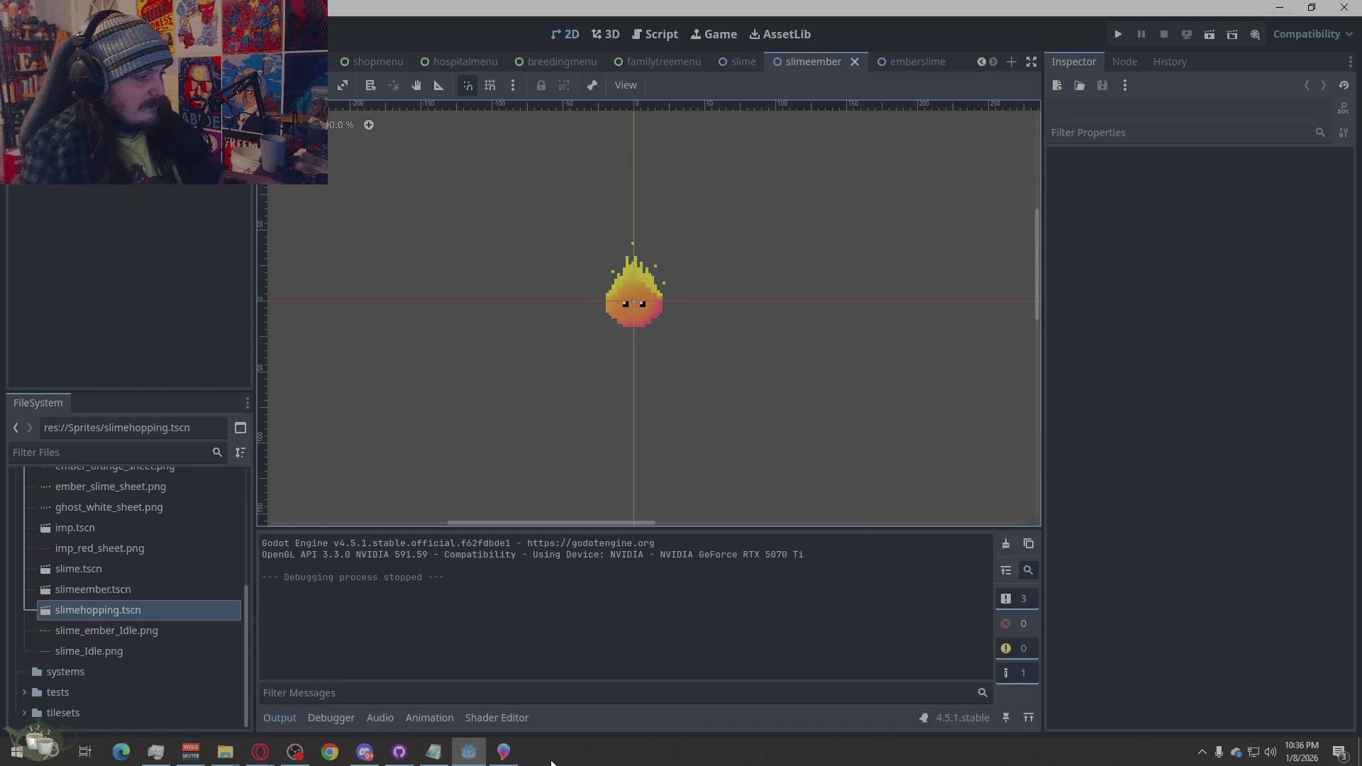
Run the project, load Save Slot 03, view the Slime/Ember in the Ancestor Tree, then close it
left_click(1126, 32)
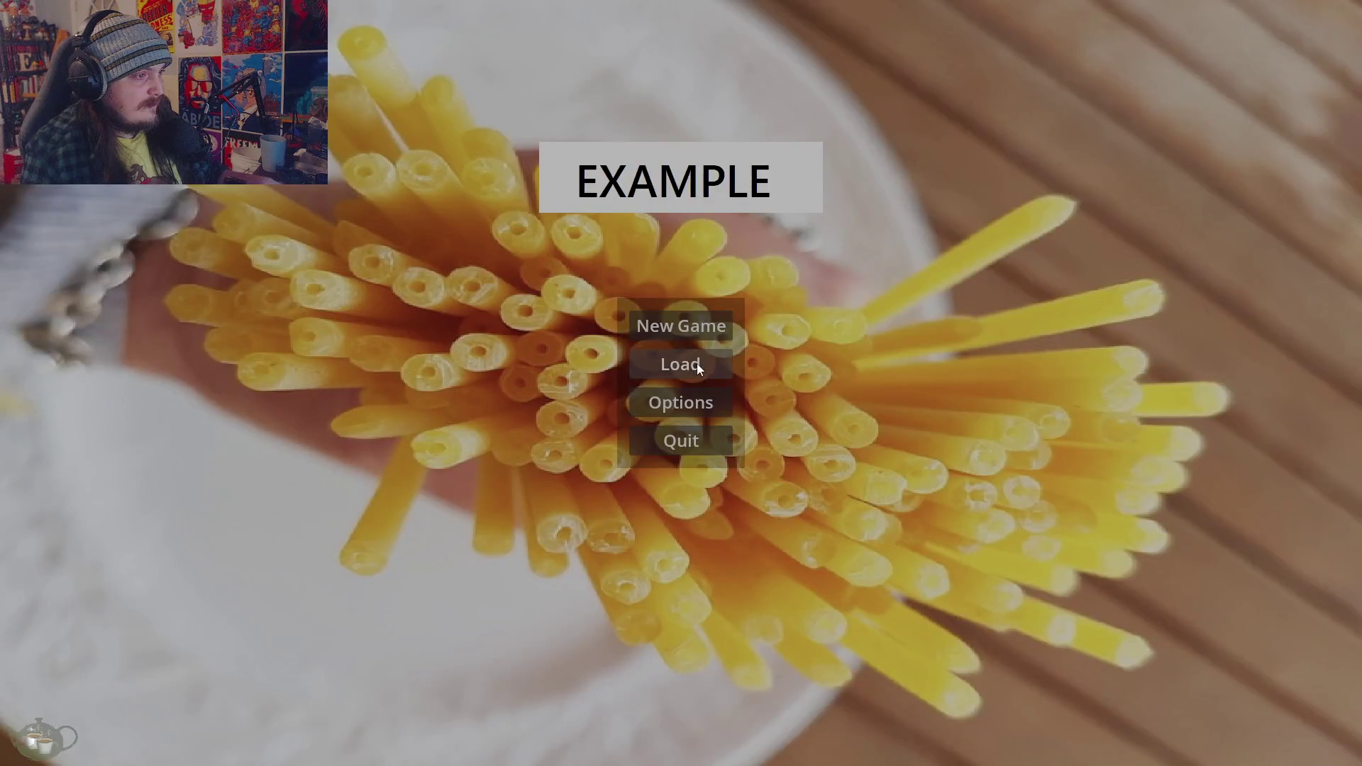
left_click(692, 365)
left_click(600, 383)
left_click(847, 553)
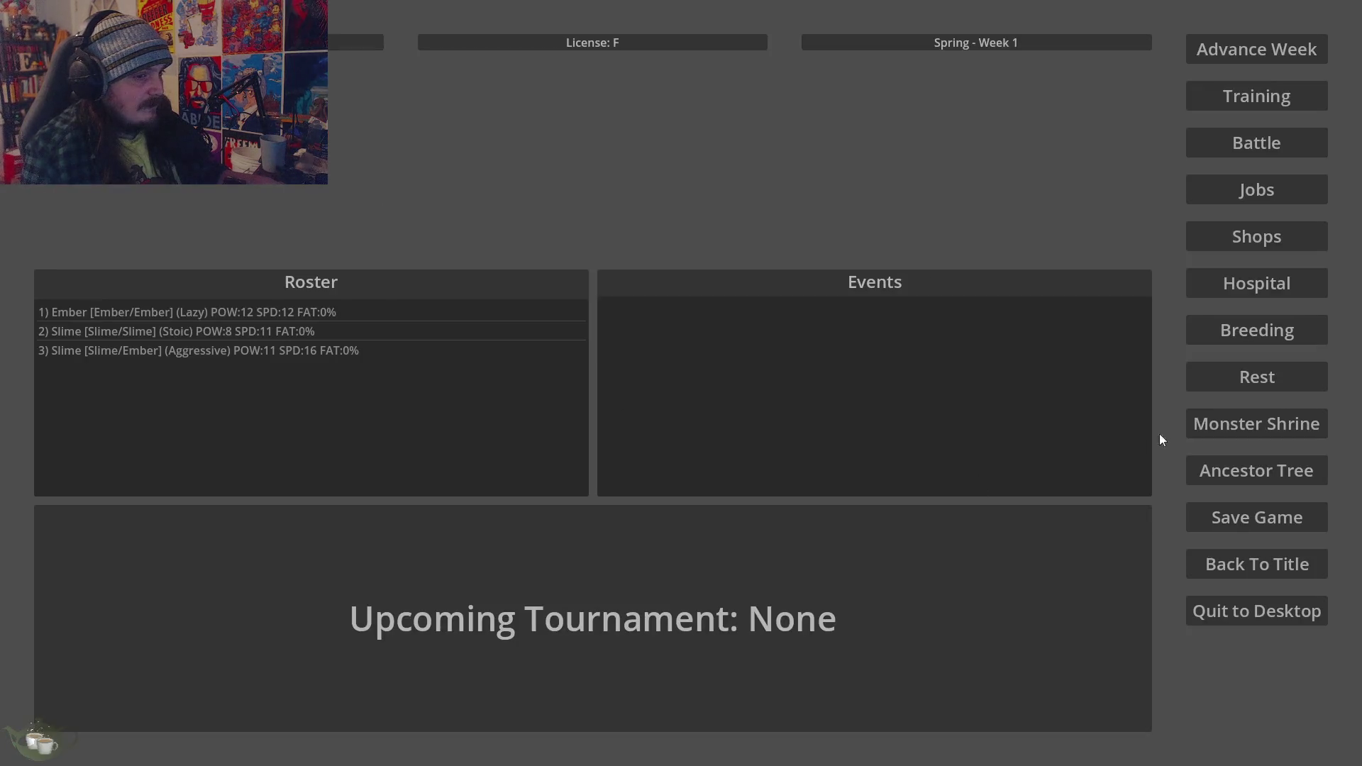
left_click(1247, 468)
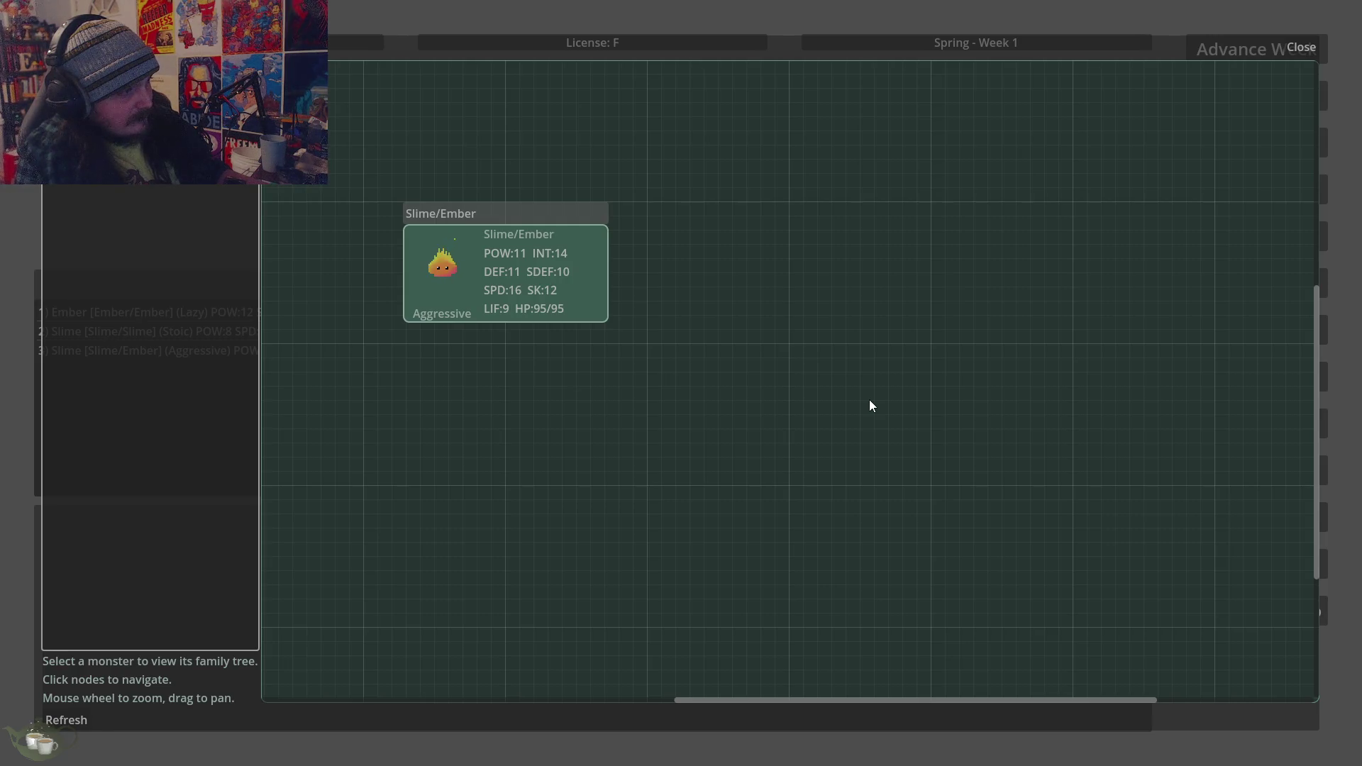
left_click(1301, 48)
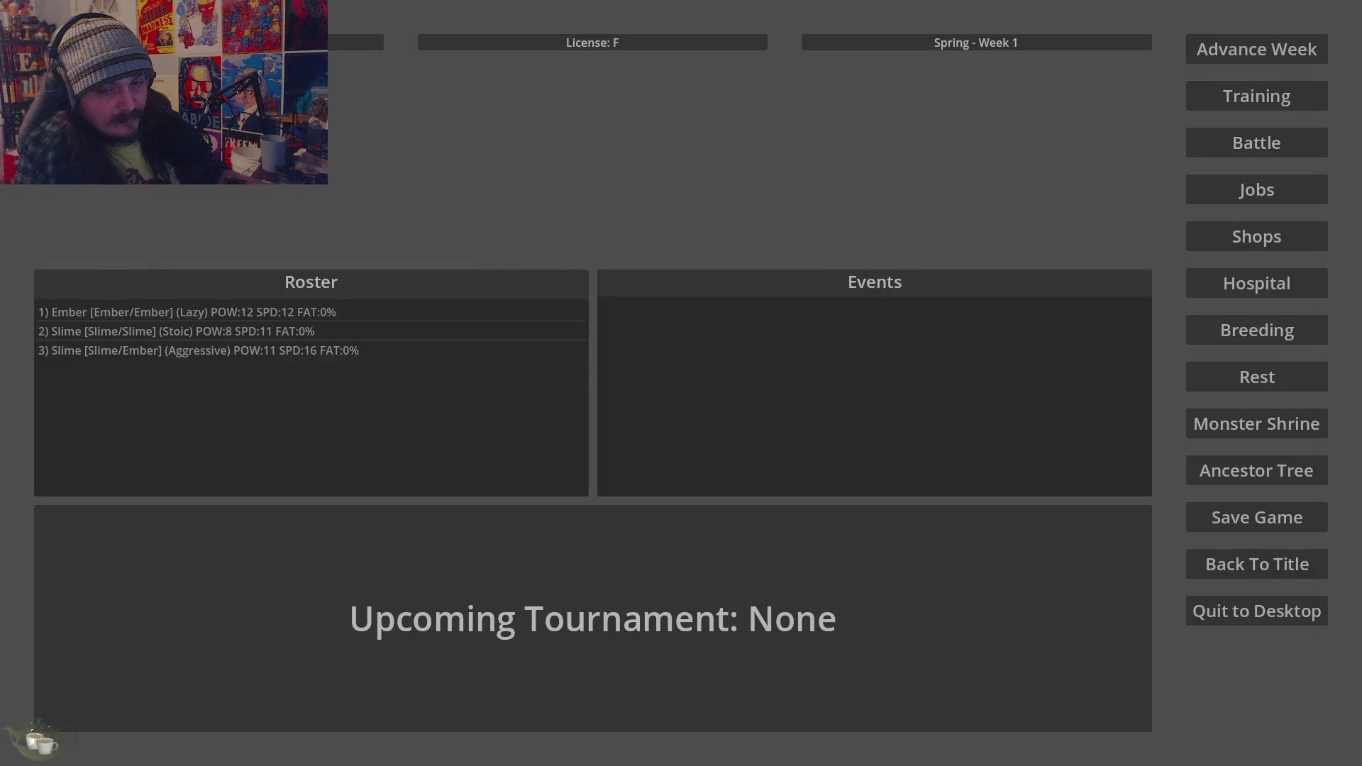
In Paint 3D, set the Pixel pen to 2px and add yellow spark pixels beside the flames
key("alt+Tab")
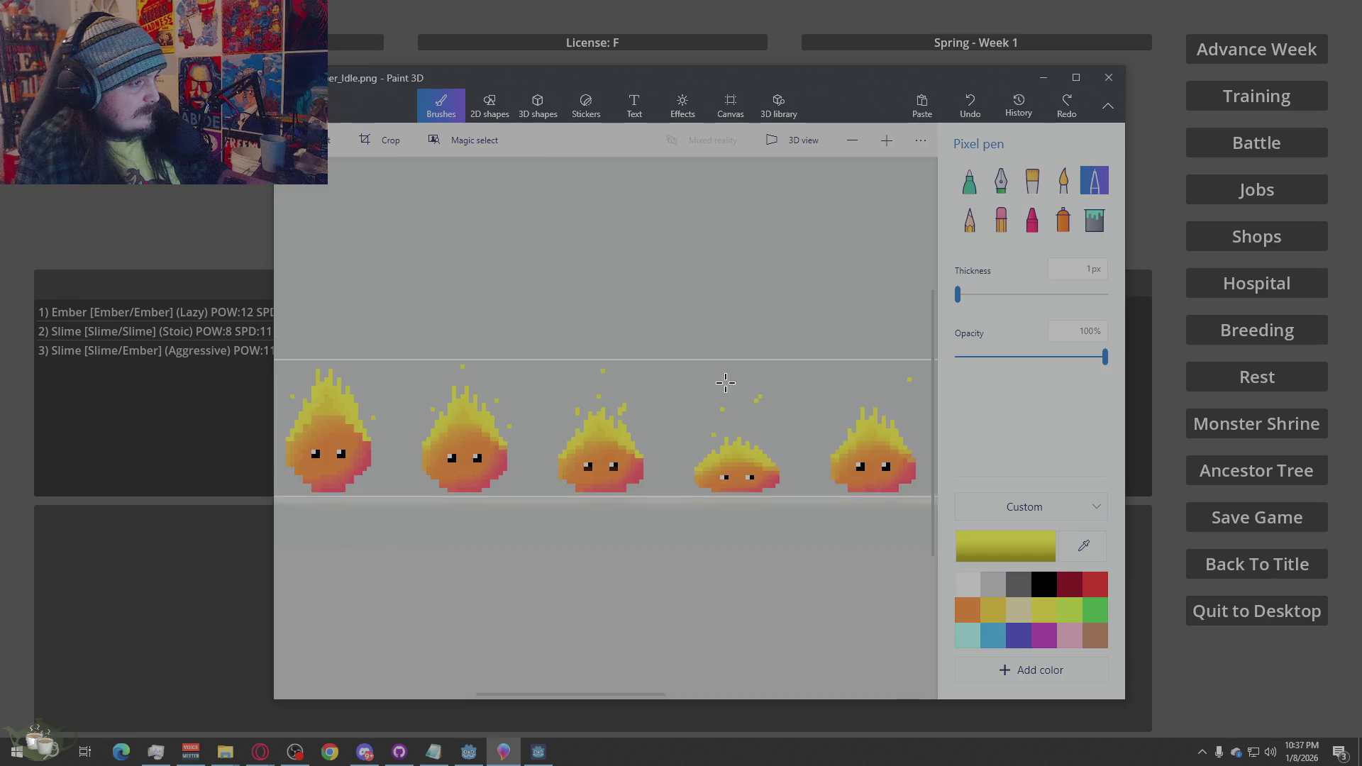
scroll(695, 464, "down", 1)
scroll(674, 445, "up", 3)
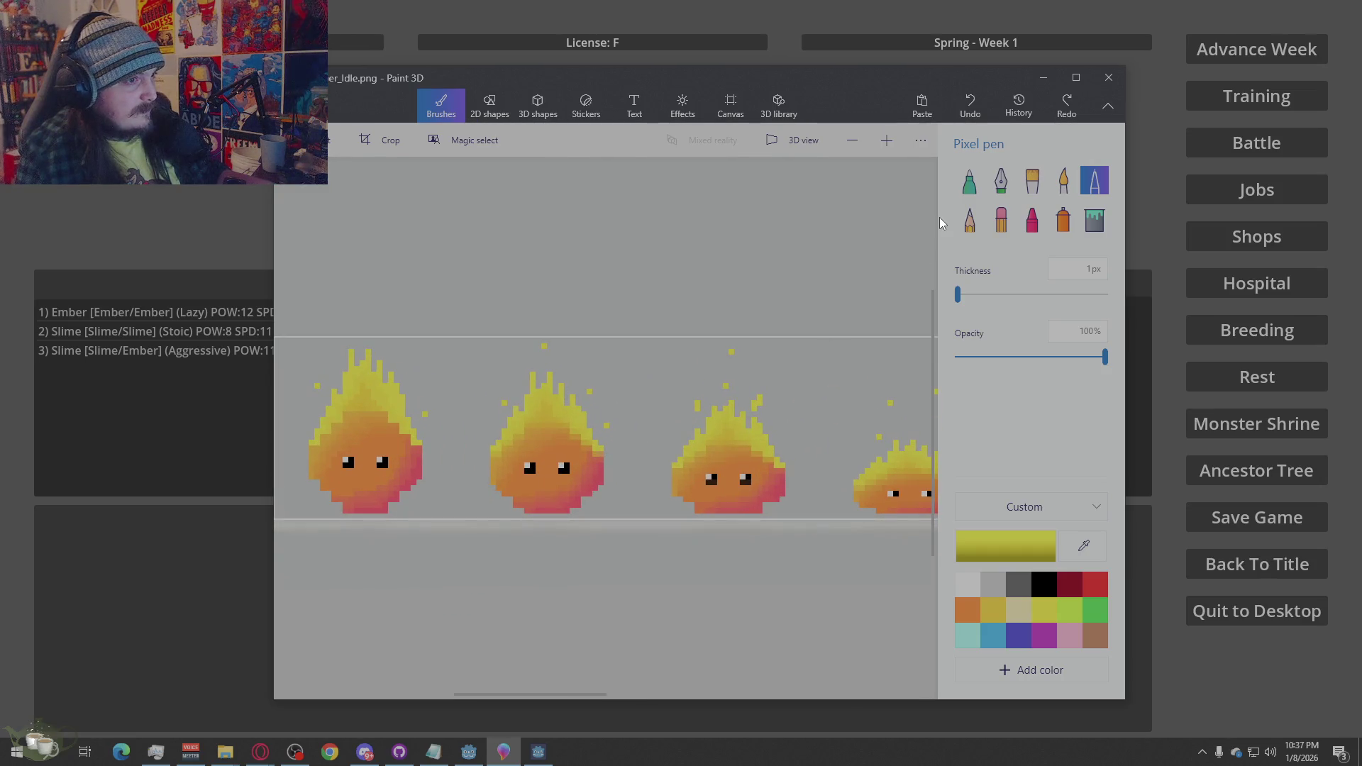
left_click_drag(961, 294, 960, 293)
left_click(677, 383)
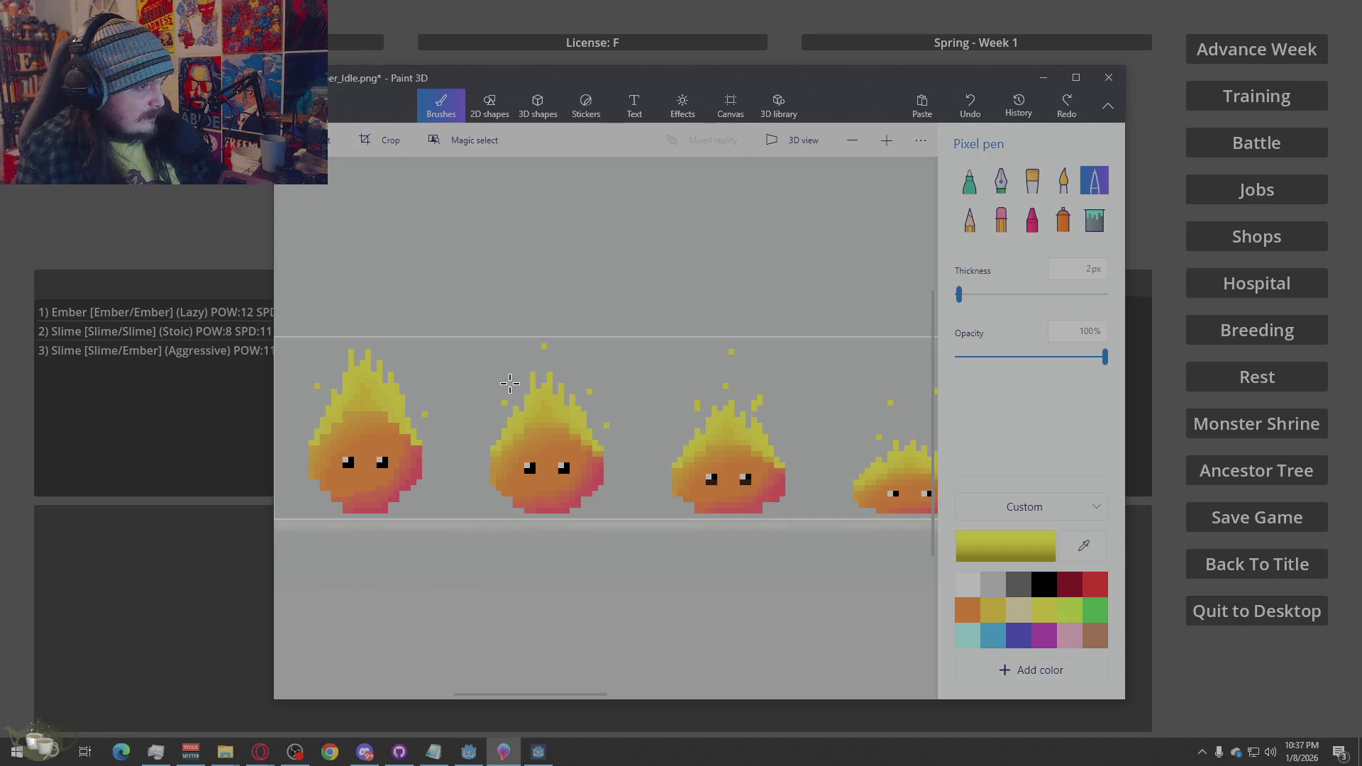
left_click(508, 382)
Reposition sparks: lower the second flame's spark and shift the first flame's spark right
left_click(570, 346)
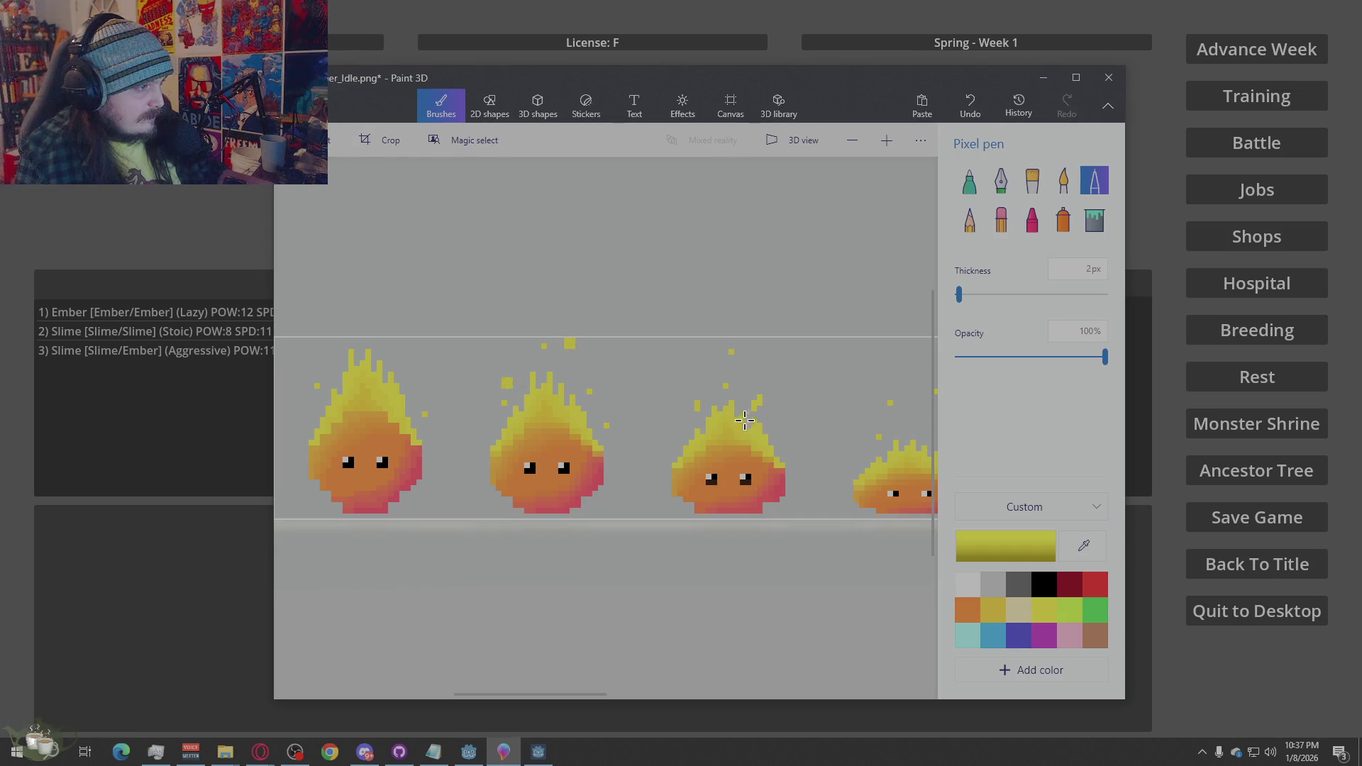
key("ctrl+z")
left_click(569, 371)
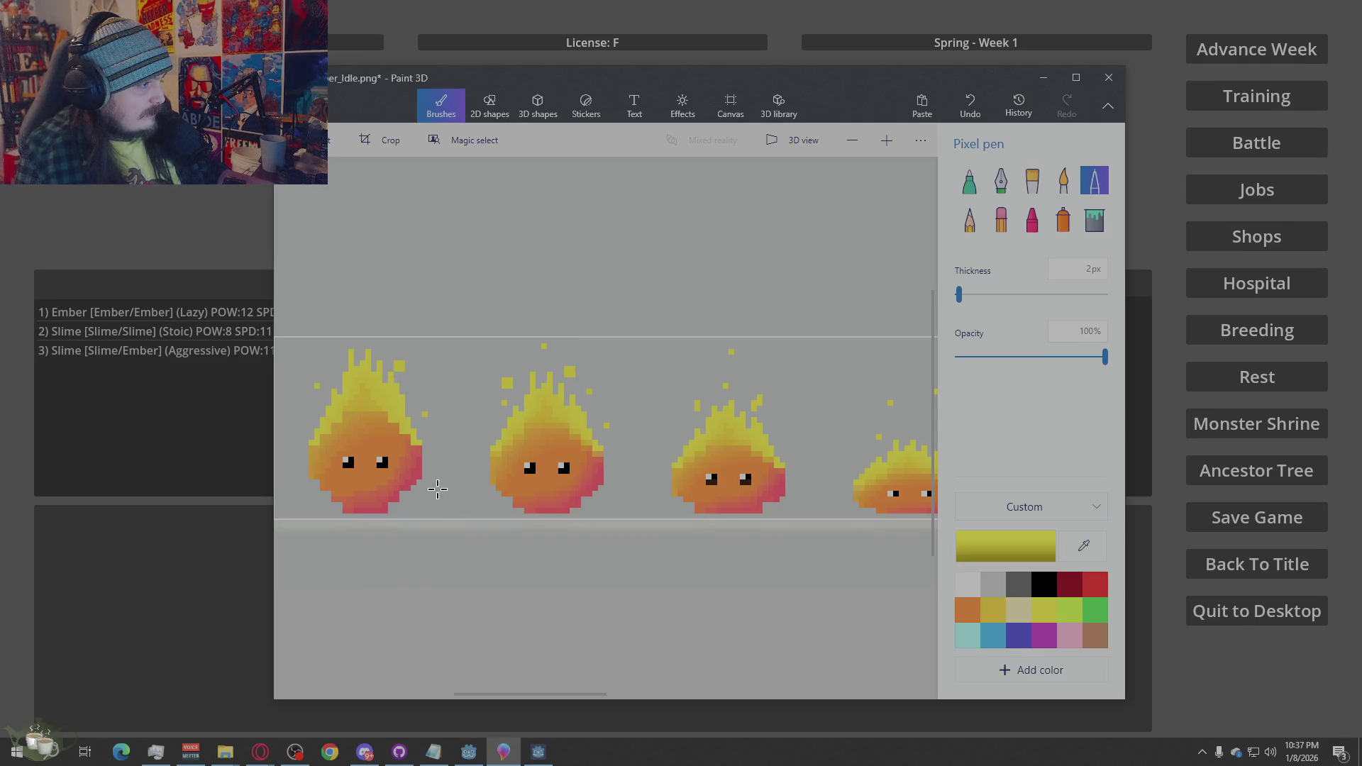
key("ctrl+z")
left_click(410, 365)
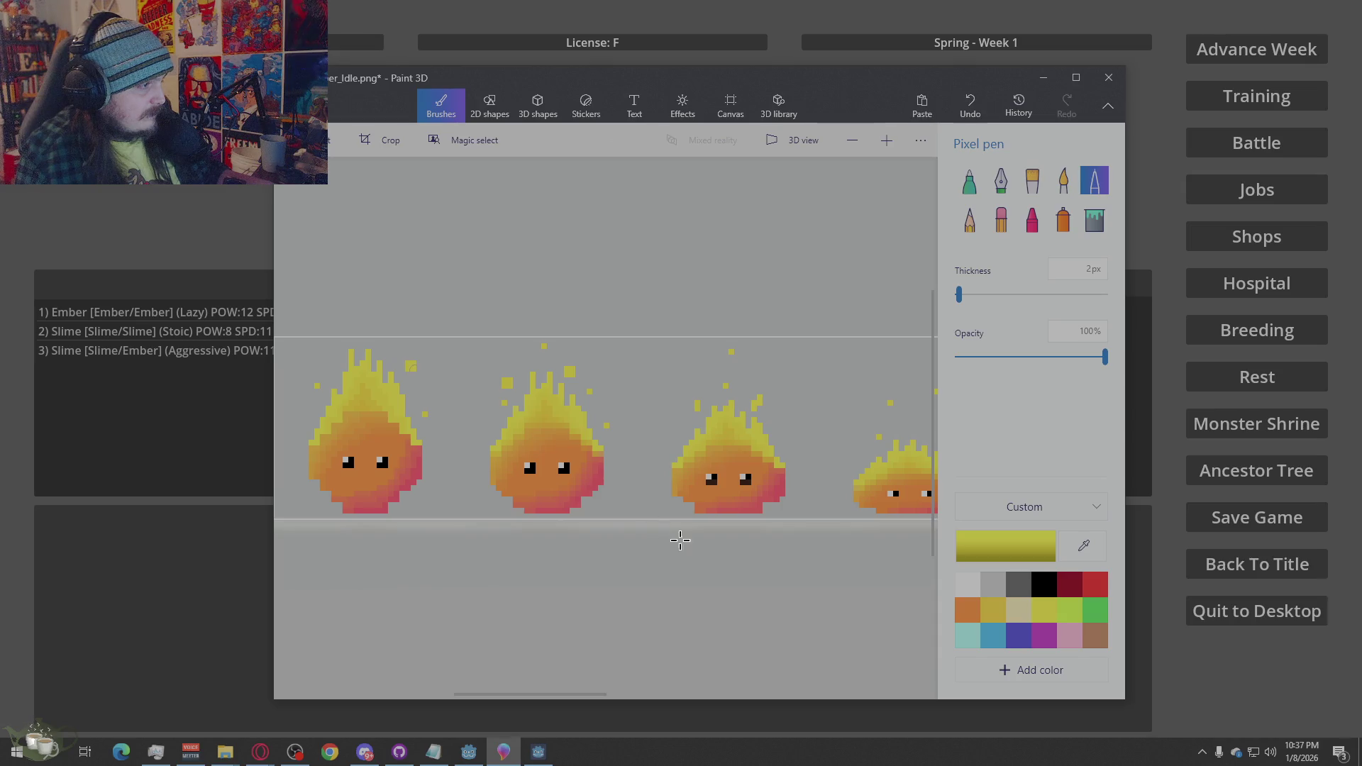
Add sparks around the third flame and above the right flame, then remove the fourth-flame spark
left_click(740, 371)
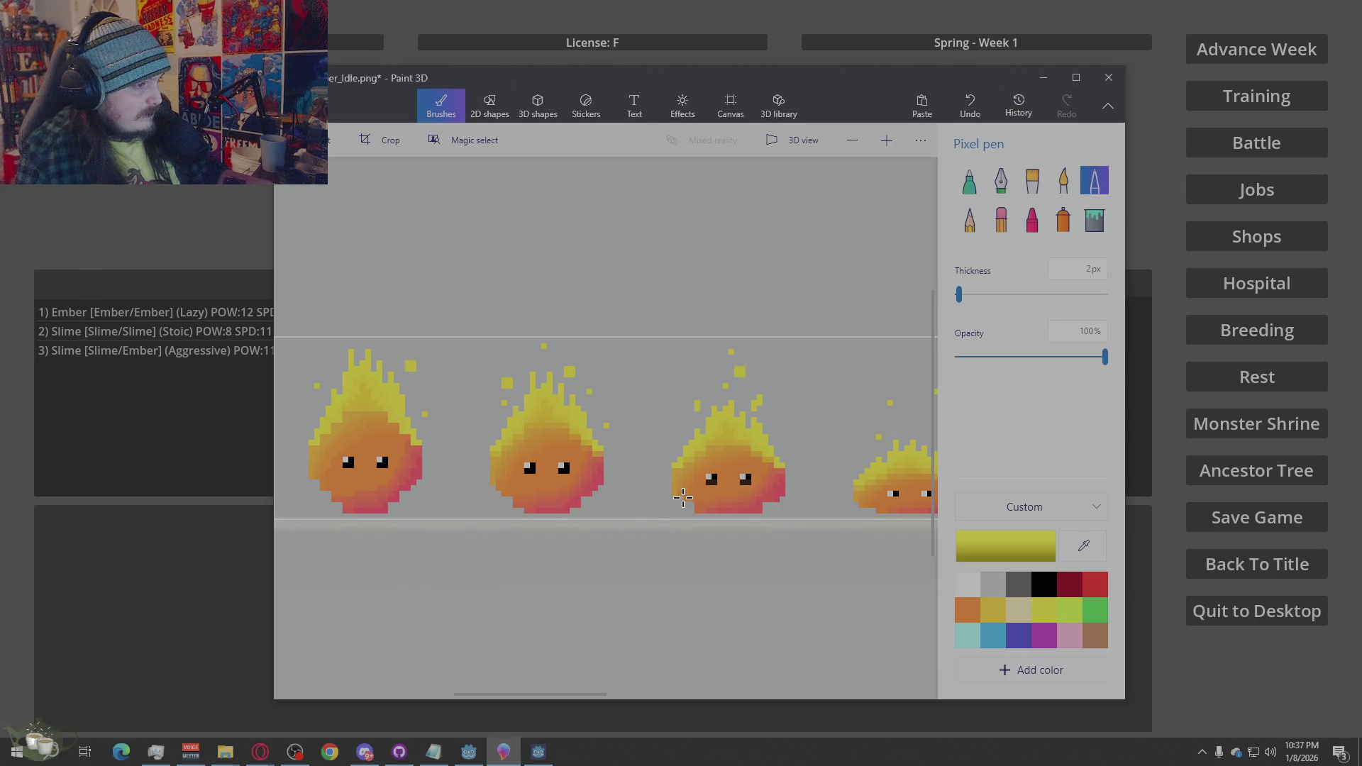
left_click(677, 417)
scroll(823, 408, "up", 3)
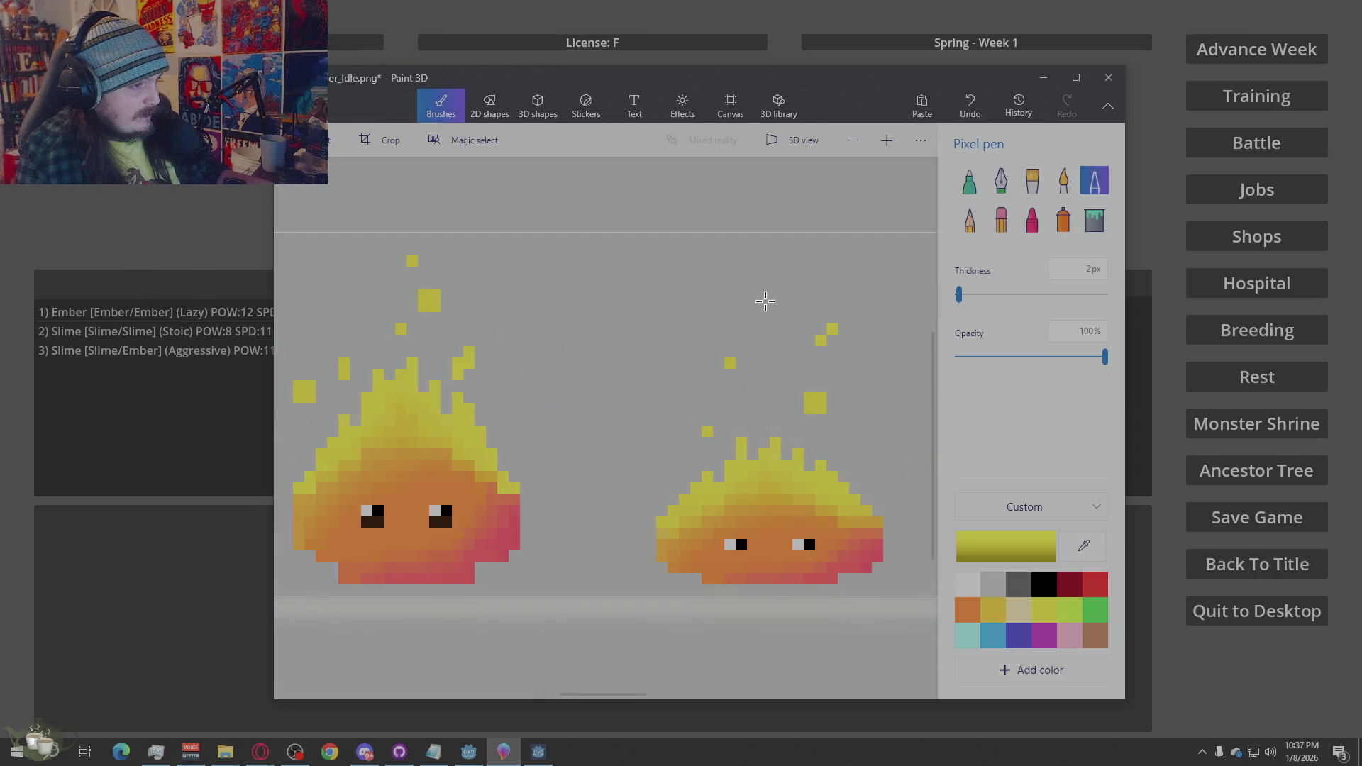
left_click(757, 265)
scroll(717, 481, "down", 4)
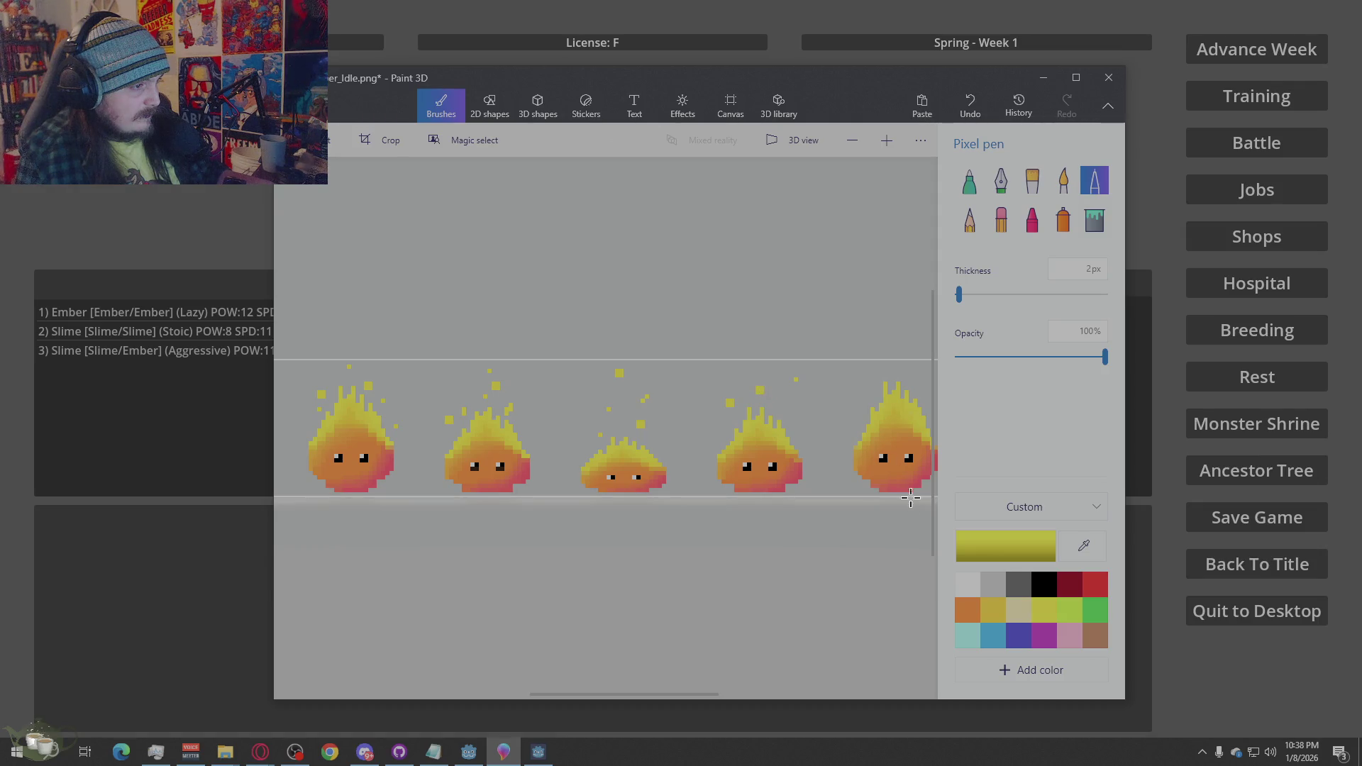
key("ctrl+z")
Return the running game to its title screen, quit it, and bring the ember sprite sheet forward
left_click(1117, 623)
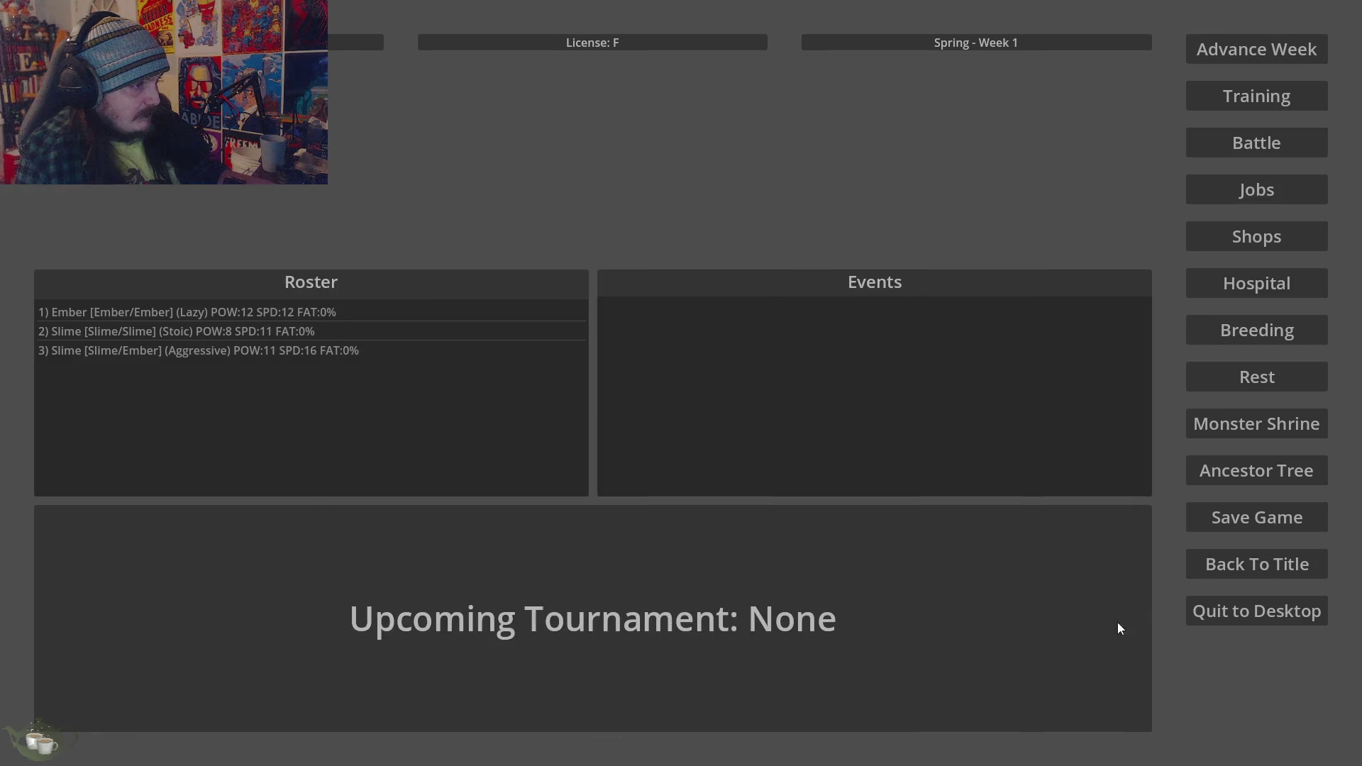
left_click(1255, 565)
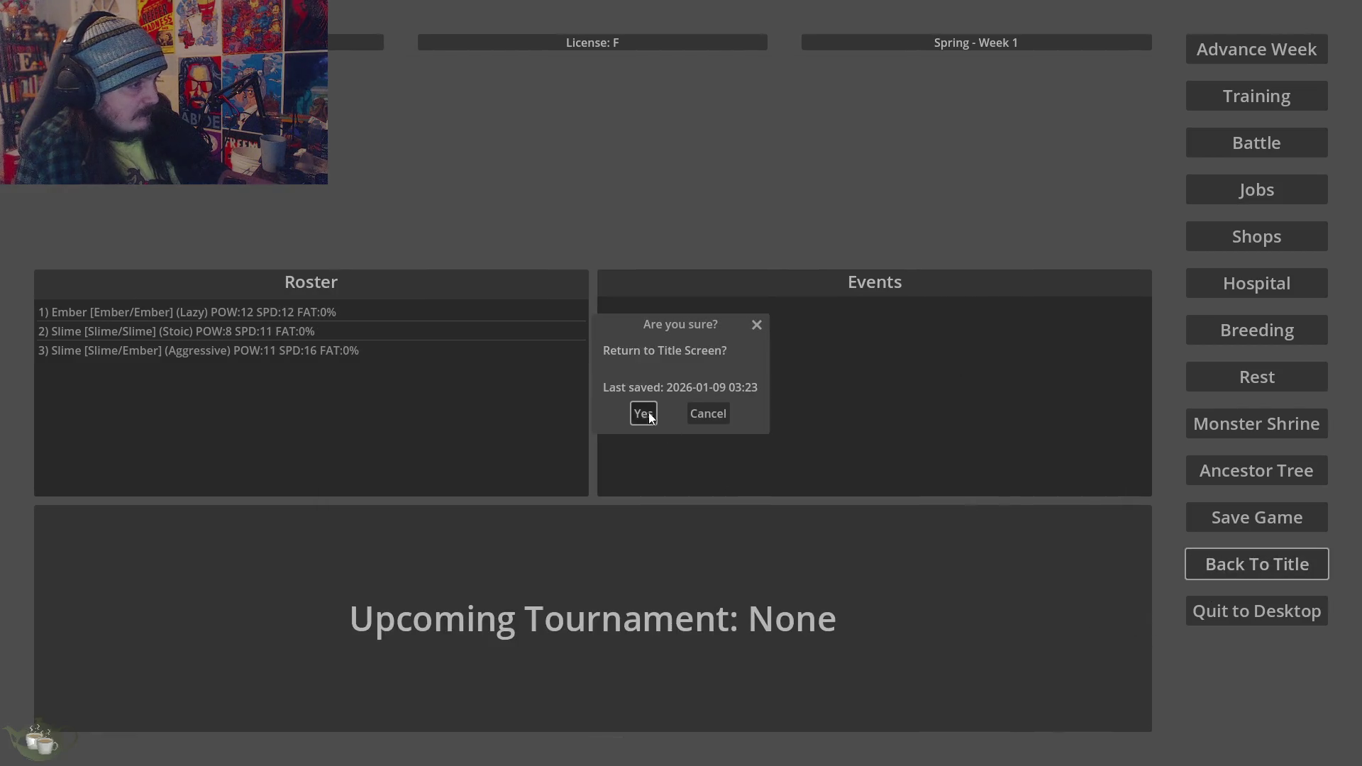
left_click(648, 413)
left_click(678, 440)
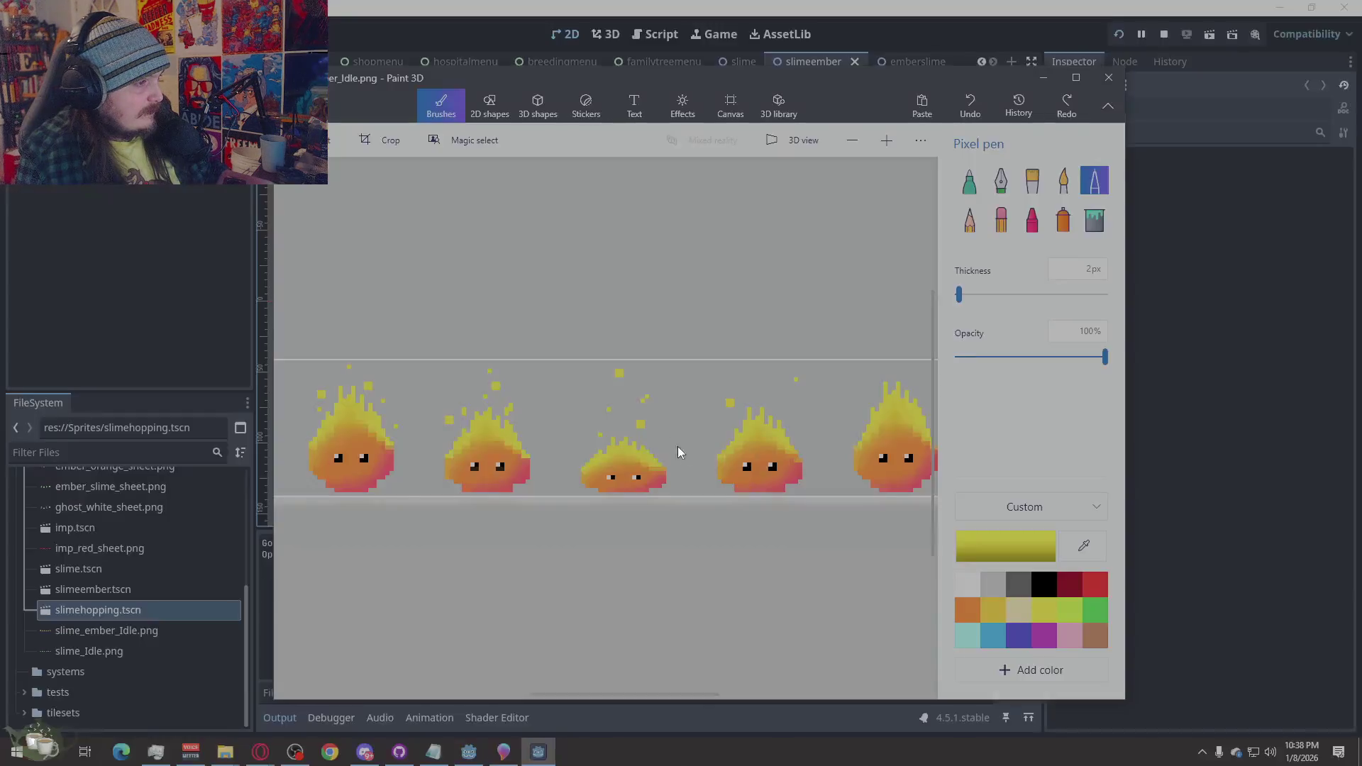
left_click(1202, 458)
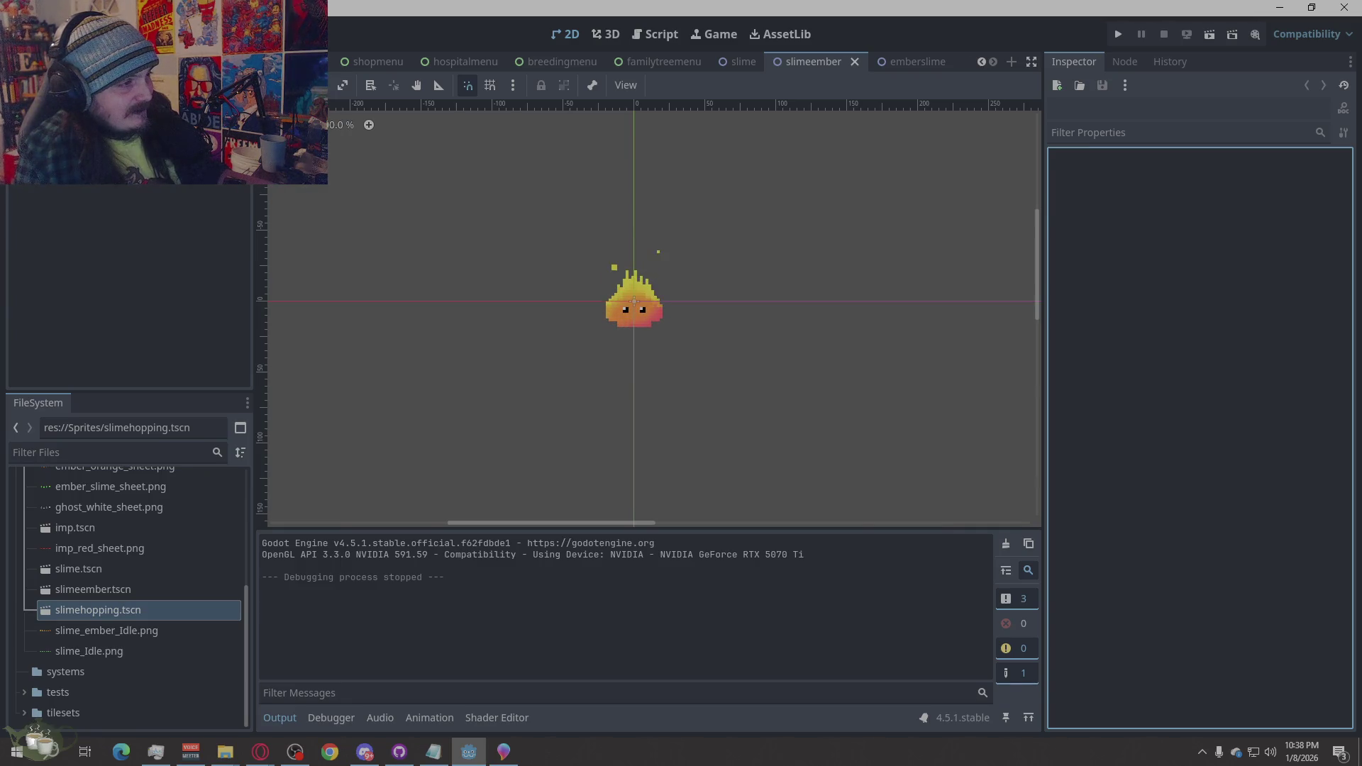
key("alt+Tab")
Switch the brush to a 1px eraser, save the ember sprite sheet, and check Godot
scroll(360, 438, "up", 3)
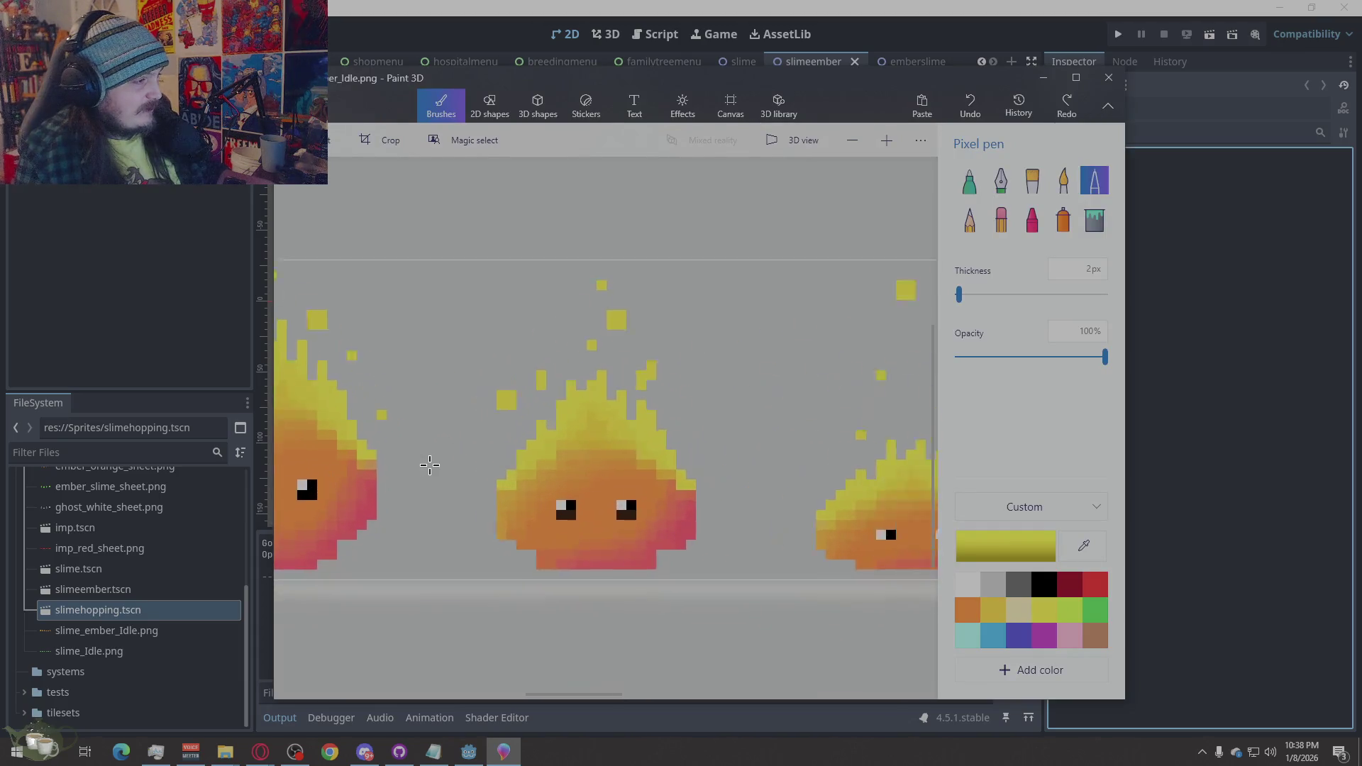
scroll(738, 476, "down", 3)
scroll(639, 454, "up", 2)
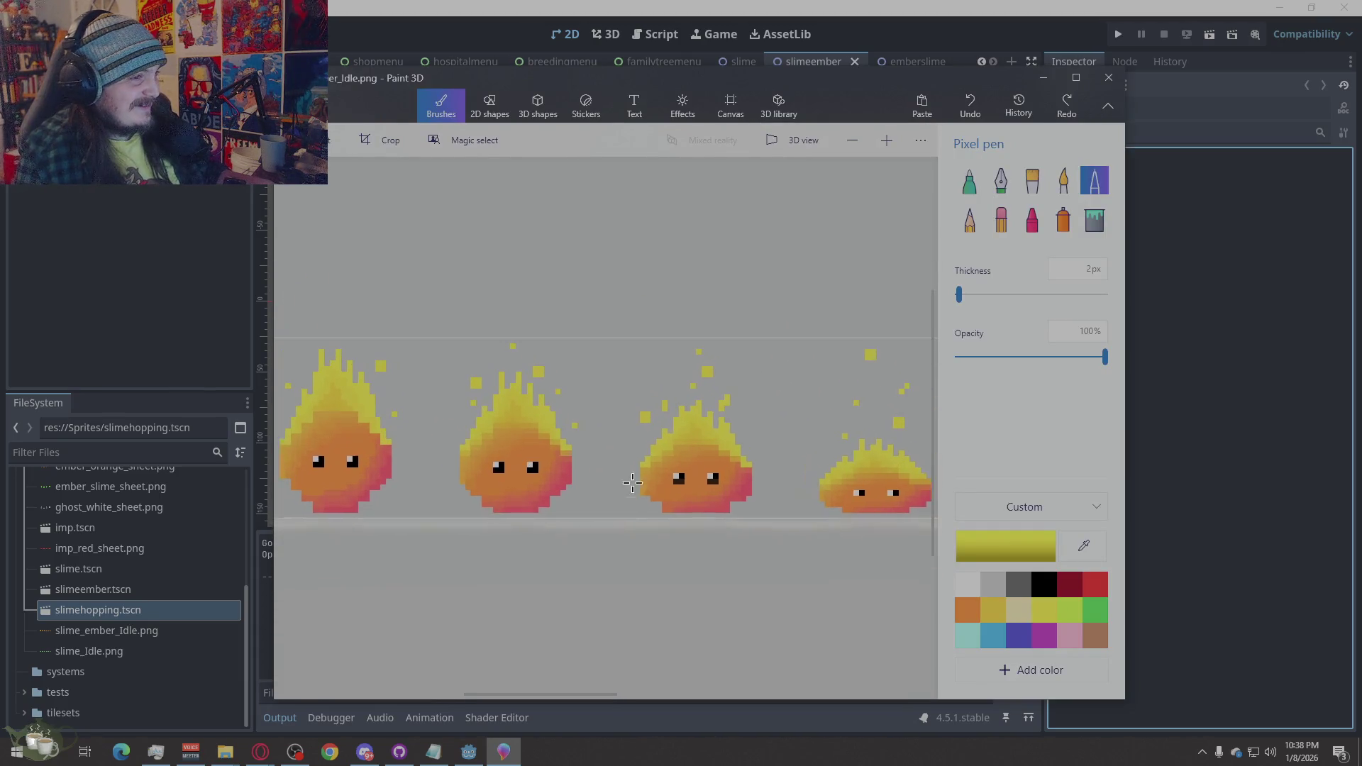
left_click(1032, 220)
left_click(1001, 220)
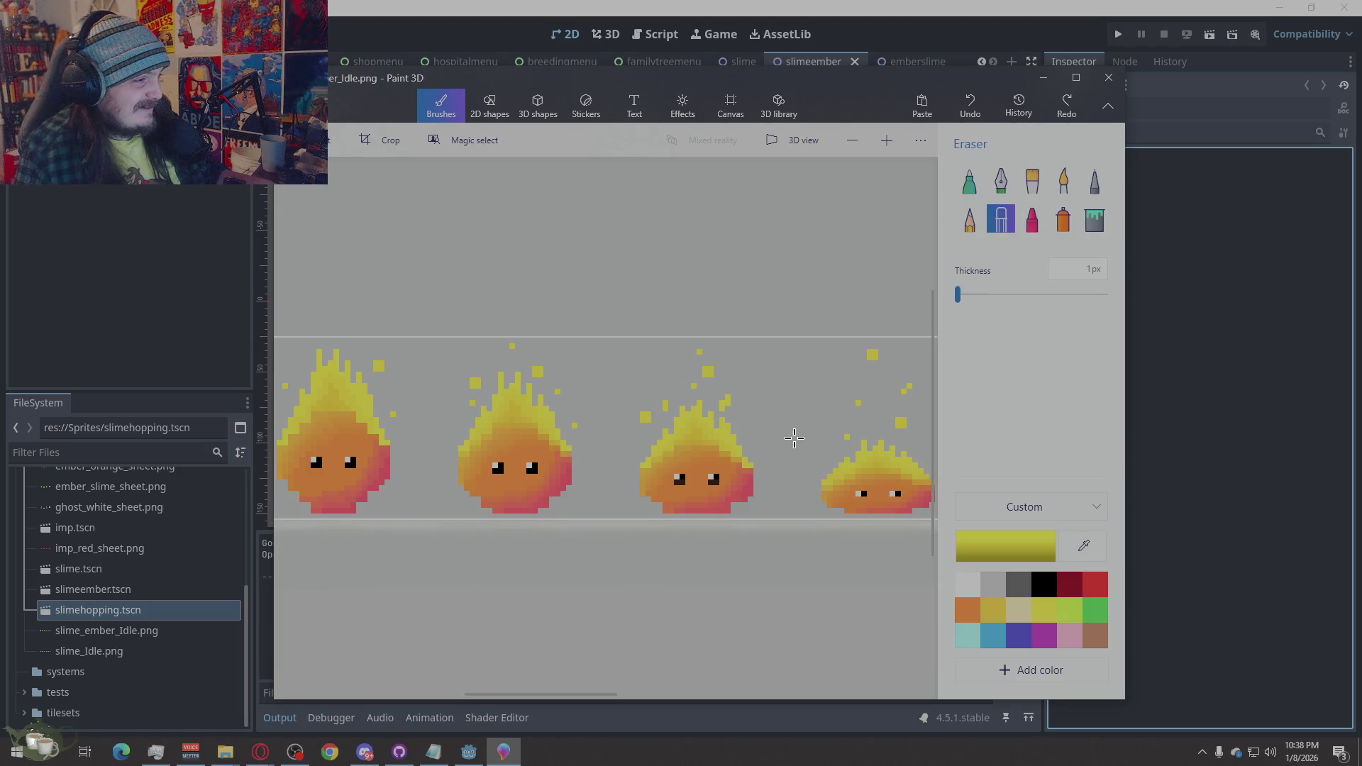
scroll(795, 439, "down", 3)
scroll(785, 485, "up", 1)
scroll(634, 499, "down", 1)
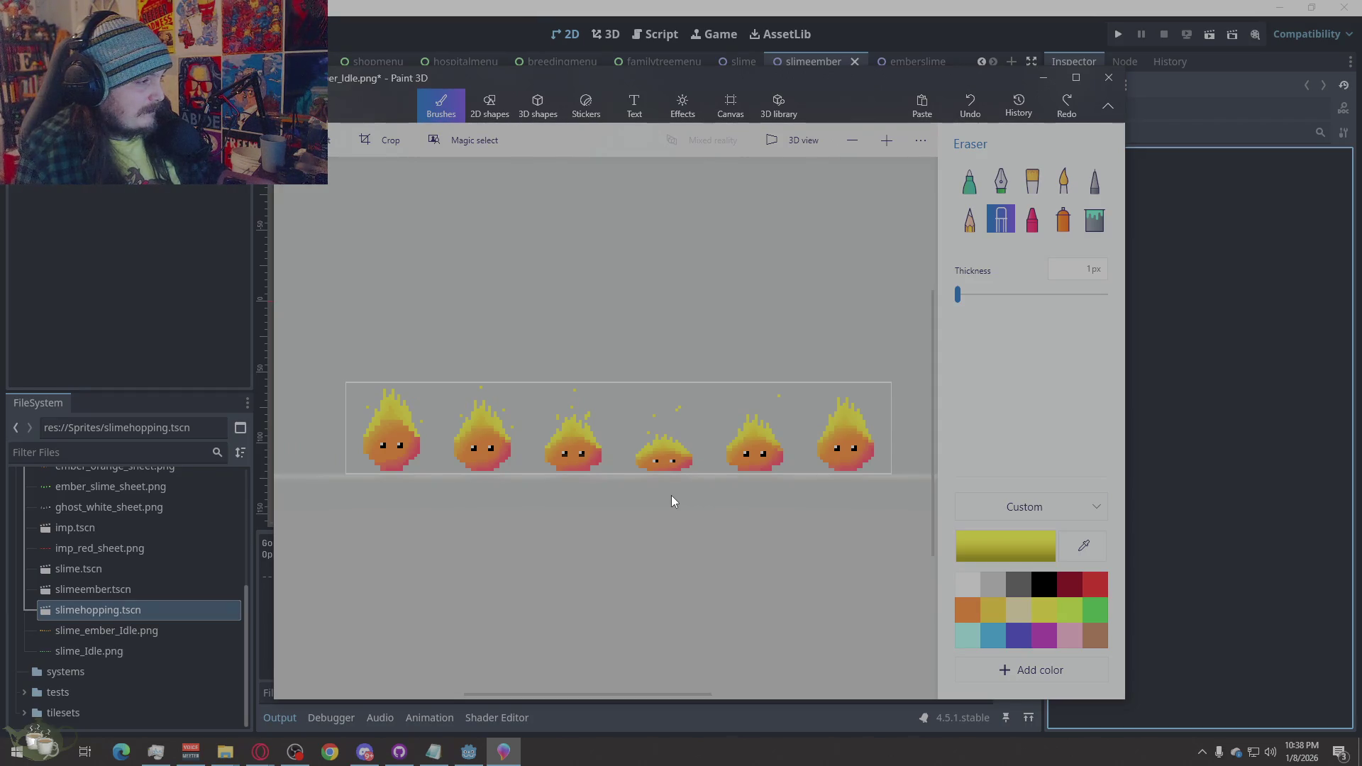
key("ctrl+s")
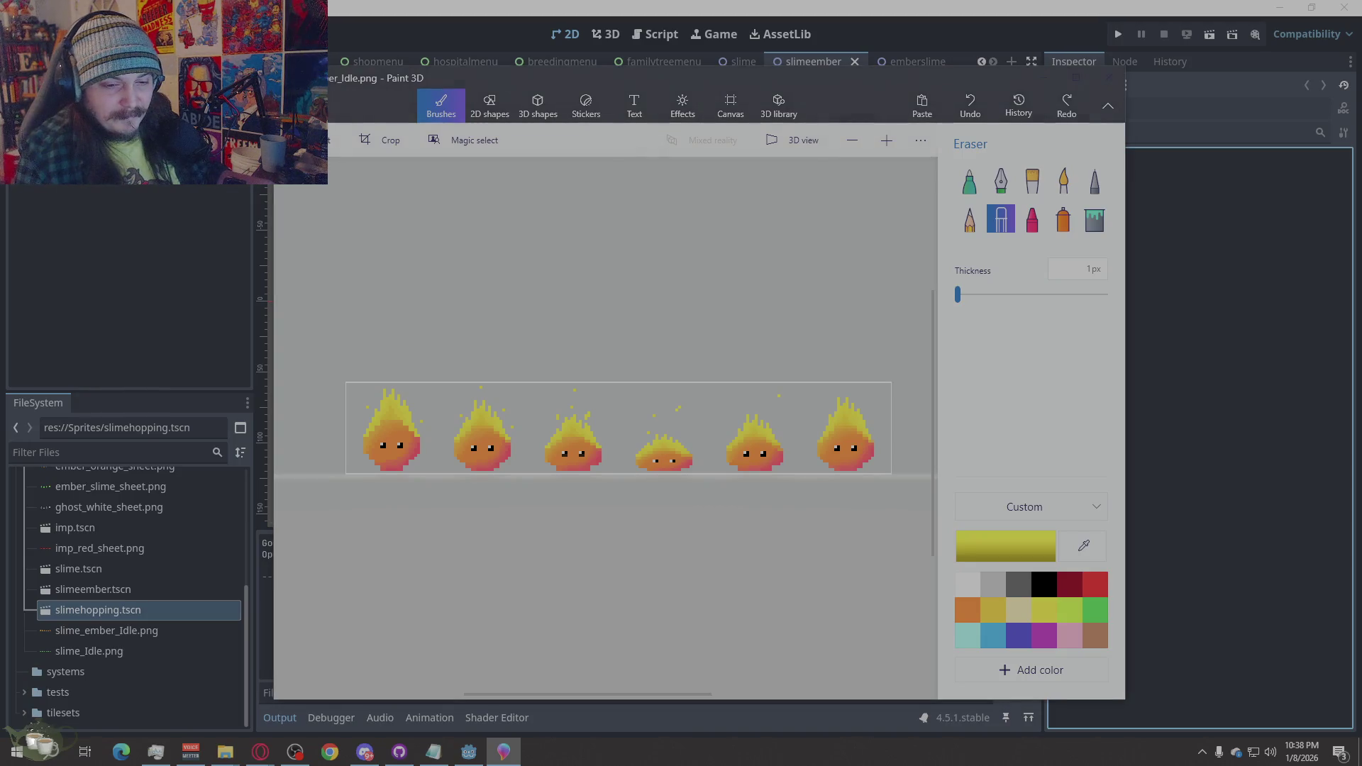
key("alt+Tab")
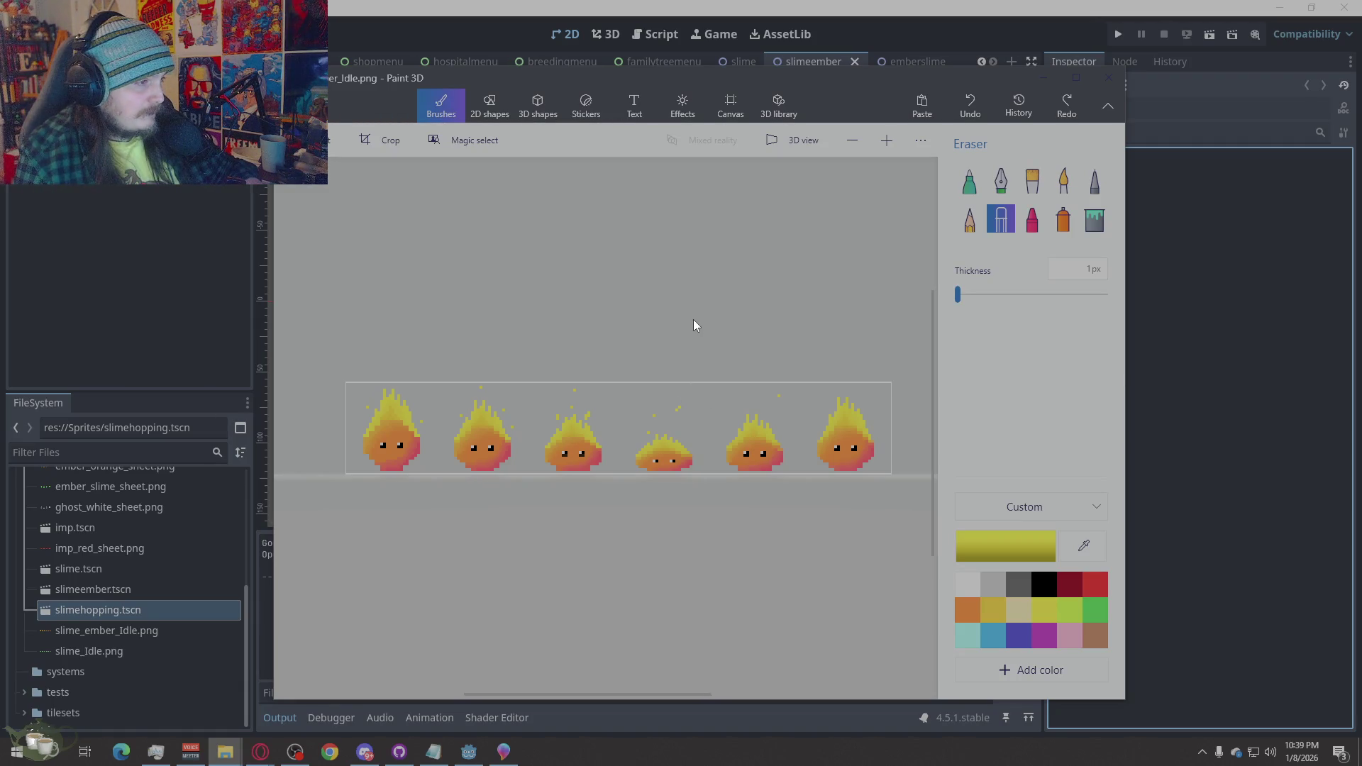
left_click(1191, 351)
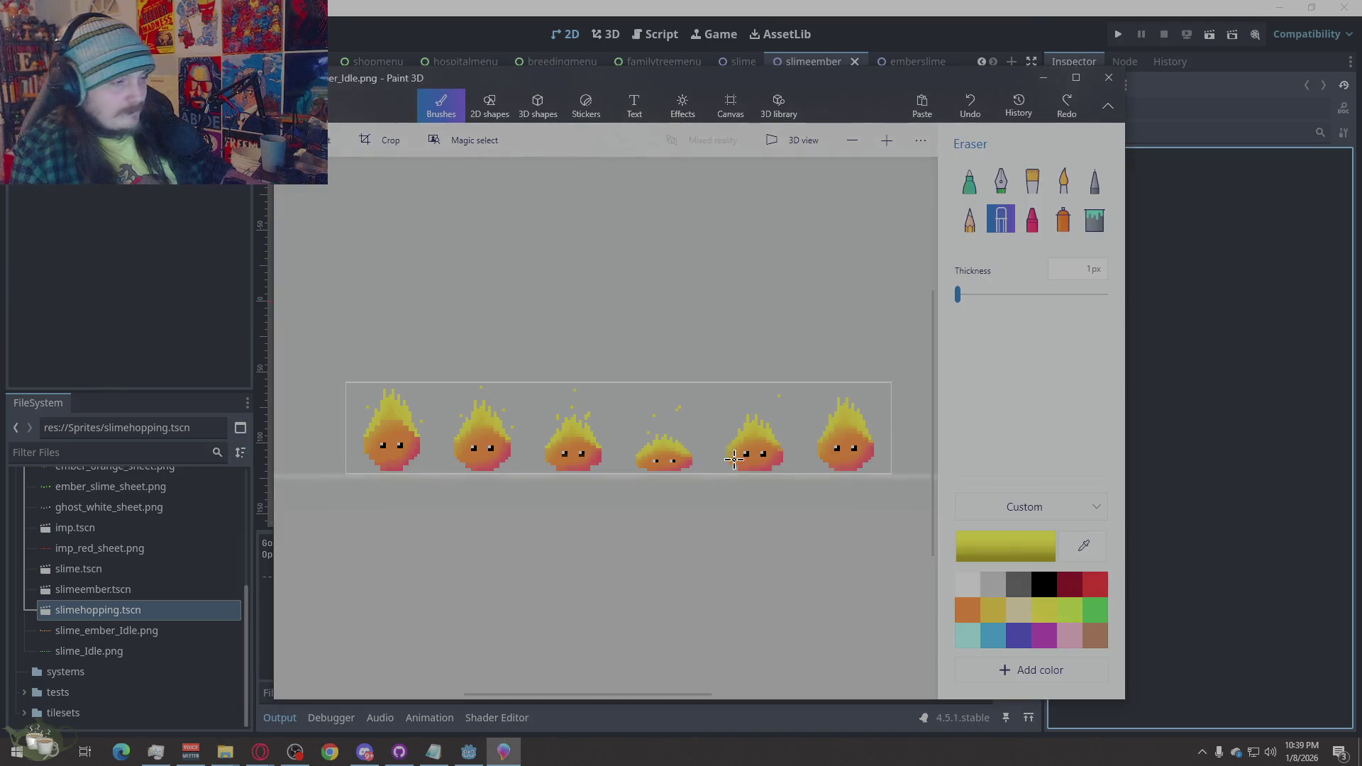
With the Pixel pen, add yellow spark pixels beside the first and third flames
scroll(457, 457, "up", 3)
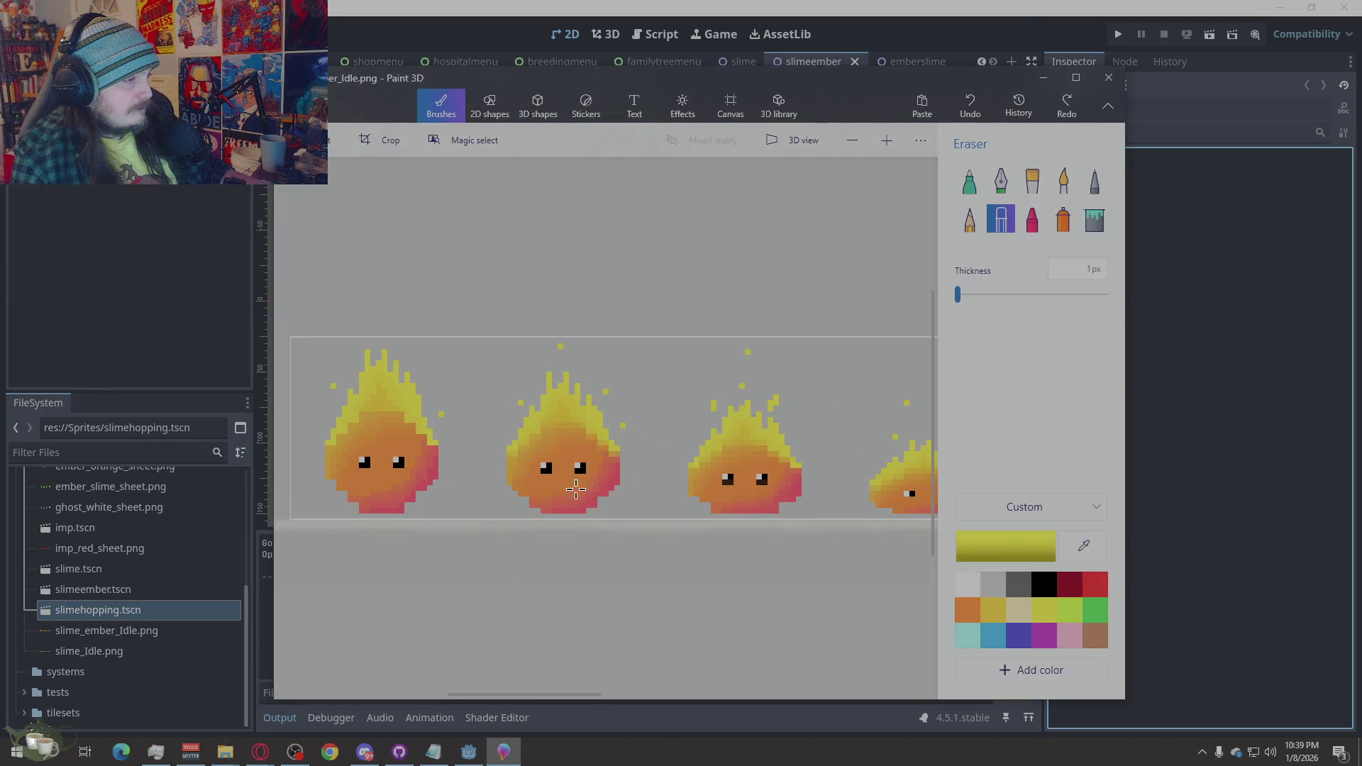
left_click(1095, 181)
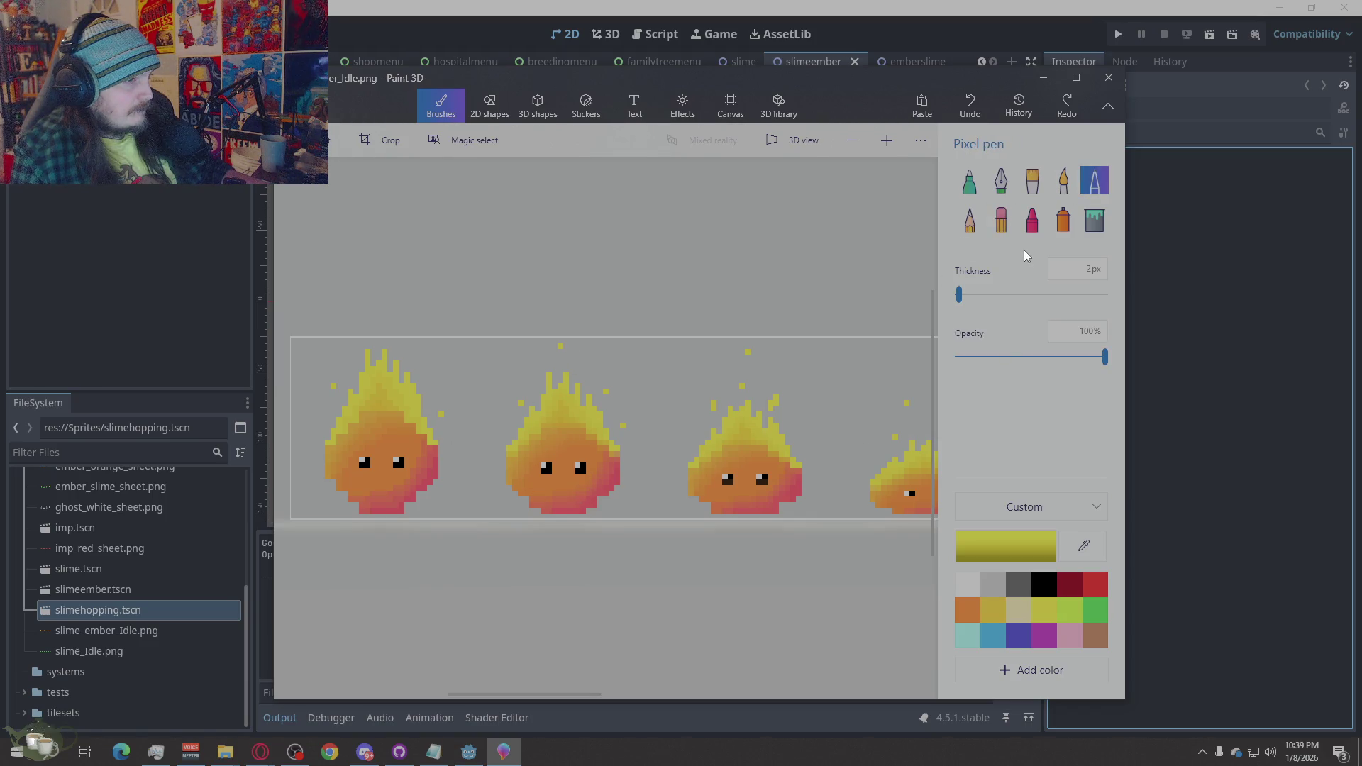
left_click(422, 366)
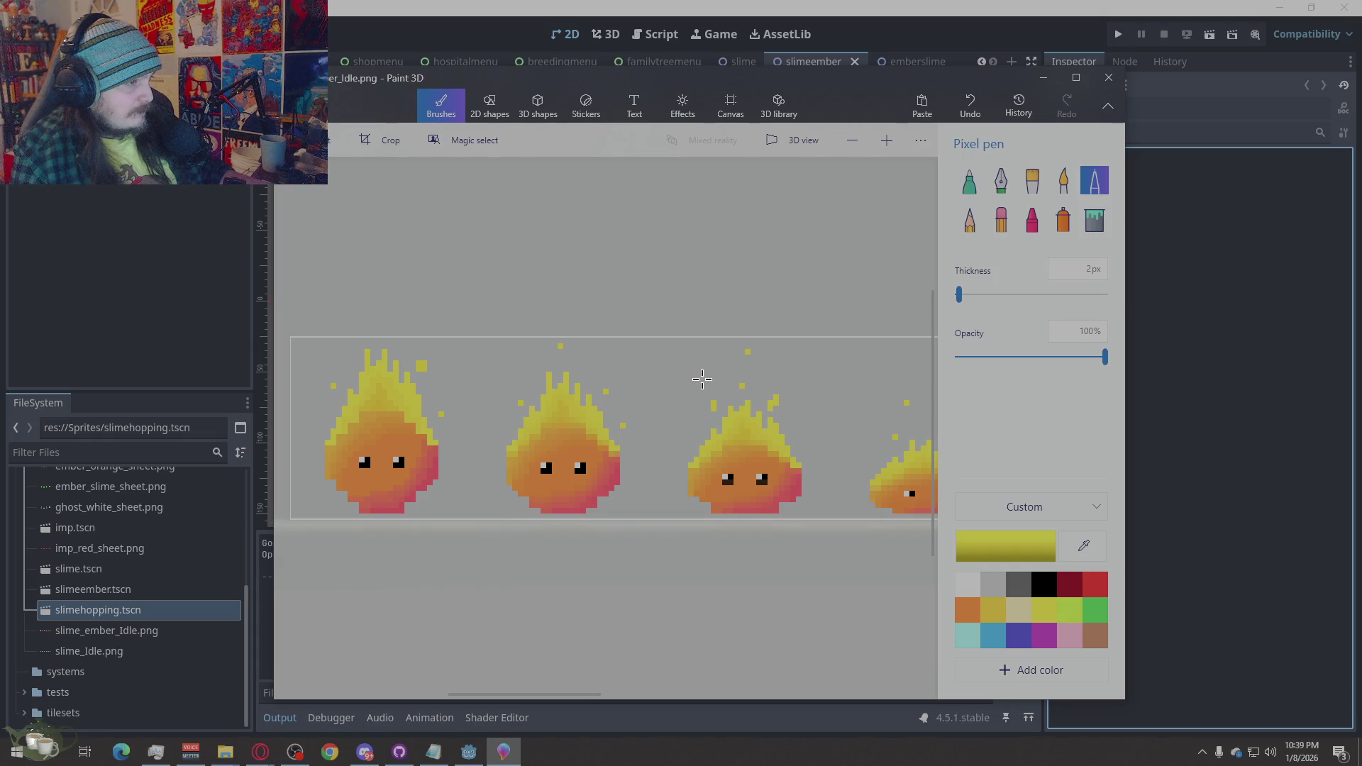
left_click(687, 428)
left_click(1238, 410)
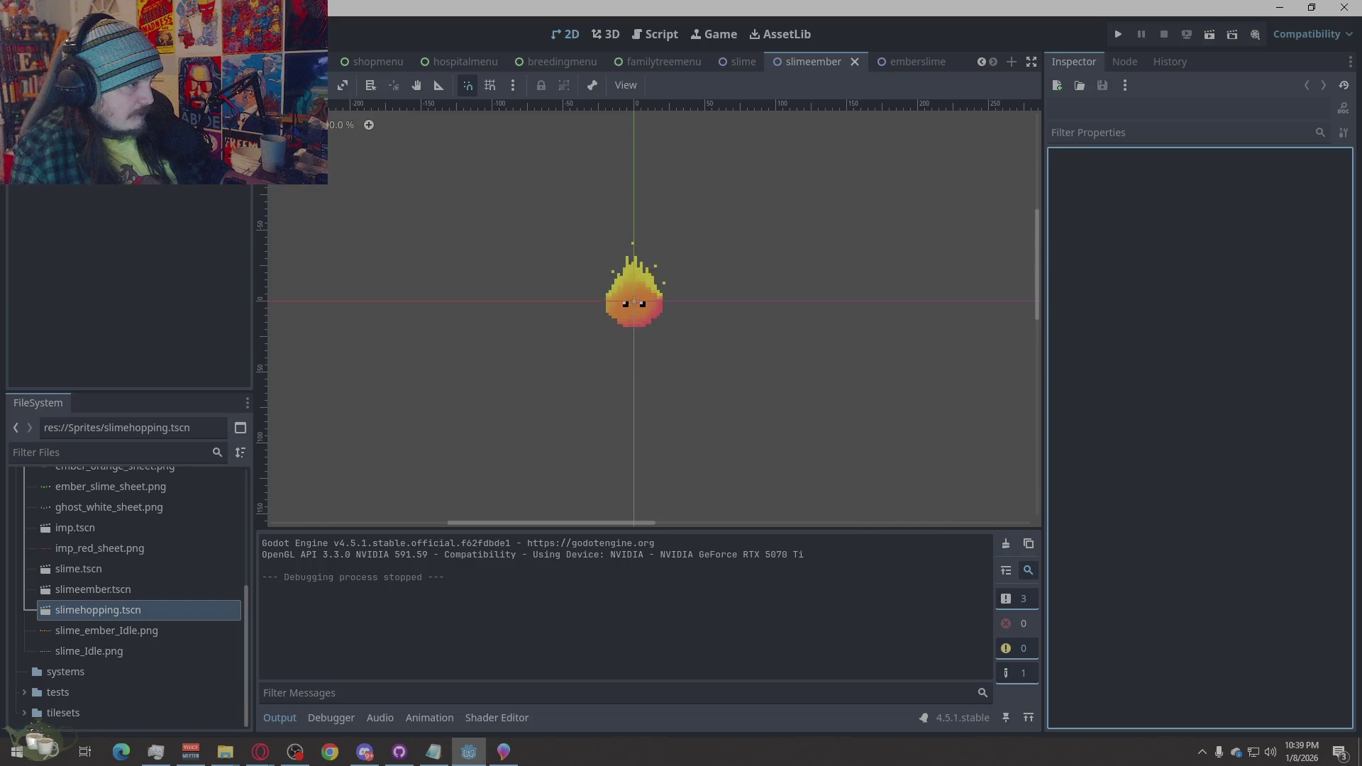
Erase a stray yellow spark pixel and compare the result in Godot's reimported animation
key("alt+Tab")
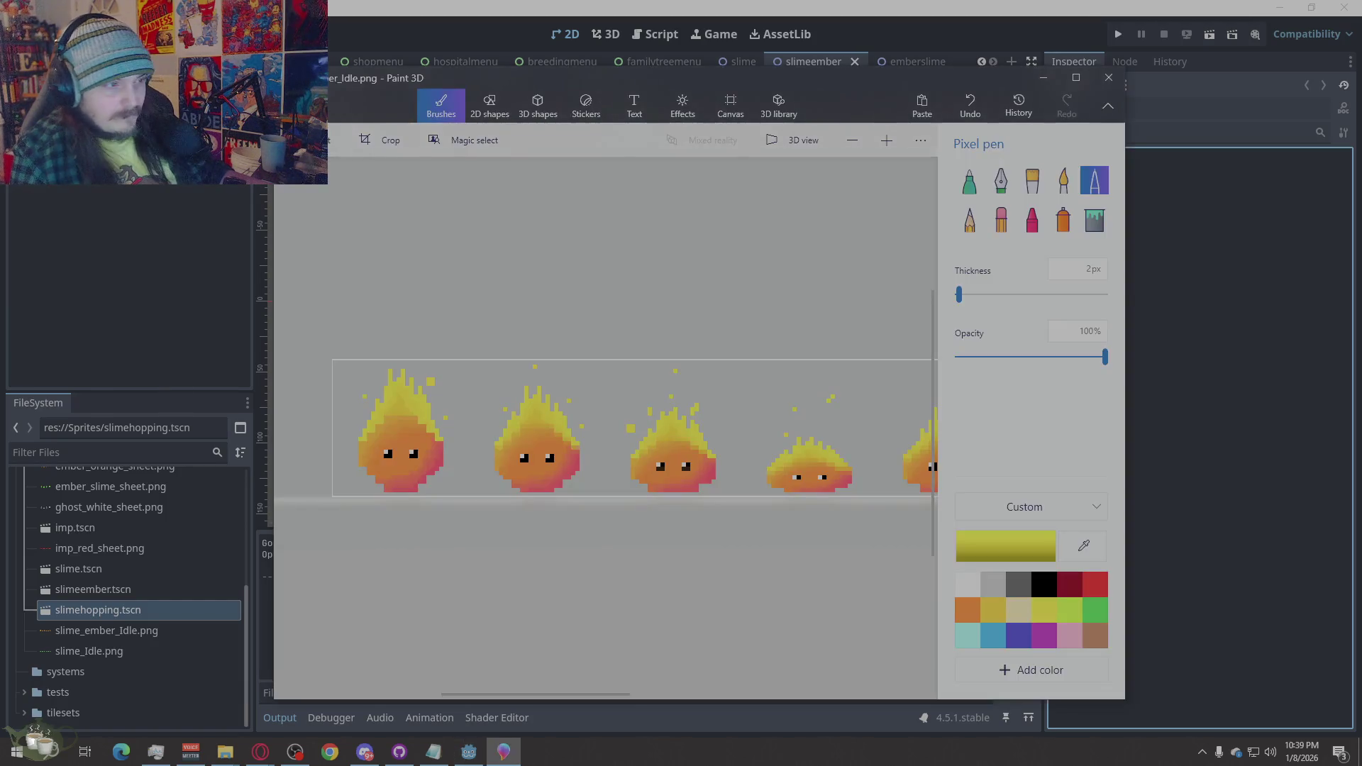
left_click(1001, 220)
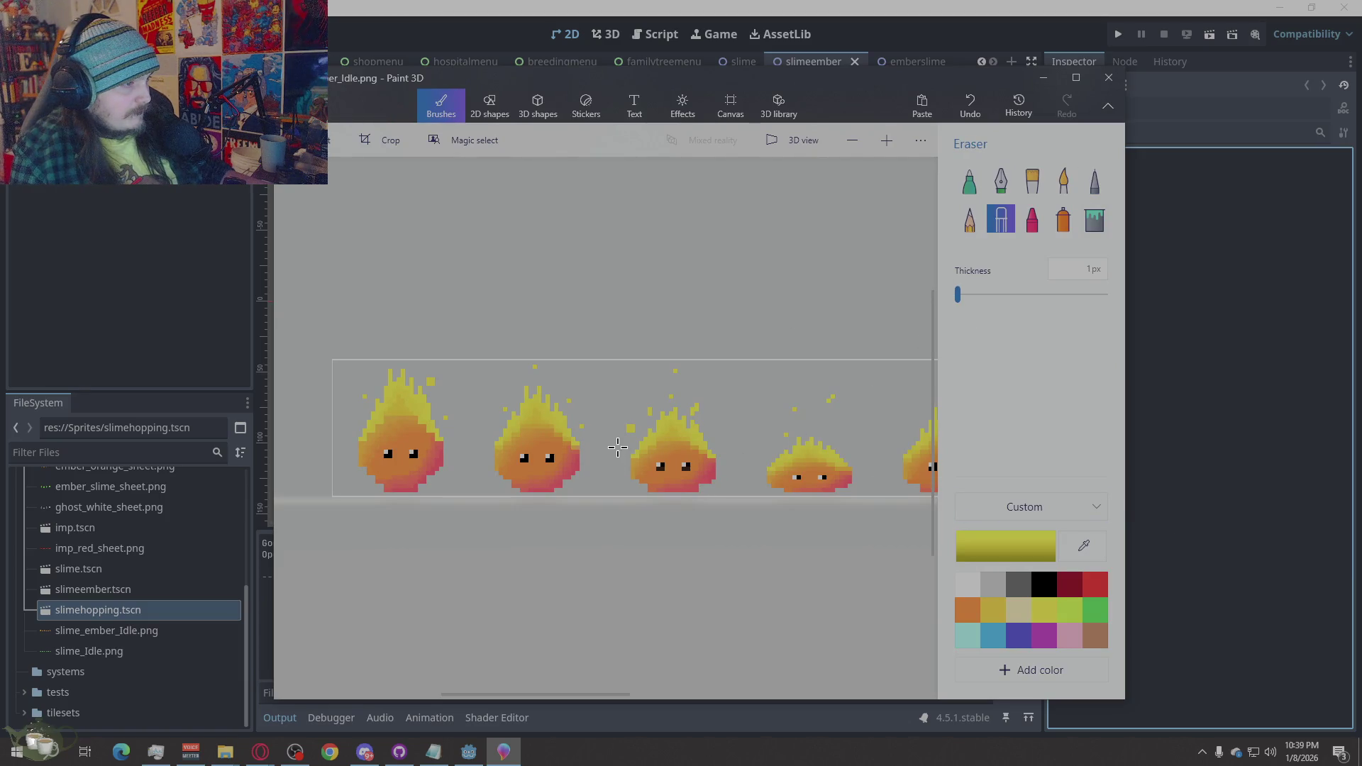
left_click(630, 427)
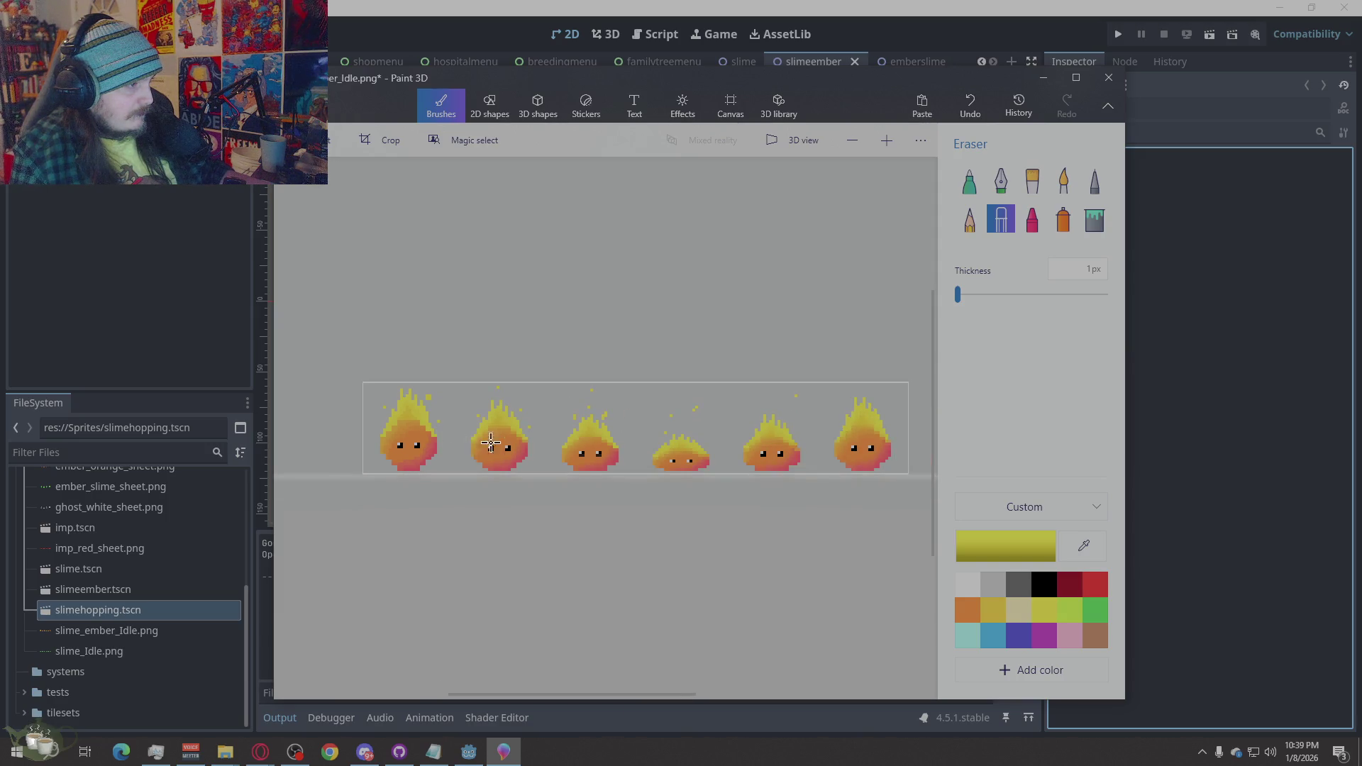
left_click(1233, 462)
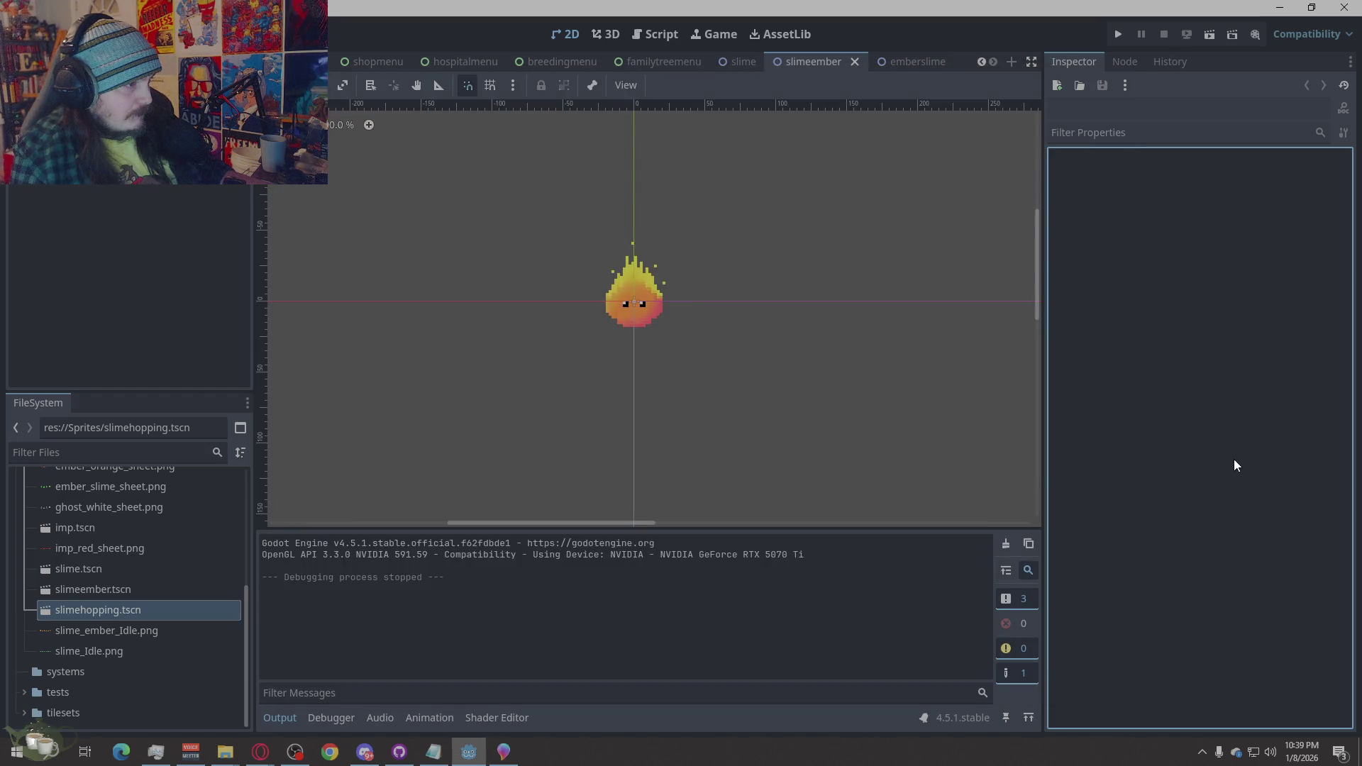
key("alt+Tab")
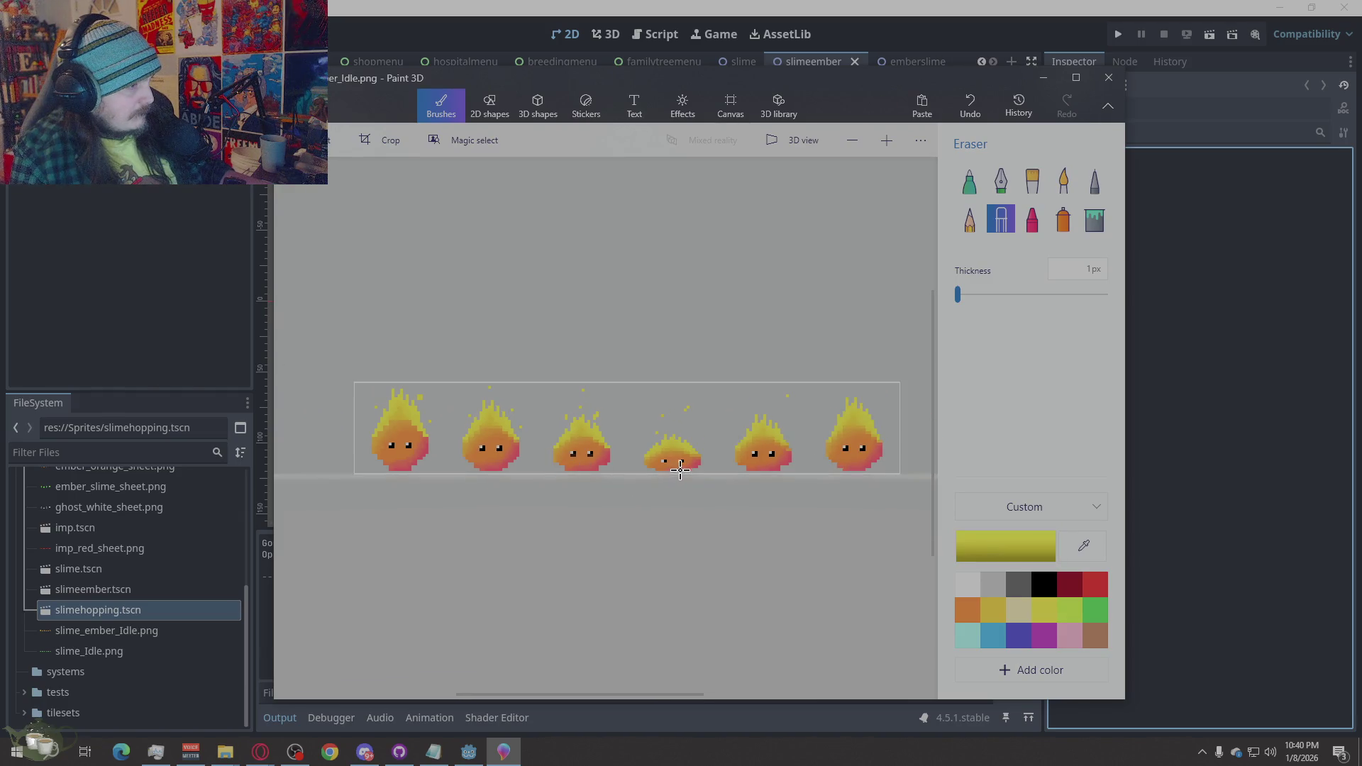
scroll(586, 447, "up", 2)
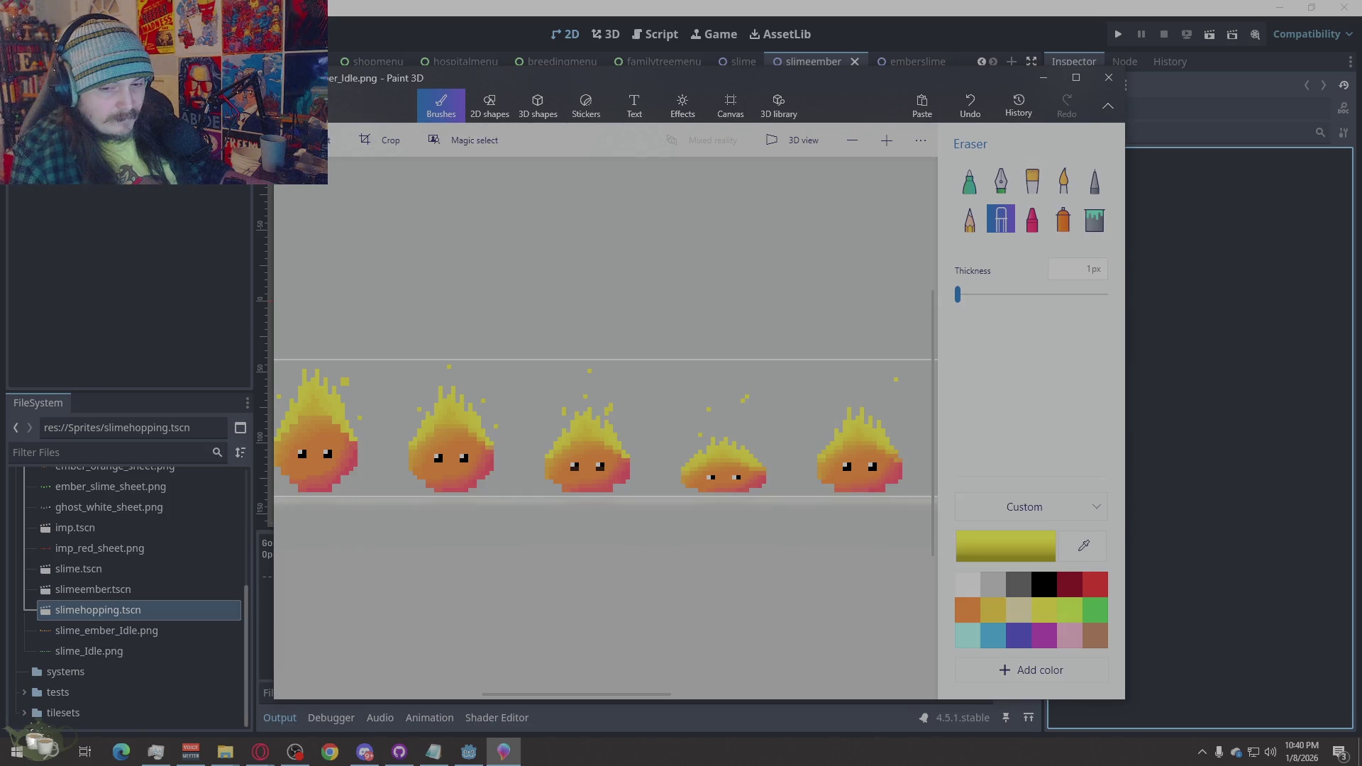
key("alt+Tab")
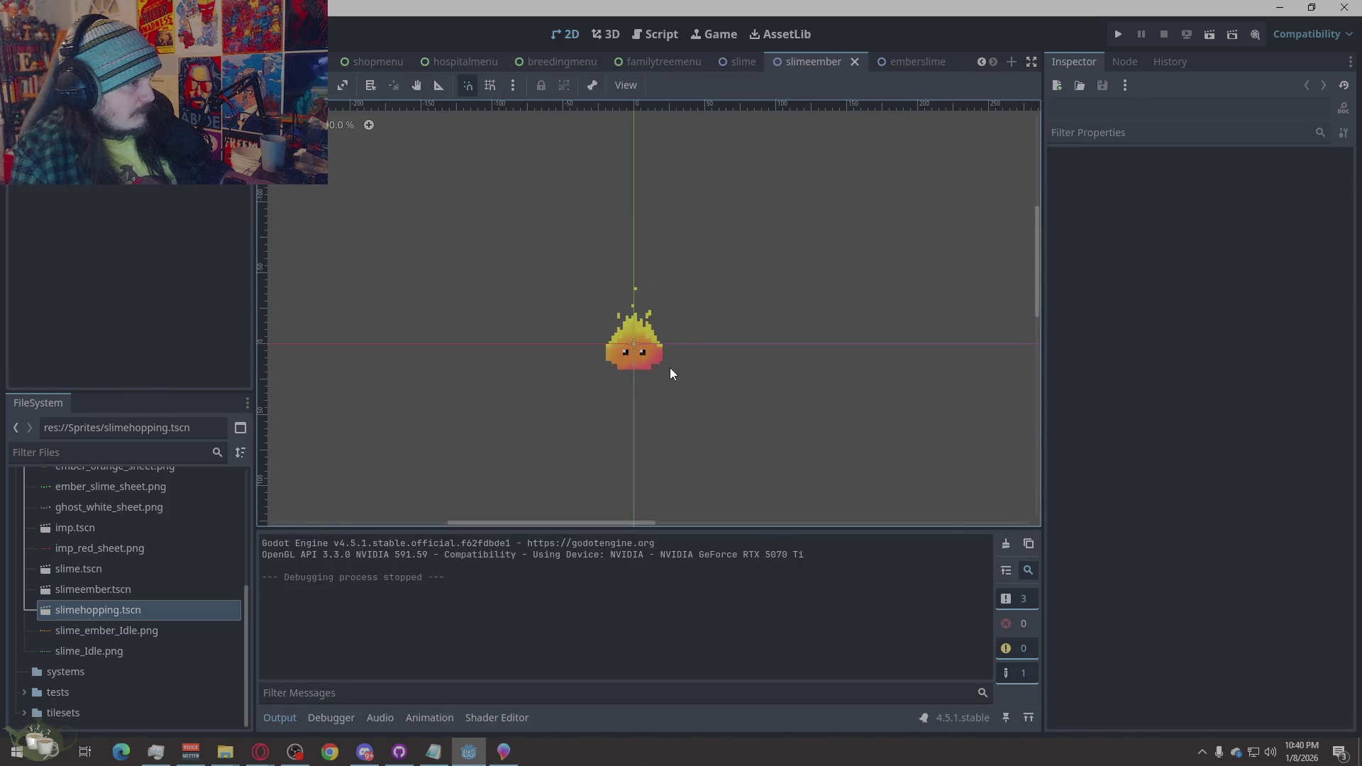
scroll(653, 332, "up", 3)
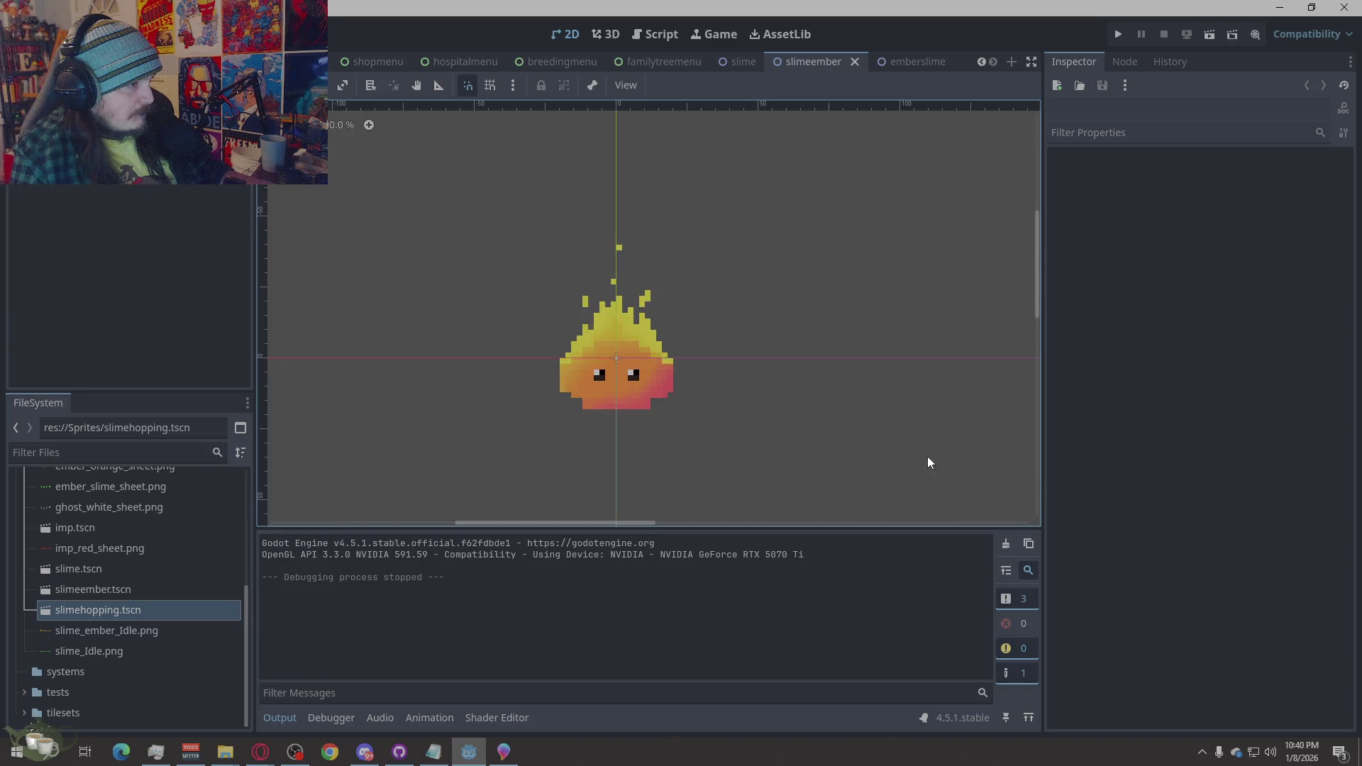
left_click(504, 752)
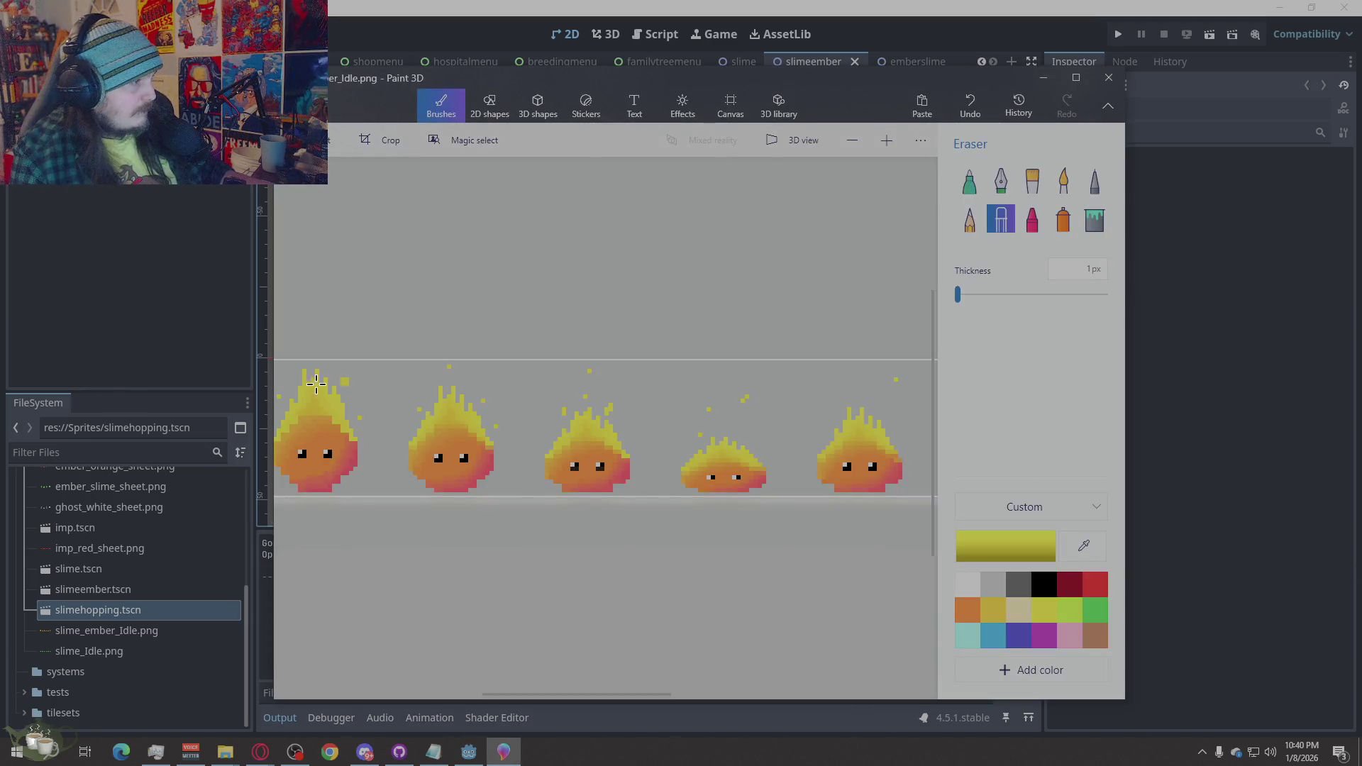
scroll(344, 423, "up", 3)
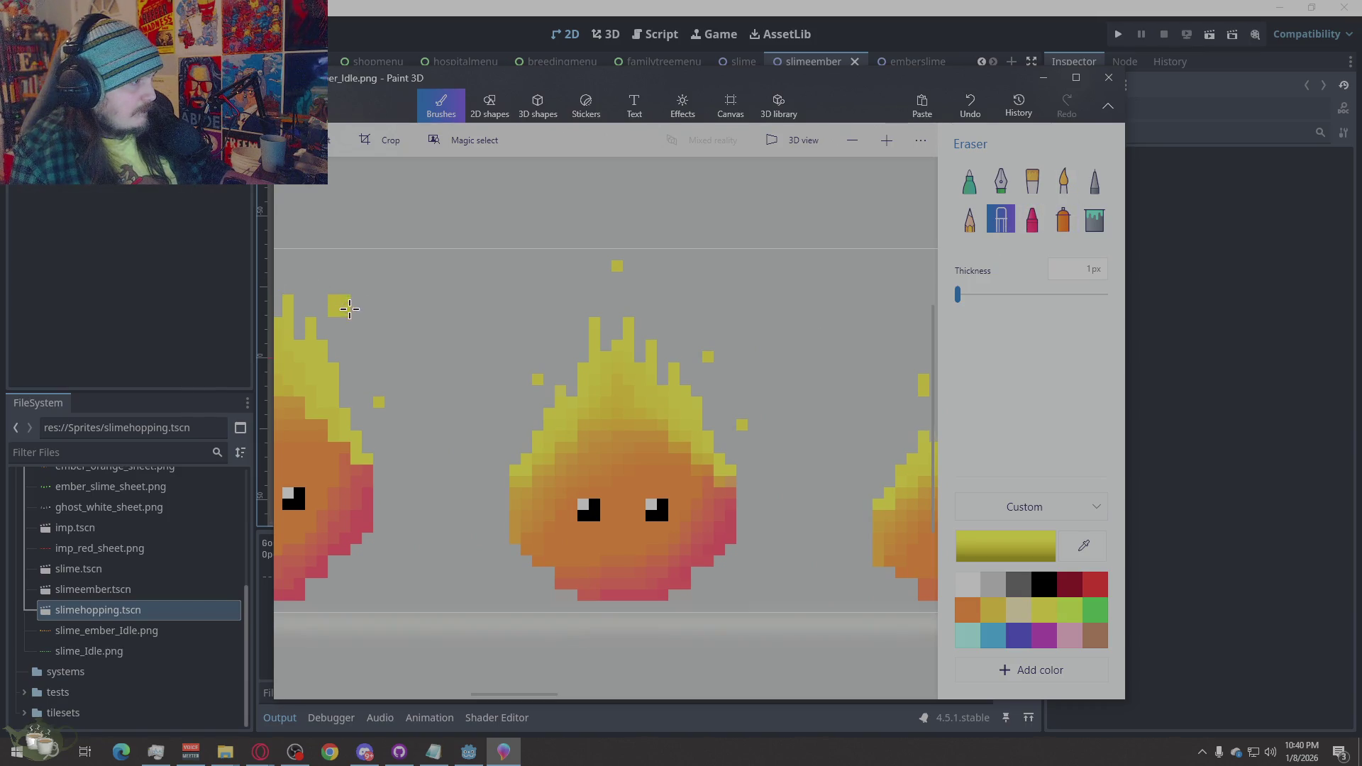
scroll(429, 369, "down", 2)
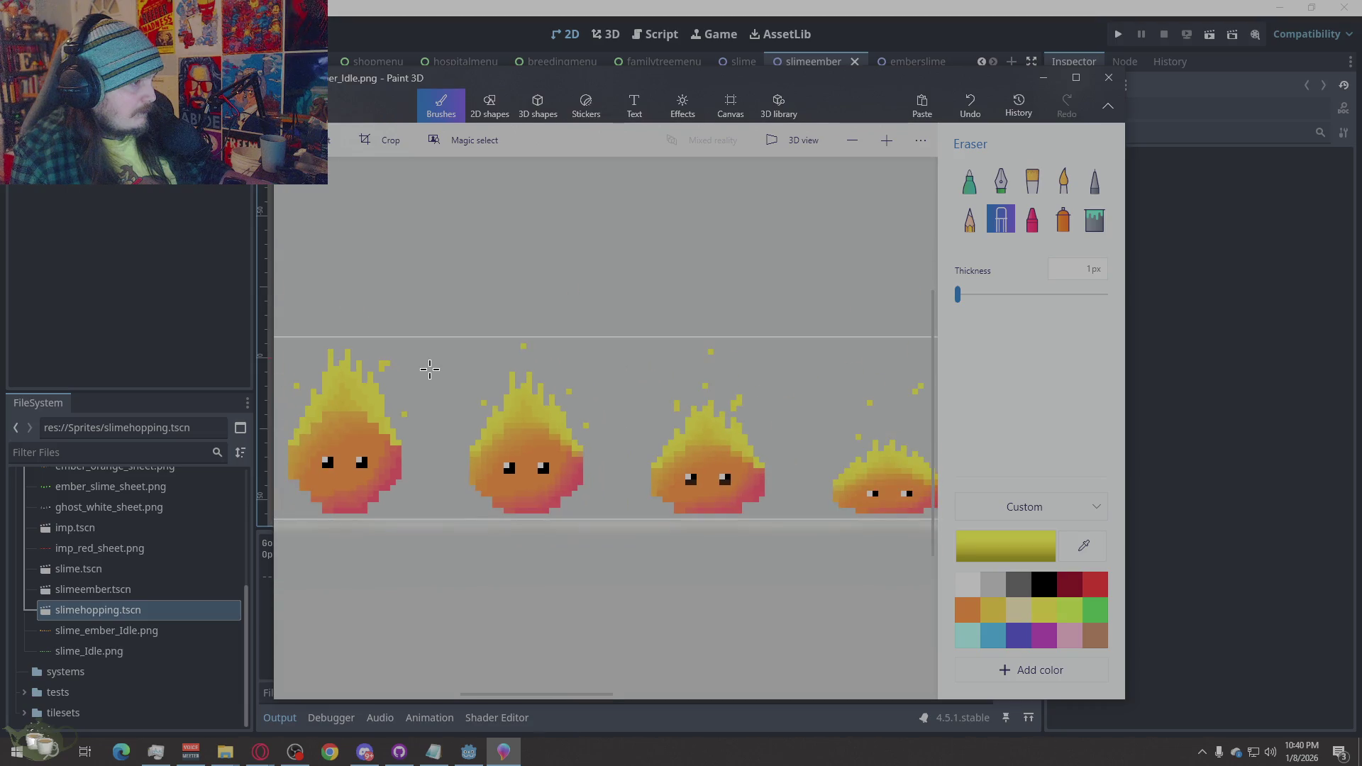
left_click(1269, 476)
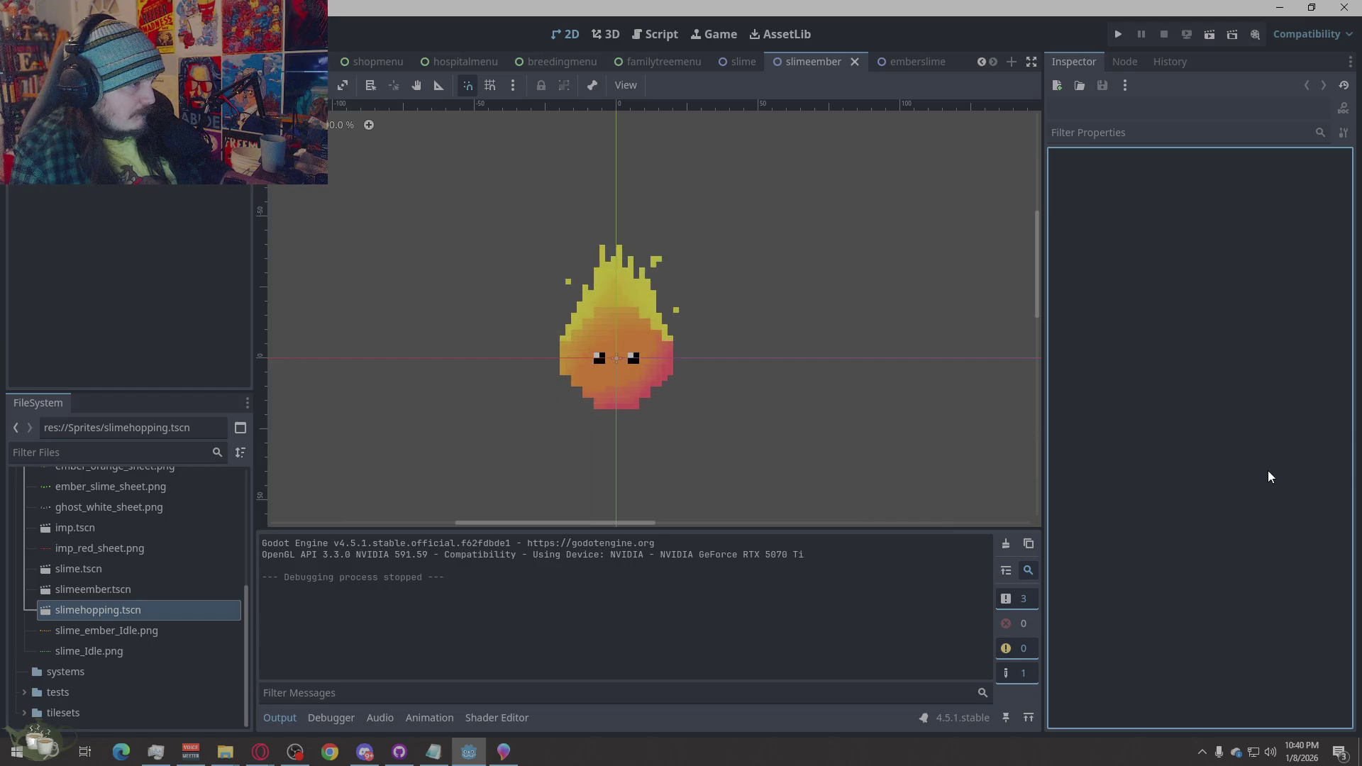
Erase the spark pixel above the second flame and save the ember sheet
left_click(504, 752)
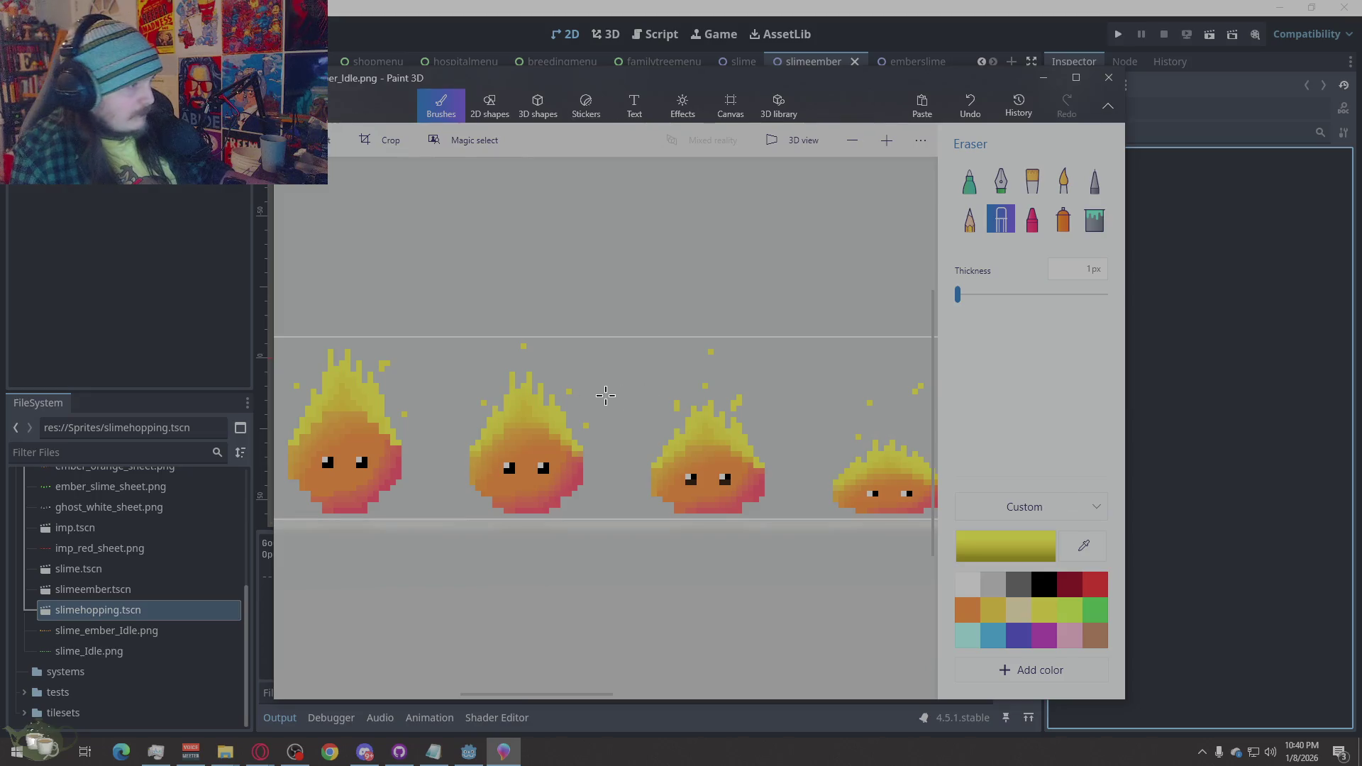
left_click(376, 365)
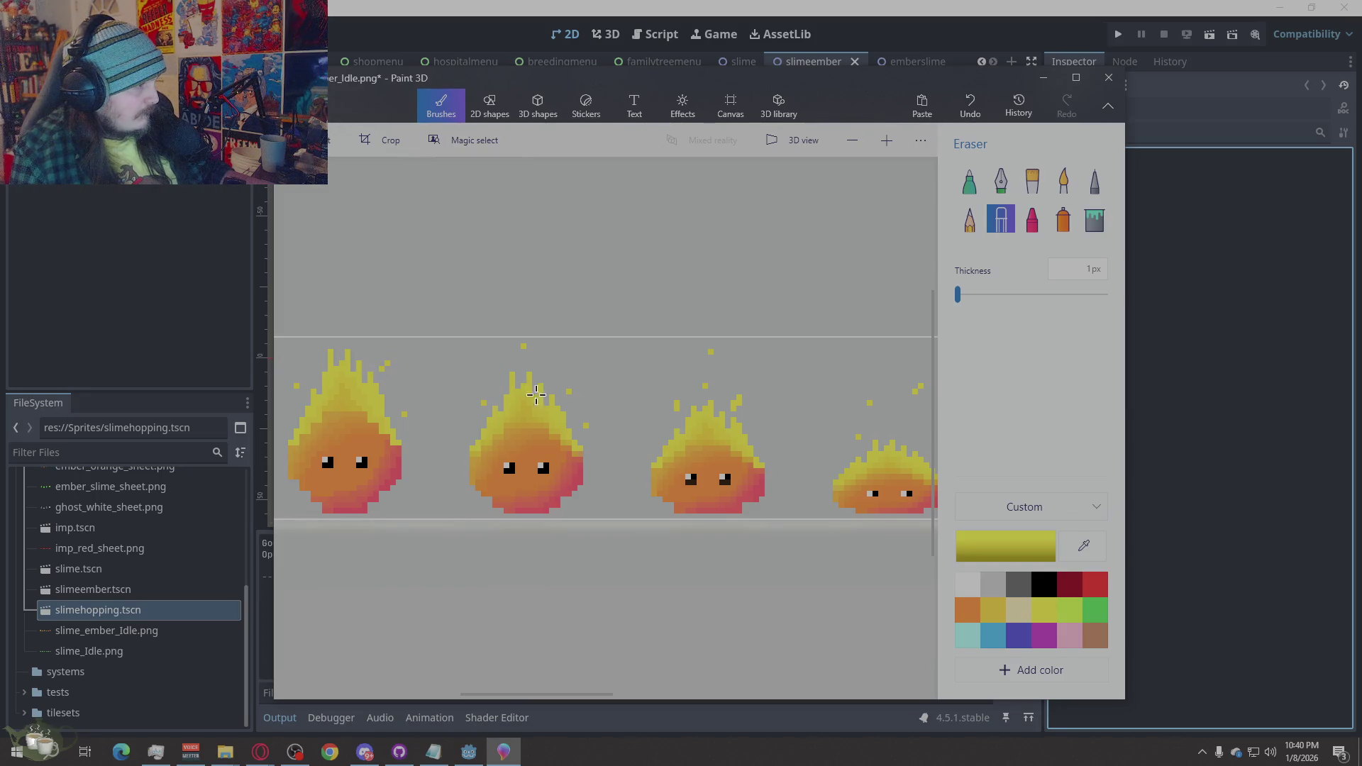
left_click(1093, 188)
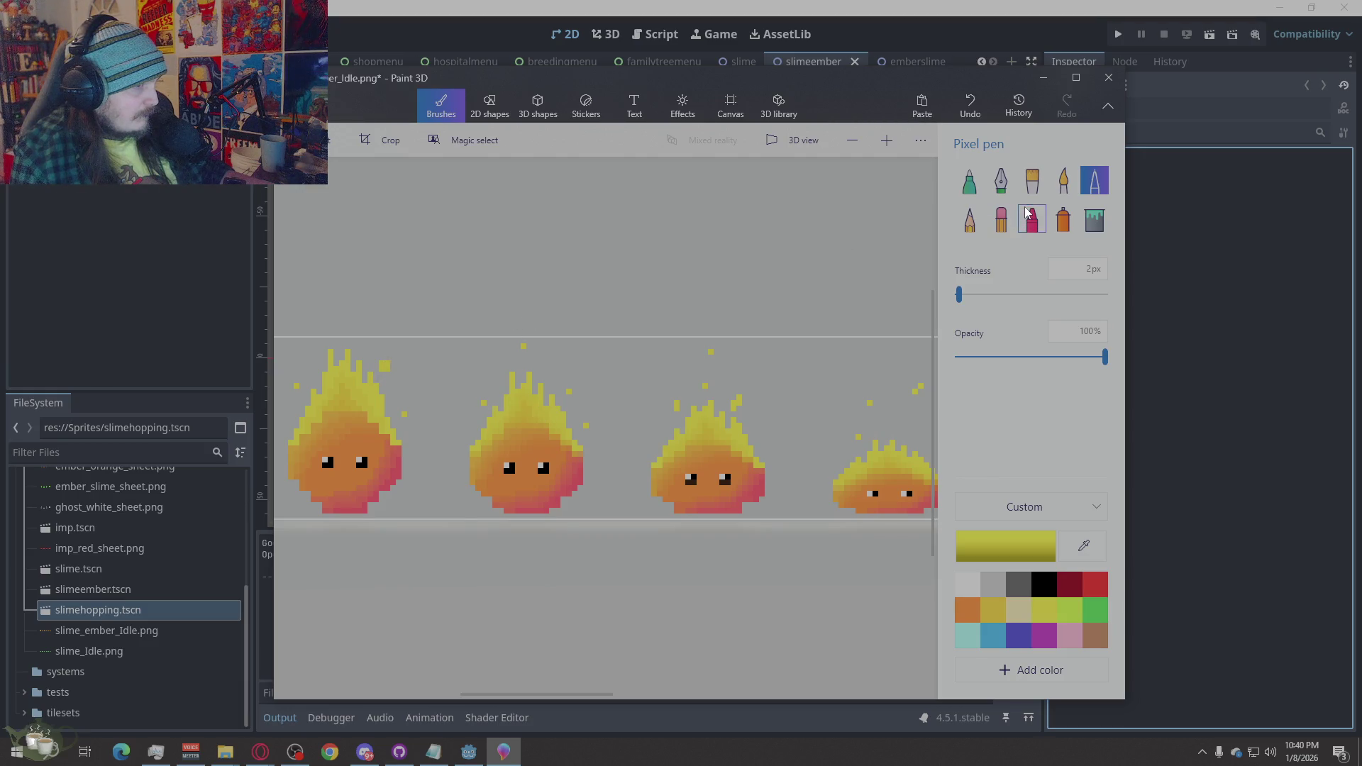
left_click(1001, 219)
key("ctrl+s")
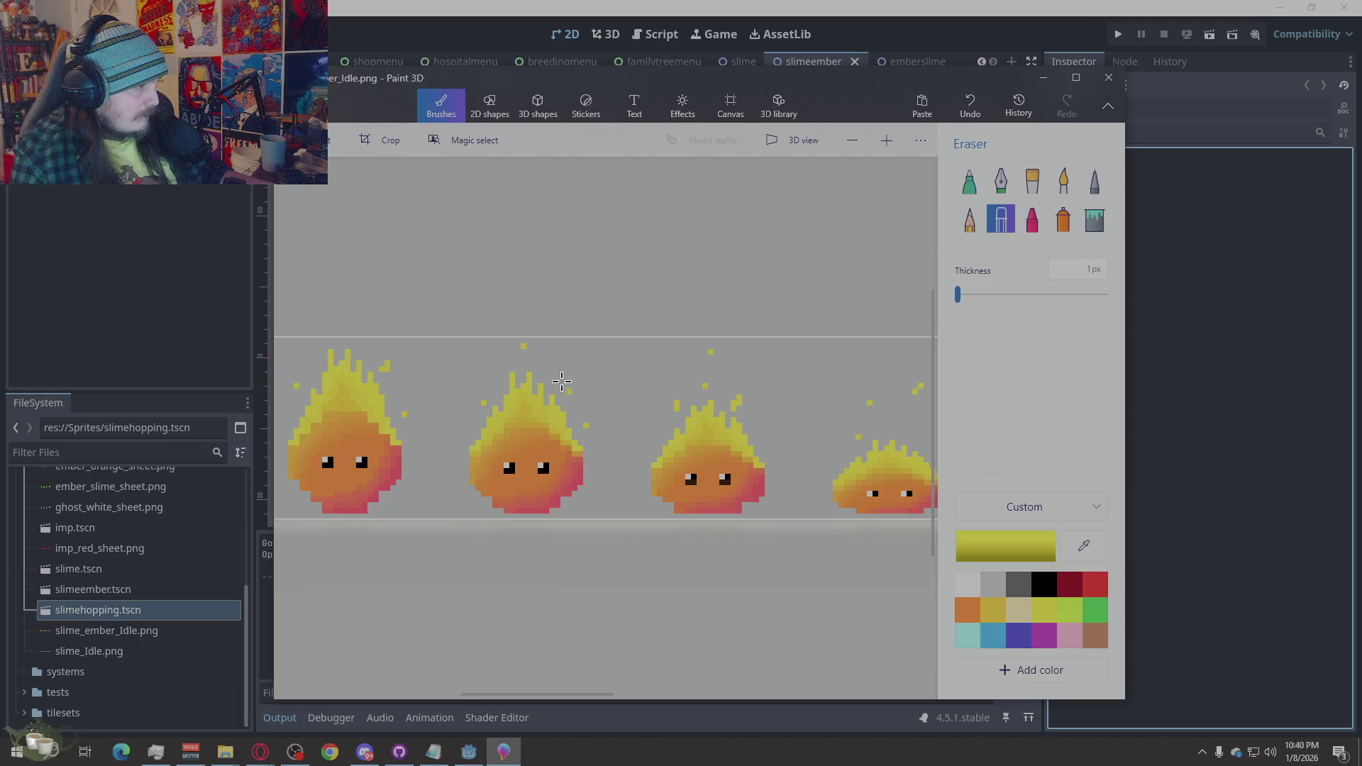
left_click(1180, 335)
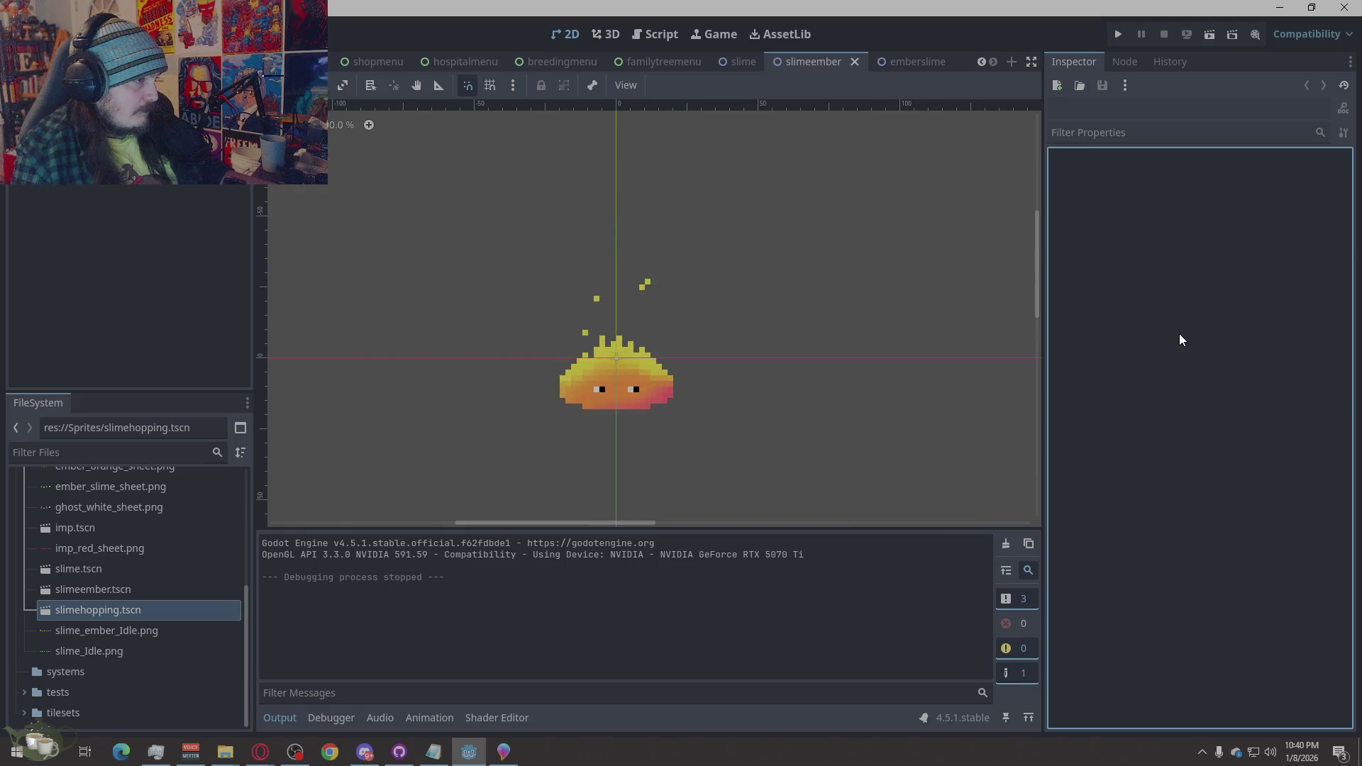
Erase the stray yellow pixel near the first flame and paint a new spark to its left
scroll(828, 301, "down", 1)
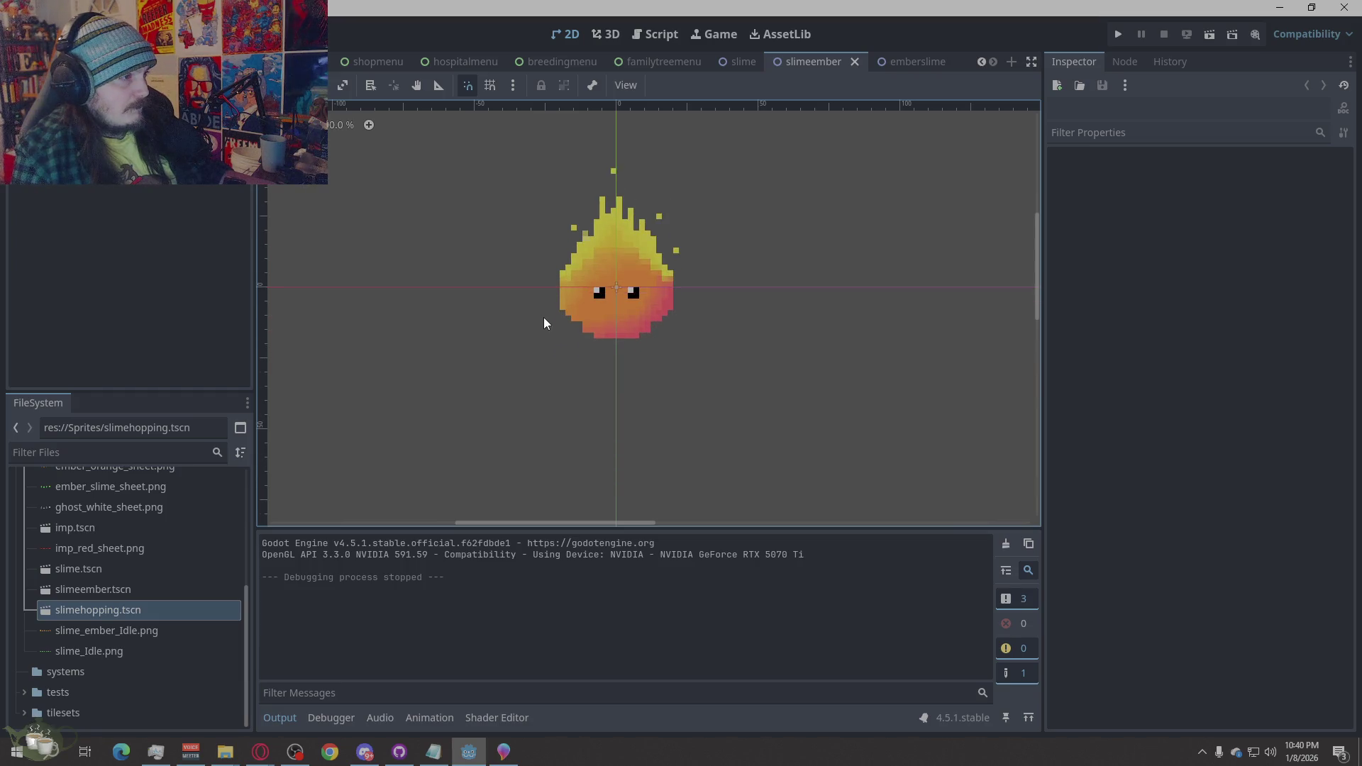
scroll(544, 317, "down", 4)
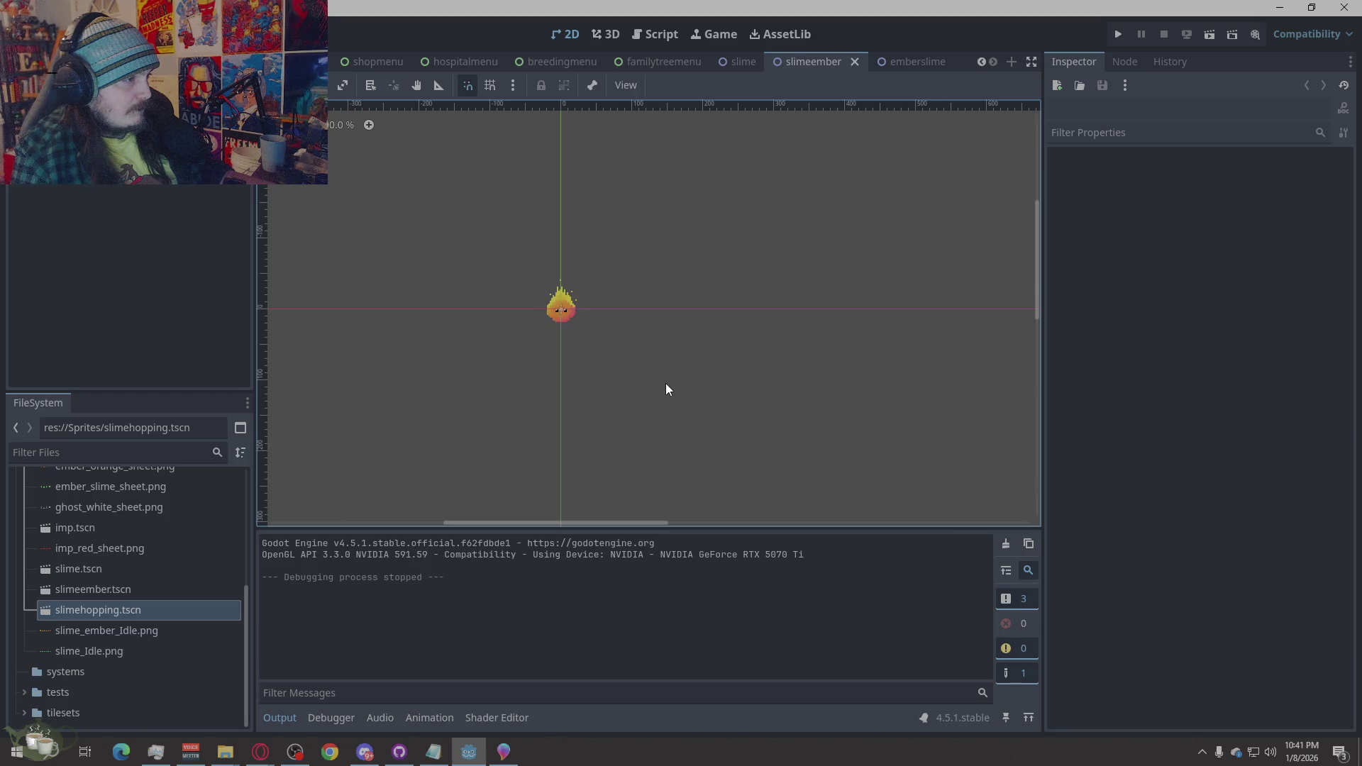
left_click(504, 752)
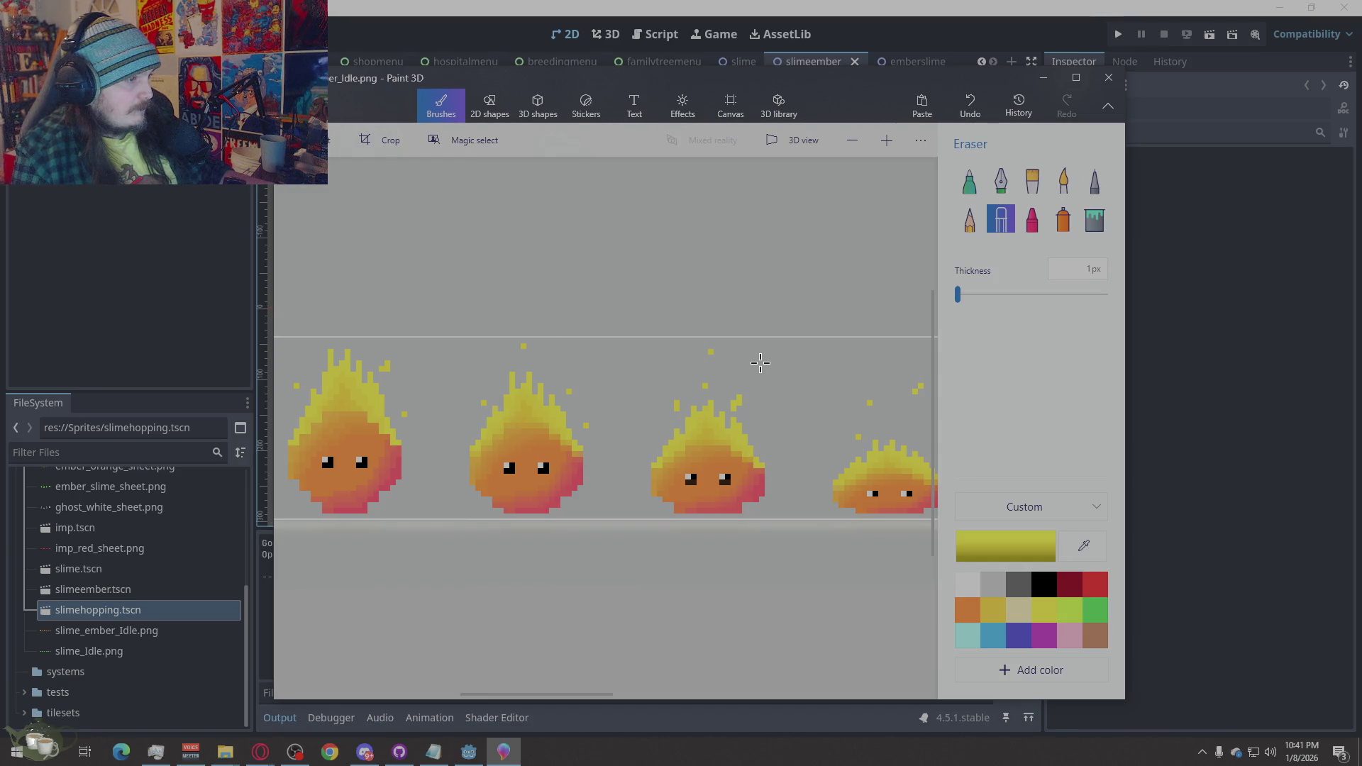
scroll(774, 419, "down", 1)
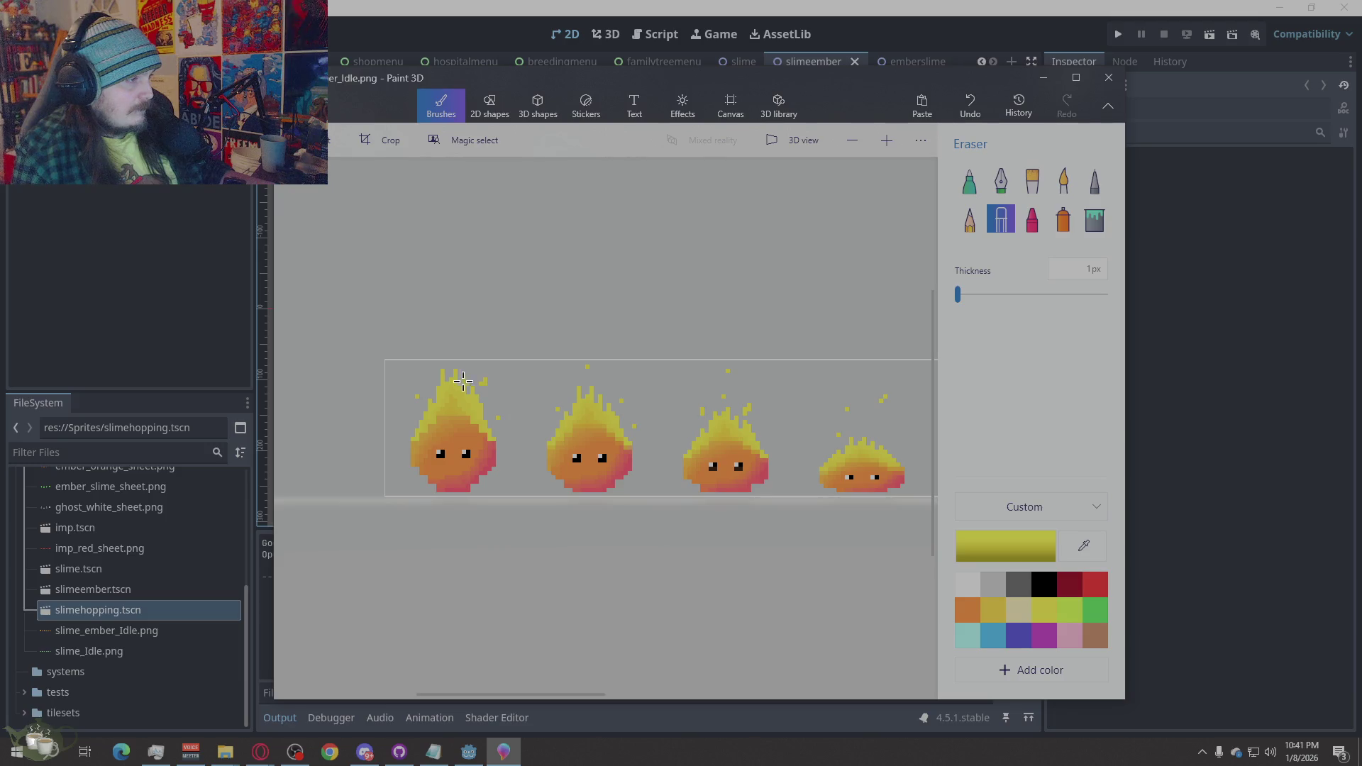
scroll(456, 417, "up", 1)
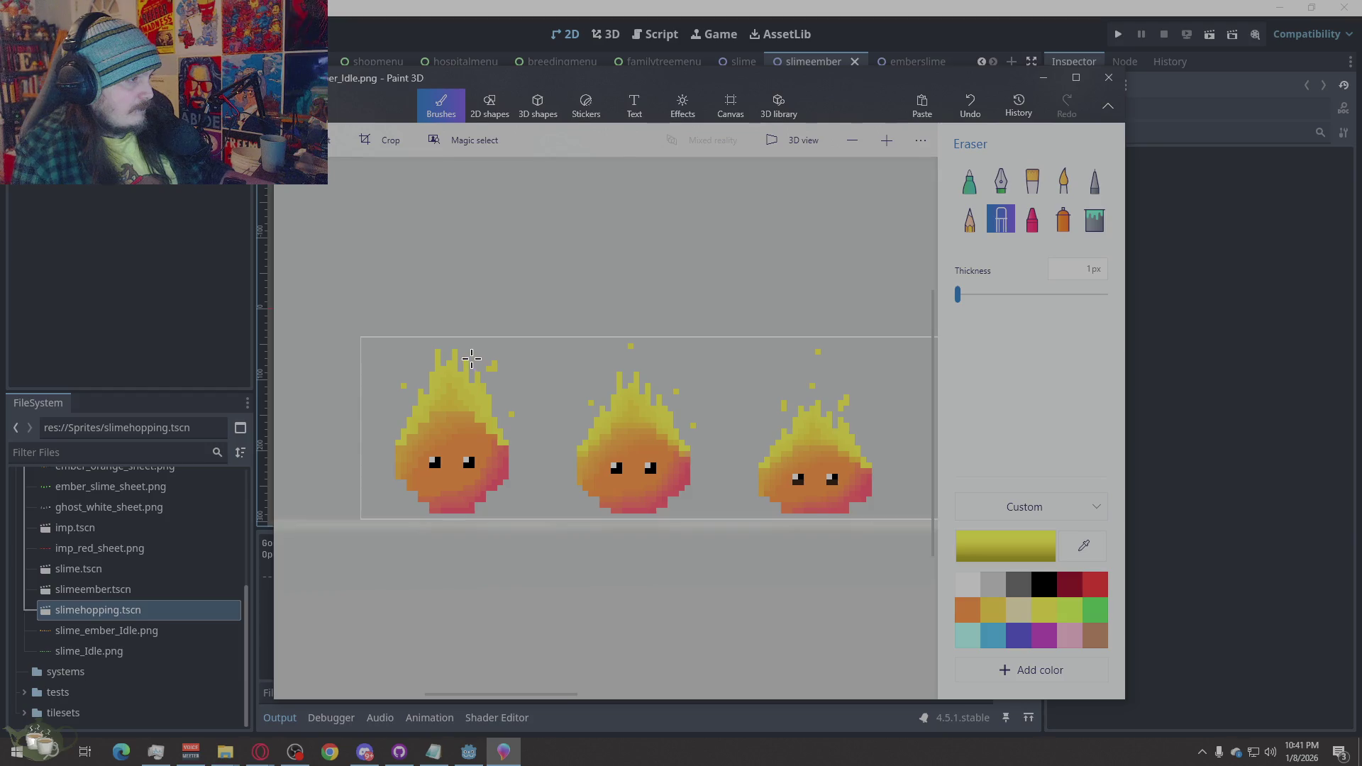
scroll(487, 383, "down", 2)
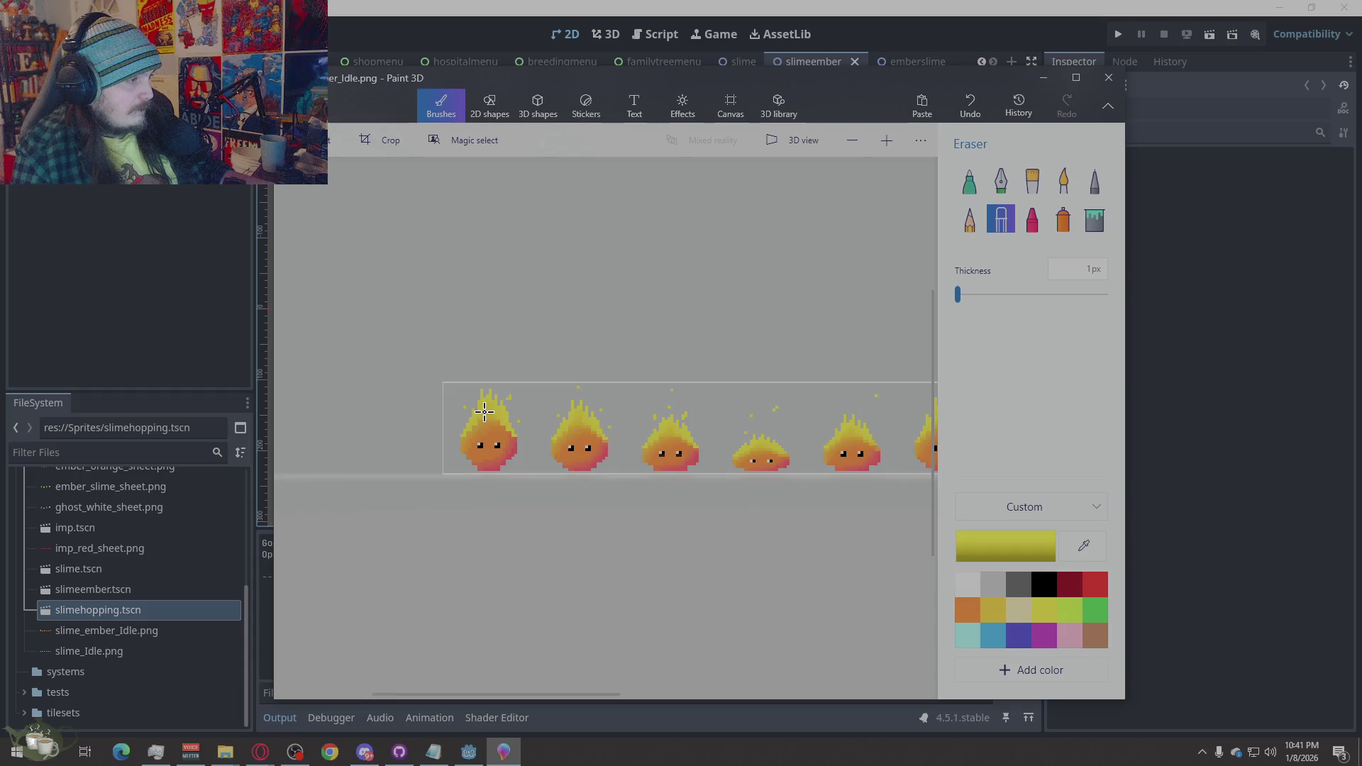
scroll(487, 404, "up", 3)
left_click(466, 336)
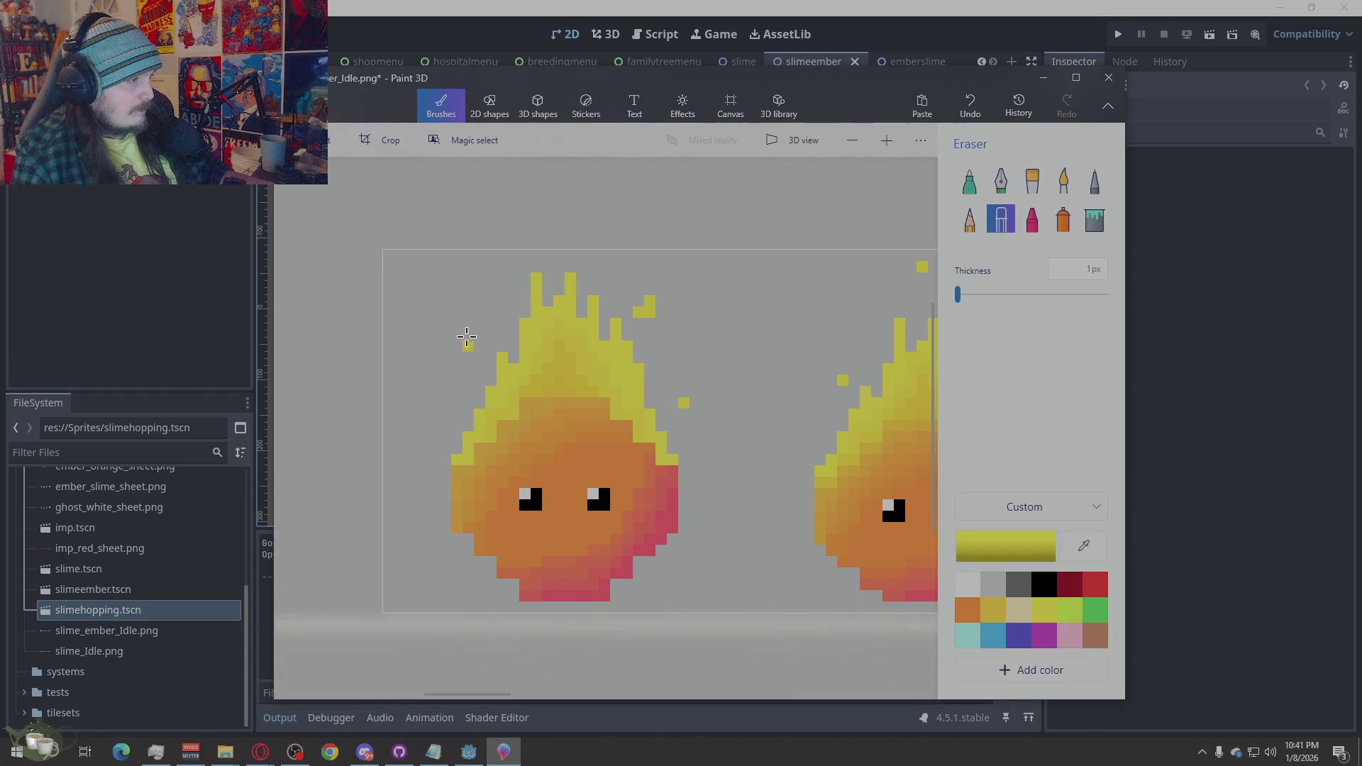
left_click(1095, 181)
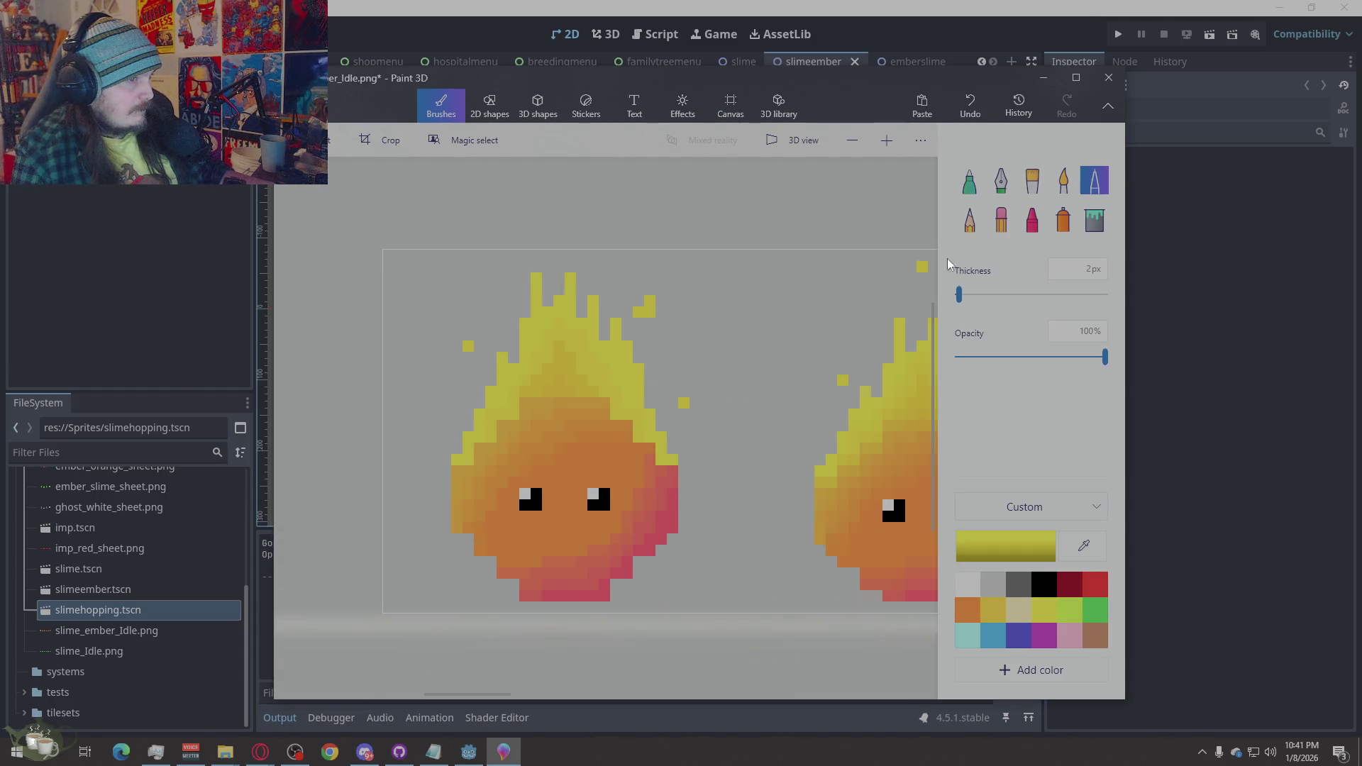
left_click(452, 330)
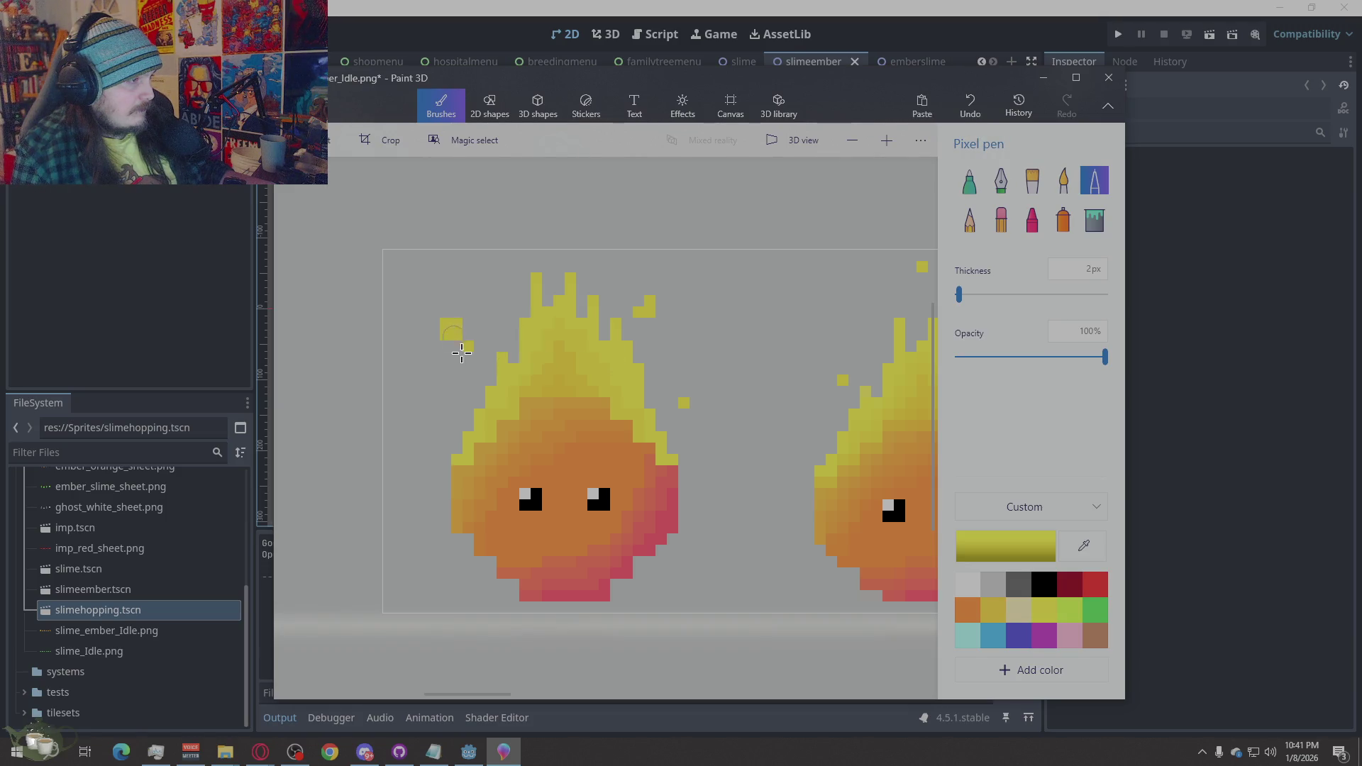
scroll(312, 387, "down", 3)
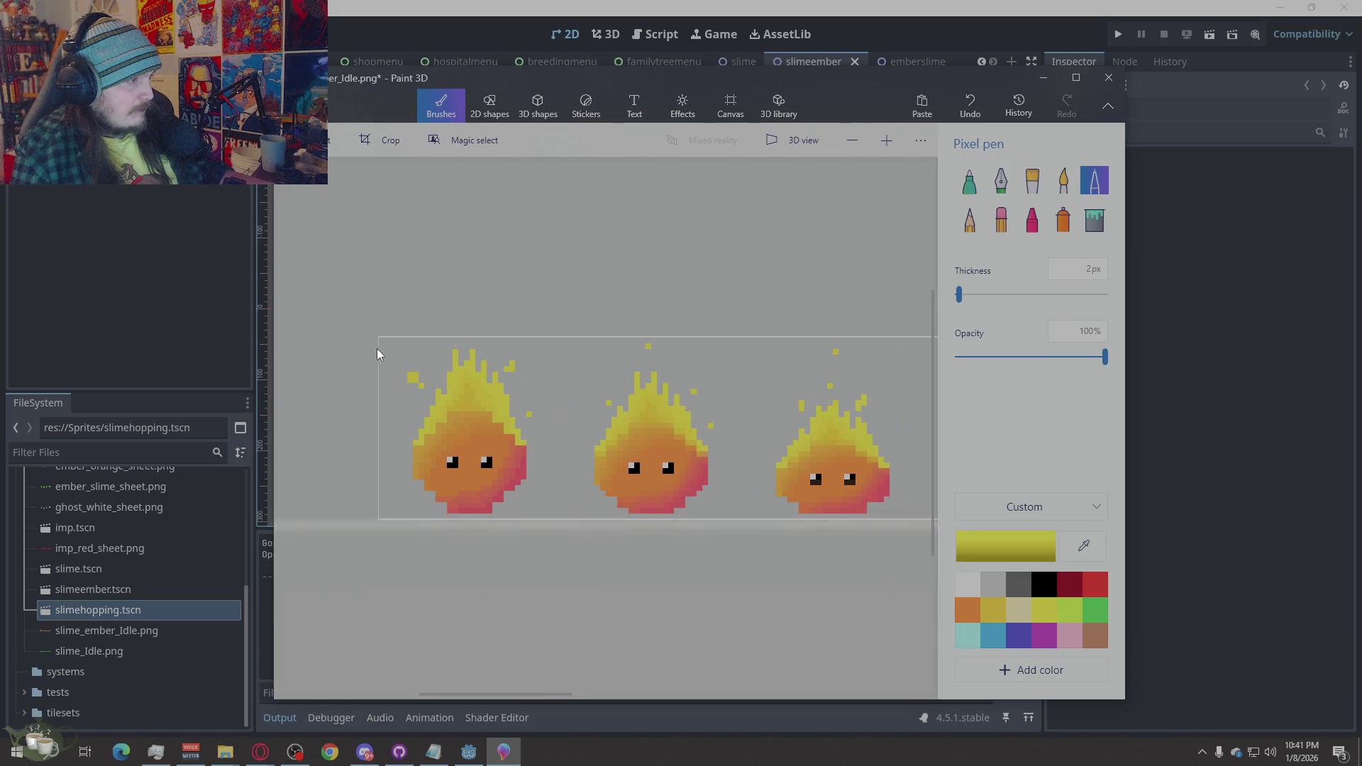
Undo that spark edit and watch the slimeember idle animation play in Godot
left_click(1194, 397)
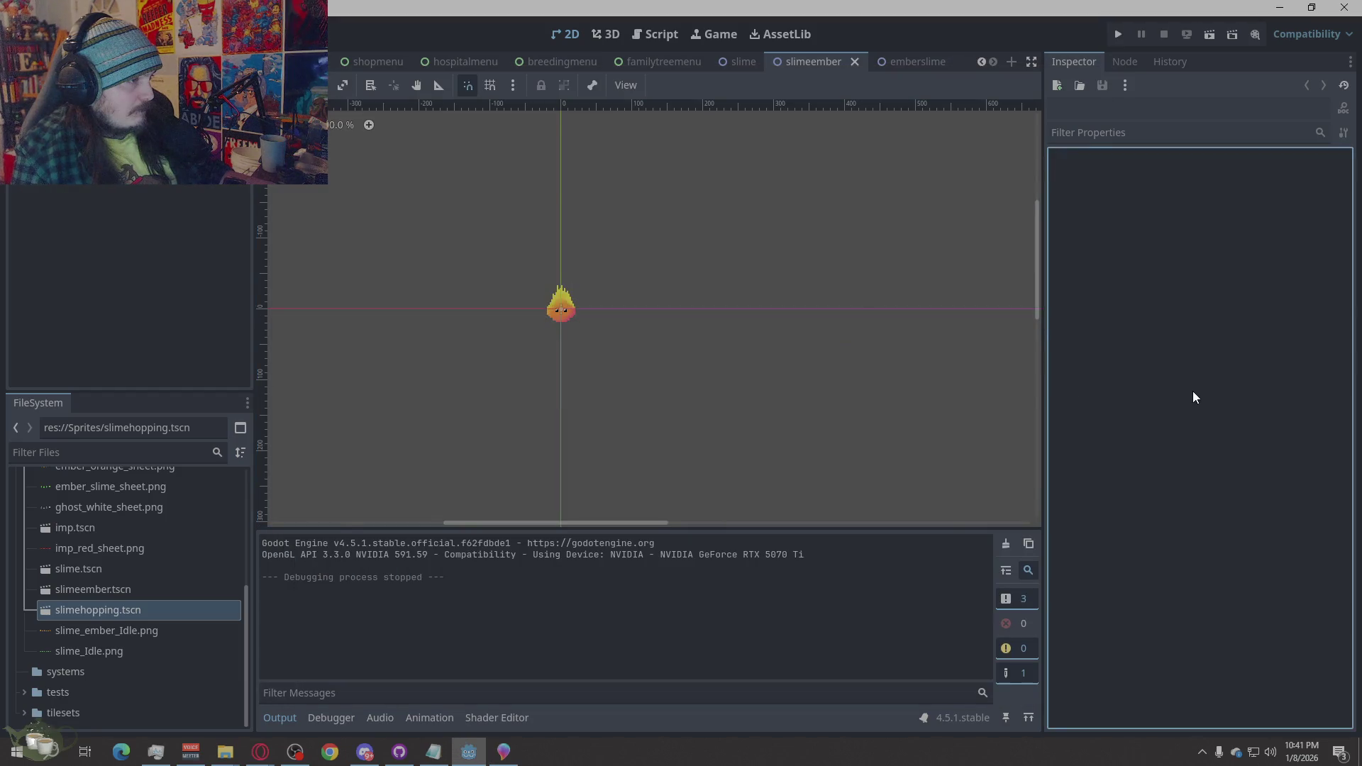
scroll(560, 399, "up", 2)
scroll(557, 391, "up", 4)
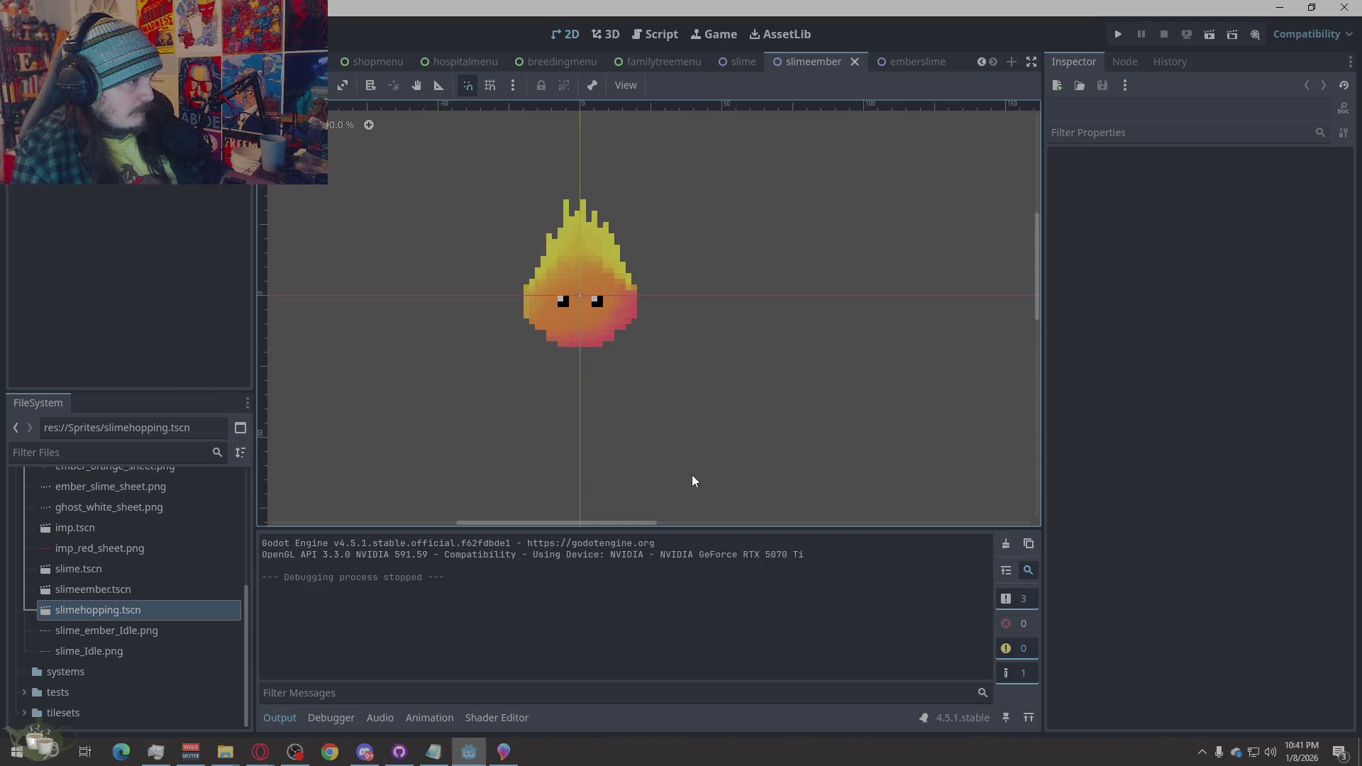
left_click(505, 757)
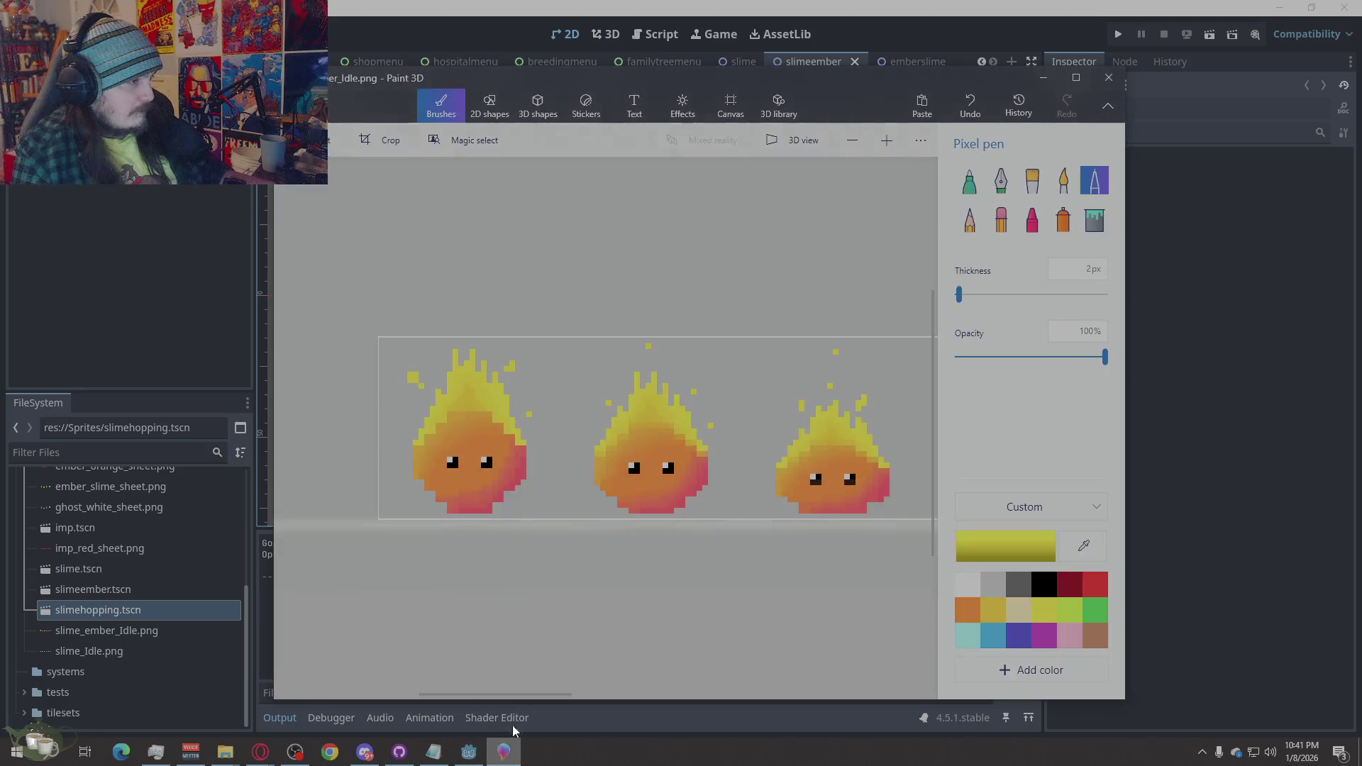
key("ctrl+z")
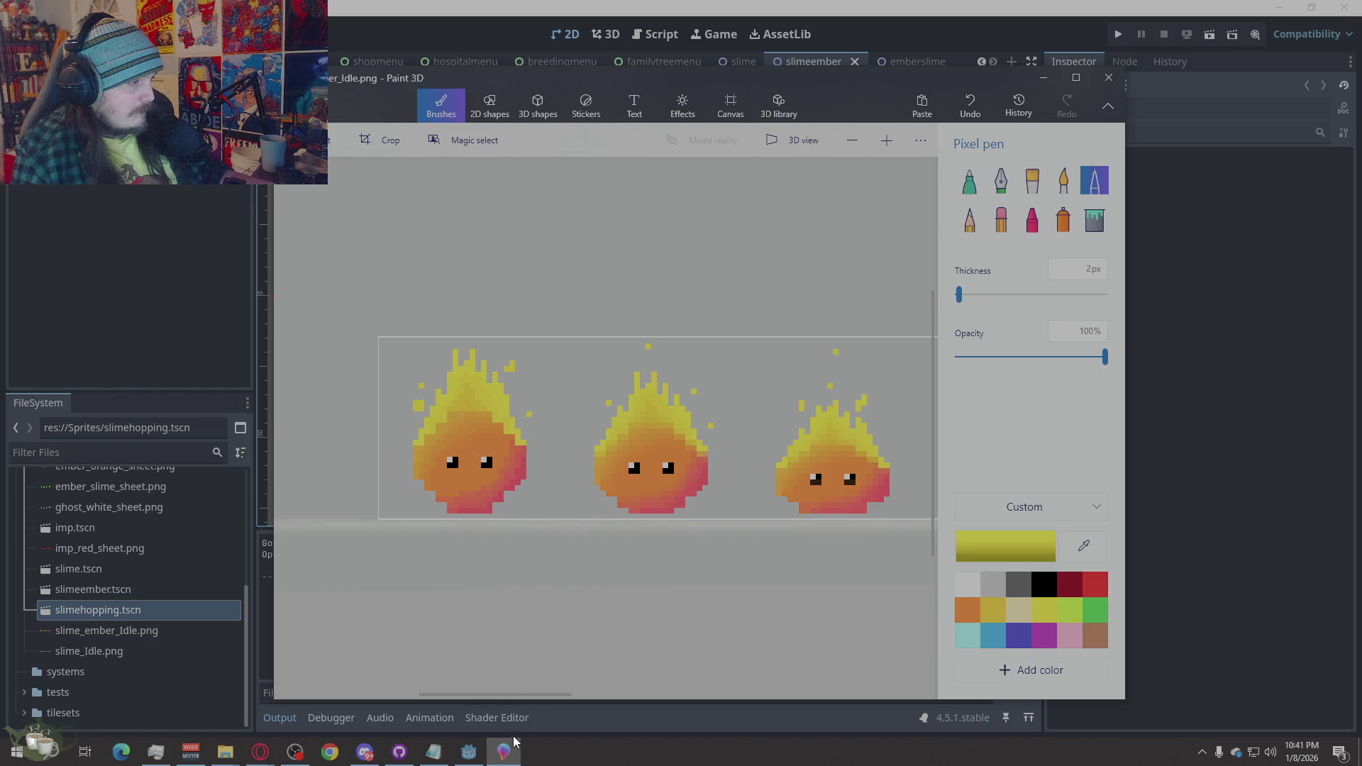
left_click(470, 754)
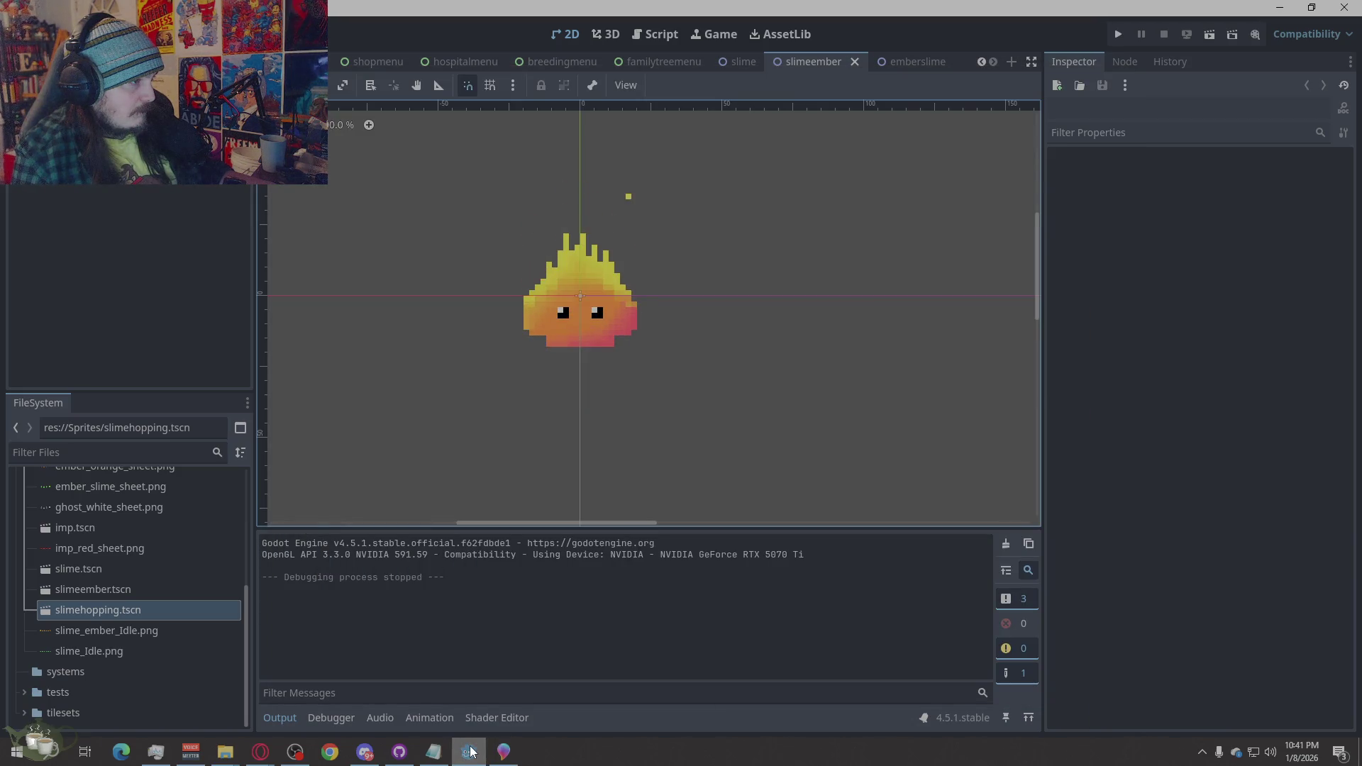
key("alt+Tab")
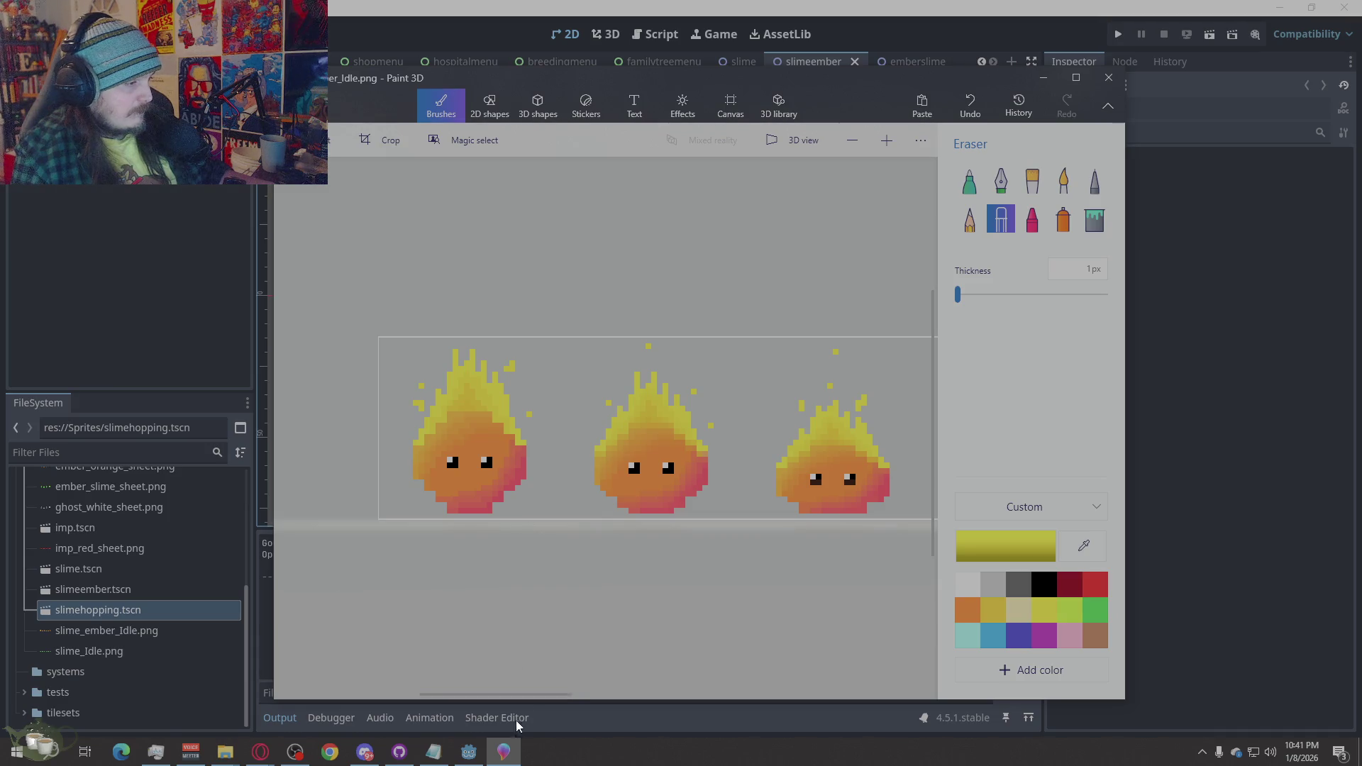
left_click(472, 757)
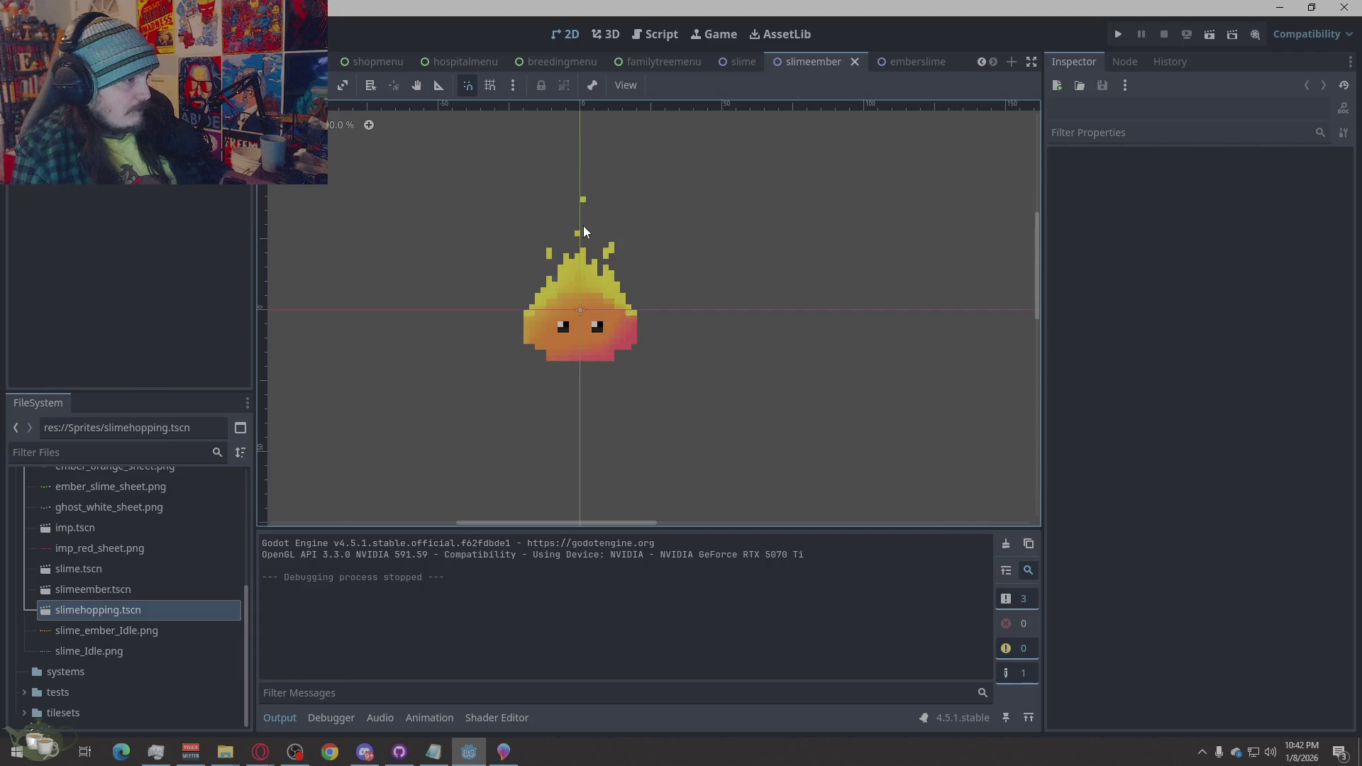
scroll(629, 372, "down", 2)
scroll(600, 440, "down", 4)
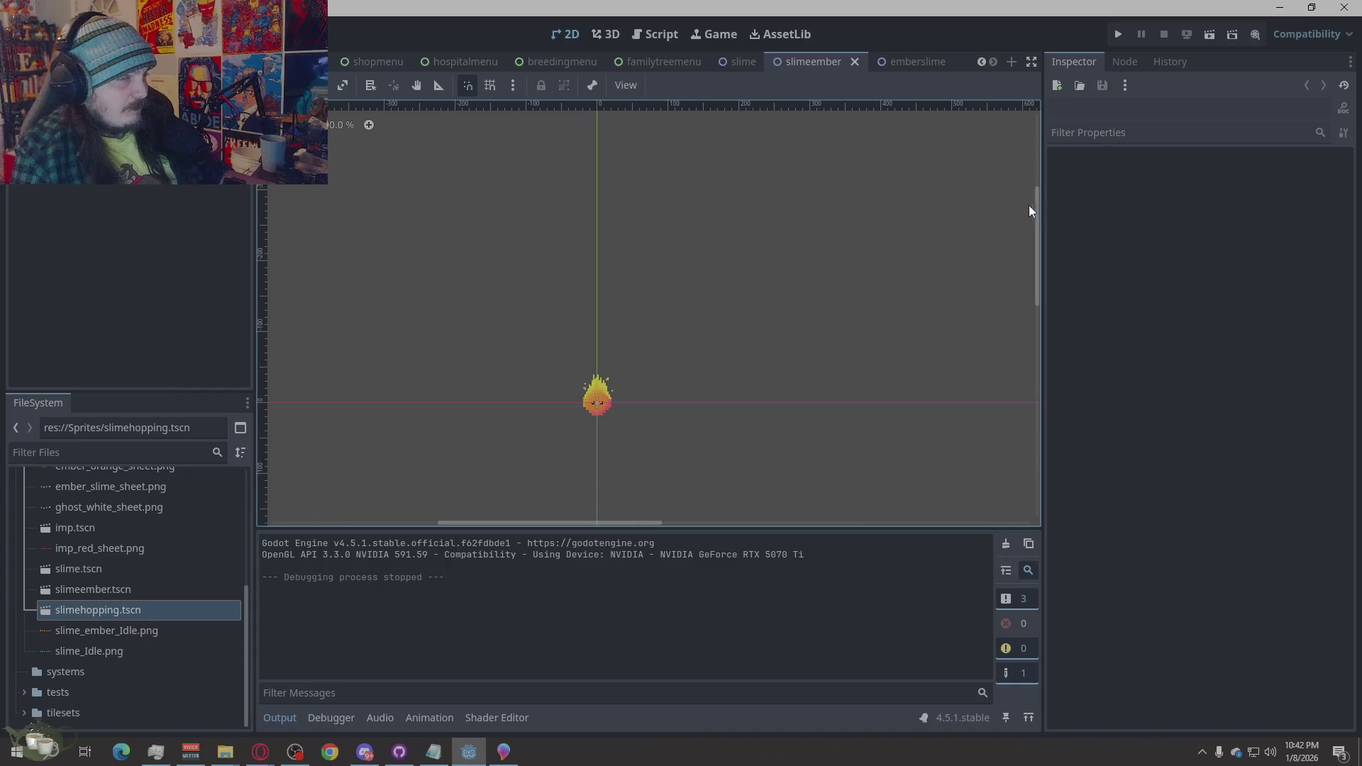
Run the project, load Save Slot 03, and open the Ancestor Tree from the hub
left_click(1119, 35)
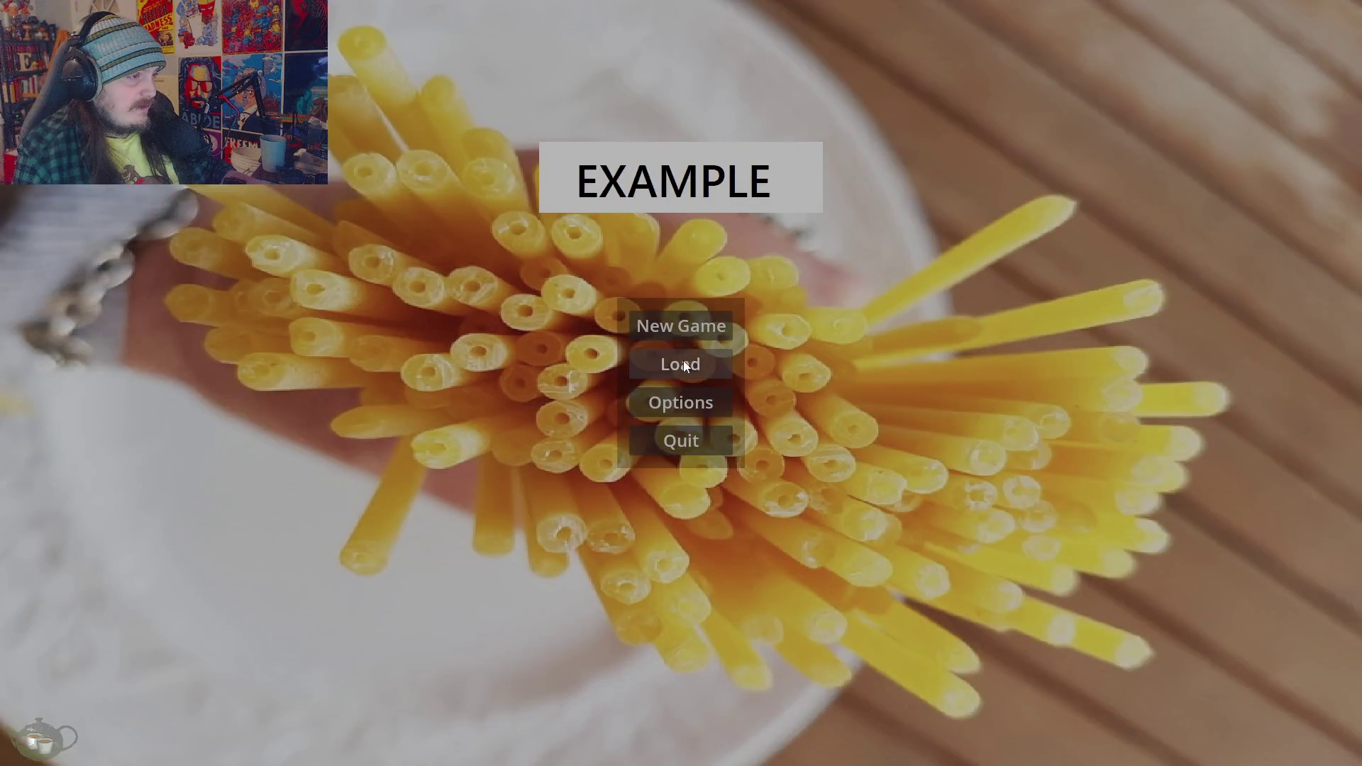
left_click(683, 365)
left_click(604, 372)
left_click(860, 555)
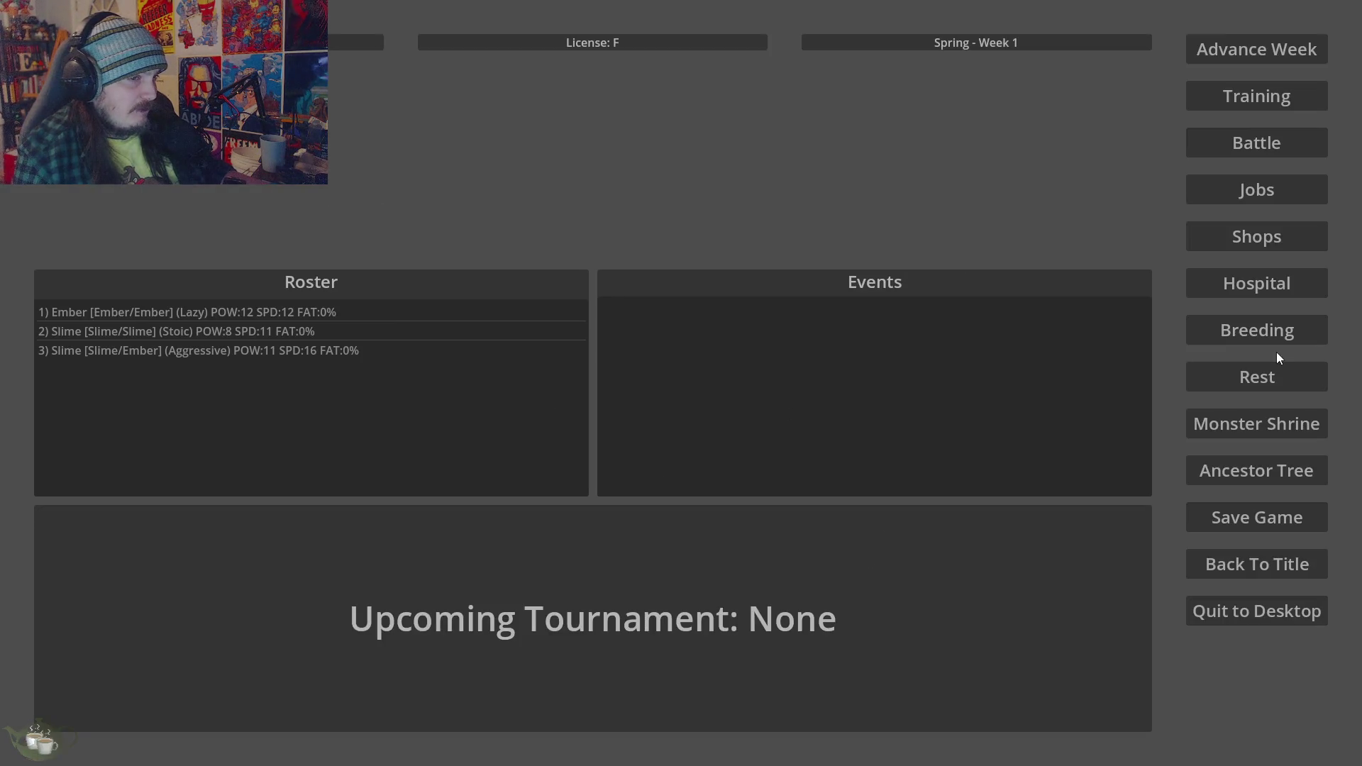
left_click(1259, 471)
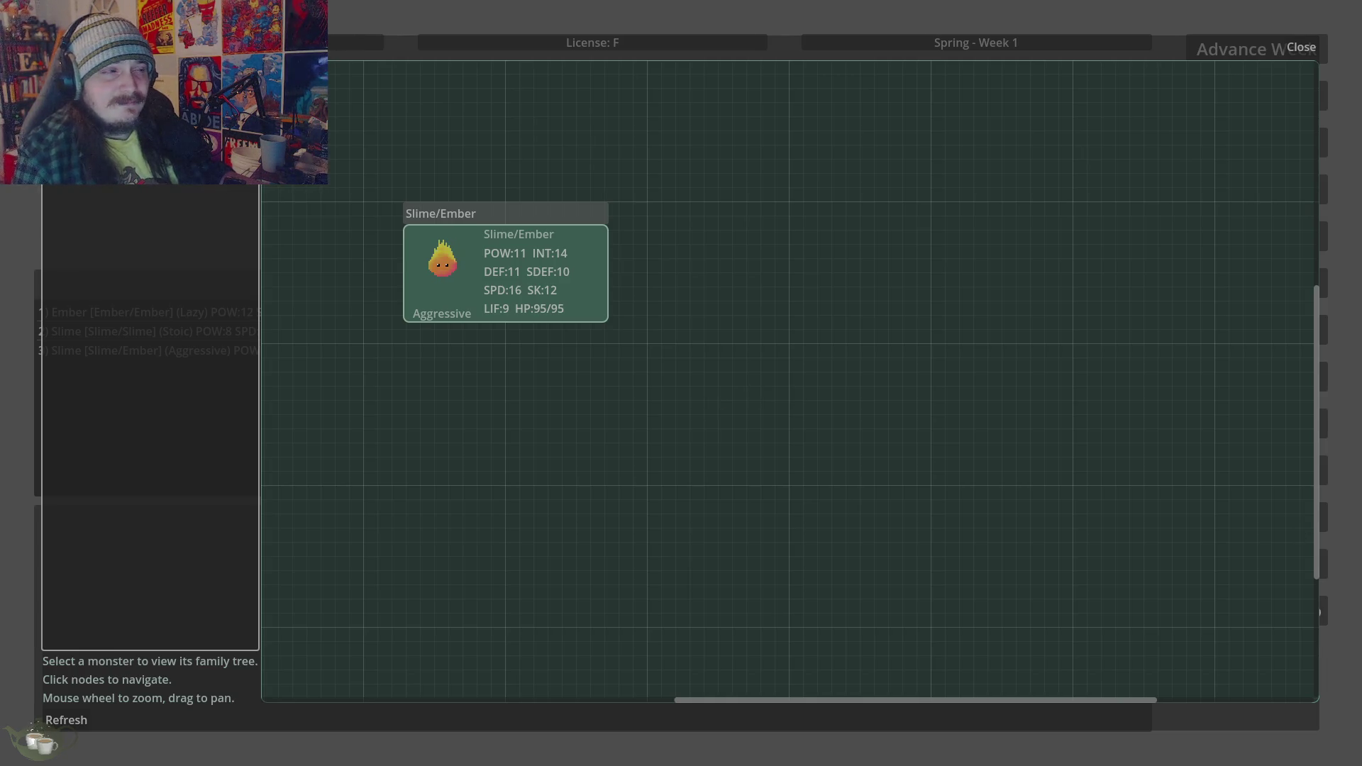
Zoom in on the Slime/Ember node, glance at the ember sheet, then close the family tree
scroll(951, 245, "down", 1)
scroll(423, 238, "up", 2)
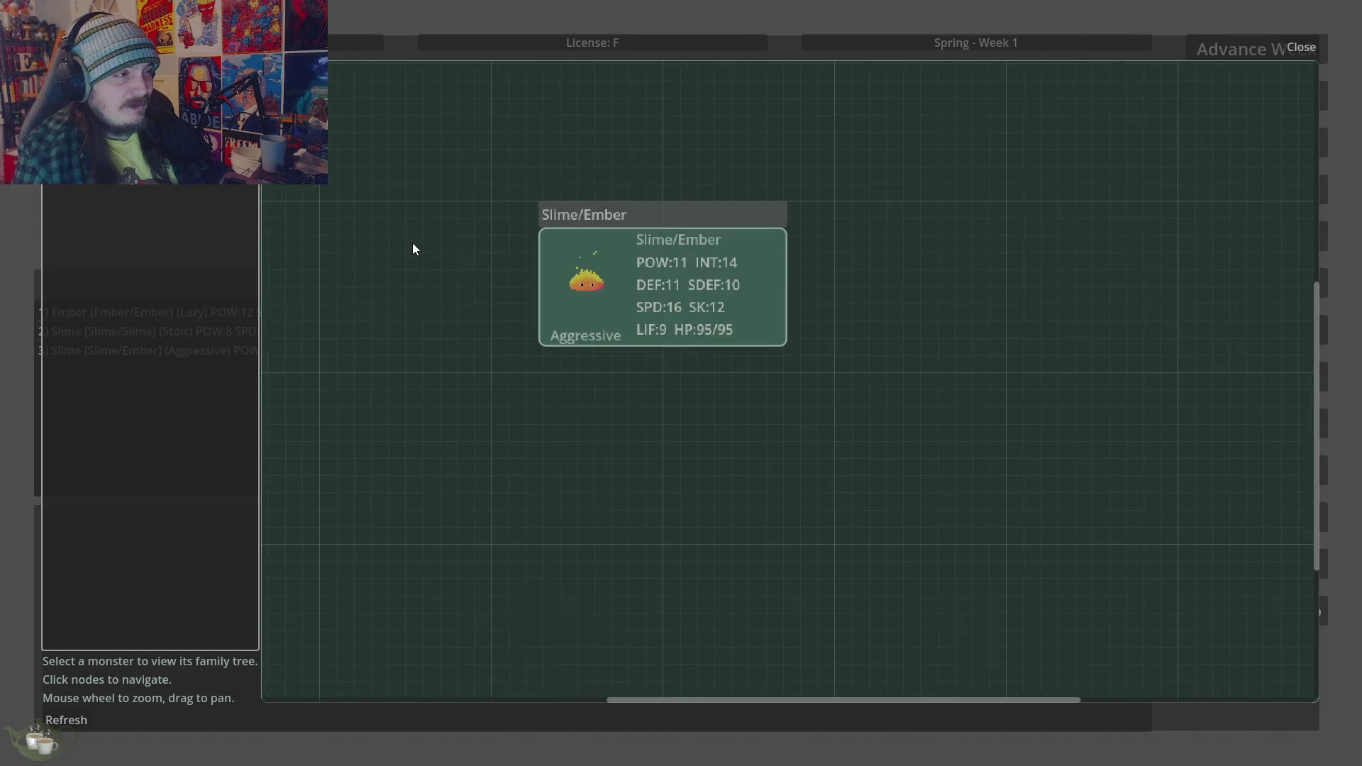
scroll(480, 296, "up", 1)
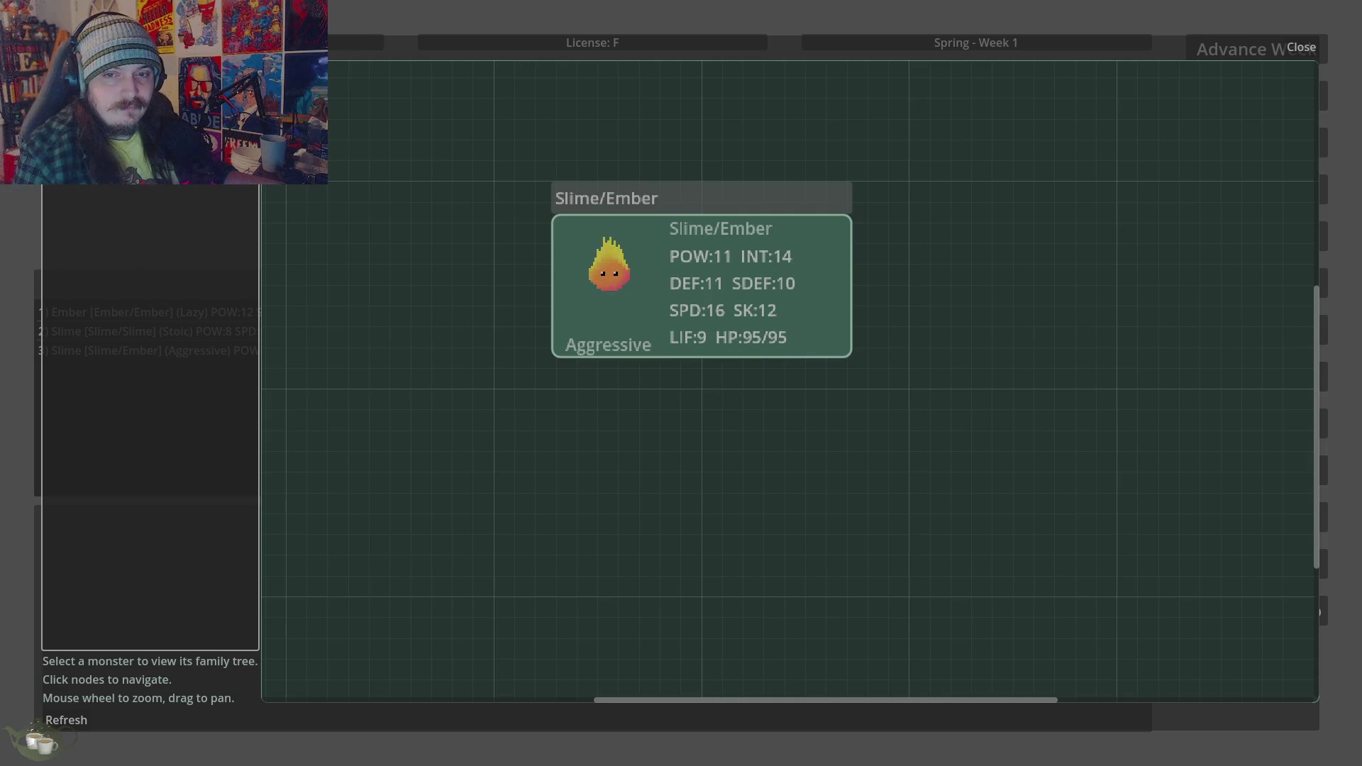
key("alt+Tab")
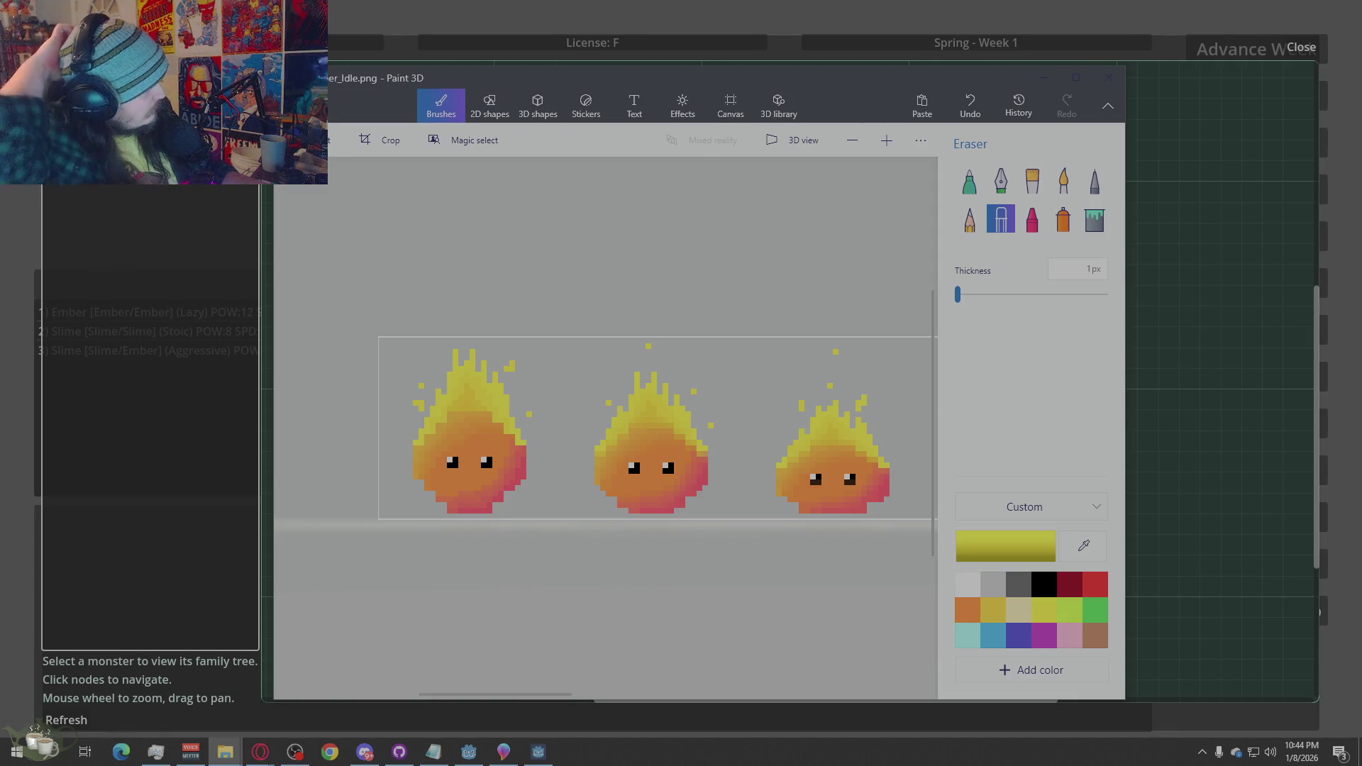
left_click(1271, 428)
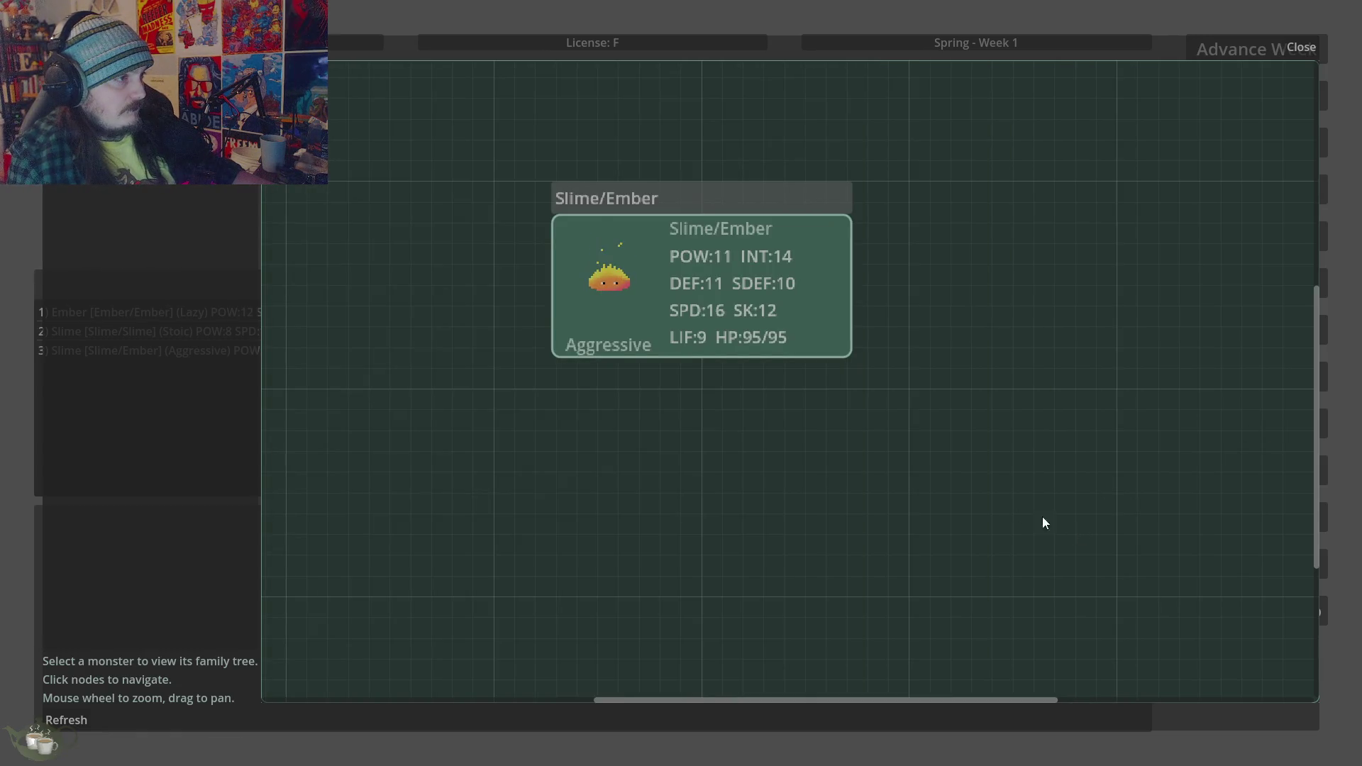
left_click(1300, 46)
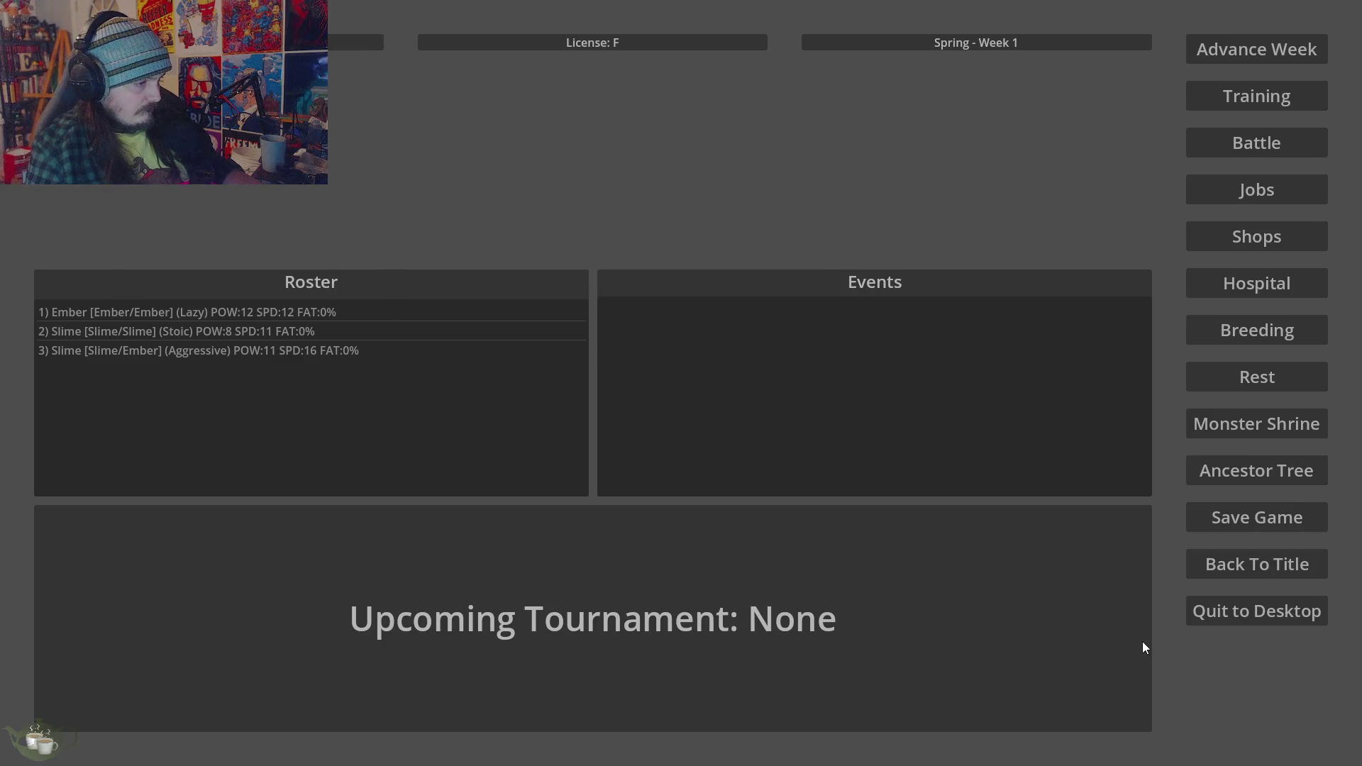
Quit the game to the desktop and reposition the Paint 3D window
left_click(1301, 610)
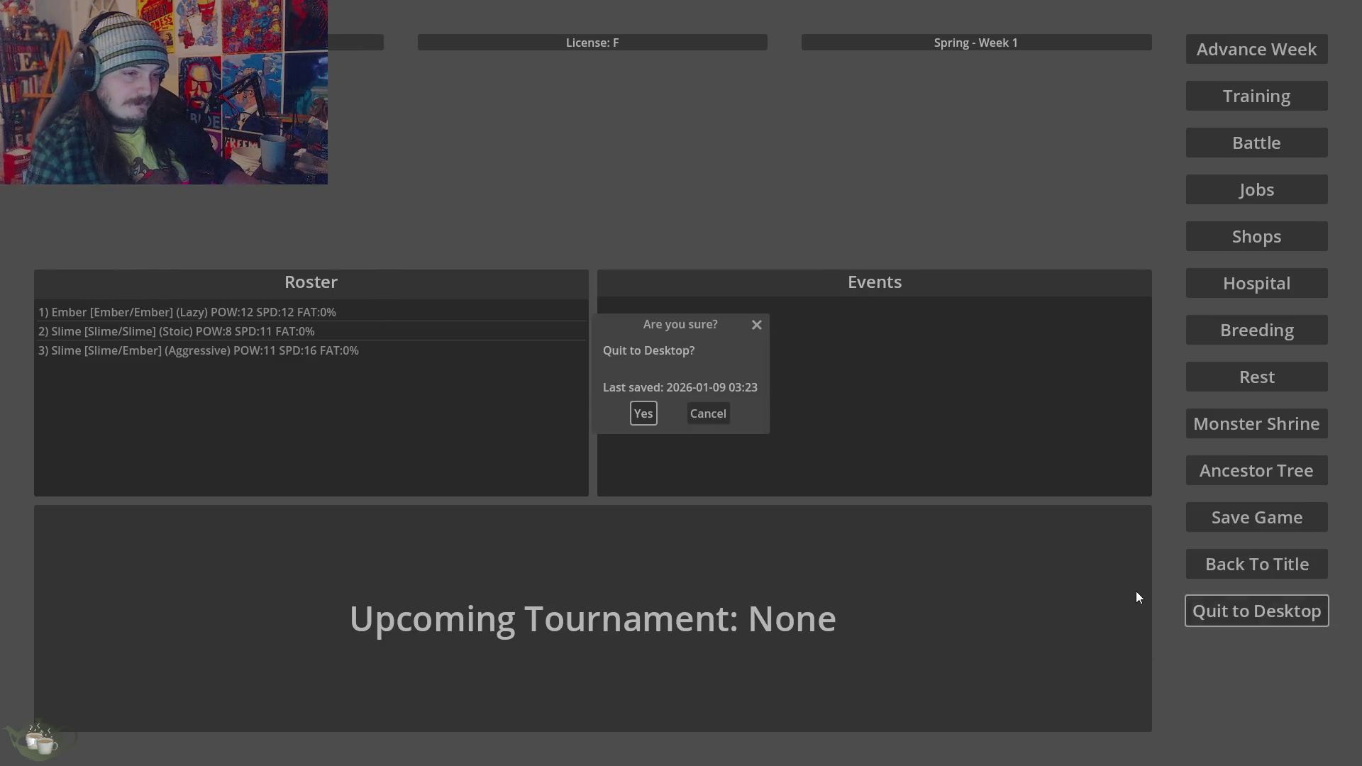
left_click(643, 414)
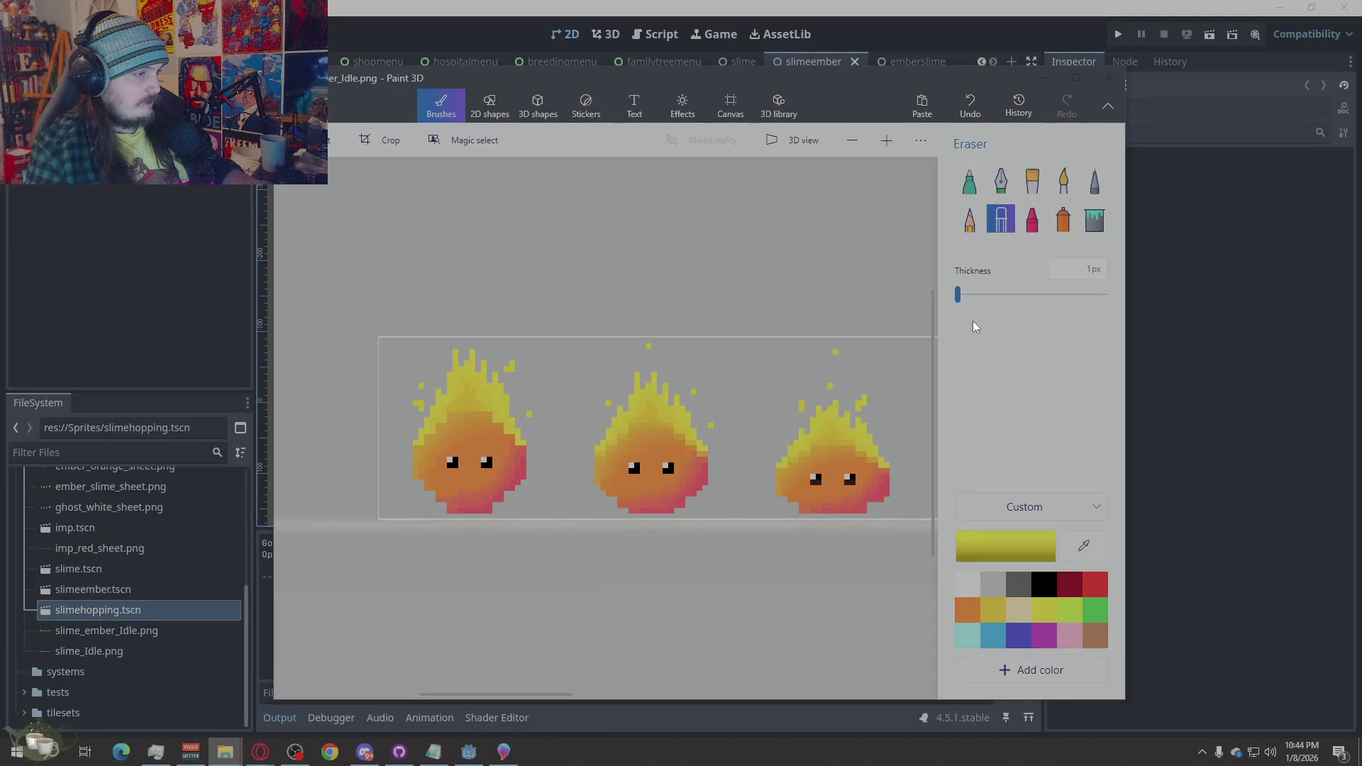
mouse_move(937, 71)
left_mouse_down()
mouse_move(880, 759)
mouse_move(861, 603)
mouse_move(994, 125)
mouse_move(1030, 49)
mouse_move(1000, 42)
left_mouse_up()
Browse from the monsters project folder into Slimes and open the IDLE sprite sheet
left_click(366, 87)
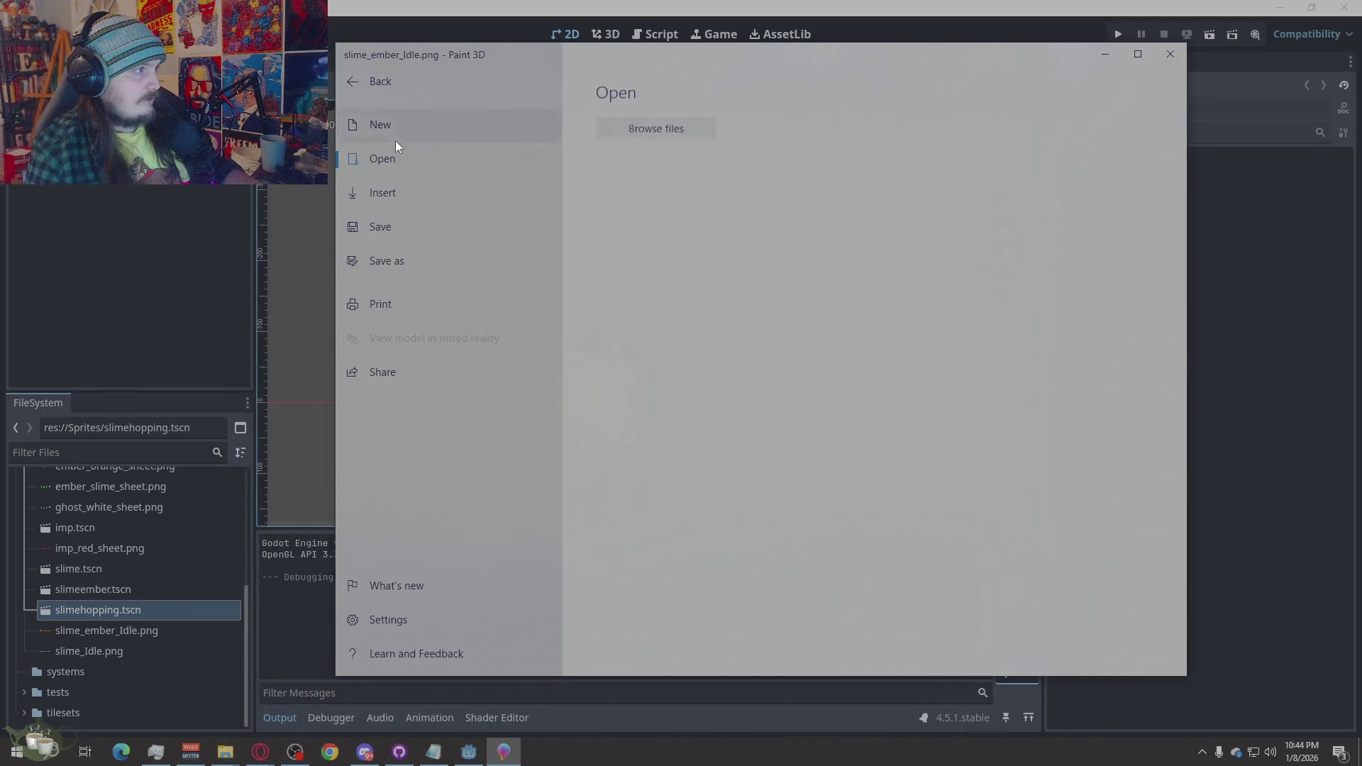
key("Escape")
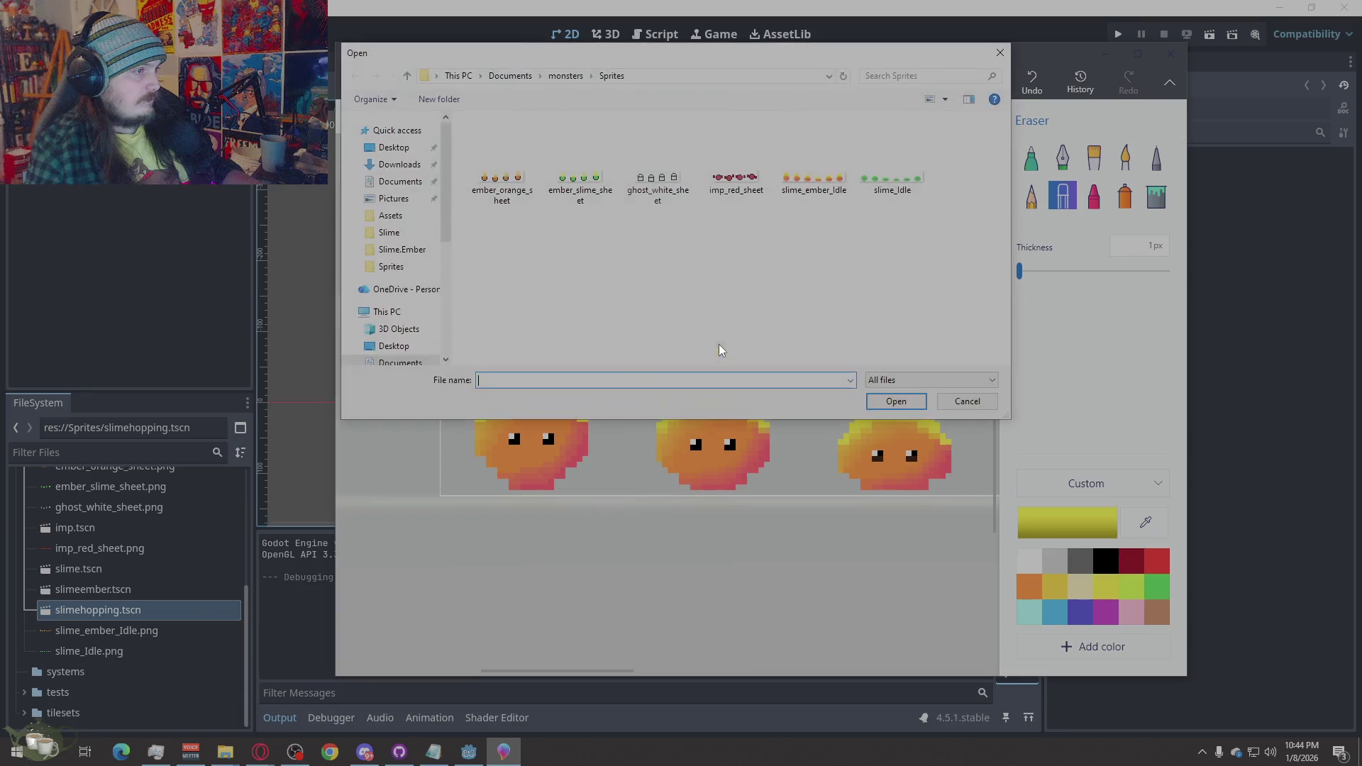
left_click(573, 76)
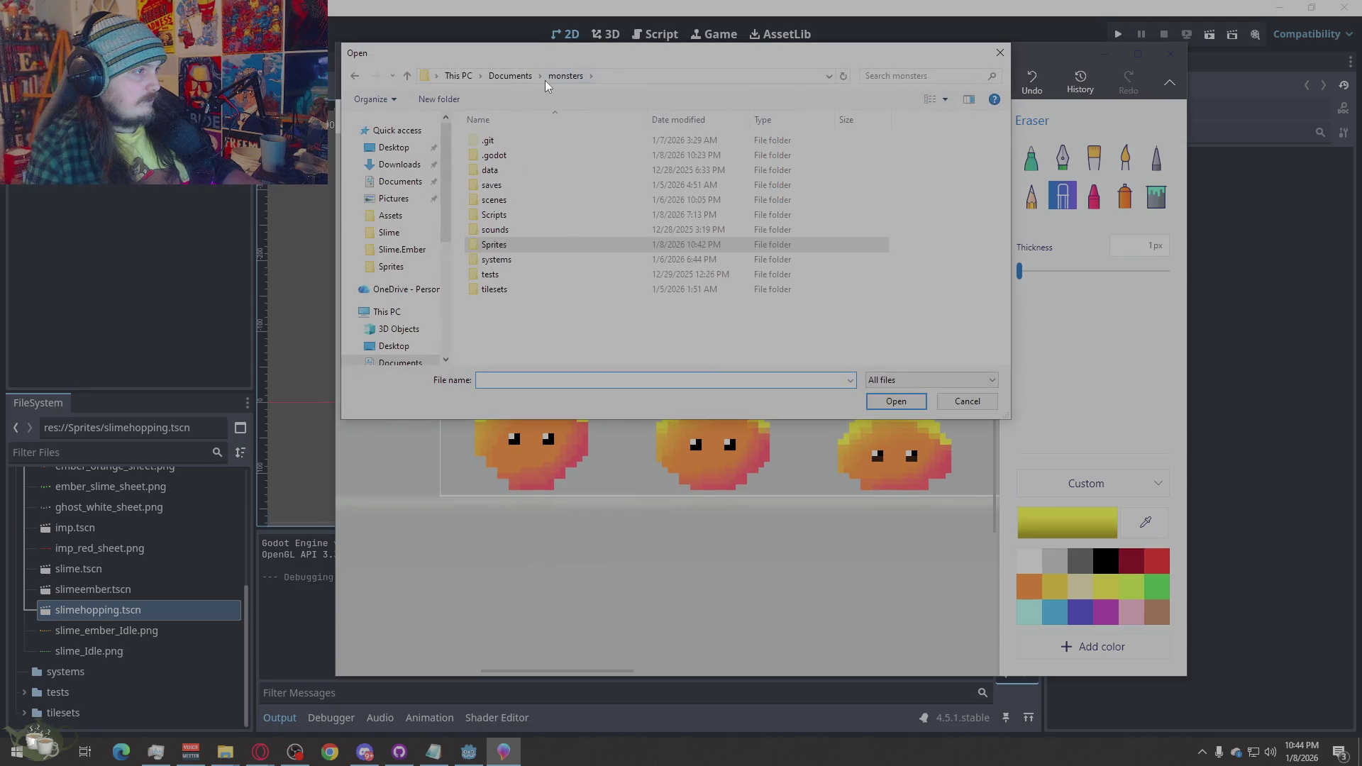
left_click(408, 240)
left_click(410, 266)
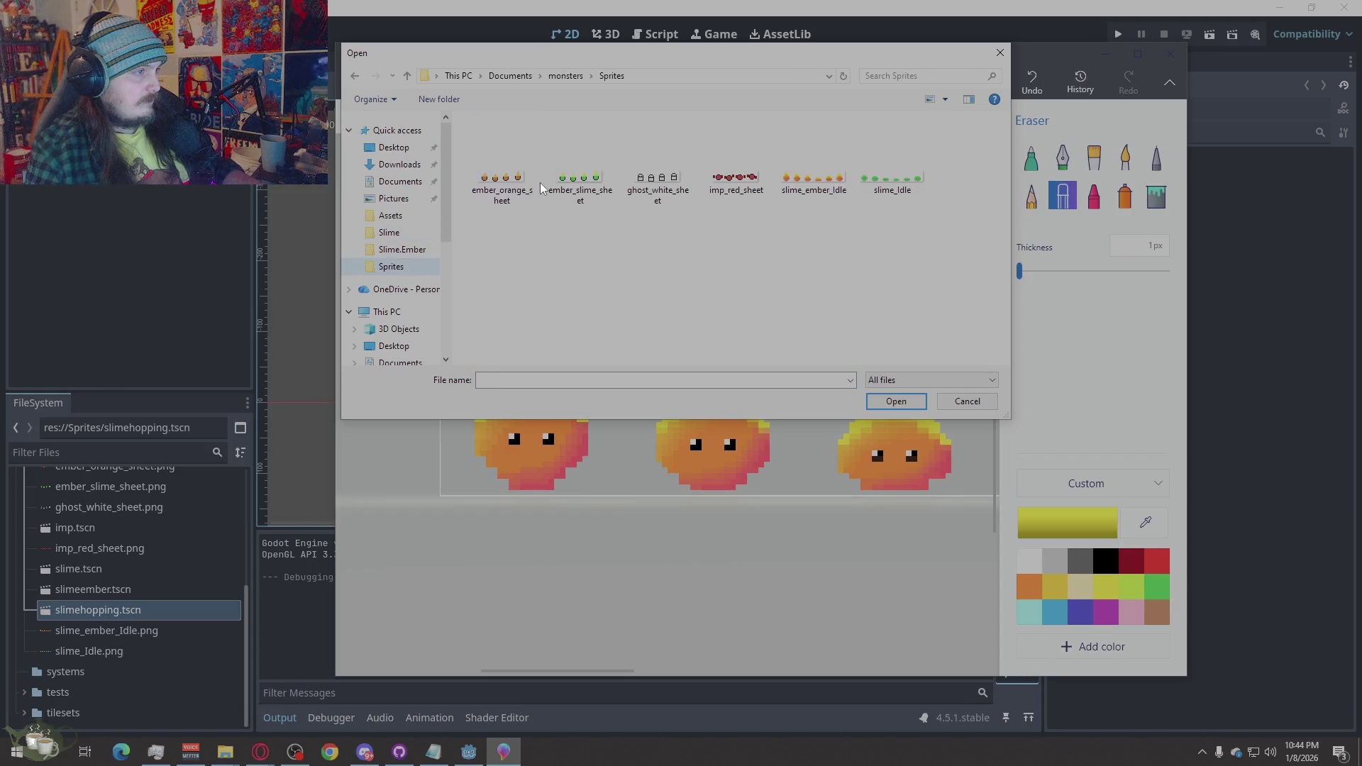
left_click(402, 233)
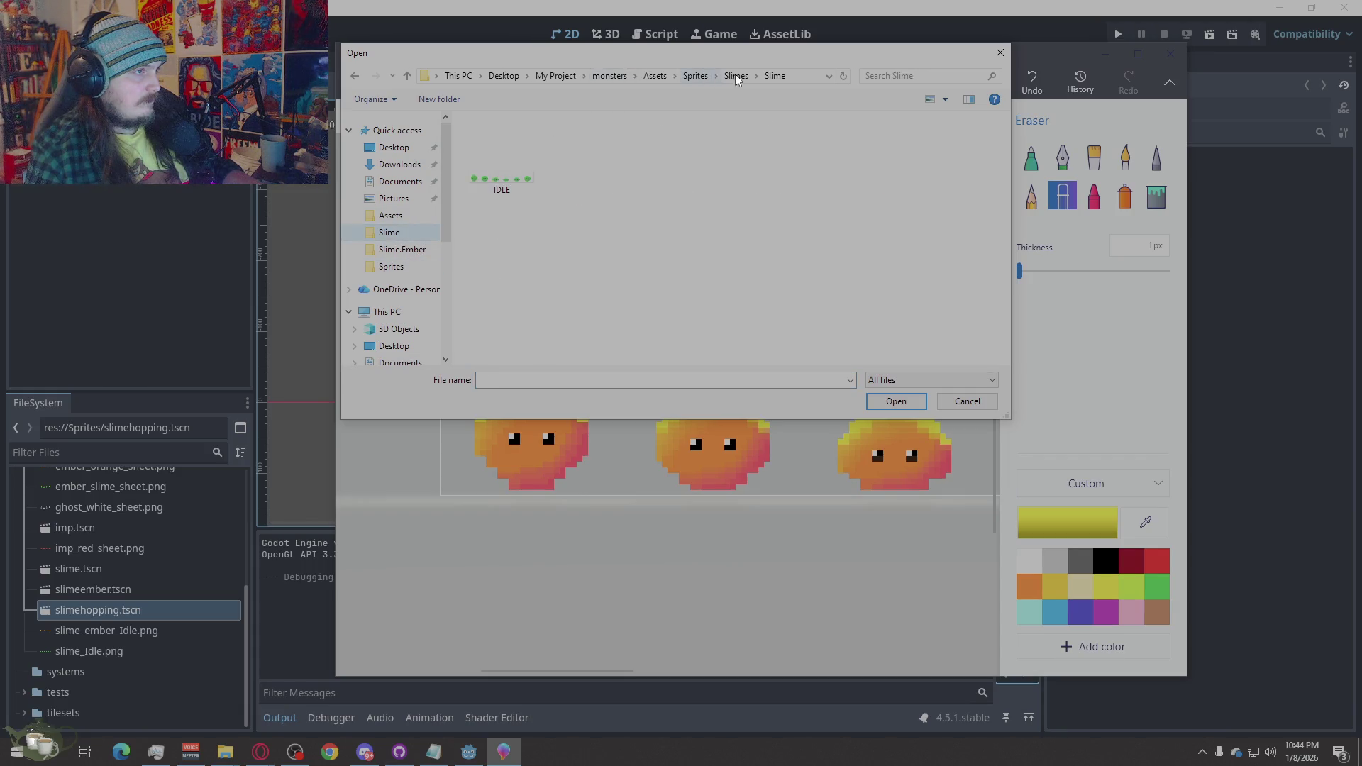
left_click(735, 75)
double_click(526, 172)
Open IDLE.png, select the row of six green slime frames, and copy them
double_click(526, 169)
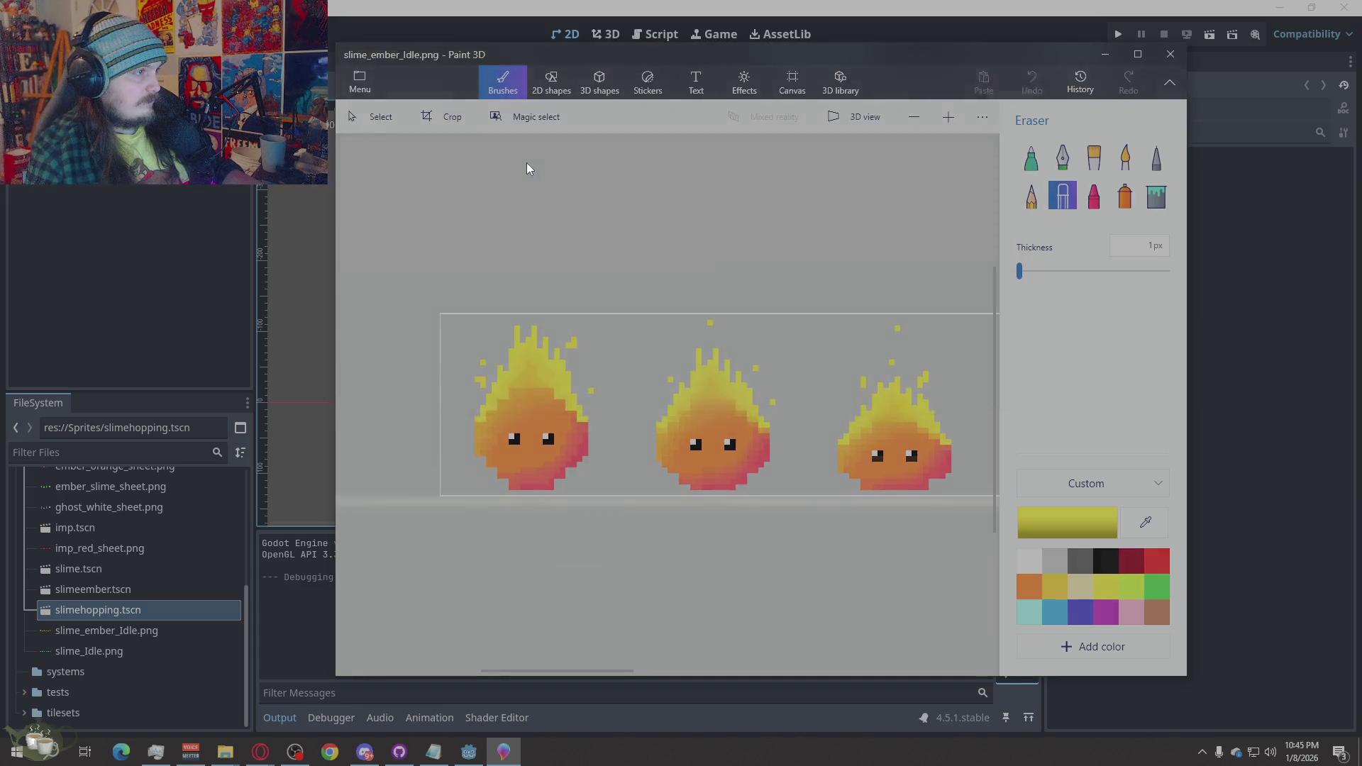
scroll(652, 440, "up", 5)
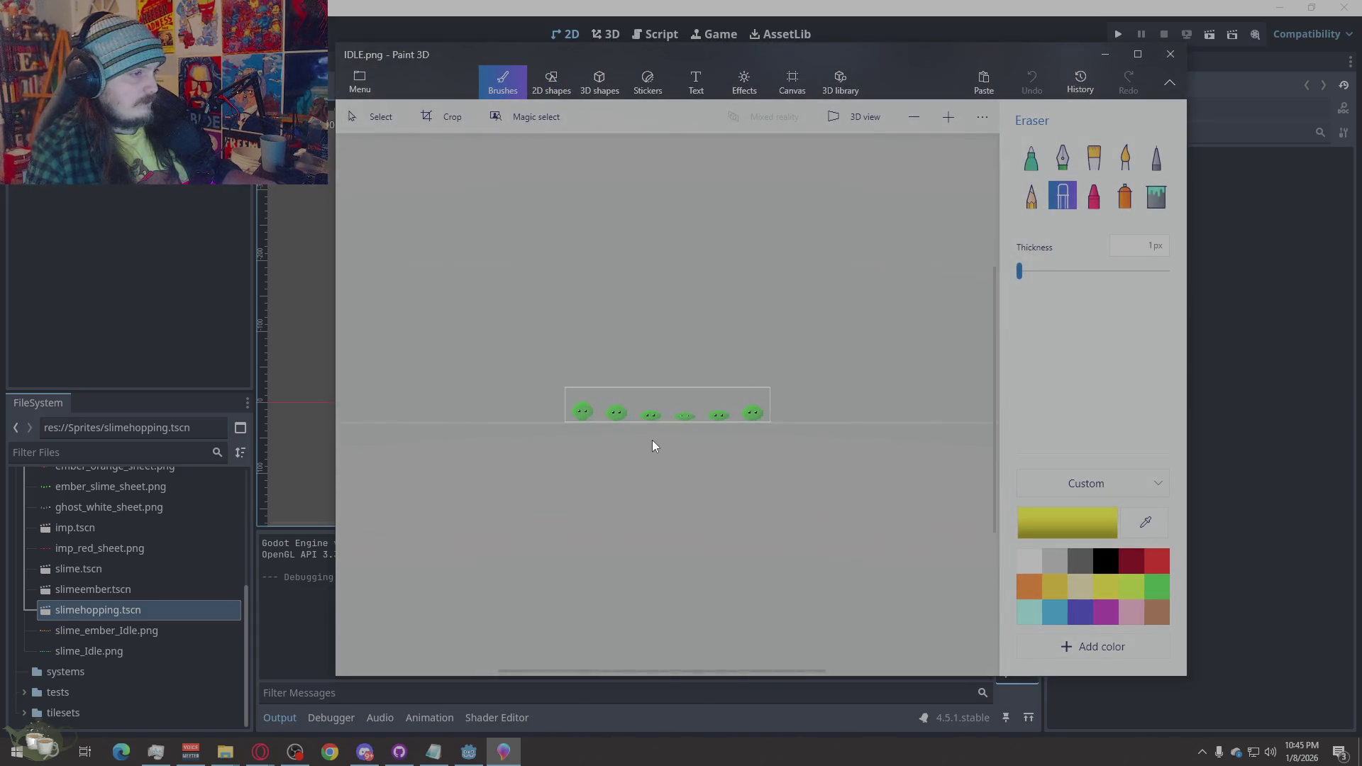
scroll(569, 509, "up", 2)
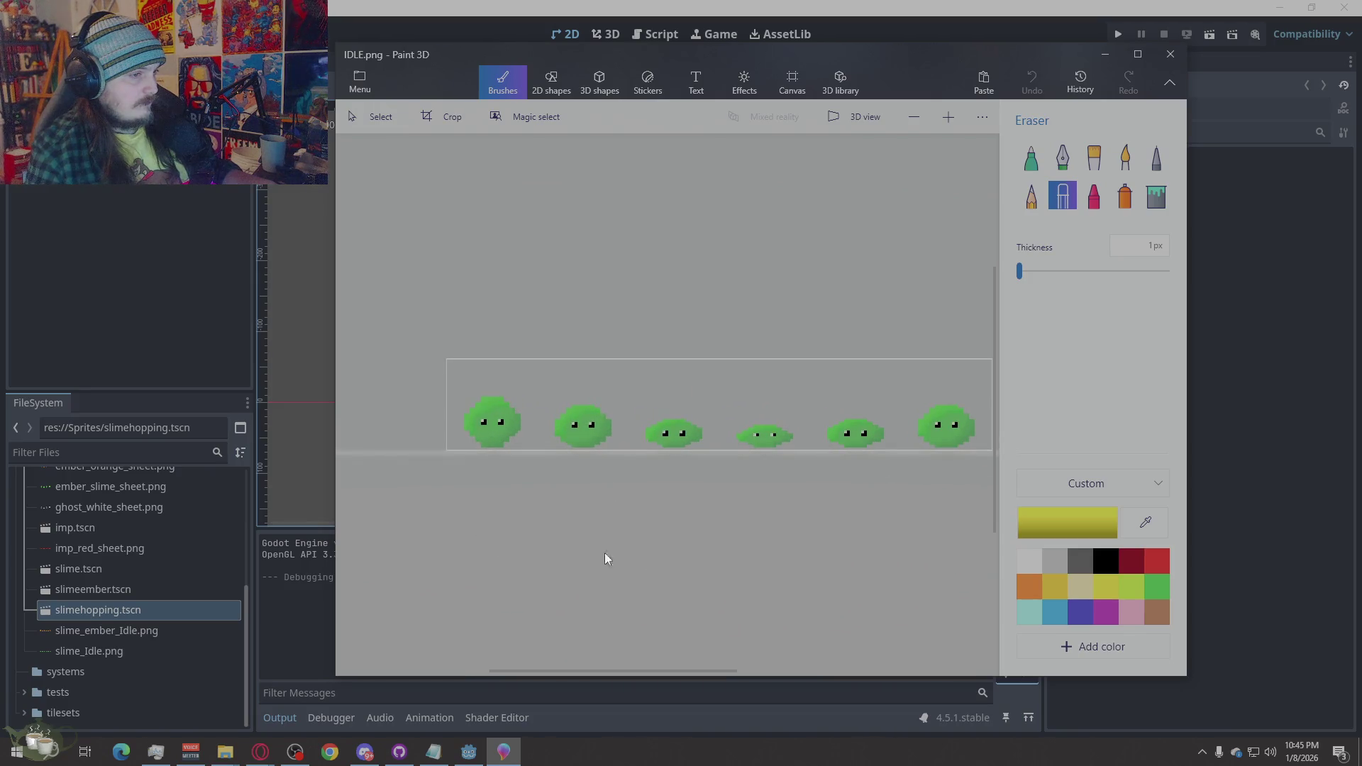
scroll(695, 510, "up", 2)
scroll(627, 484, "down", 2)
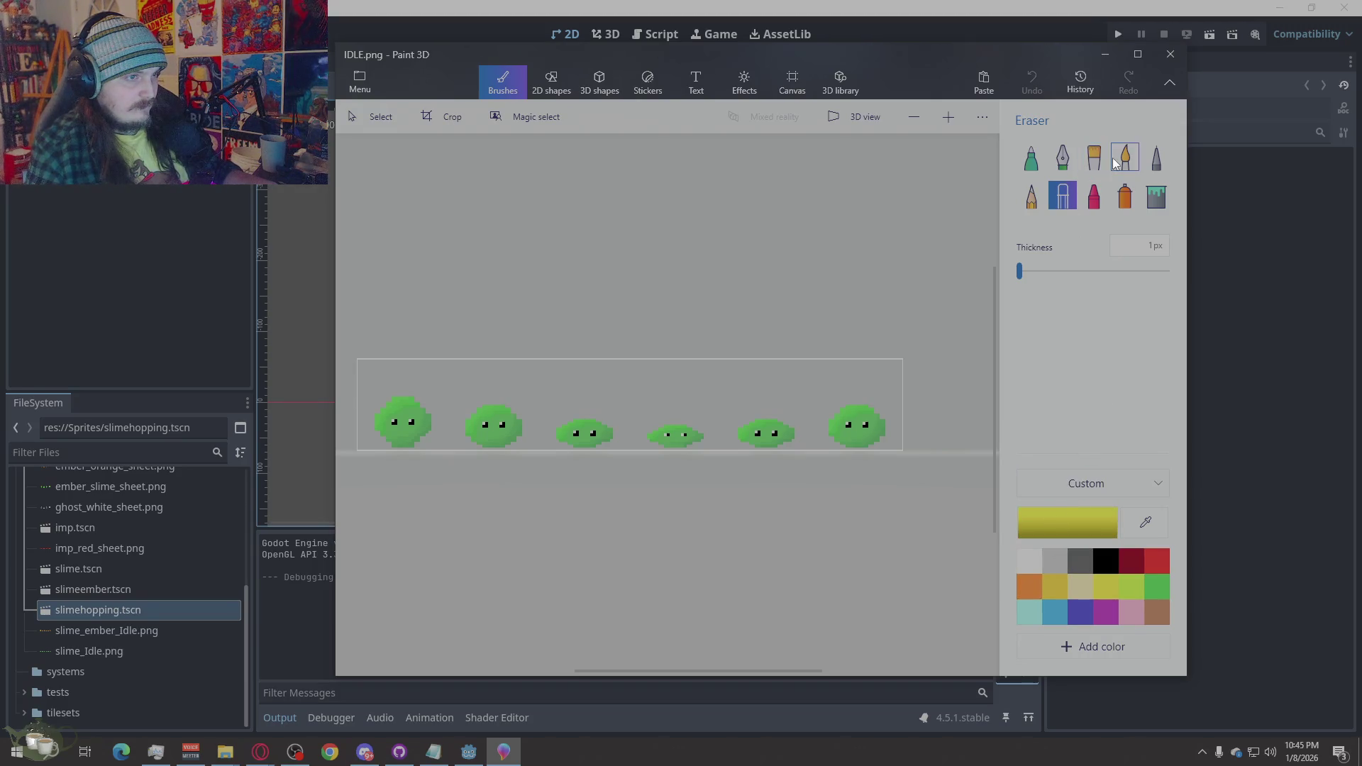
left_click(1093, 199)
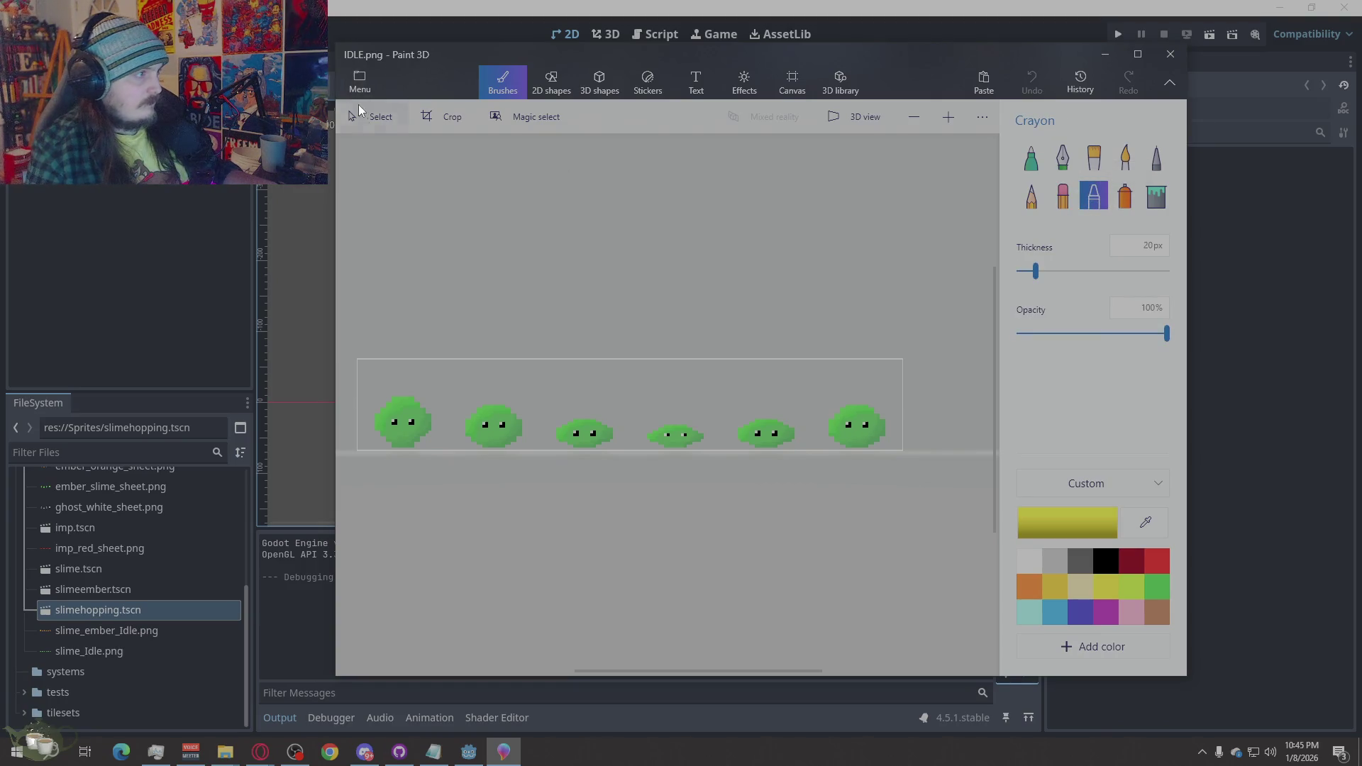
left_click(361, 115)
mouse_move(933, 321)
left_mouse_down()
mouse_move(546, 499)
mouse_move(320, 551)
left_mouse_up()
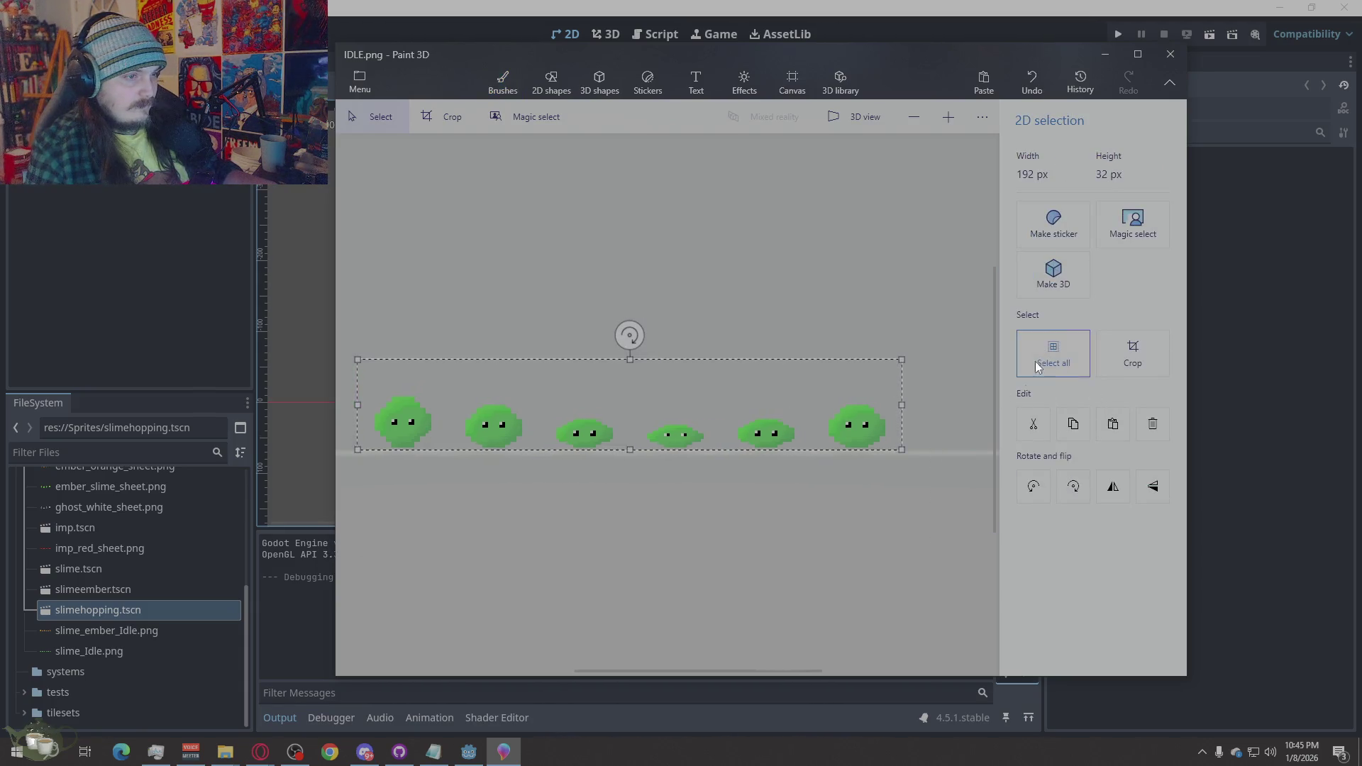
left_click(1065, 426)
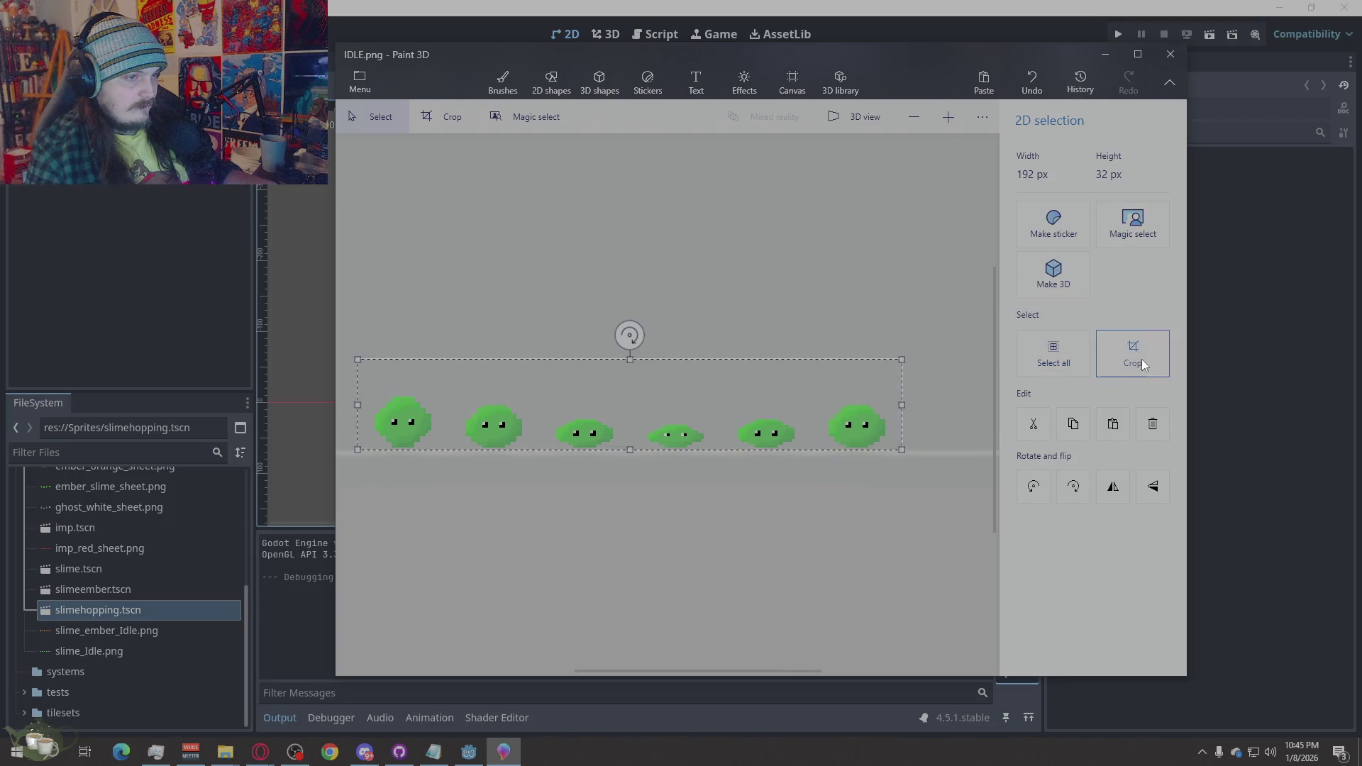
Try a Magic select cutout of the slimes, cancel it, and clear the selection
left_click(1156, 212)
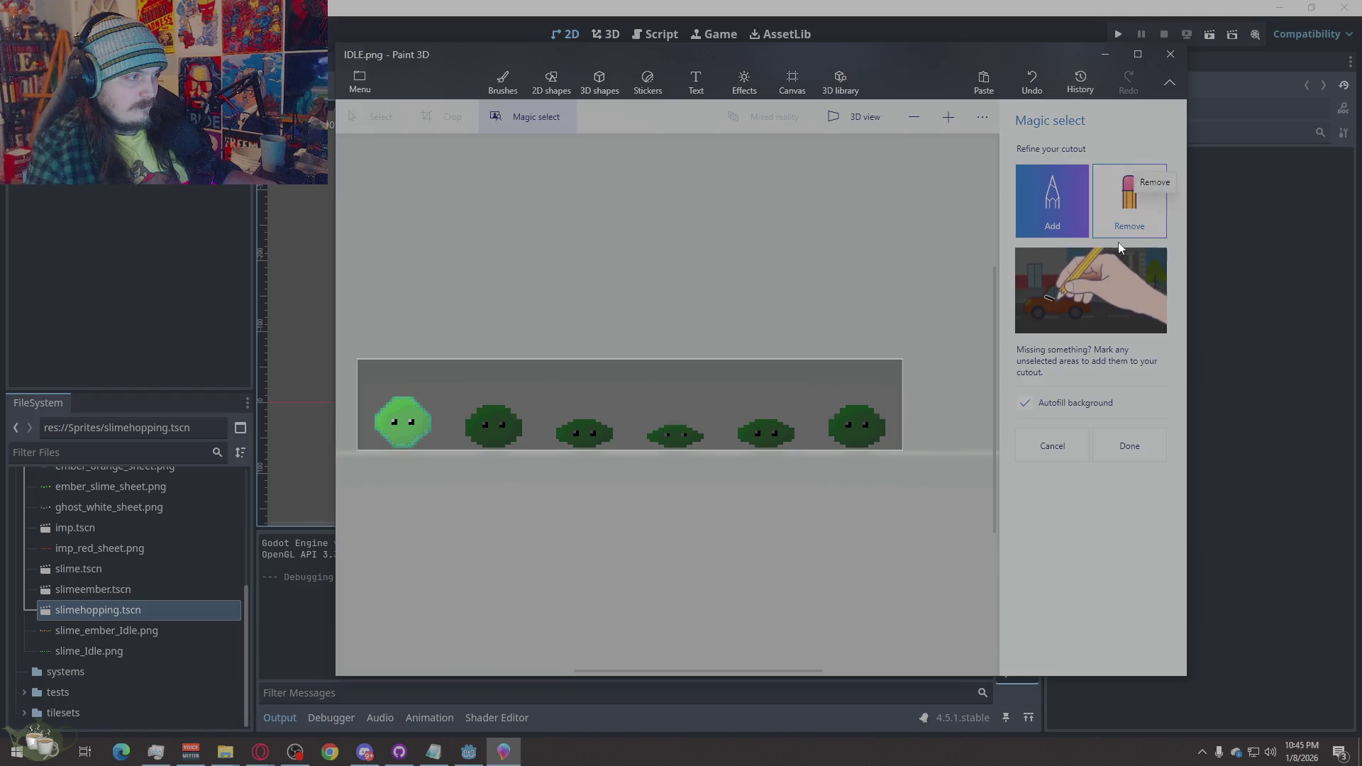
scroll(426, 493, "up", 2)
scroll(727, 481, "down", 2)
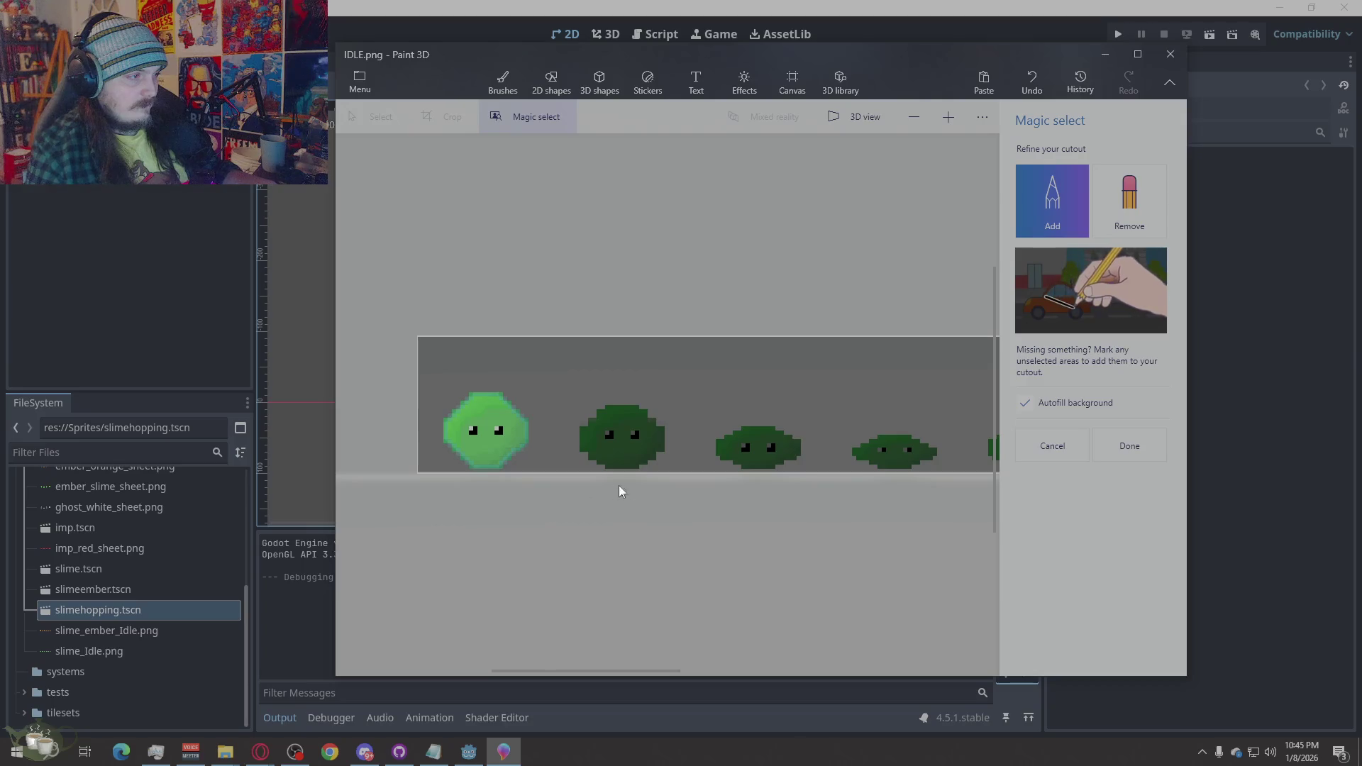
left_click(1076, 458)
scroll(517, 483, "up", 3)
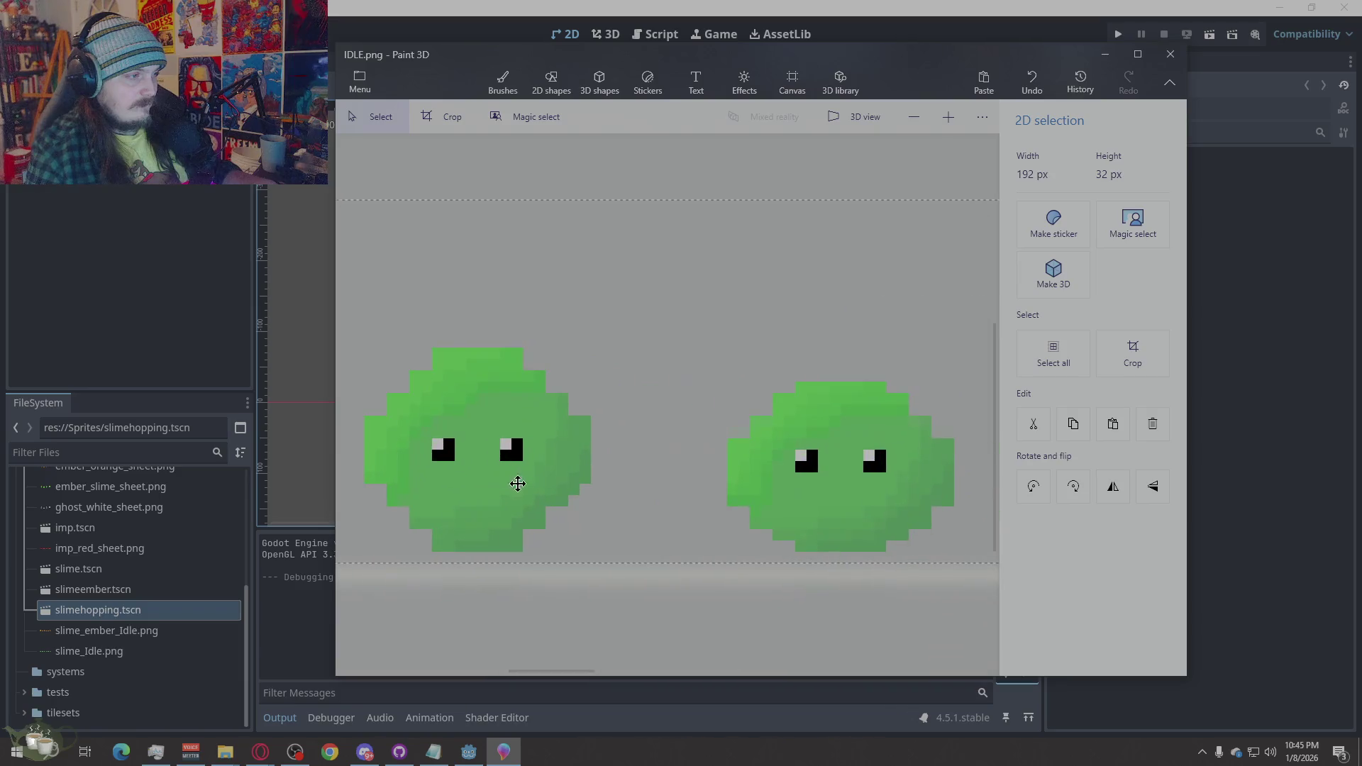
scroll(714, 295, "down", 3)
scroll(615, 526, "up", 3)
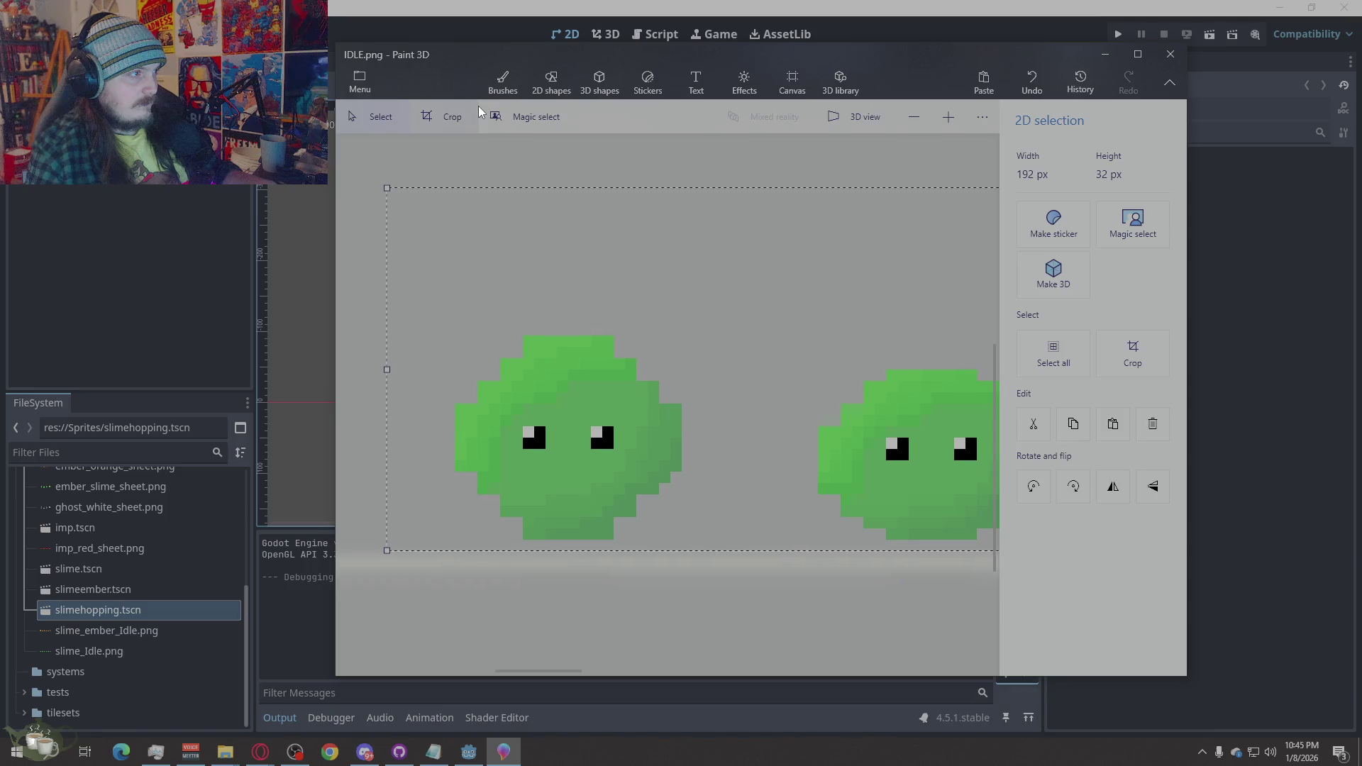
key("Escape")
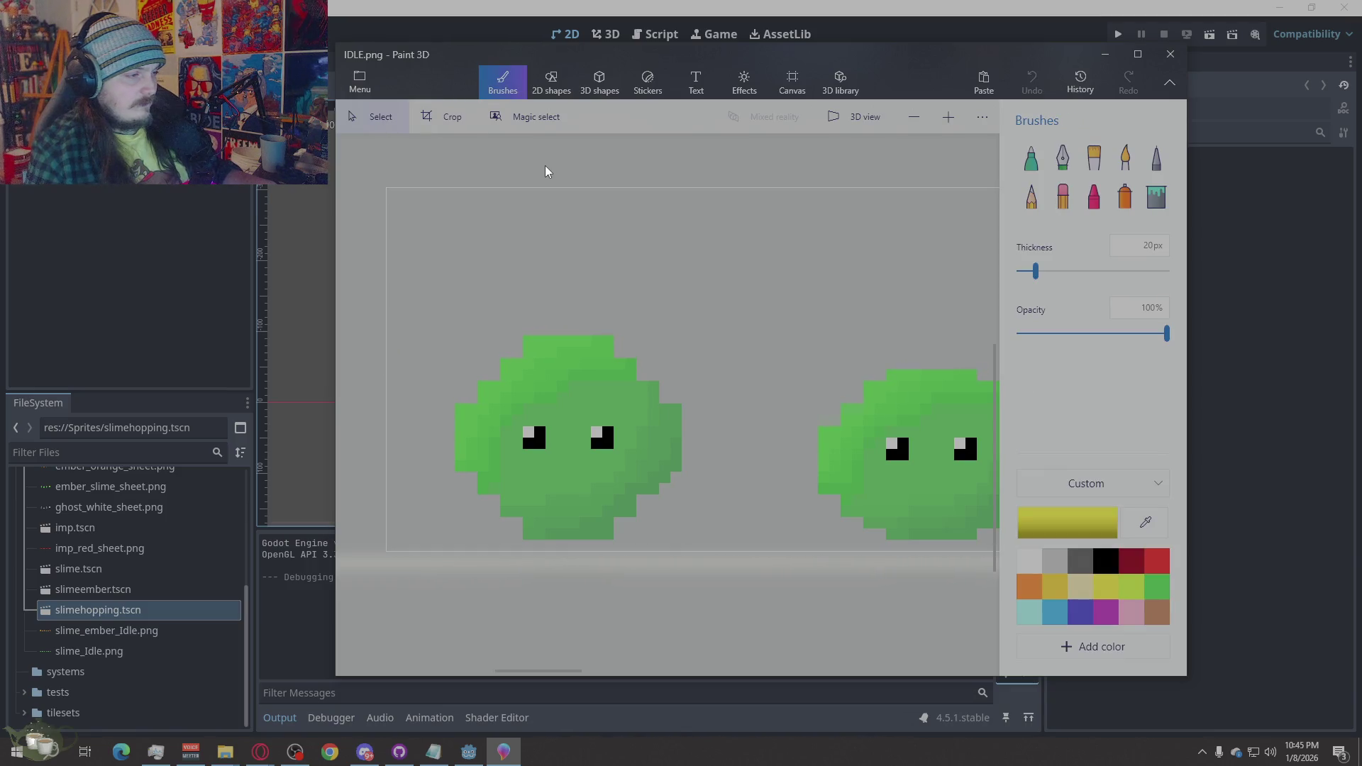
scroll(467, 402, "down", 5)
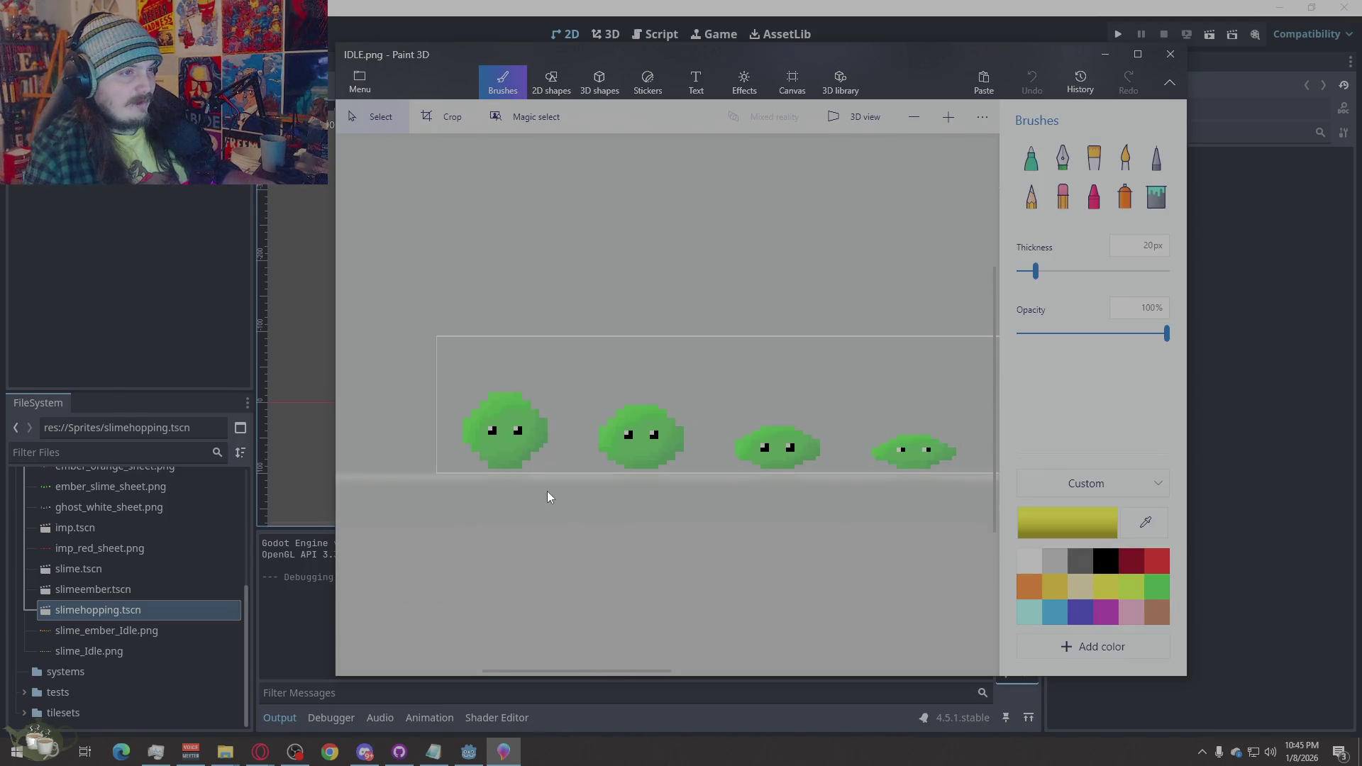
scroll(646, 489, "right", 2)
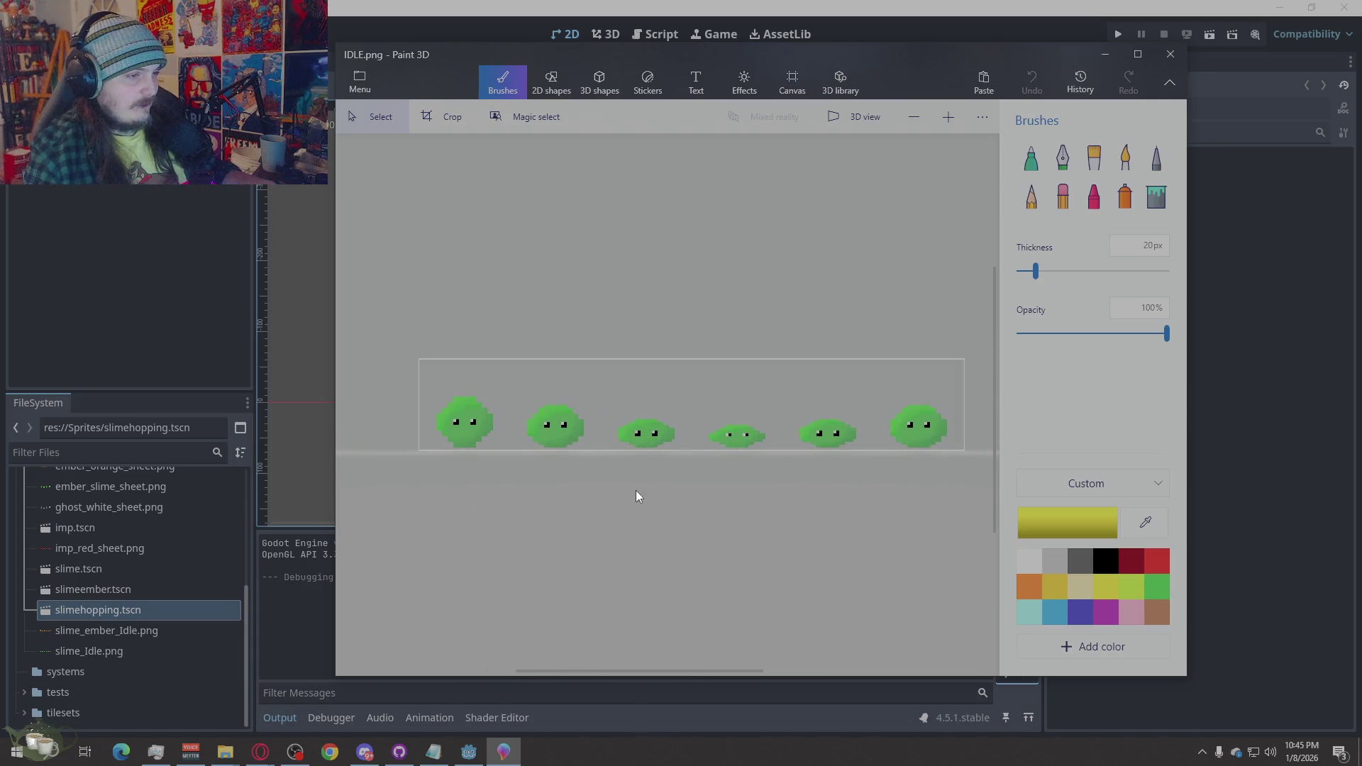
scroll(803, 503, "right", 1)
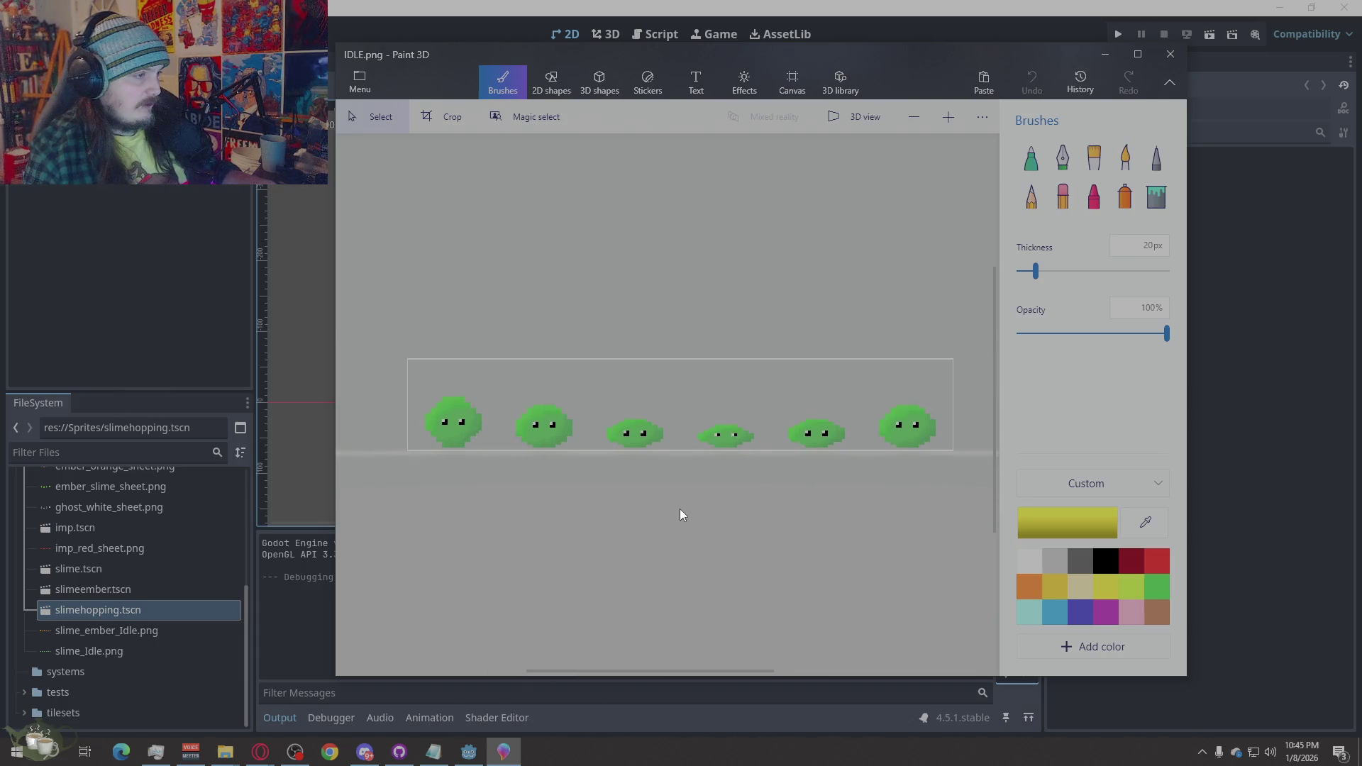
scroll(675, 507, "up", 1)
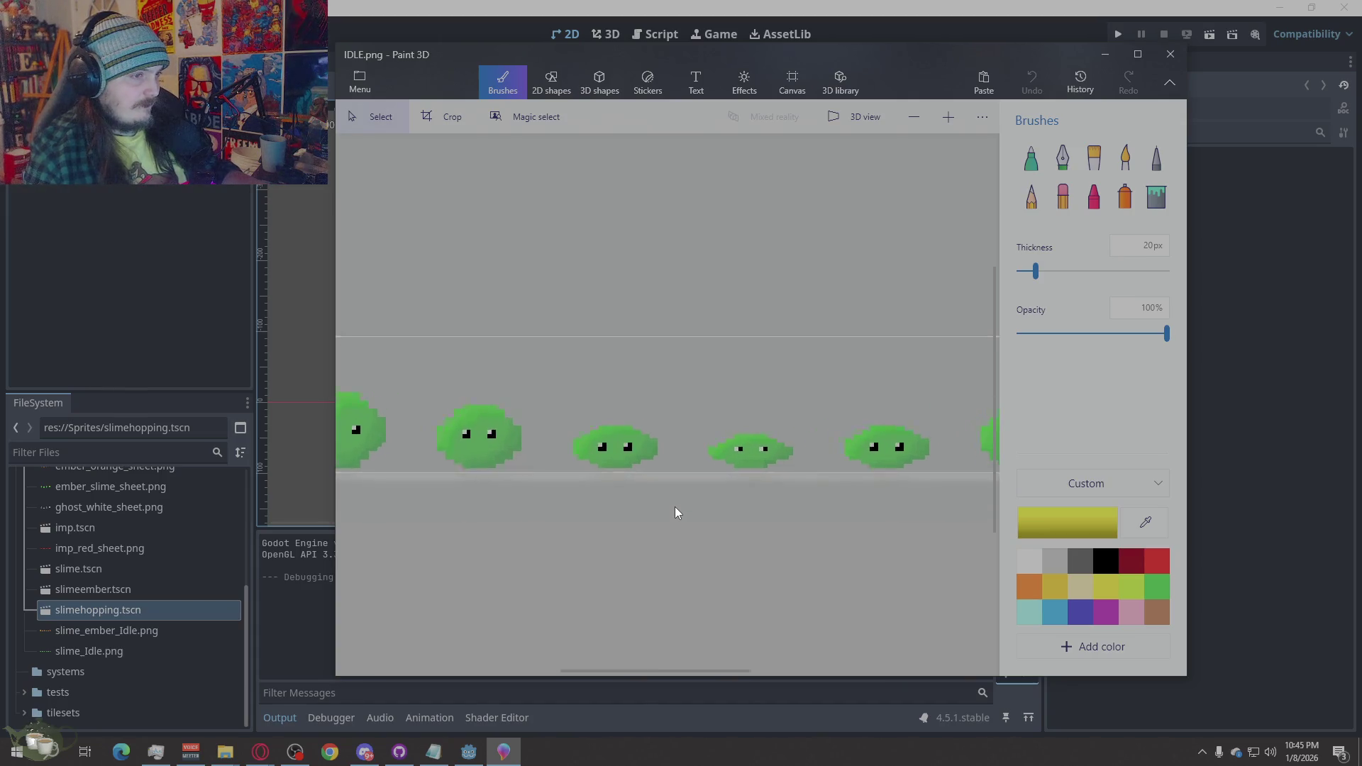
scroll(675, 507, "down", 1)
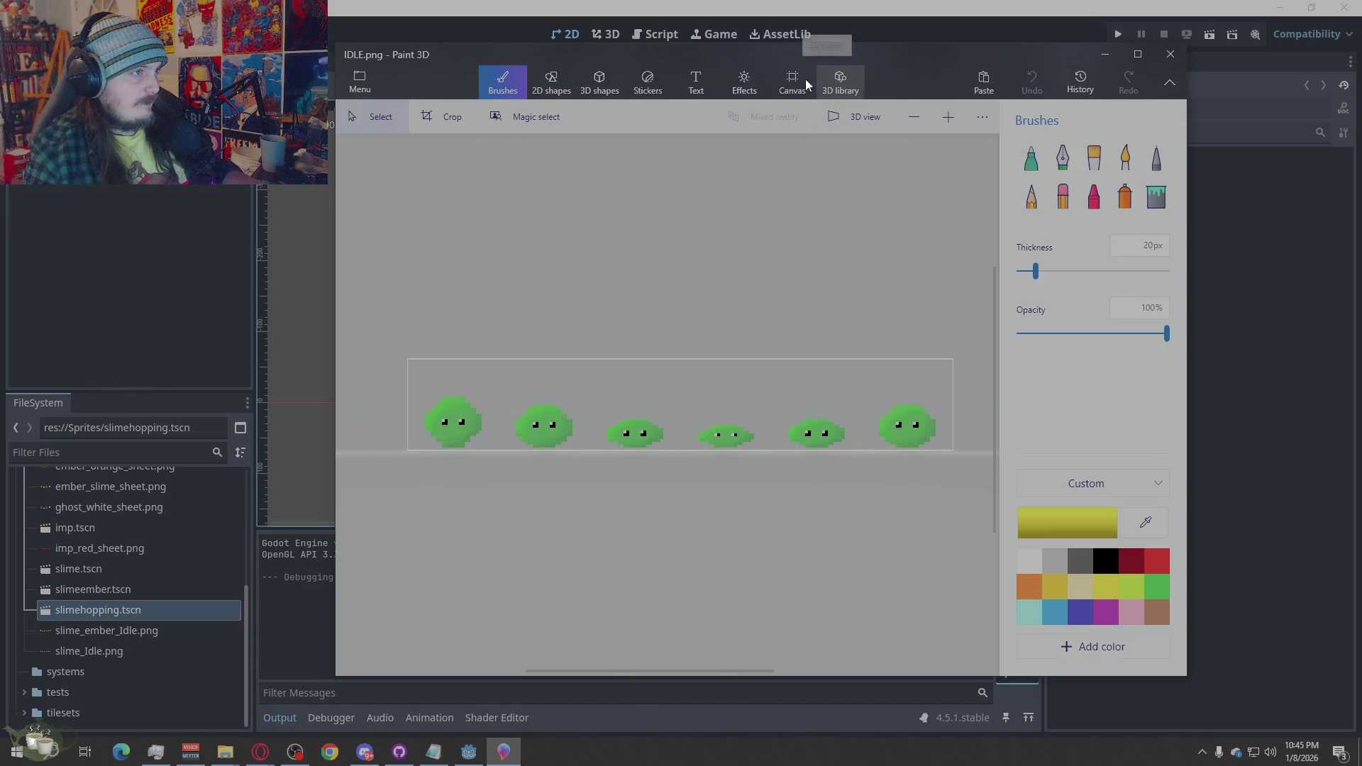
Move the light source, try the Night, Nether and The End filters, then revert to Default
left_click(736, 85)
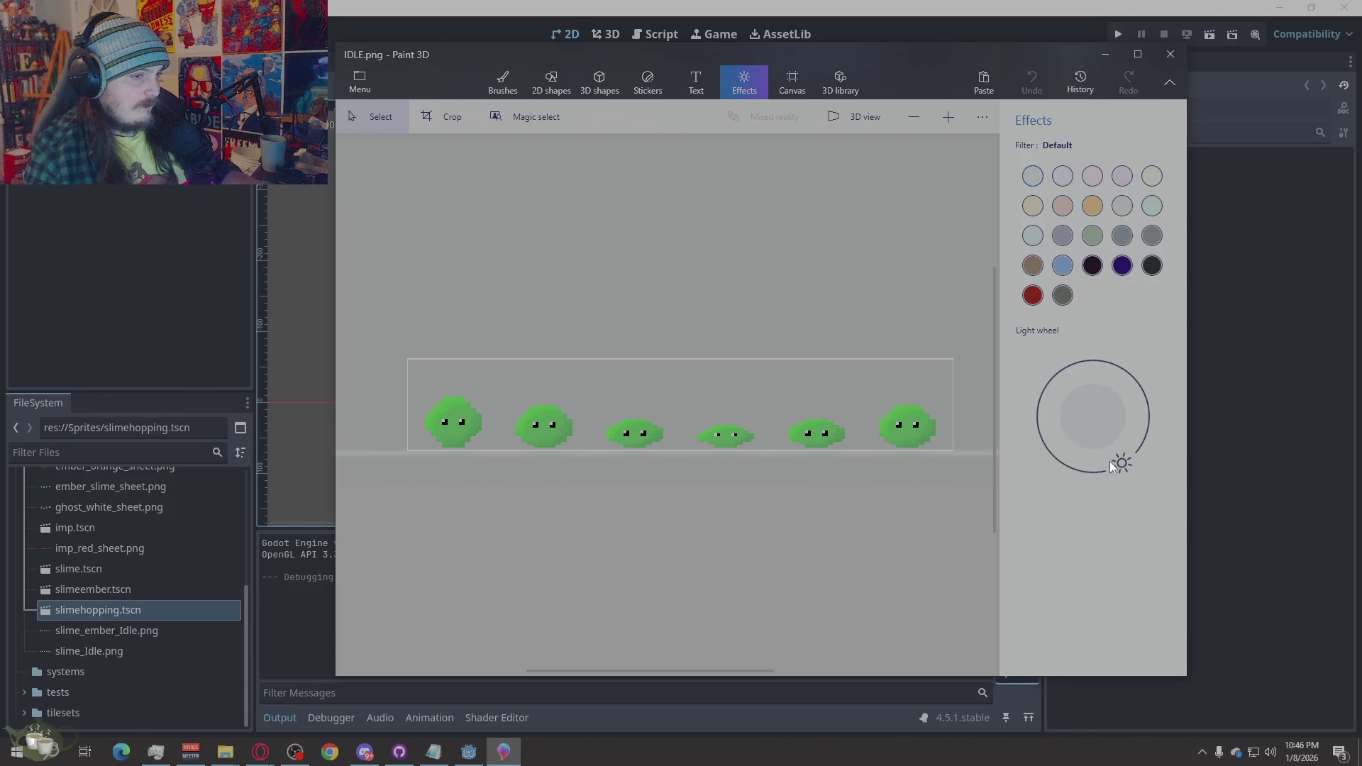
mouse_move(1112, 463)
left_mouse_down()
mouse_move(1037, 410)
mouse_move(1105, 359)
mouse_move(1109, 463)
mouse_move(1028, 418)
left_mouse_up()
mouse_move(1050, 367)
left_mouse_down()
mouse_move(1118, 376)
mouse_move(1138, 440)
left_mouse_up()
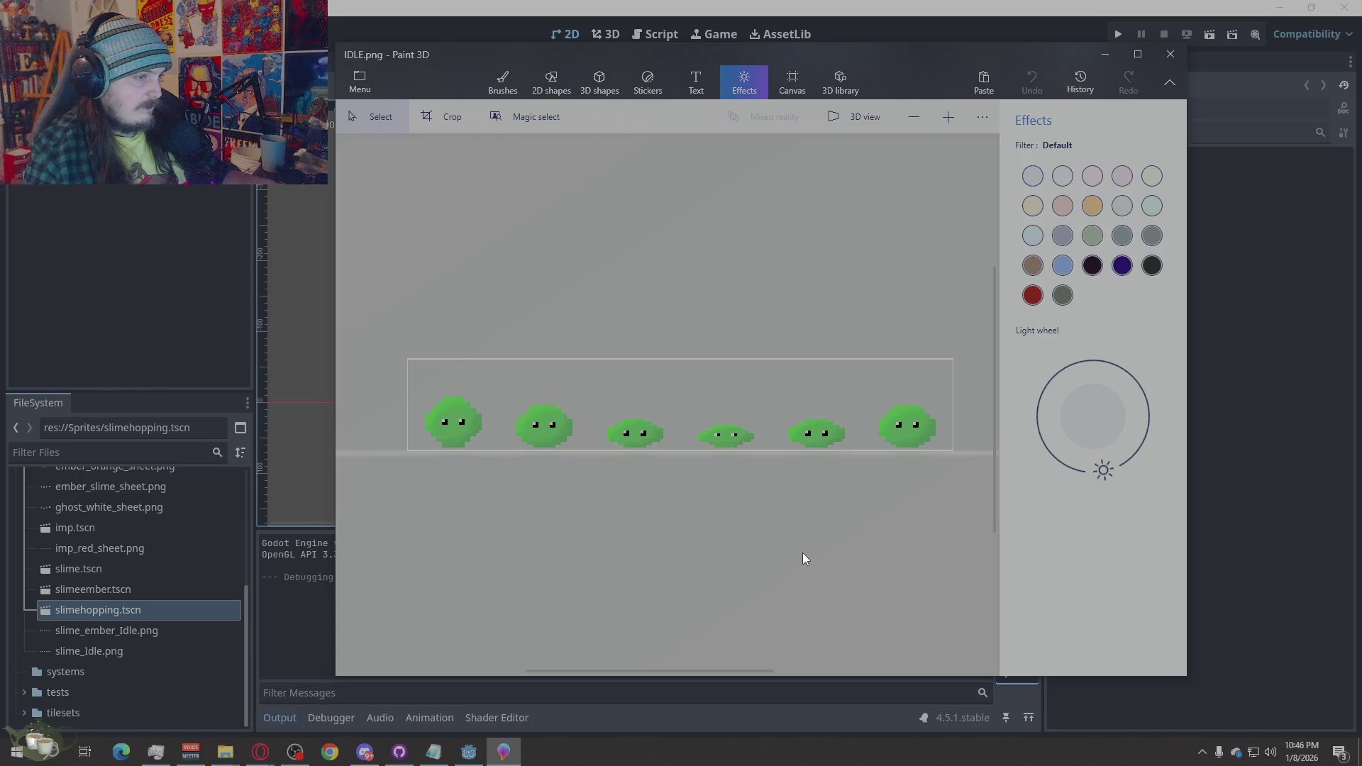
left_click(1098, 272)
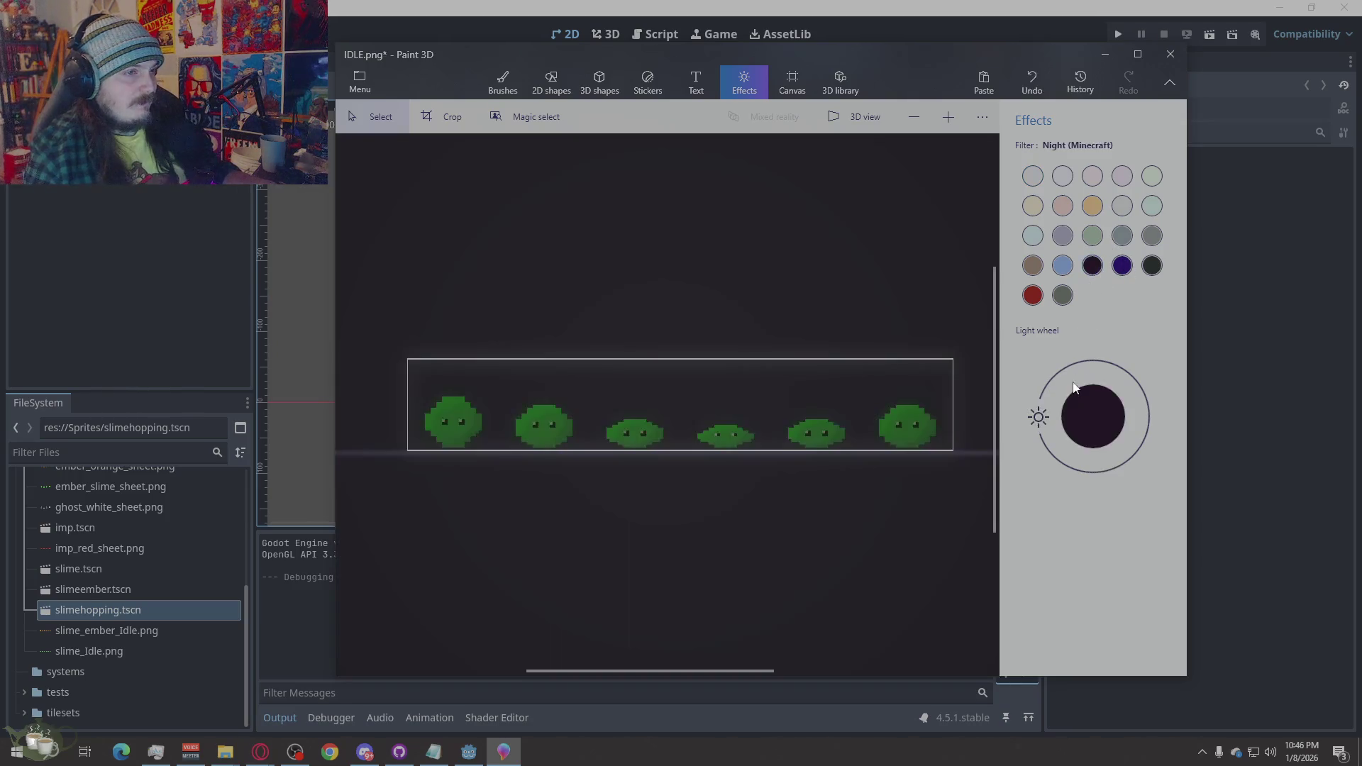
left_click(1034, 296)
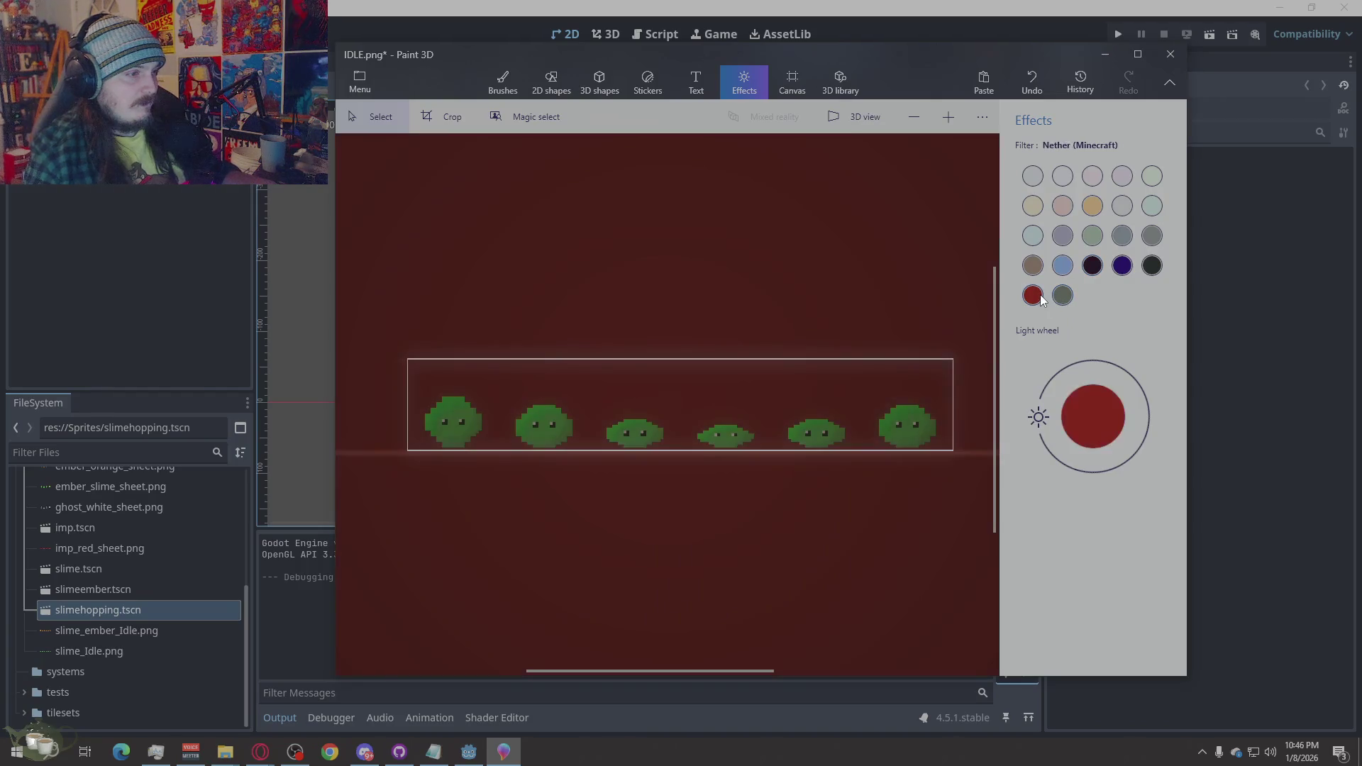
left_click(1063, 295)
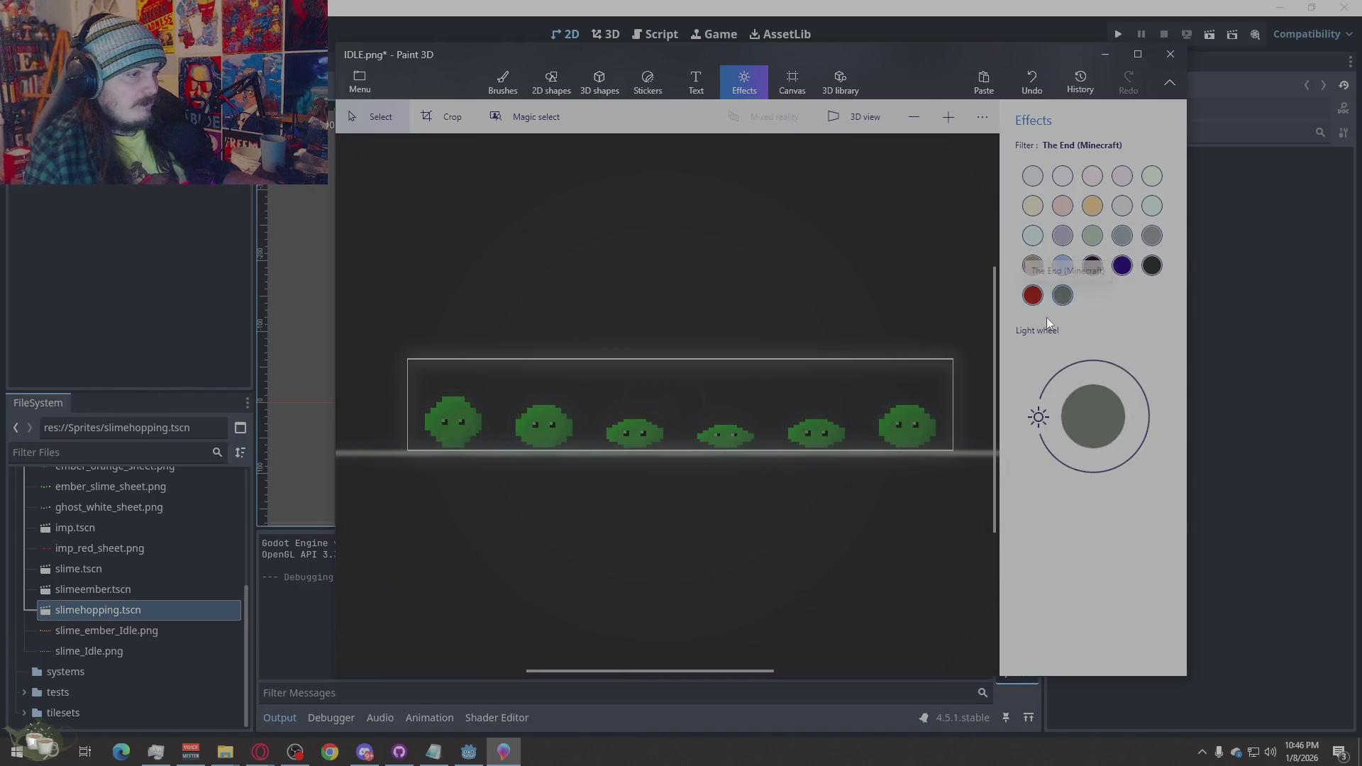
left_click(1034, 175)
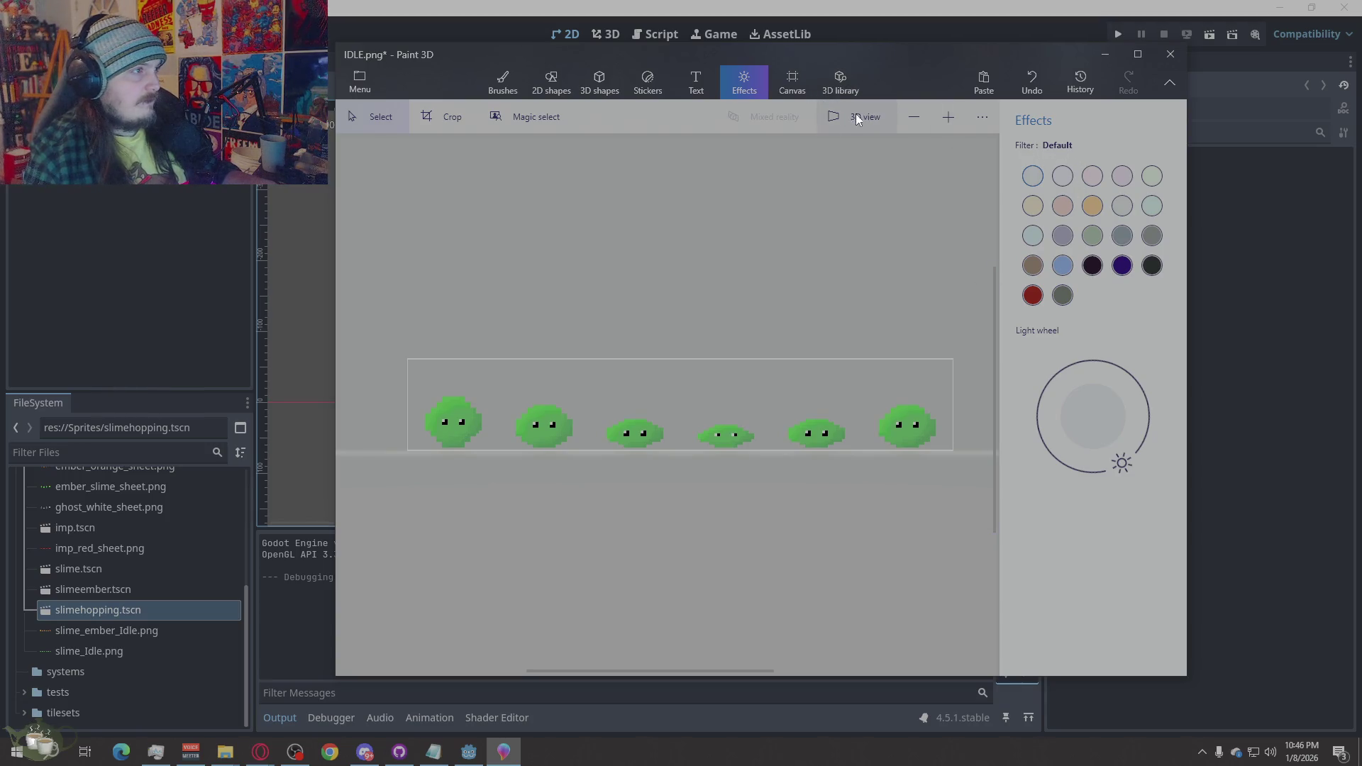
Browse the stickers, 3D and 2D shapes, then pick a 1px eraser brush
left_click(662, 86)
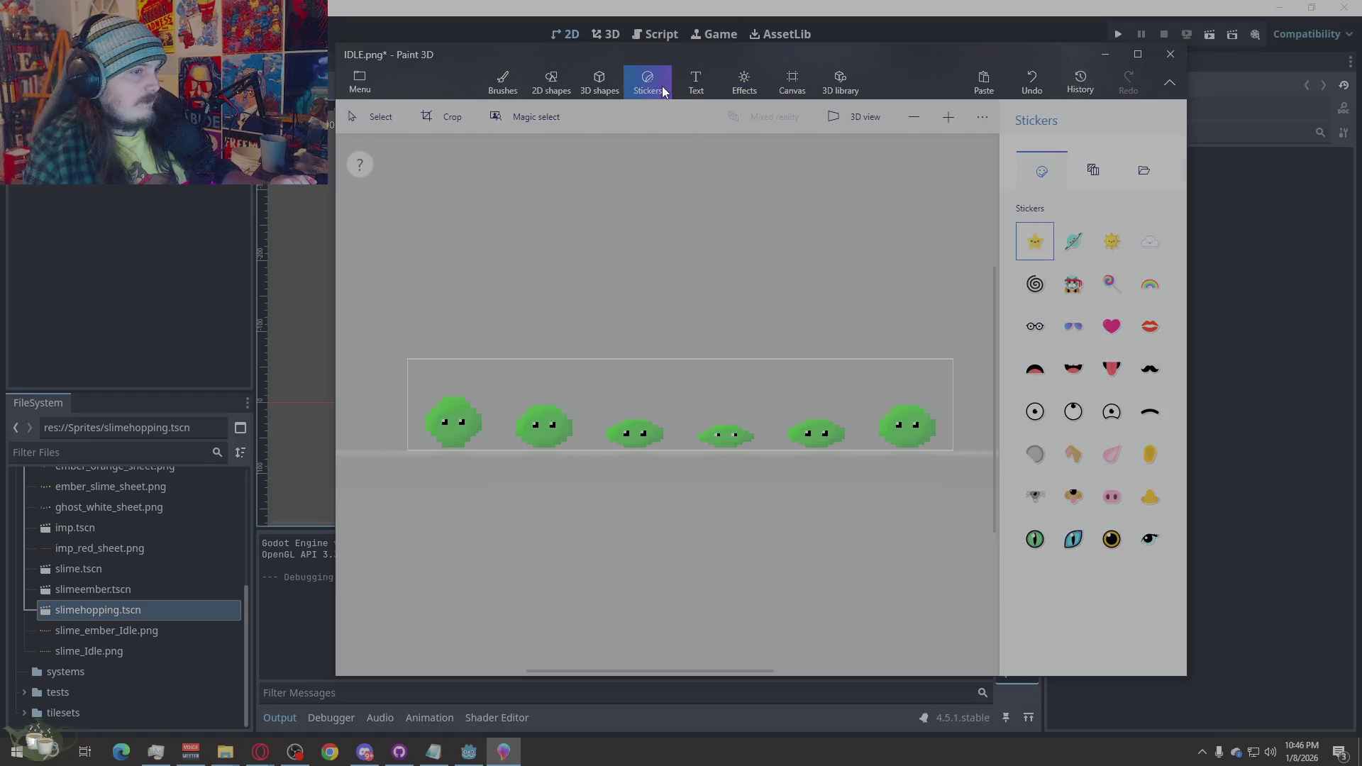
left_click(611, 91)
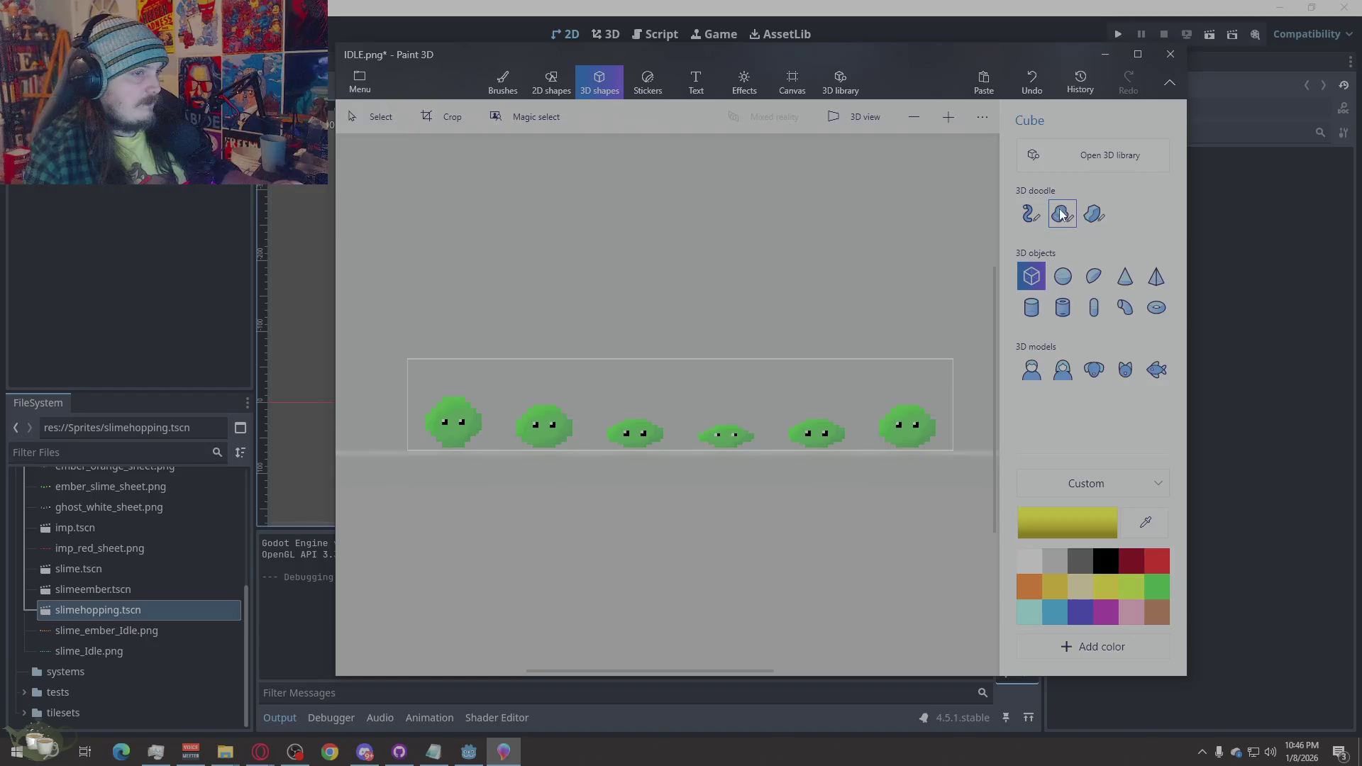
left_click(557, 87)
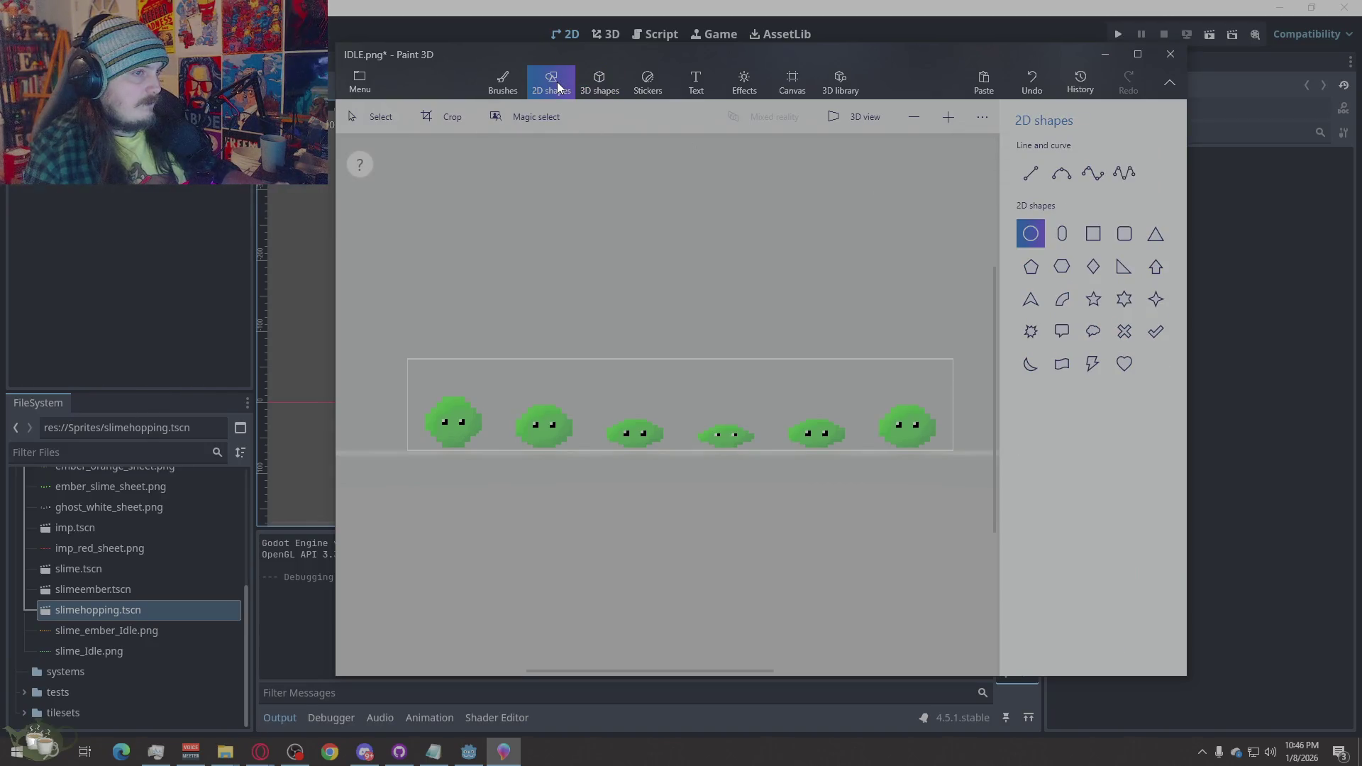
left_click(501, 87)
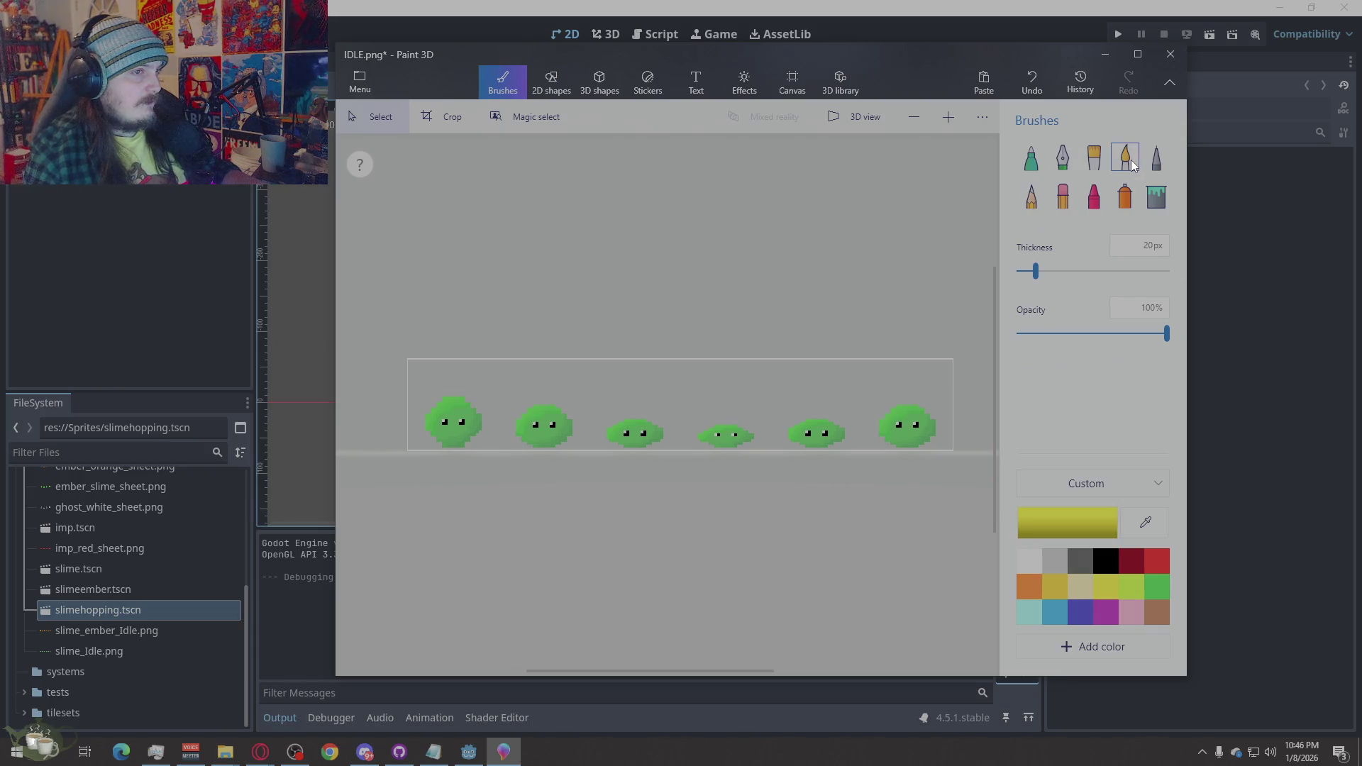
left_click(1063, 201)
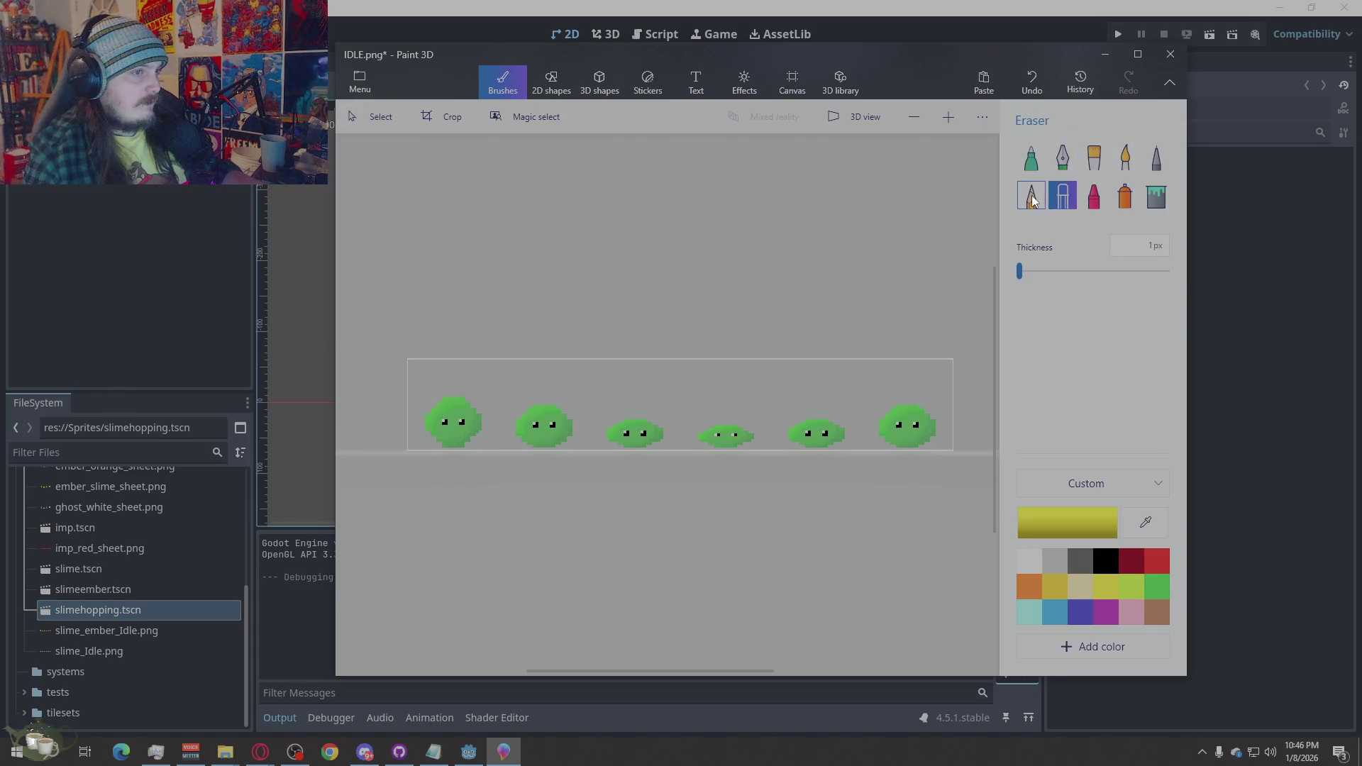
Test yellow oil-brush strokes on the third slime and undo them
left_click(1070, 152)
left_click(1086, 157)
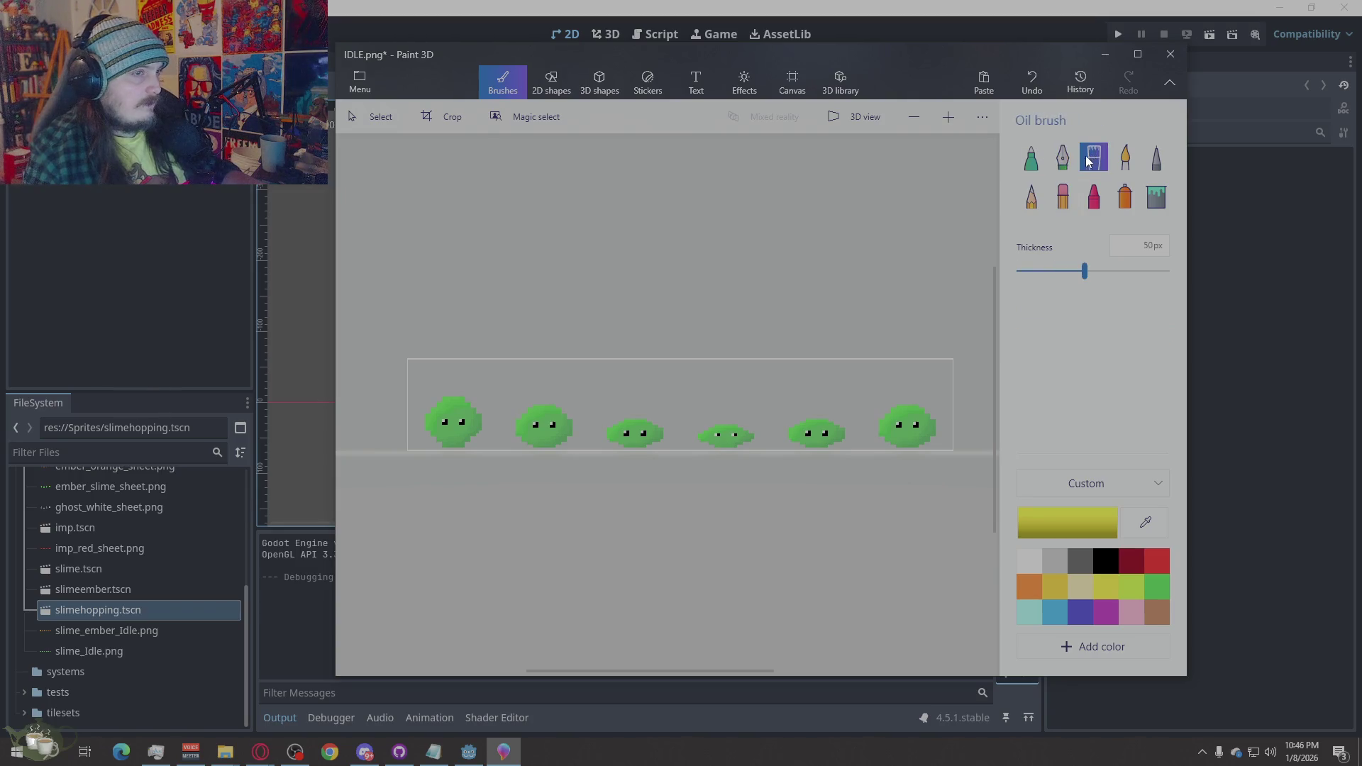
left_click_drag(647, 366, 639, 415)
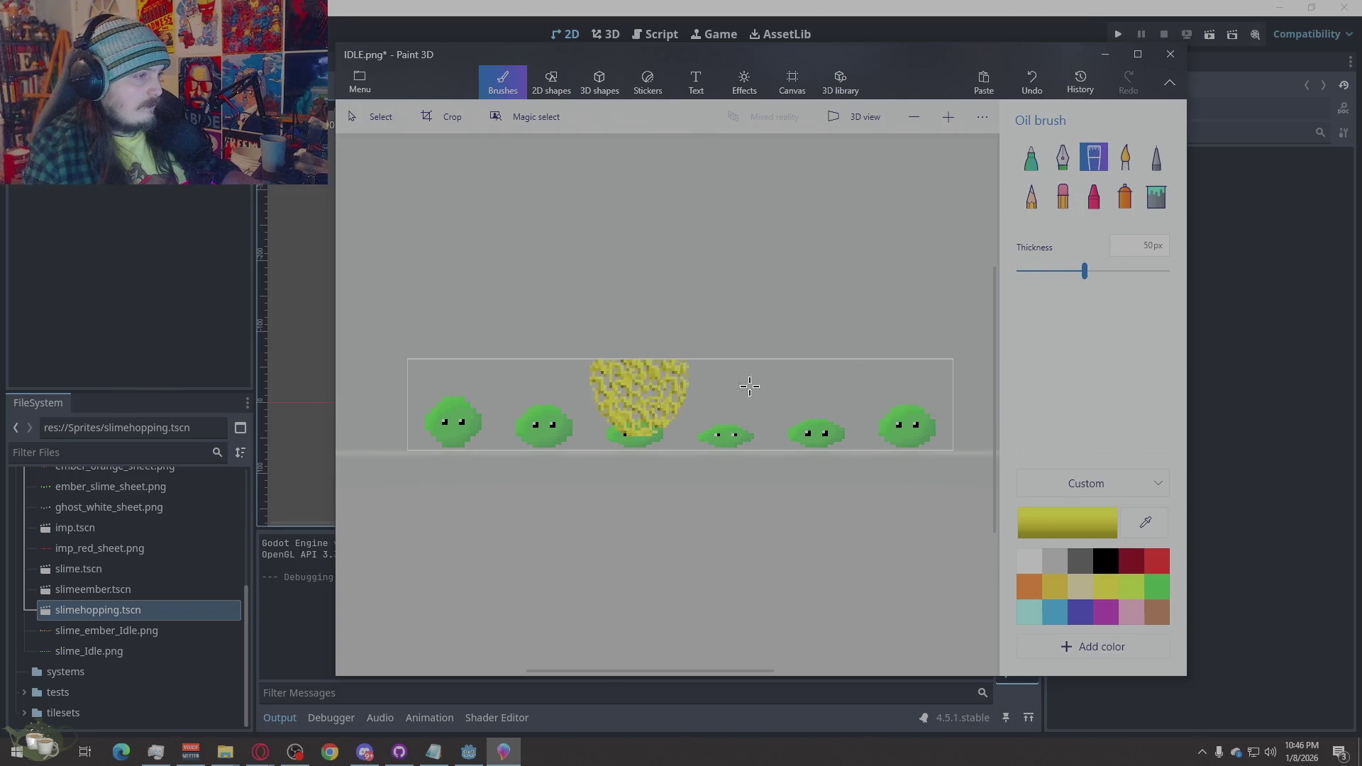
key("ctrl+z")
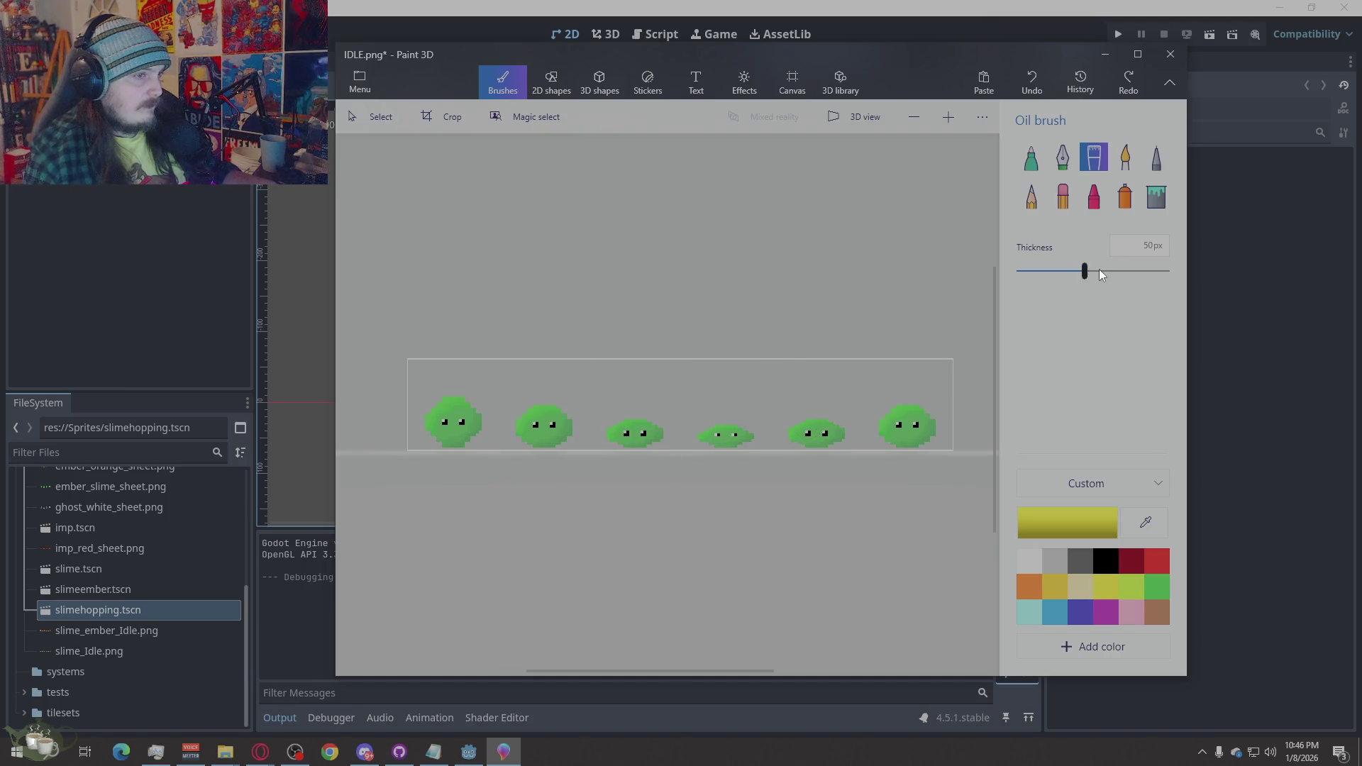
left_click_drag(633, 437, 640, 445)
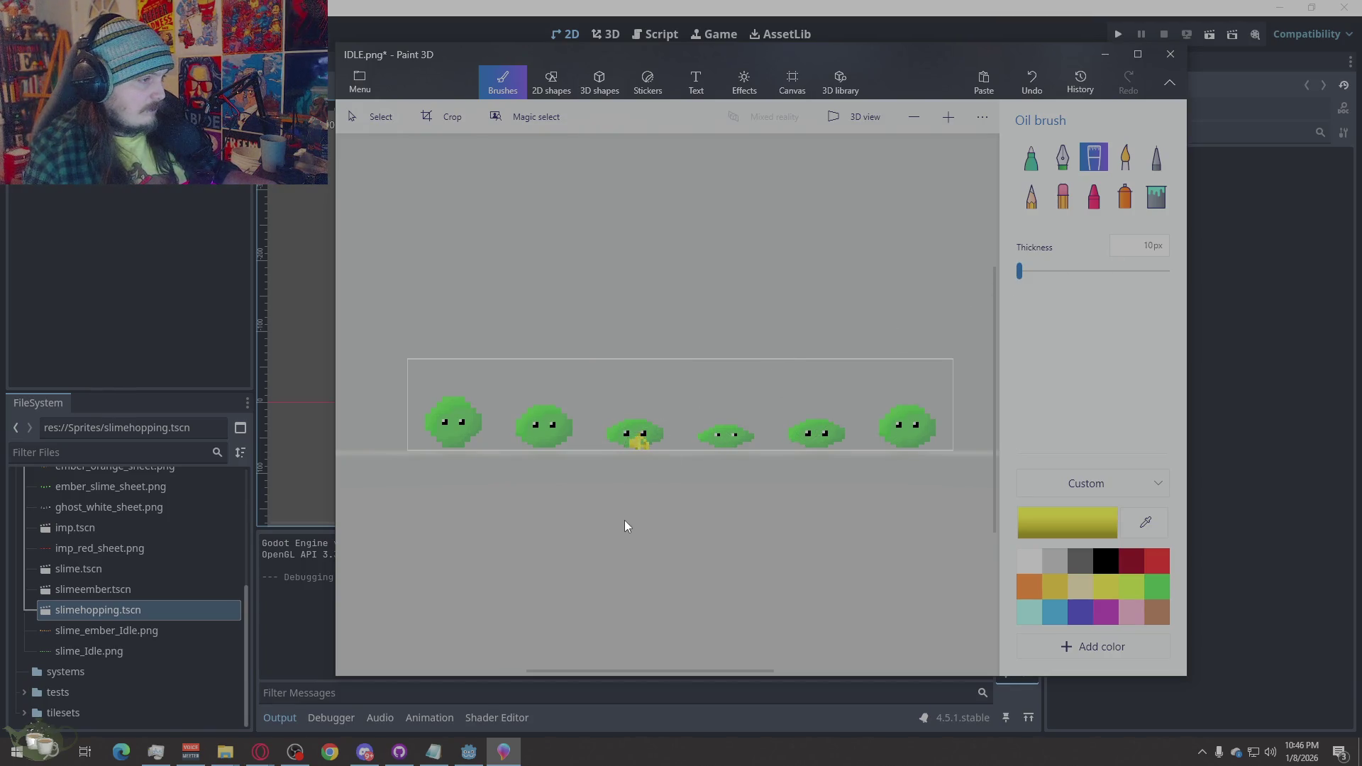
key("ctrl+z")
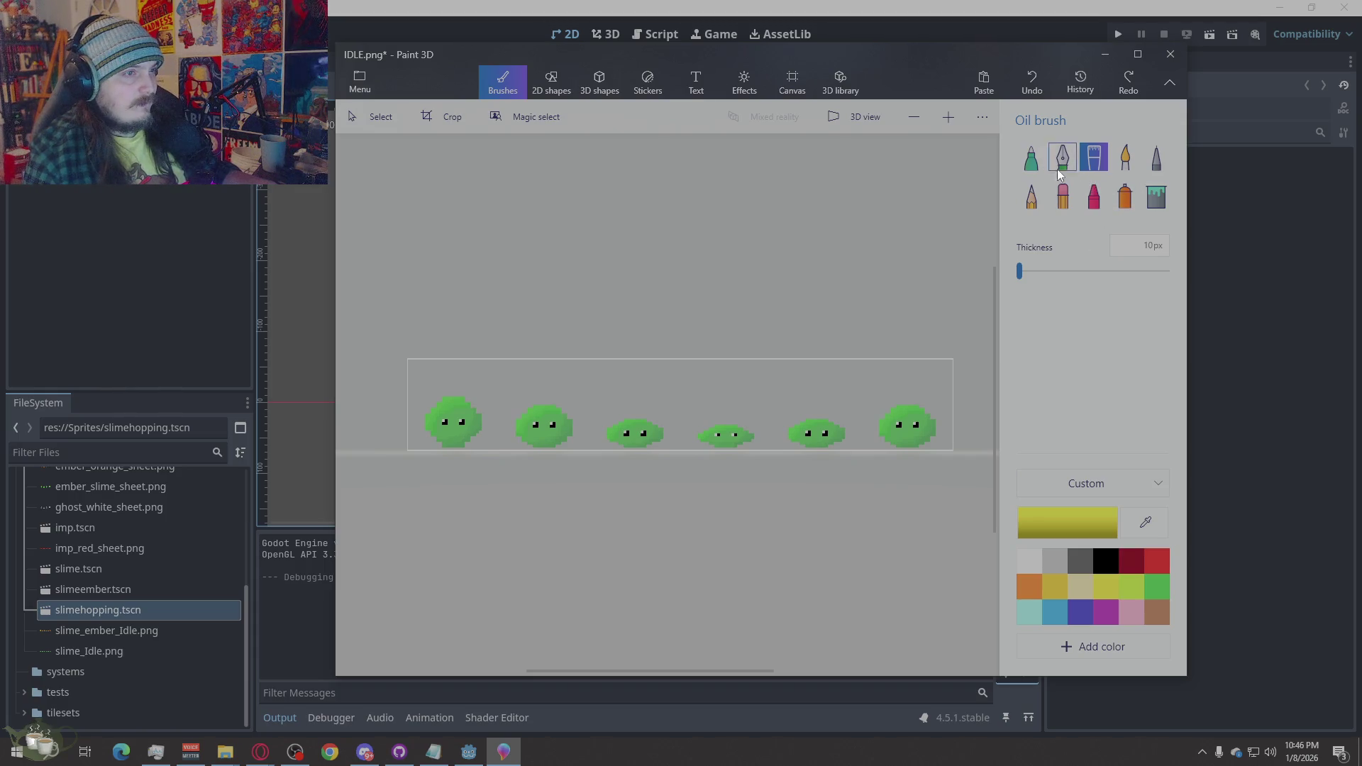
Set the spray can to light grey at 25px, undoing the trial sprays on the right slimes
left_click(1125, 200)
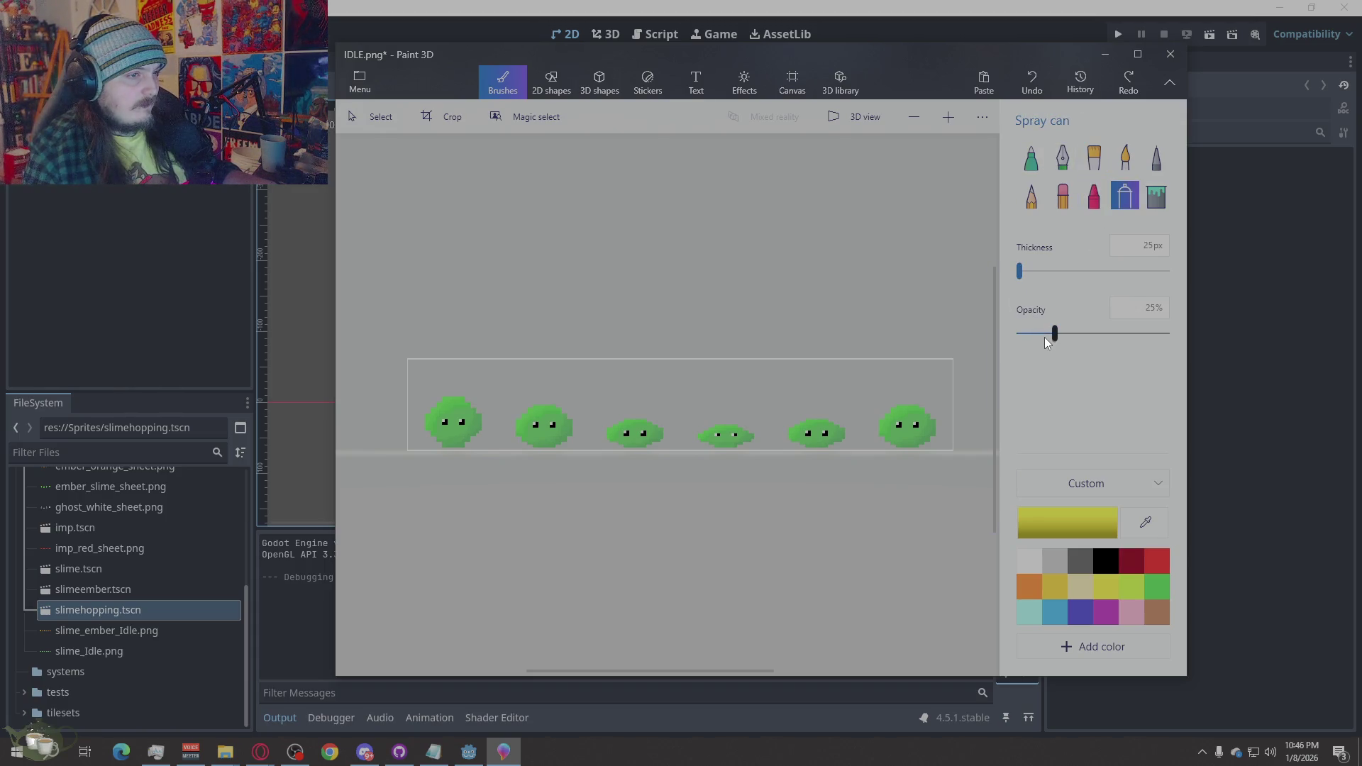
mouse_move(1023, 269)
left_mouse_down()
mouse_move(1077, 269)
mouse_move(1059, 270)
left_mouse_up()
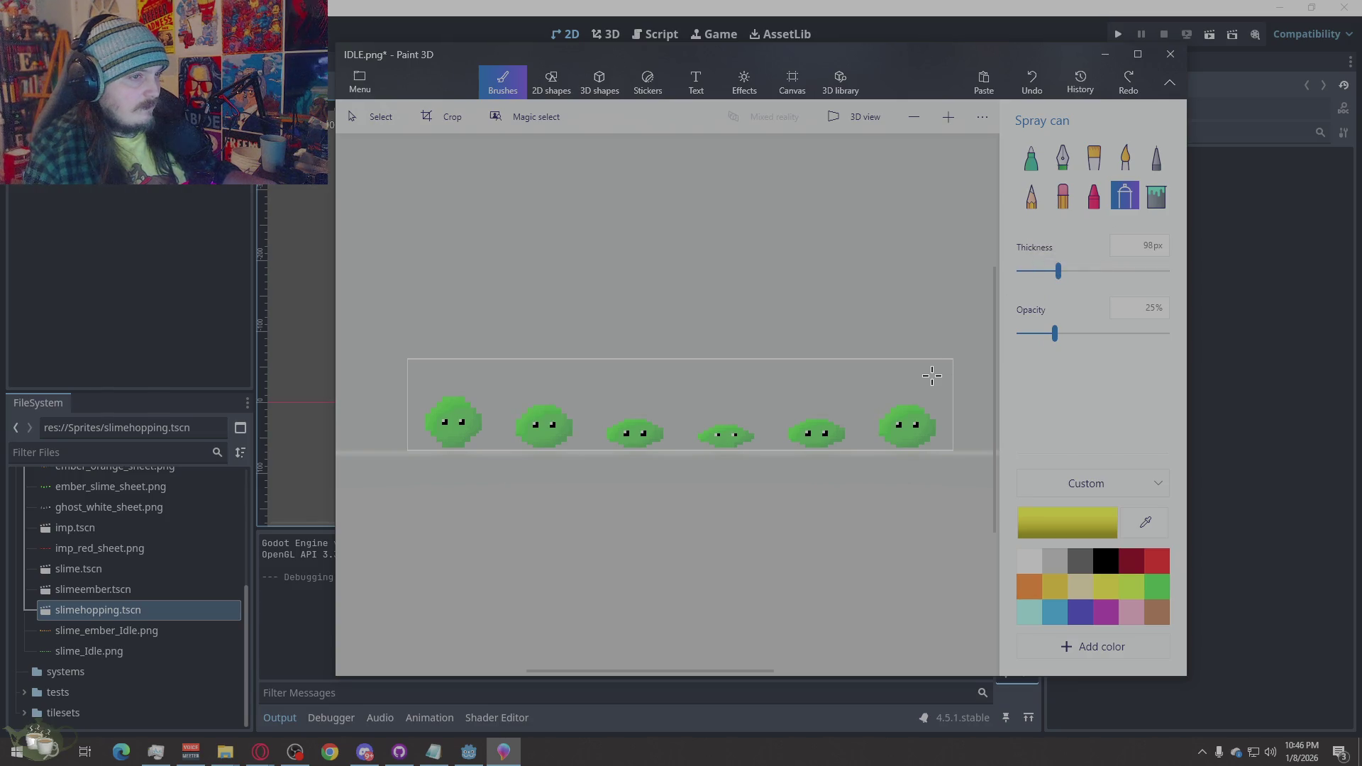
mouse_move(932, 375)
left_mouse_down()
mouse_move(916, 420)
mouse_move(940, 474)
left_mouse_up()
key("ctrl+z")
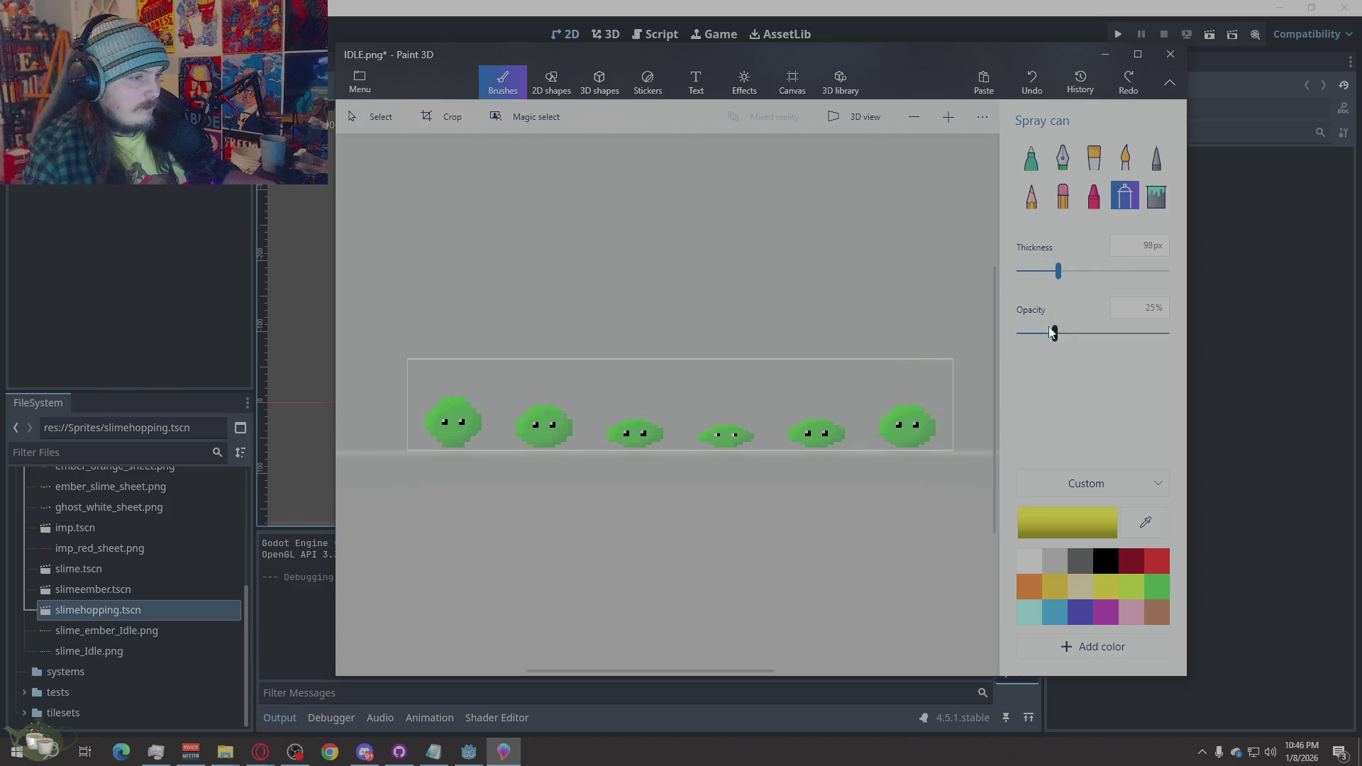
left_click(1035, 564)
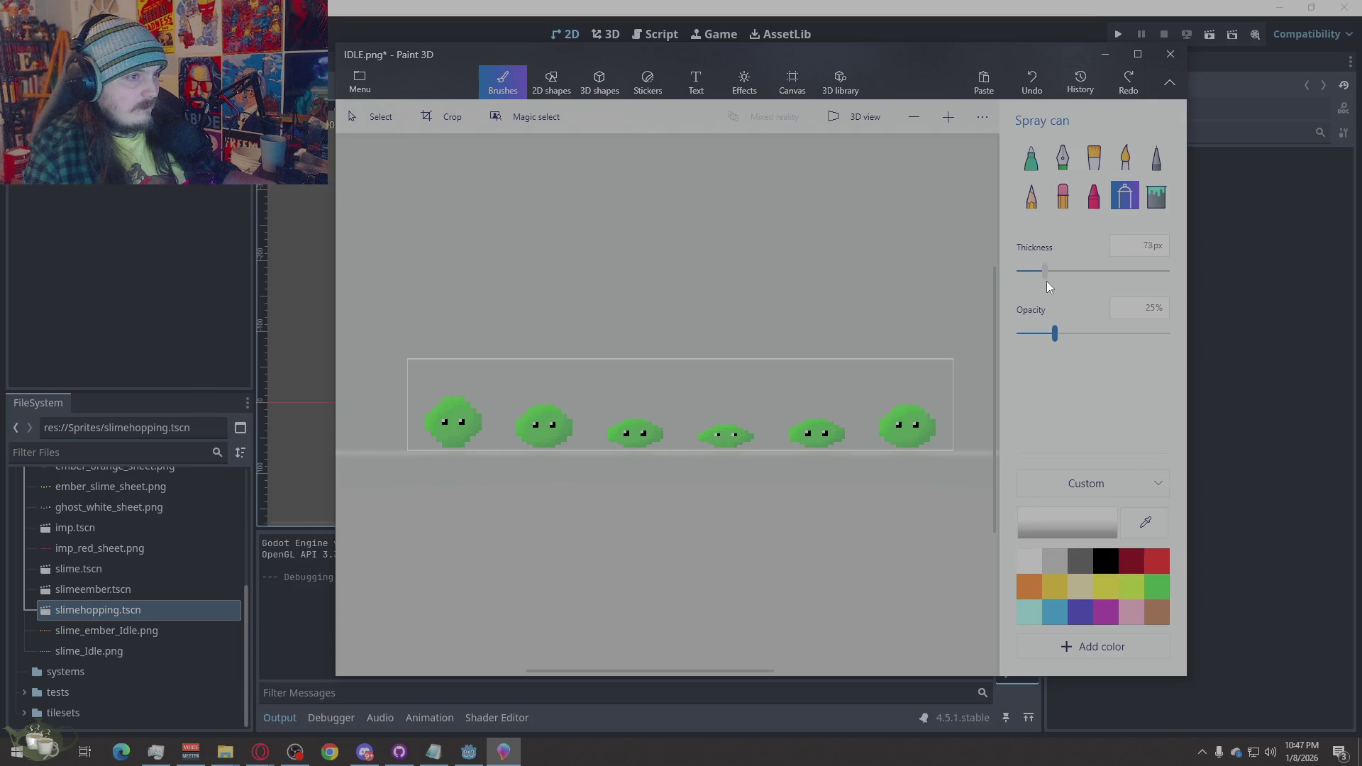
left_click_drag(910, 427, 913, 425)
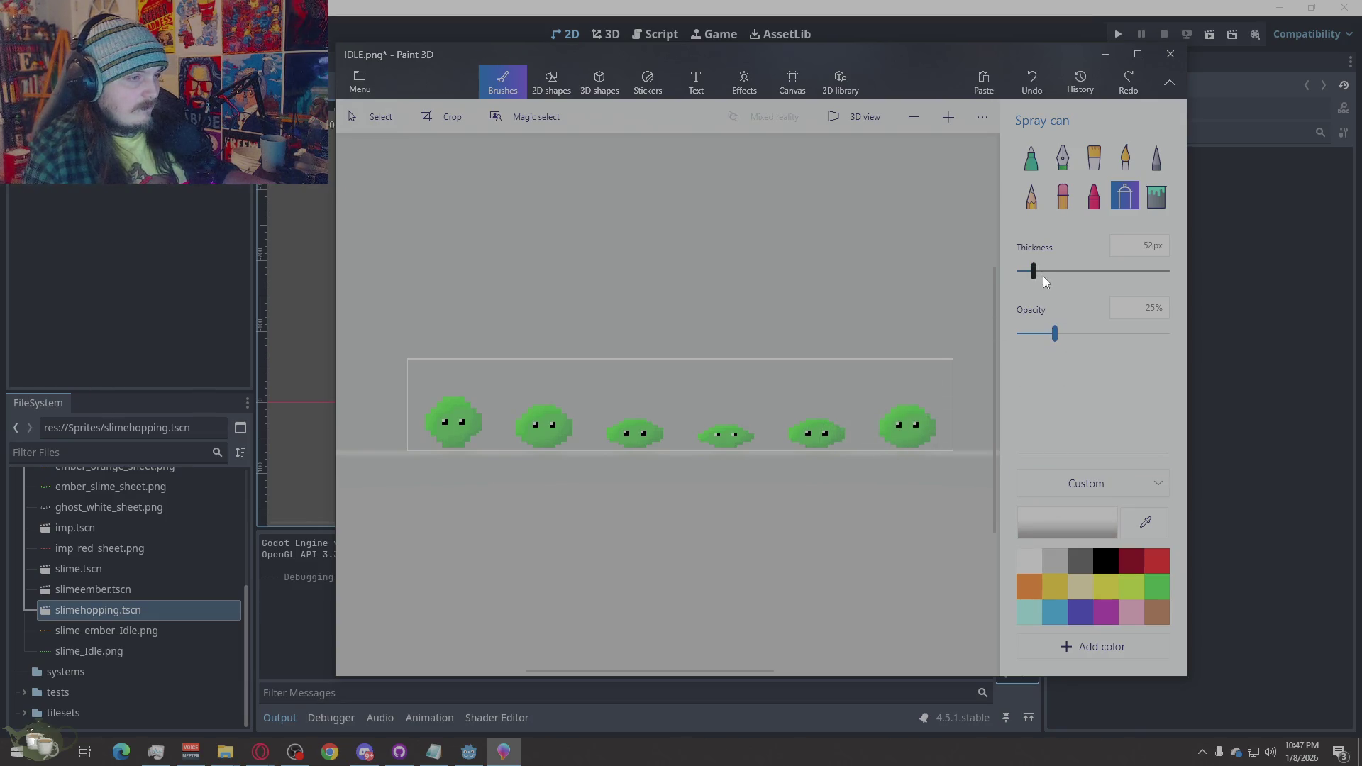
left_click_drag(1043, 276, 1002, 277)
left_click_drag(909, 426, 908, 423)
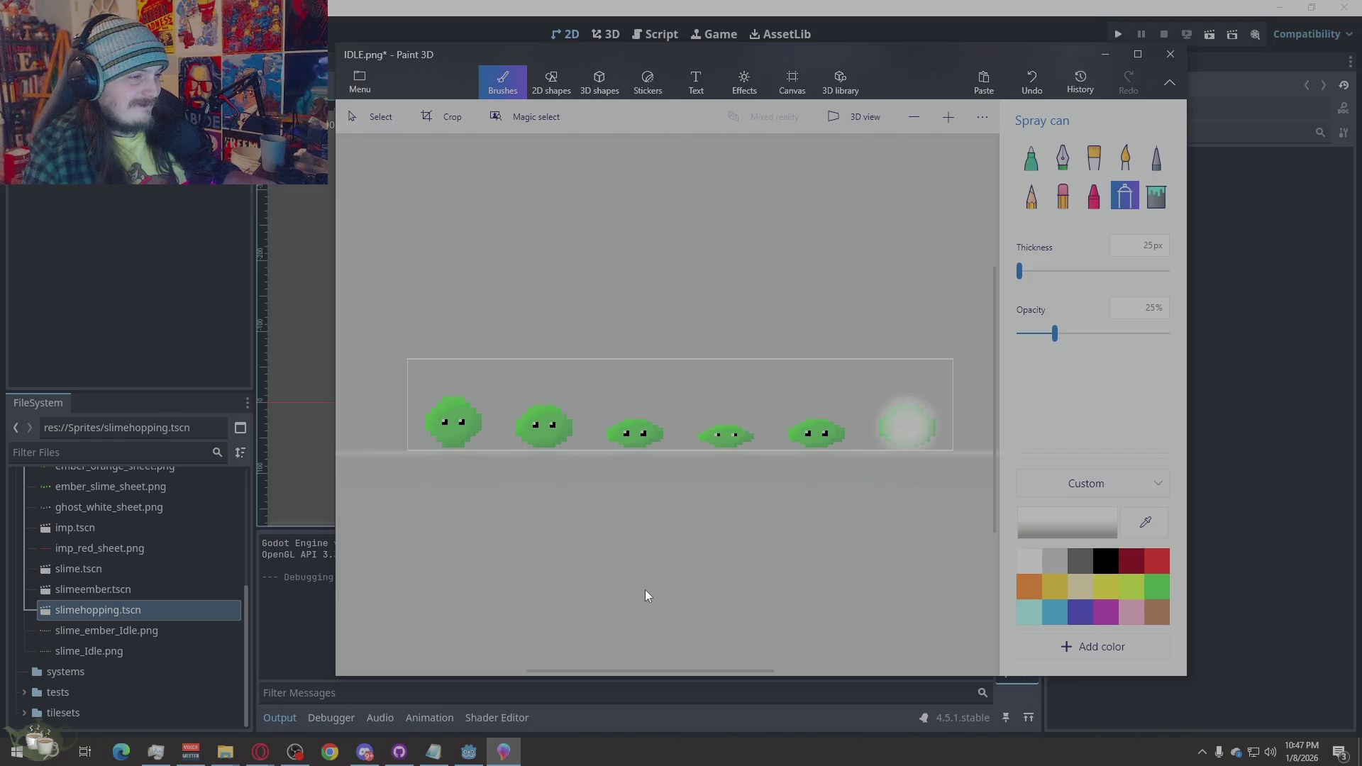
key("ctrl+z")
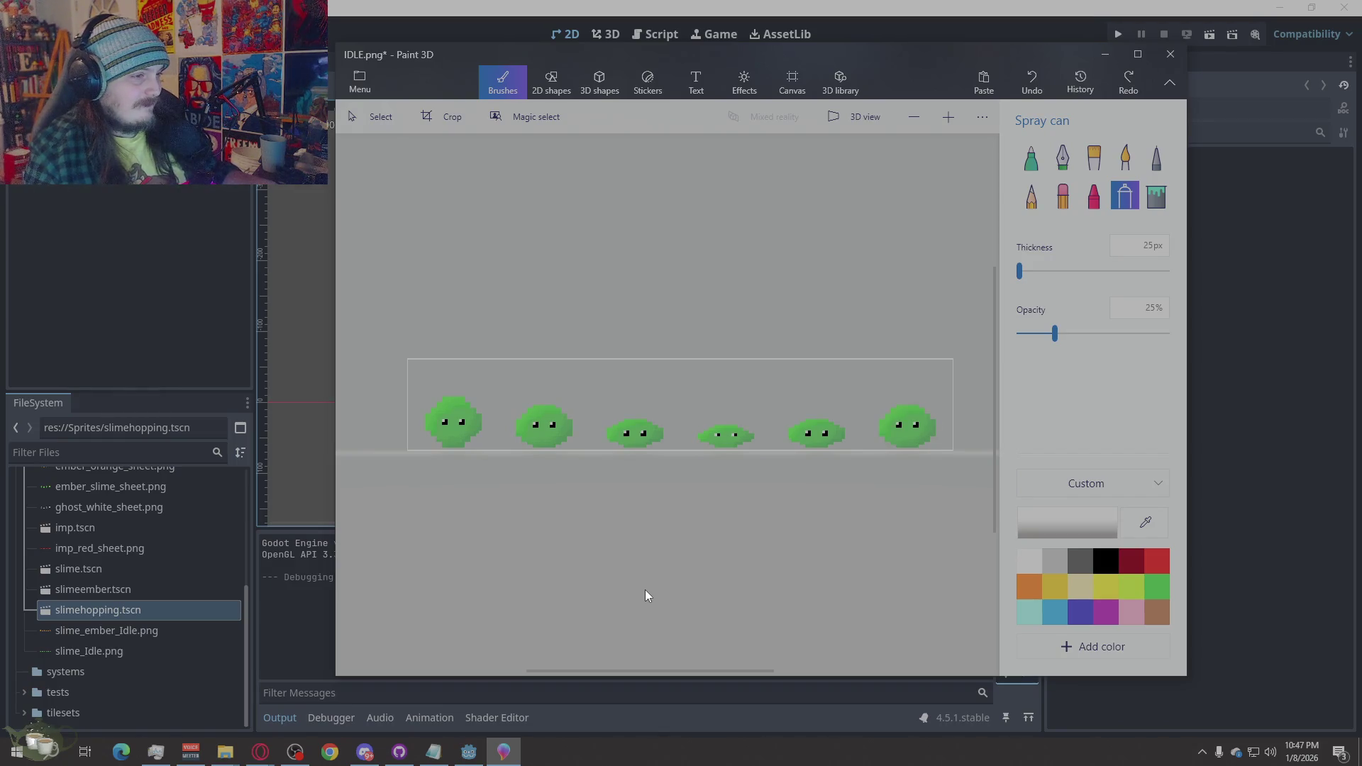
Select the Pixel pen brush at 1px thickness and 50% opacity
left_click(1031, 154)
scroll(579, 457, "up", 5)
scroll(808, 318, "down", 2)
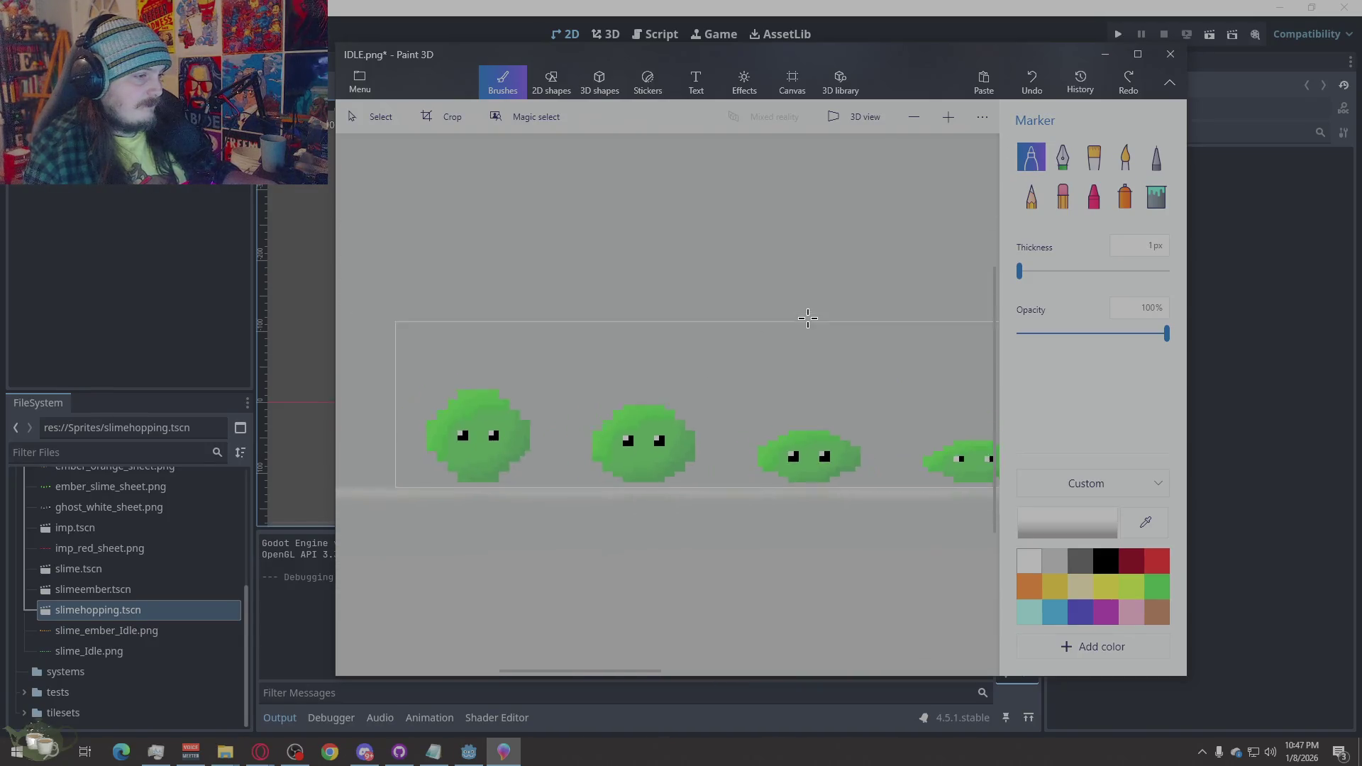
scroll(568, 471, "down", 2)
scroll(568, 470, "up", 3)
scroll(476, 577, "up", 3)
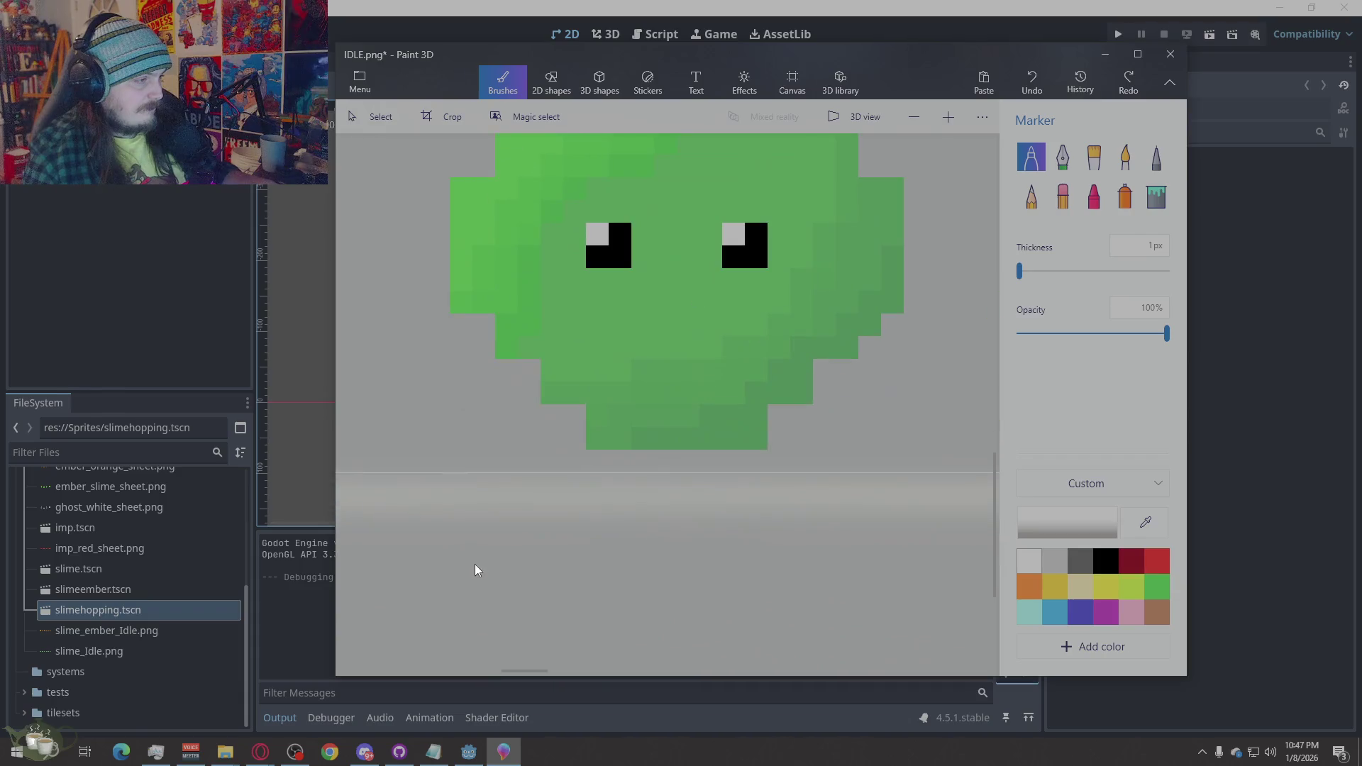
scroll(475, 565, "down", 3)
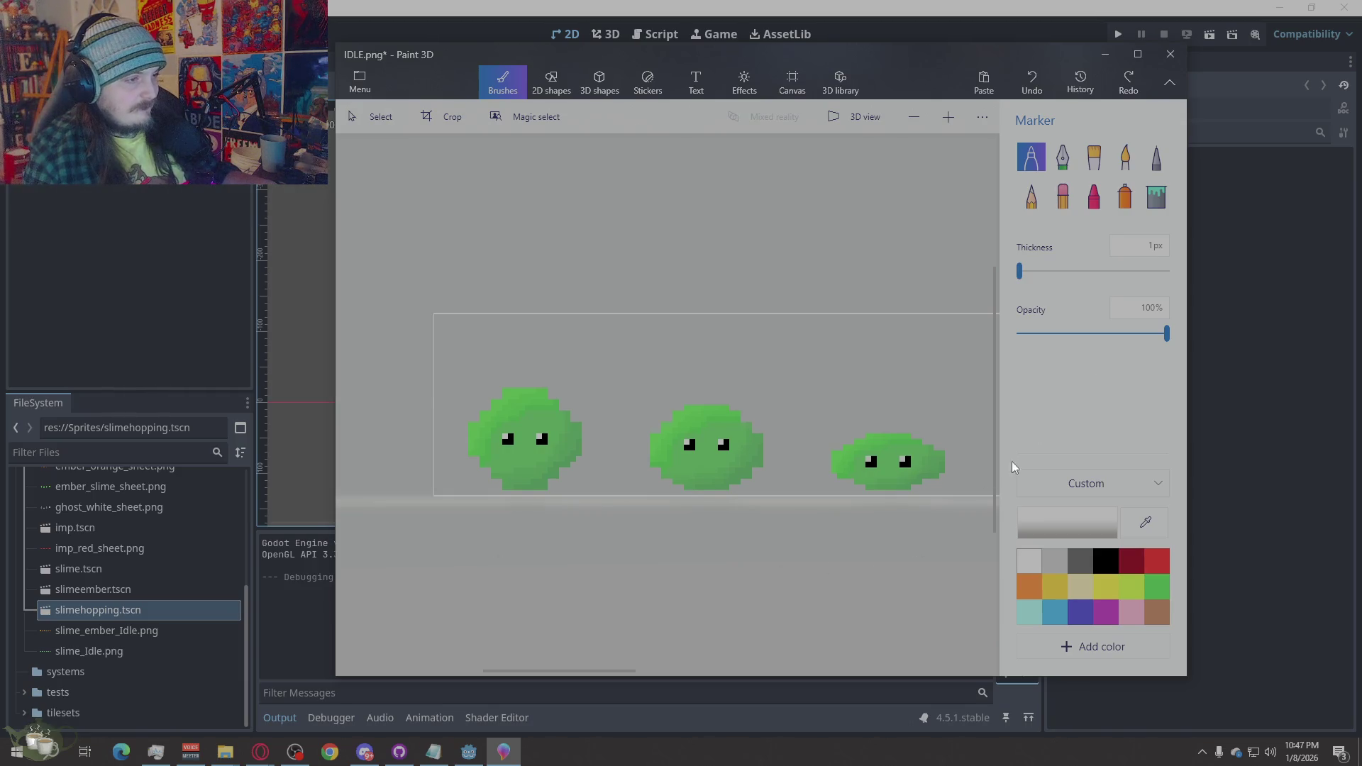
left_click(1156, 158)
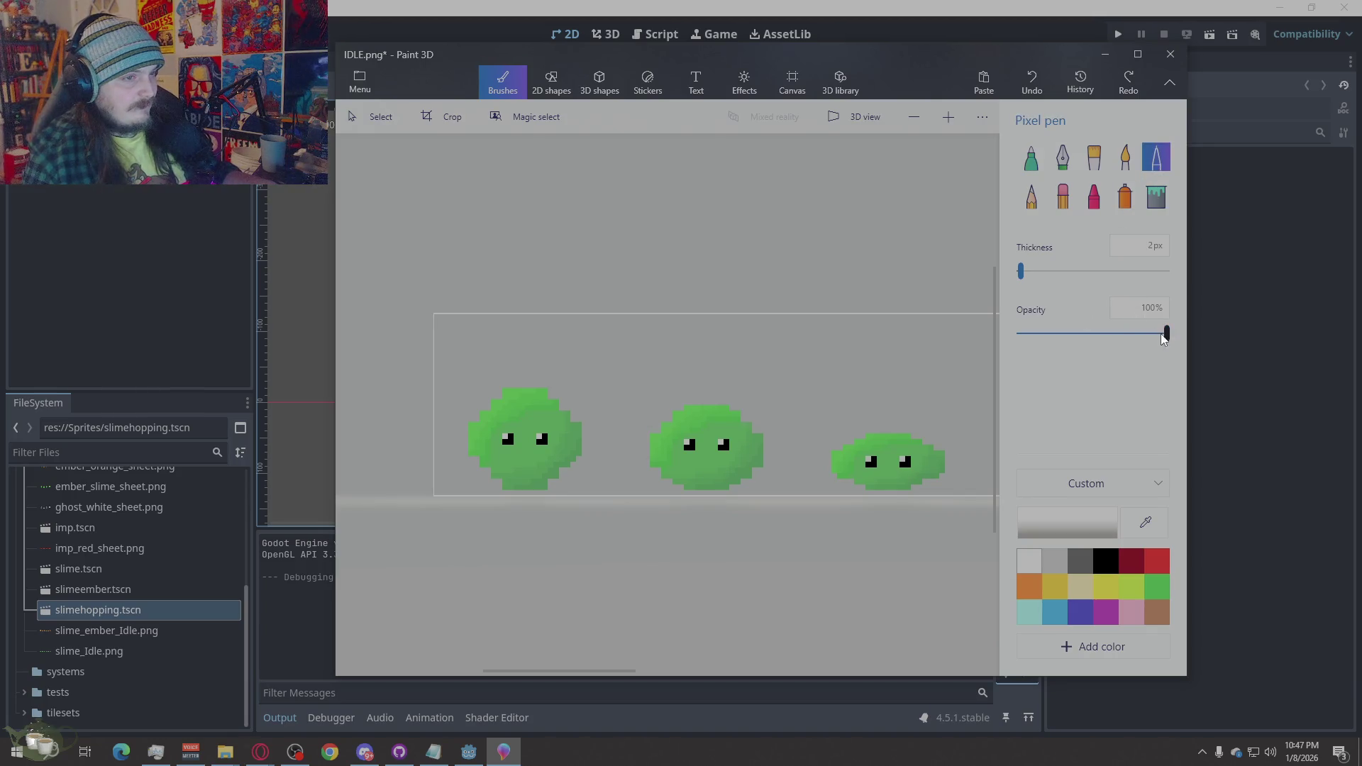
Test a few half-opacity pixel dots above the slimes, erasing and undoing them
left_click(672, 339)
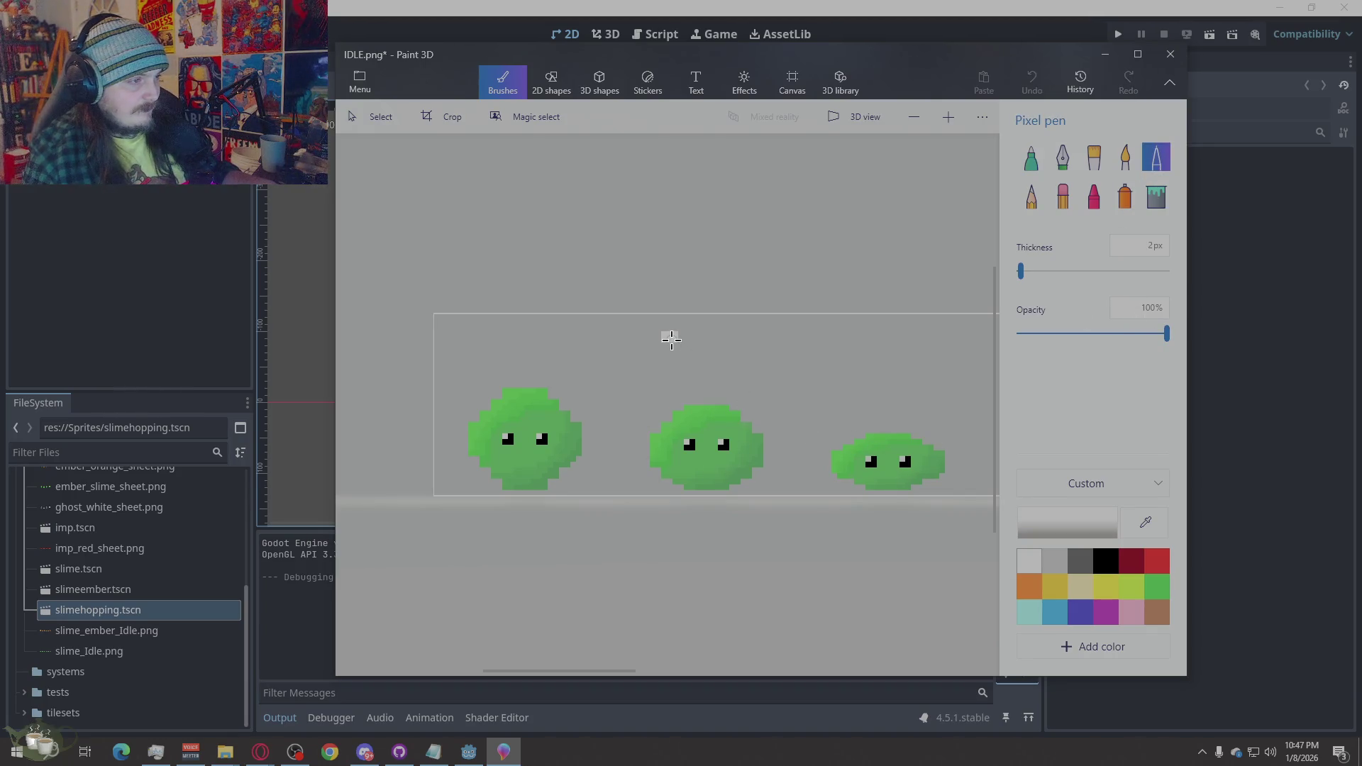
left_click(1062, 196)
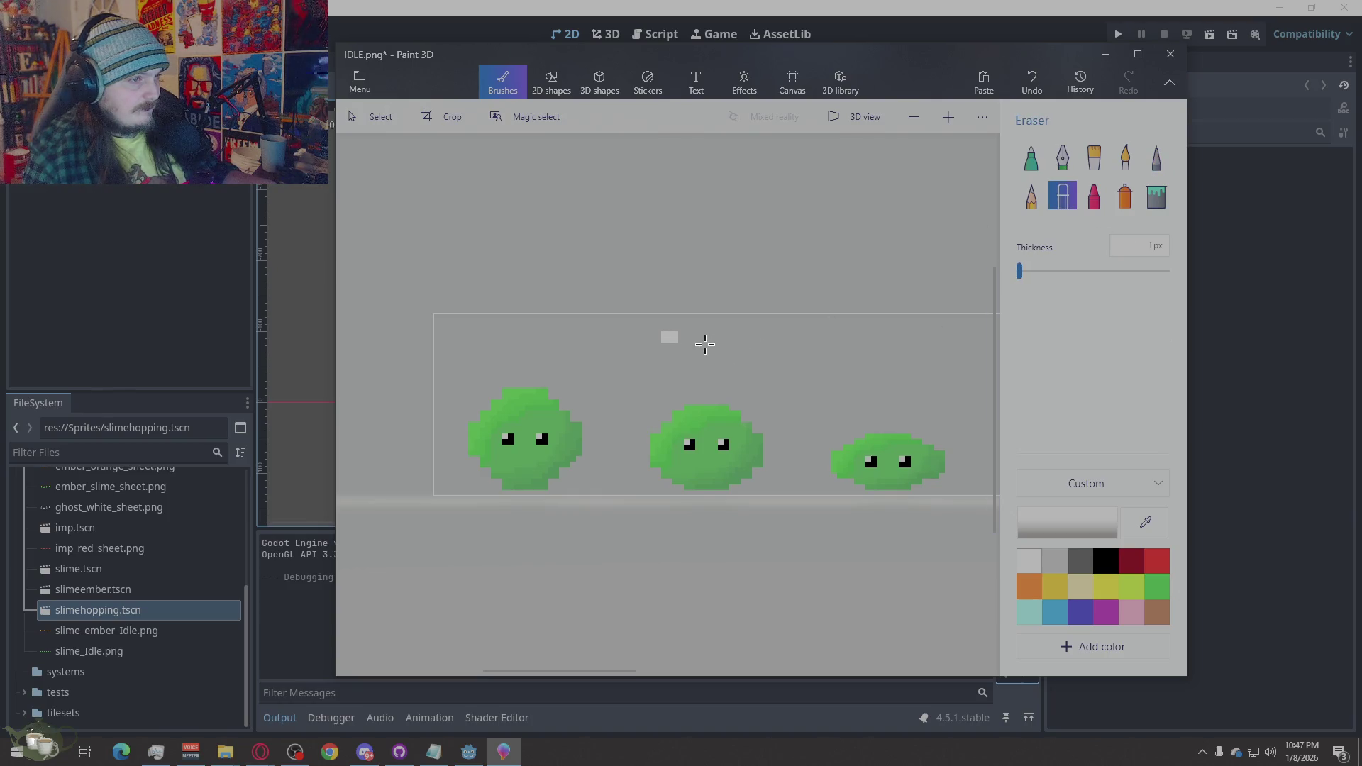
left_click(667, 337)
left_click(1157, 157)
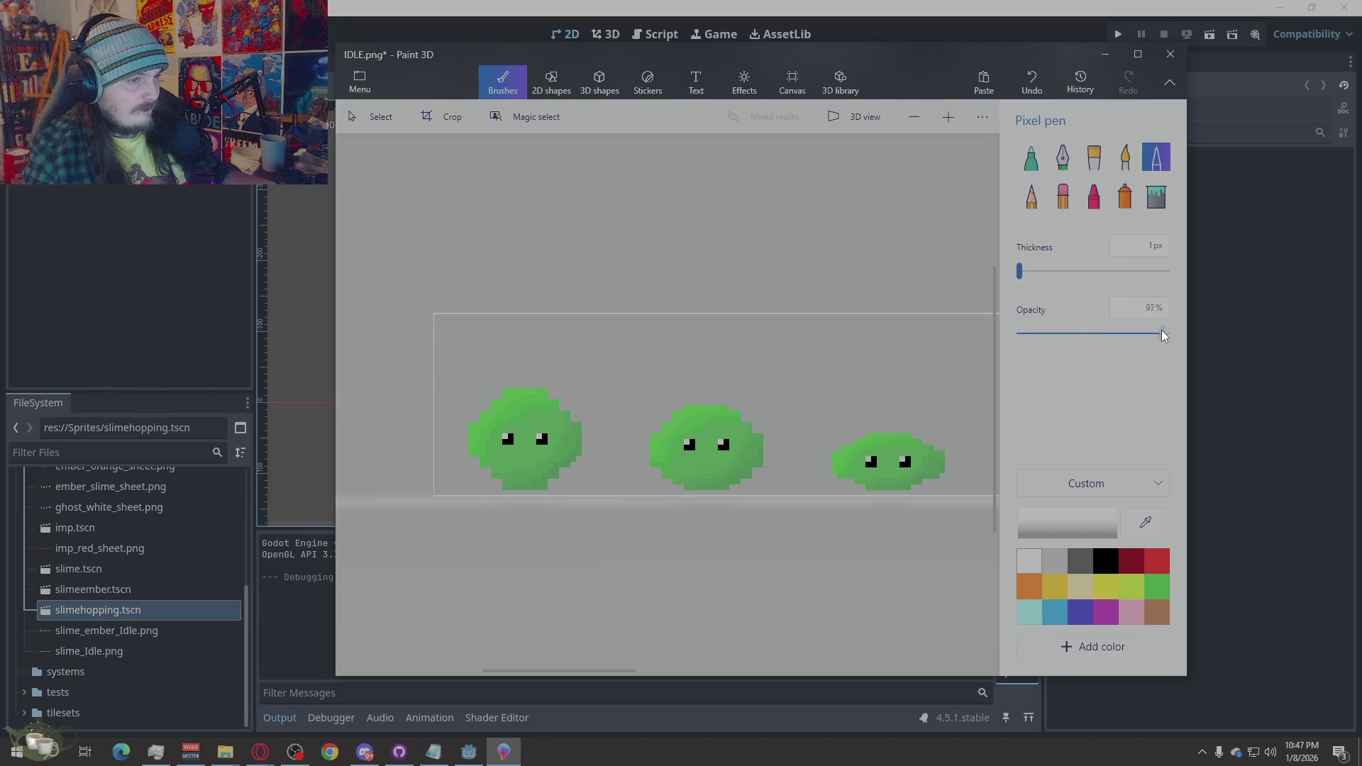
left_click(682, 369)
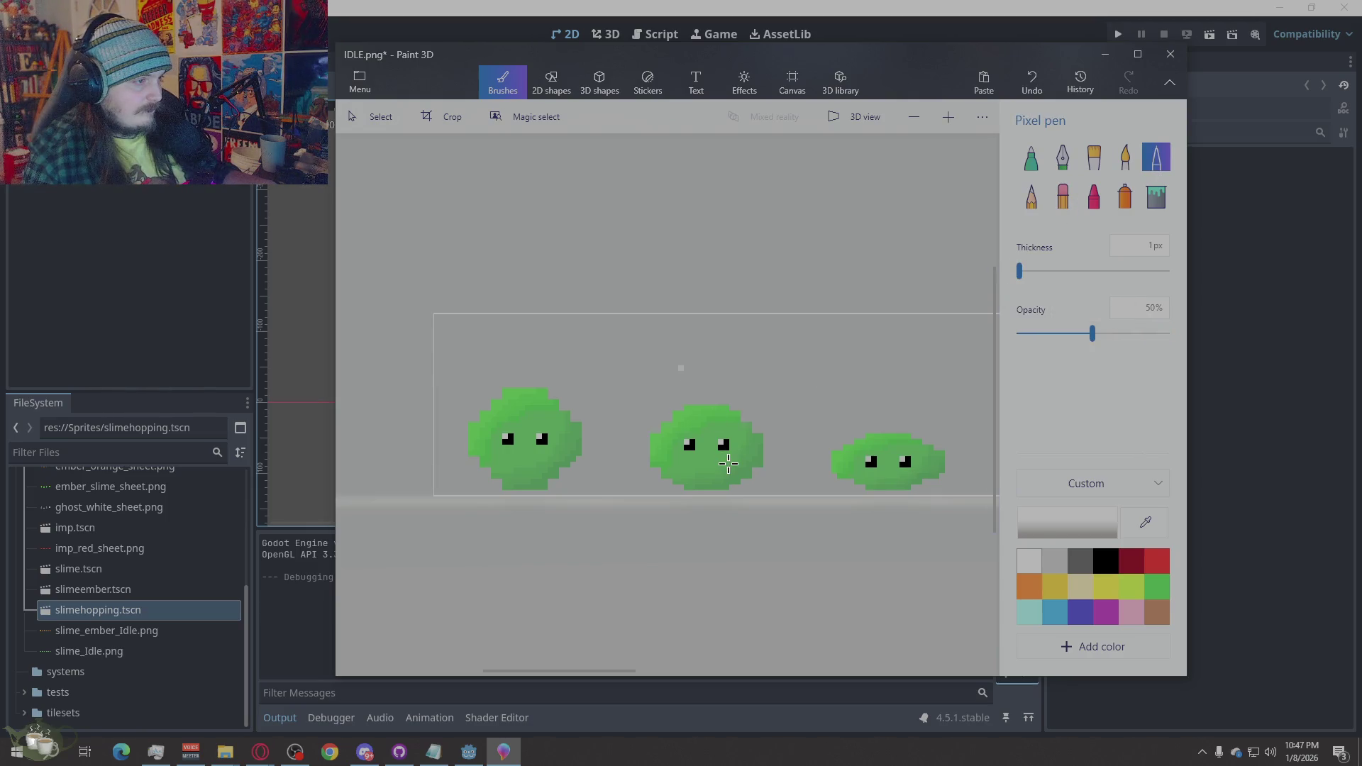
left_click(698, 408)
key("ctrl+z")
key("ctrl+z")
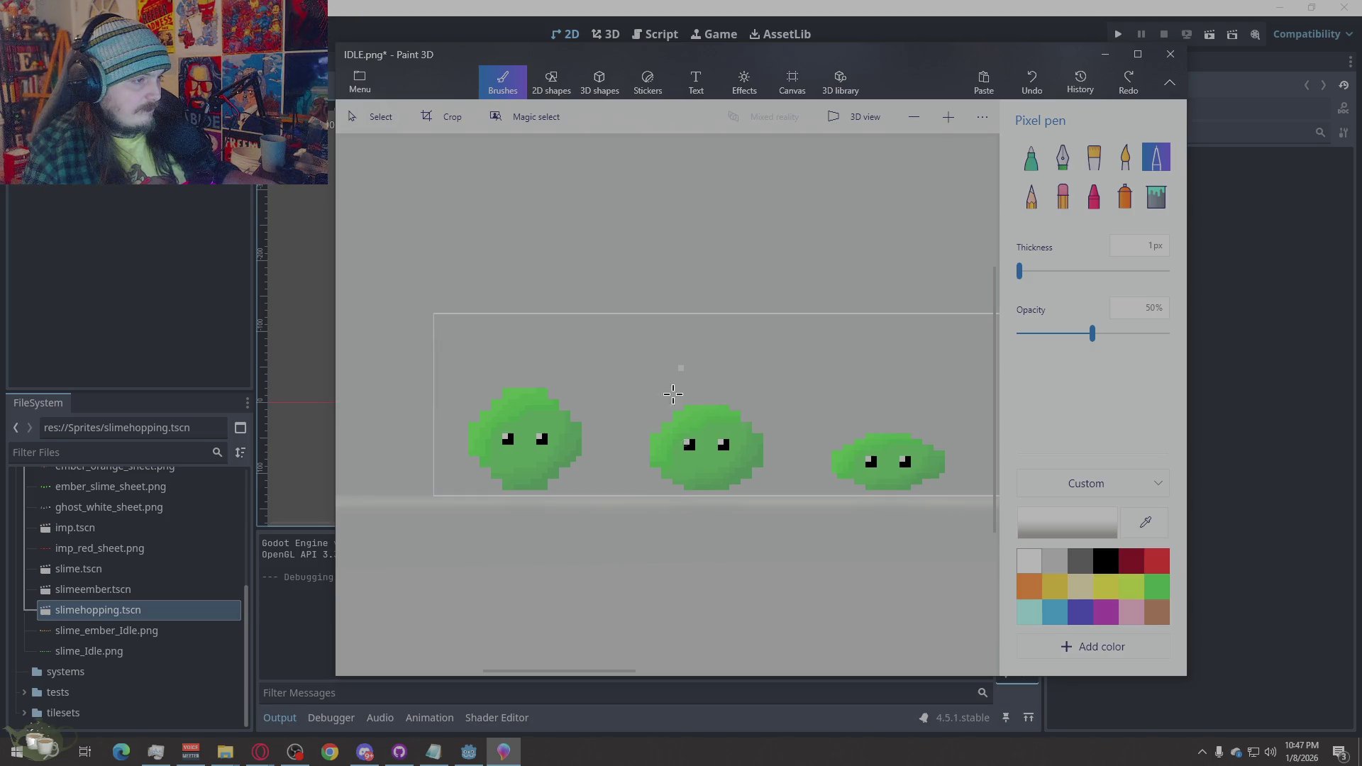
Try 11px and 24px translucent dabs over the first slime, undoing each attempt
scroll(474, 451, "up", 5)
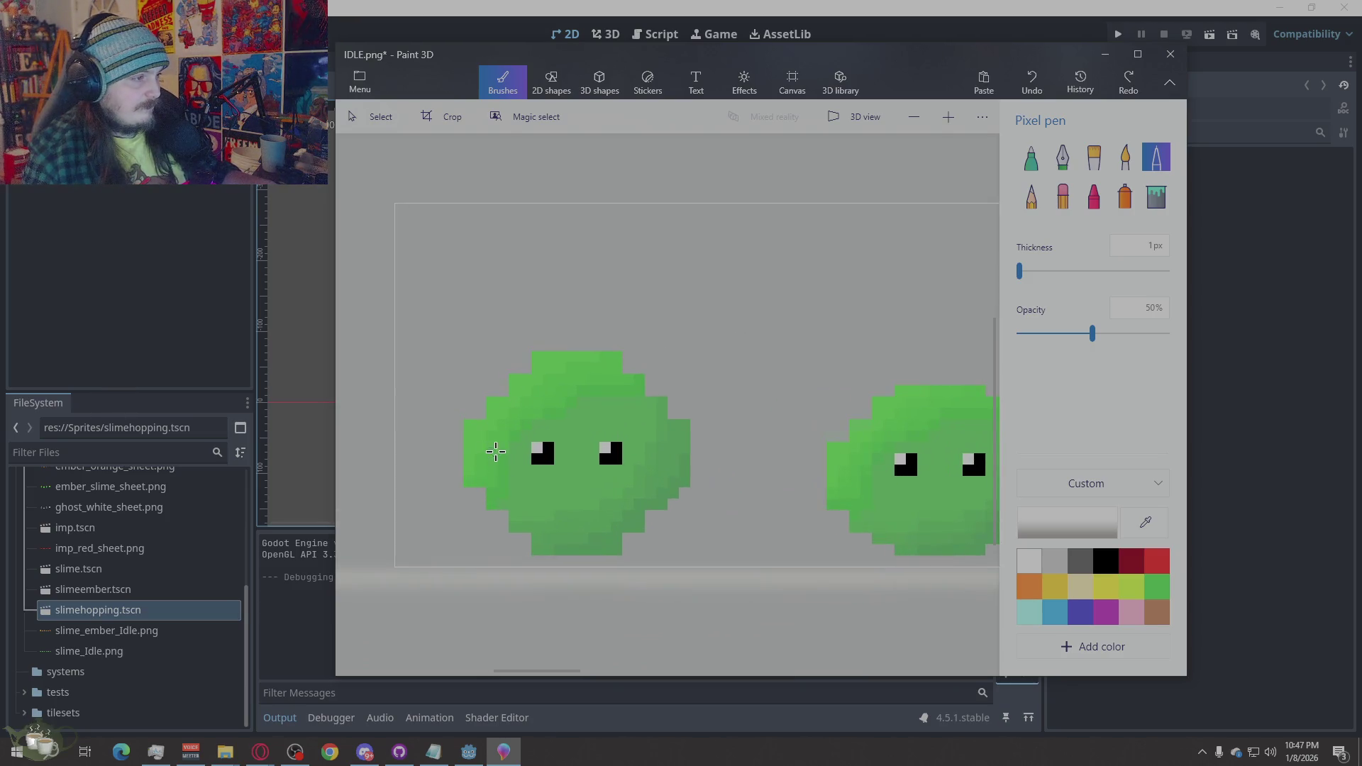
left_click_drag(1021, 272, 1033, 272)
left_click(650, 434)
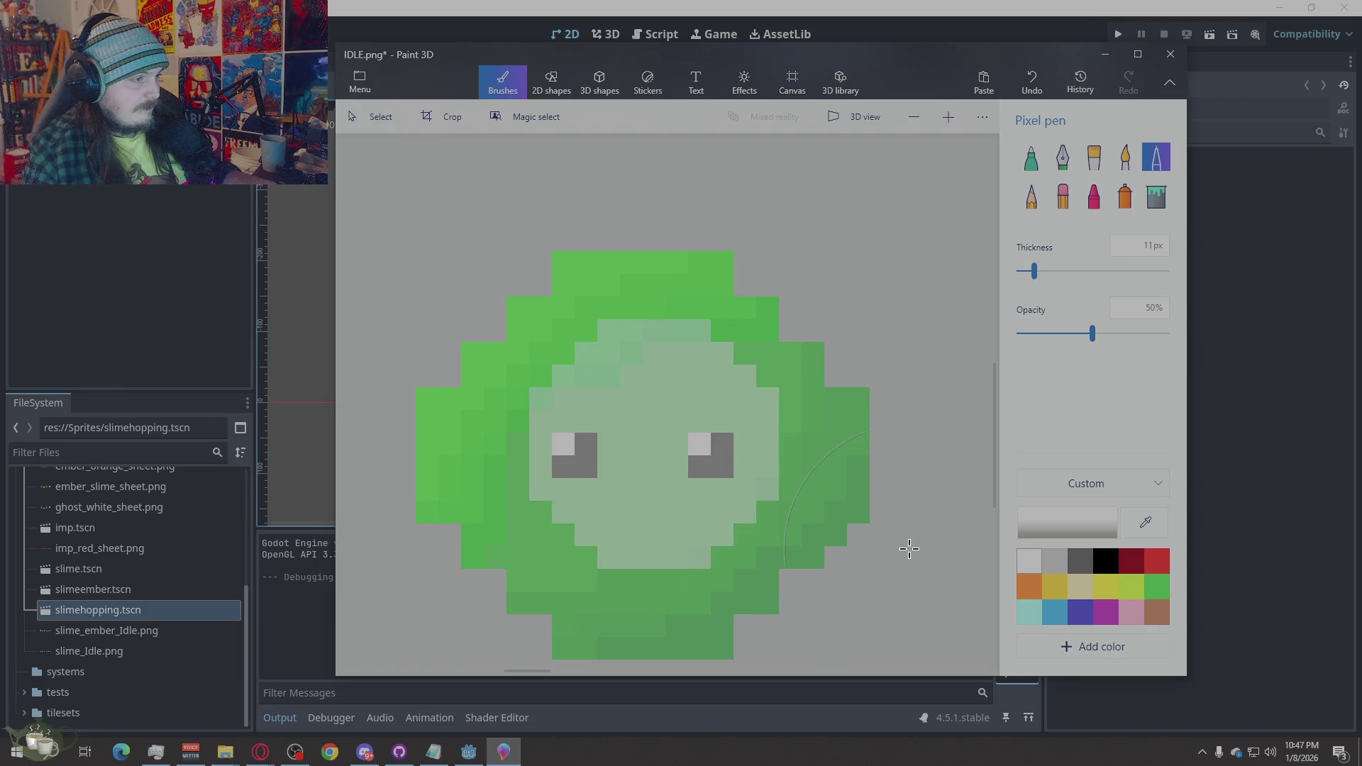
scroll(639, 377, "down", 3)
scroll(677, 520, "down", 2)
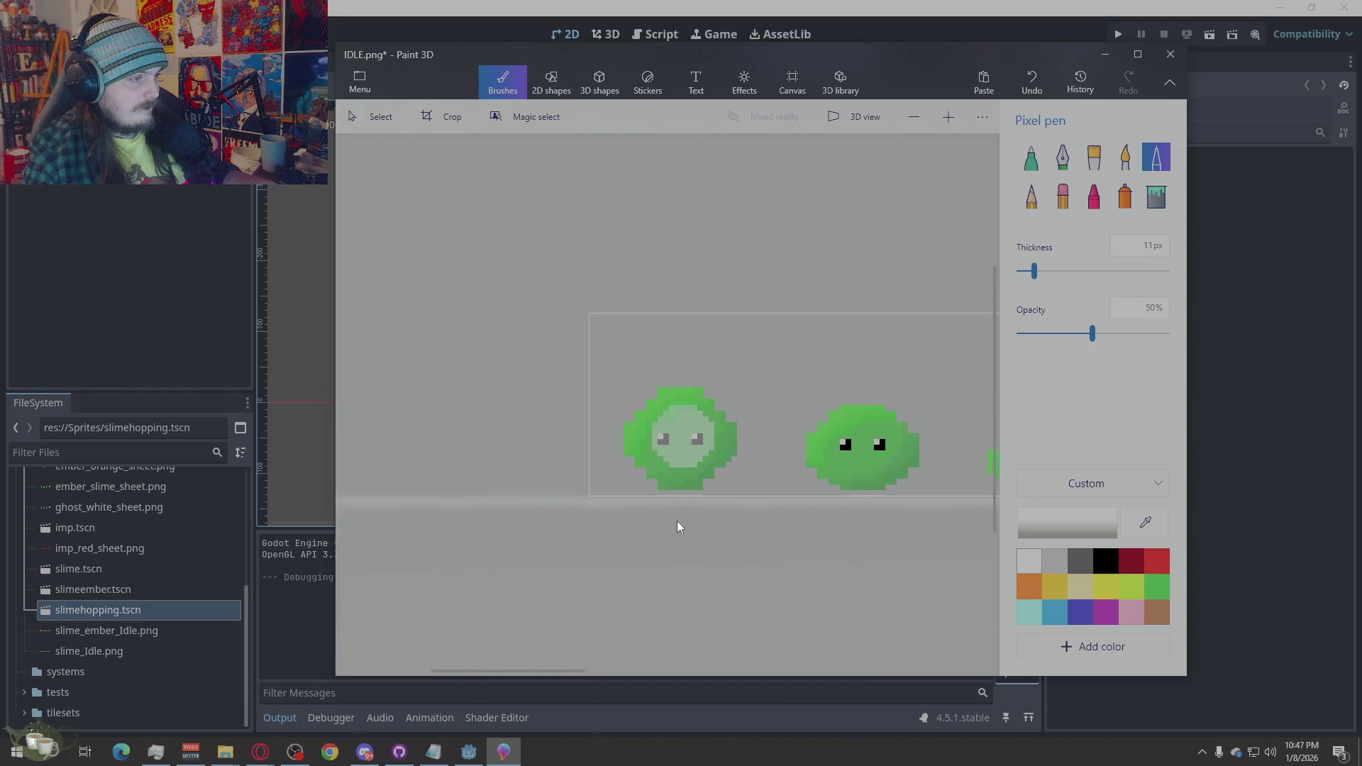
scroll(676, 520, "up", 5)
key("ctrl+z")
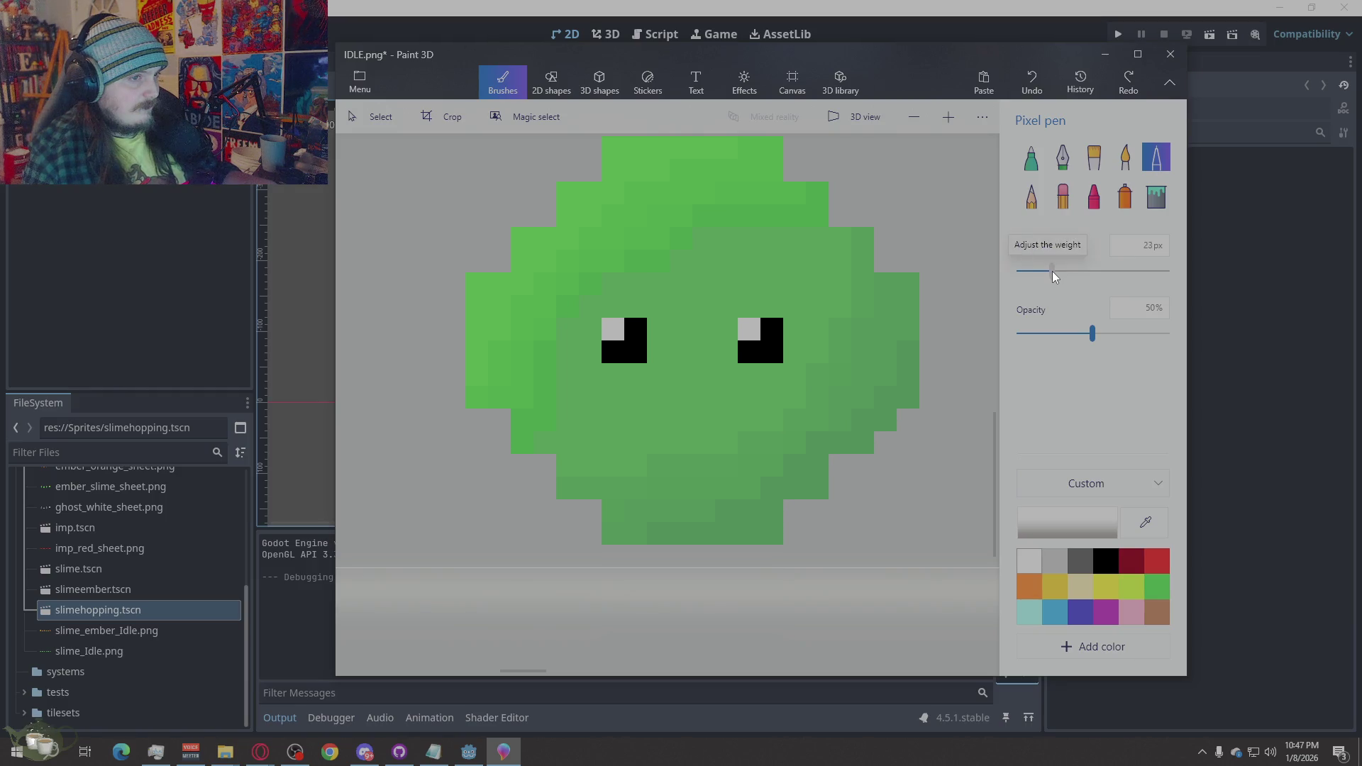
left_click_drag(1053, 271, 1055, 271)
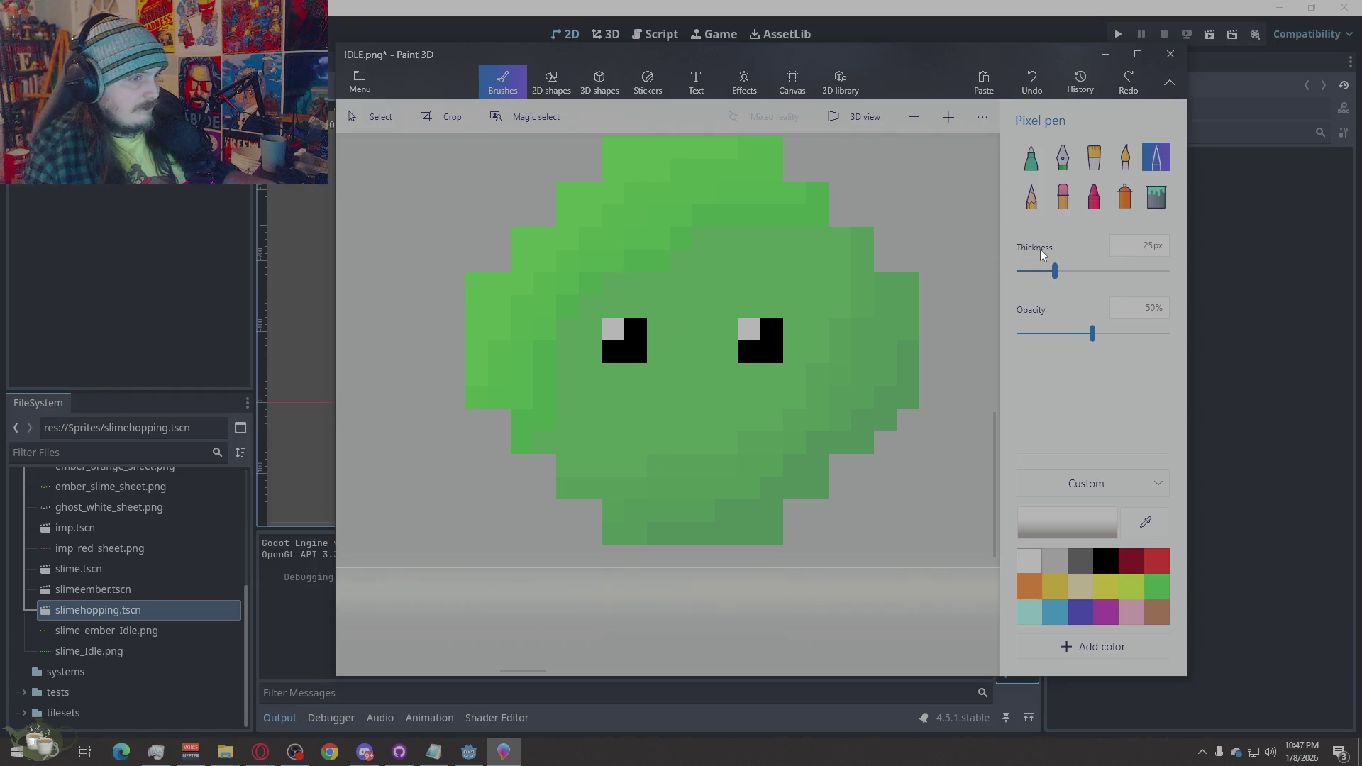
left_click_drag(1050, 271, 1053, 270)
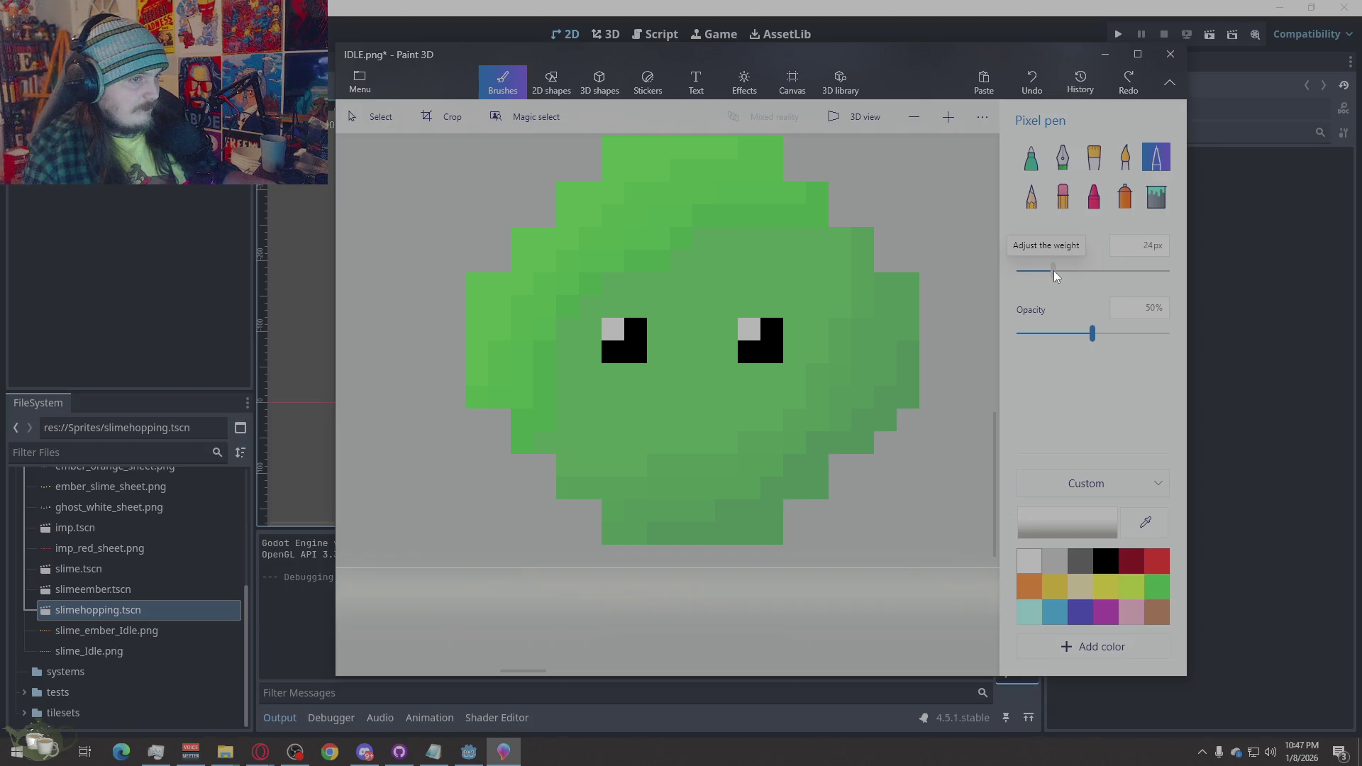
left_click(692, 339)
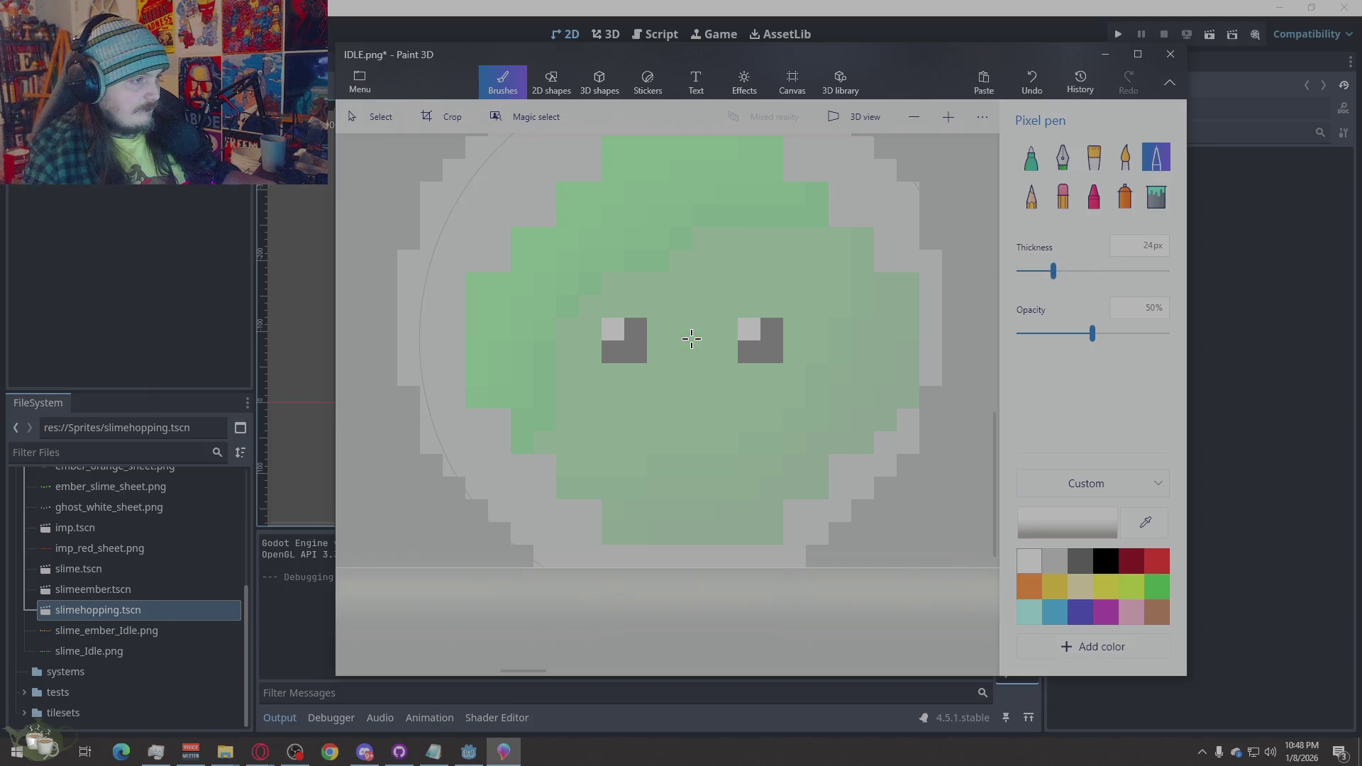
key("ctrl+z")
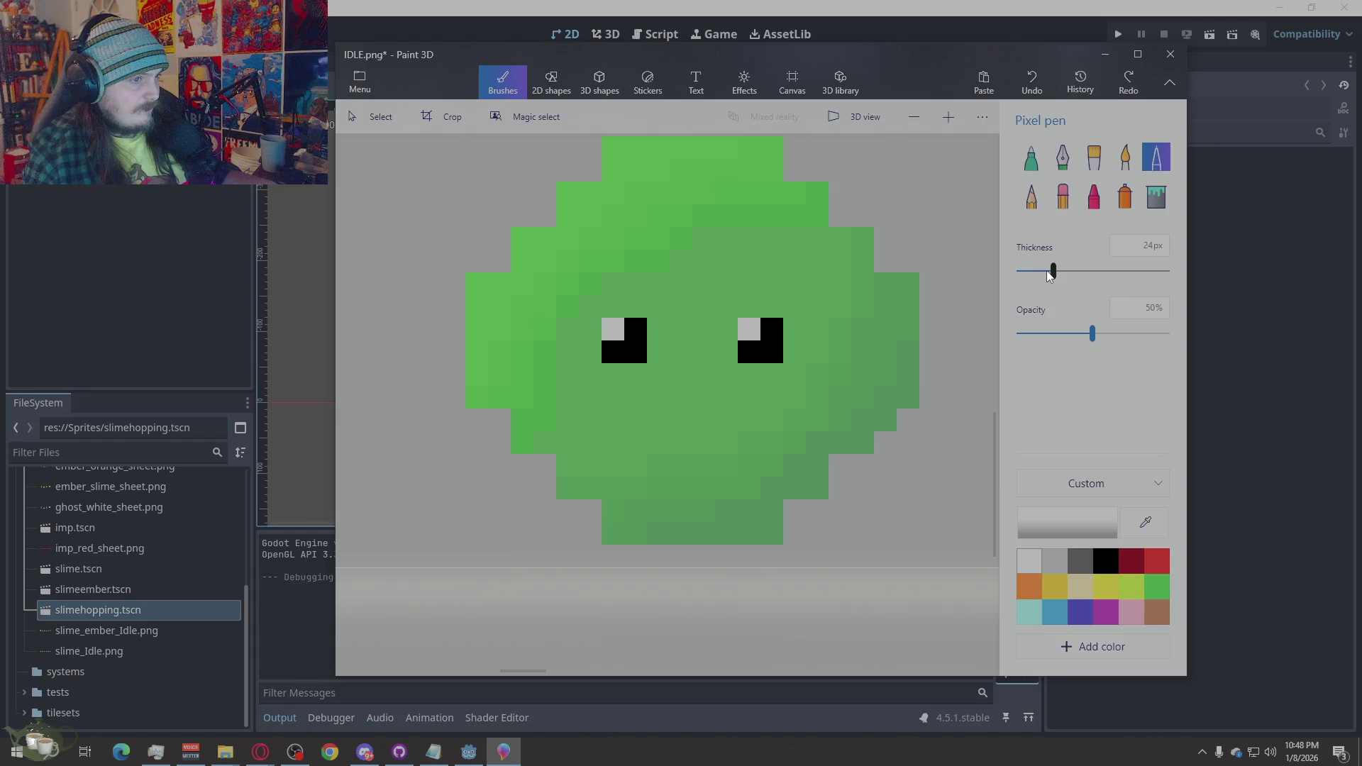
At 20px, wash the first slime pale with translucent light grey dabs
left_click(1048, 271)
left_click(694, 346)
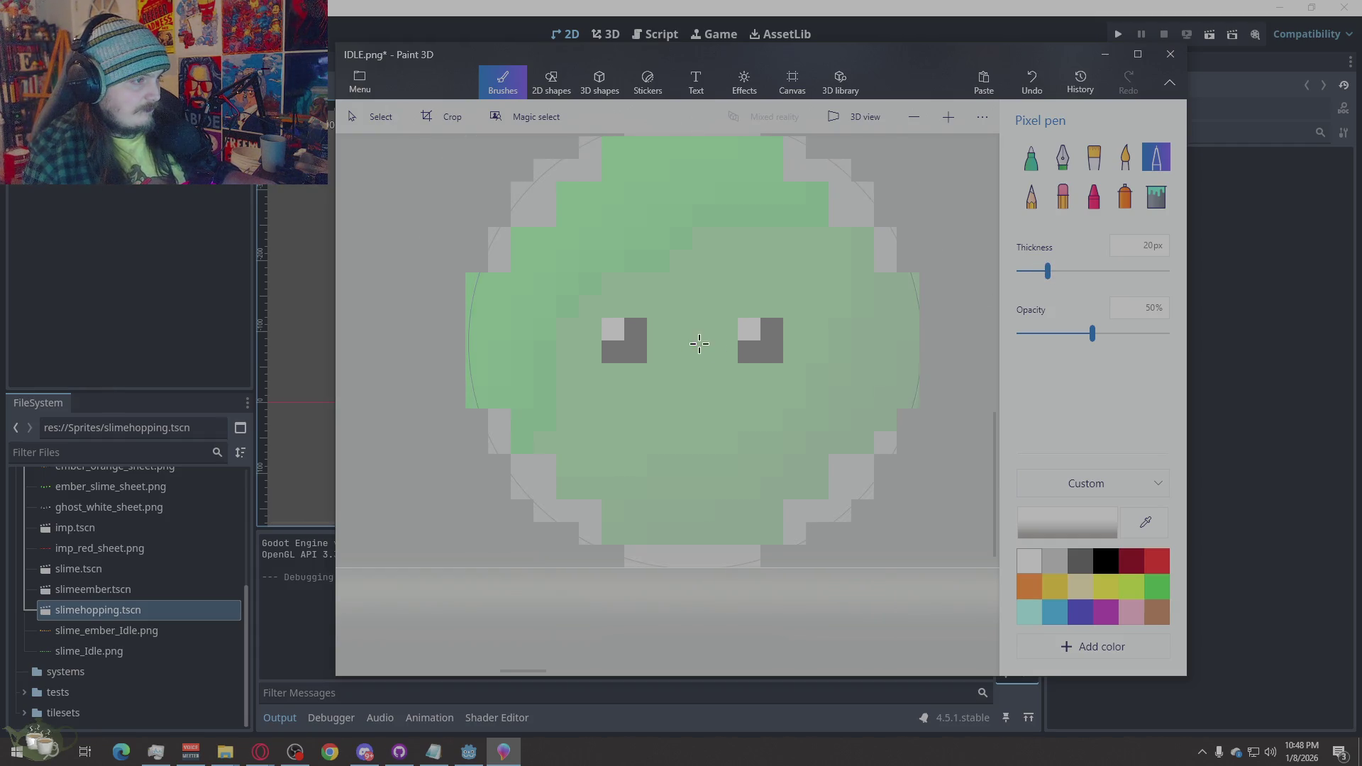
scroll(658, 517, "down", 2)
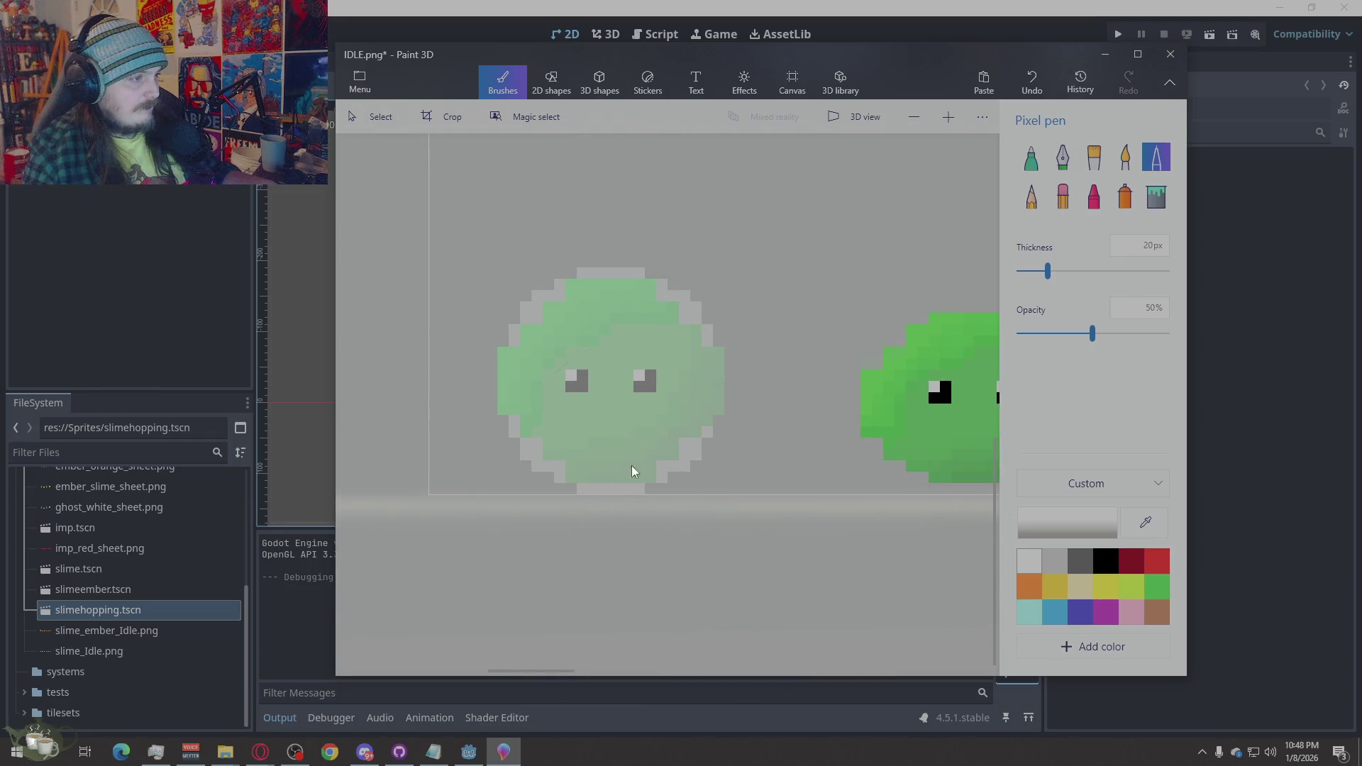
left_click(610, 380)
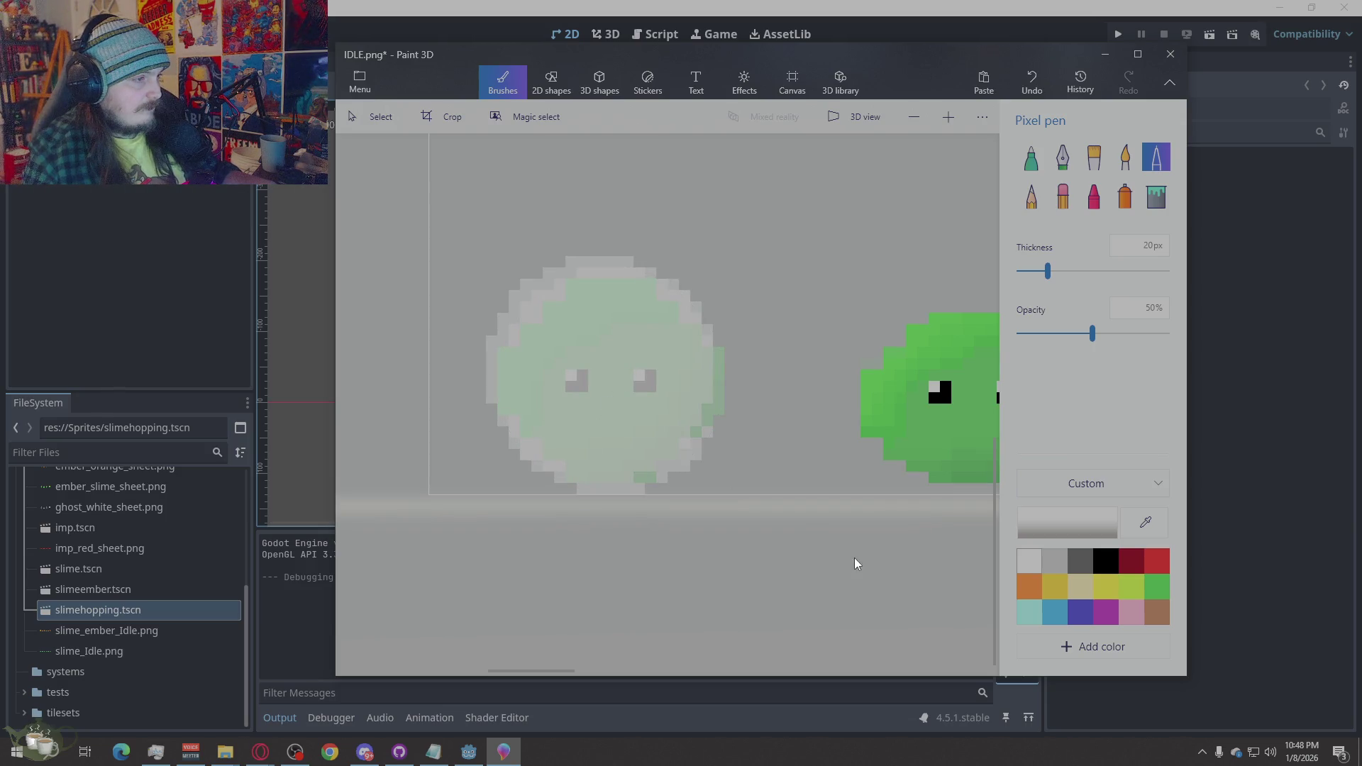
key("ctrl+z")
left_click(614, 387)
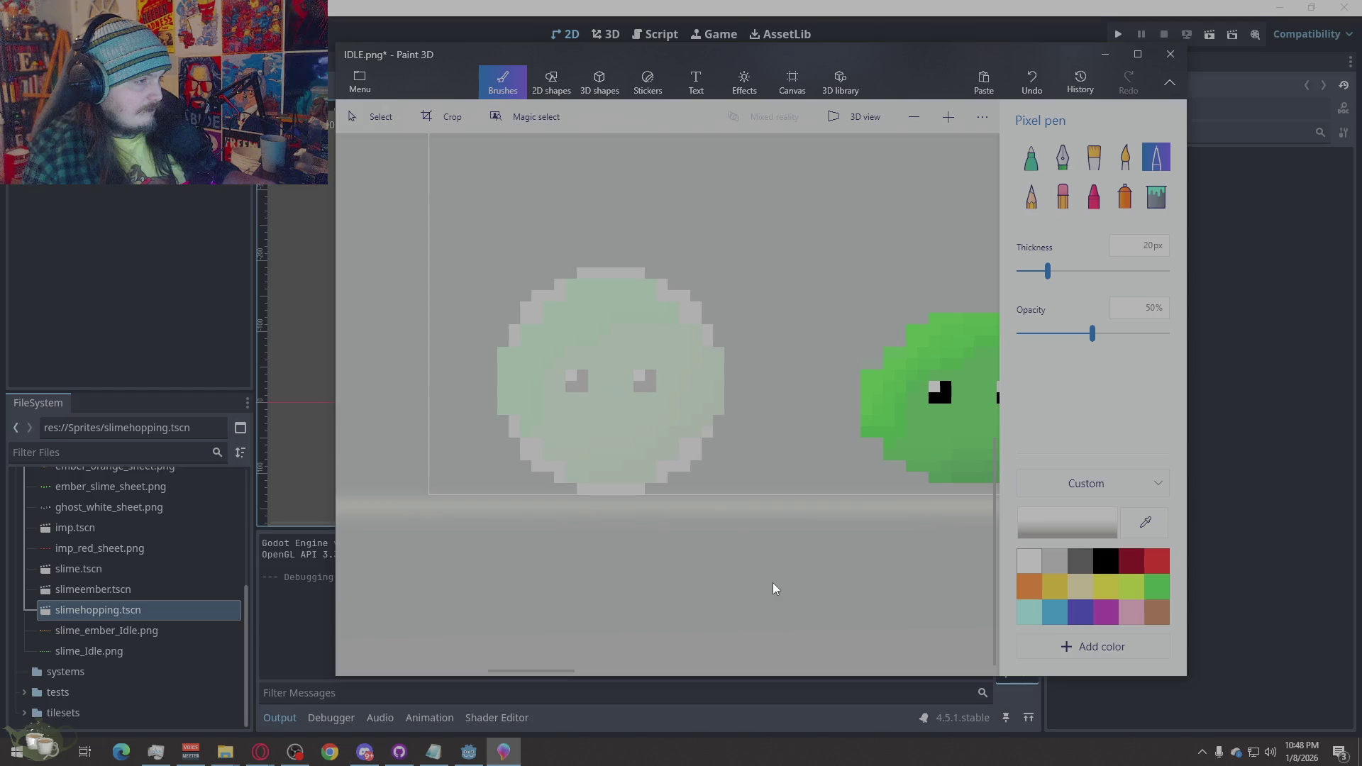
scroll(548, 525, "down", 3)
scroll(572, 603, "up", 2)
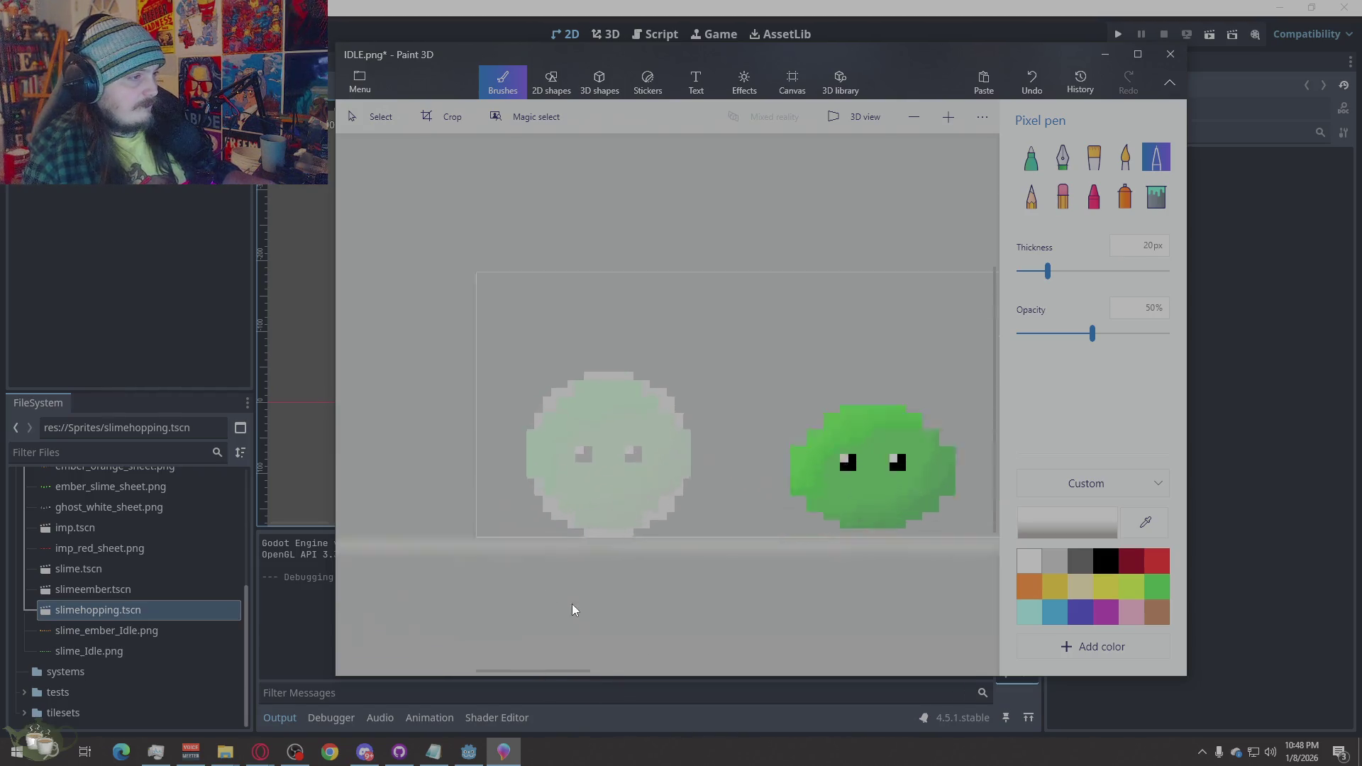
scroll(600, 651, "up", 2)
scroll(555, 607, "down", 3)
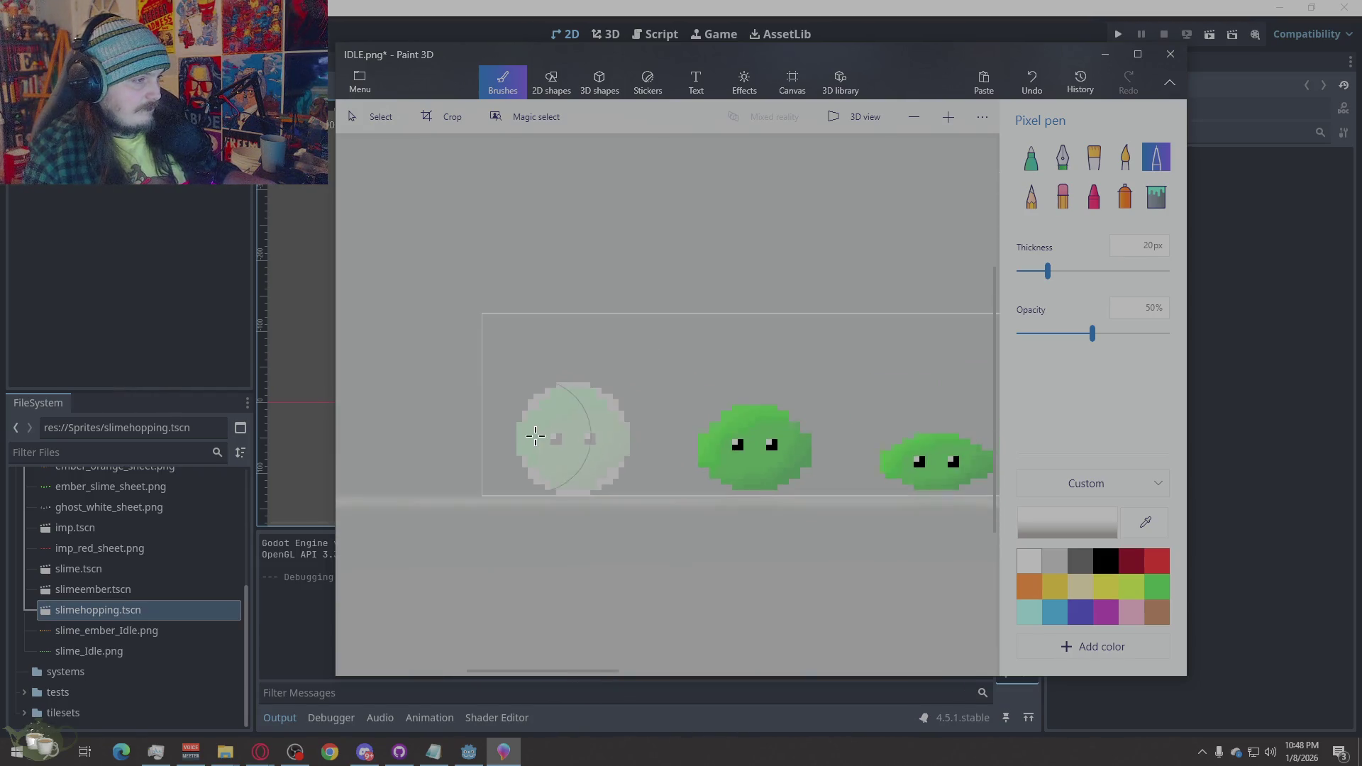
scroll(523, 618, "up", 3)
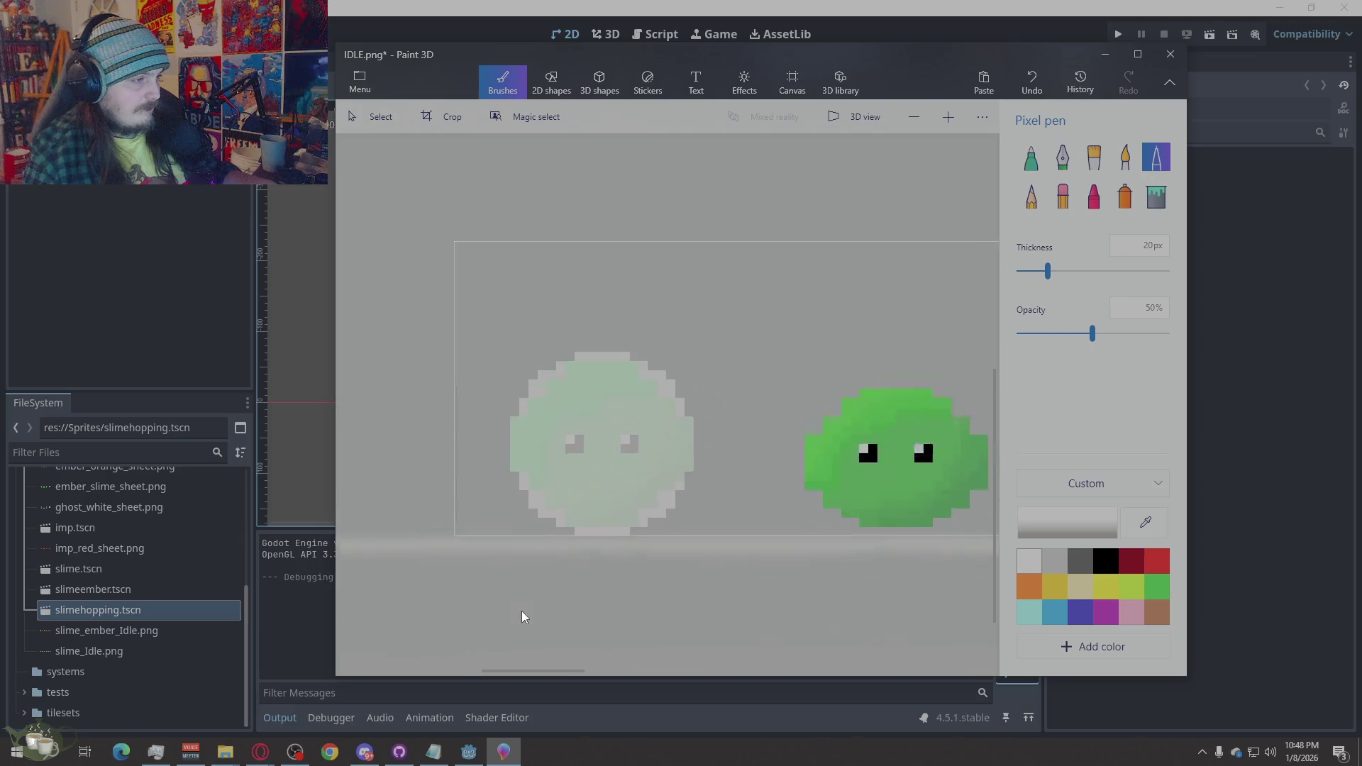
Erase stray light grey pixels along the pale slime's top-right and lower-left edges
left_click(1063, 196)
mouse_move(717, 358)
left_mouse_down()
mouse_move(669, 303)
mouse_move(590, 299)
mouse_move(535, 335)
mouse_move(523, 372)
left_mouse_up()
left_click_drag(518, 444, 539, 480)
mouse_move(541, 491)
left_mouse_down()
mouse_move(545, 472)
mouse_move(573, 509)
mouse_move(647, 518)
mouse_move(706, 485)
mouse_move(691, 471)
mouse_move(721, 478)
mouse_move(712, 456)
mouse_move(724, 484)
left_mouse_up()
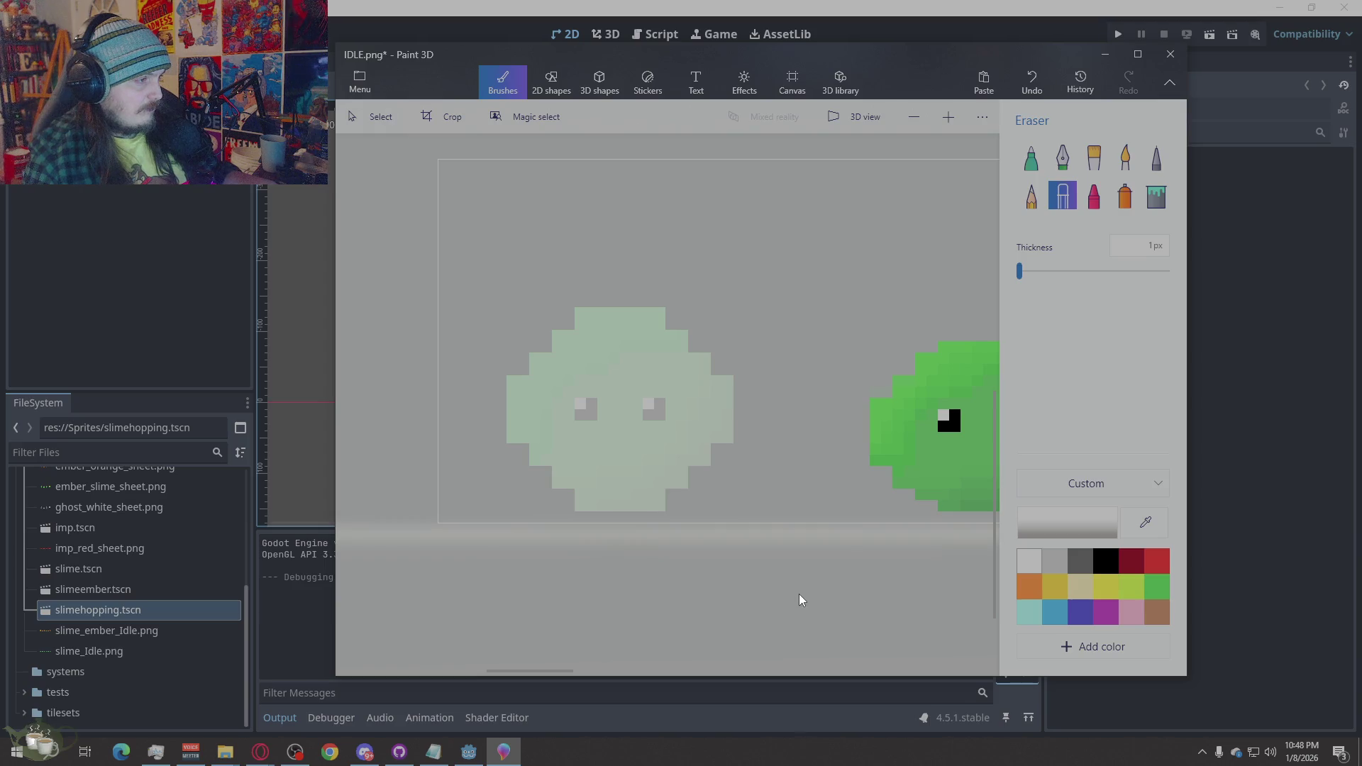
Bring the Godot editor's slimeember scene to the front over Paint 3D
scroll(561, 483, "down", 2)
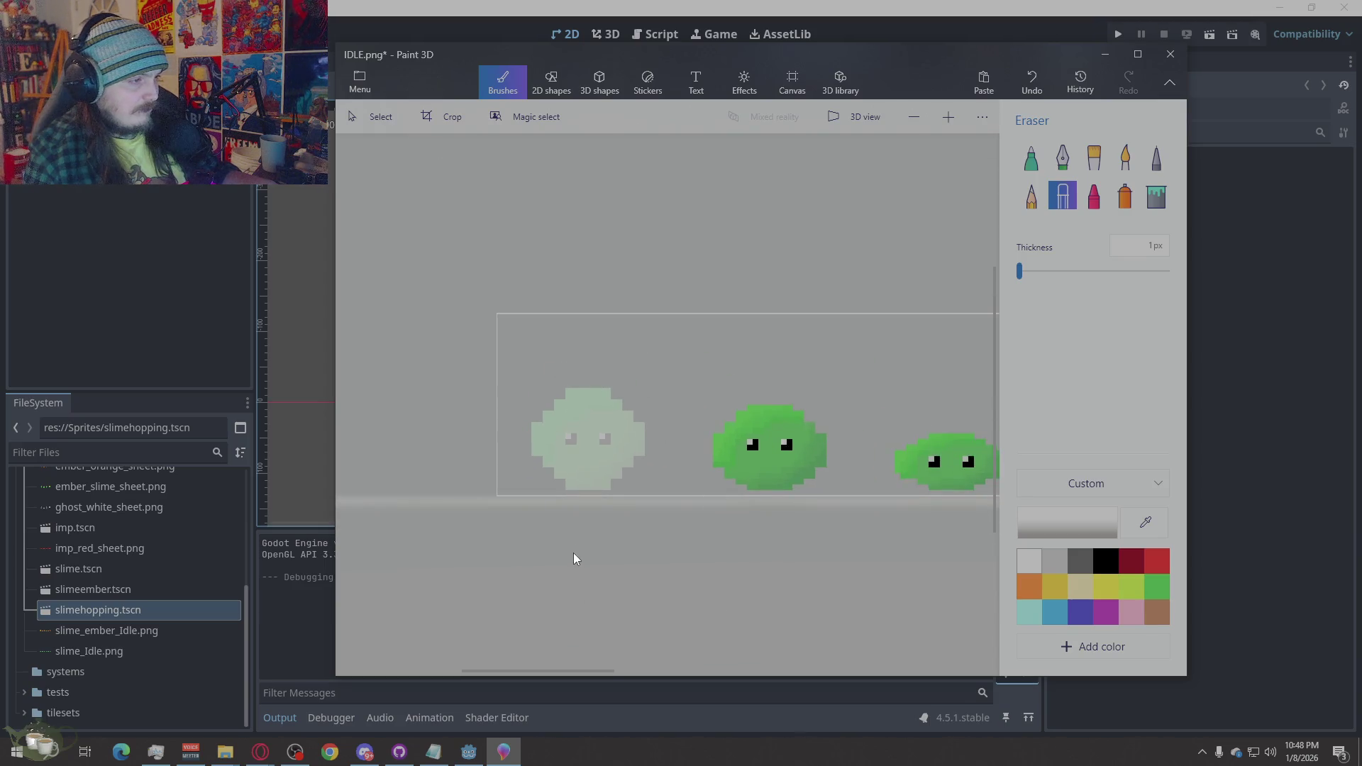
scroll(575, 550, "down", 2)
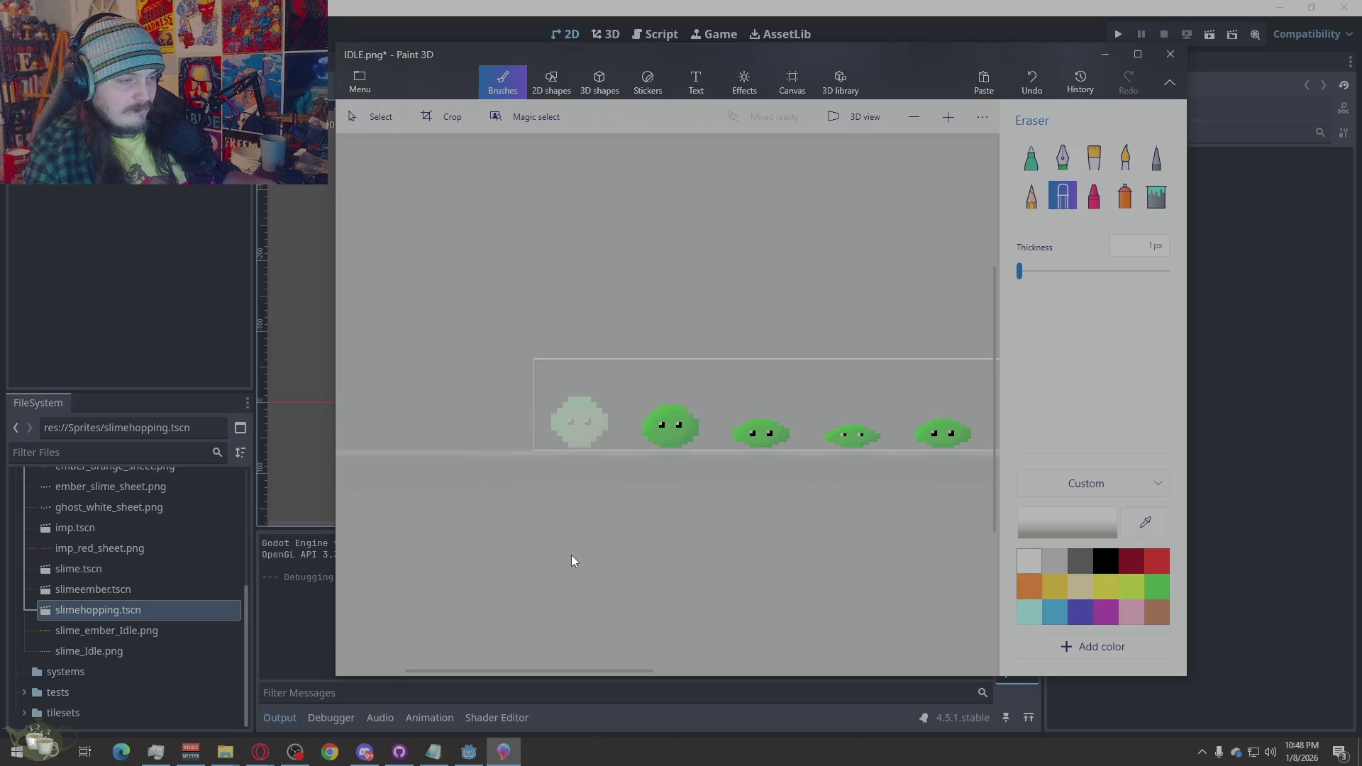
scroll(573, 556, "up", 2)
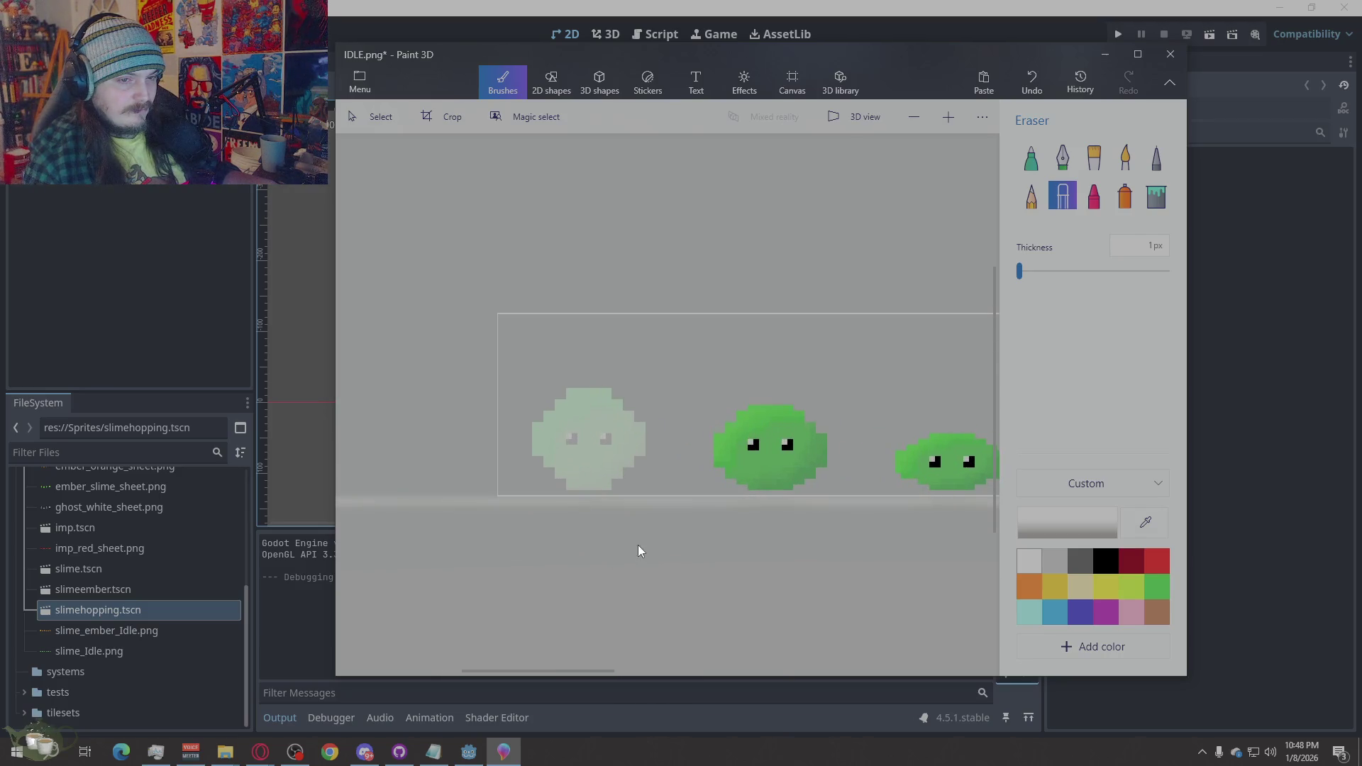
scroll(636, 547, "up", 2)
left_click(1200, 382)
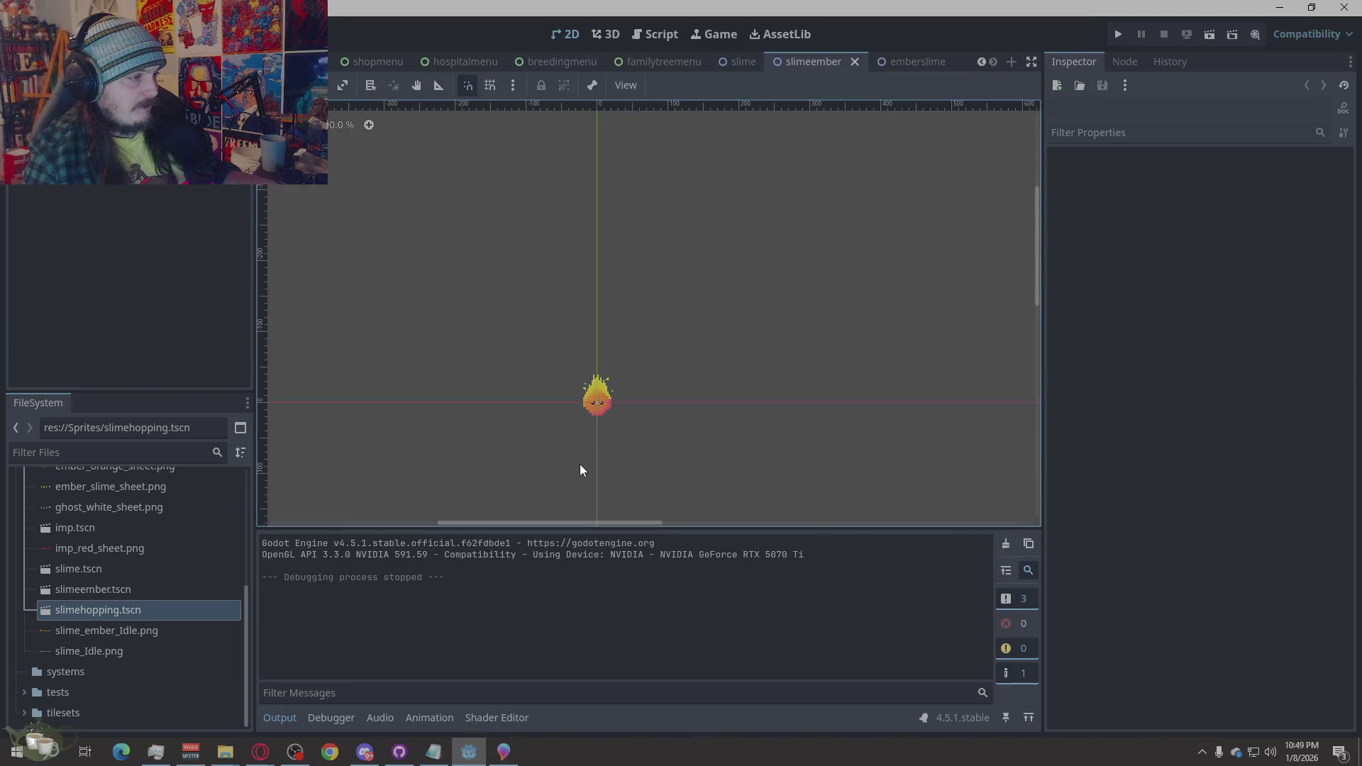
Run the game and load Save Slot 03
scroll(580, 464, "down", 1)
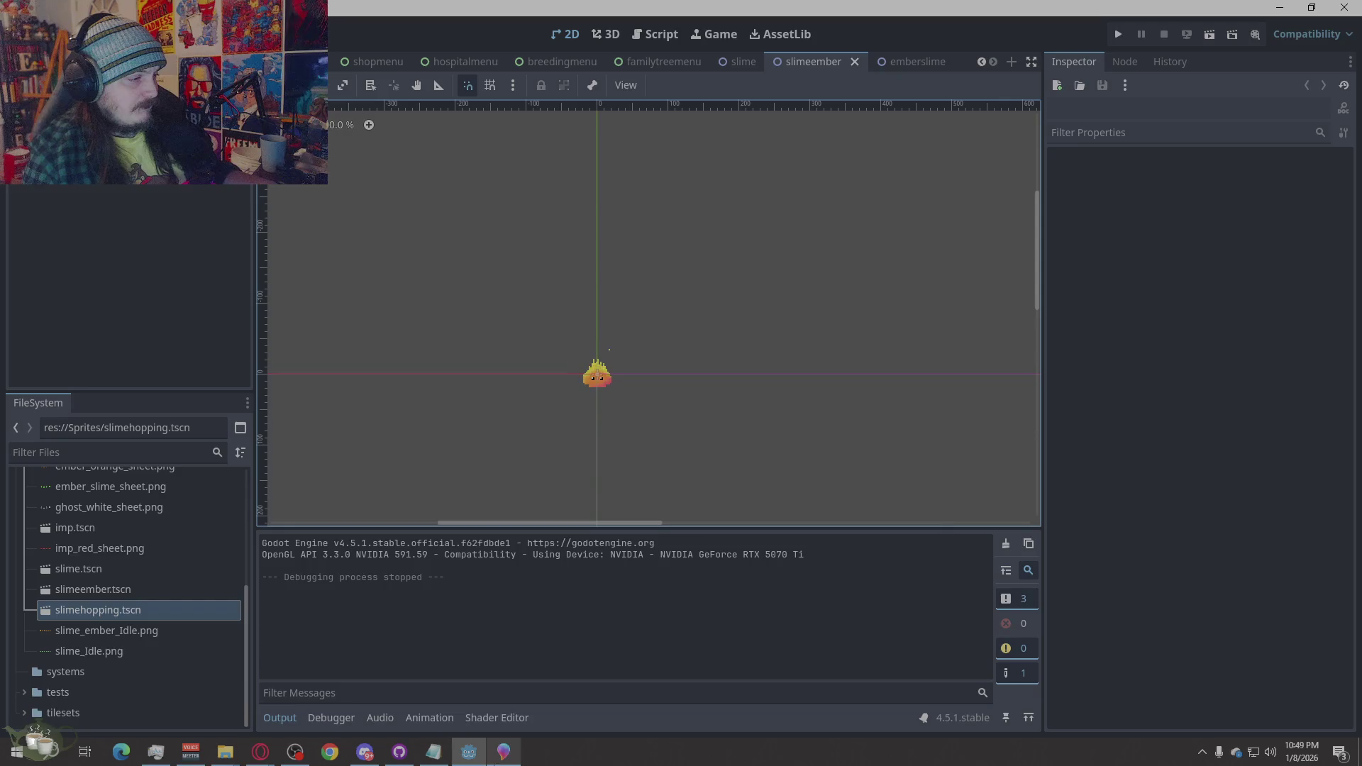
left_click(1119, 34)
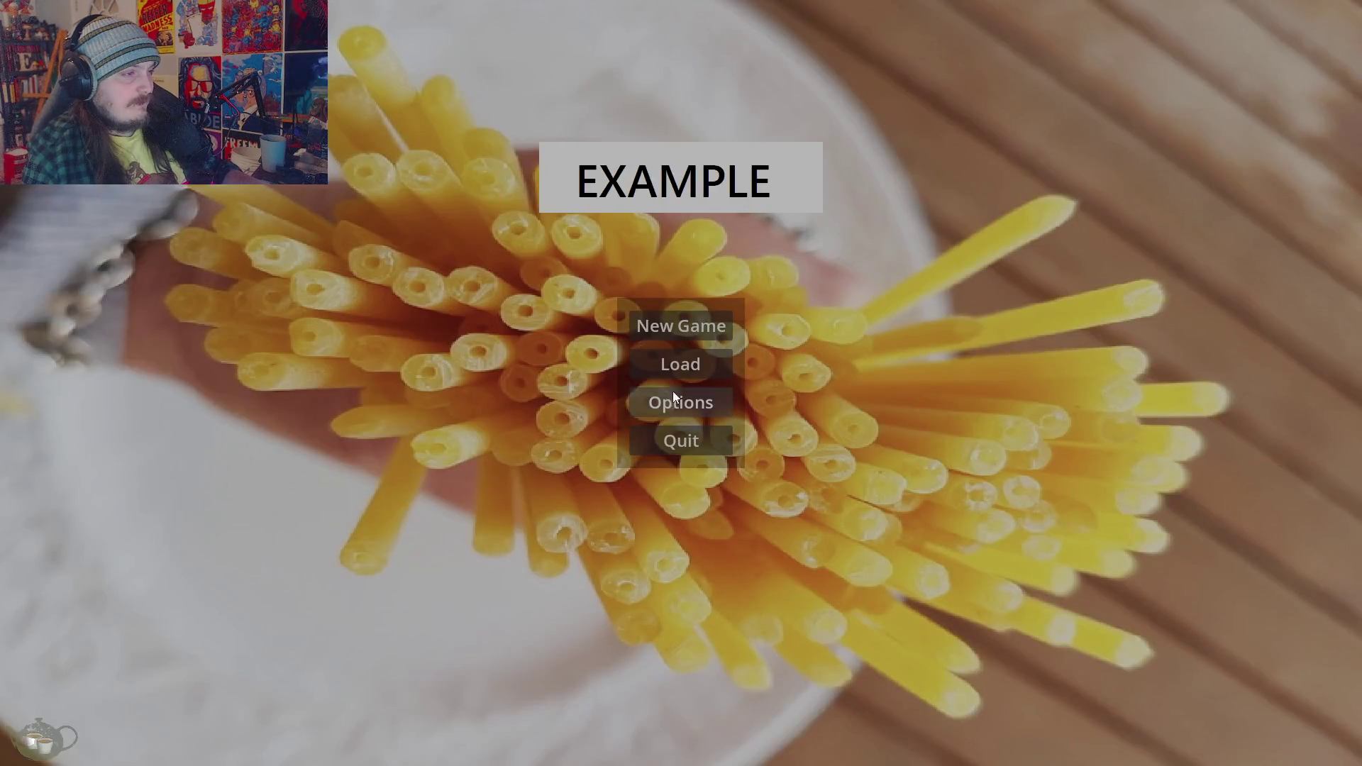
left_click(675, 360)
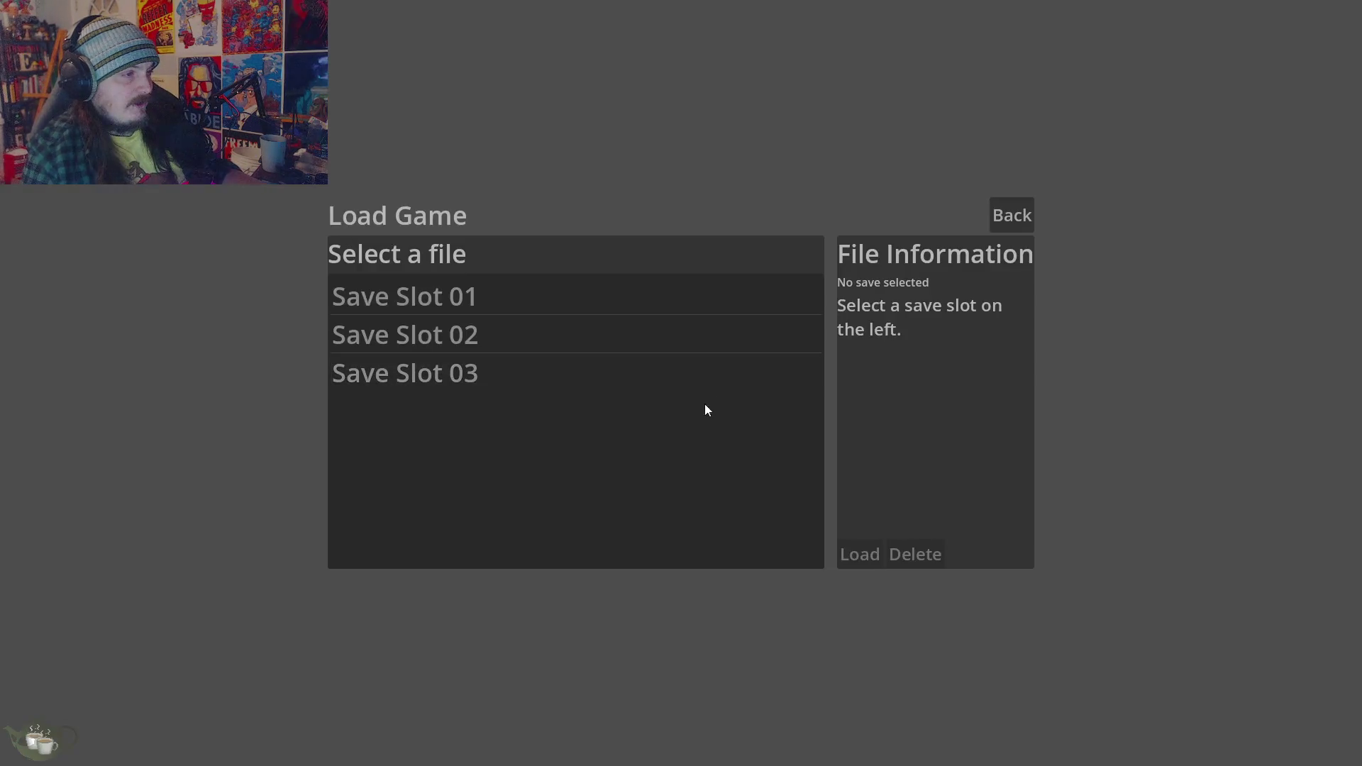
left_click(710, 376)
left_click(858, 555)
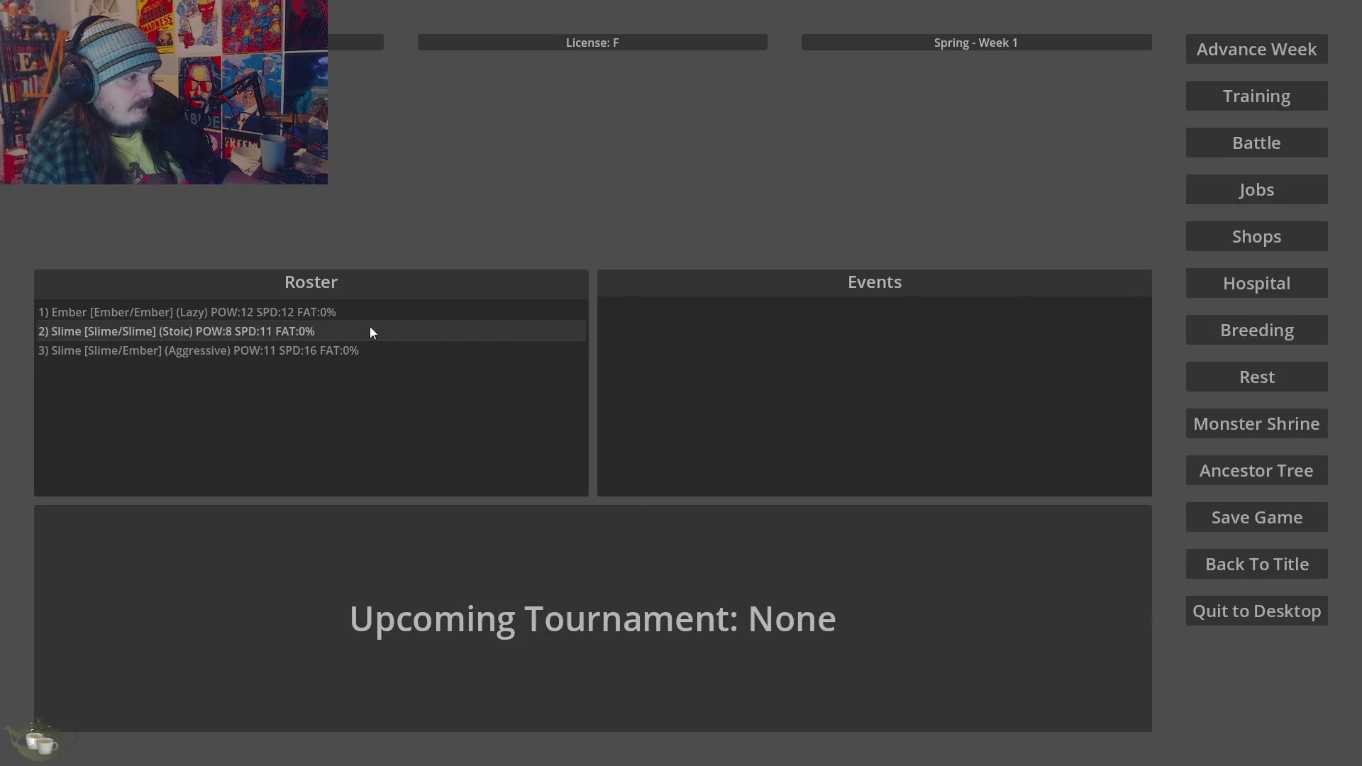
Open the Ancestor Tree and show the Slime/Slime monster's family tree card
left_click(1238, 479)
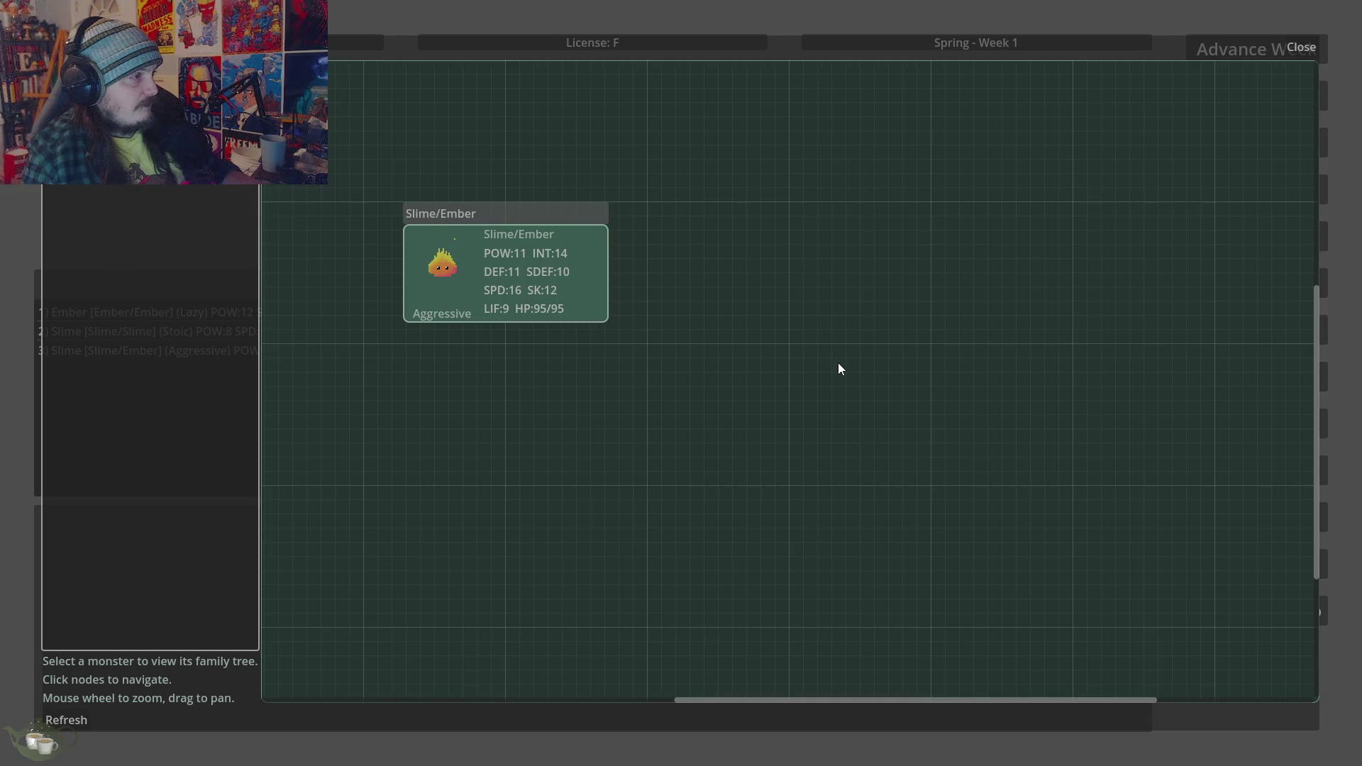
key("Up")
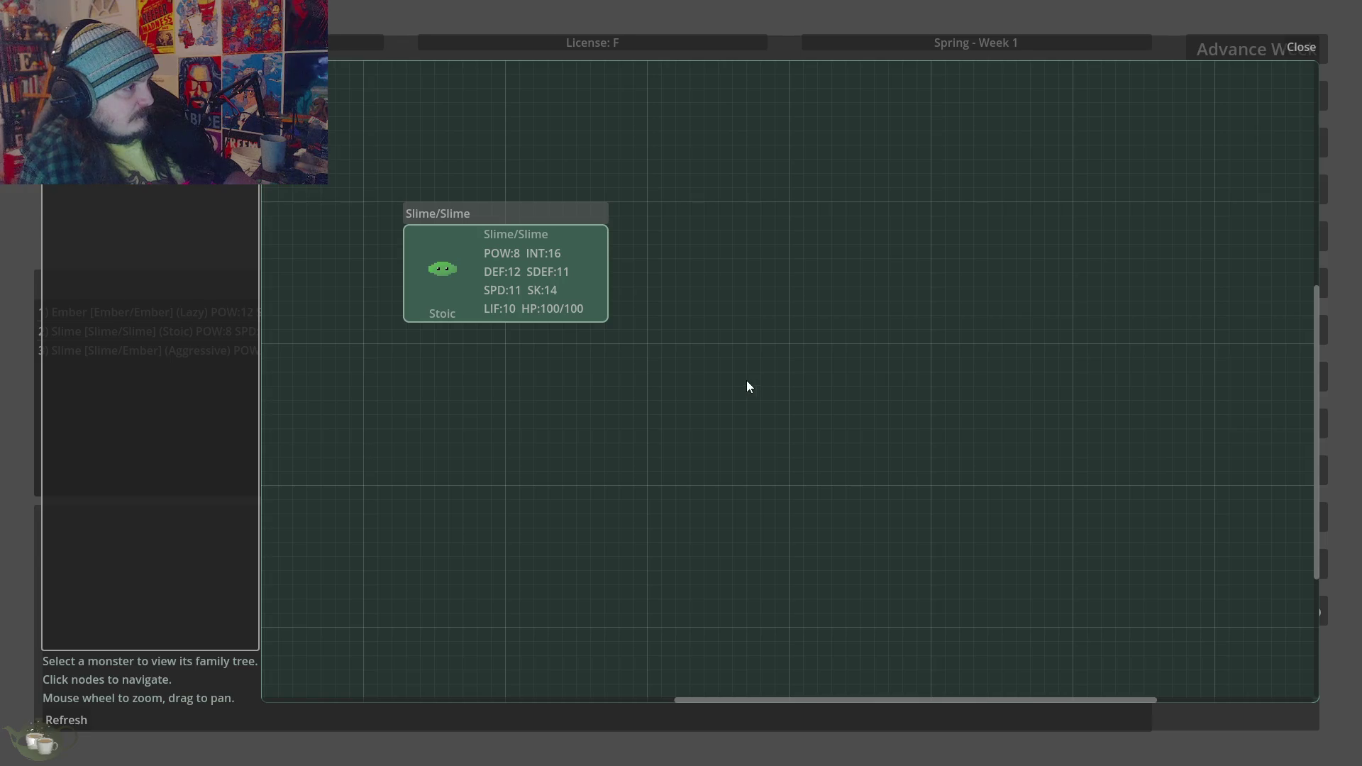
scroll(372, 291, "up", 1)
scroll(370, 286, "up", 1)
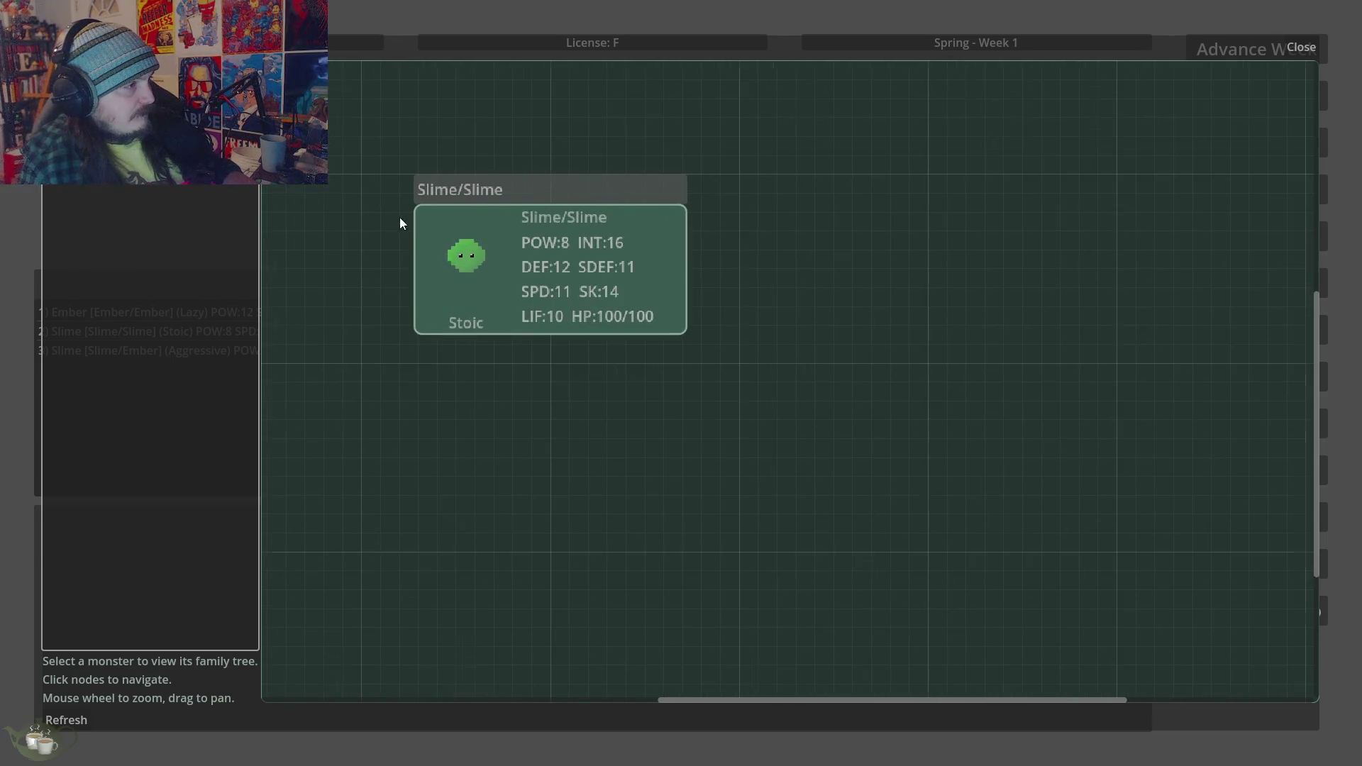
scroll(398, 219, "up", 4)
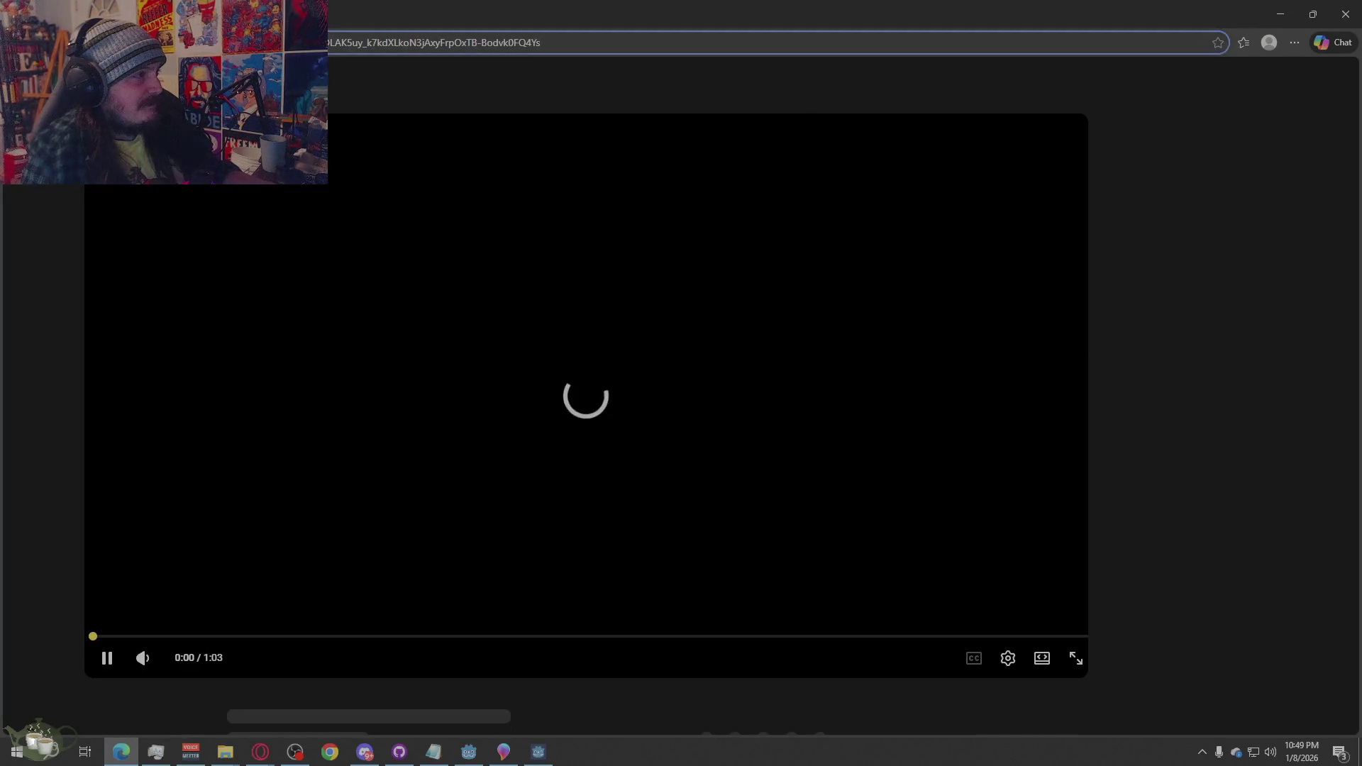
Close the Edge YouTube window so the Slime/Slime family tree shows again
left_click(1056, 42)
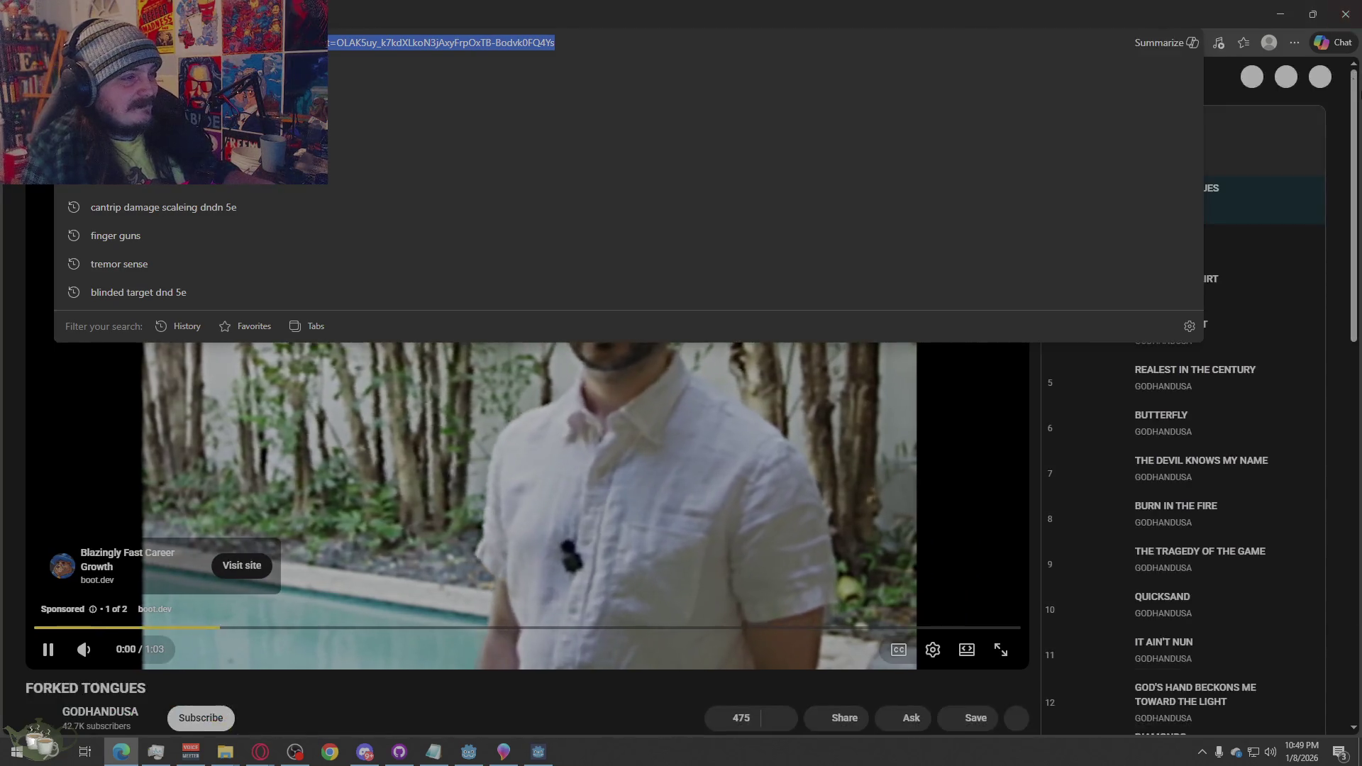
left_click(1340, 18)
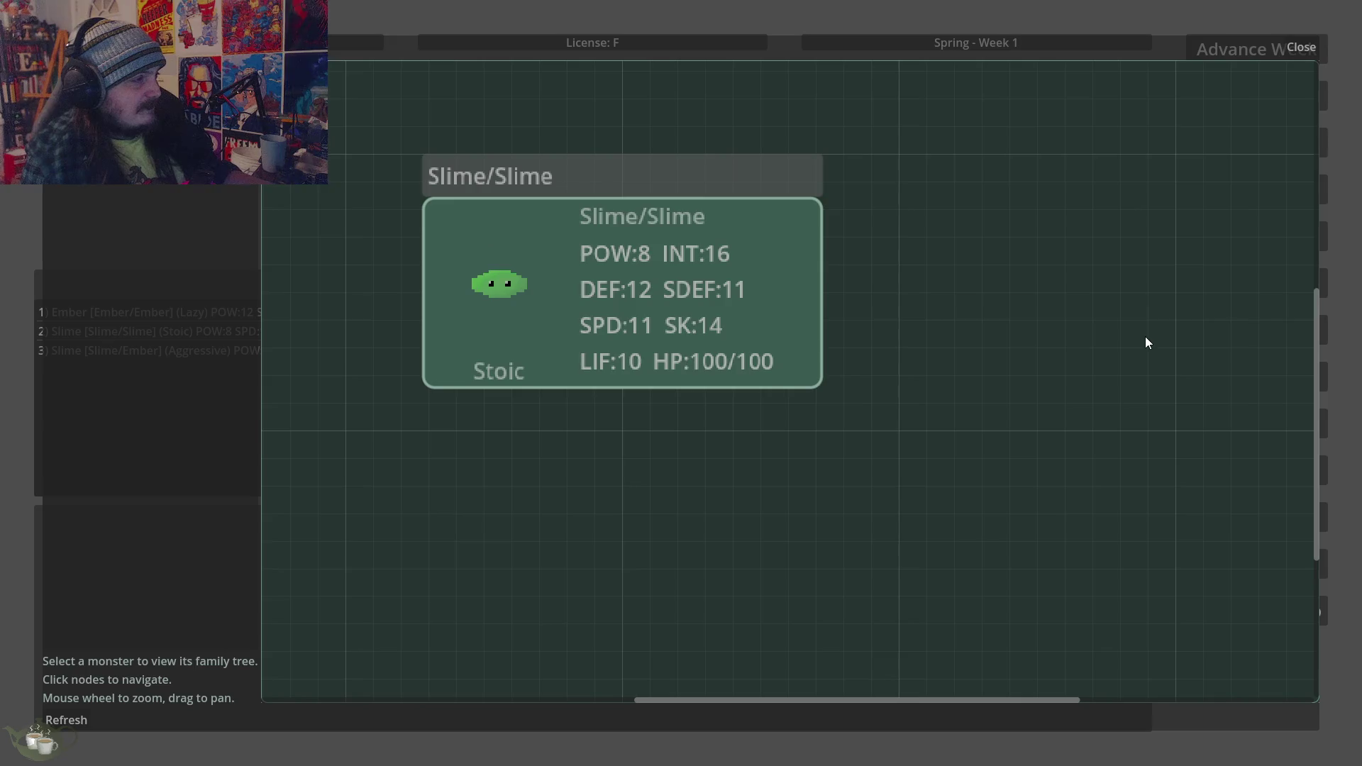
View roster entry 3's Slime/Ember family tree, then close the tree view
left_click(149, 350)
scroll(603, 429, "up", 1)
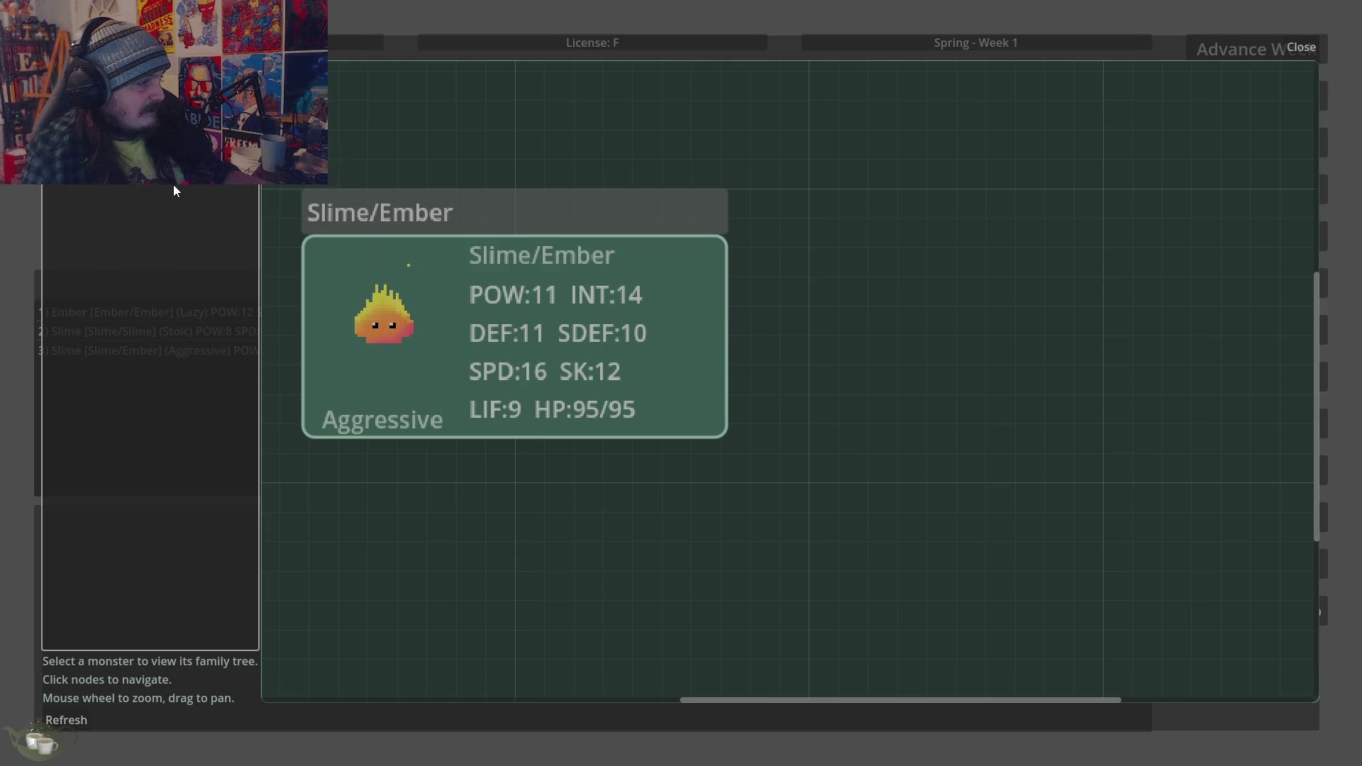
left_click_drag(284, 164, 275, 176)
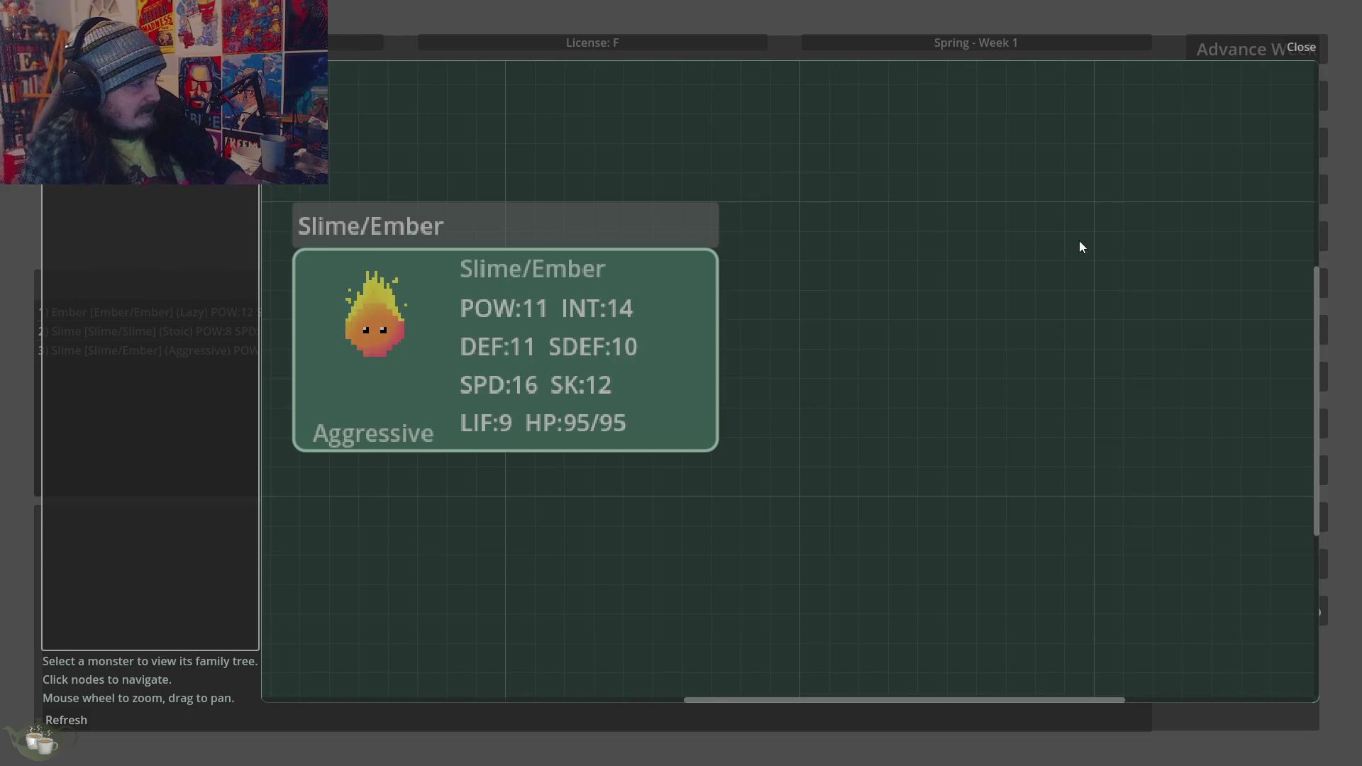
left_click(1302, 47)
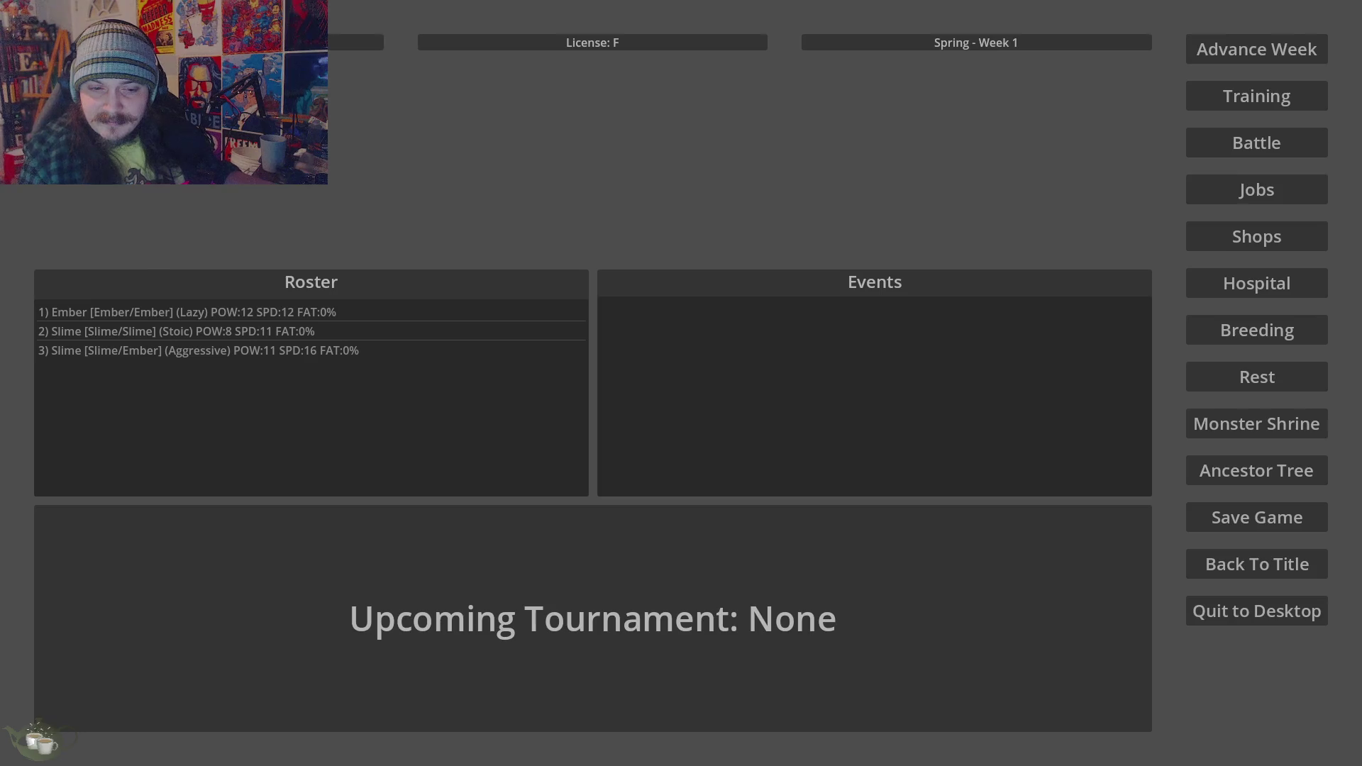
Return to Paint 3D's IDLE.png sheet, zoom out, and pick the Pixel pen
key("alt+Tab")
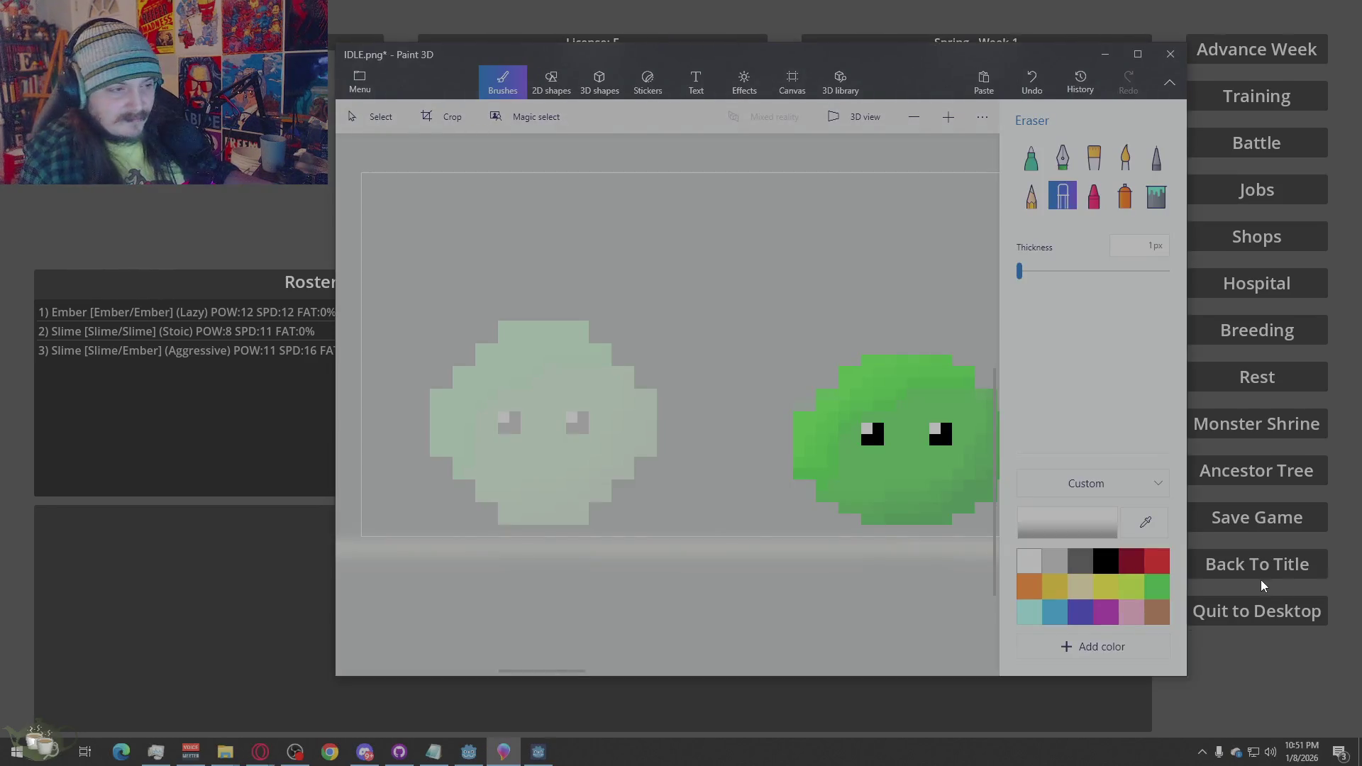
scroll(489, 375, "down", 2)
scroll(500, 397, "down", 1)
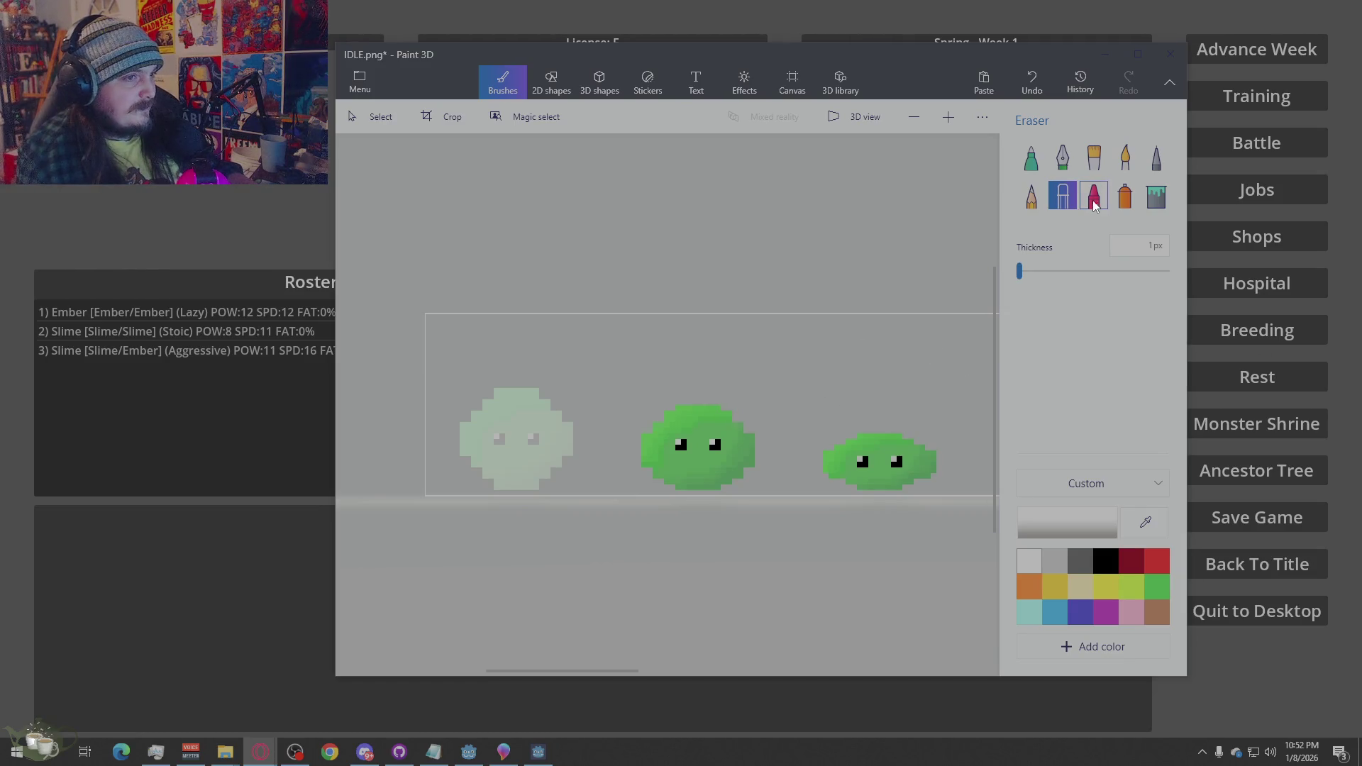
left_click(1155, 158)
Choose a dark colour and set the pixel pen thickness to 1px
left_click(1105, 562)
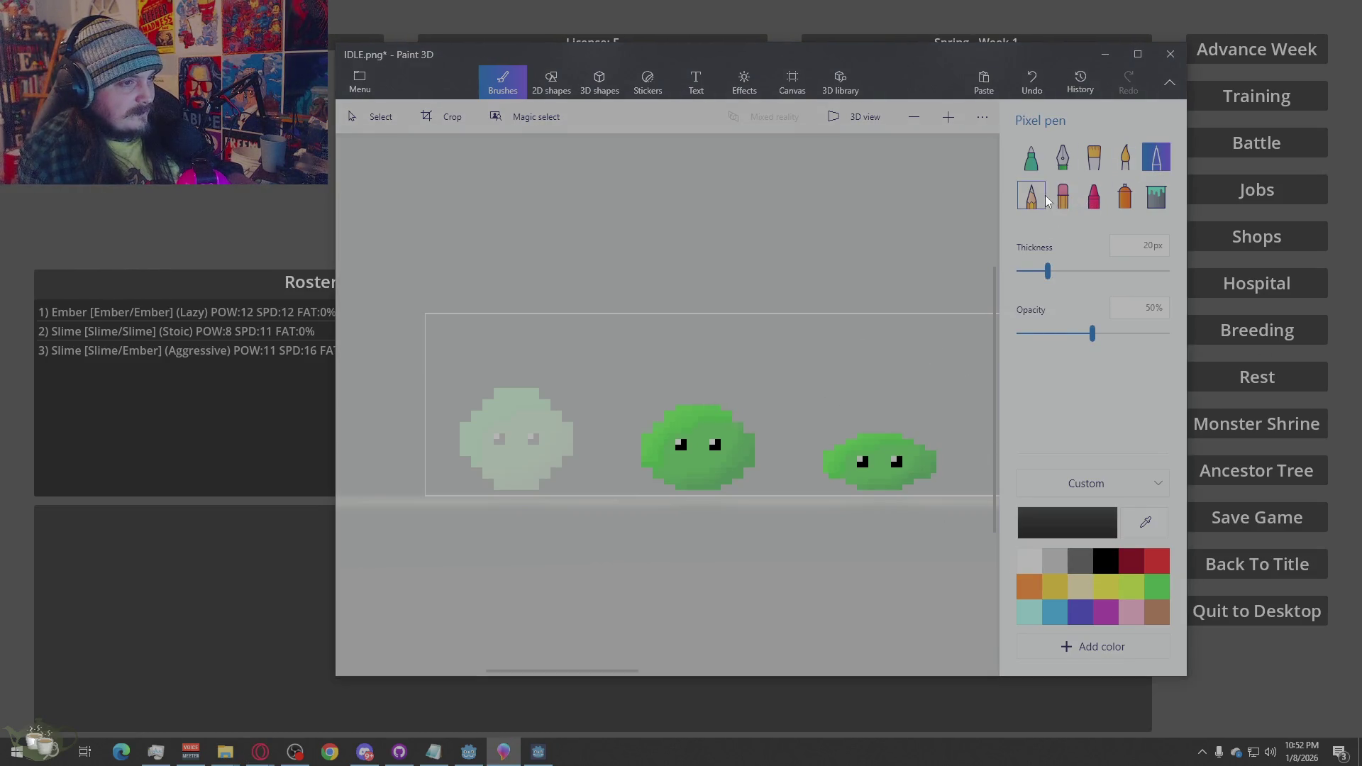
left_click_drag(1048, 271, 1005, 282)
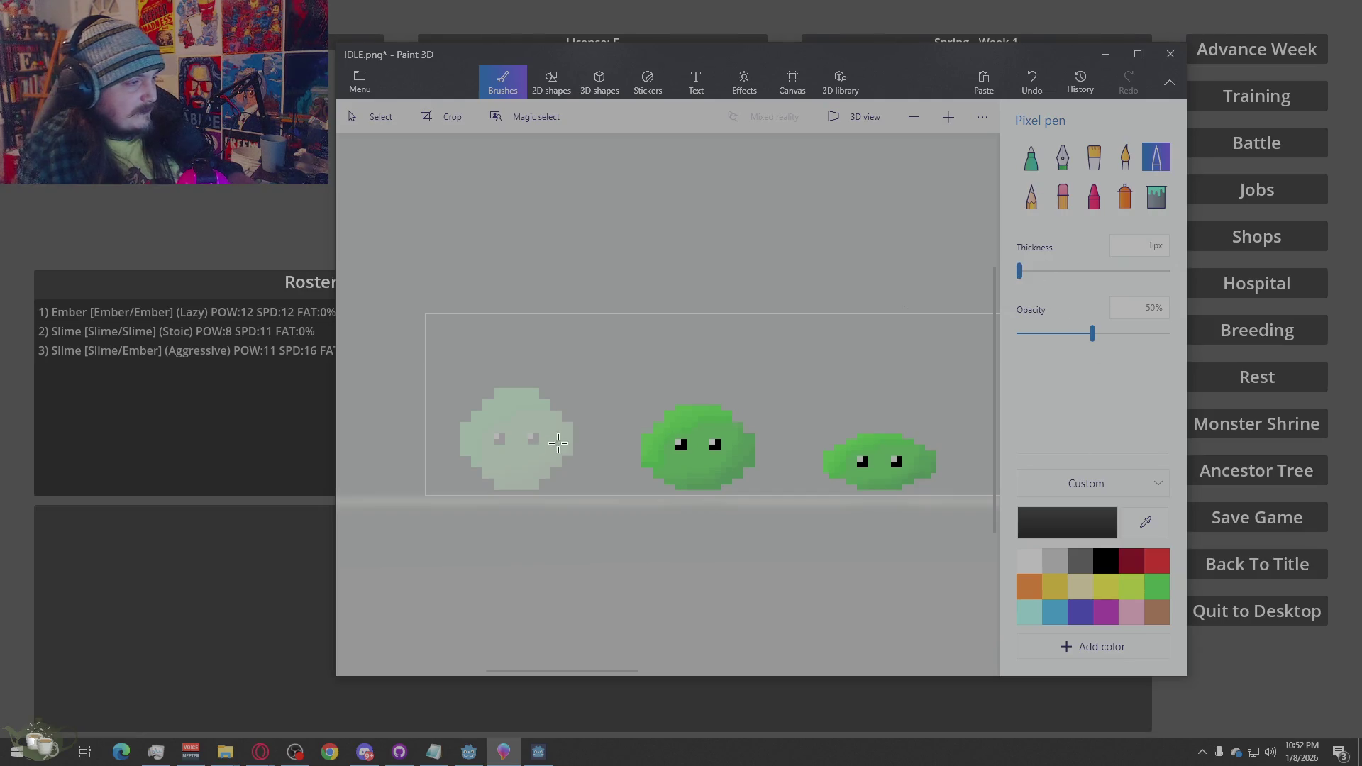
scroll(508, 474, "up", 1)
scroll(495, 317, "up", 2)
scroll(527, 296, "down", 1)
Trace the dark outline around the pale slime, redrawing the upper-left edge stroke
mouse_move(497, 288)
left_mouse_down()
mouse_move(416, 359)
mouse_move(415, 415)
mouse_move(450, 428)
mouse_move(486, 474)
mouse_move(550, 475)
mouse_move(625, 382)
mouse_move(620, 353)
mouse_move(562, 286)
mouse_move(476, 285)
mouse_move(423, 352)
left_mouse_up()
key("ctrl+z")
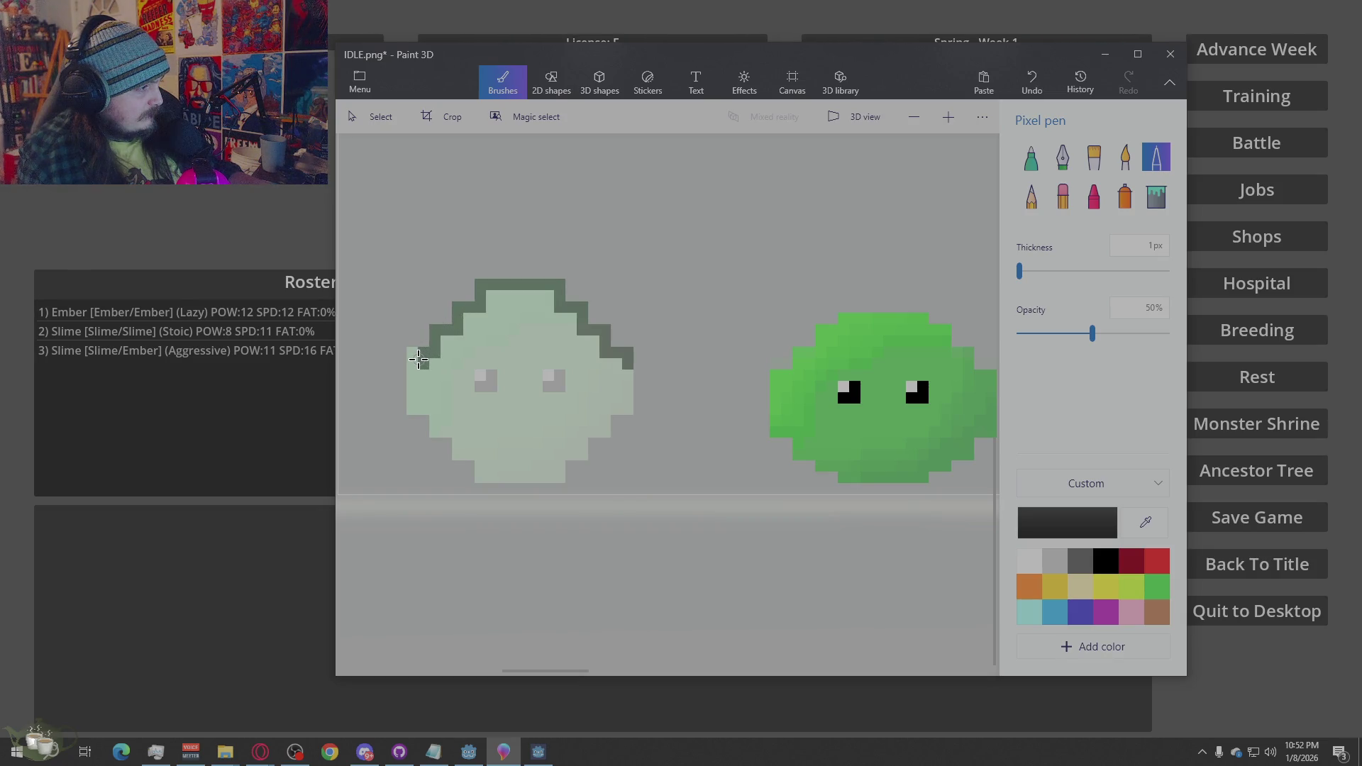
key("ctrl+z")
mouse_move(481, 294)
left_mouse_down()
mouse_move(412, 372)
mouse_move(413, 411)
mouse_move(481, 471)
mouse_move(562, 474)
mouse_move(582, 434)
mouse_move(619, 415)
left_mouse_up()
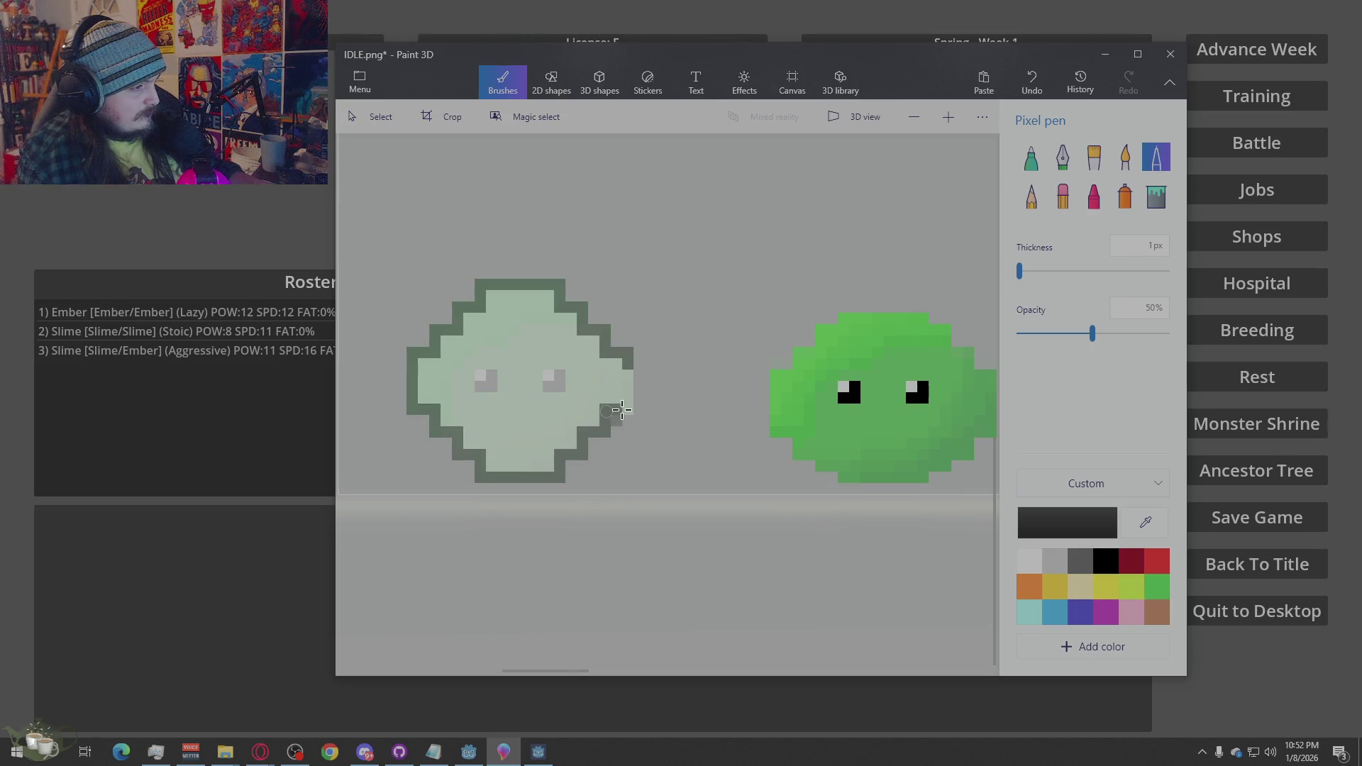
left_click(1062, 196)
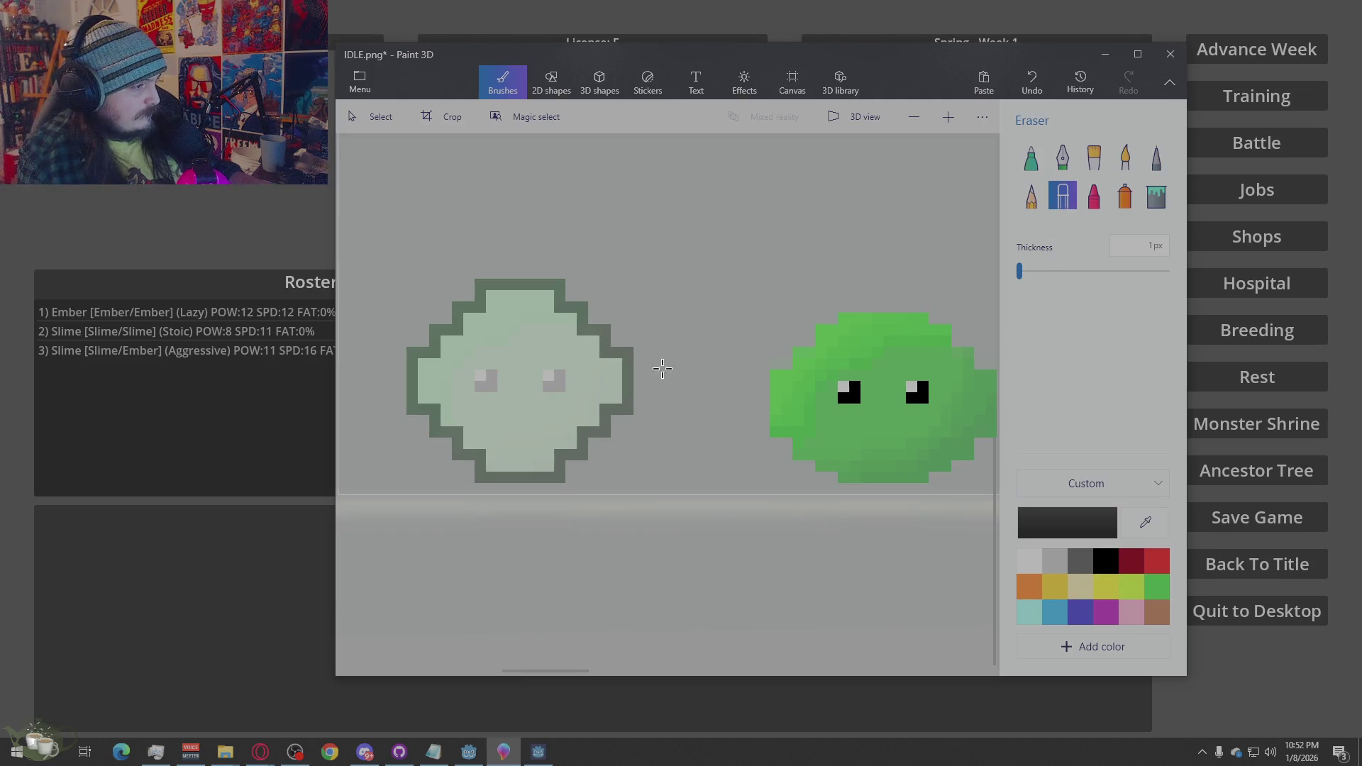
scroll(659, 385, "down", 3)
scroll(504, 503, "down", 1)
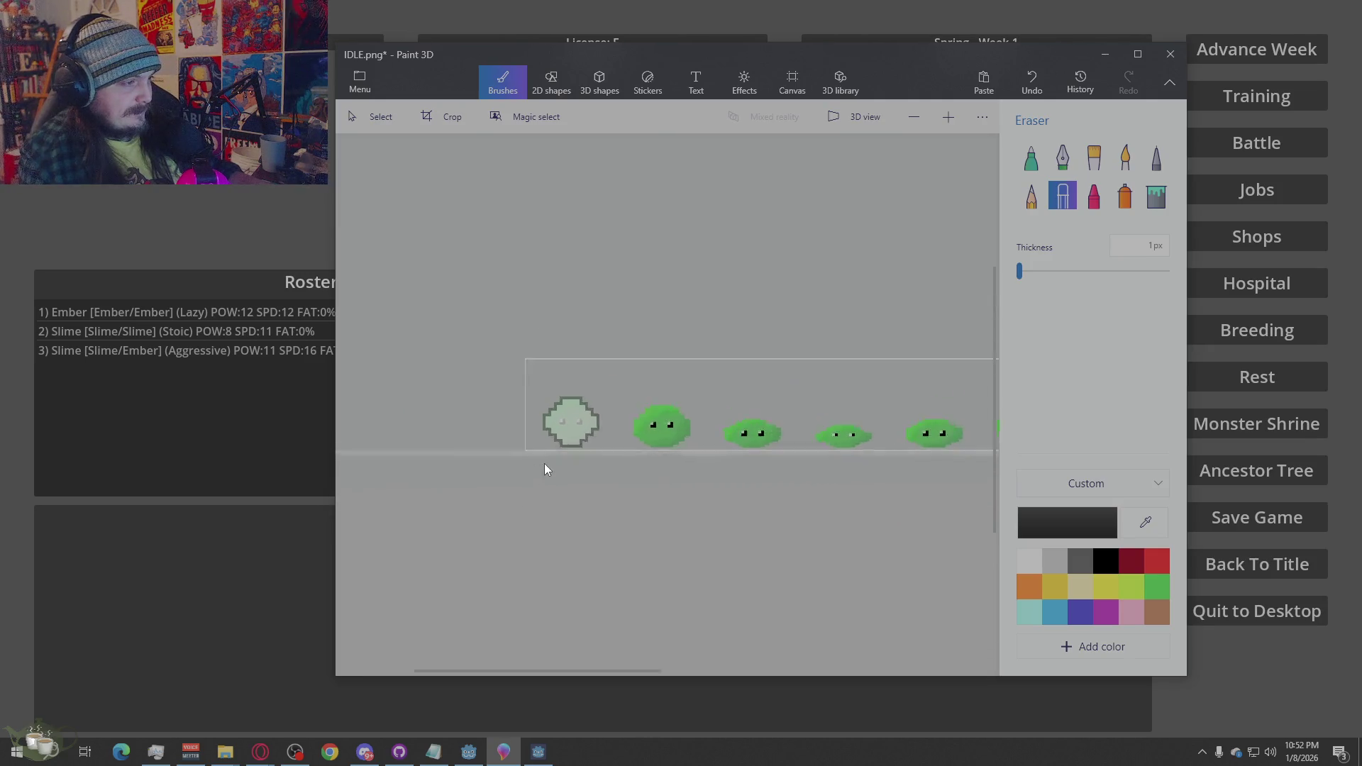
scroll(542, 465, "up", 2)
scroll(495, 468, "down", 1)
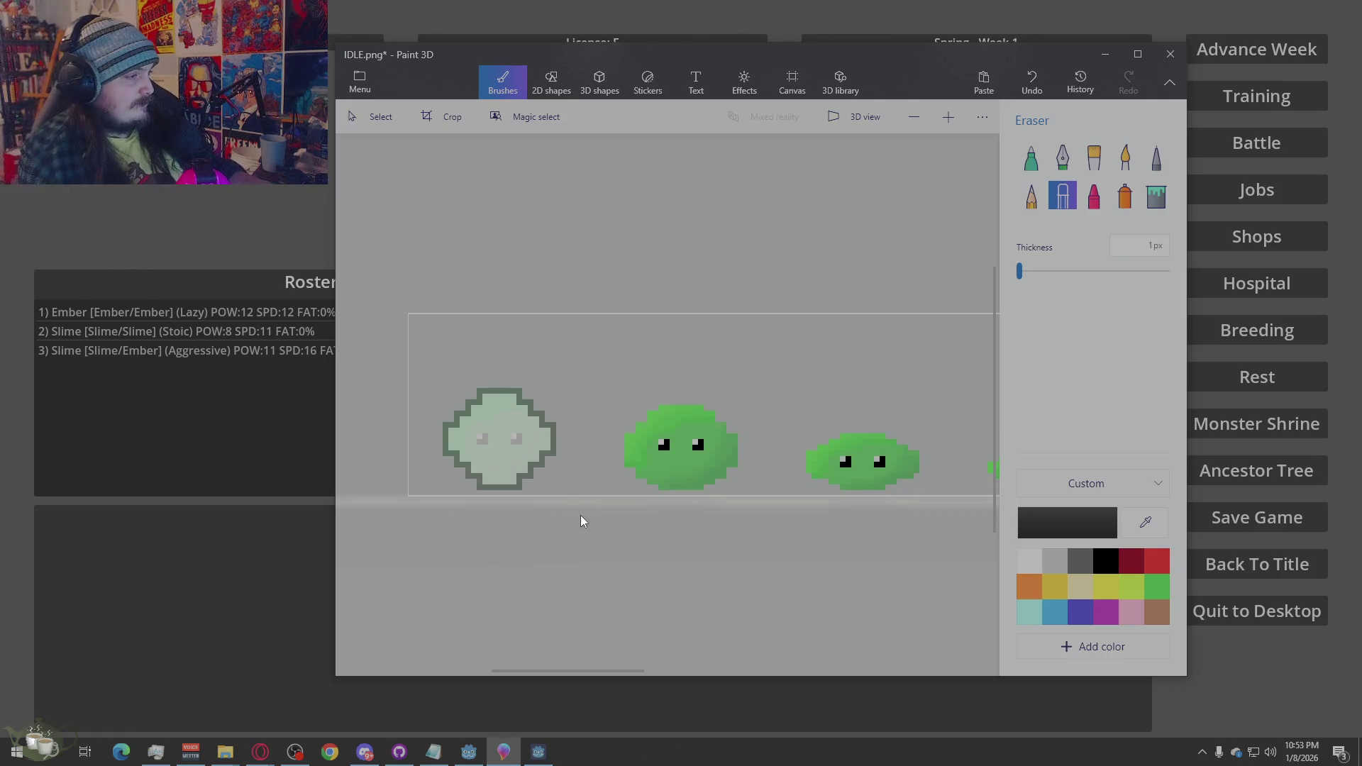
scroll(483, 483, "up", 2)
scroll(502, 505, "down", 1)
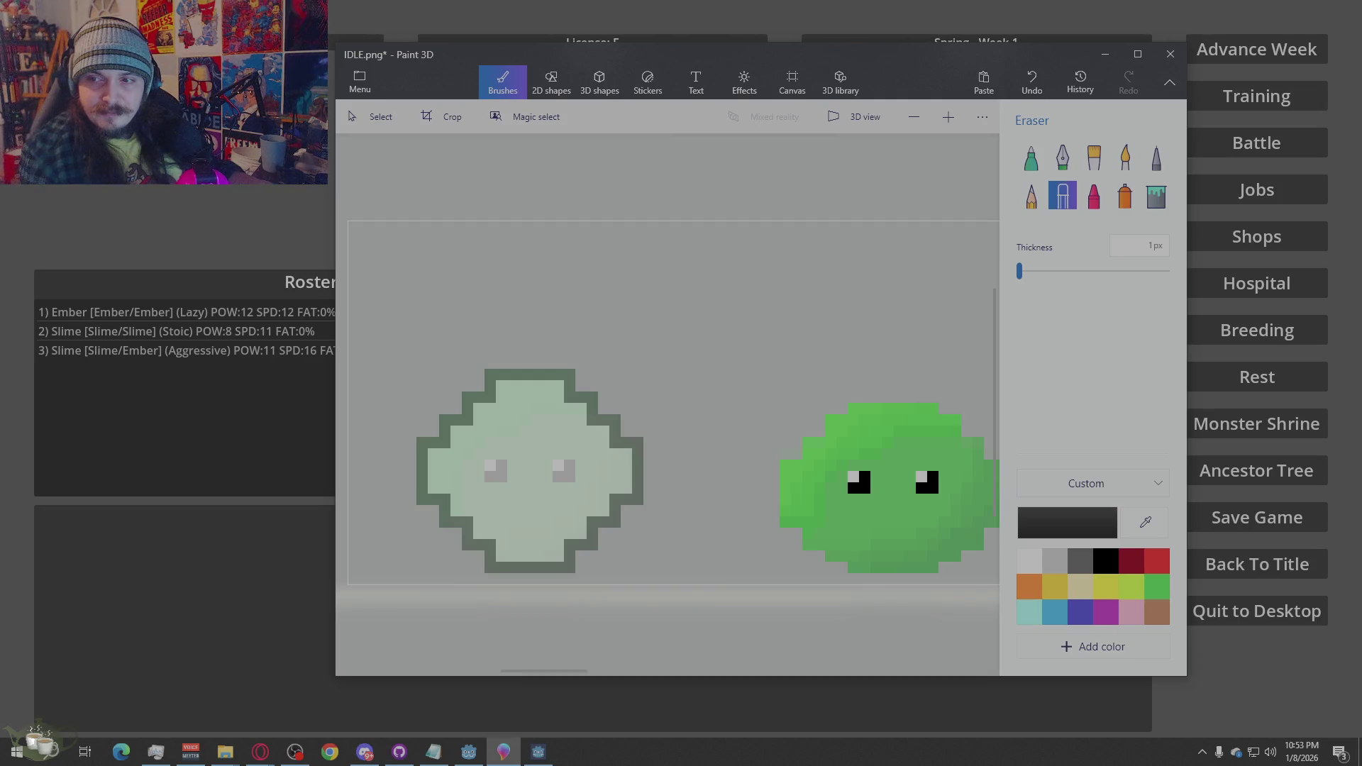
key("alt+Tab")
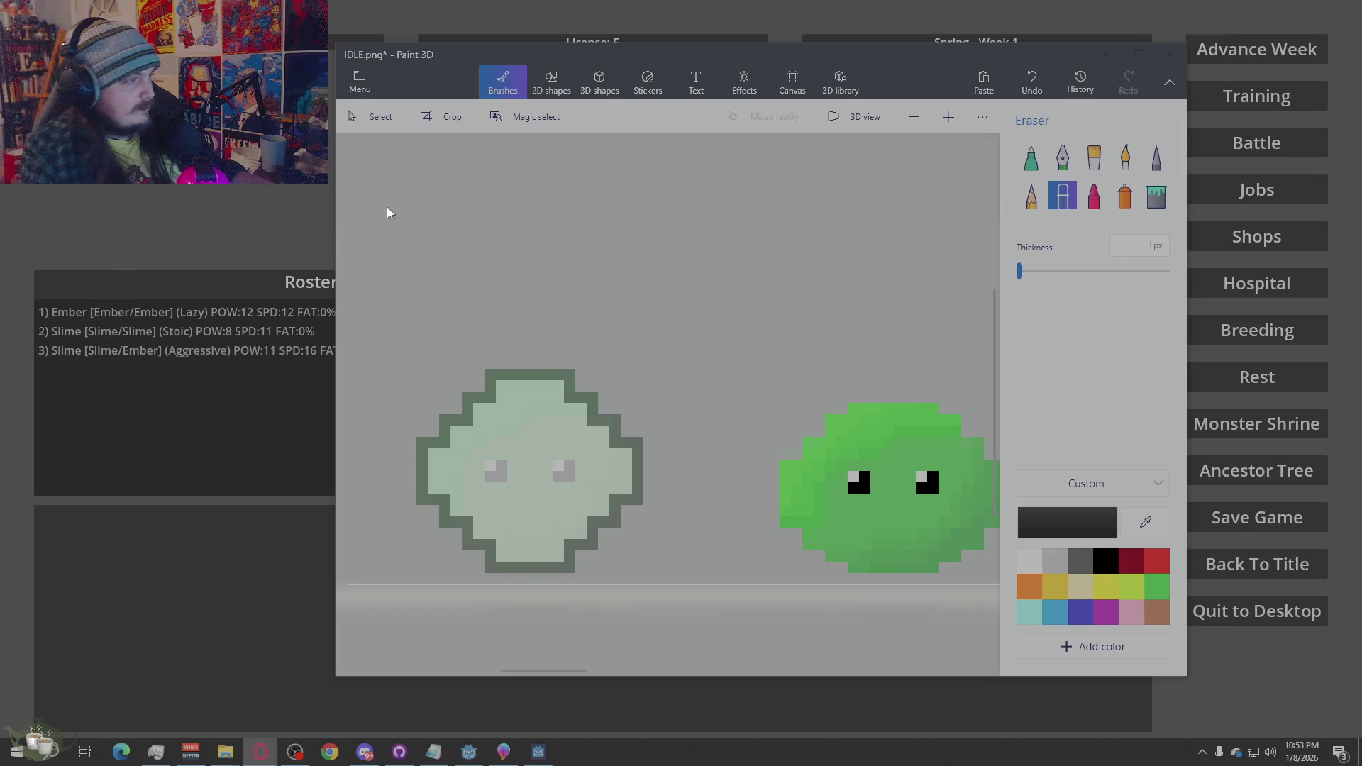
Box-select the outlined pale ghost slime frame to copy it
left_click(374, 117)
left_click_drag(656, 318, 401, 585)
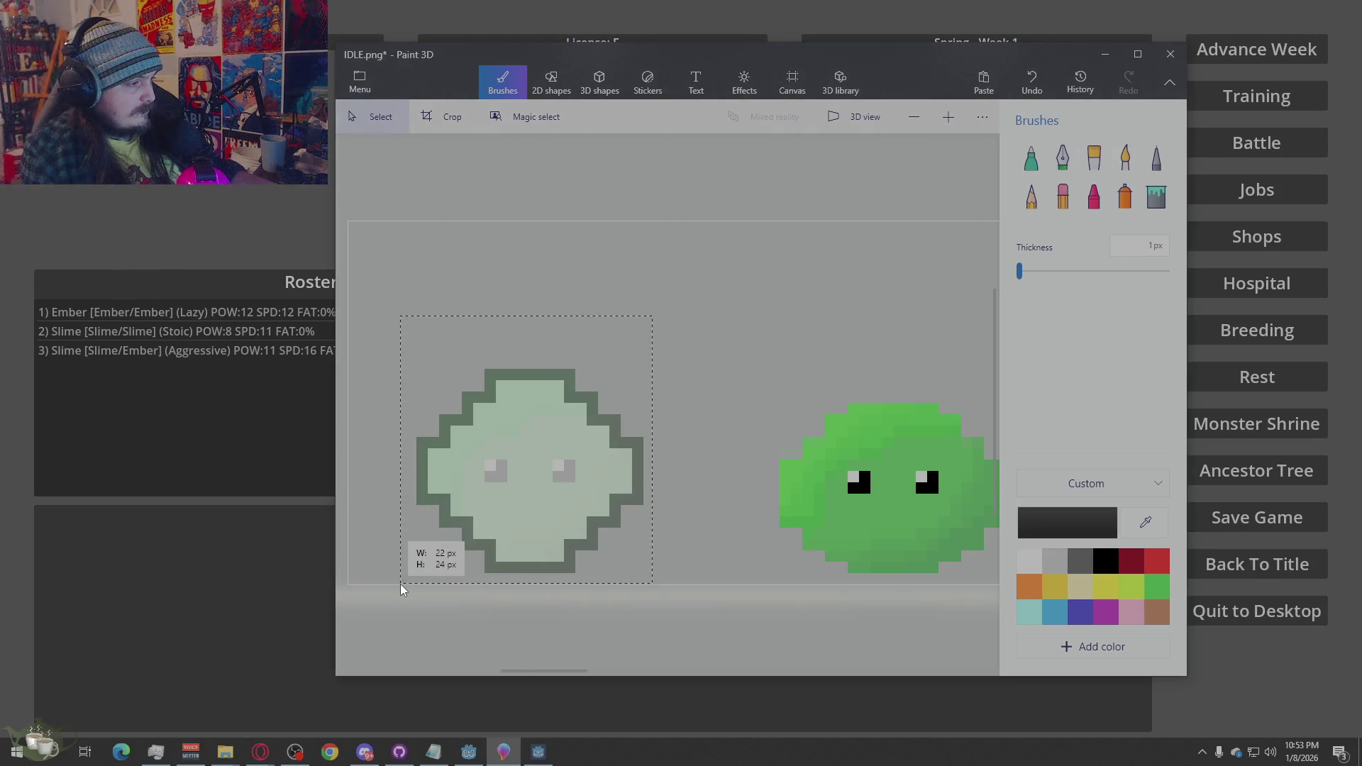
scroll(462, 538, "down", 3)
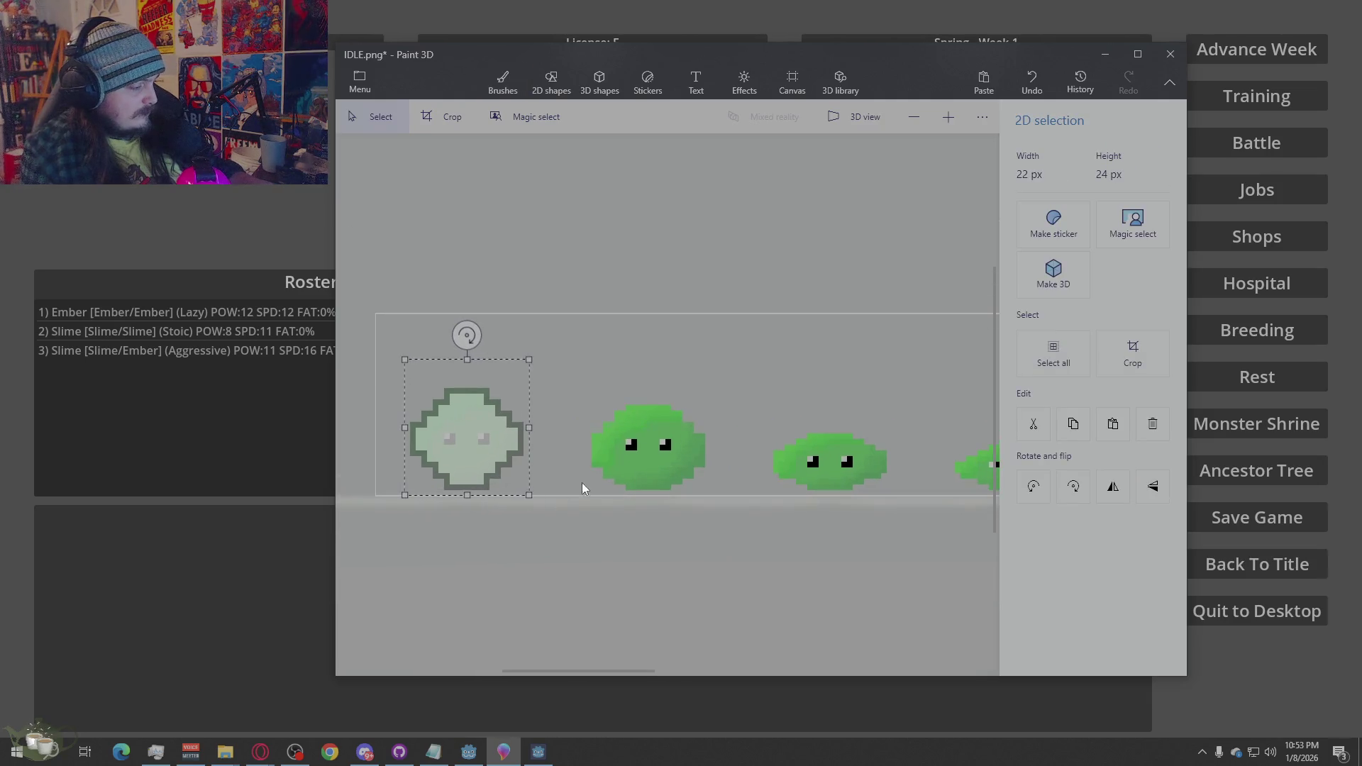
scroll(561, 496, "up", 3)
scroll(526, 496, "down", 3)
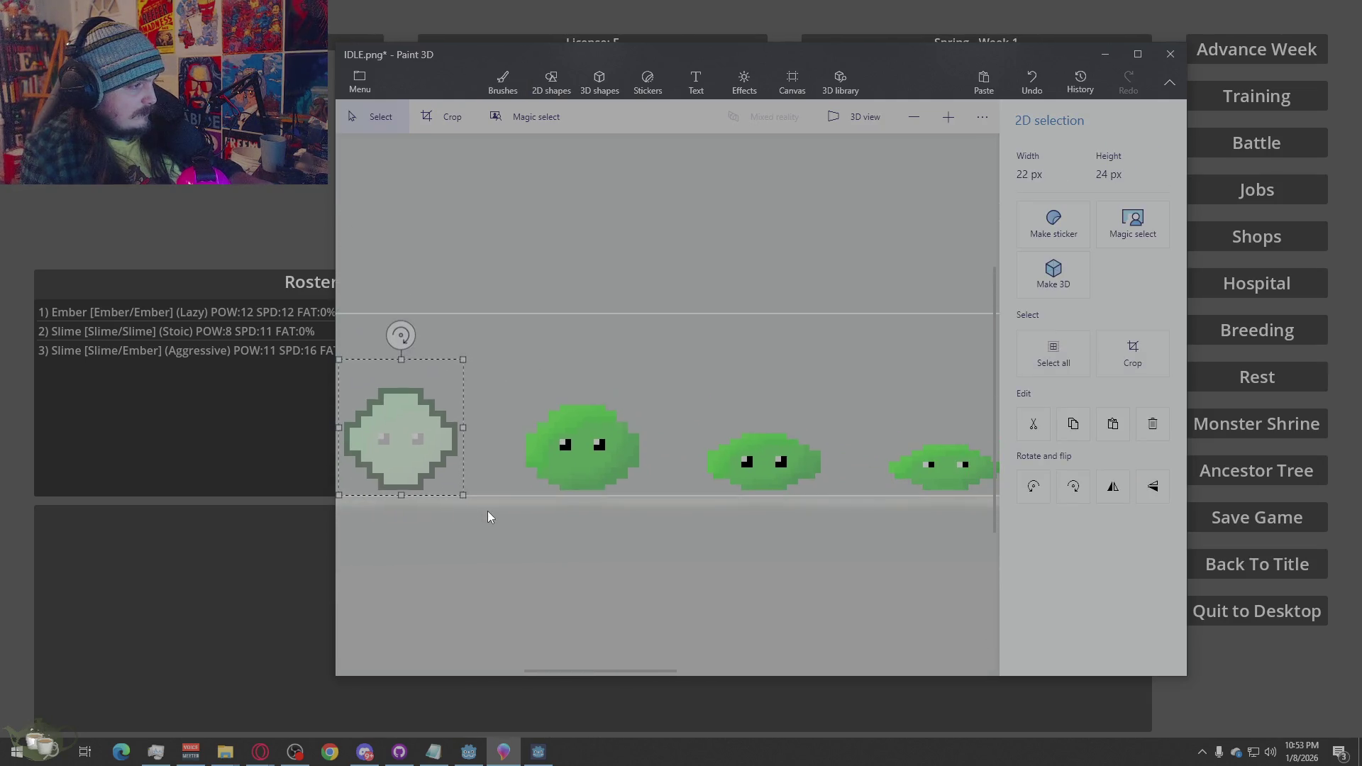
left_click(483, 442)
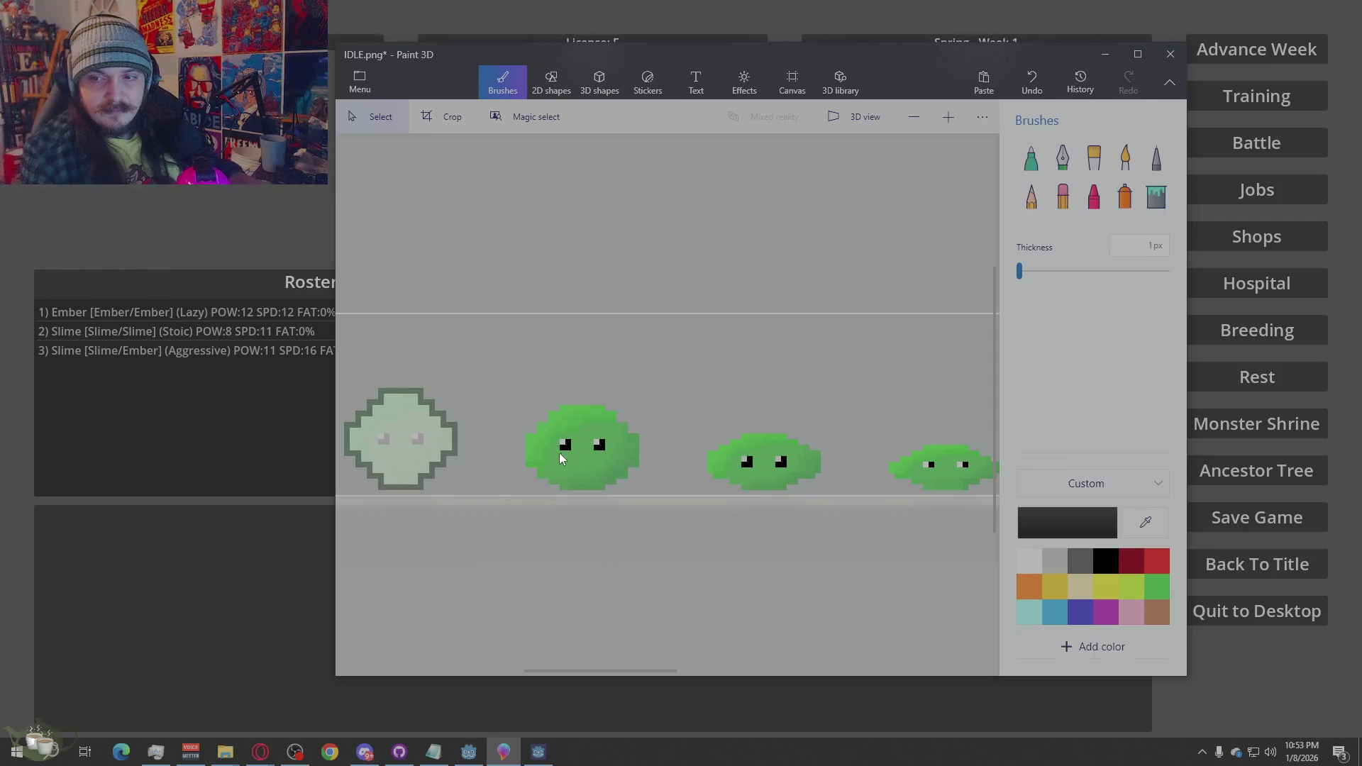
Paste ghost slime copies over the remaining green slime frames and commit them
key("ctrl+v")
left_click_drag(404, 420, 572, 428)
left_click(721, 390)
key("ctrl+v")
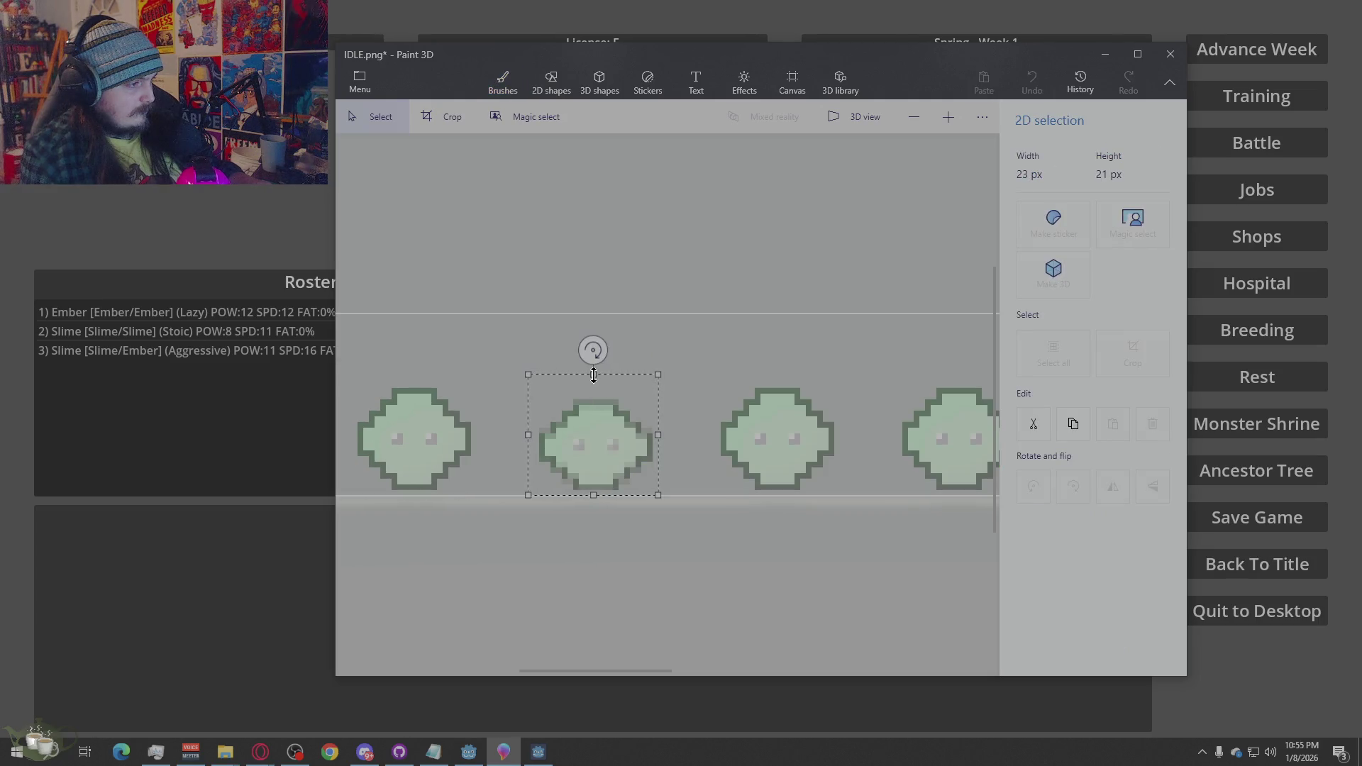
left_click(711, 386)
scroll(480, 444, "down", 4)
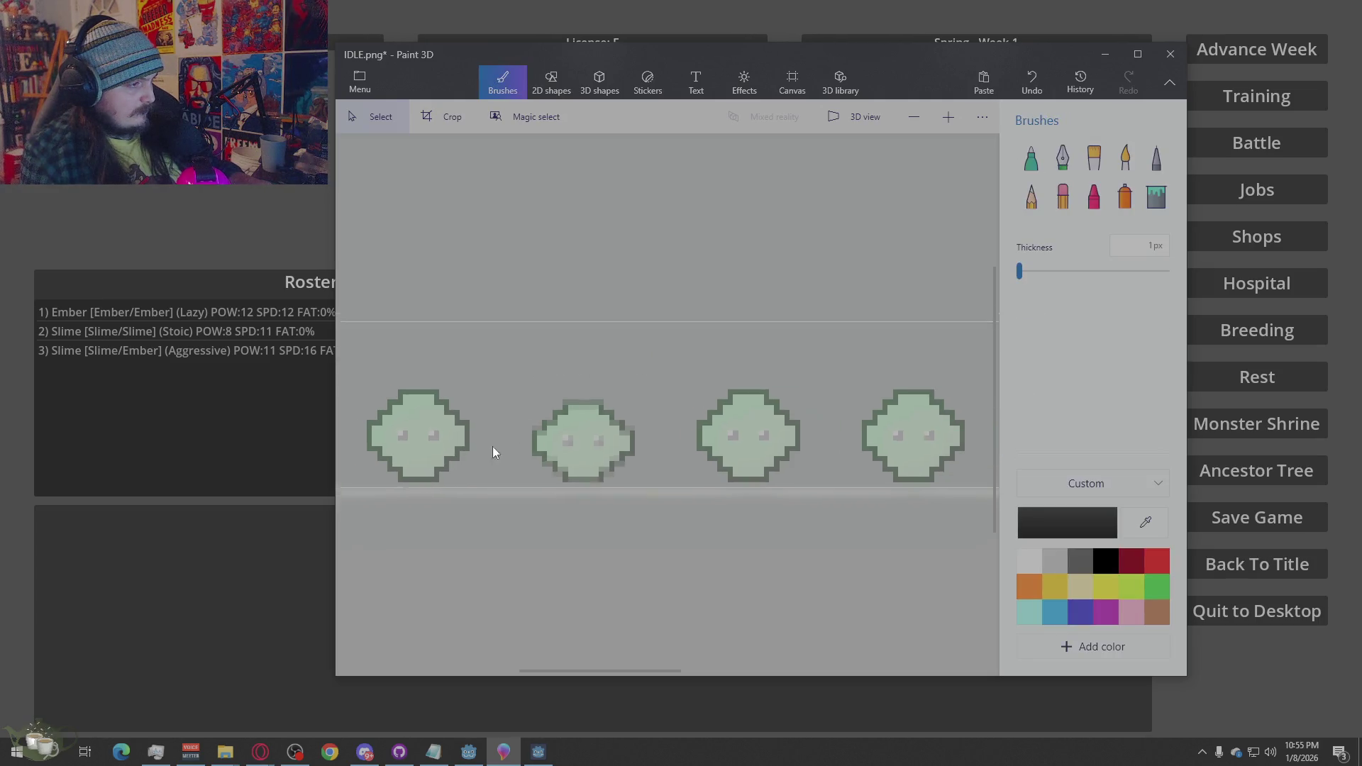
Squash the second slime slightly and the middle slime to 12 px tall
scroll(666, 423, "up", 3)
left_click_drag(588, 474, 555, 504)
left_click_drag(629, 393, 629, 400)
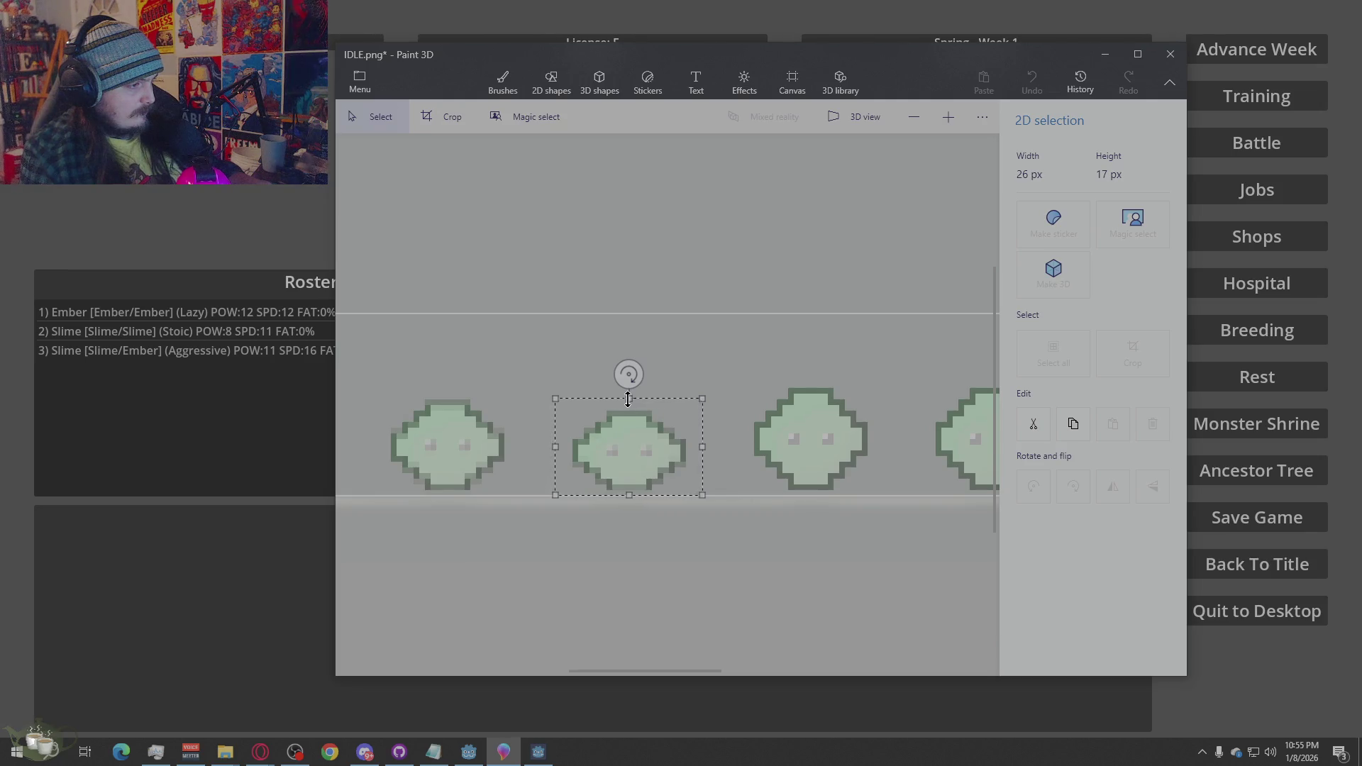
left_click(692, 352)
scroll(448, 458, "down", 2)
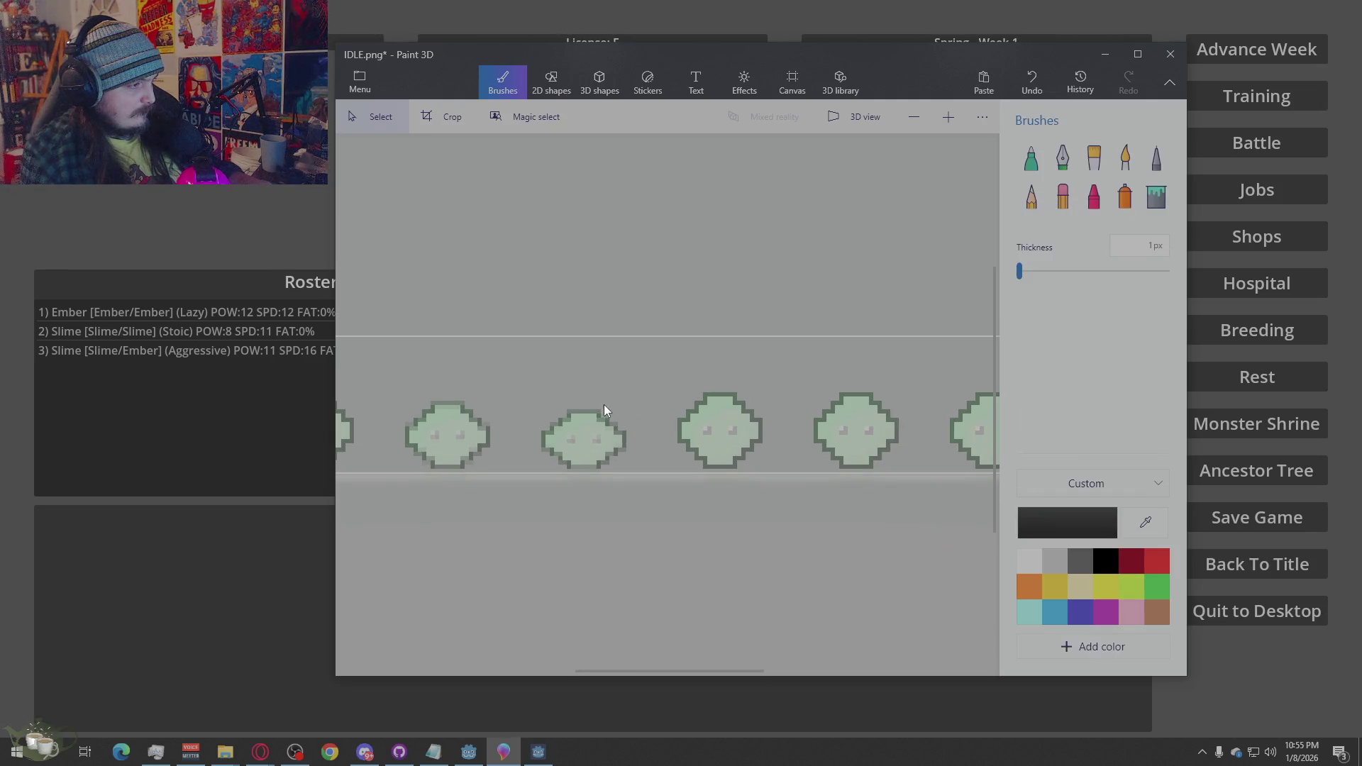
scroll(657, 430, "up", 2)
left_click_drag(724, 369, 575, 504)
left_click_drag(648, 371, 643, 434)
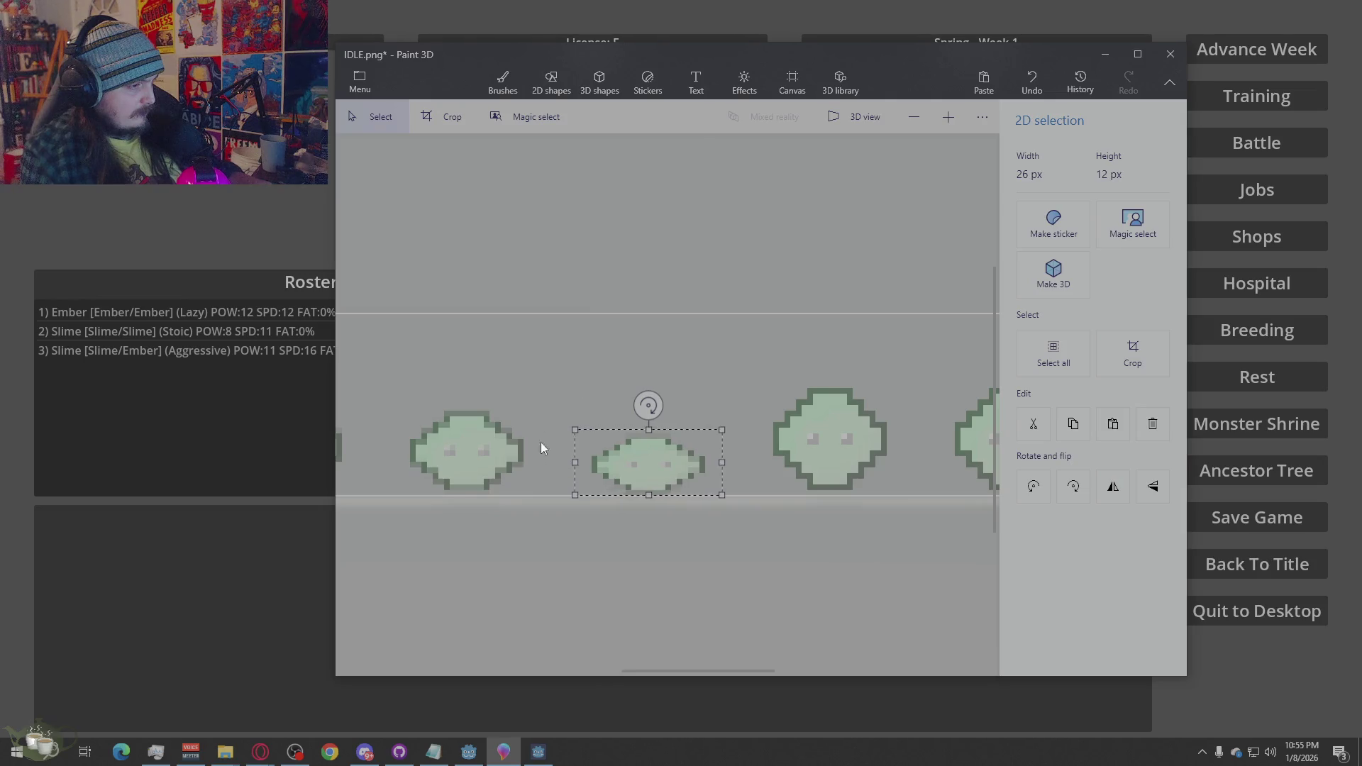
scroll(547, 433, "down", 1)
scroll(873, 473, "down", 1)
scroll(568, 462, "down", 1)
scroll(690, 404, "up", 2)
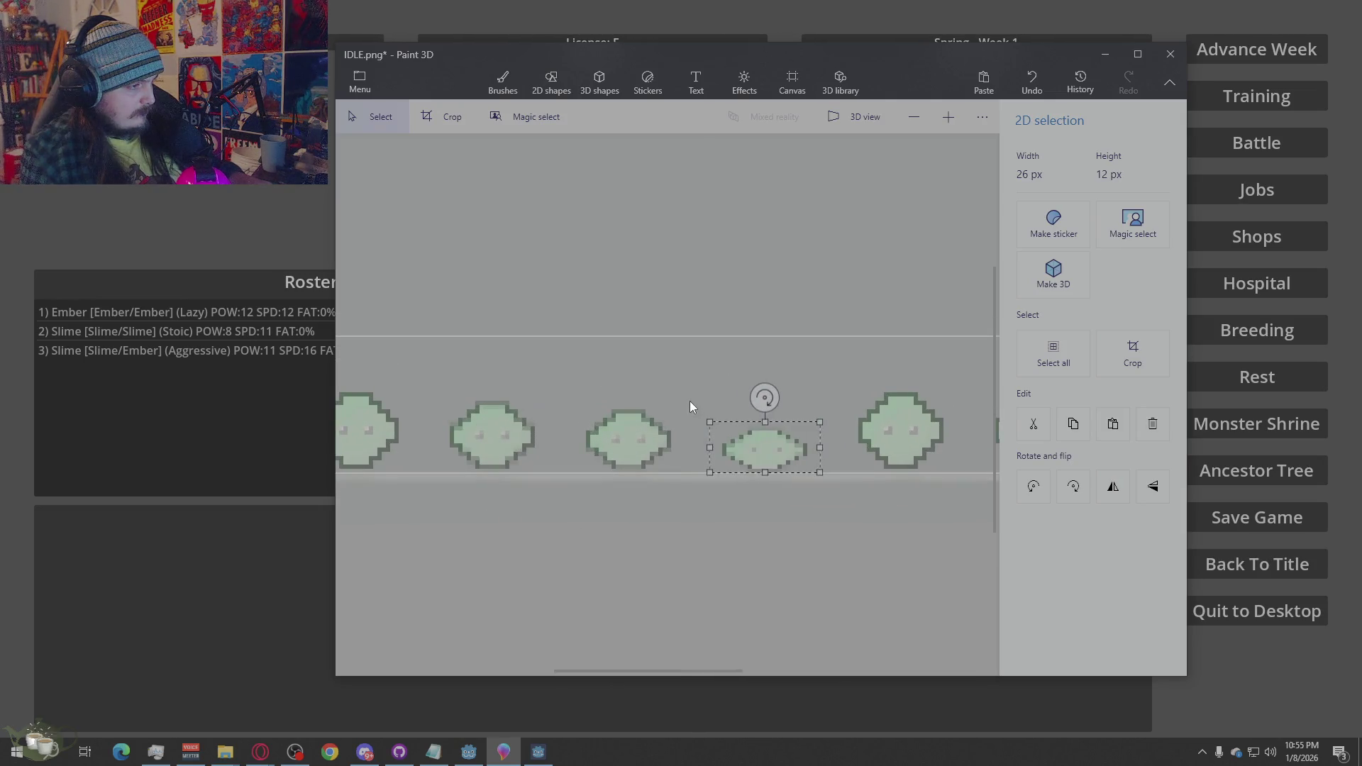
key("b")
Squash the next slime slightly and another slime down to 18 px tall
key("m")
left_click_drag(689, 383, 565, 472)
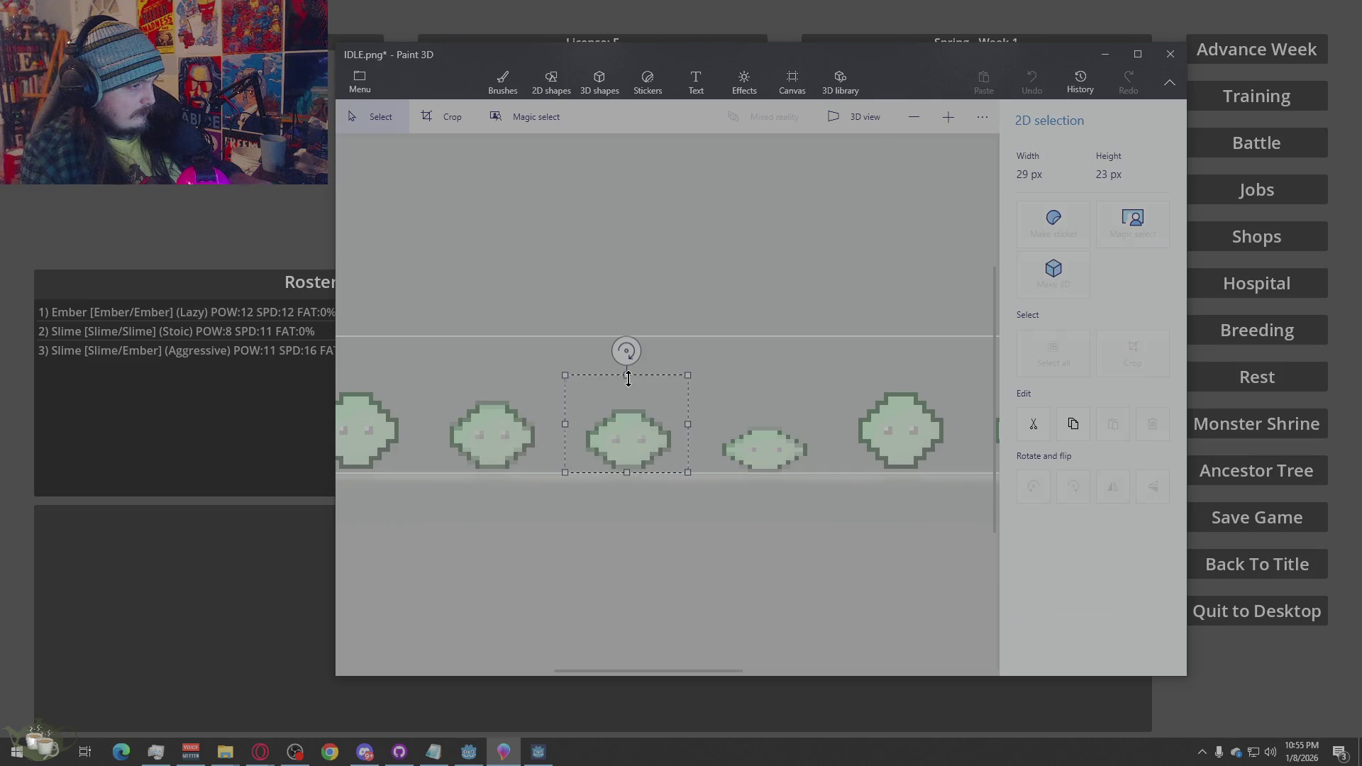
left_click_drag(628, 388, 628, 388)
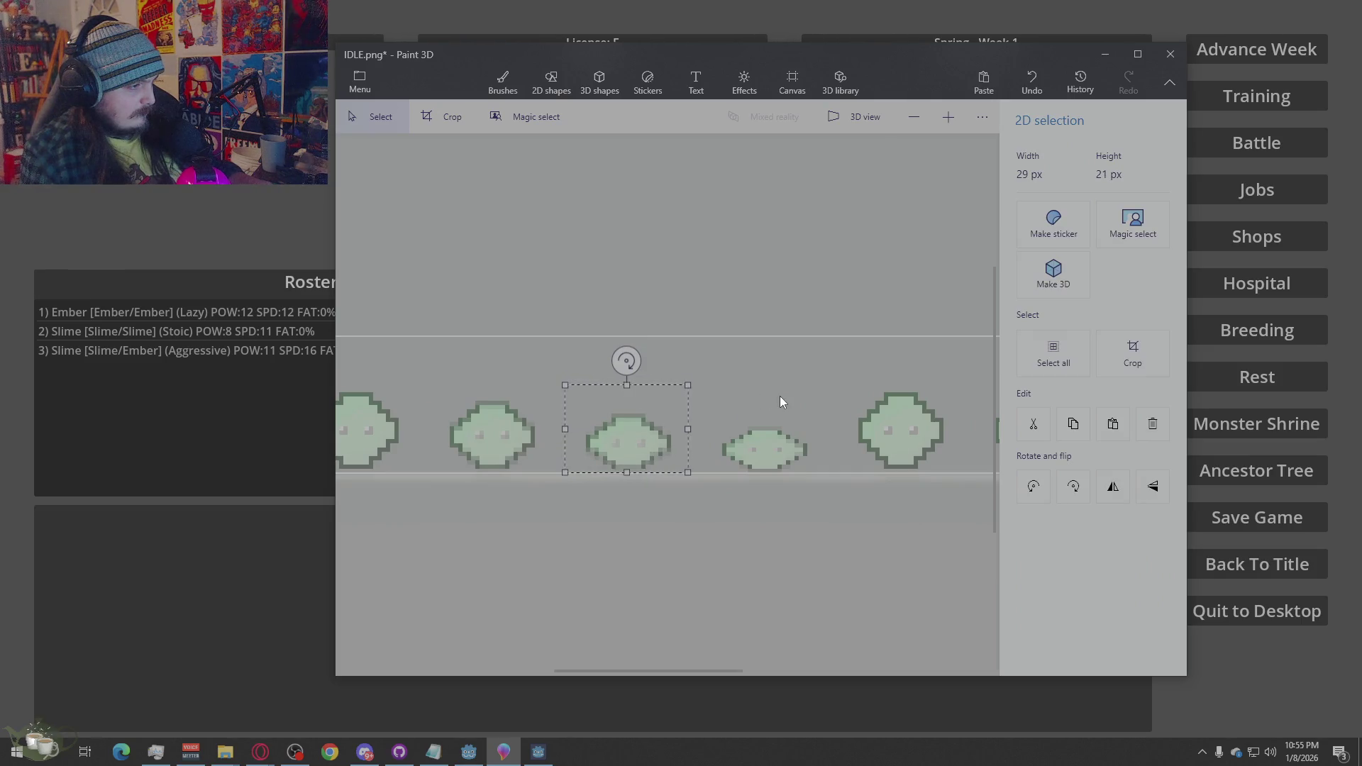
key("b")
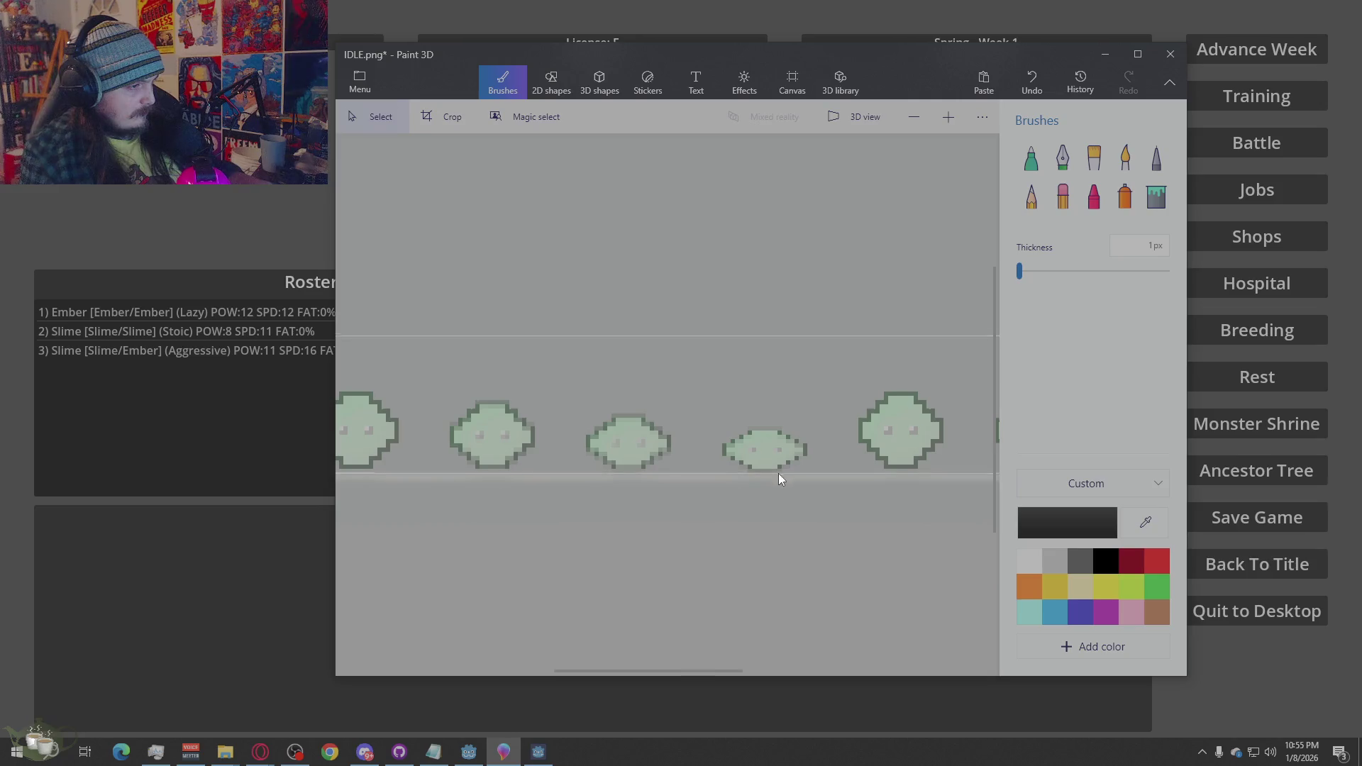
scroll(776, 472, "up", 3)
scroll(517, 451, "down", 4)
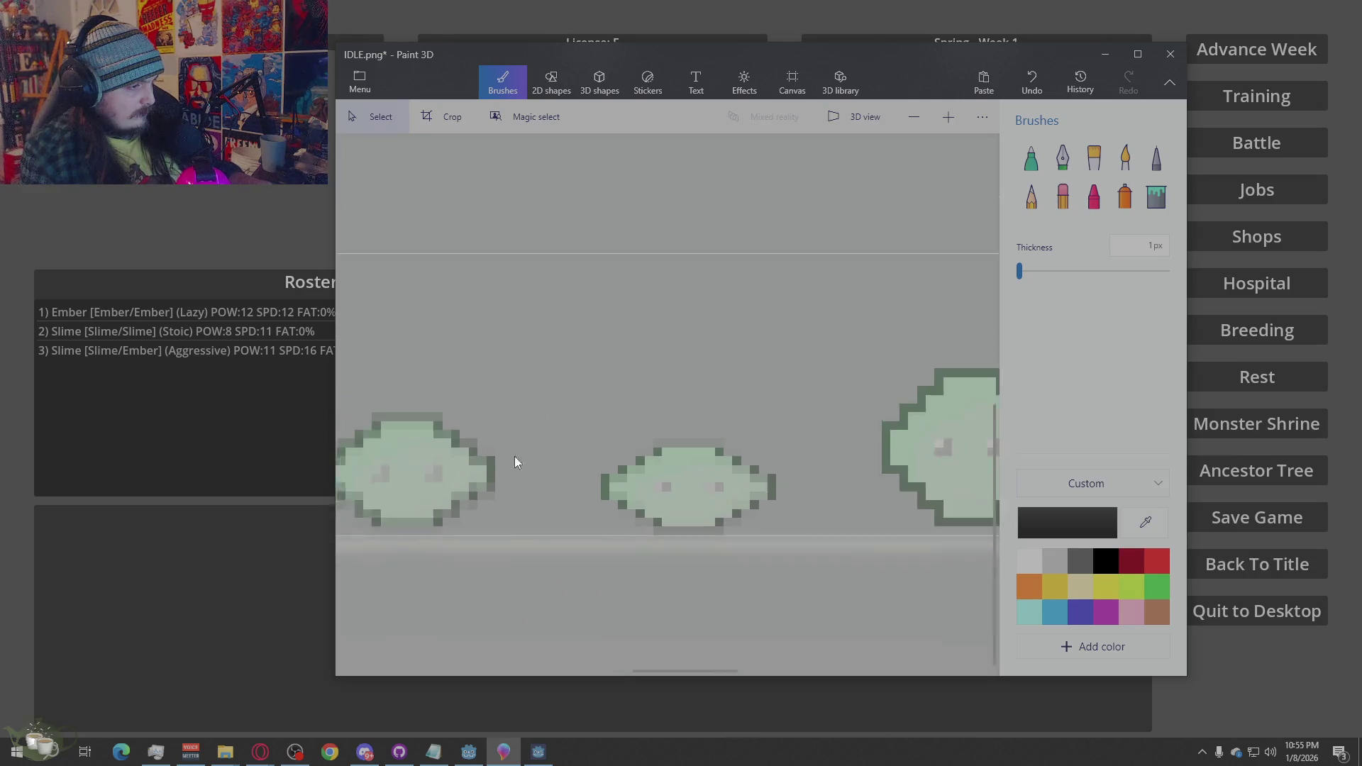
scroll(764, 438, "up", 1)
left_click_drag(765, 387, 617, 522)
left_click_drag(804, 353, 645, 511)
left_click_drag(725, 353, 724, 392)
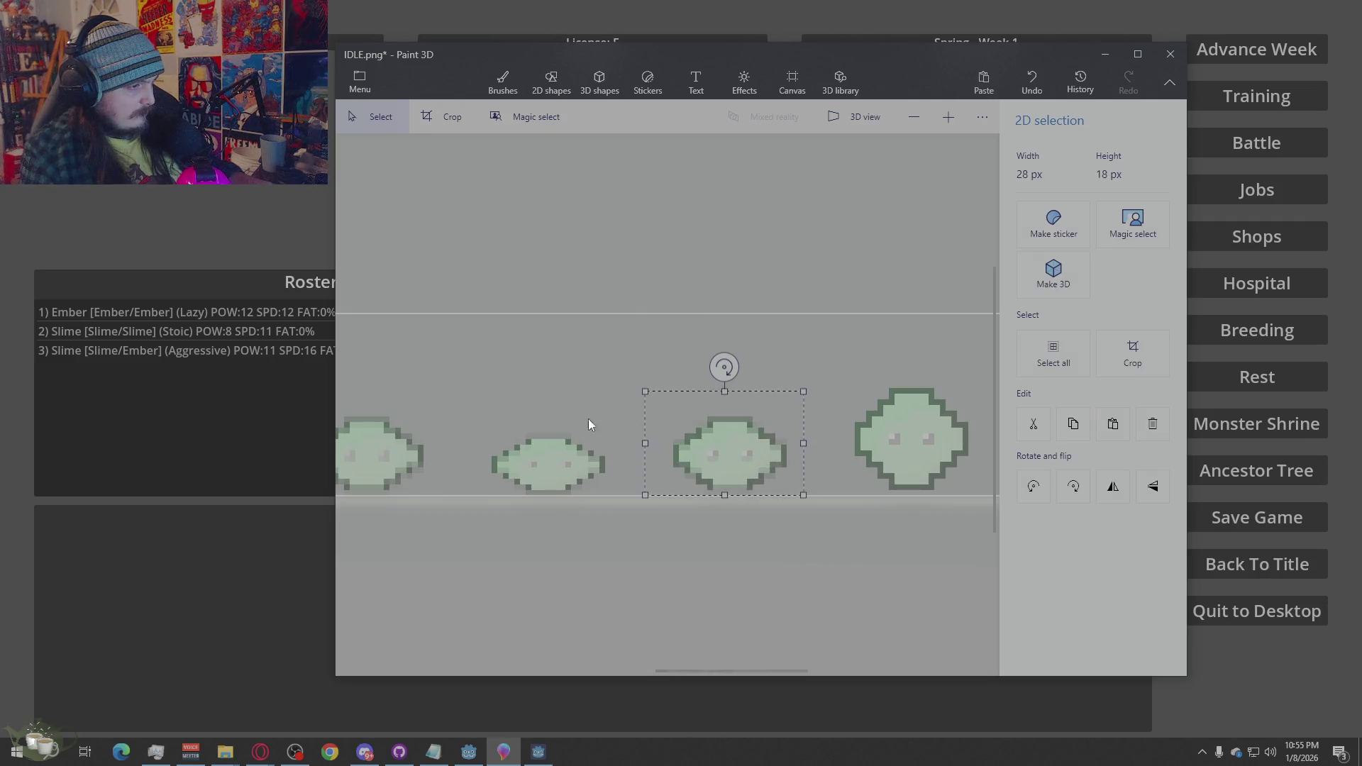
left_click(493, 411)
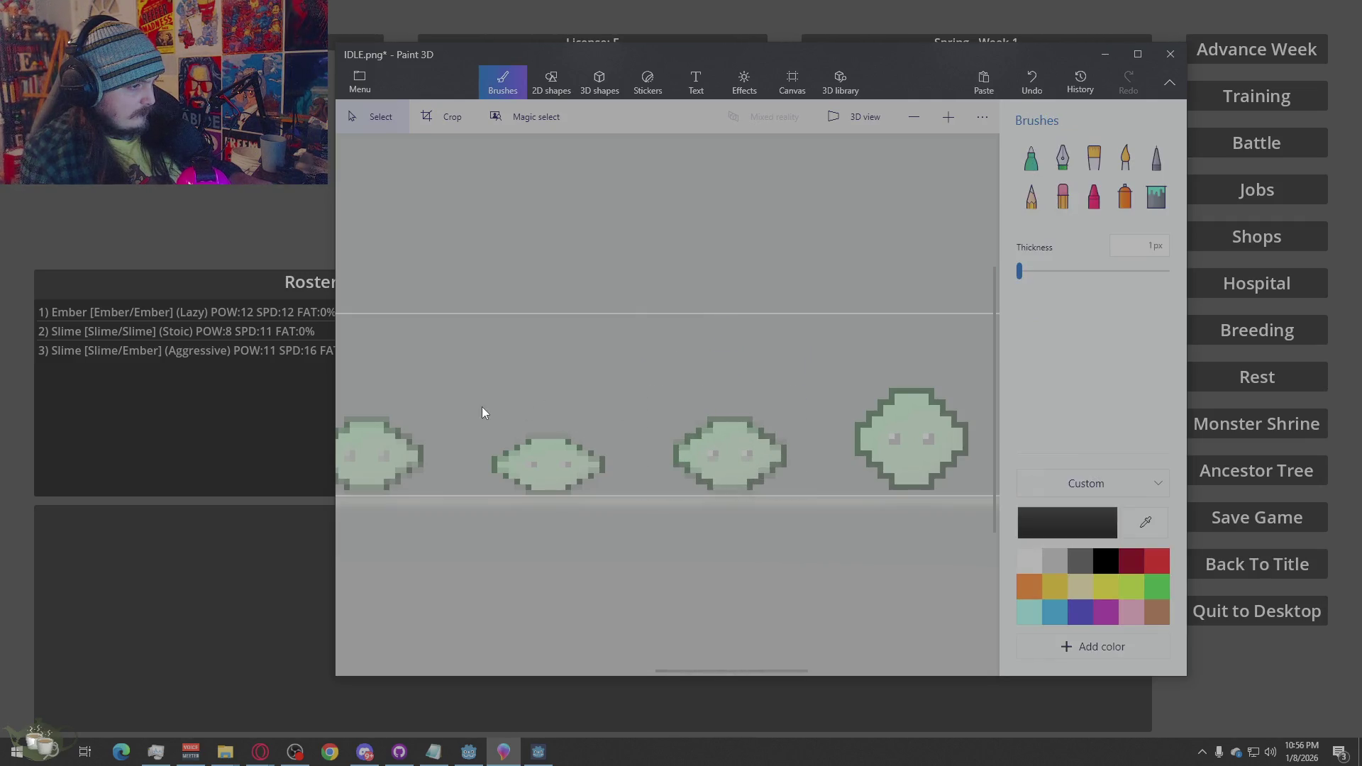
scroll(565, 423, "down", 4)
scroll(754, 413, "up", 3)
Squash the last visible ghost slime frame shorter
left_click_drag(783, 369, 642, 495)
left_click_drag(715, 375, 712, 390)
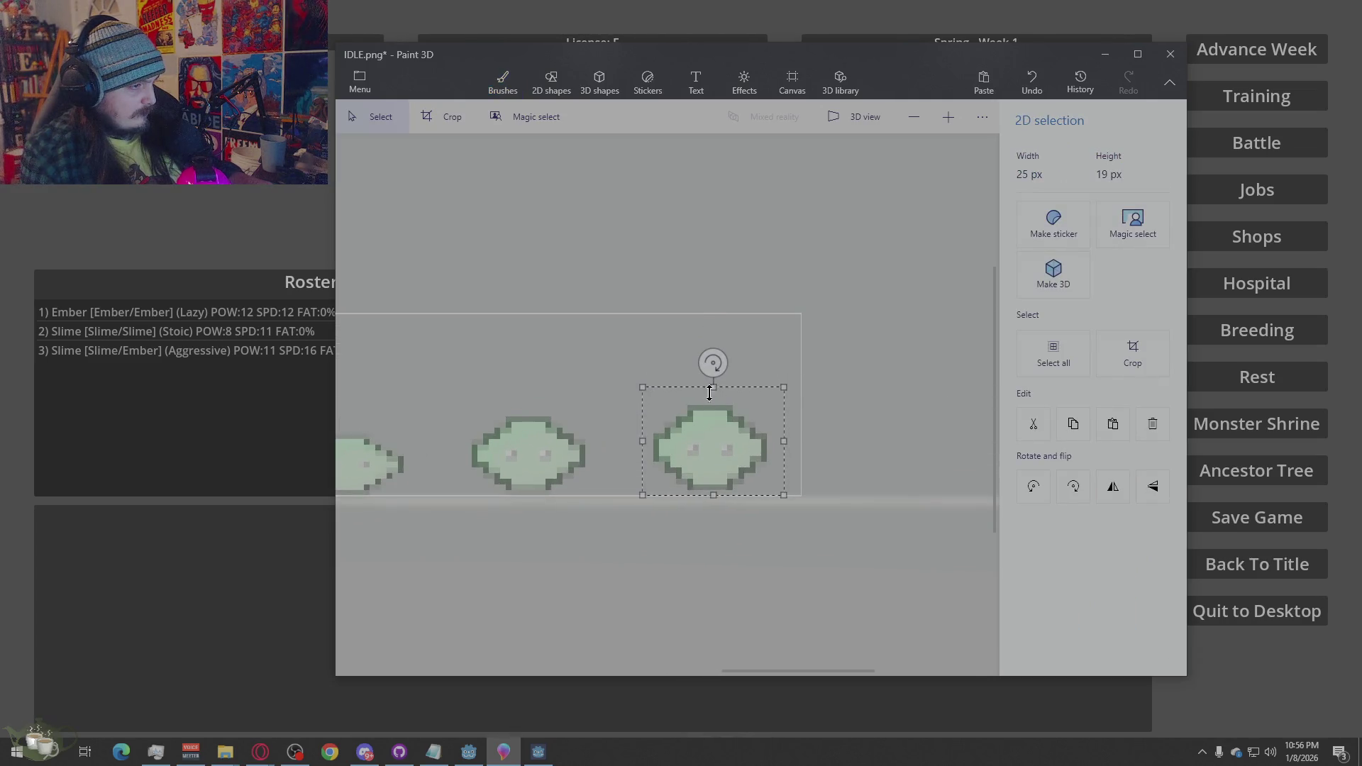
left_click(545, 364)
scroll(879, 387, "down", 3)
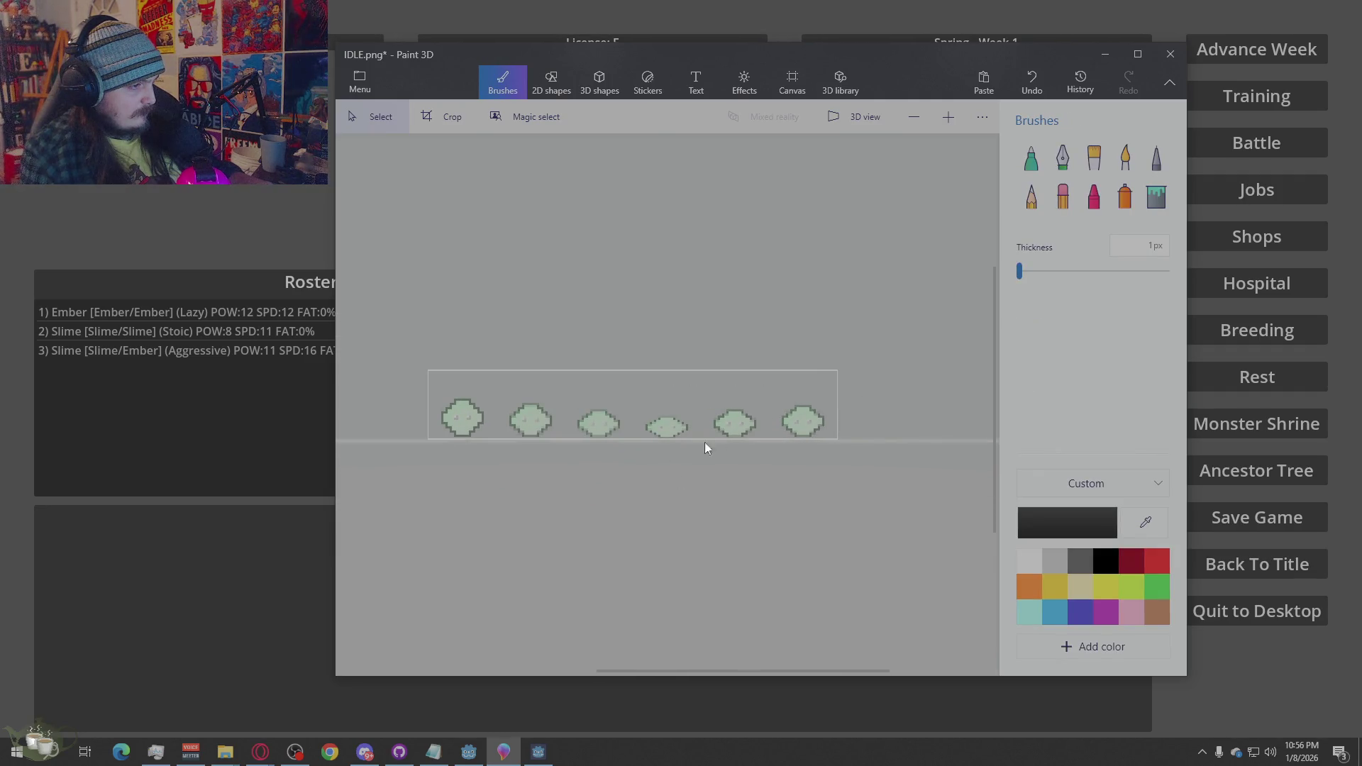
Squash the last ghost slime from 26 to 23 px tall
left_click_drag(834, 384, 765, 439)
left_click_drag(800, 383, 800, 391)
left_click(781, 508)
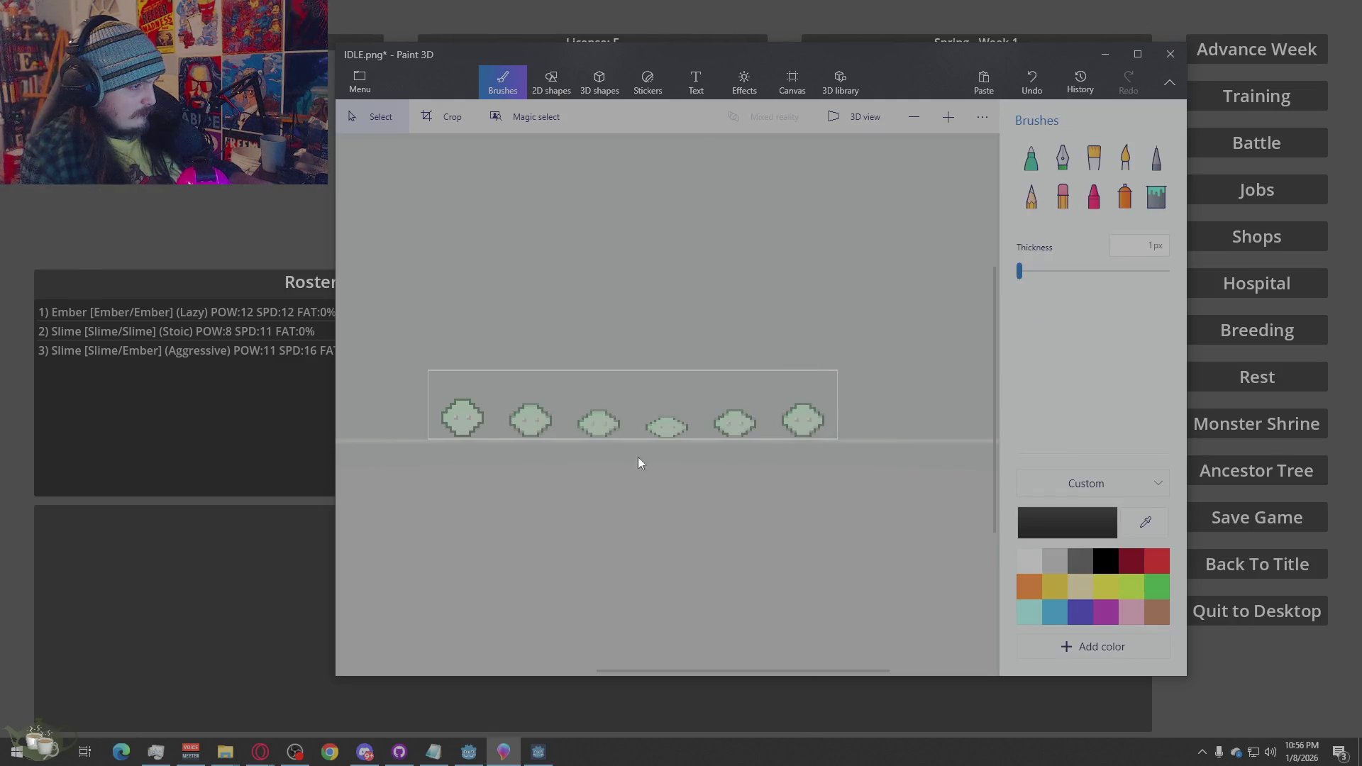
scroll(650, 454, "up", 2)
scroll(758, 462, "down", 2)
scroll(675, 447, "up", 3)
scroll(592, 478, "up", 2)
scroll(534, 483, "down", 3)
scroll(530, 467, "up", 3)
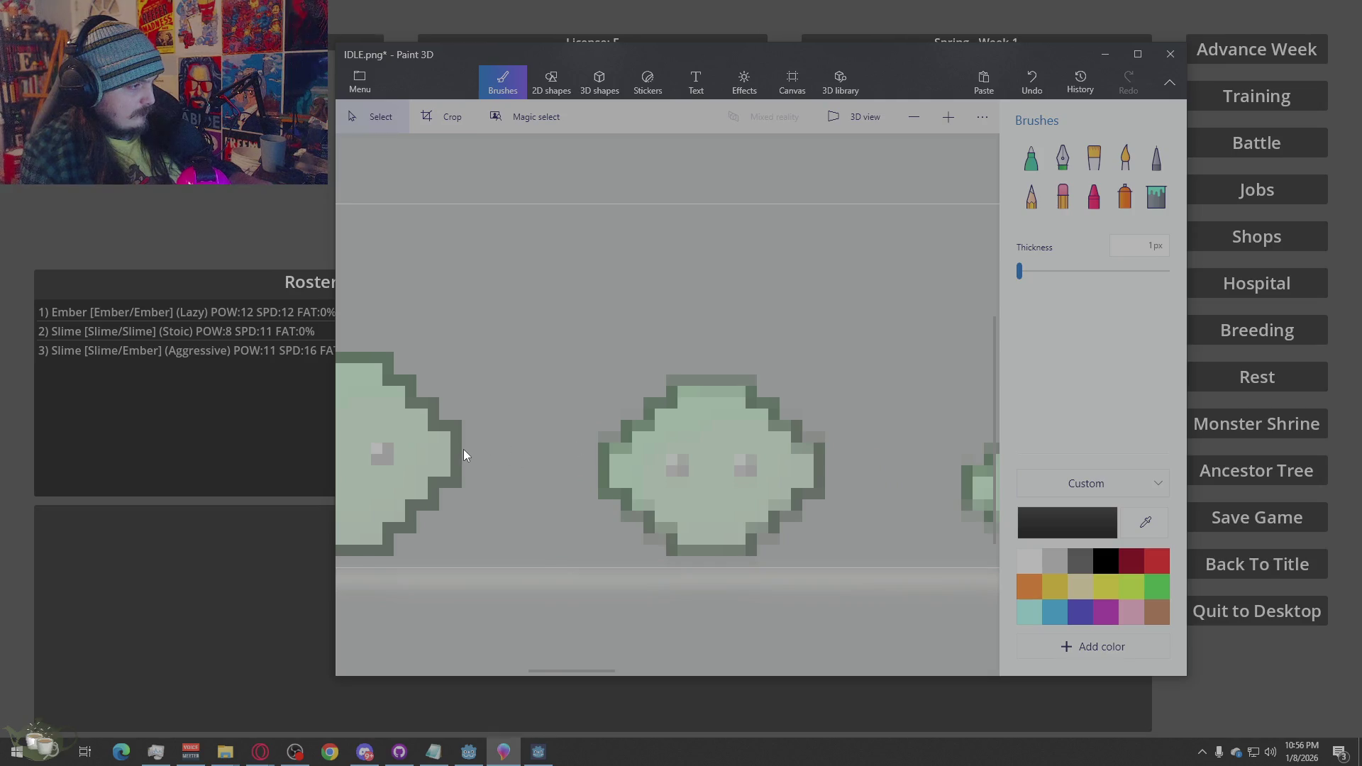
Pick the outline's dark green and redraw the slime's left outline pixels with the pixel pen
left_click(456, 415, "alt")
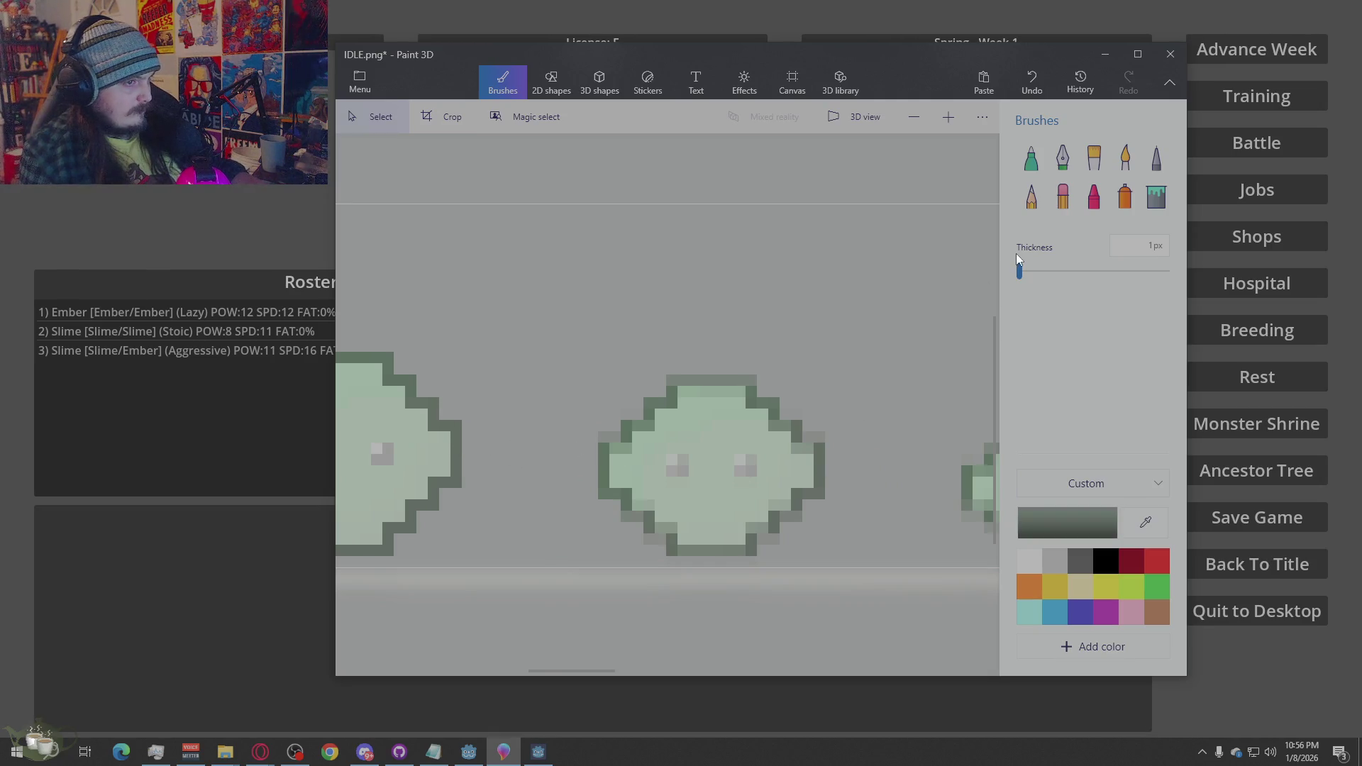
left_click(1153, 156)
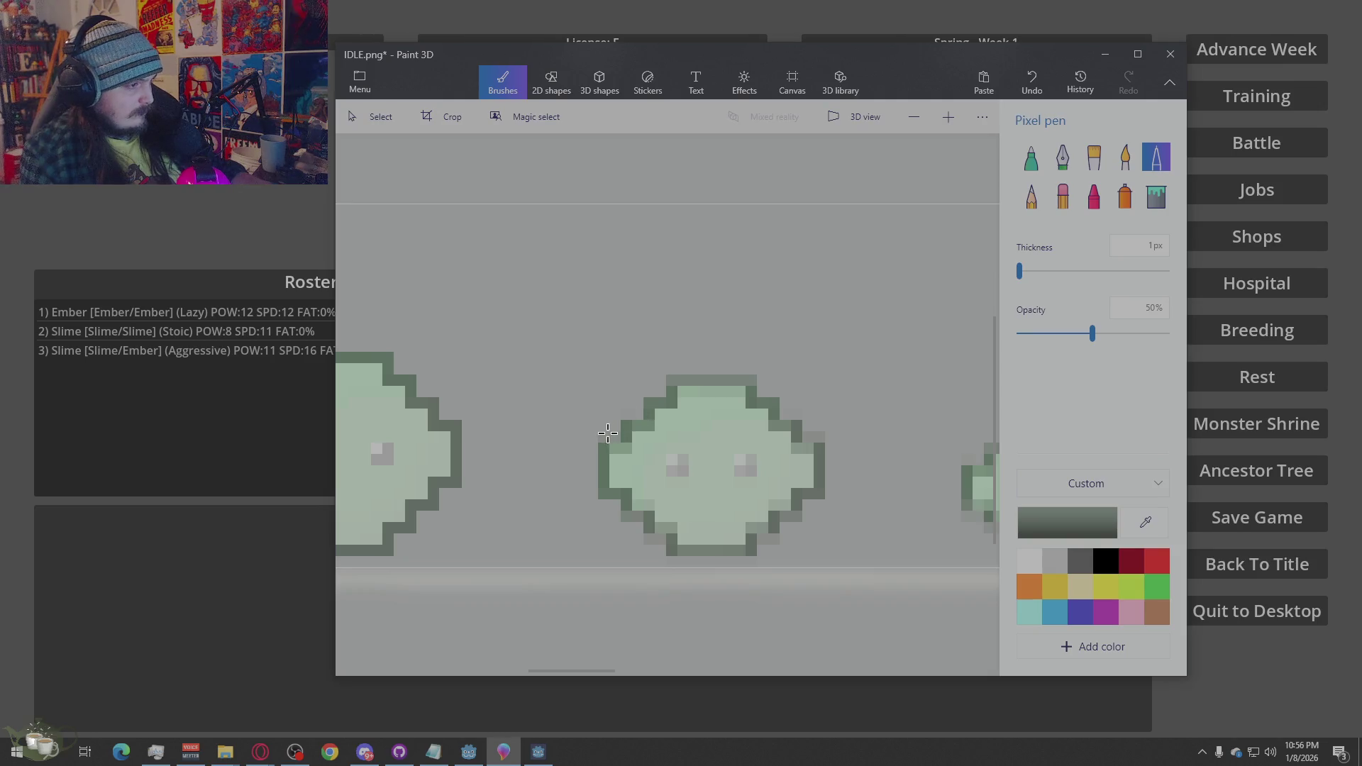
left_click(613, 447)
left_click_drag(623, 447, 623, 507)
mouse_move(609, 447)
left_mouse_down()
mouse_move(599, 490)
mouse_move(628, 496)
left_mouse_up()
left_click(608, 492)
left_click(607, 492)
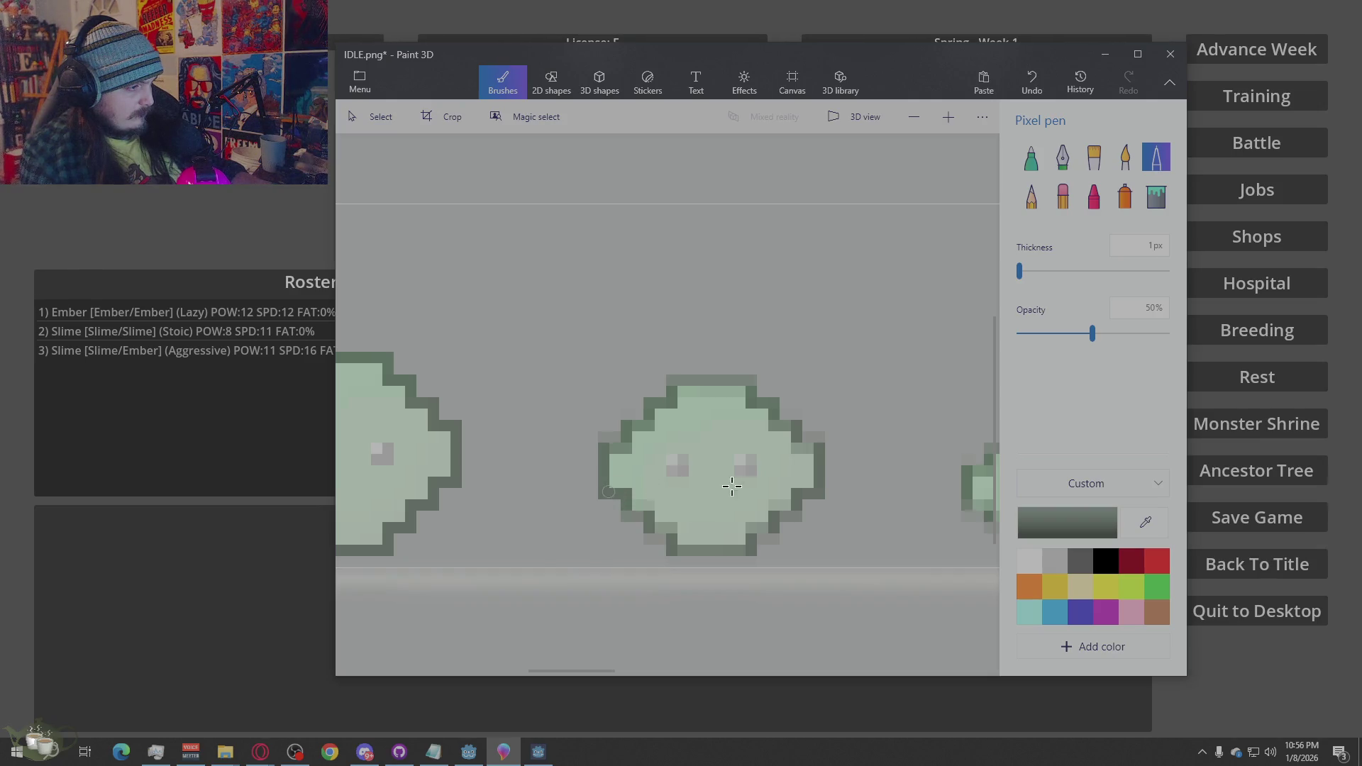
left_click(614, 452)
left_click(614, 449)
Re-pick the outline green and retrace the slime's top and top-right outline pixels
key("t")
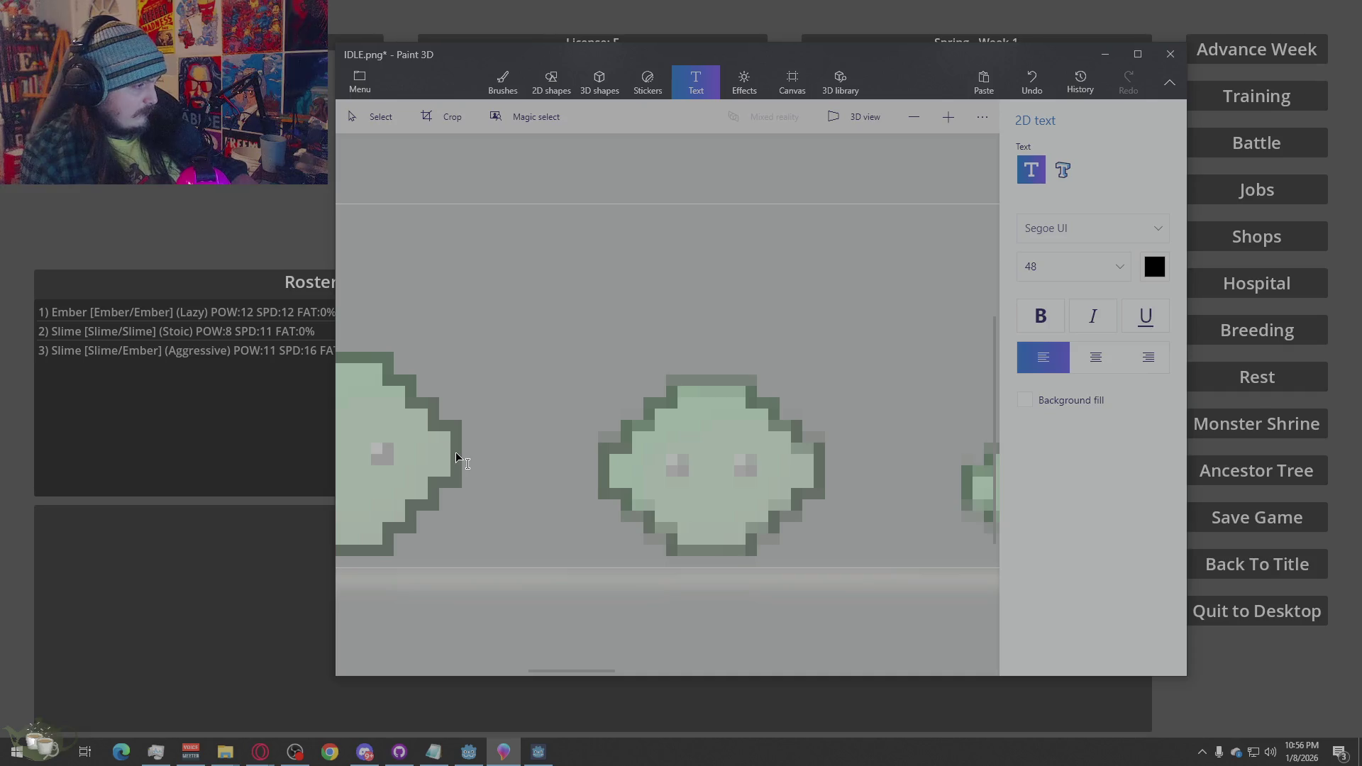
left_click(503, 82)
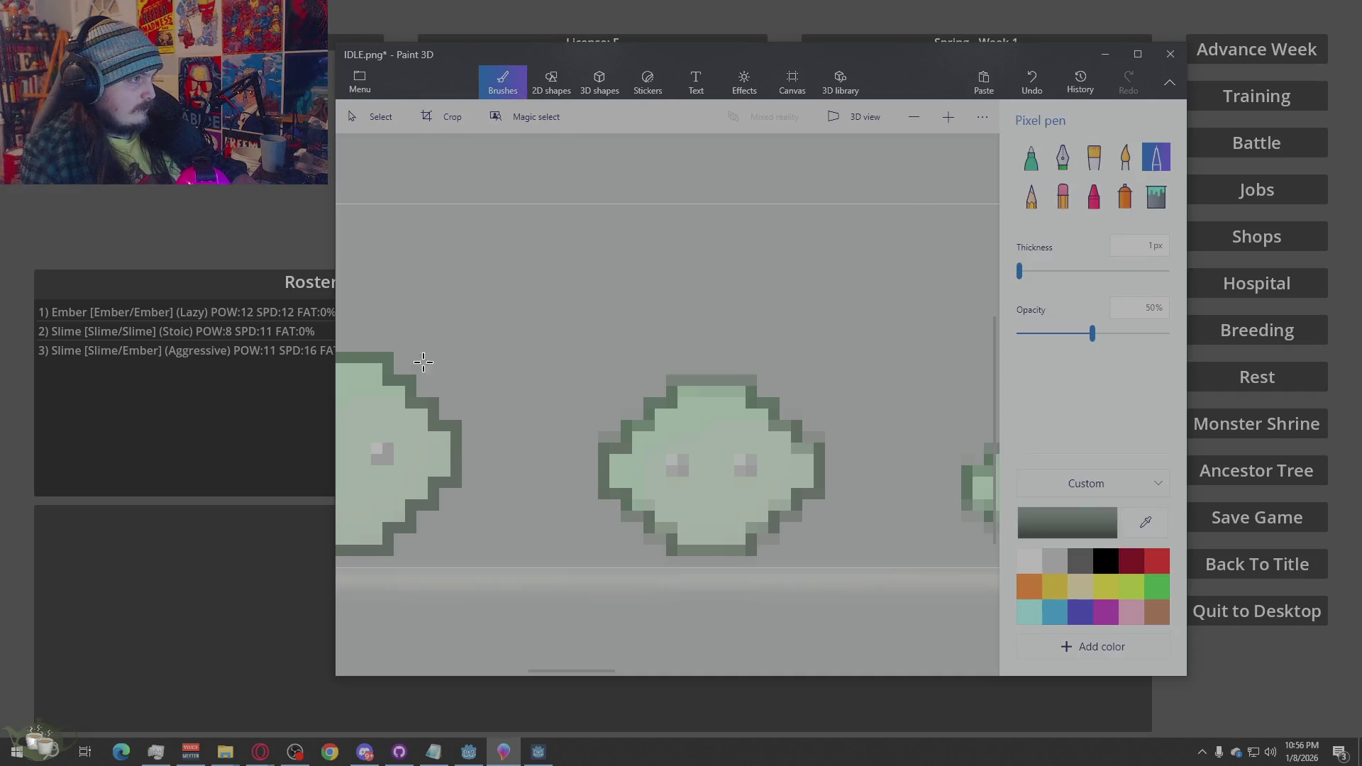
left_click(454, 429)
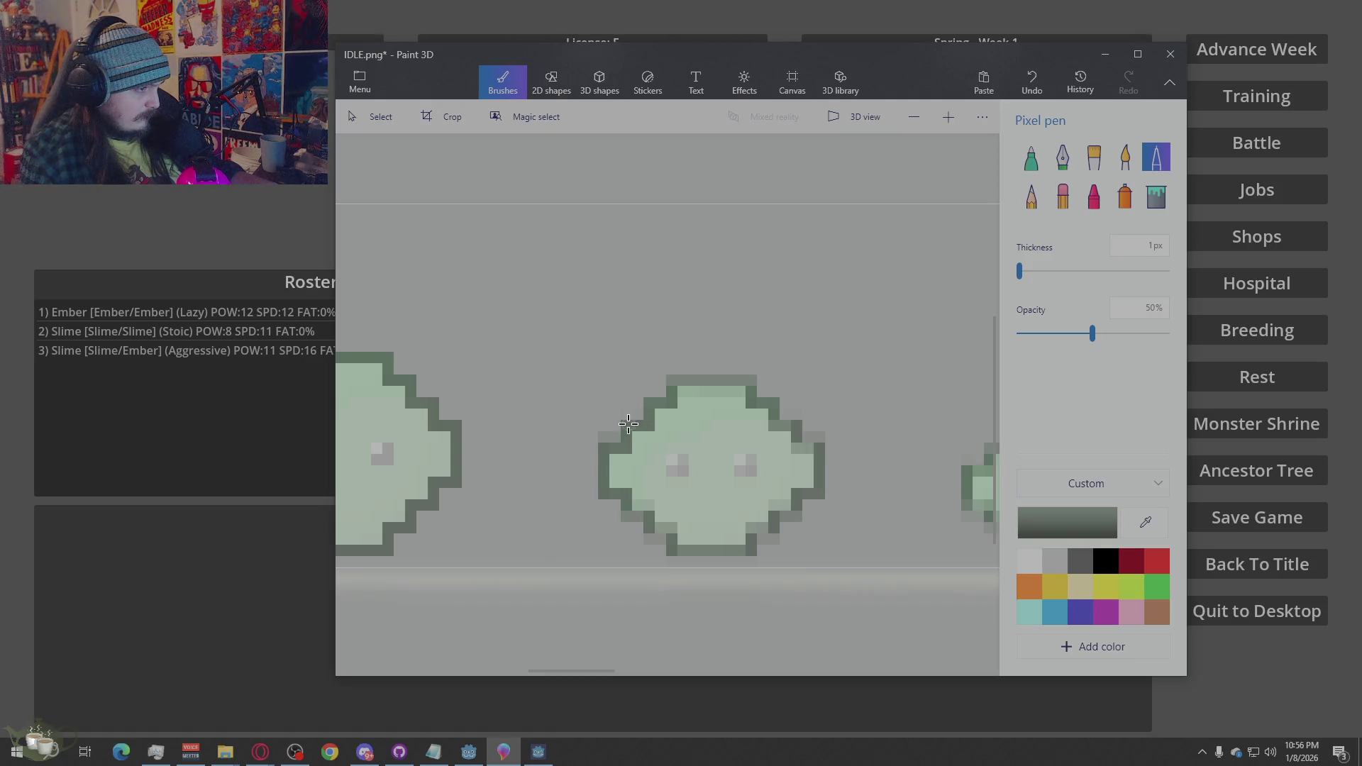
left_click(647, 410)
mouse_move(671, 376)
left_mouse_down()
mouse_move(751, 380)
mouse_move(693, 379)
mouse_move(750, 389)
mouse_move(751, 406)
mouse_move(797, 424)
mouse_move(799, 452)
left_mouse_up()
left_click(772, 403)
left_click(772, 404)
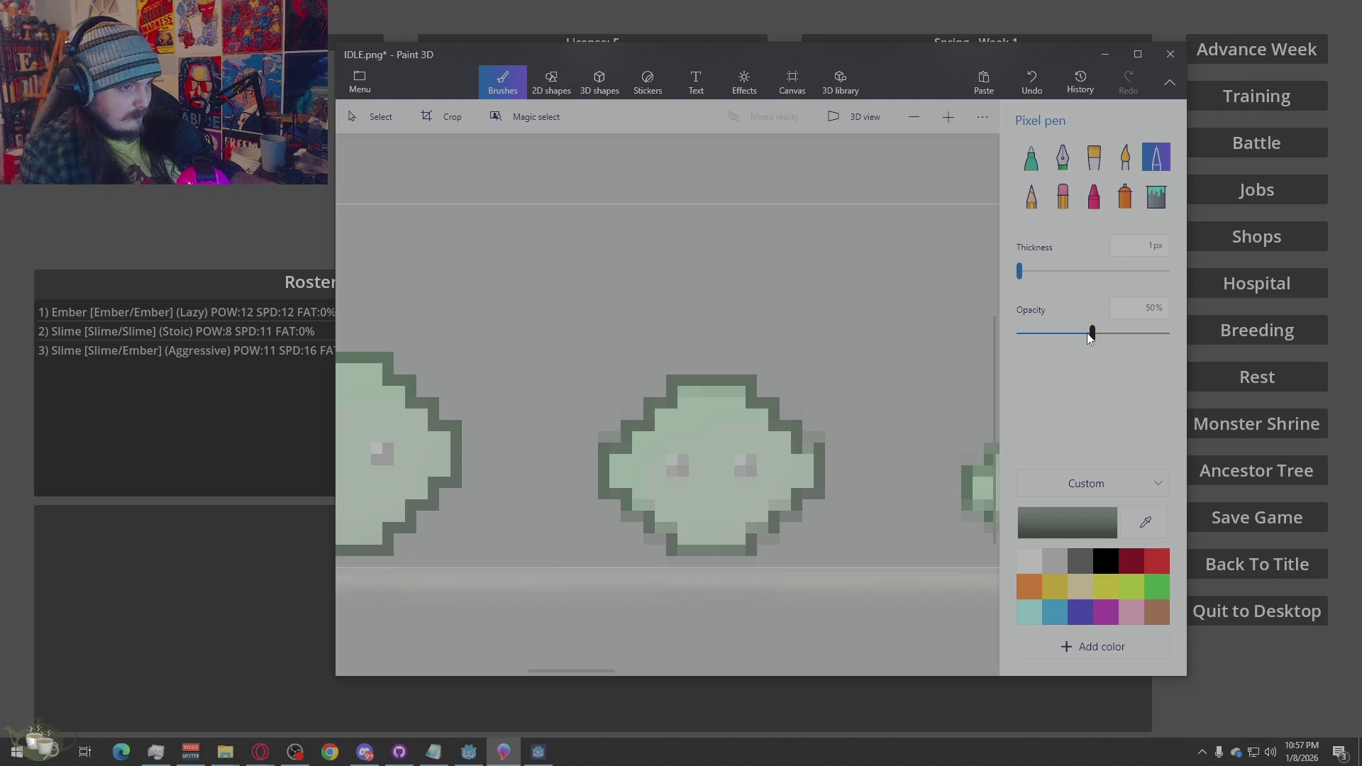
Set the pixel pen to 100% opacity and redraw the slime's right and lower-right outline
left_click_drag(1090, 333, 1167, 334)
left_click(812, 445)
left_click_drag(816, 493, 778, 533)
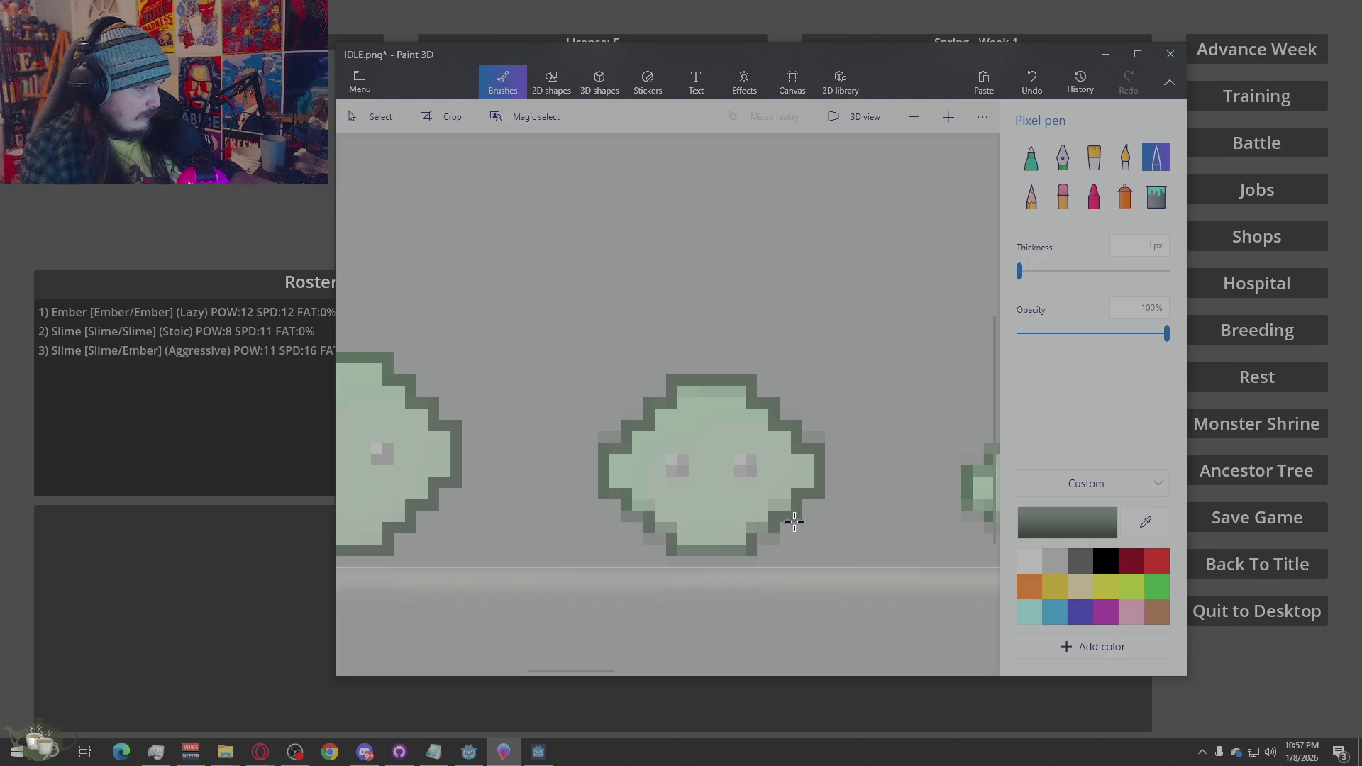
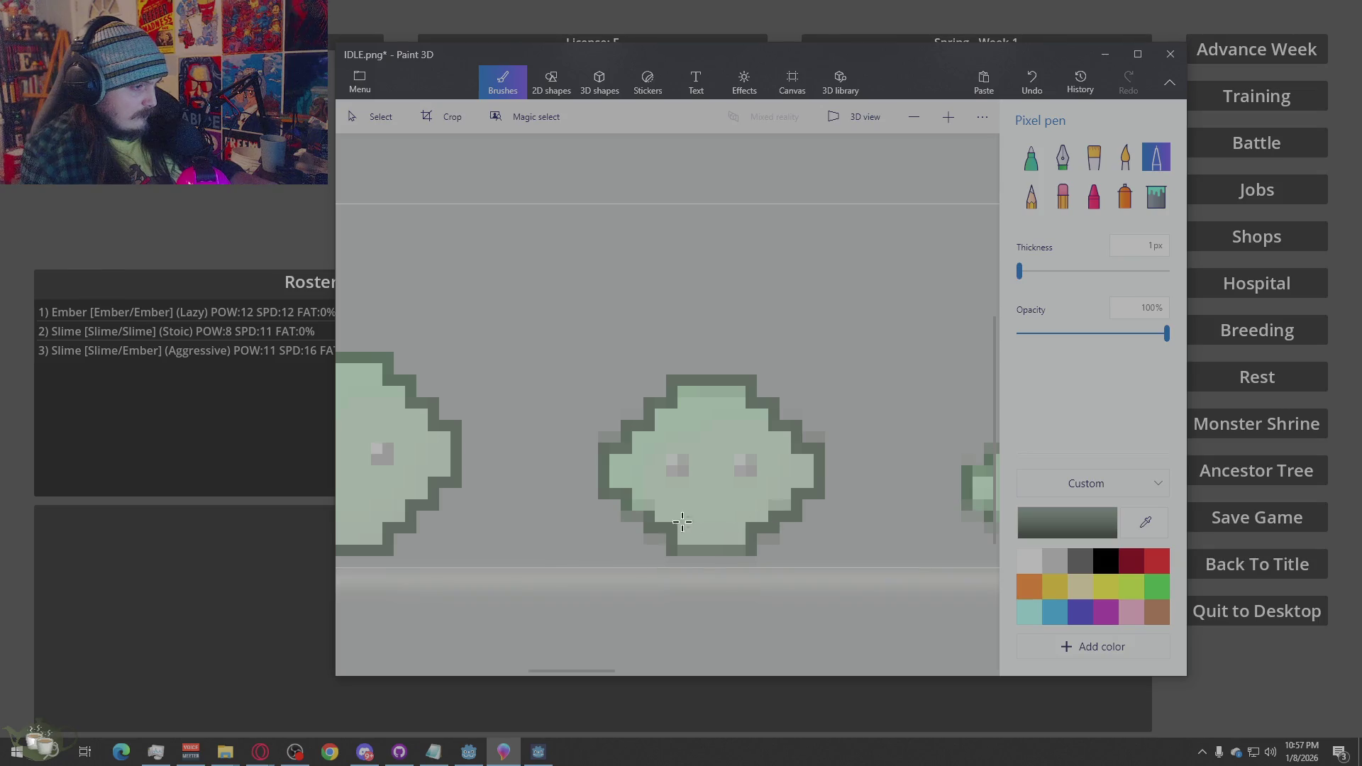
Redraw the slime's lower-left and bottom outline pixels, then erase stray pixels along its bottom edge
left_click(636, 520)
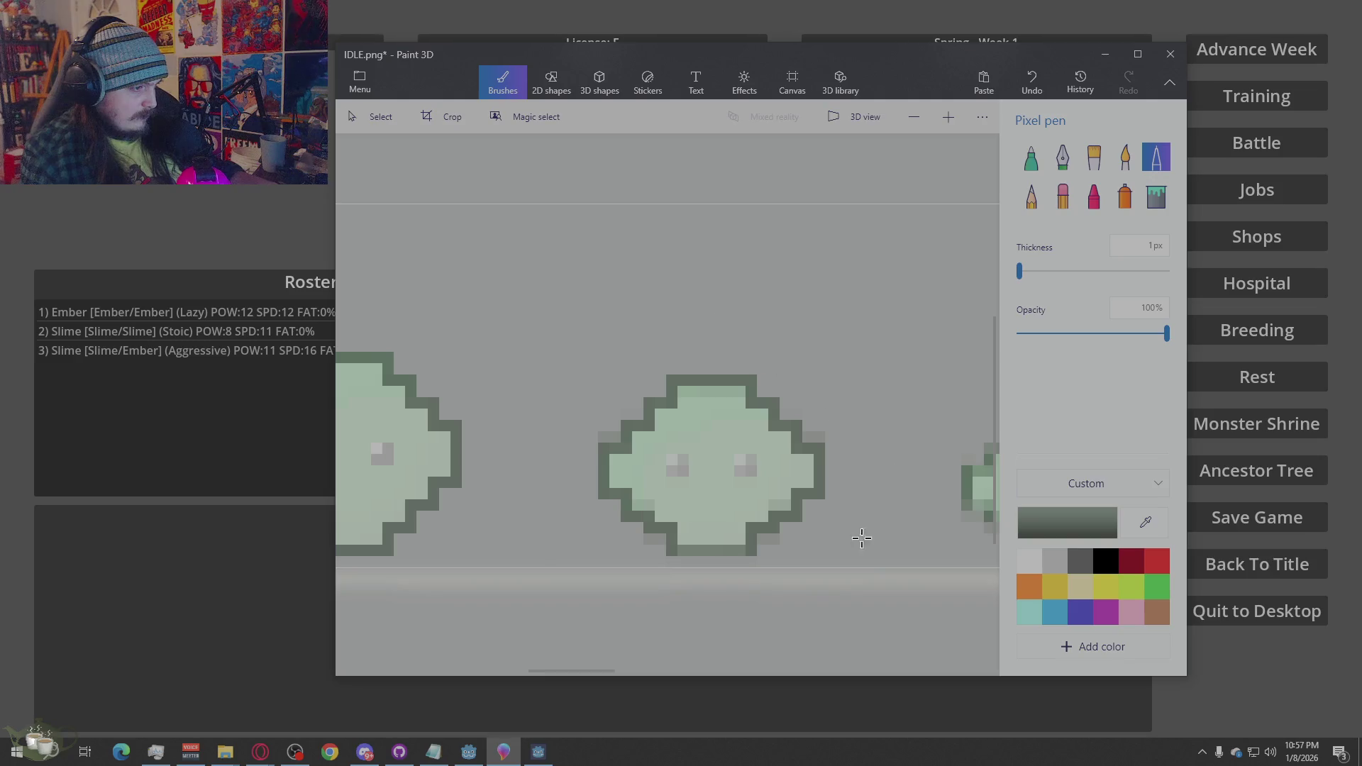
mouse_move(738, 550)
left_mouse_down()
mouse_move(674, 548)
mouse_move(653, 529)
left_mouse_up()
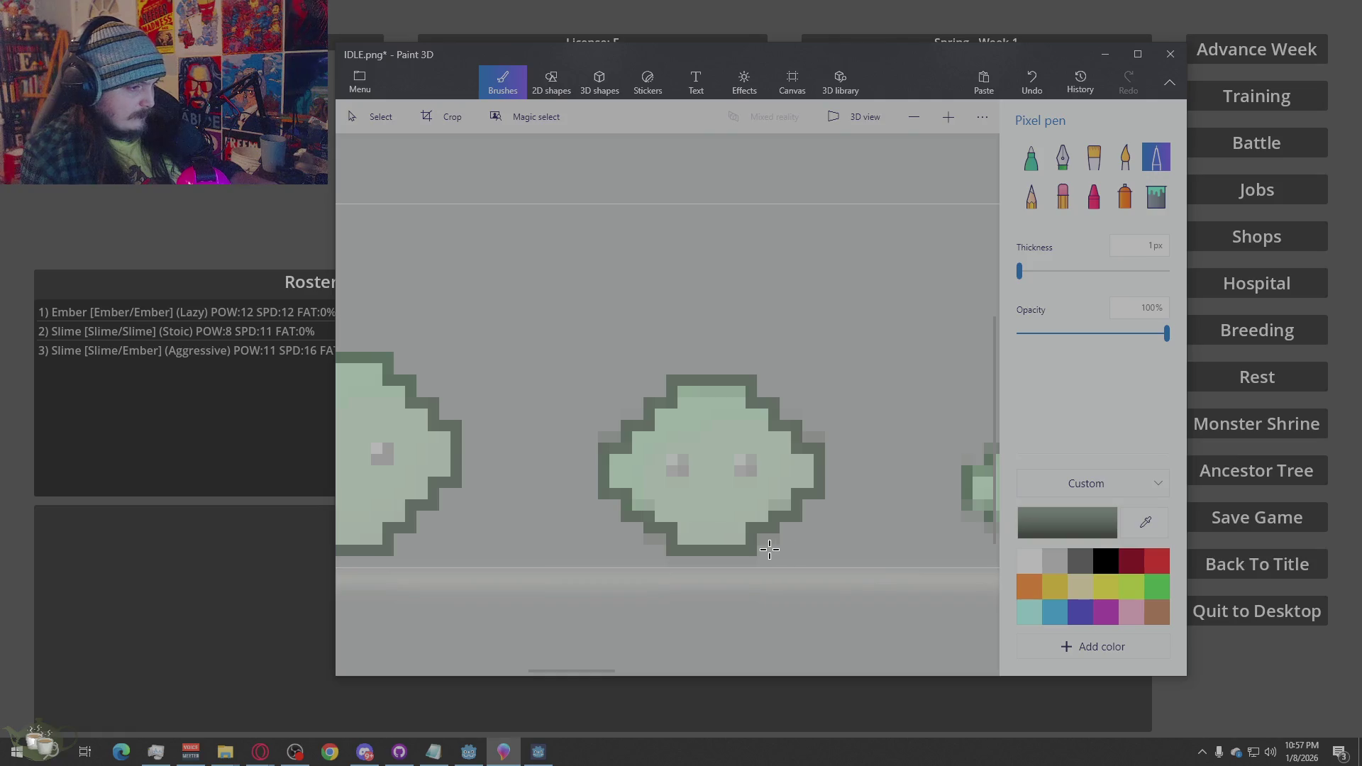
left_click(1061, 197)
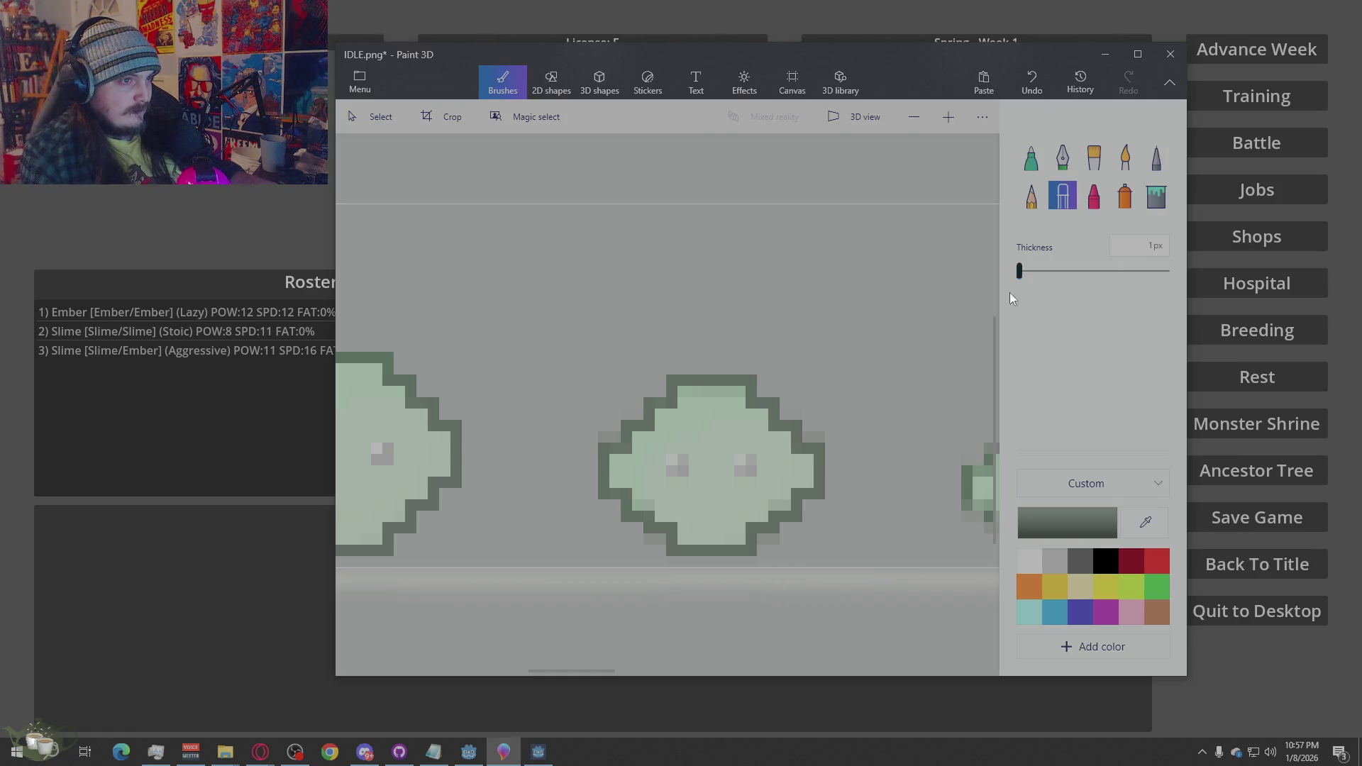
left_click_drag(779, 542, 752, 546)
left_click_drag(662, 545, 649, 542)
Erase stray grey pixels left, right and beneath the slimes, then return to the Pixel pen
left_click_drag(615, 440, 605, 436)
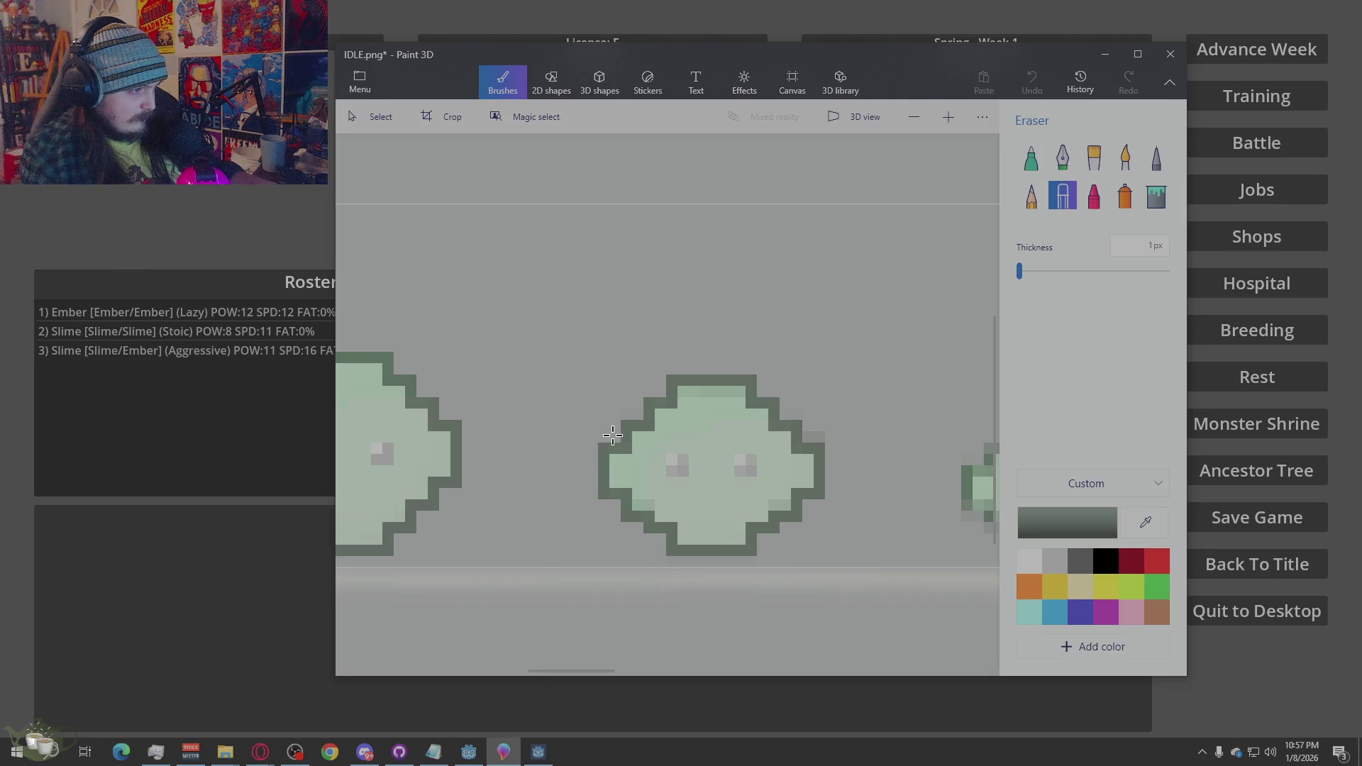
left_click_drag(801, 436, 818, 427)
scroll(683, 351, "down", 5)
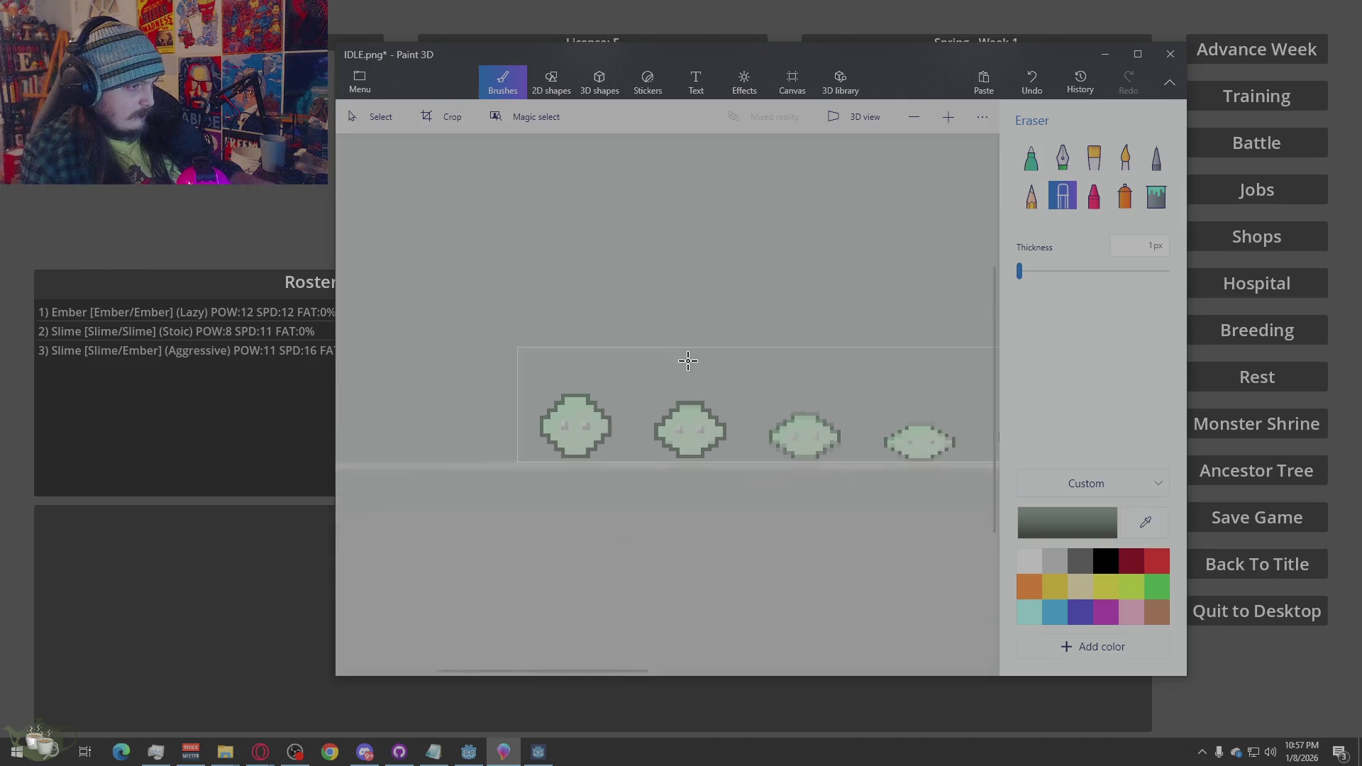
scroll(842, 470, "up", 1)
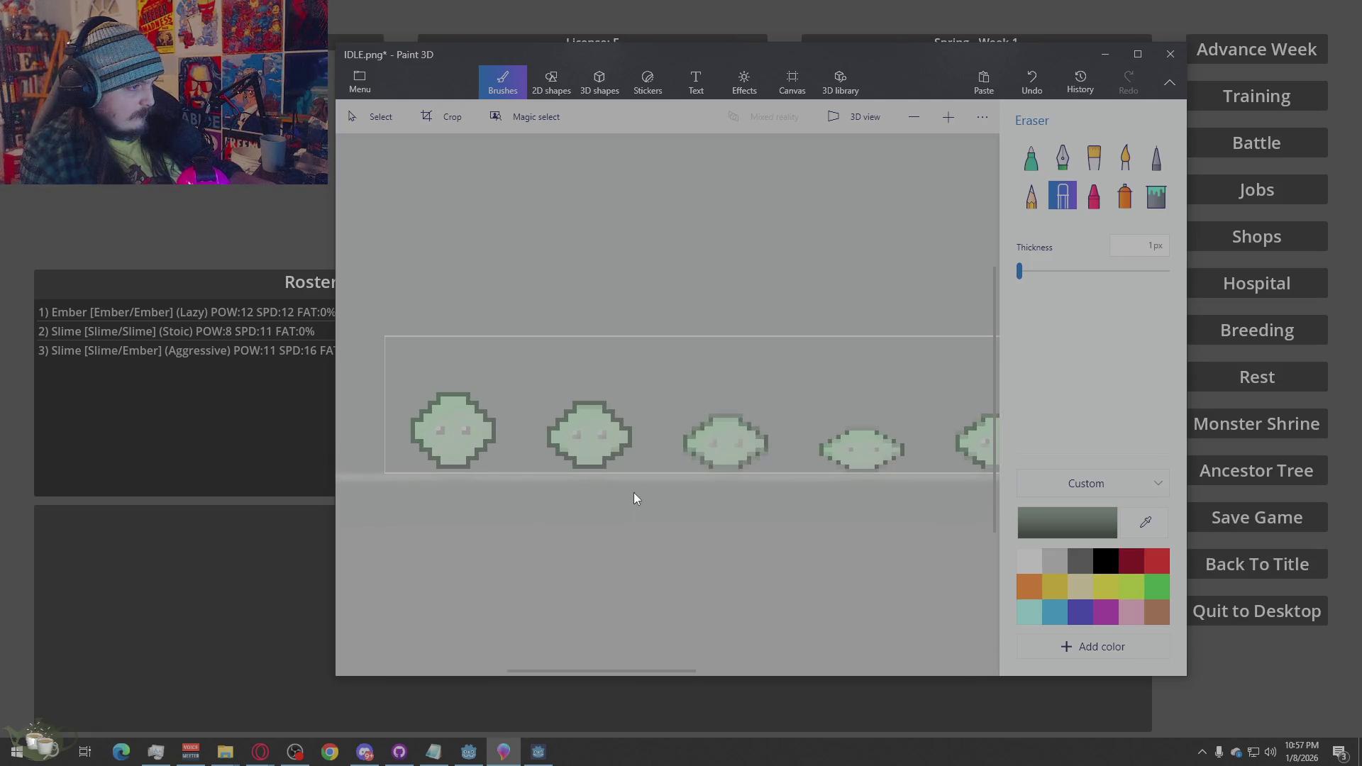
scroll(632, 495, "up", 3)
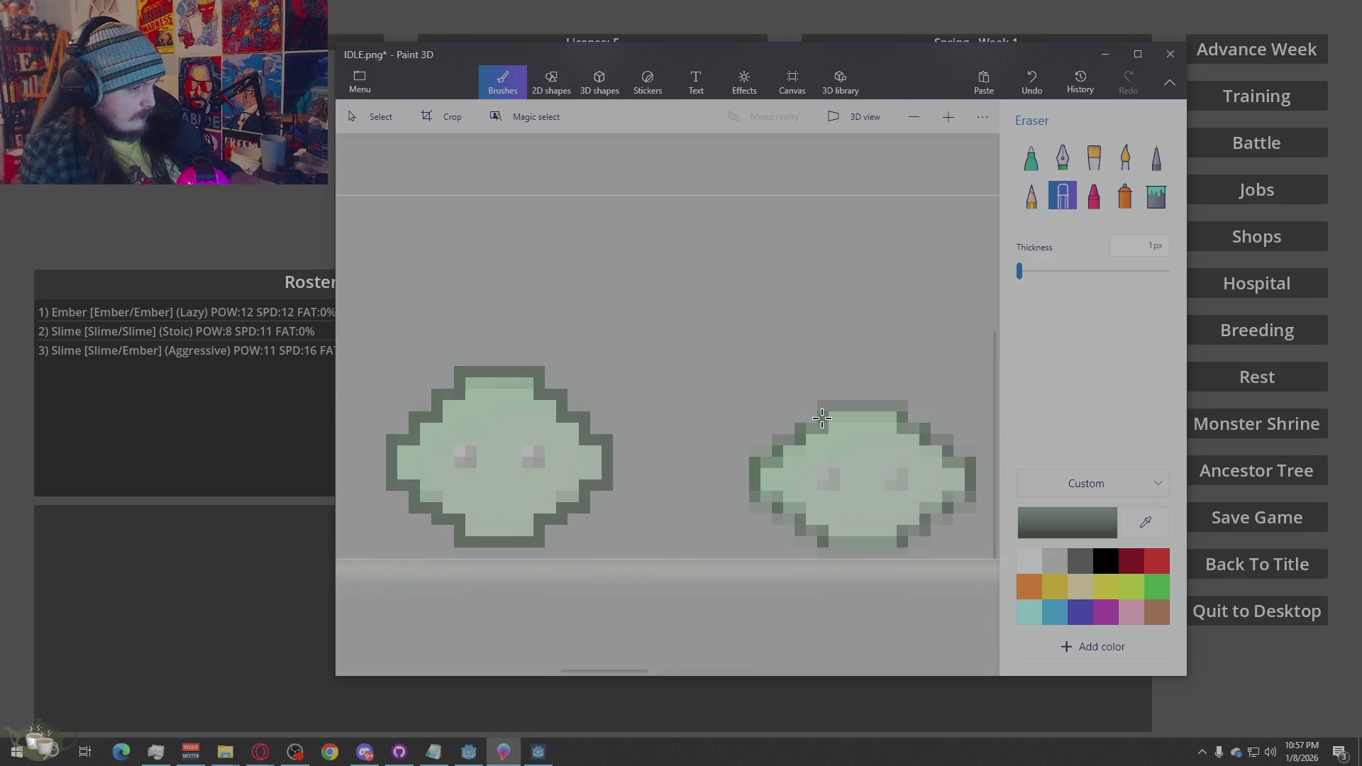
mouse_move(846, 554)
left_mouse_down()
mouse_move(828, 553)
mouse_move(866, 571)
left_mouse_up()
left_click_drag(543, 552, 445, 552)
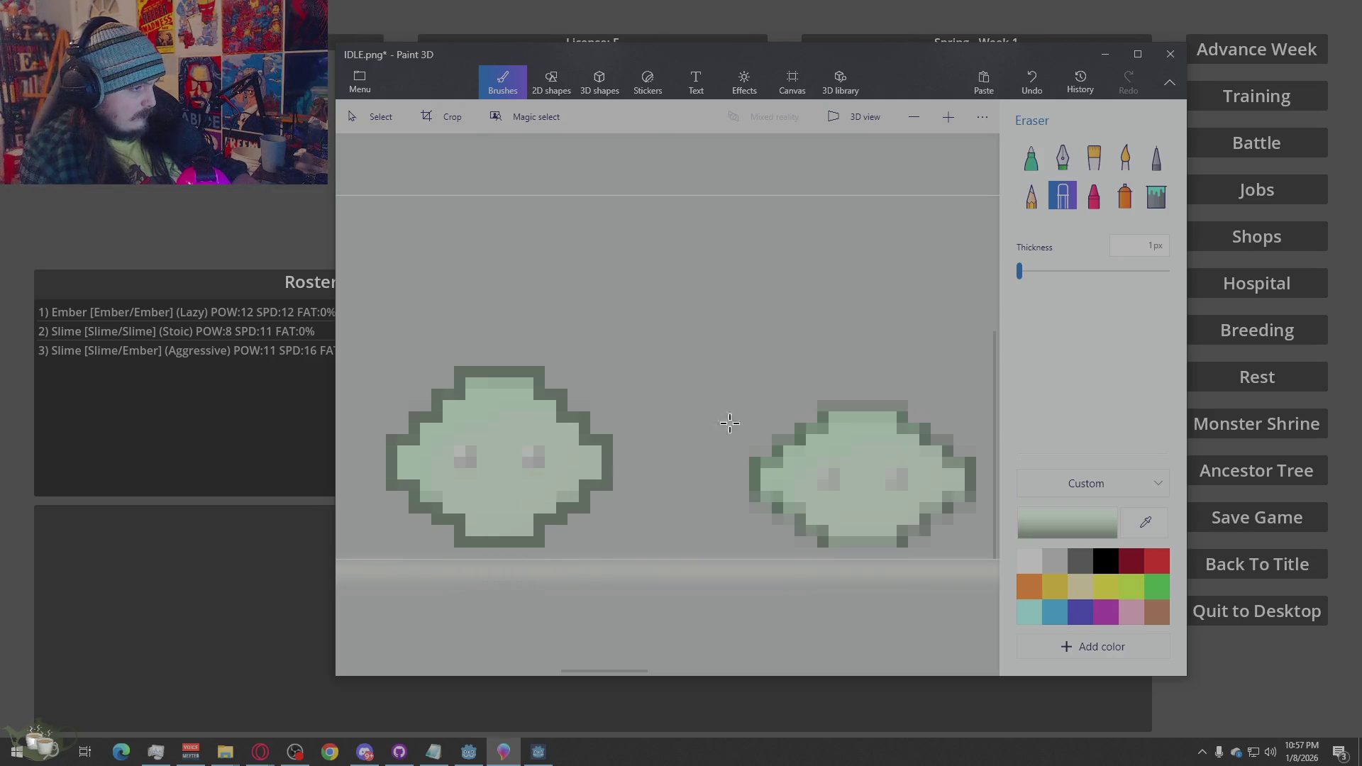
left_click(1155, 159)
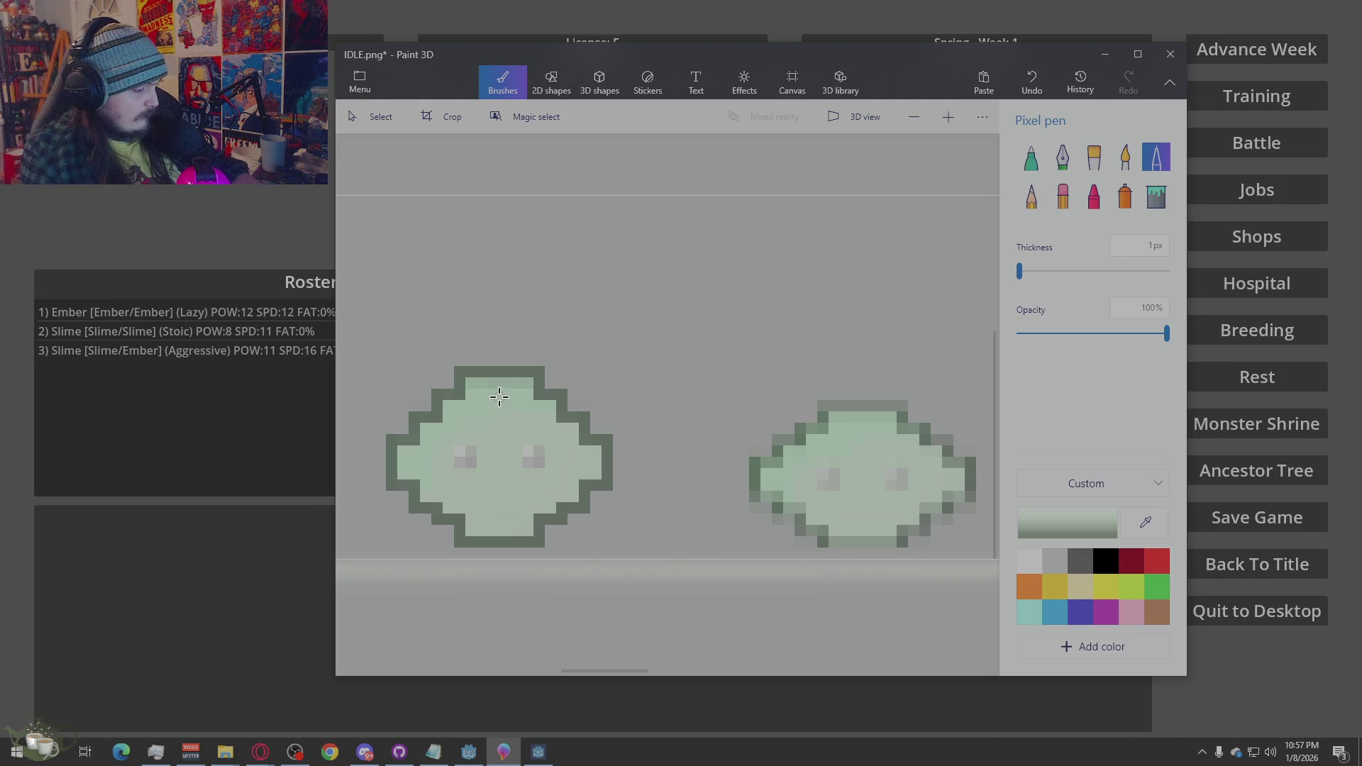
left_click_drag(523, 390, 492, 383)
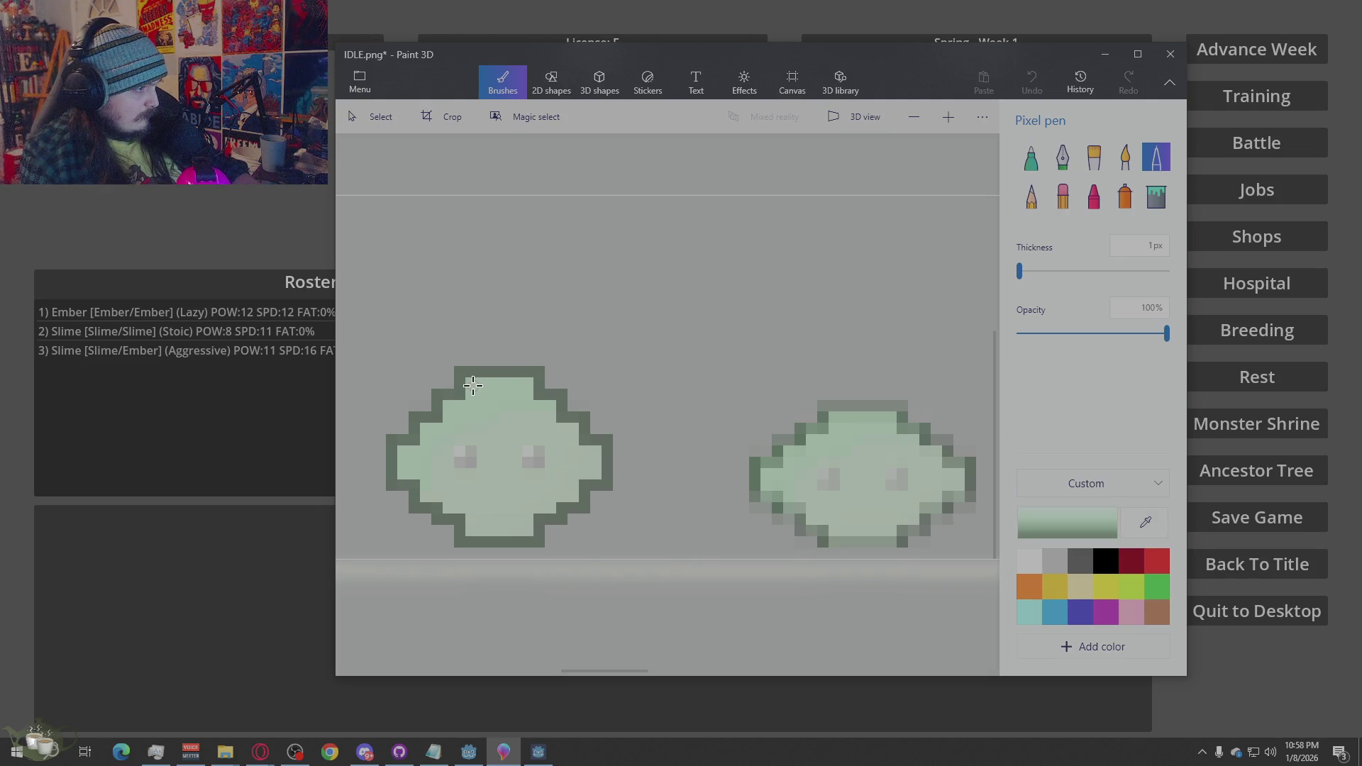
scroll(624, 542, "down", 5)
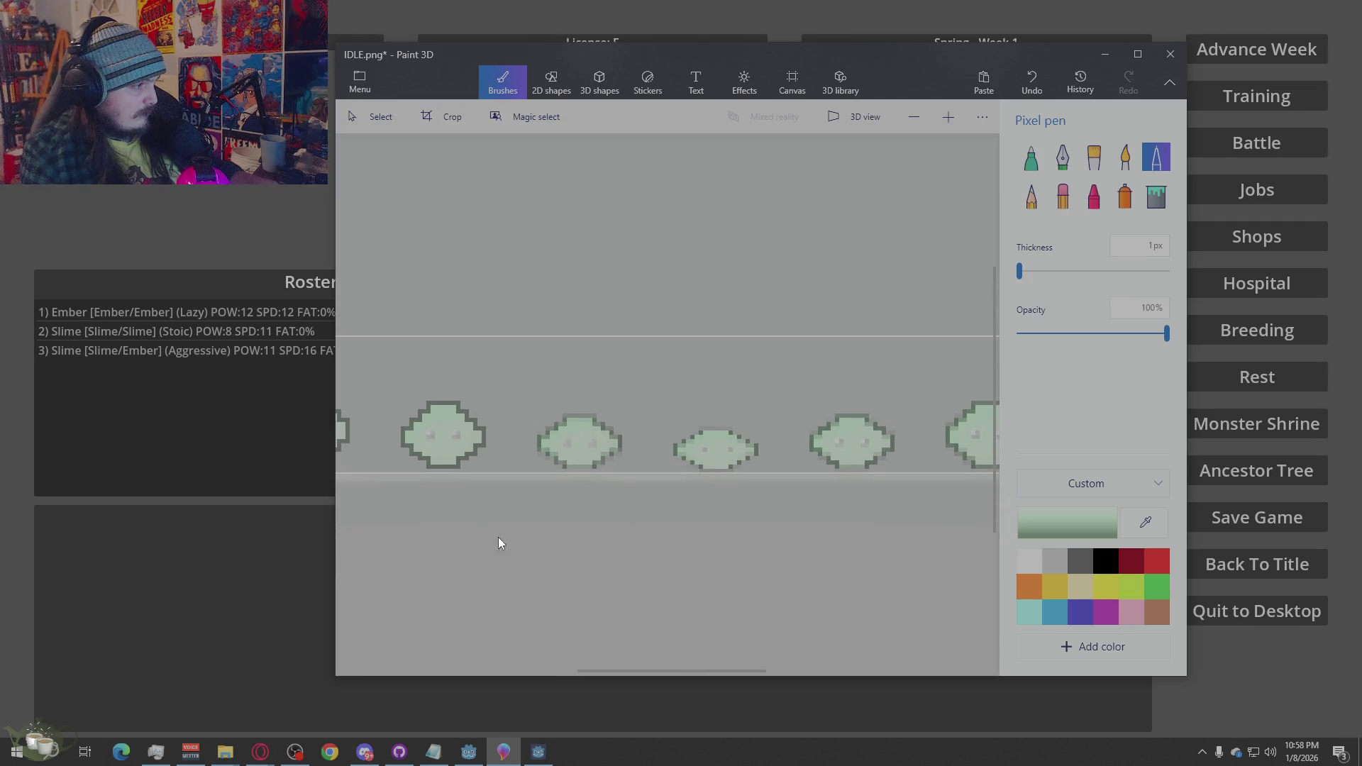
Pick the dark outline colour and add outline pixels at the slime's left and lower-right edges
scroll(553, 535, "down", 3)
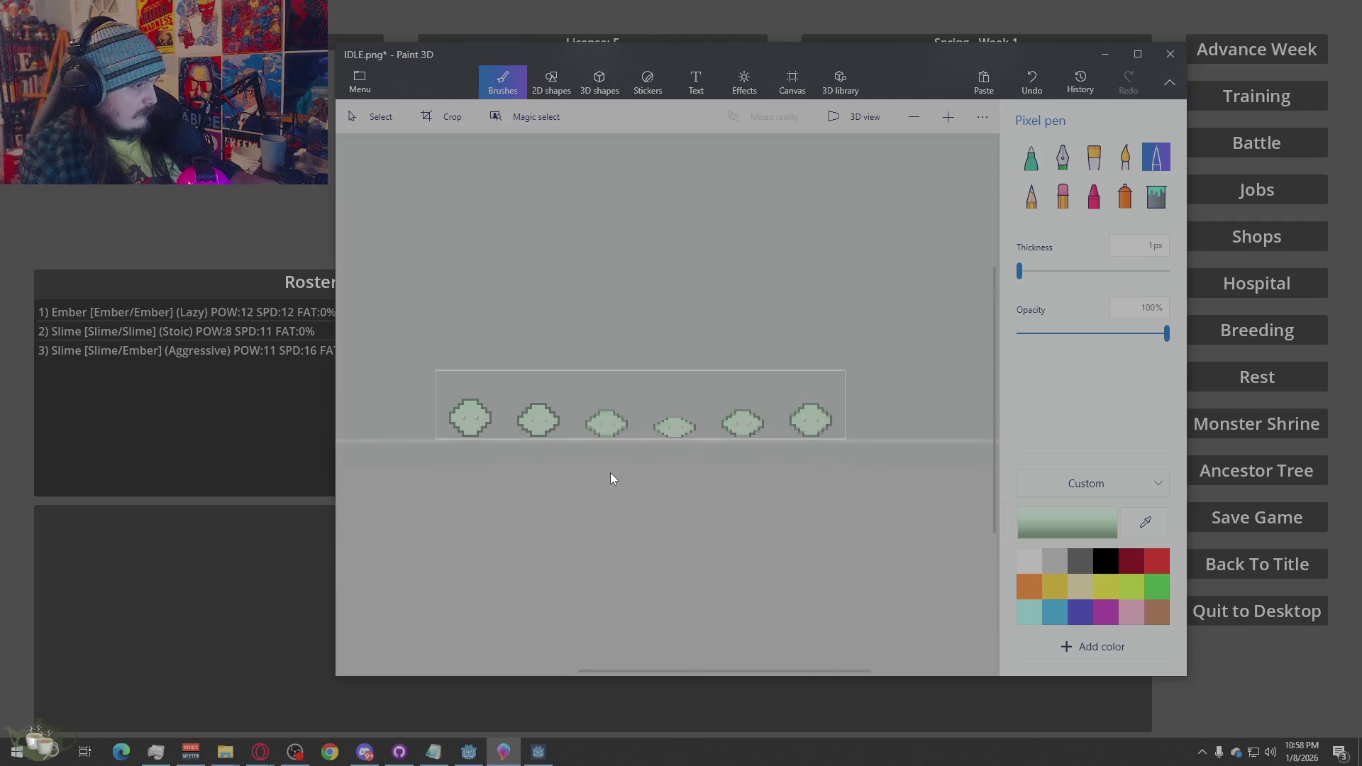
scroll(651, 496, "up", 4)
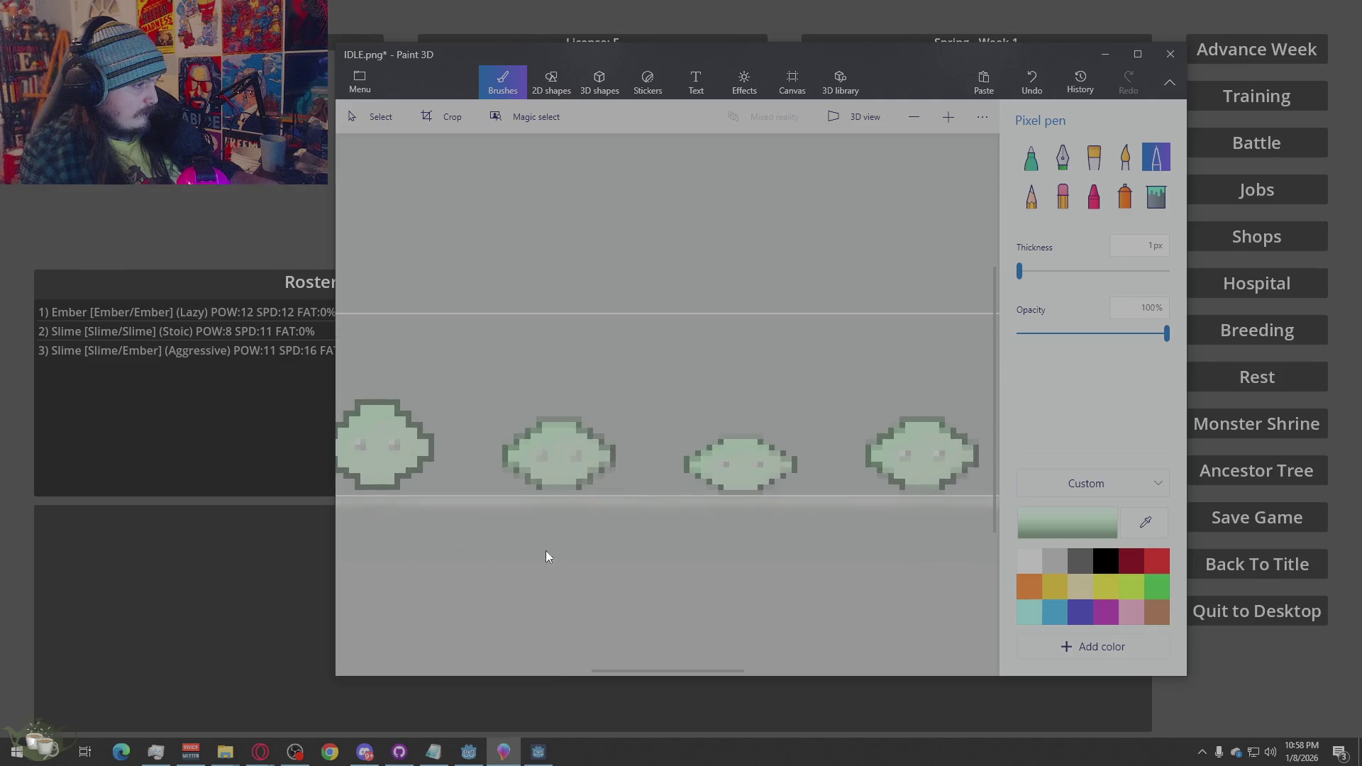
scroll(550, 554, "up", 4)
scroll(539, 551, "down", 3)
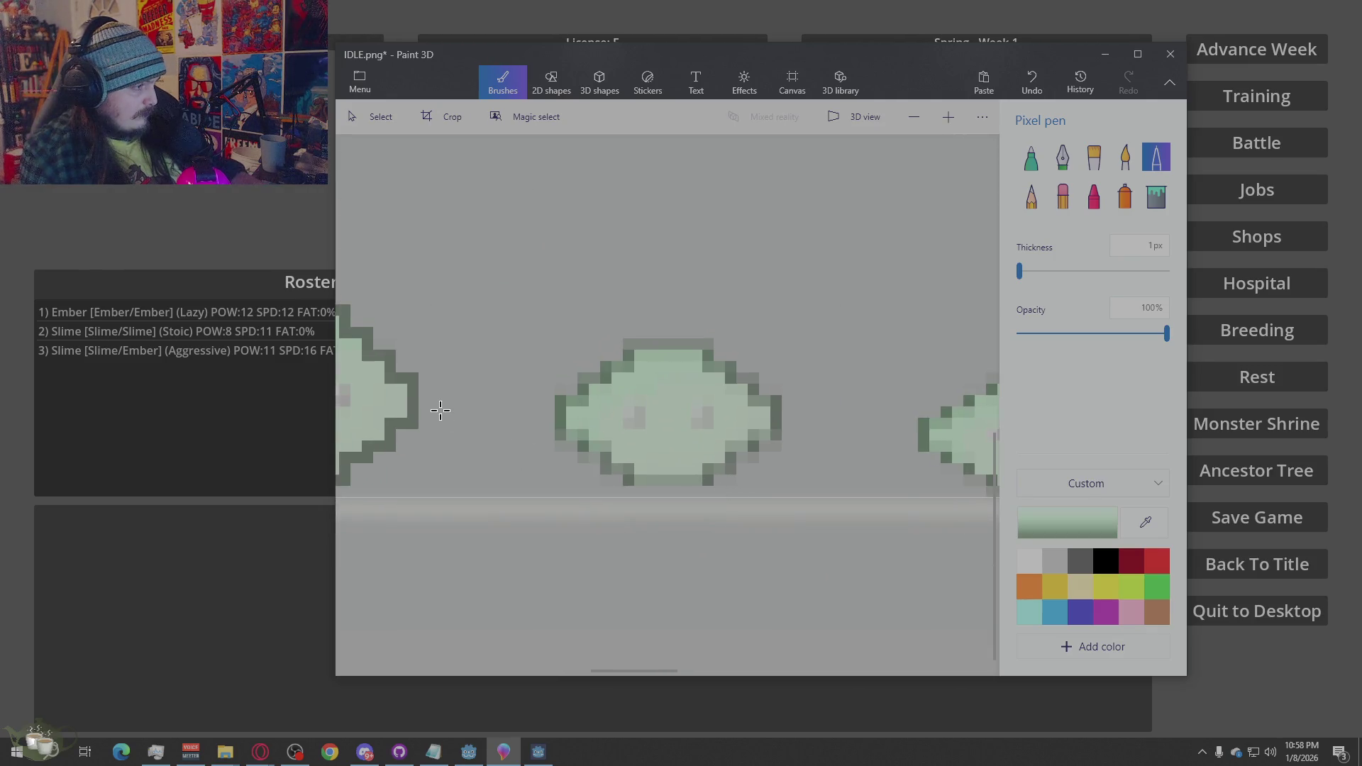
left_click(397, 353, "alt")
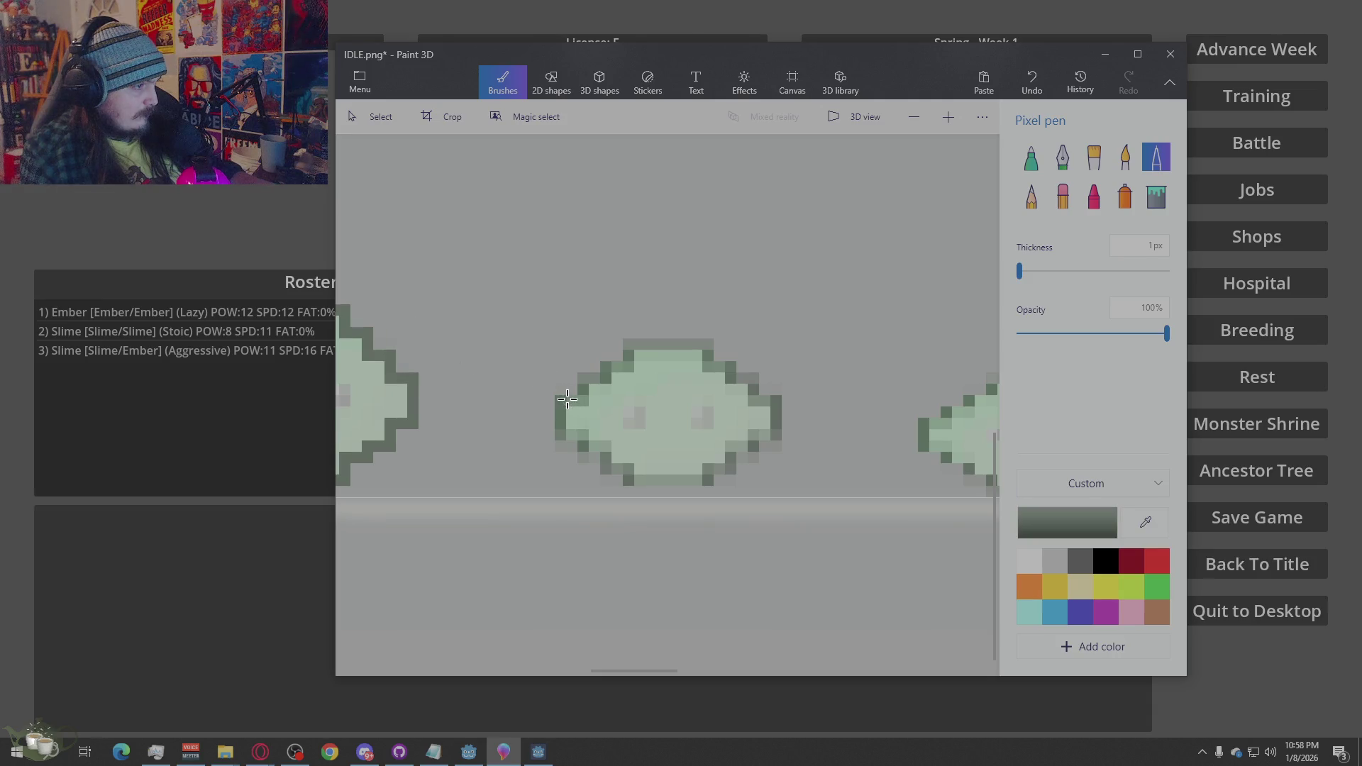
mouse_move(561, 399)
left_mouse_down()
mouse_move(640, 344)
mouse_move(670, 342)
mouse_move(708, 343)
mouse_move(776, 400)
left_mouse_up()
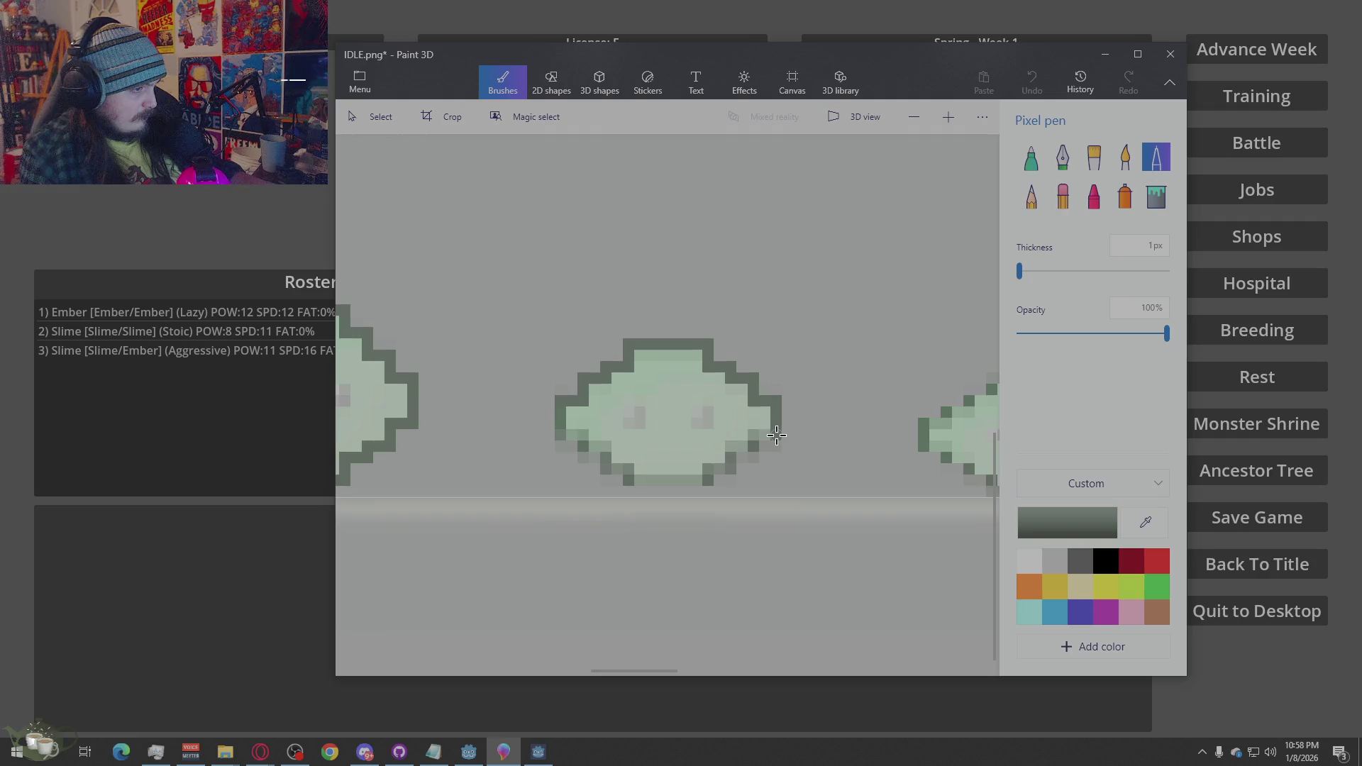
mouse_move(753, 435)
left_mouse_down()
mouse_move(671, 480)
mouse_move(612, 470)
mouse_move(565, 432)
left_mouse_up()
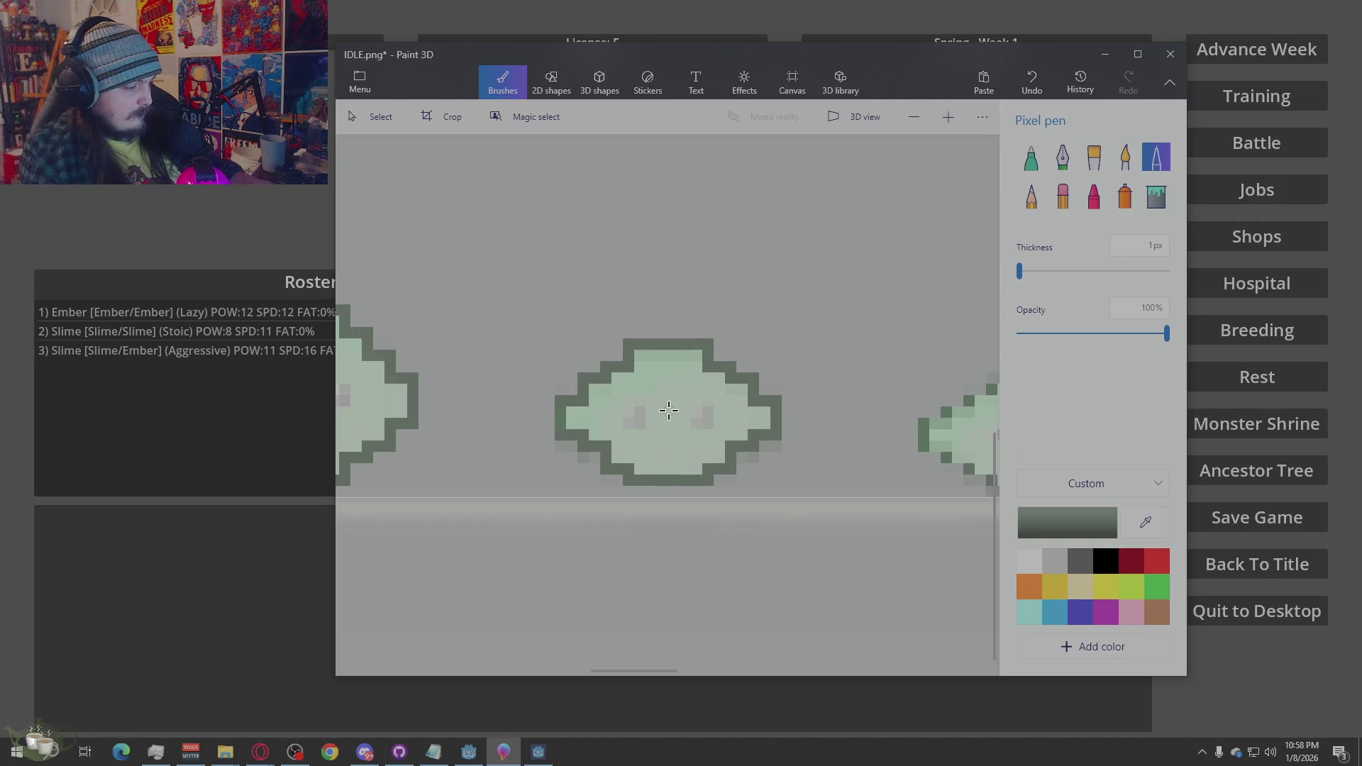
Sample the light green fill, then erase faint stray pixels along the slime's lower and upper-right edges
key("alt")
left_click(685, 358)
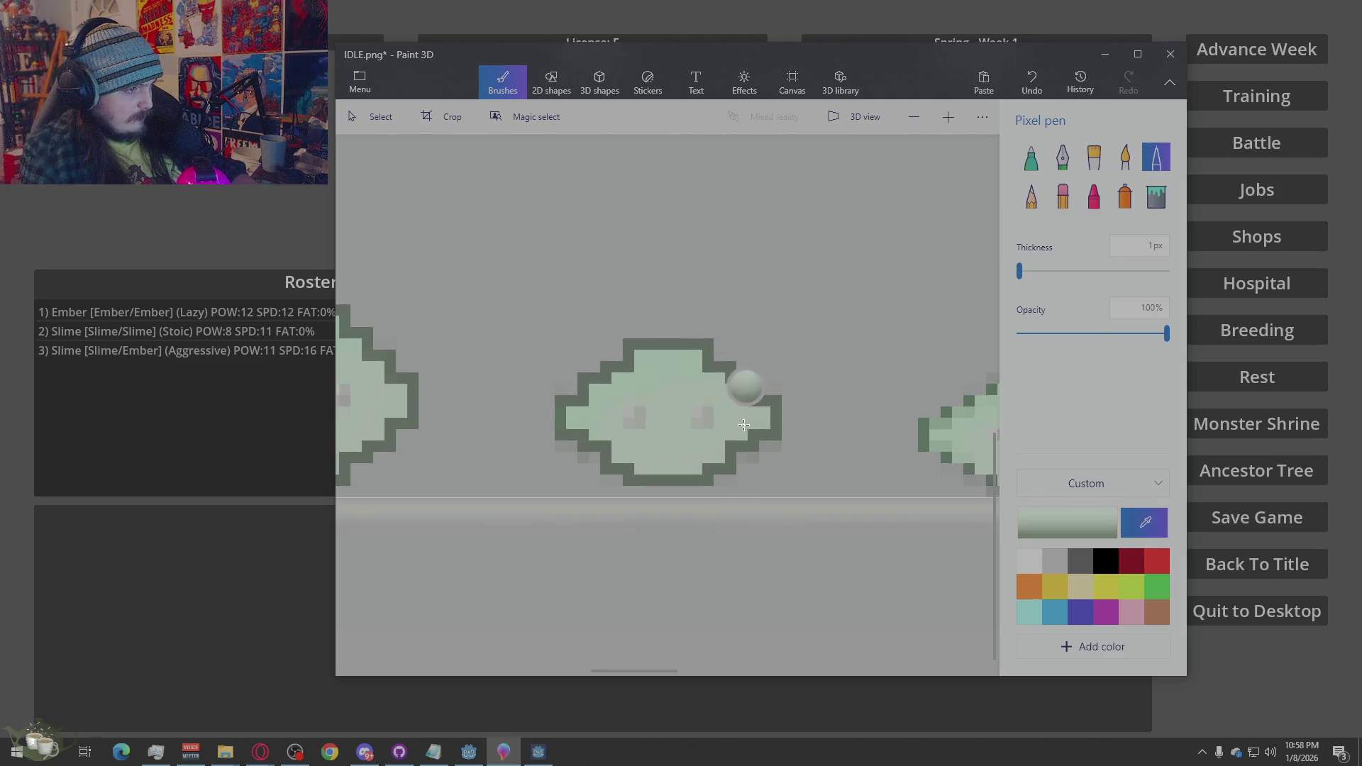
key("alt")
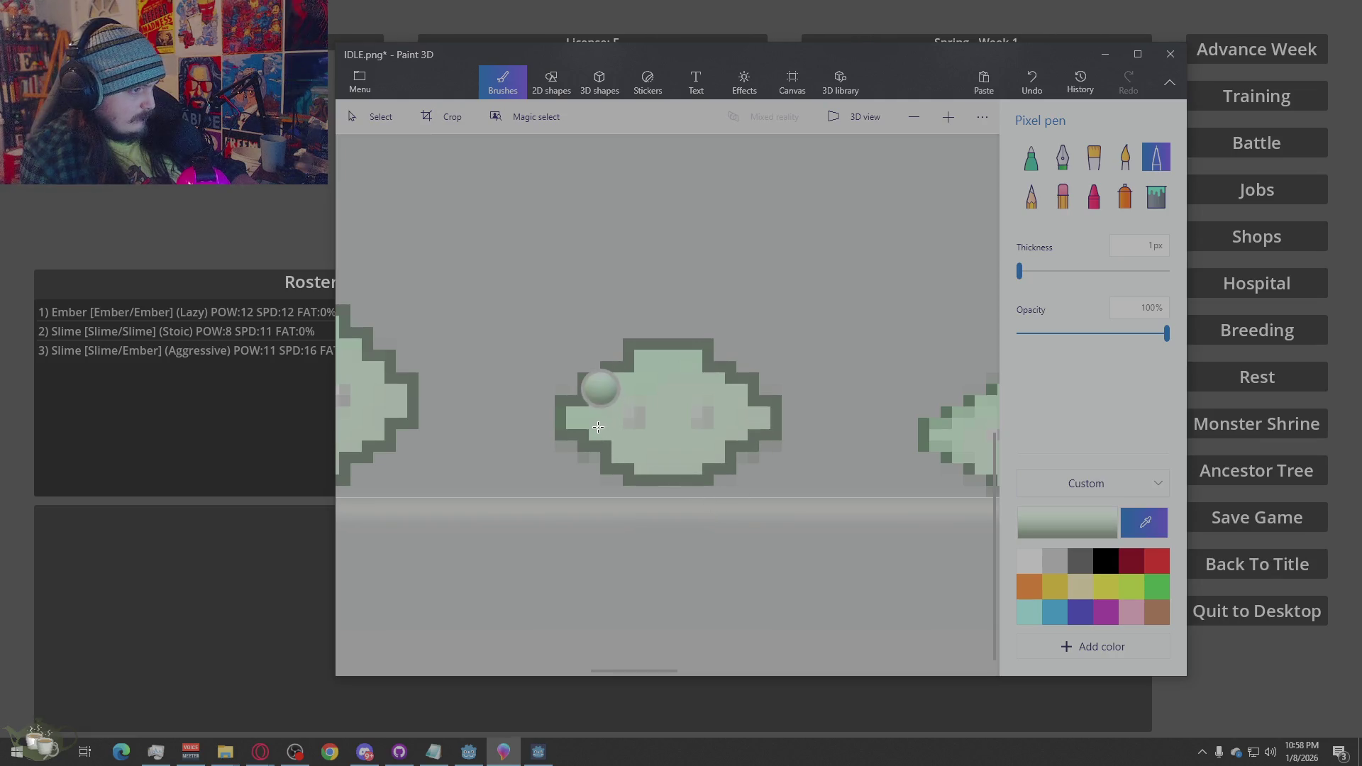
left_click(591, 422)
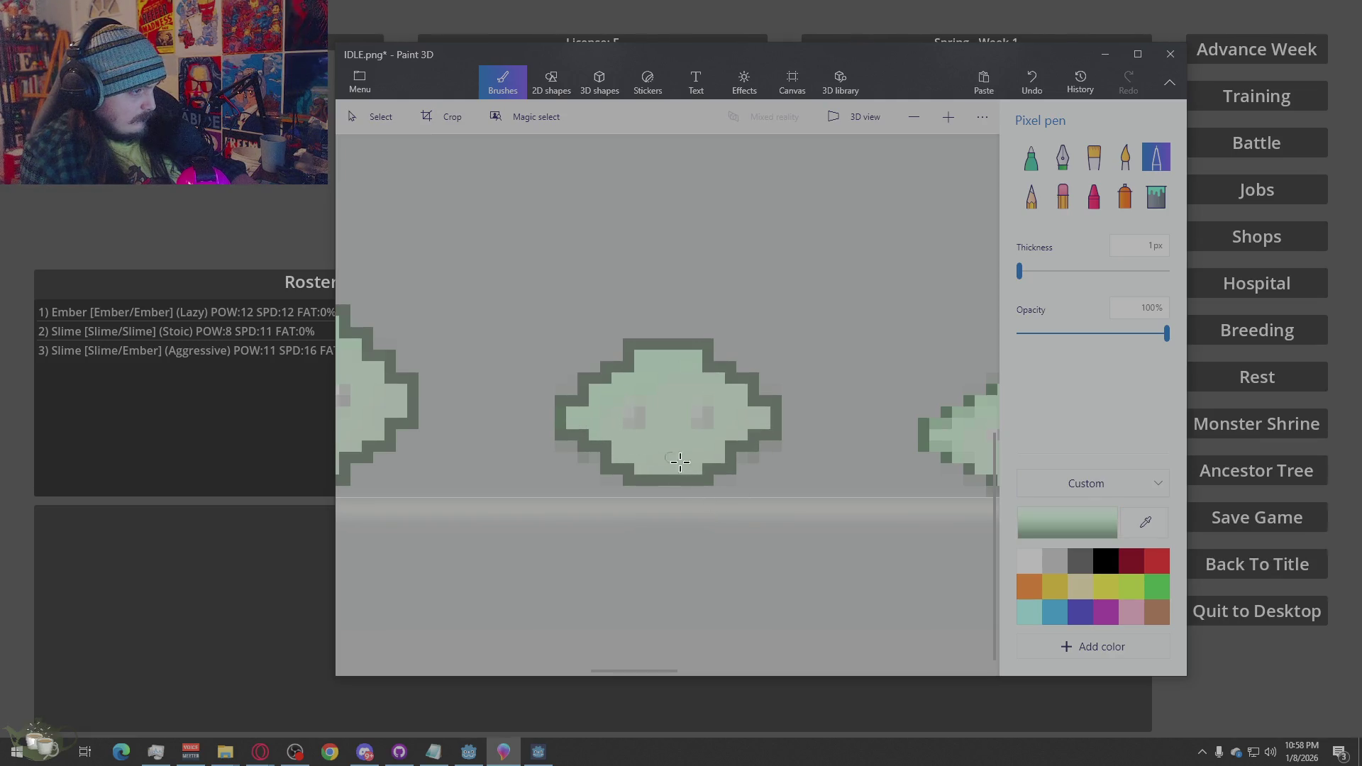
left_click(1062, 197)
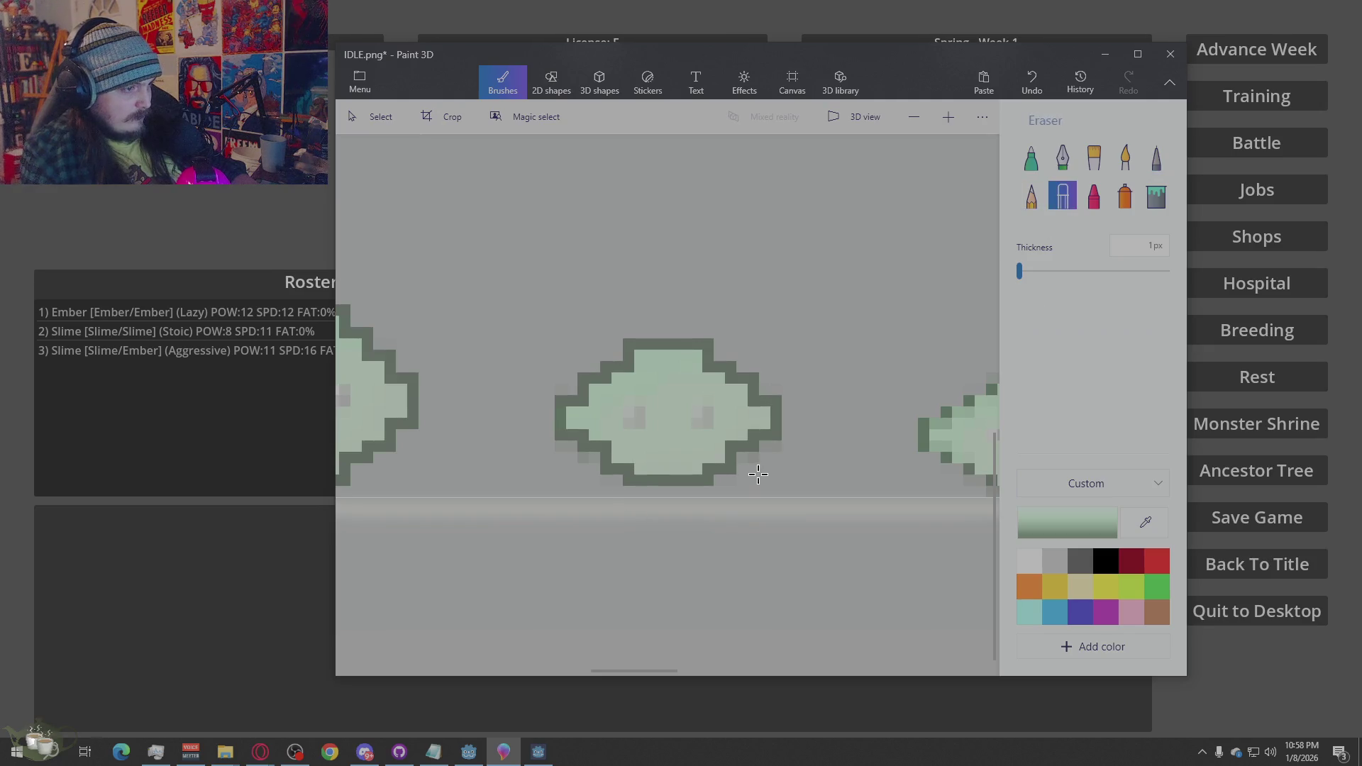
left_click(723, 494)
left_click_drag(615, 484, 564, 445)
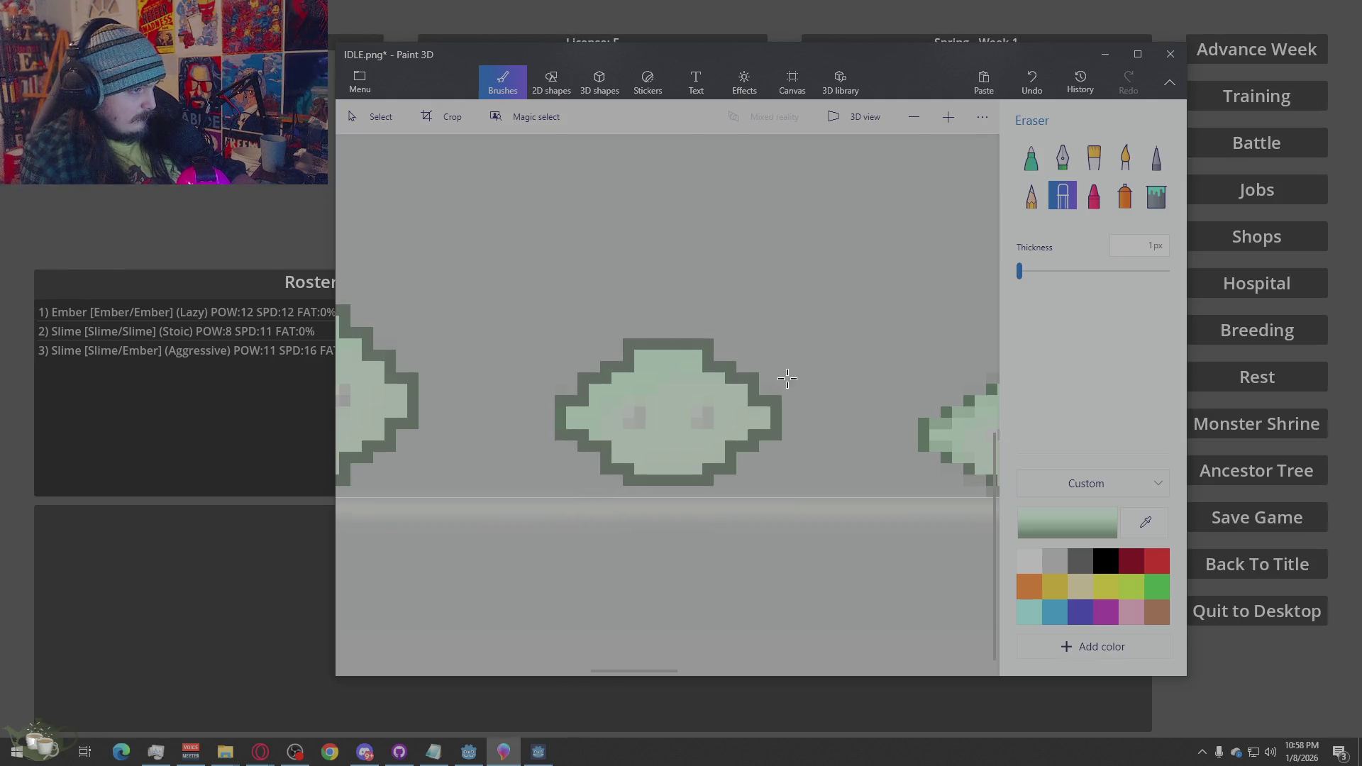
mouse_move(778, 387)
left_mouse_down()
mouse_move(706, 336)
mouse_move(600, 338)
mouse_move(609, 354)
mouse_move(557, 384)
mouse_move(545, 453)
mouse_move(556, 485)
mouse_move(586, 483)
left_mouse_up()
scroll(649, 497, "down", 5, "ctrl")
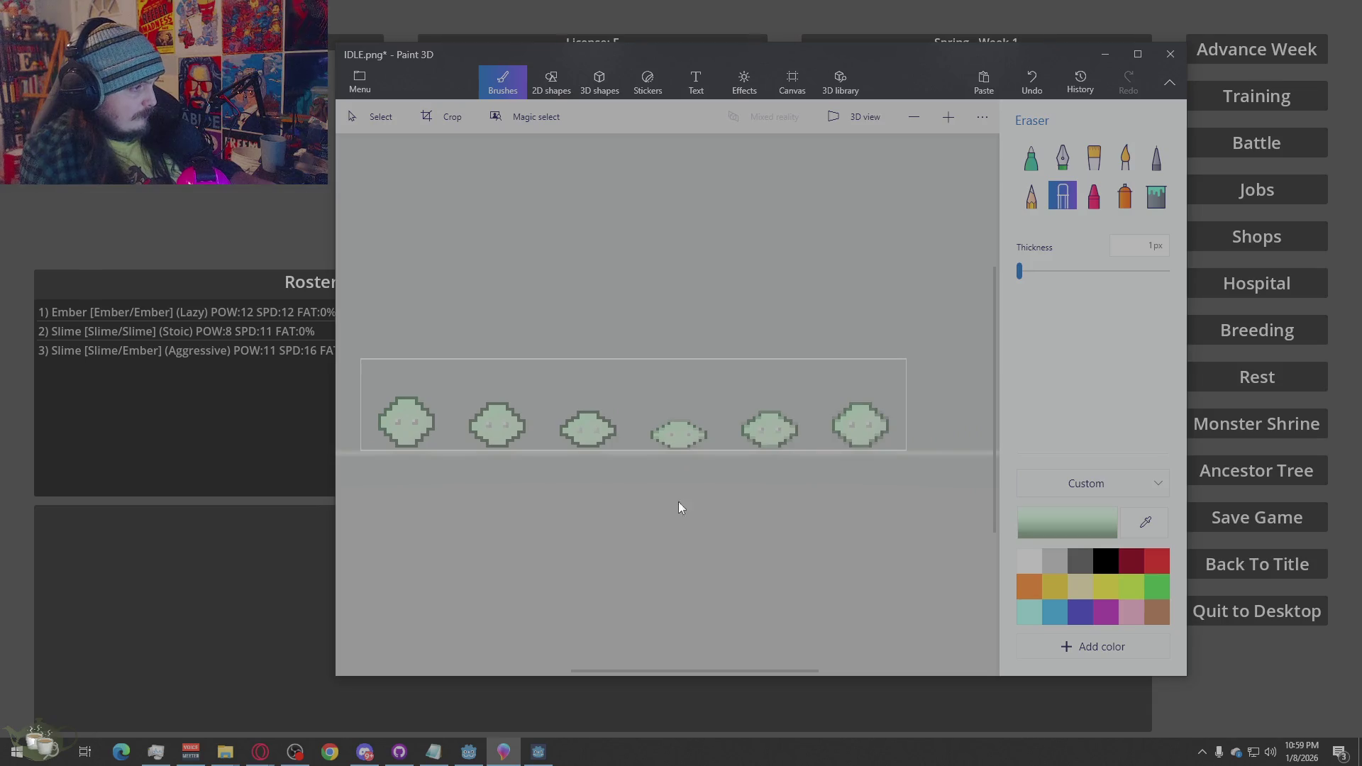
Sample the grey eye colour and place left and right eye pixels on the second and third slimes
scroll(699, 507, "up", 5, "ctrl")
scroll(731, 532, "down", 3, "ctrl")
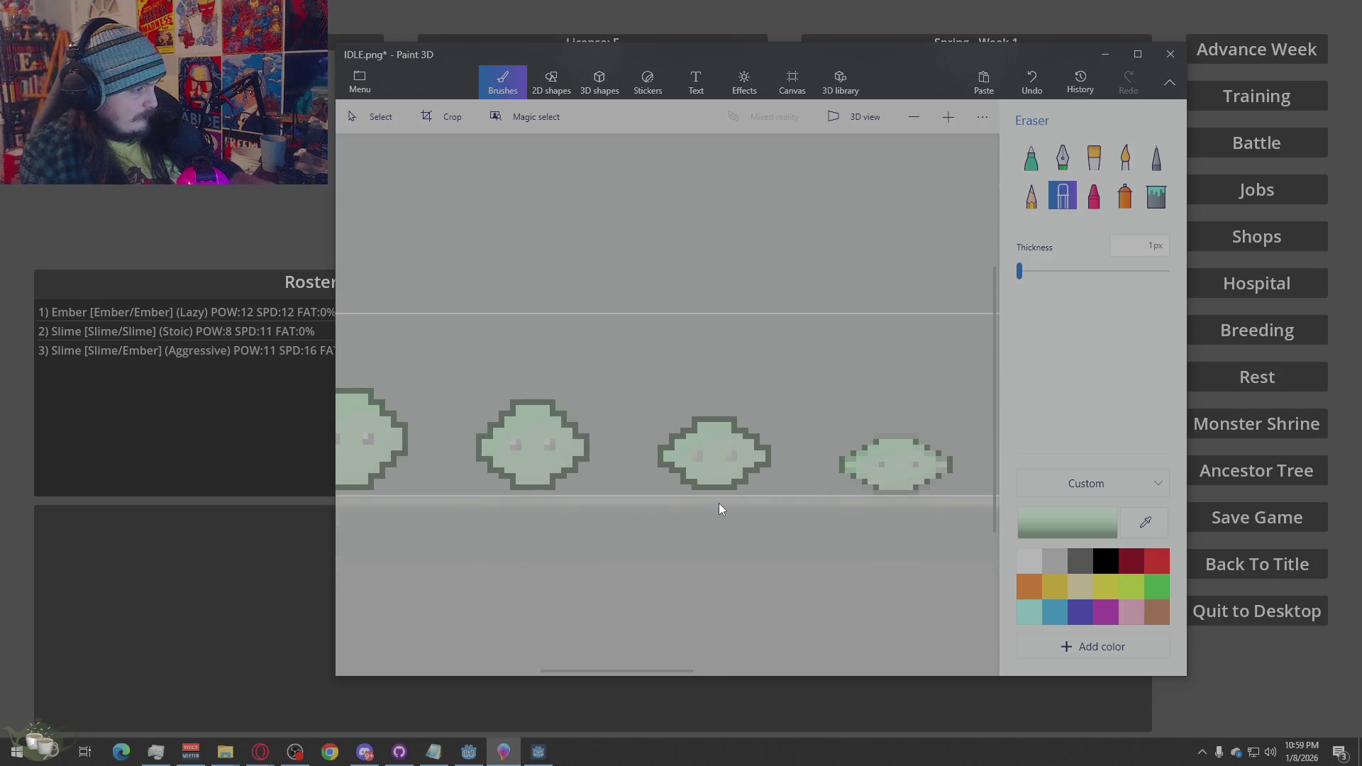
left_click(1146, 522)
left_click(367, 436)
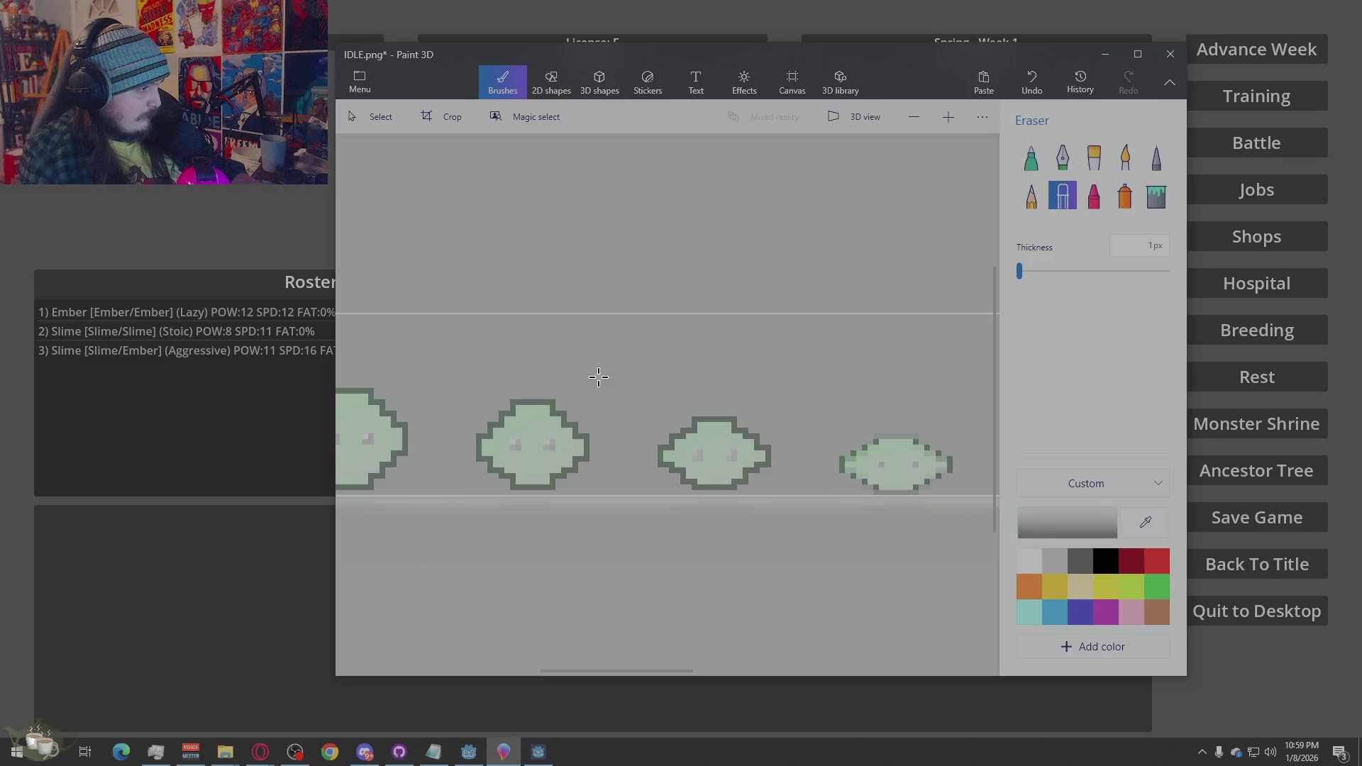
left_click(1157, 157)
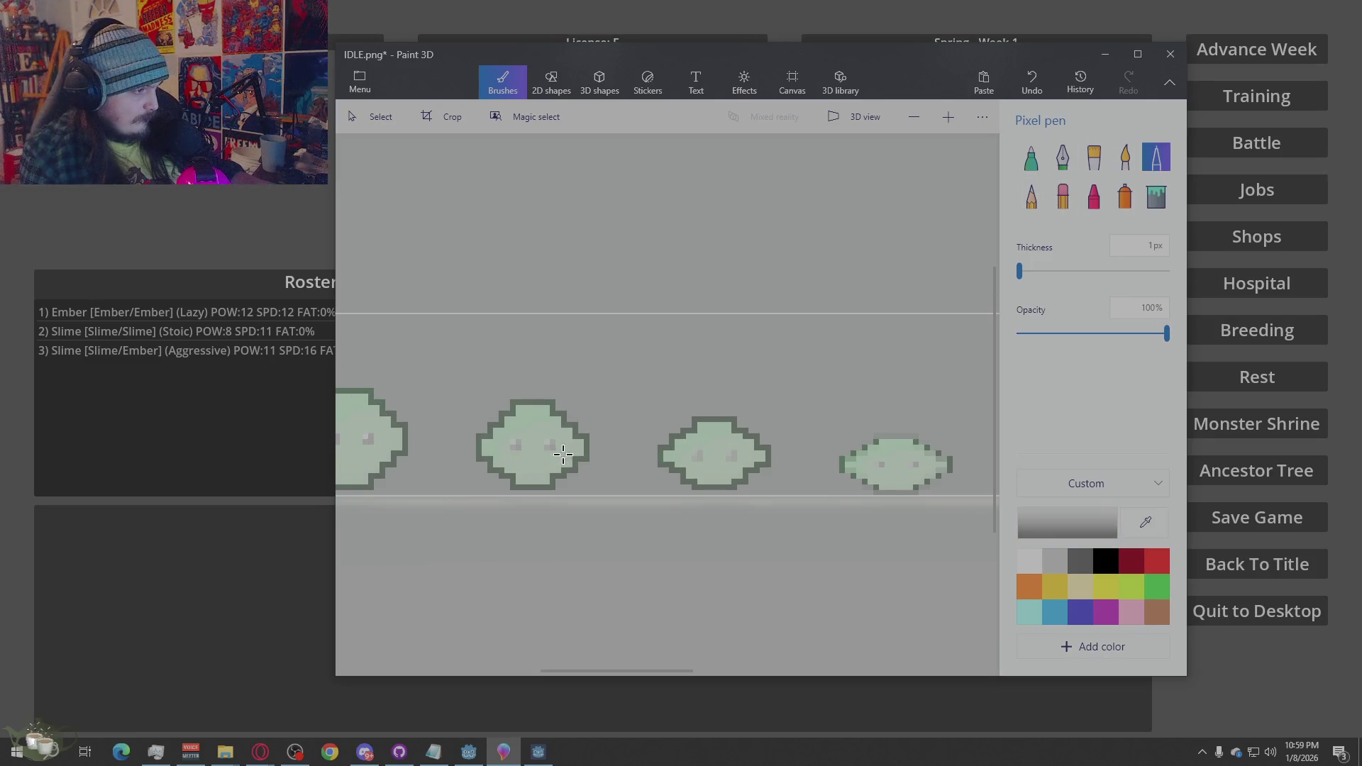
left_click(550, 445)
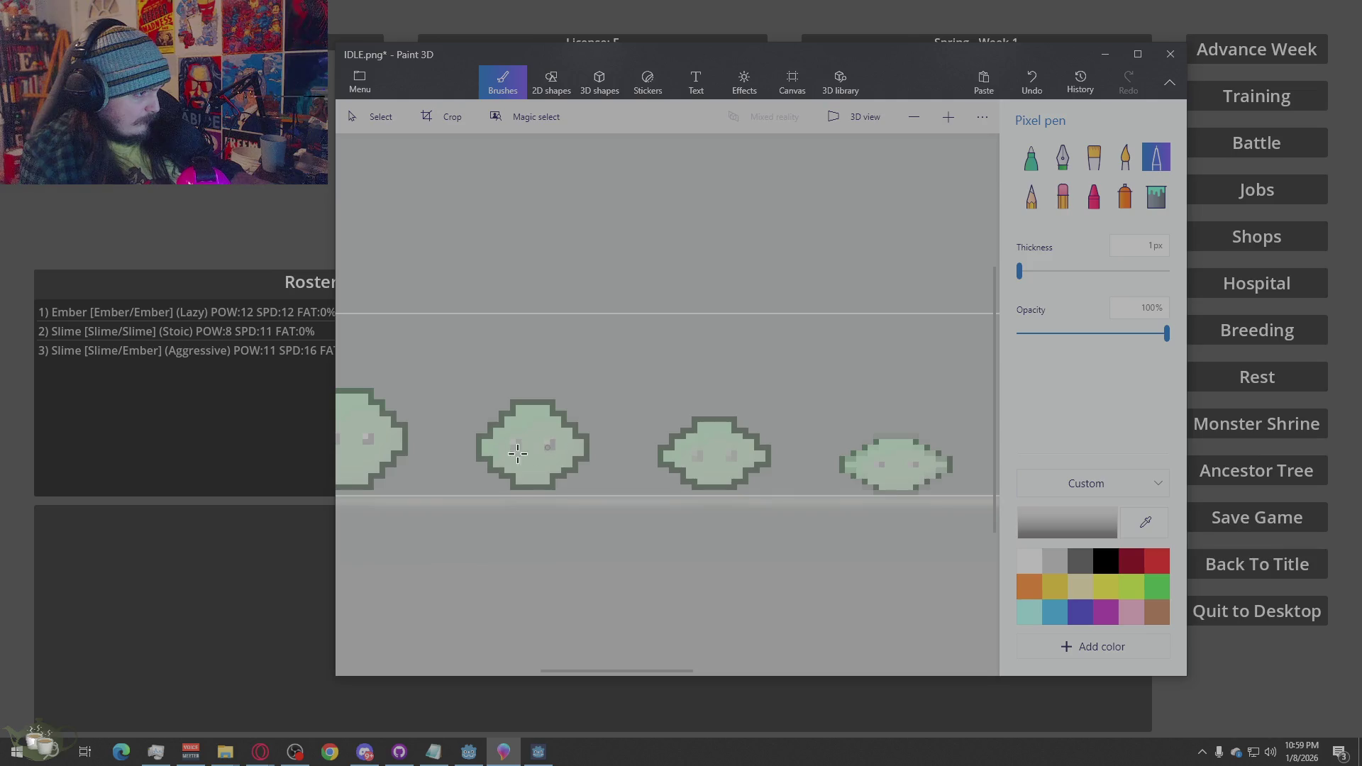
left_click(517, 446)
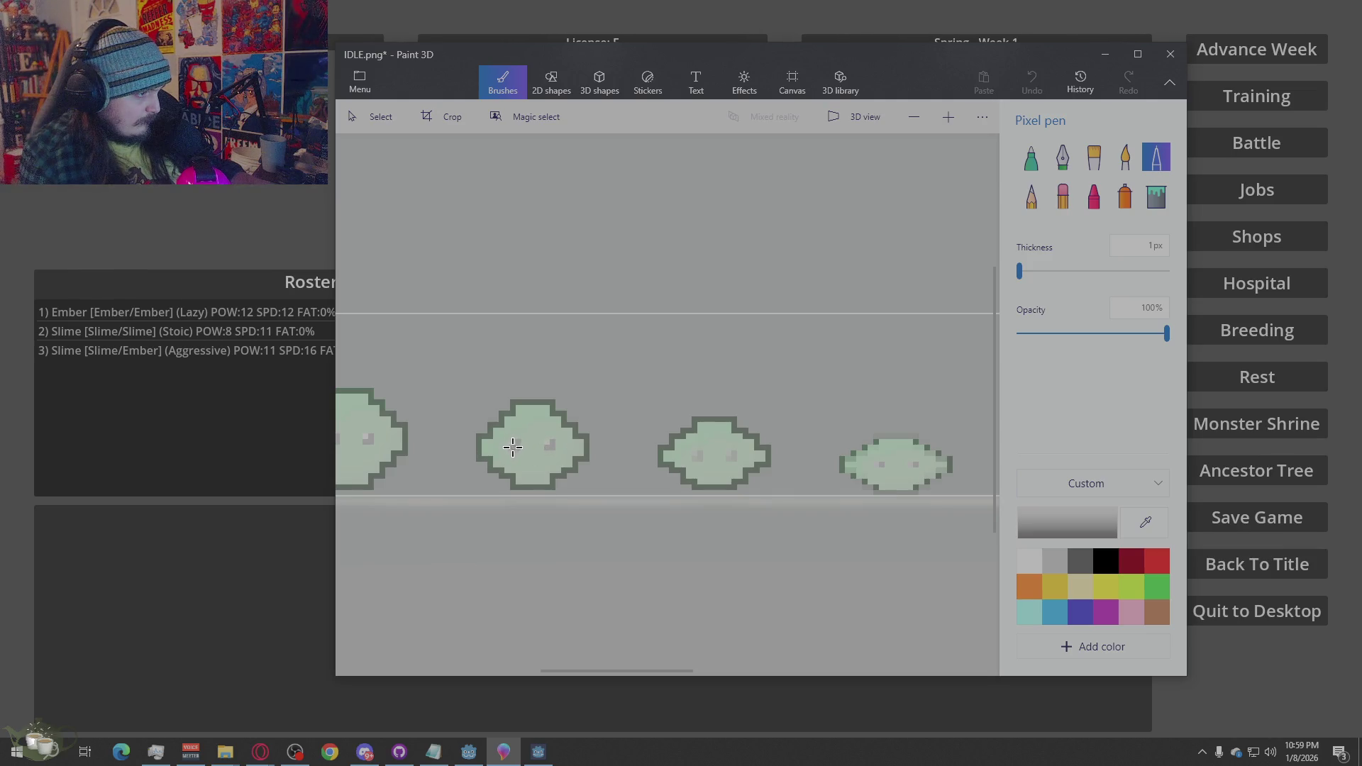
left_click(701, 453)
left_click(732, 455)
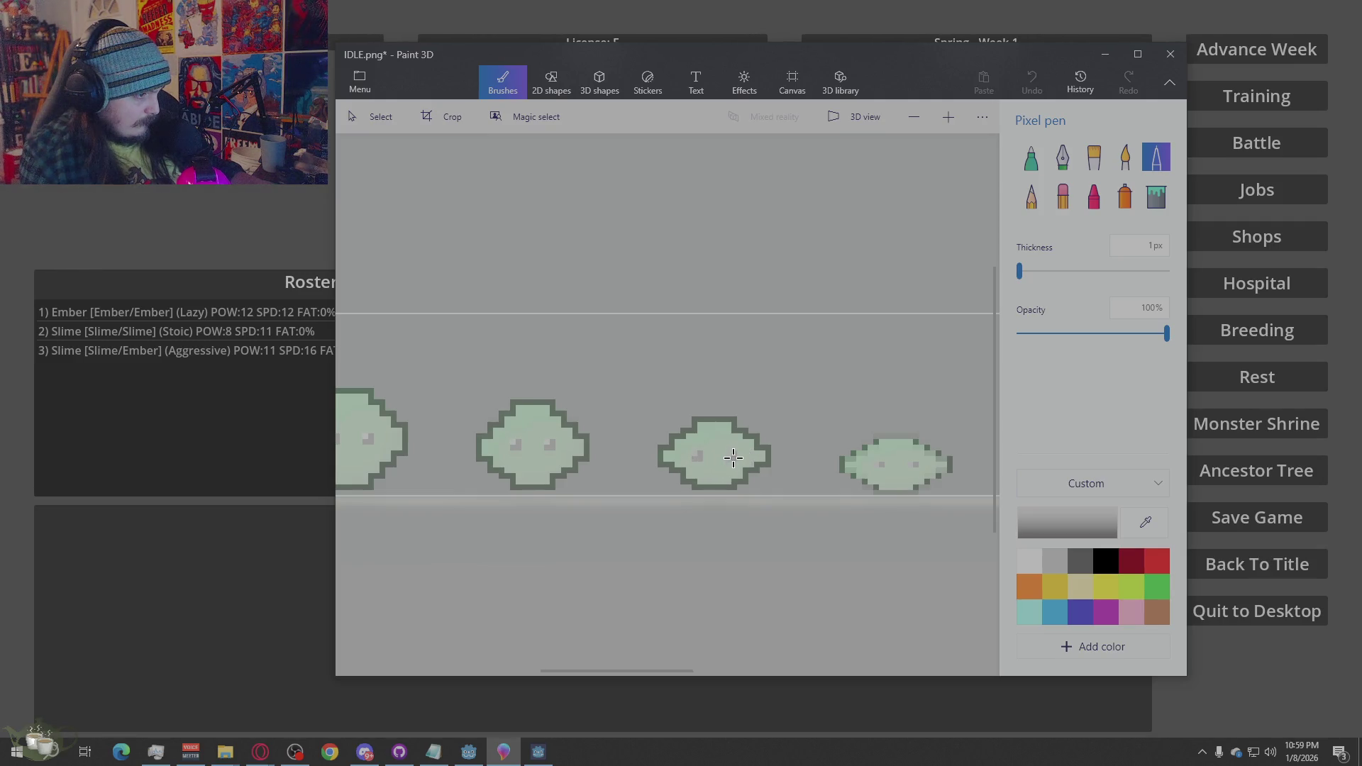
left_click(516, 443)
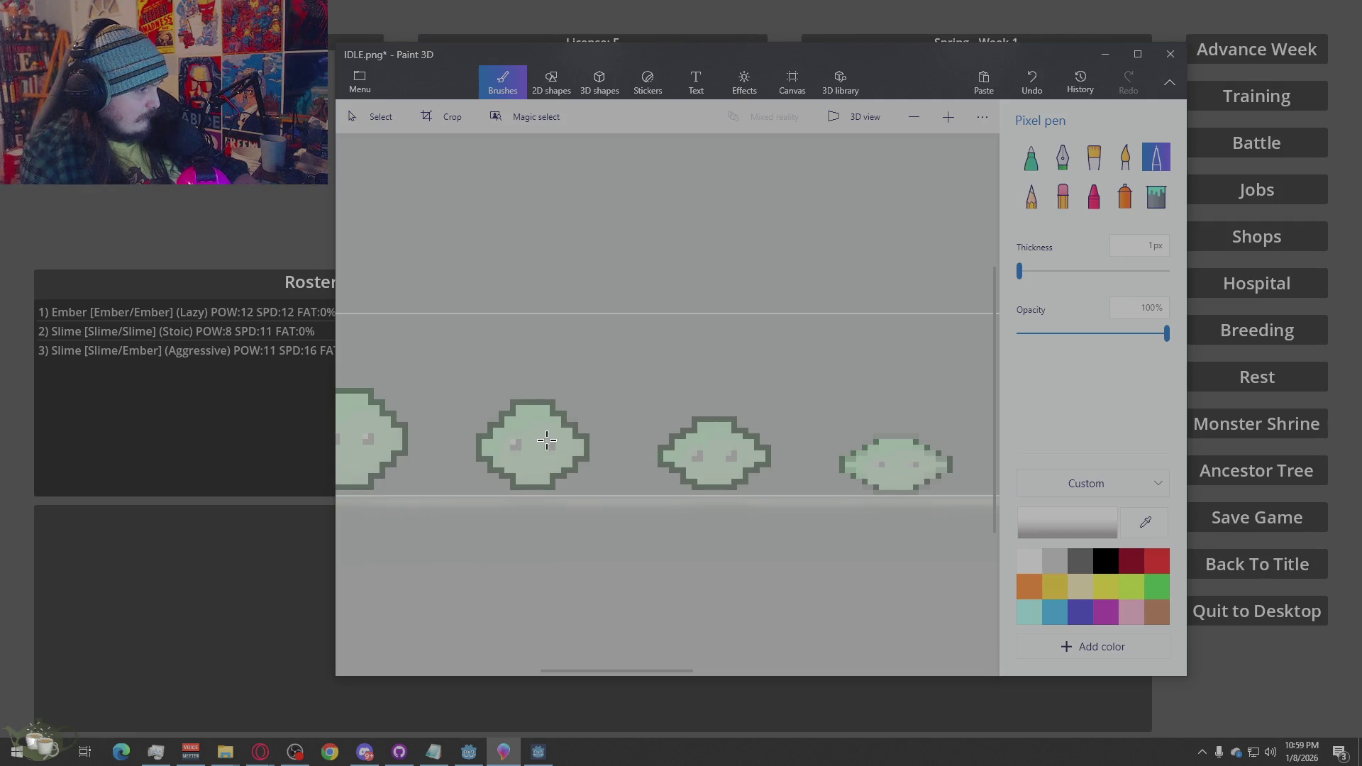
left_click(548, 444)
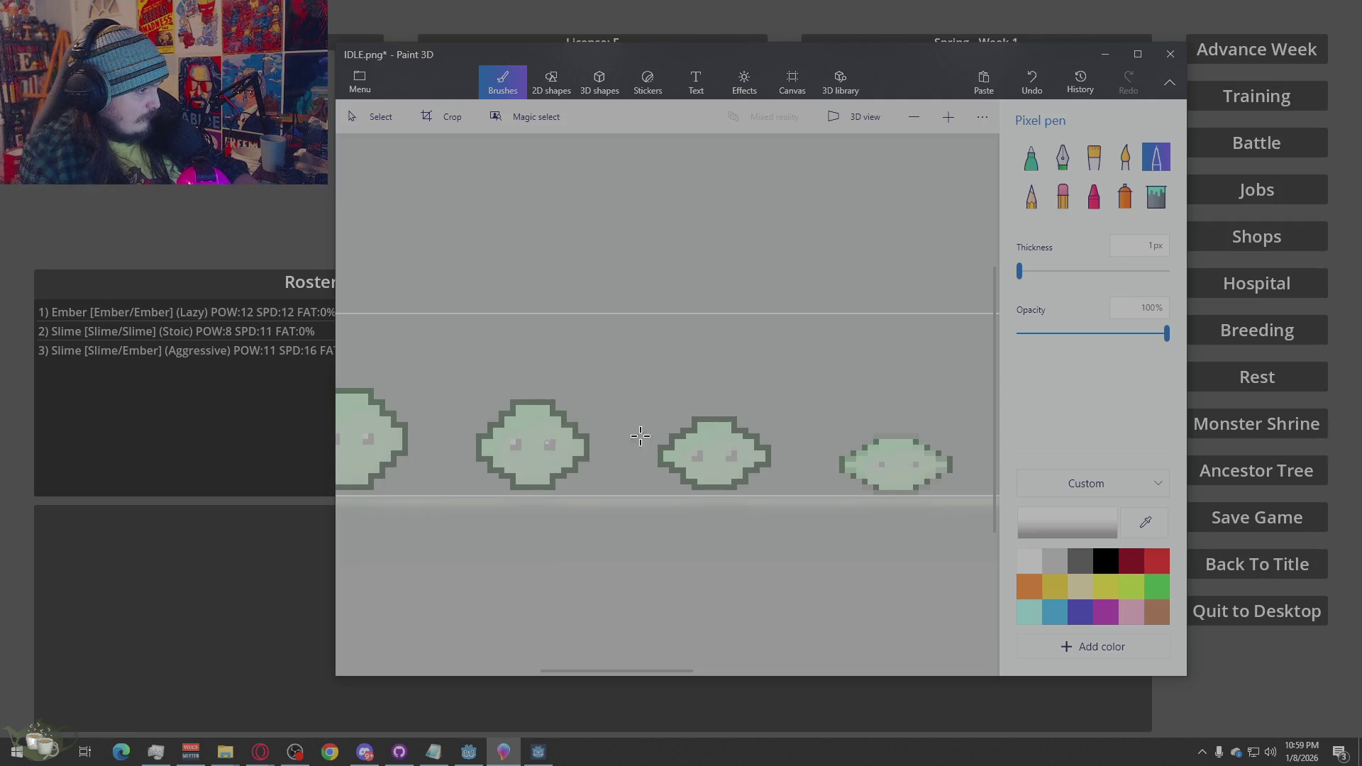
left_click(696, 455)
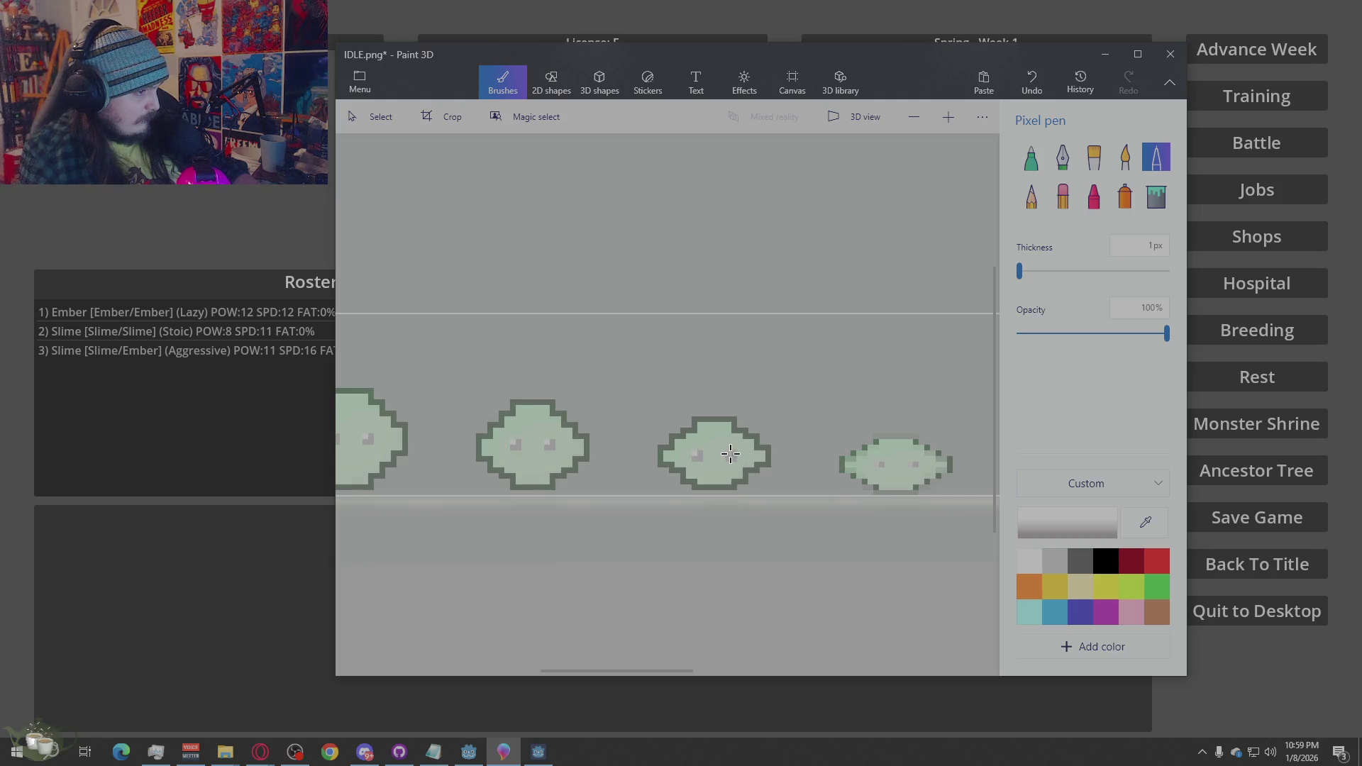
scroll(730, 461, "down", 4)
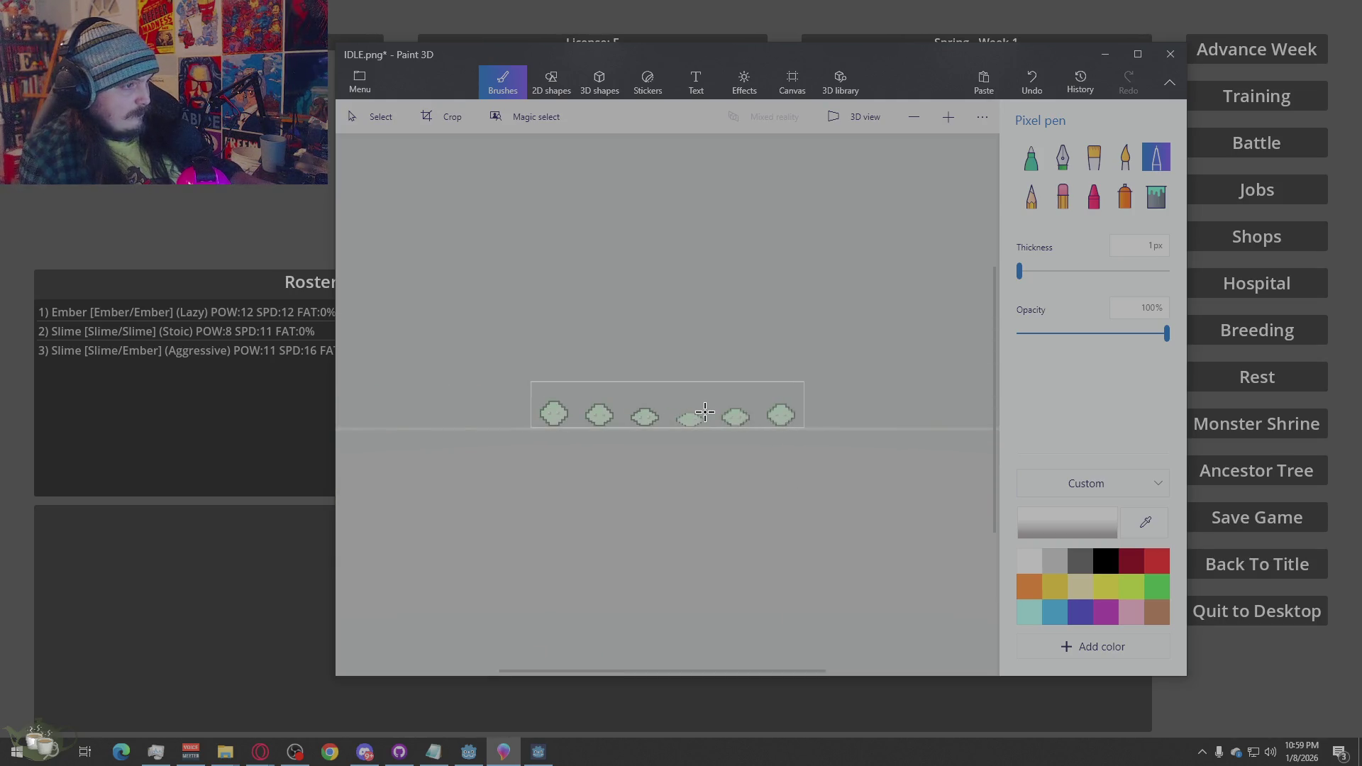
Pick the dark-green outline colour and fill the gaps in the slime's left and upper-left outline
scroll(698, 465, "up", 3)
scroll(685, 503, "up", 3)
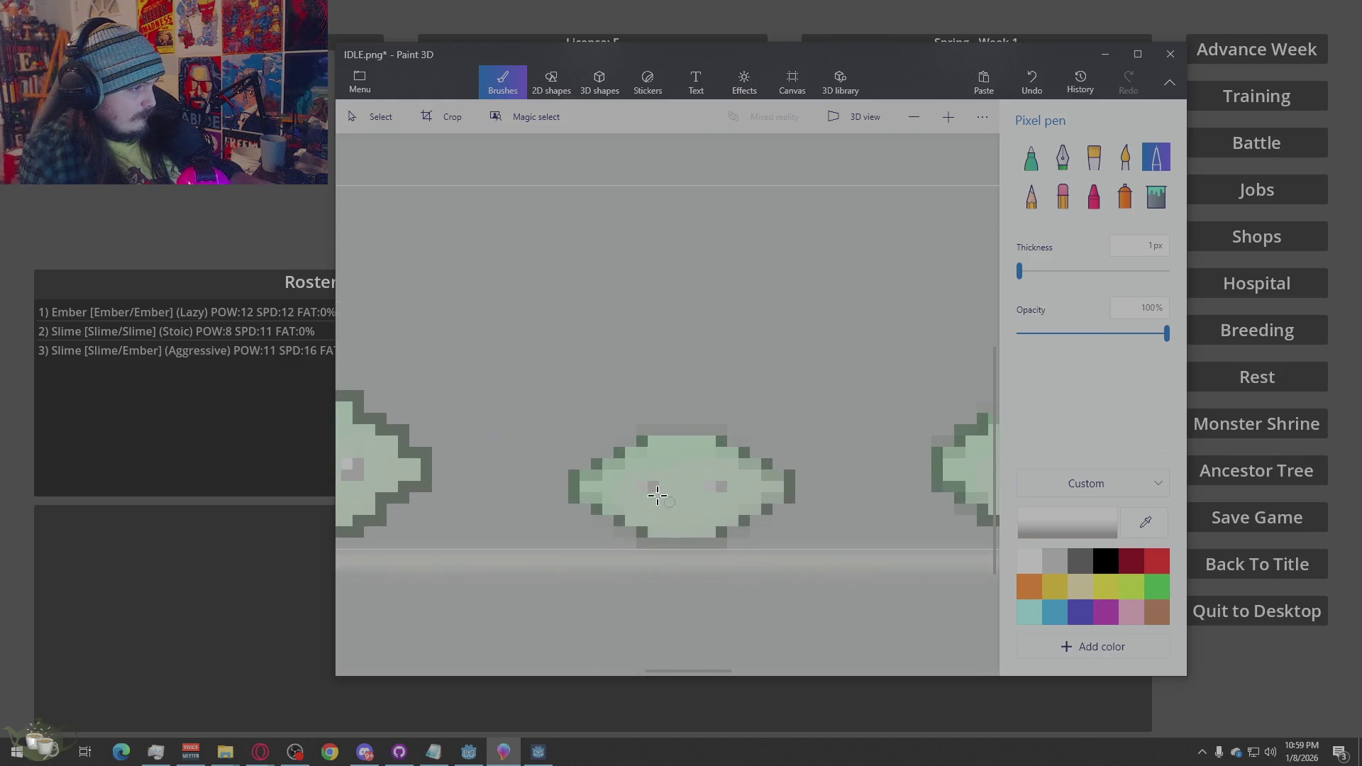
scroll(539, 372, "down", 3)
scroll(599, 482, "up", 3)
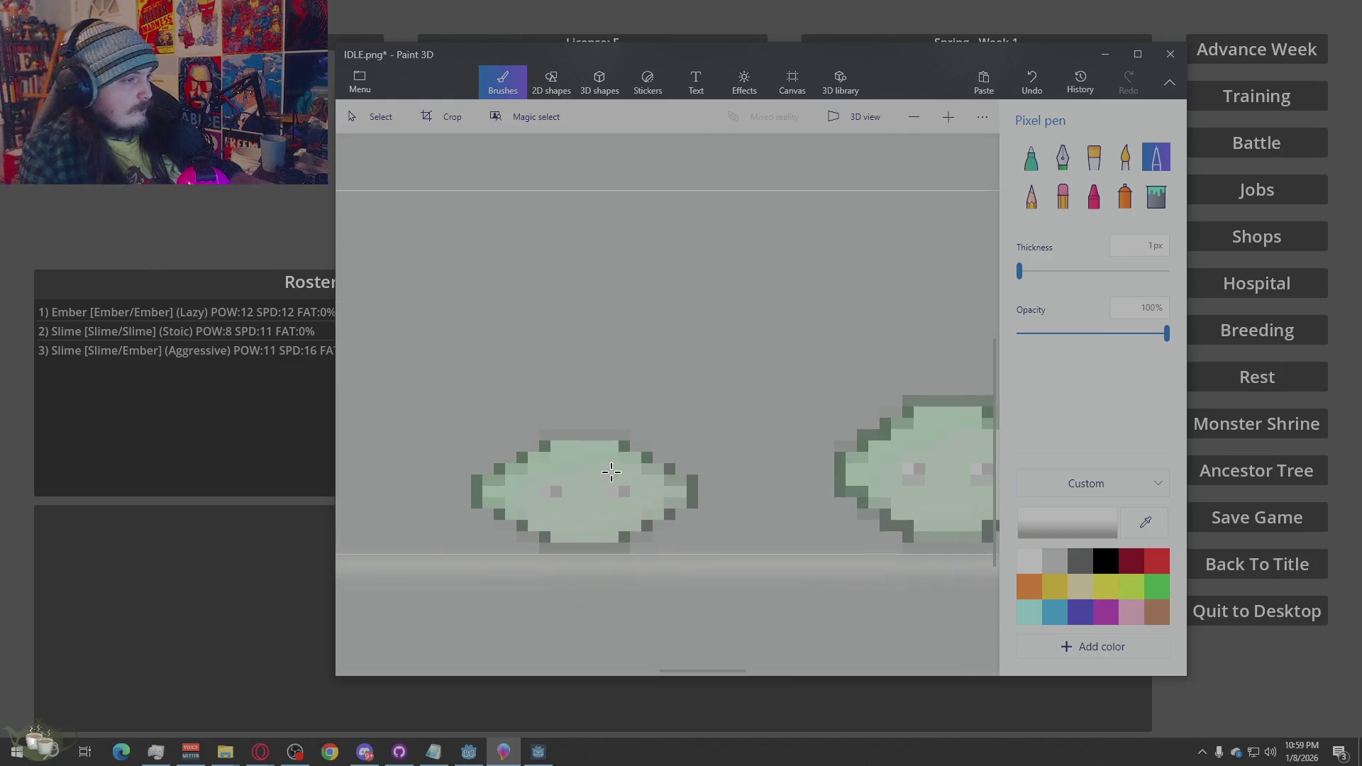
scroll(610, 470, "down", 2)
scroll(697, 441, "up", 2)
key("i")
left_click(380, 455)
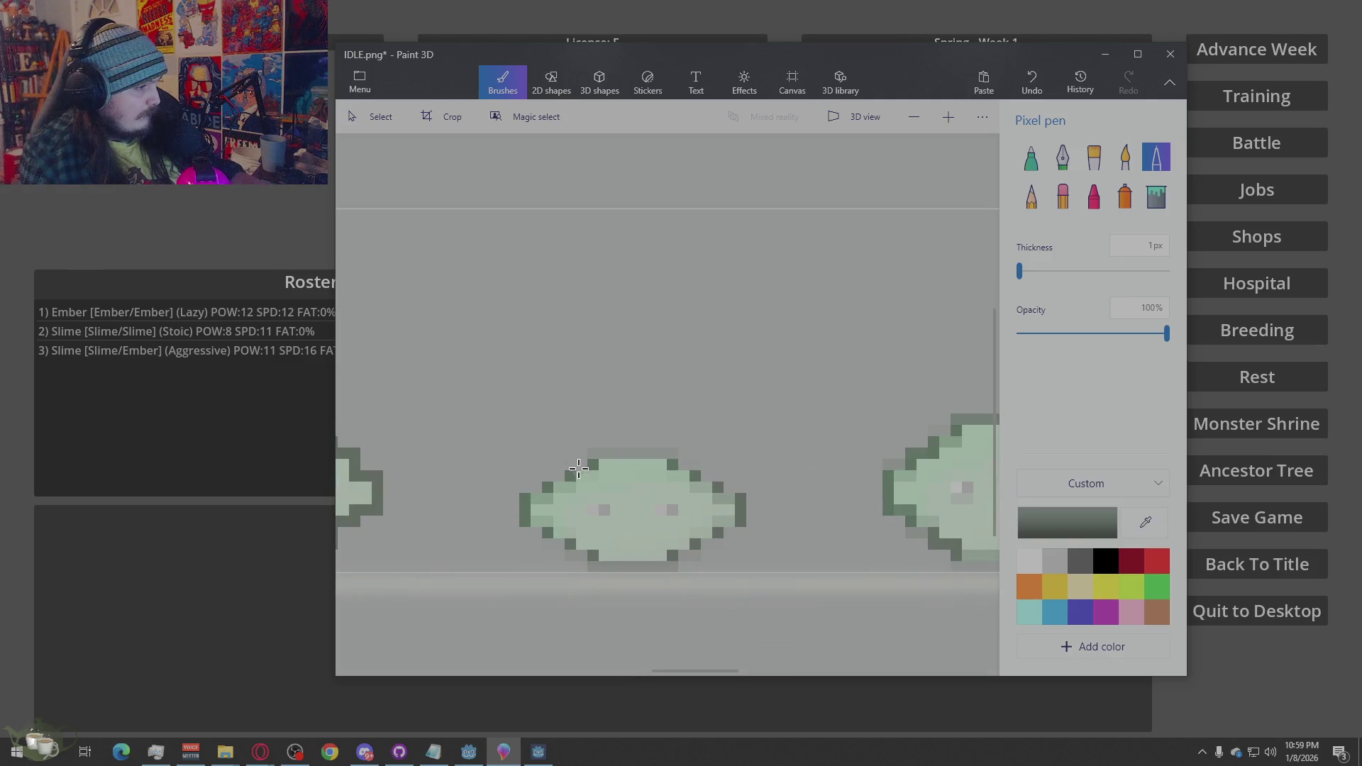
left_click(543, 498)
mouse_move(548, 491)
left_mouse_down()
mouse_move(609, 454)
mouse_move(674, 453)
mouse_move(739, 510)
mouse_move(692, 546)
mouse_move(638, 556)
mouse_move(597, 556)
mouse_move(532, 520)
left_mouse_up()
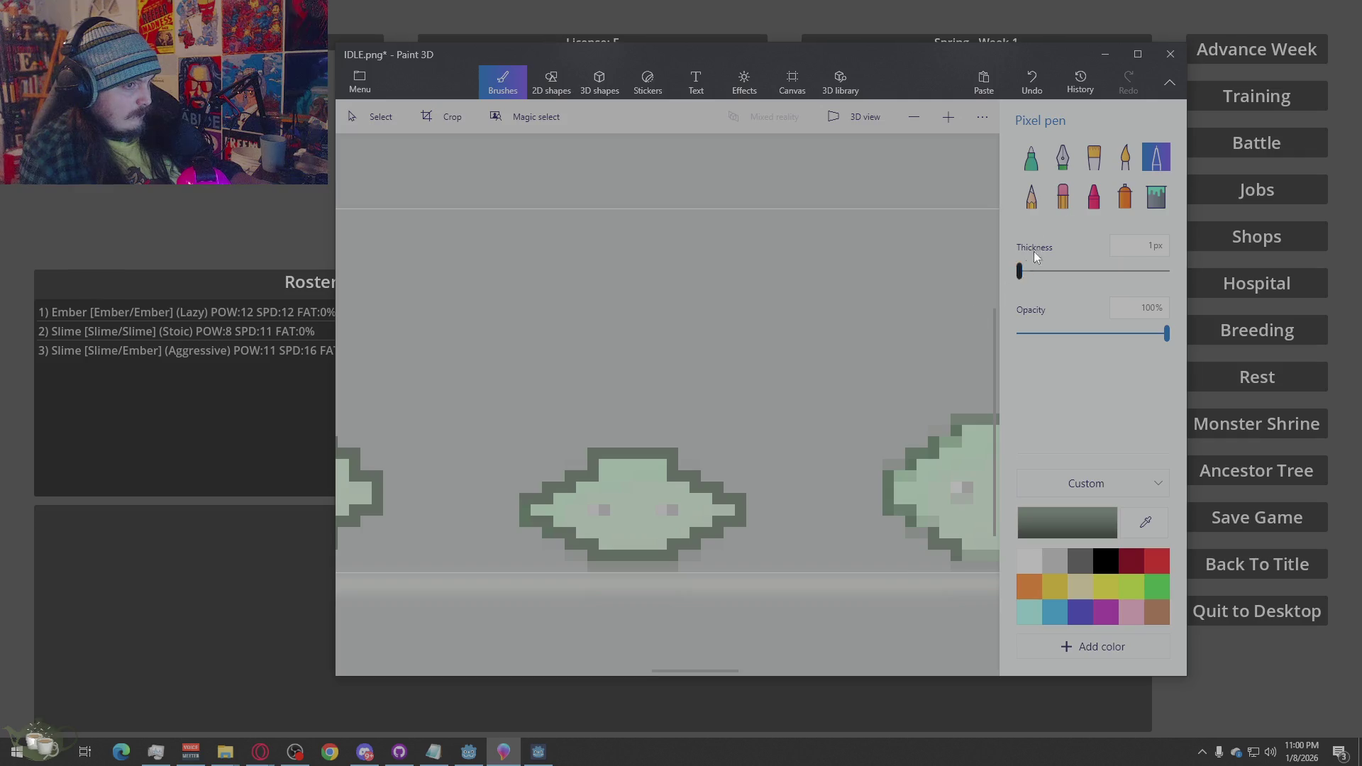
Erase faint stray pixels under the slime's bottom edge, lower-right edge and along the top outline
left_click(1062, 195)
mouse_move(685, 555)
left_mouse_down()
mouse_move(623, 578)
mouse_move(584, 566)
mouse_move(603, 564)
left_mouse_up()
mouse_move(695, 558)
left_mouse_down()
mouse_move(740, 536)
mouse_move(779, 565)
left_mouse_up()
scroll(808, 497, "down", 3)
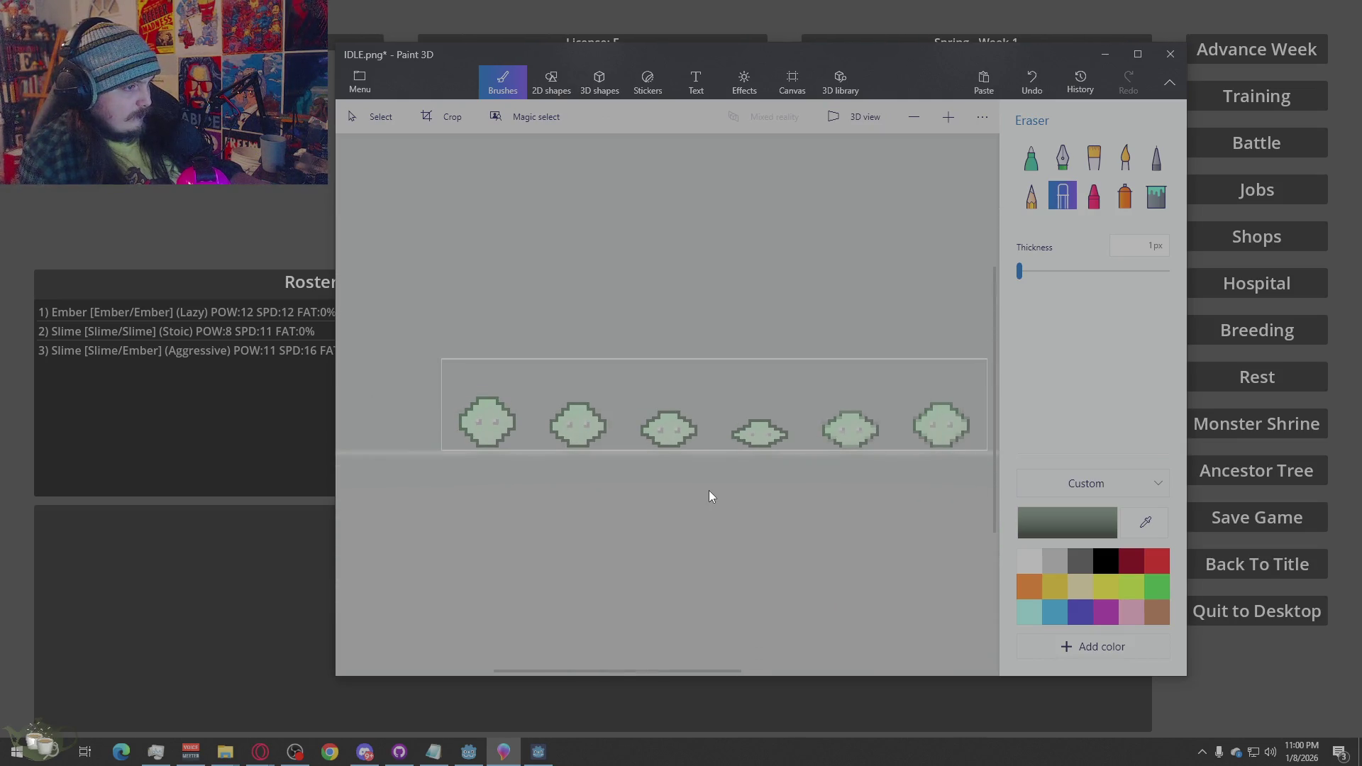
scroll(739, 453, "up", 5)
mouse_move(777, 458)
left_mouse_down()
mouse_move(687, 457)
mouse_move(766, 466)
left_mouse_up()
left_click(1156, 157)
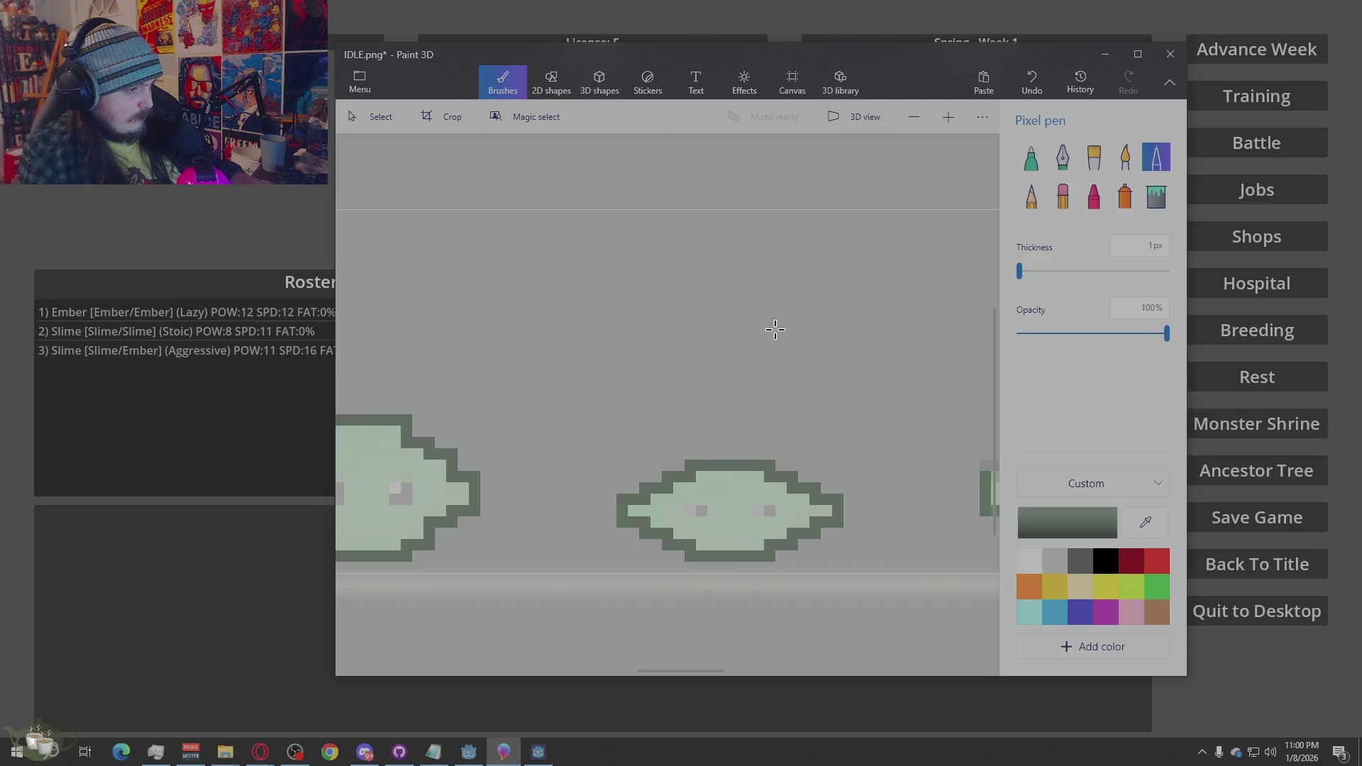
scroll(799, 339, "down", 4)
scroll(721, 429, "up", 3)
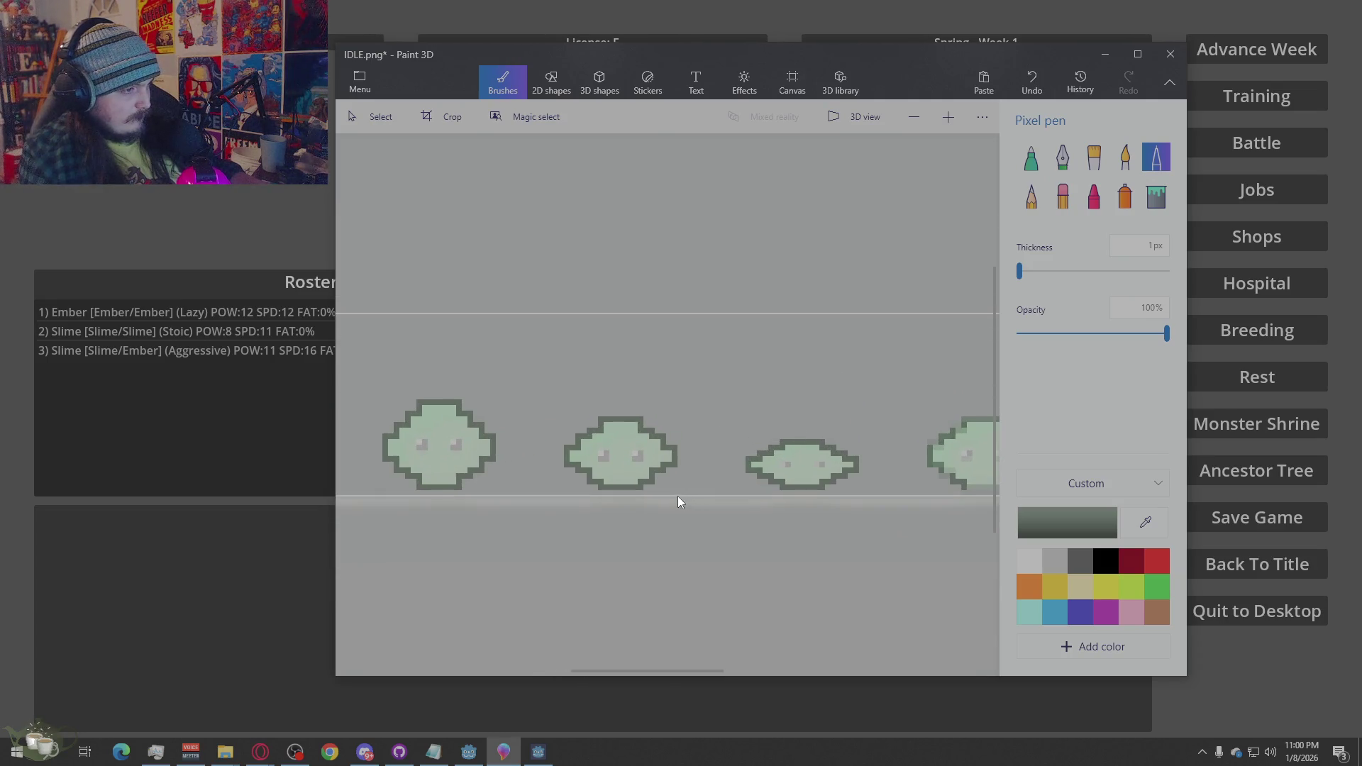
scroll(805, 458, "up", 4)
left_click(1063, 196)
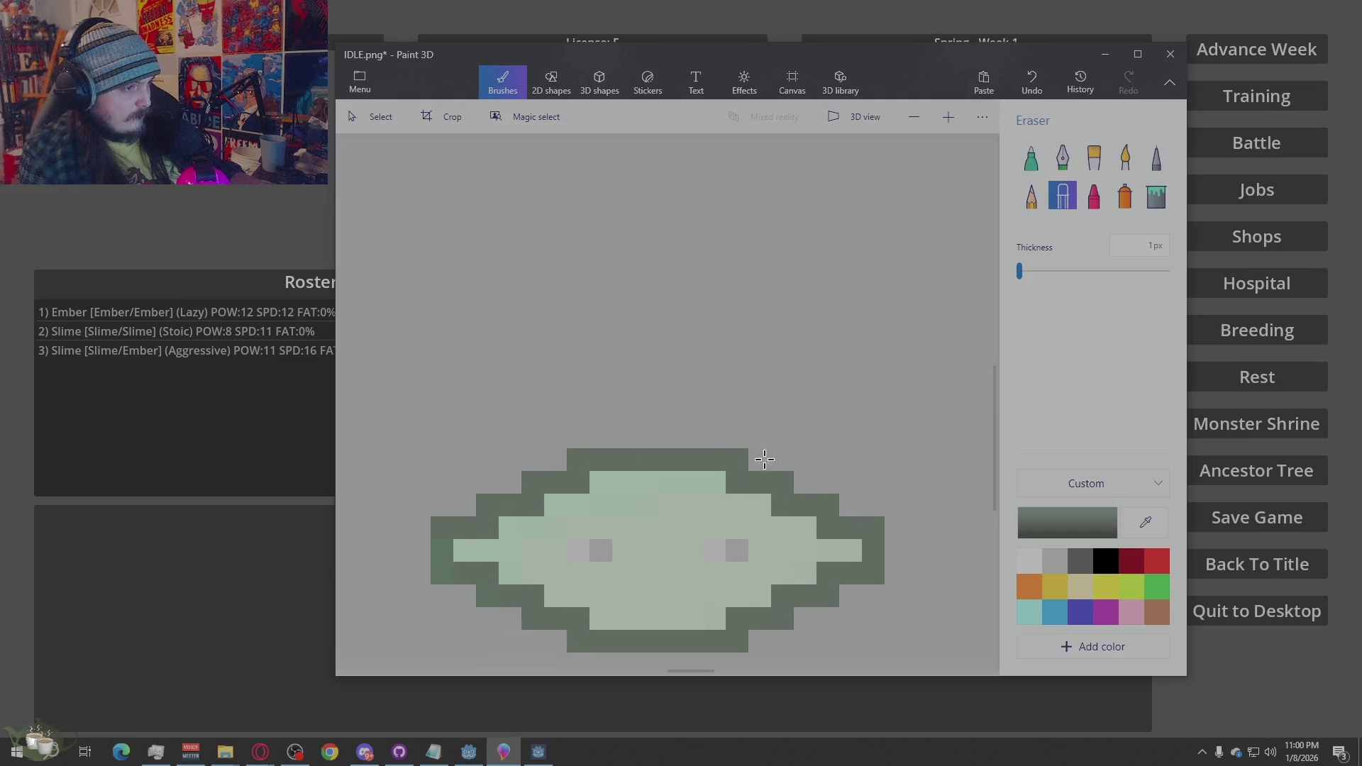
left_click_drag(779, 457, 526, 452)
scroll(748, 406, "down", 4)
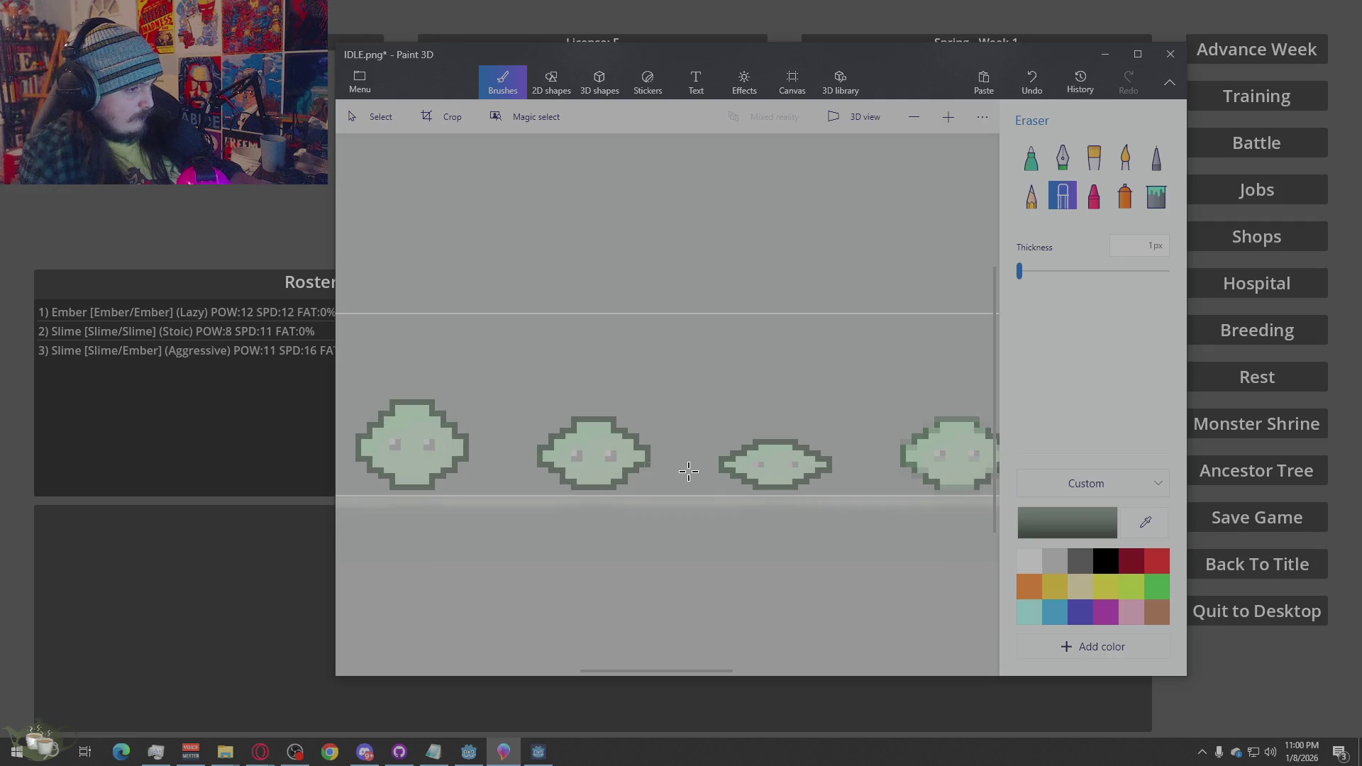
Repaint the third slime's left and right eyes in the light grey eye colour
key("i")
left_click(610, 454)
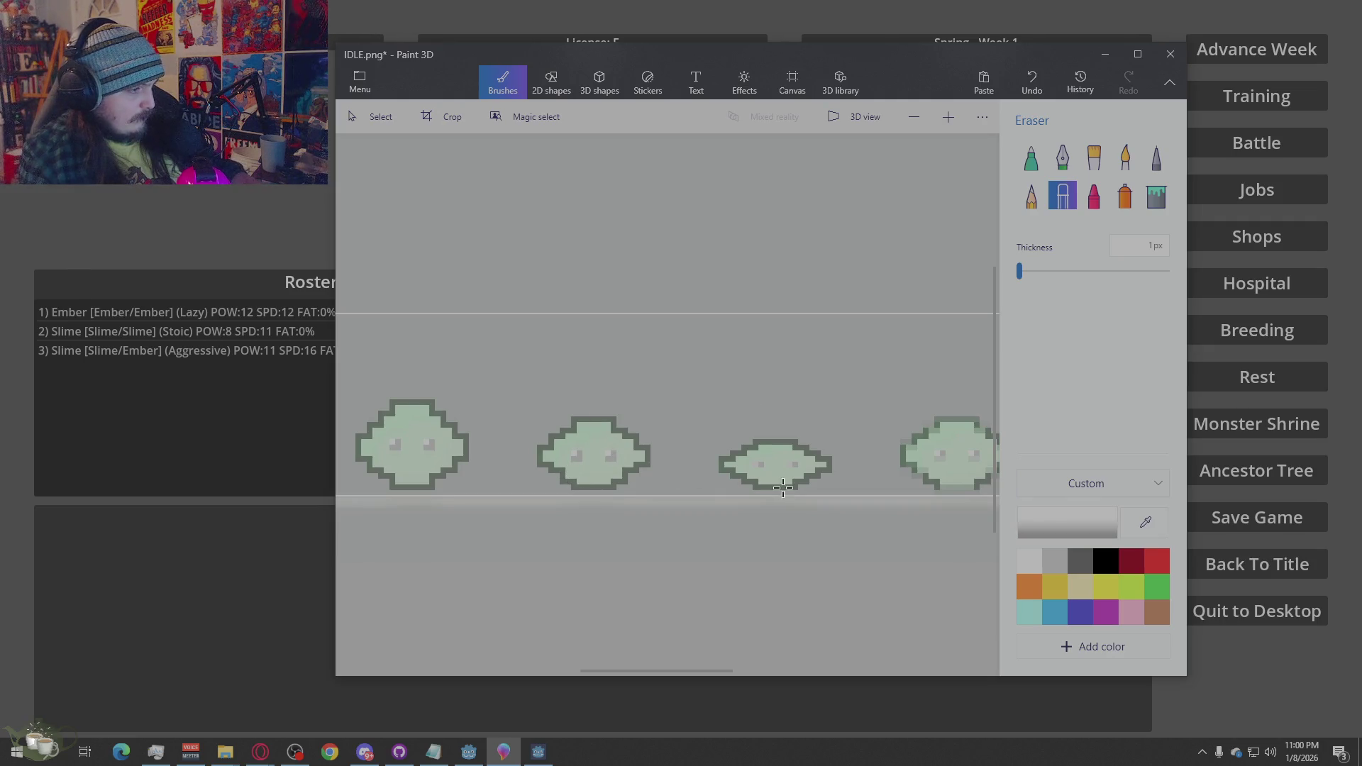
left_click(758, 465)
left_click(789, 467)
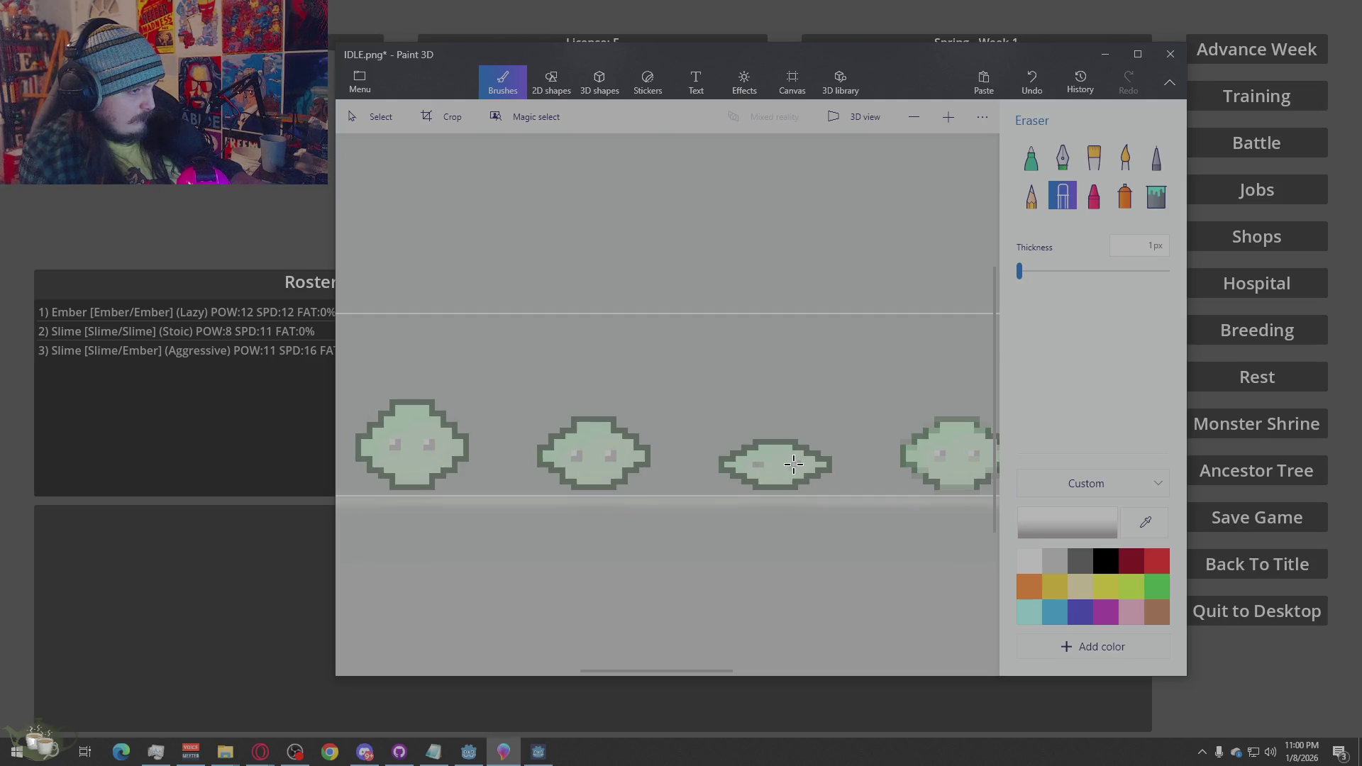
left_click(1156, 158)
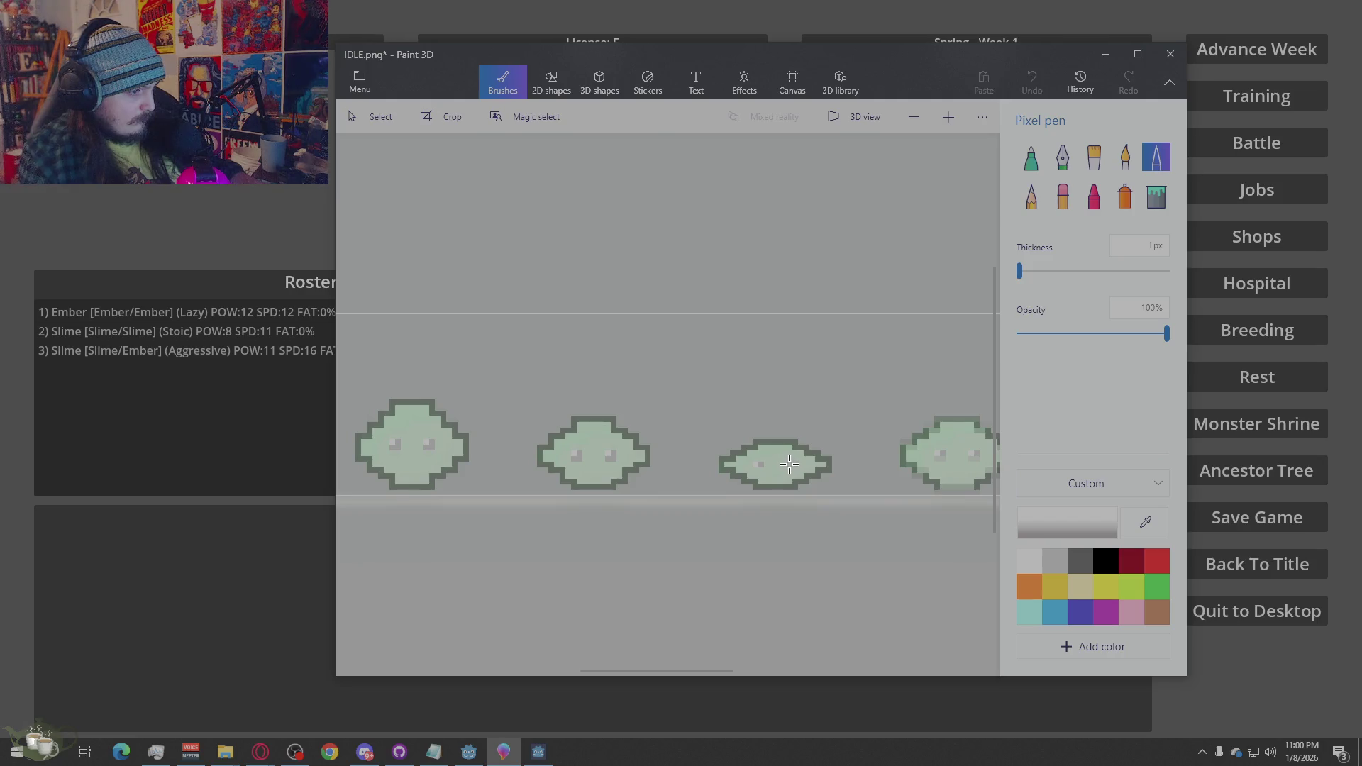
key("alt")
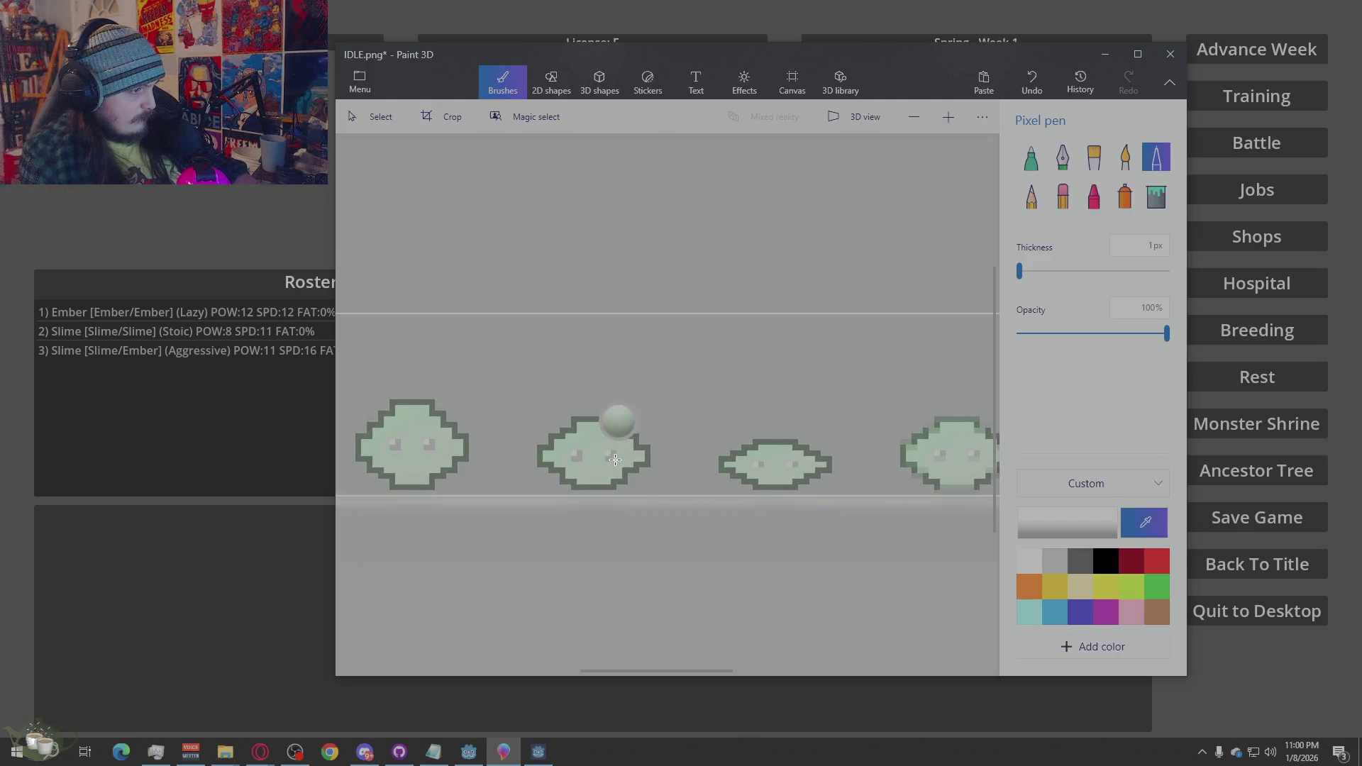
left_click(617, 418)
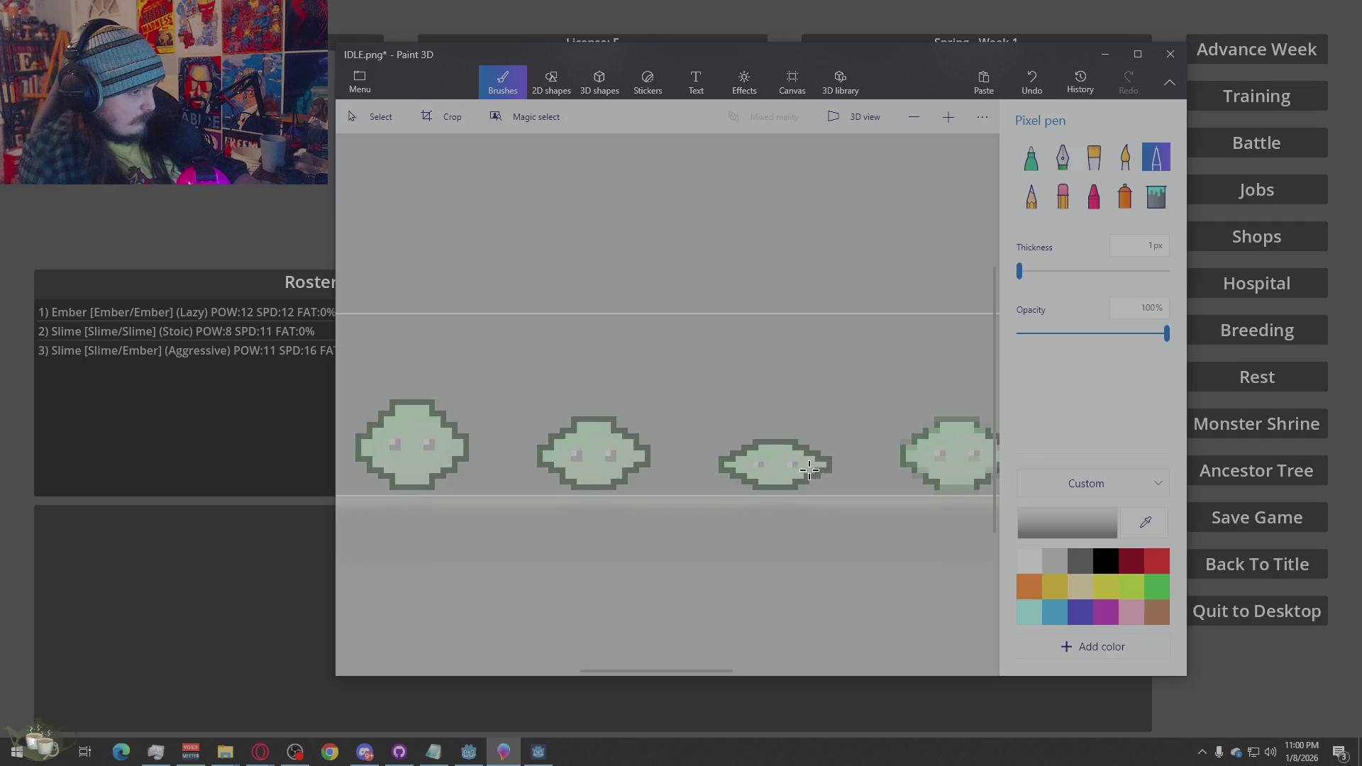
scroll(780, 467, "down", 2)
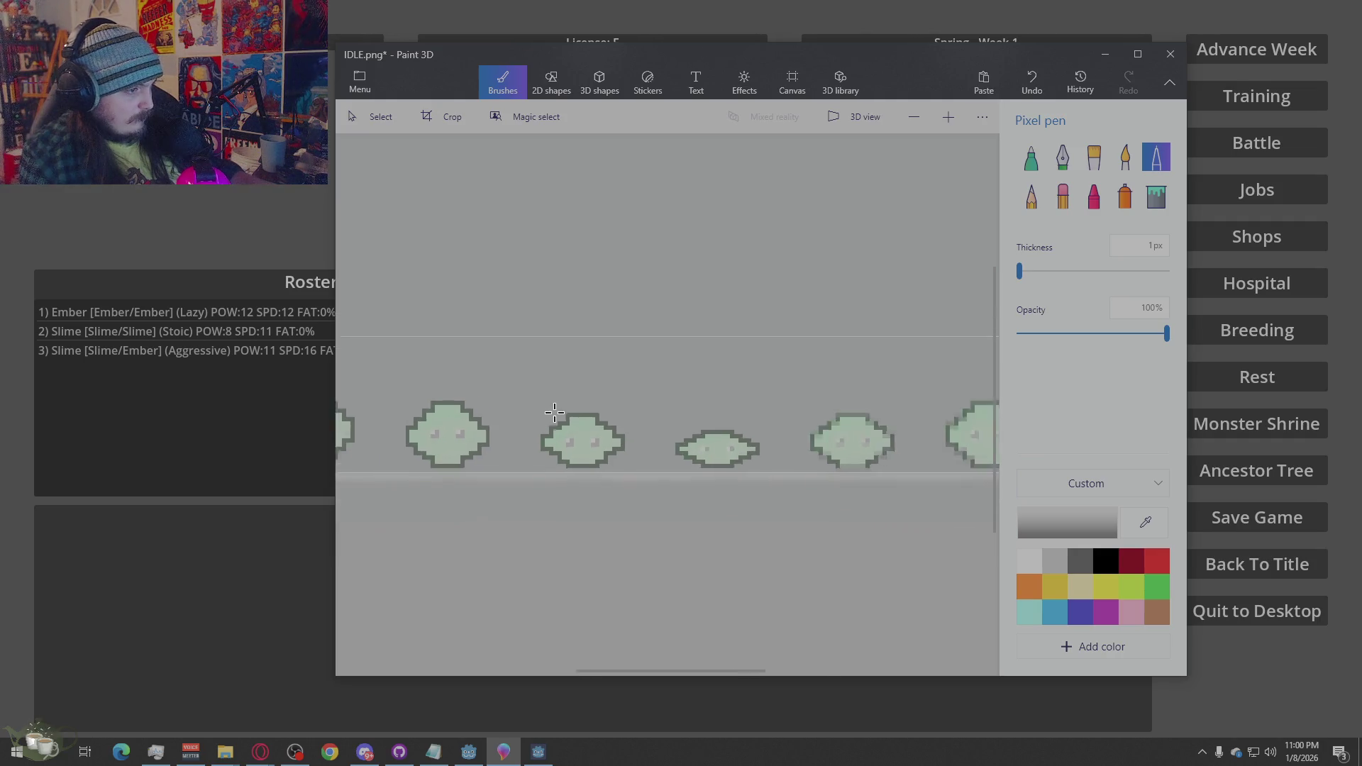
scroll(708, 472, "up", 3)
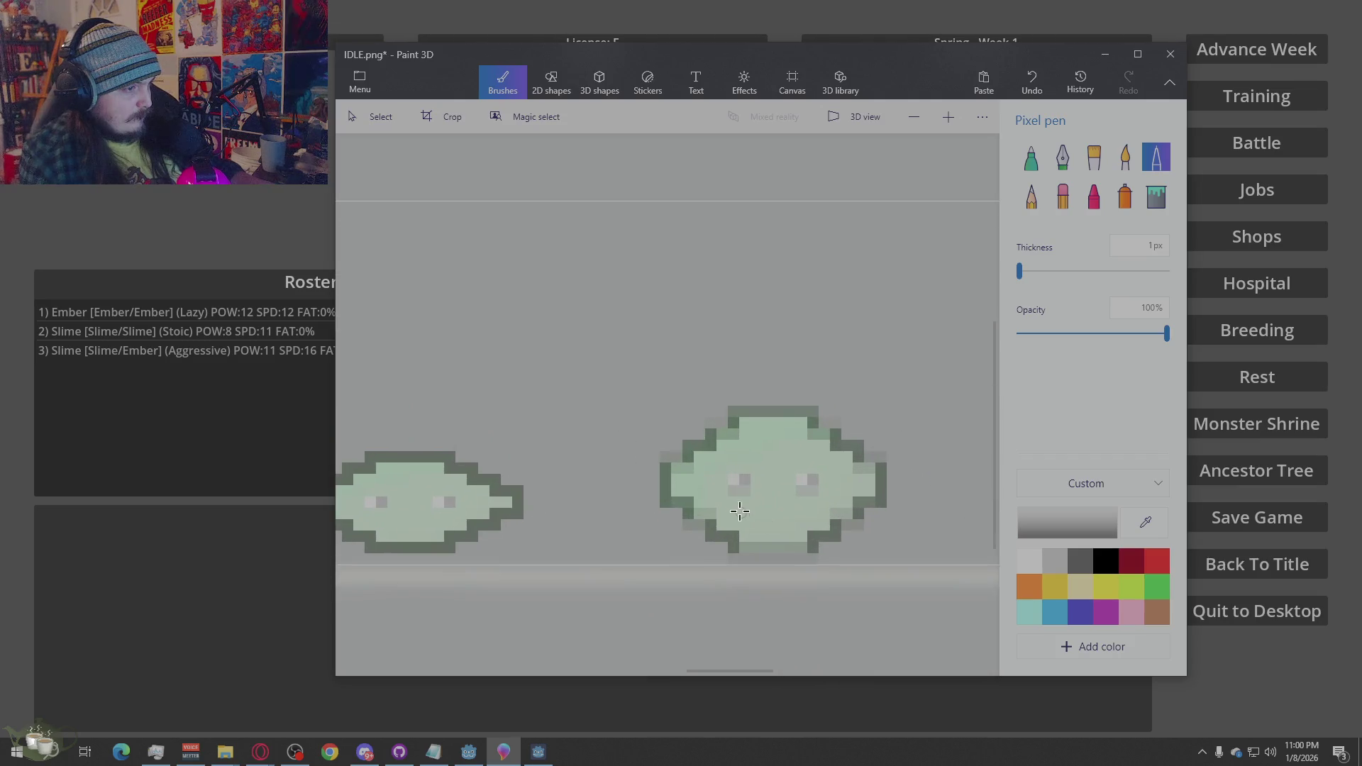
left_click(741, 488)
left_click(812, 488)
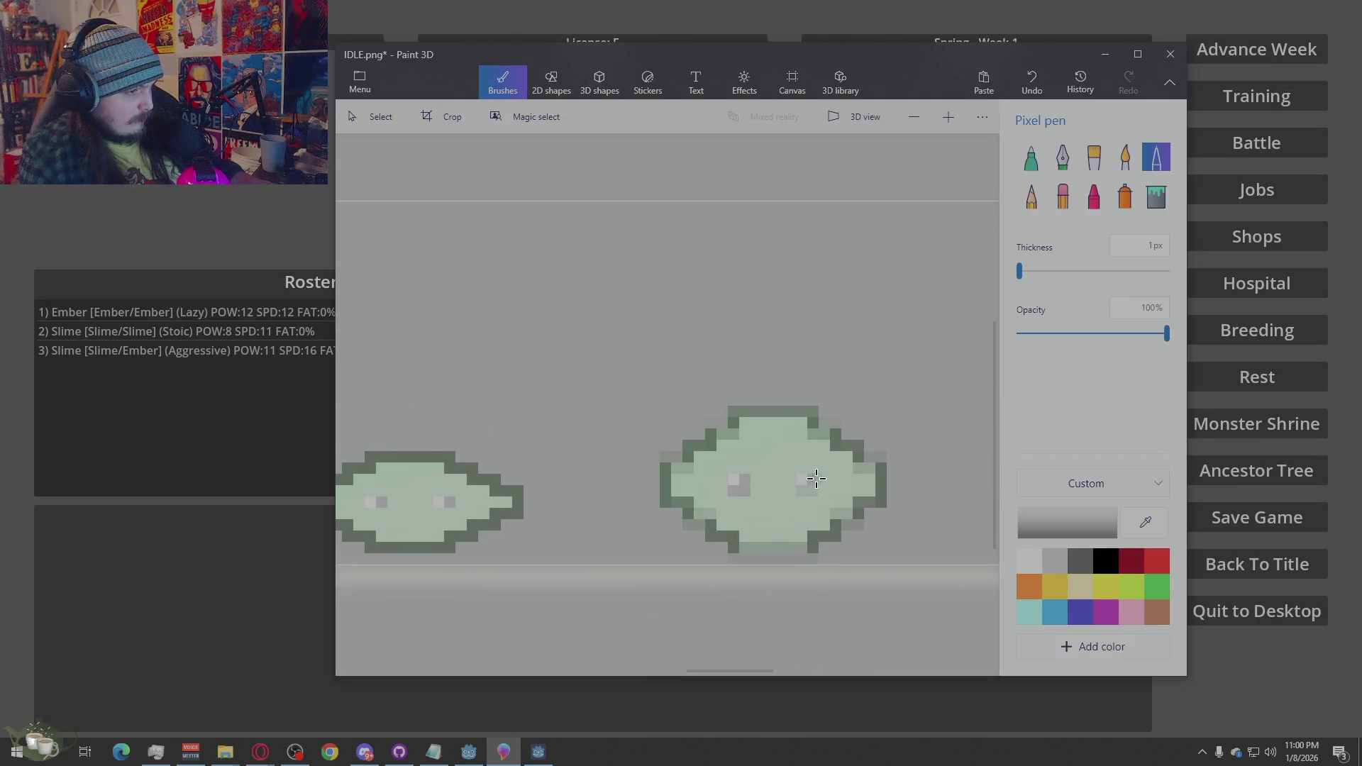
scroll(804, 490, "down", 3)
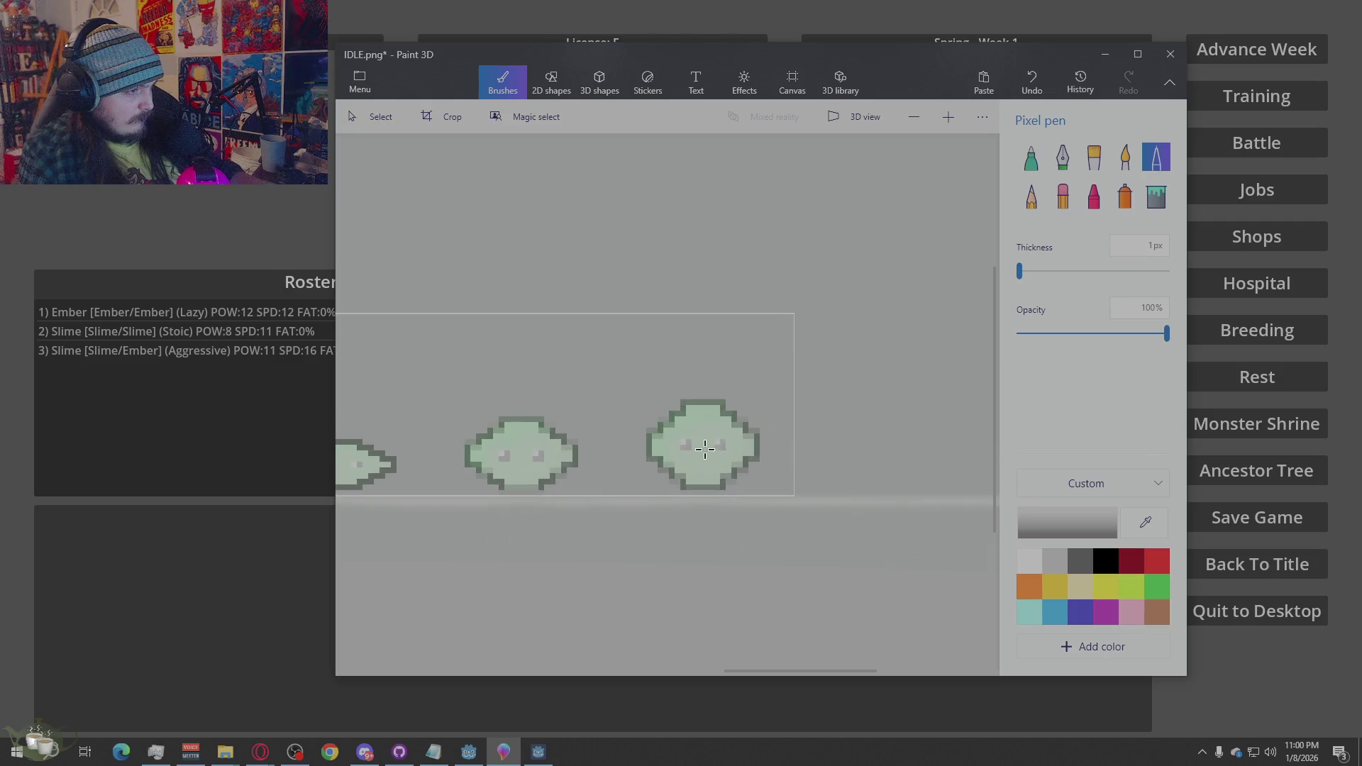
left_click(689, 444)
scroll(485, 517, "up", 5)
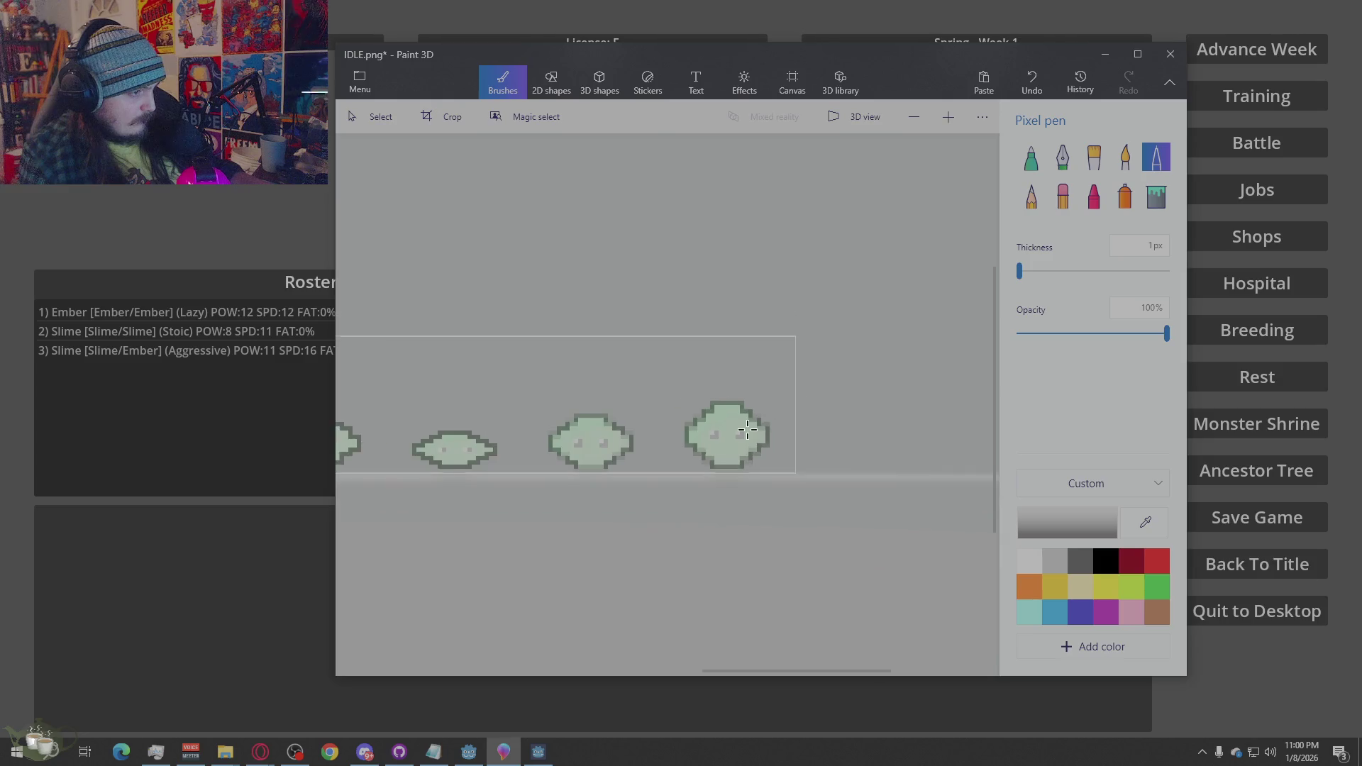
scroll(485, 518, "down", 5)
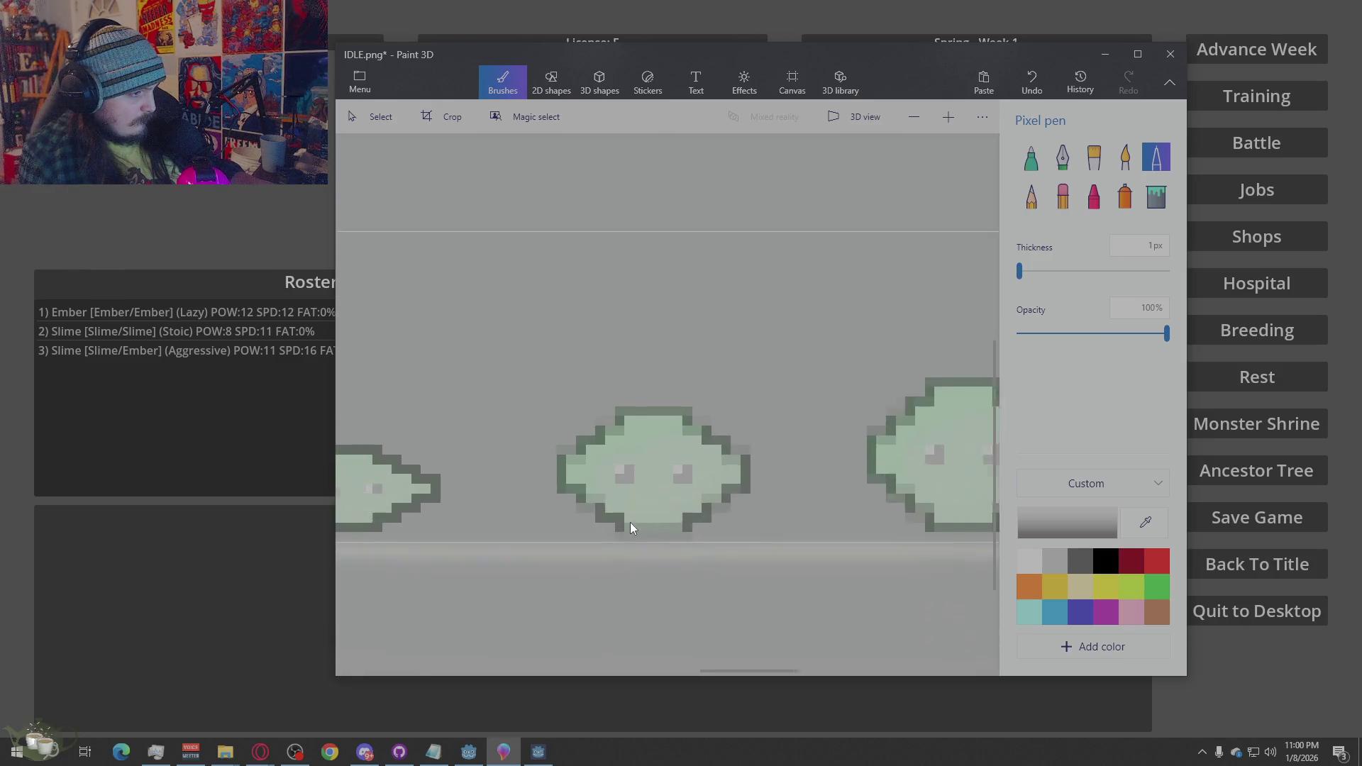
Touch up the third slime's eye pixels with the lighter grey from the left slime
key("alt")
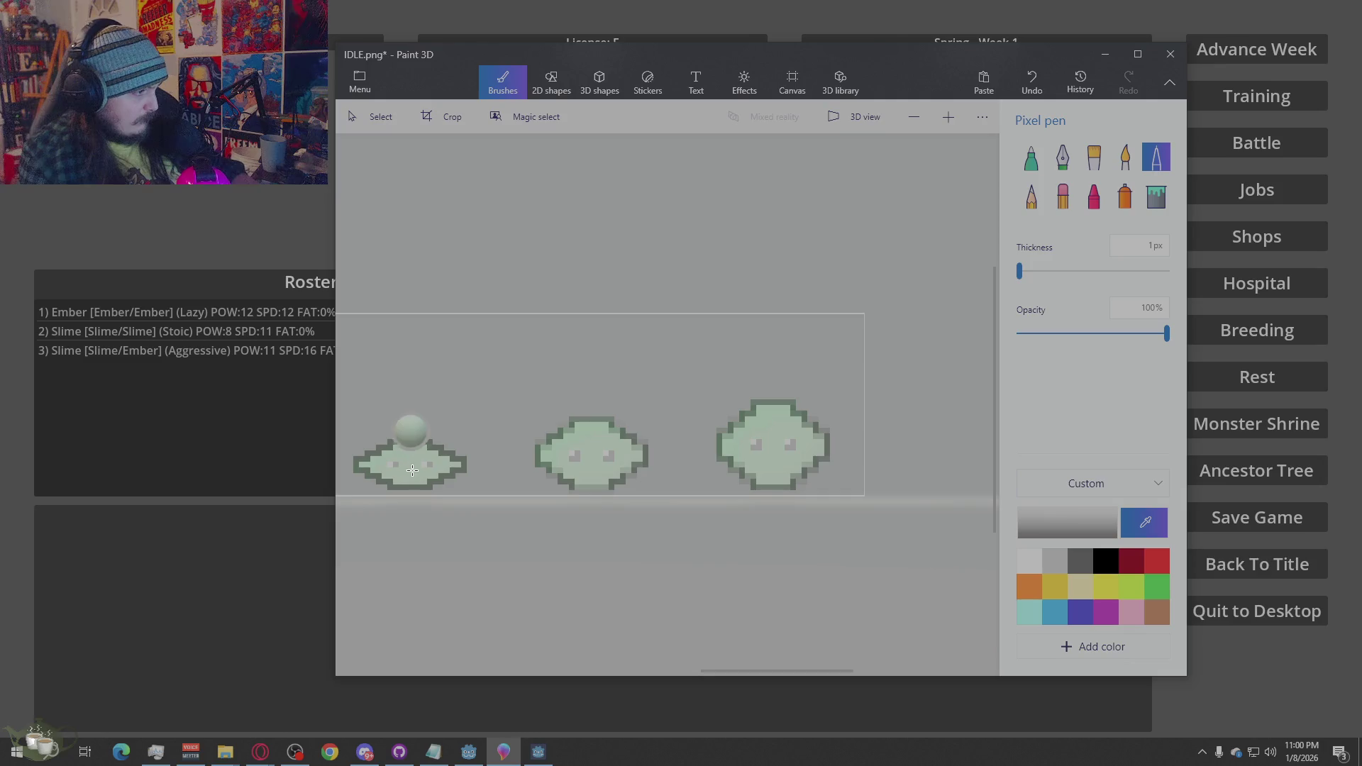
left_click(423, 465)
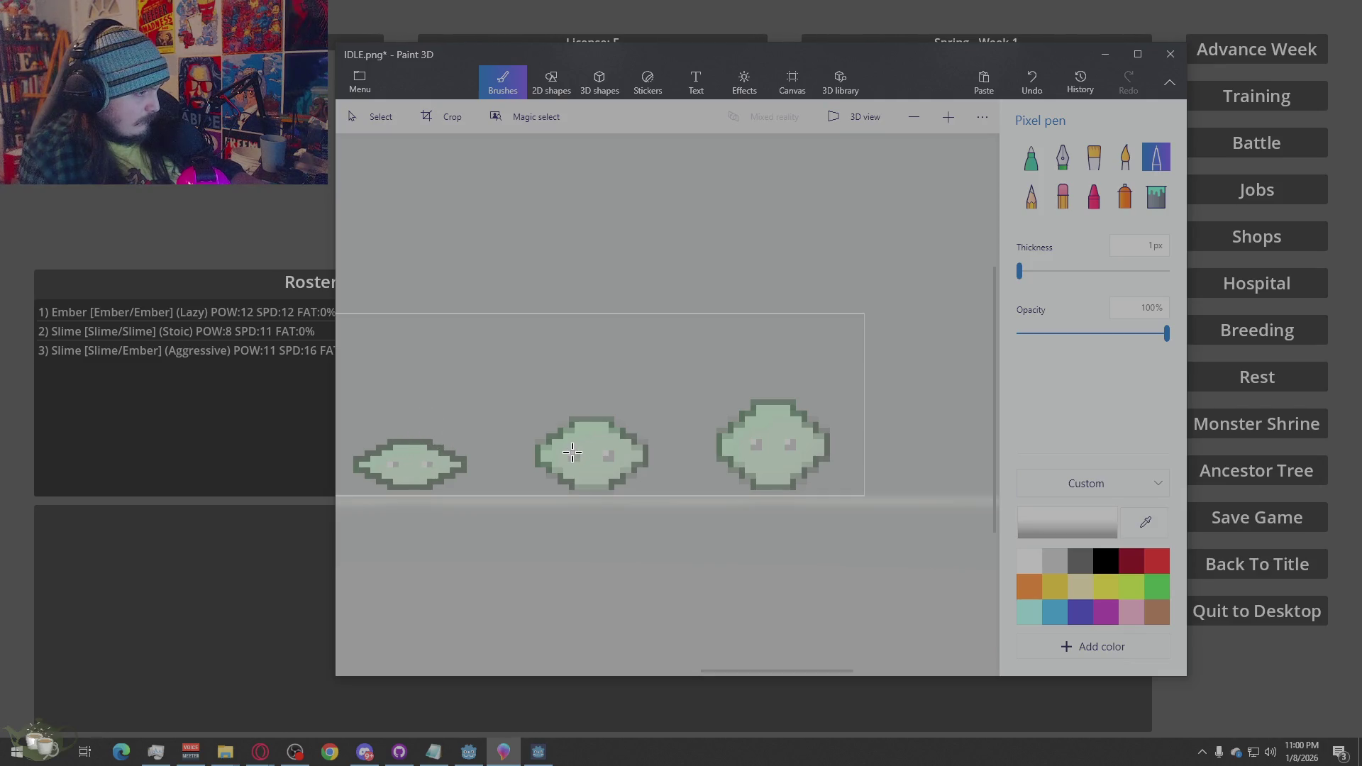
left_click(757, 444)
left_click(788, 441)
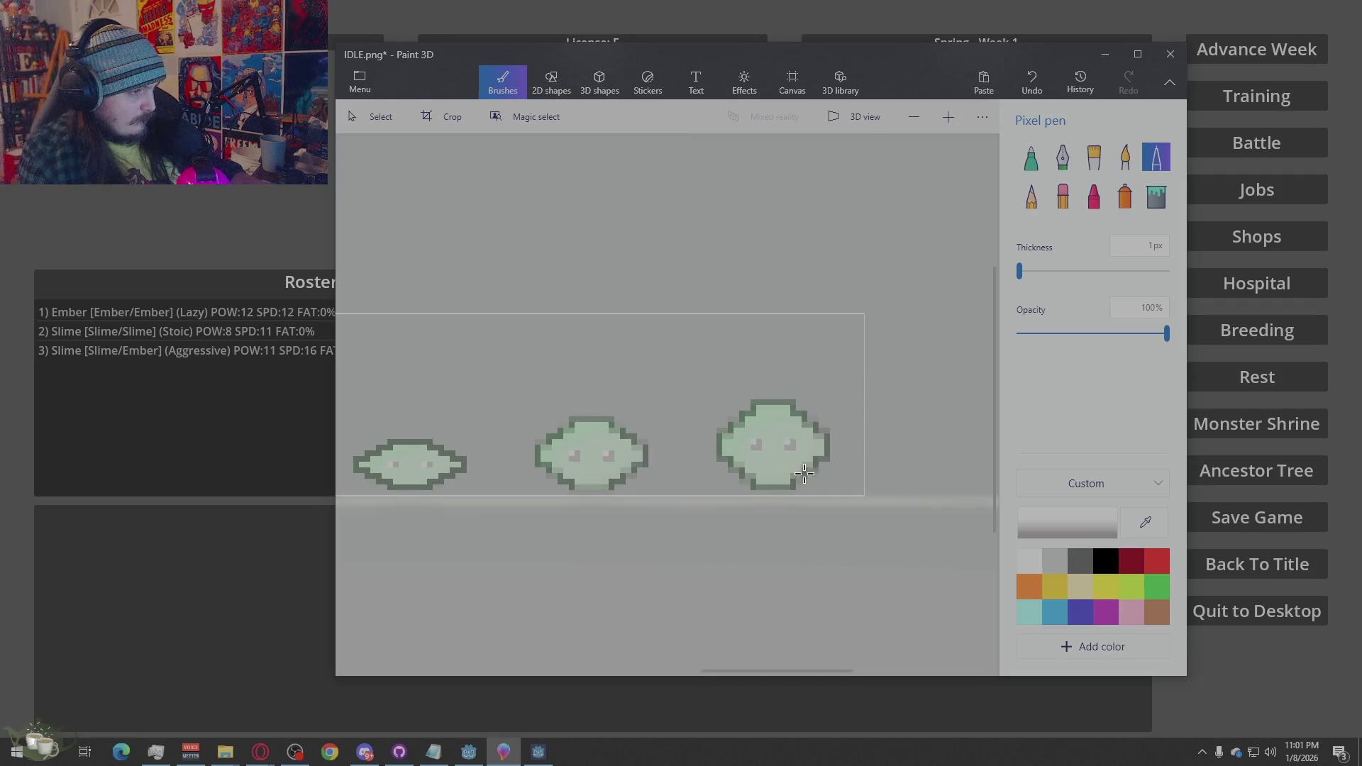
scroll(813, 470, "up", 2)
scroll(885, 461, "down", 2)
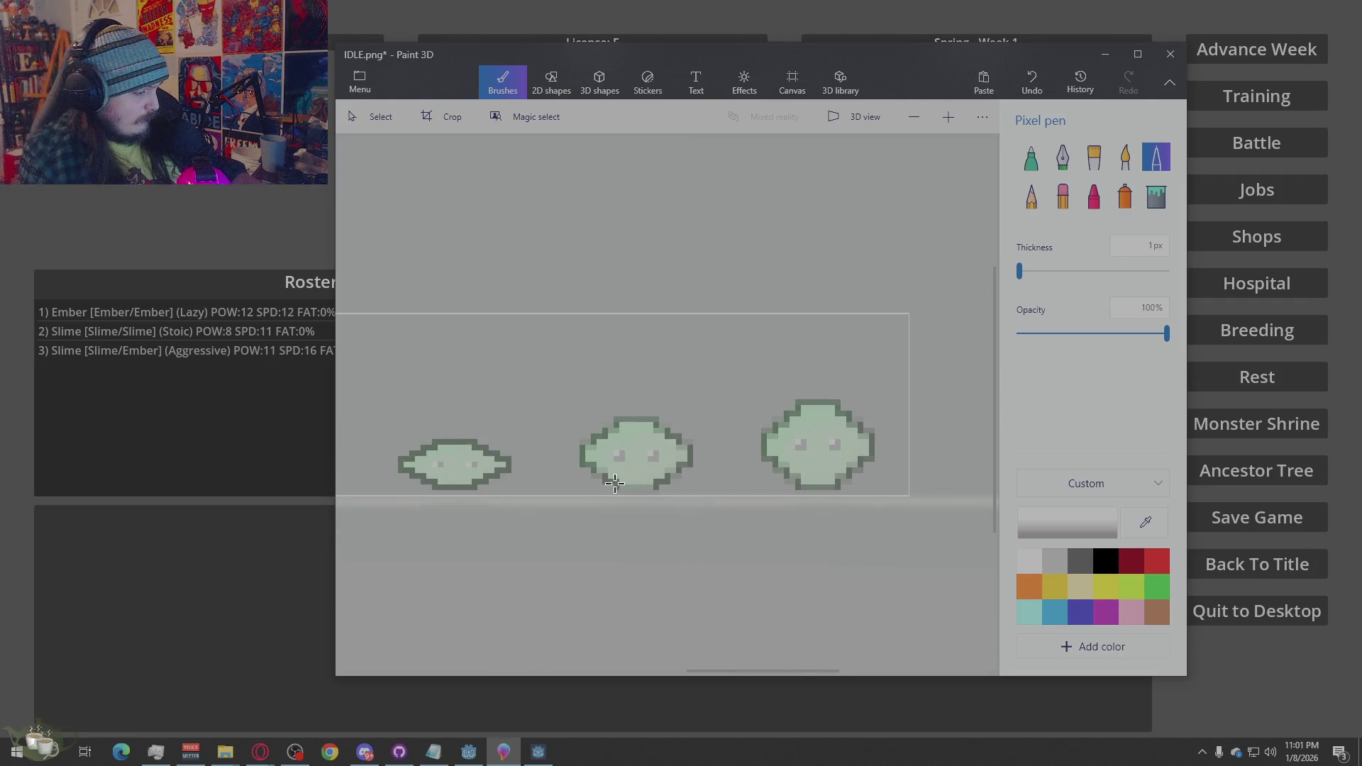
key("i")
left_click(509, 462)
scroll(602, 433, "up", 2)
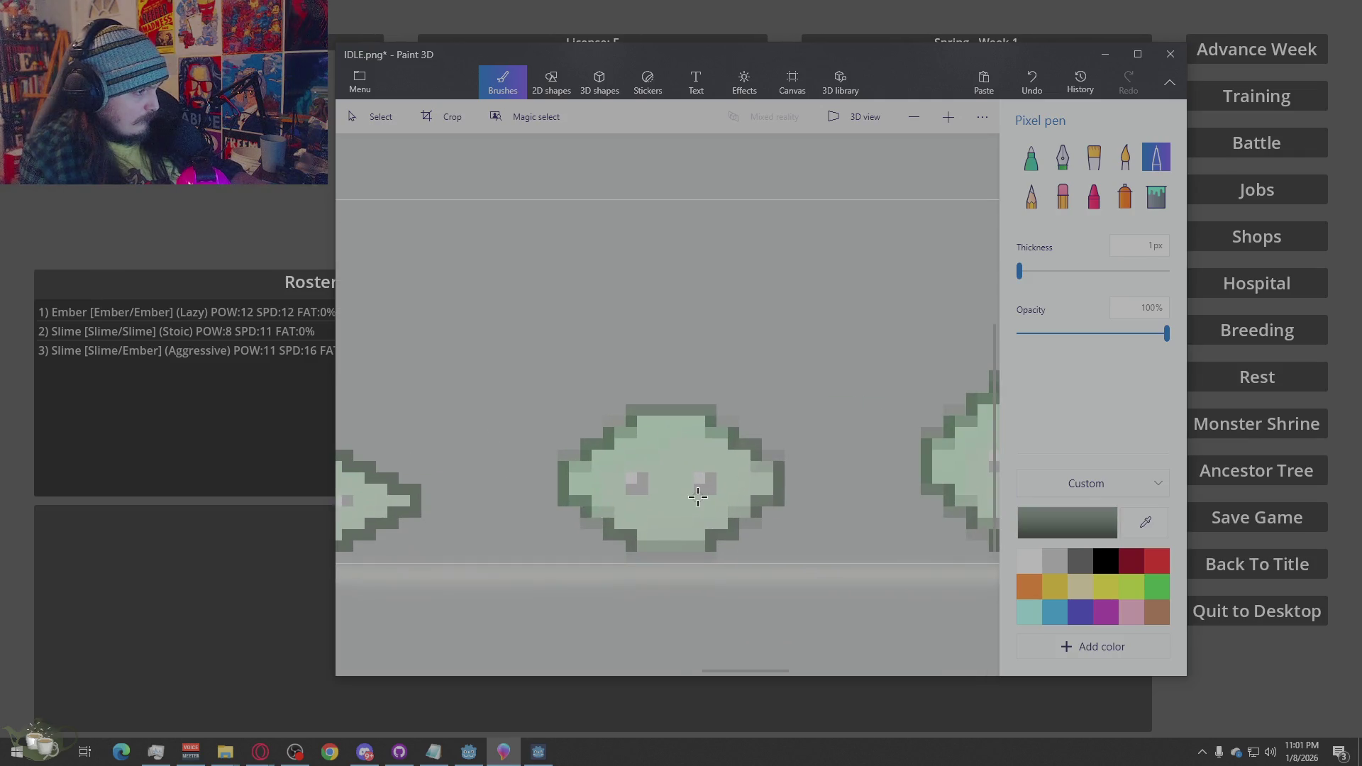
Darken the slime's left outline, undoing two misplaced bottom and lower-right outline strokes
mouse_move(585, 499)
left_mouse_down()
mouse_move(571, 501)
mouse_move(564, 470)
mouse_move(607, 434)
mouse_move(635, 413)
mouse_move(699, 408)
mouse_move(762, 462)
mouse_move(767, 502)
mouse_move(741, 523)
left_mouse_up()
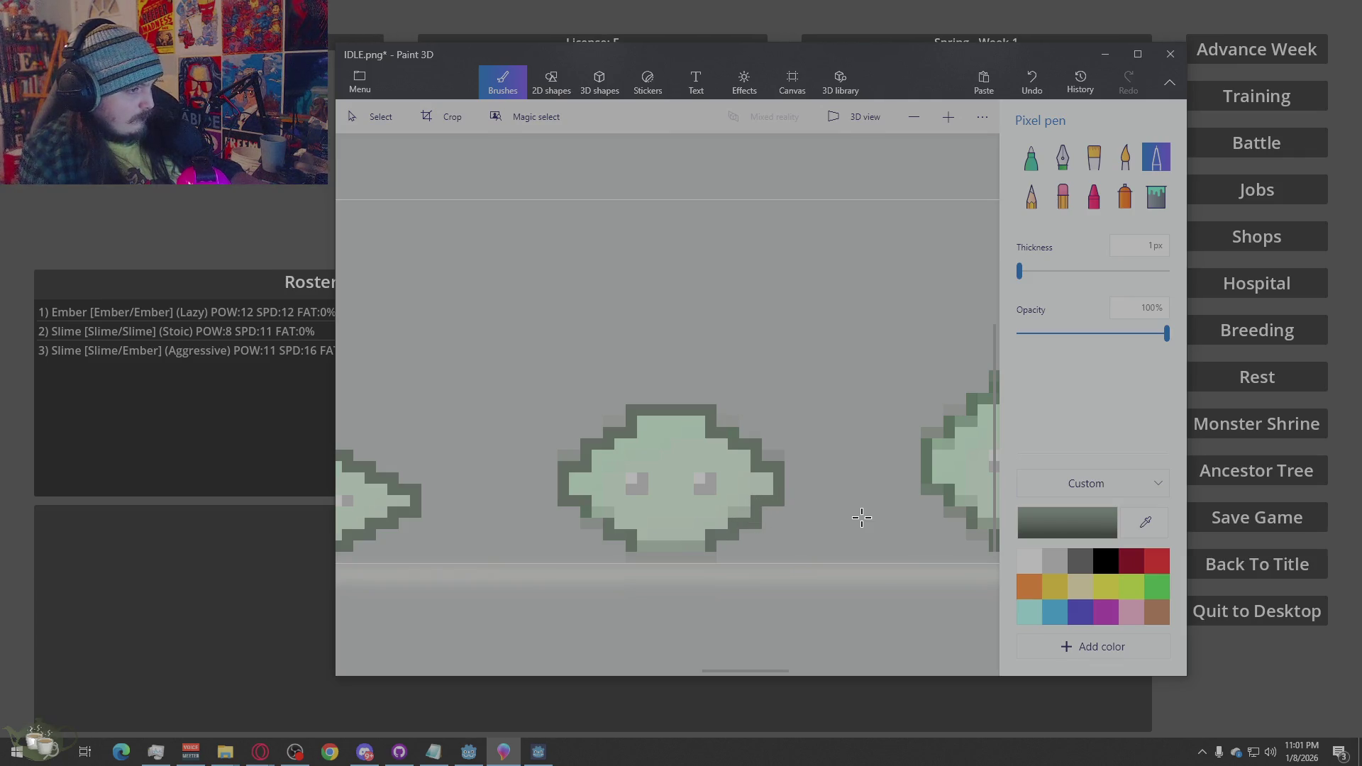
mouse_move(713, 543)
left_mouse_down()
mouse_move(664, 546)
mouse_move(593, 510)
left_mouse_up()
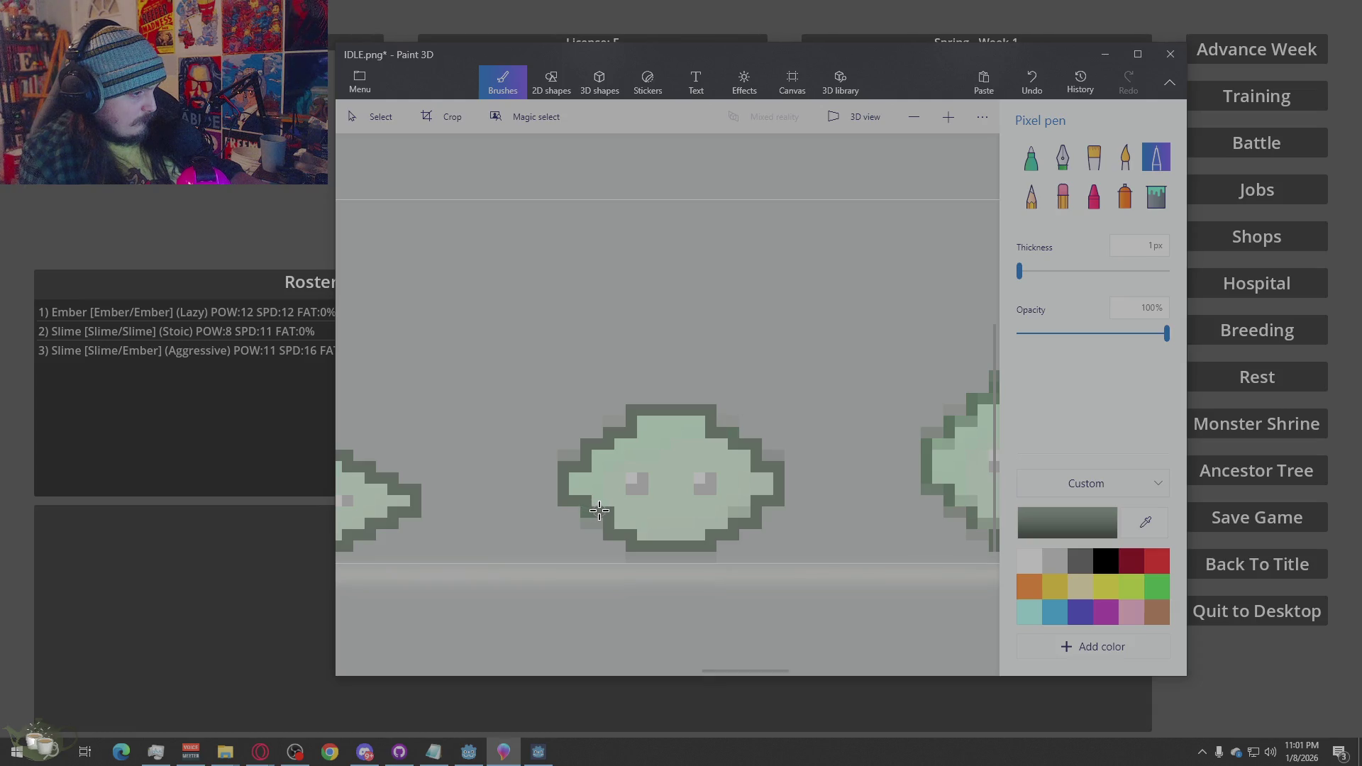
key("ctrl+z")
mouse_move(761, 521)
left_mouse_down()
mouse_move(706, 546)
mouse_move(651, 545)
mouse_move(613, 532)
mouse_move(566, 482)
mouse_move(585, 523)
mouse_move(713, 545)
left_mouse_up()
key("ctrl+z")
key("ctrl+z")
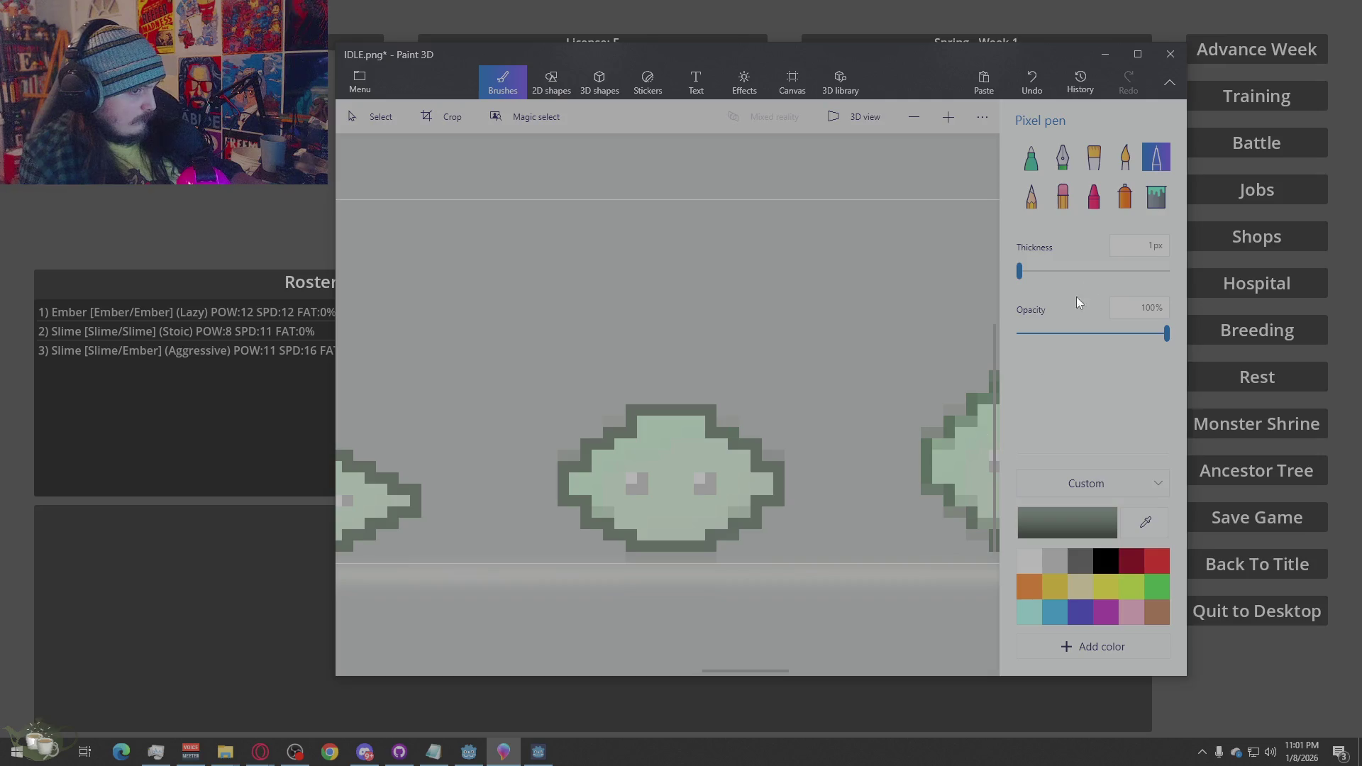
Erase stray pixels along the slime's bottom, top-right and top-left edges
left_click(1063, 197)
mouse_move(715, 555)
left_mouse_down()
mouse_move(689, 557)
mouse_move(777, 505)
left_mouse_up()
scroll(773, 524, "down", 3)
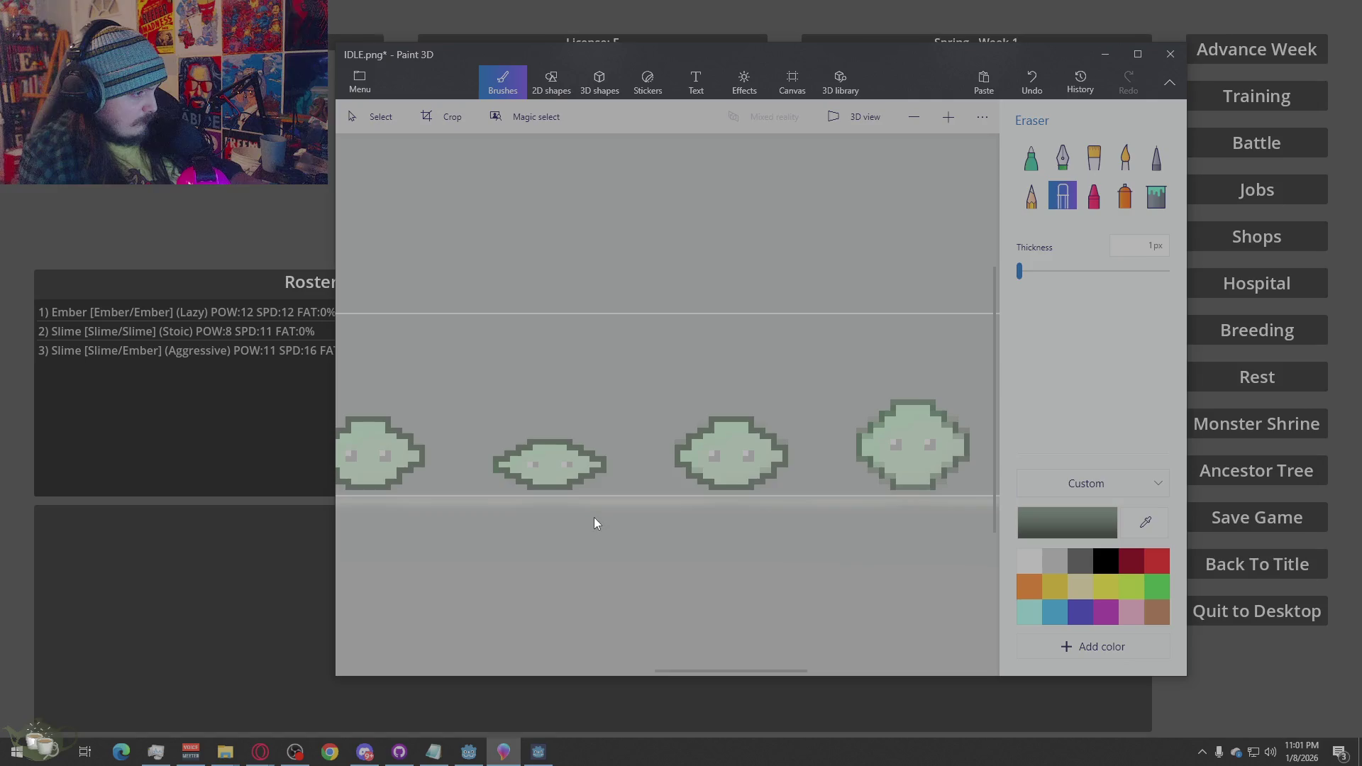
scroll(784, 489, "up", 4)
scroll(702, 451, "down", 2)
left_click_drag(691, 450, 654, 413)
left_click_drag(540, 412, 498, 441)
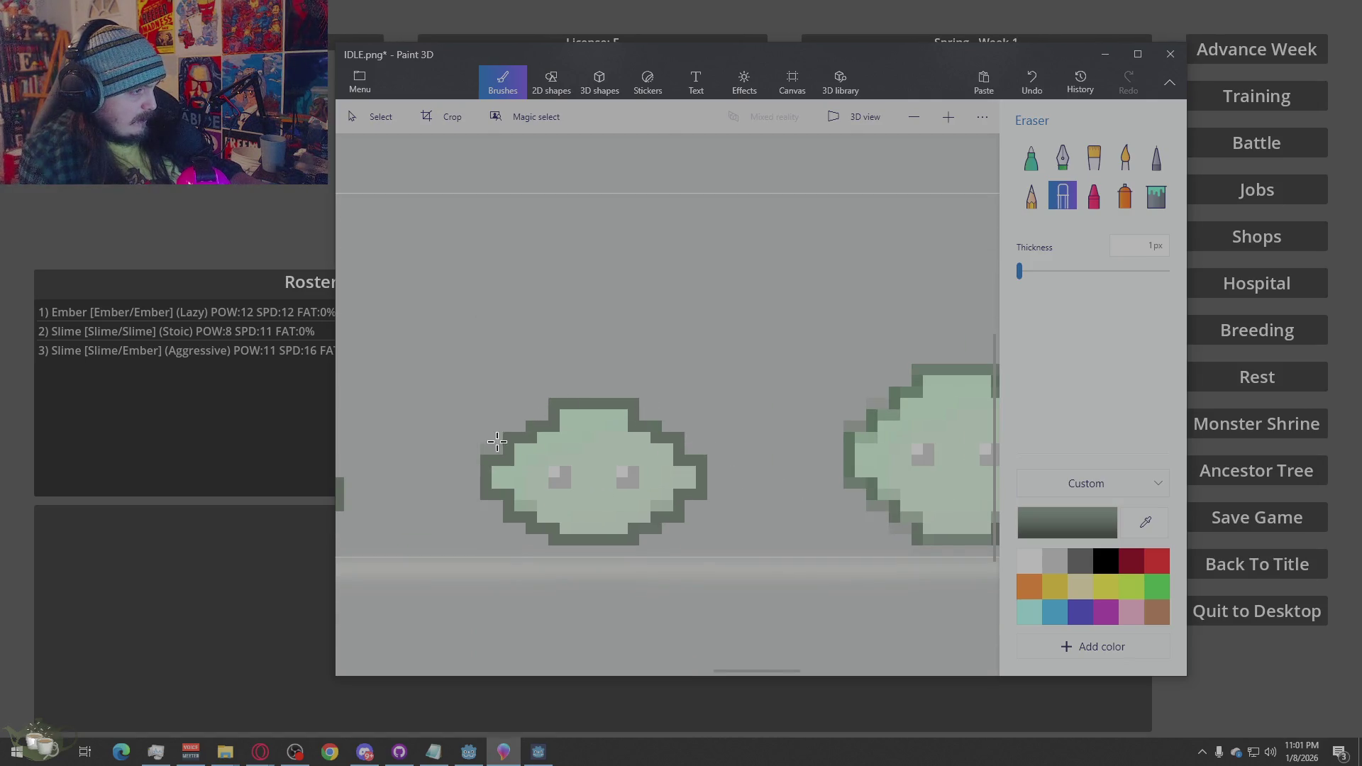
Sample the light green body colour and touch up two spots on the slime's body
key("i")
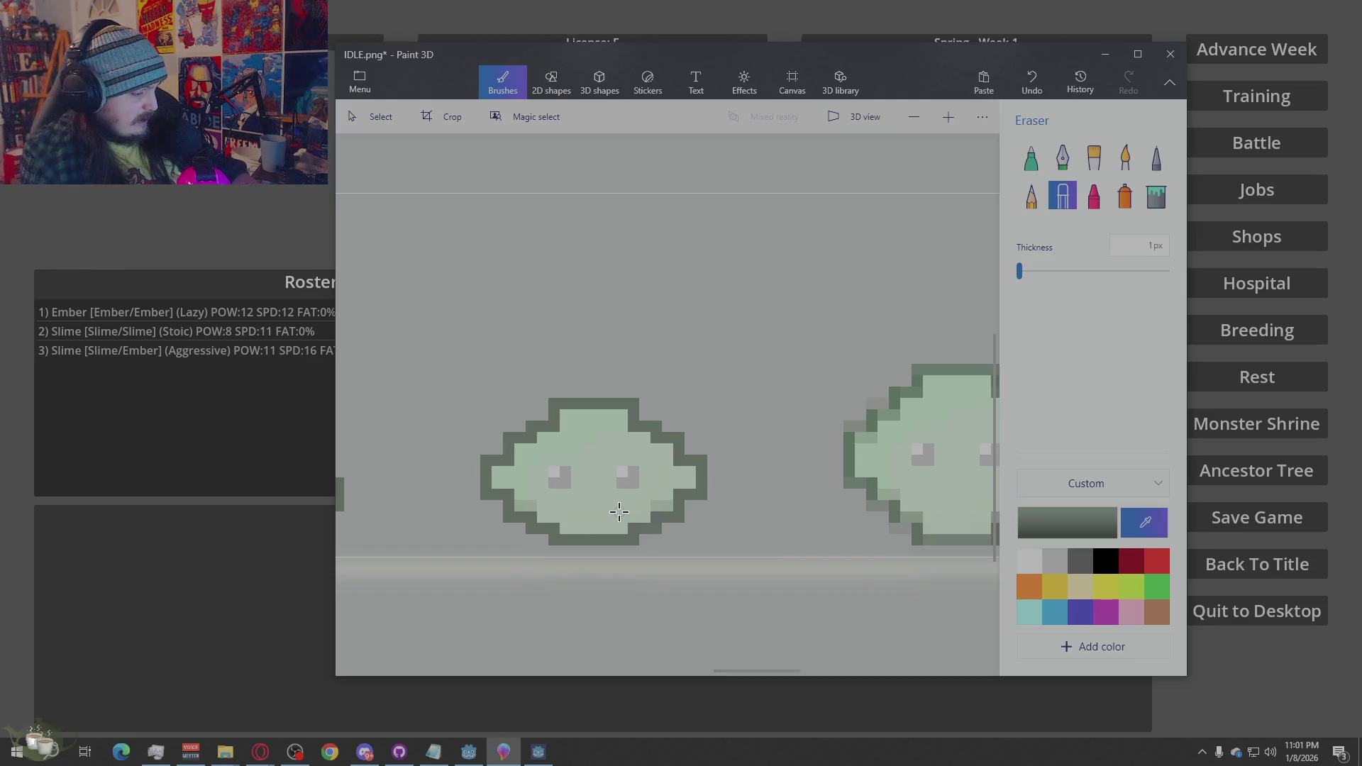
left_click(638, 490)
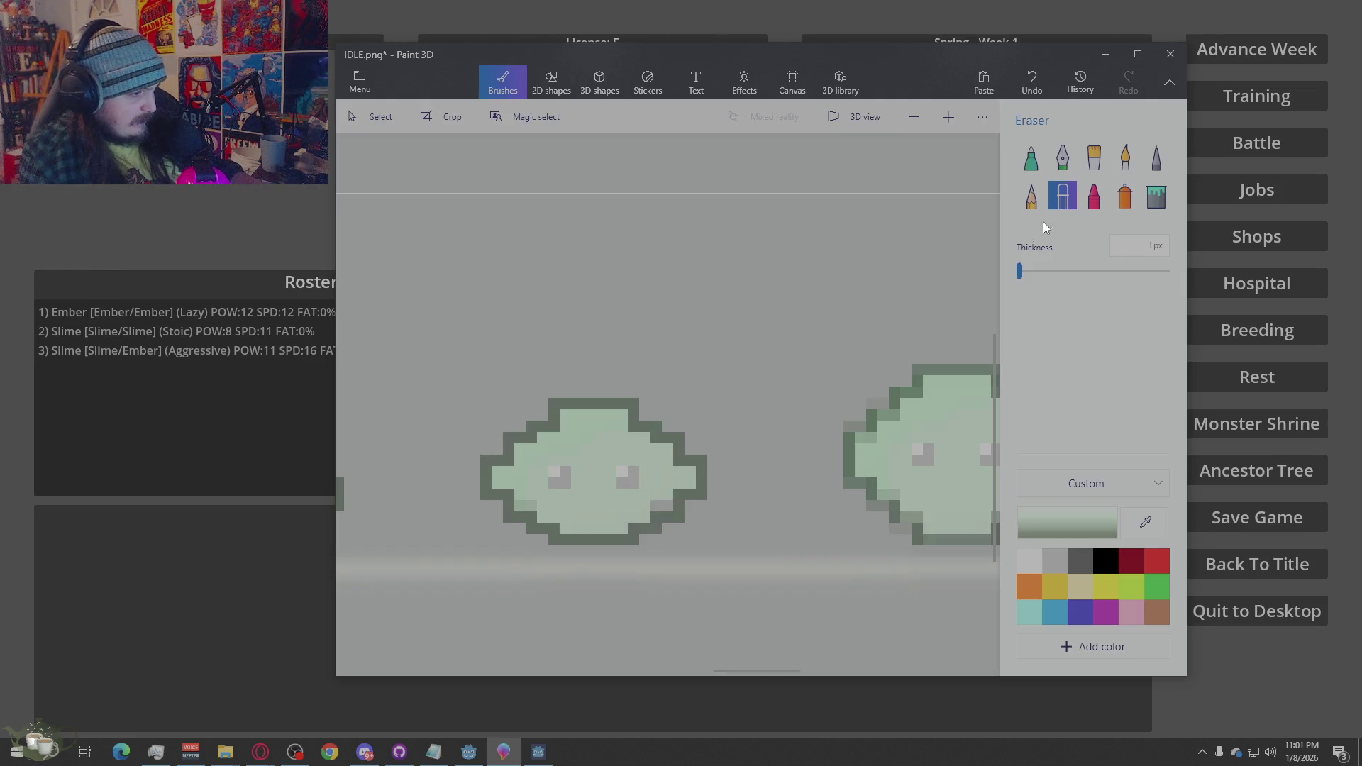
left_click(663, 506)
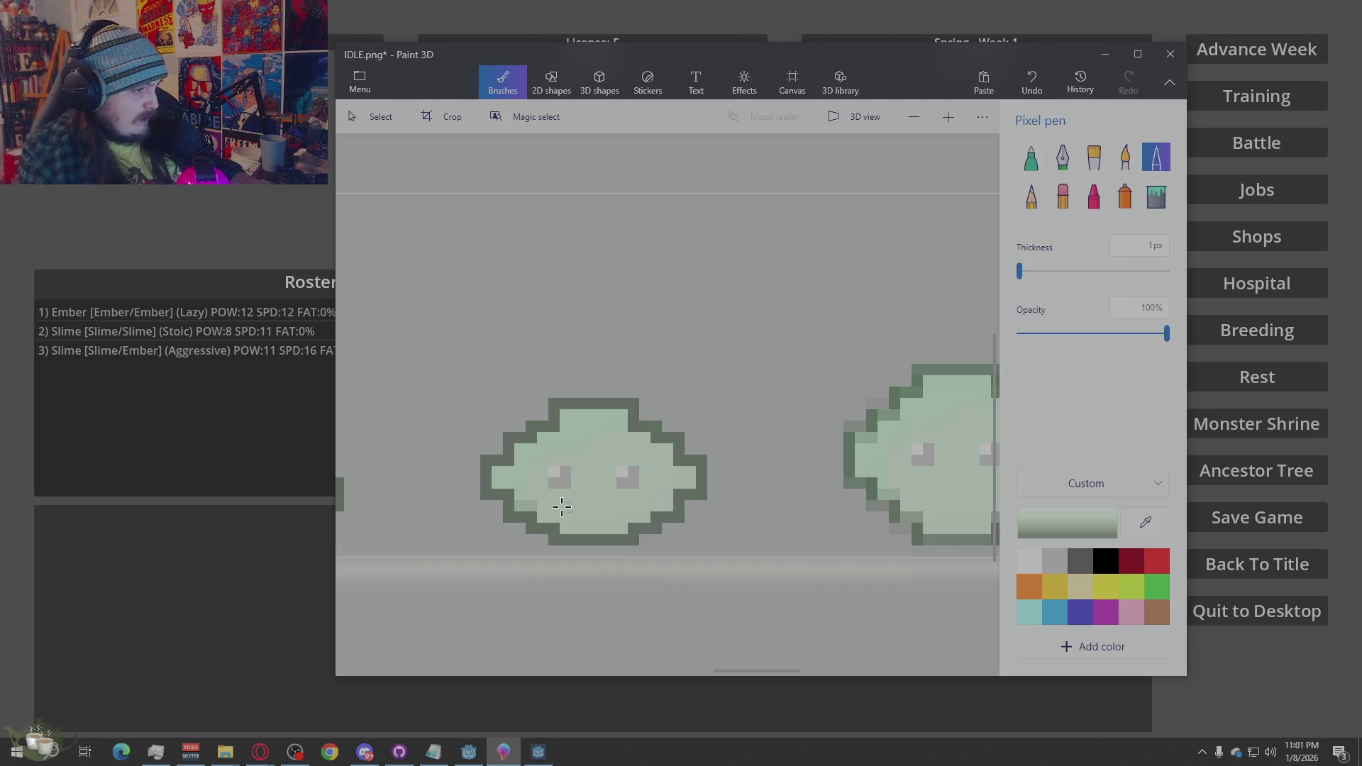
left_click(527, 508)
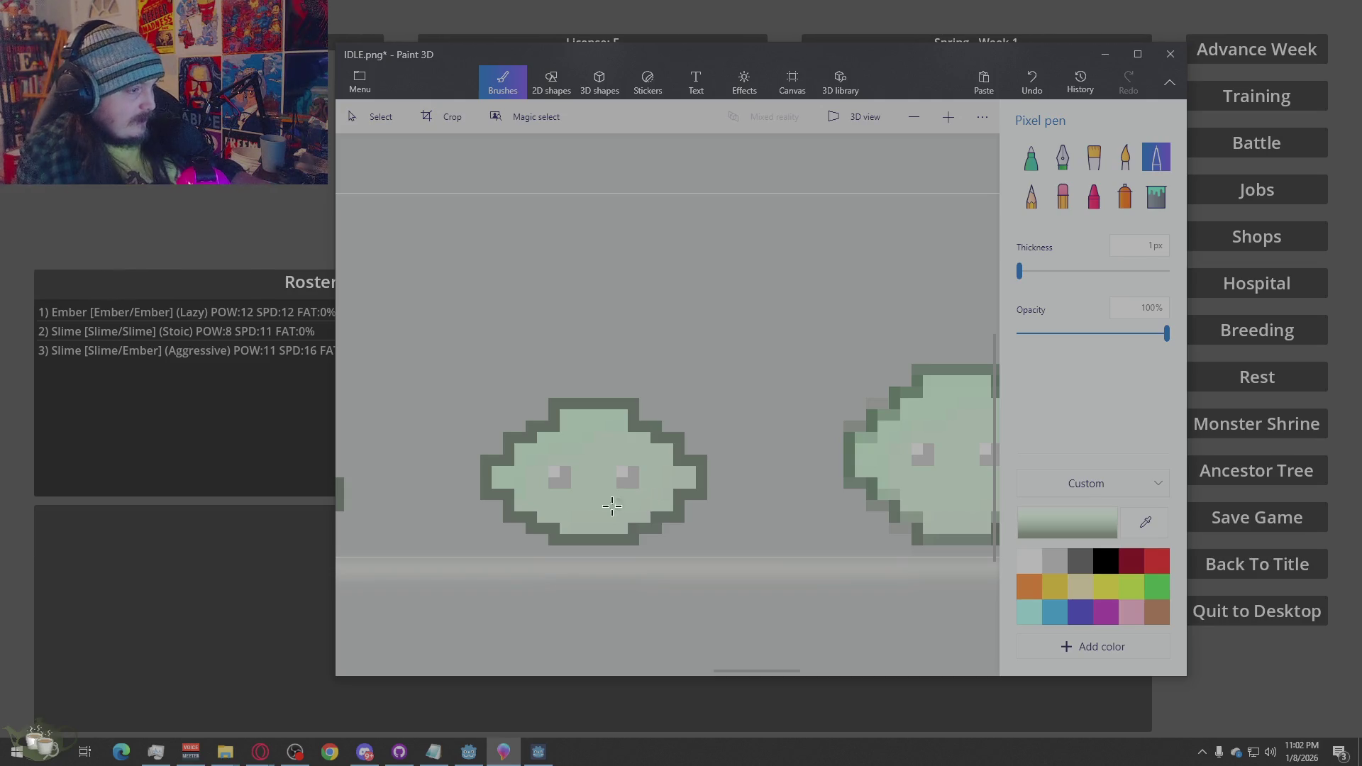
scroll(660, 507, "down", 3)
scroll(758, 461, "up", 3)
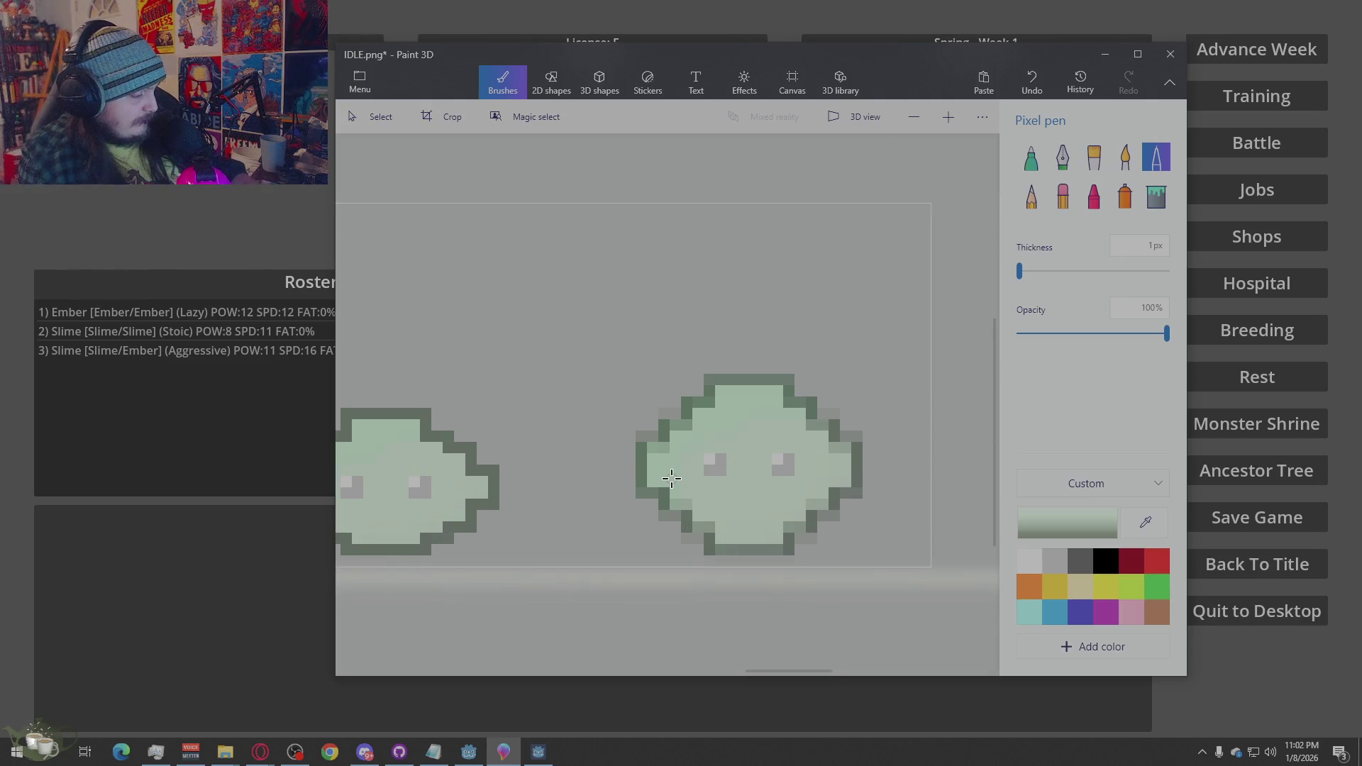
Sample the dark grey-green outline colour and darken the slime's right, upper-right and left edges
left_click(1146, 523)
left_click(497, 490)
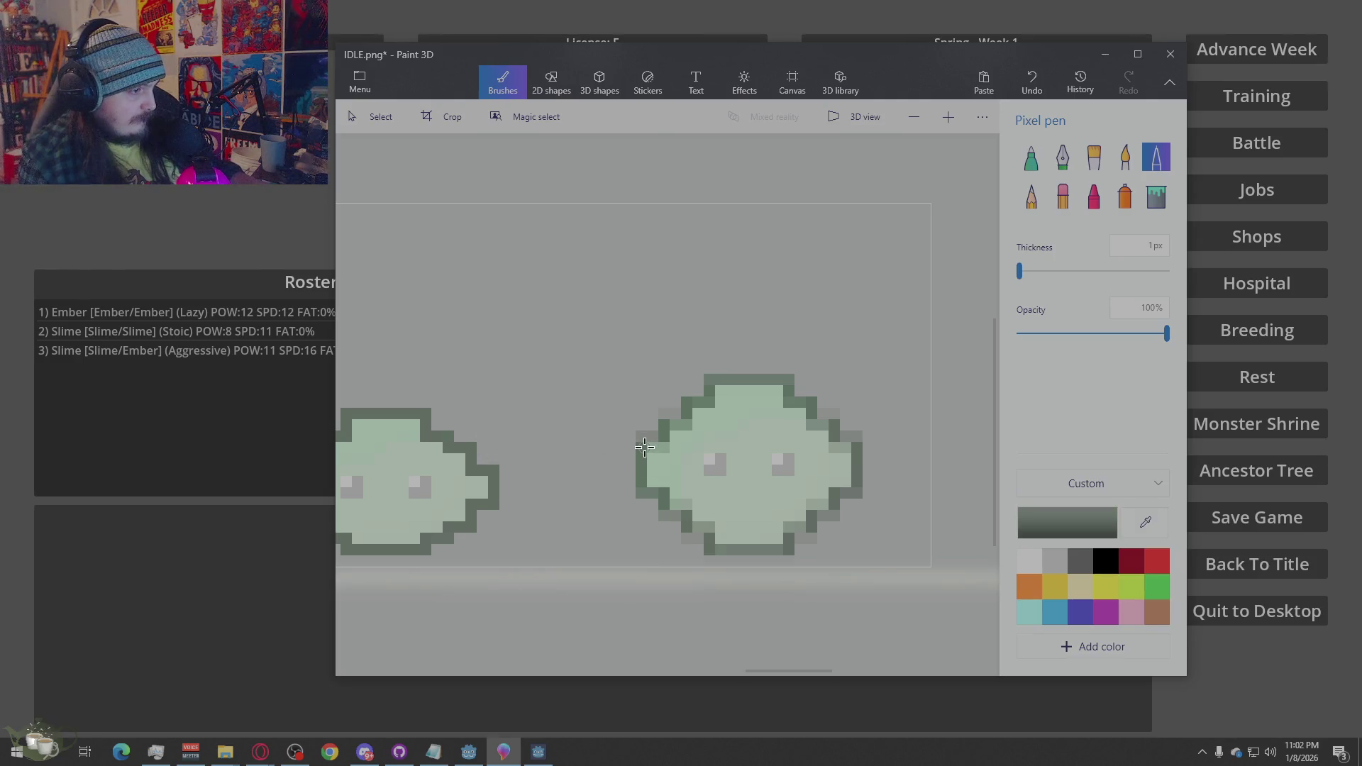
left_click(850, 437)
mouse_move(833, 431)
left_mouse_down()
mouse_move(828, 416)
mouse_move(735, 377)
mouse_move(683, 406)
mouse_move(717, 380)
mouse_move(784, 377)
mouse_move(858, 451)
mouse_move(825, 517)
mouse_move(796, 538)
mouse_move(725, 548)
mouse_move(687, 522)
left_mouse_up()
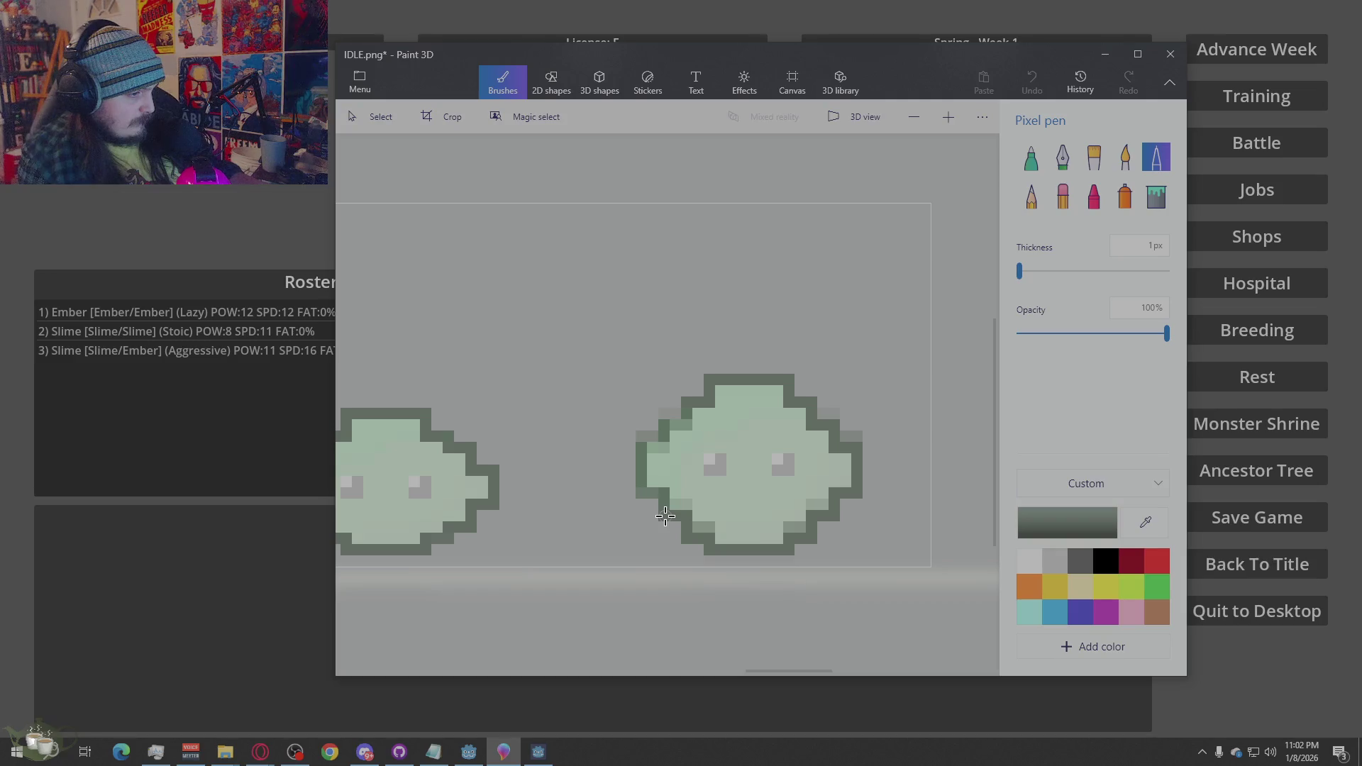
mouse_move(665, 498)
left_mouse_down()
mouse_move(645, 490)
mouse_move(644, 459)
mouse_move(689, 423)
left_mouse_up()
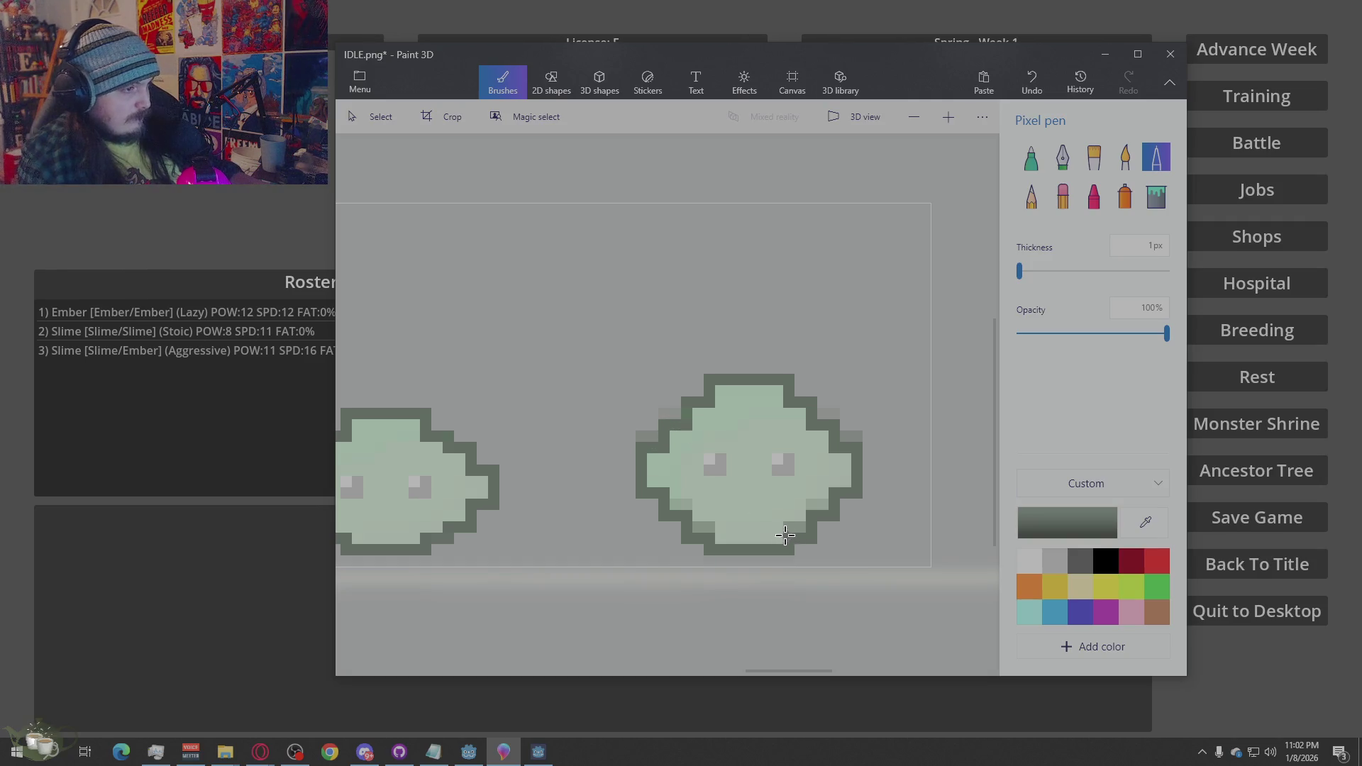
Sample the slime's light green, repaint its right-edge pixels, and save IDLE.png
key("i")
left_click(719, 526)
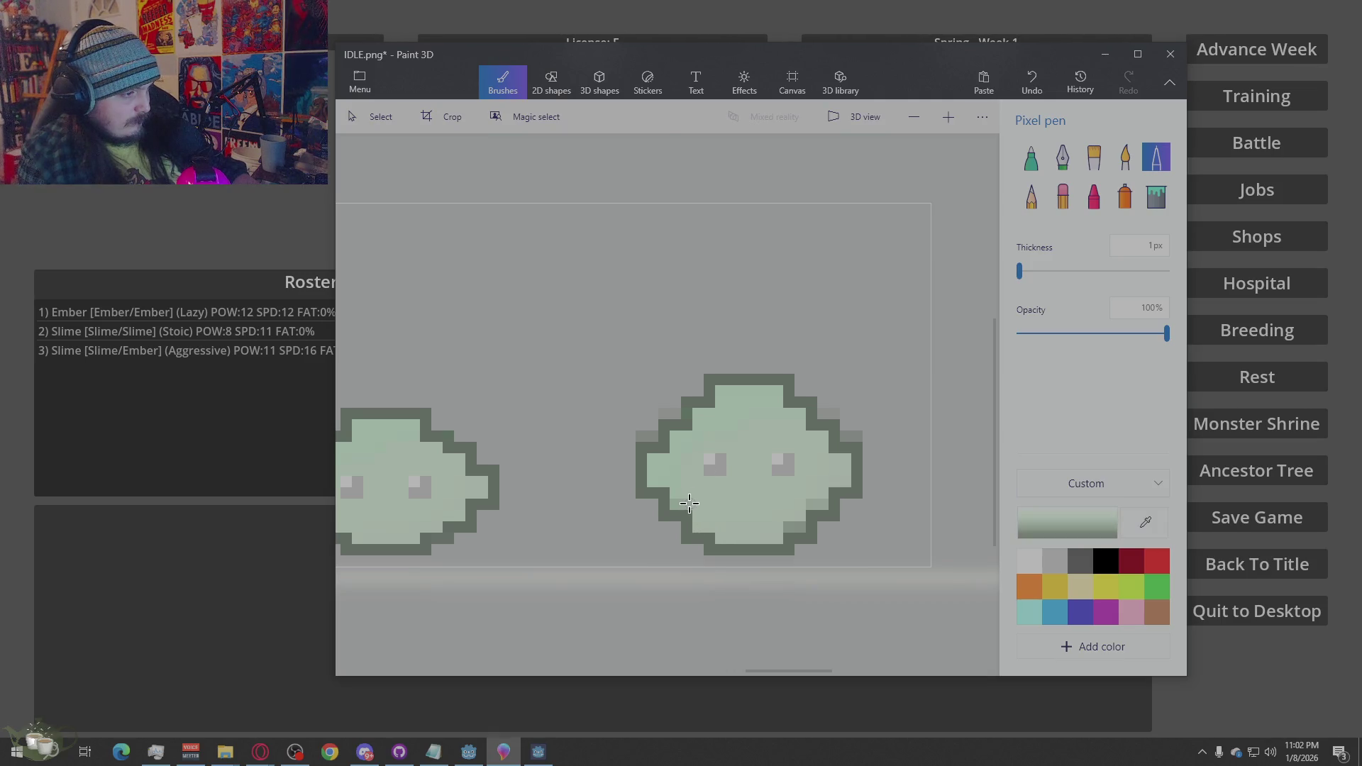
key("i")
left_click(780, 525)
left_click_drag(785, 525, 801, 507)
key("i")
left_click(805, 505)
left_click(805, 506)
left_click(1063, 195)
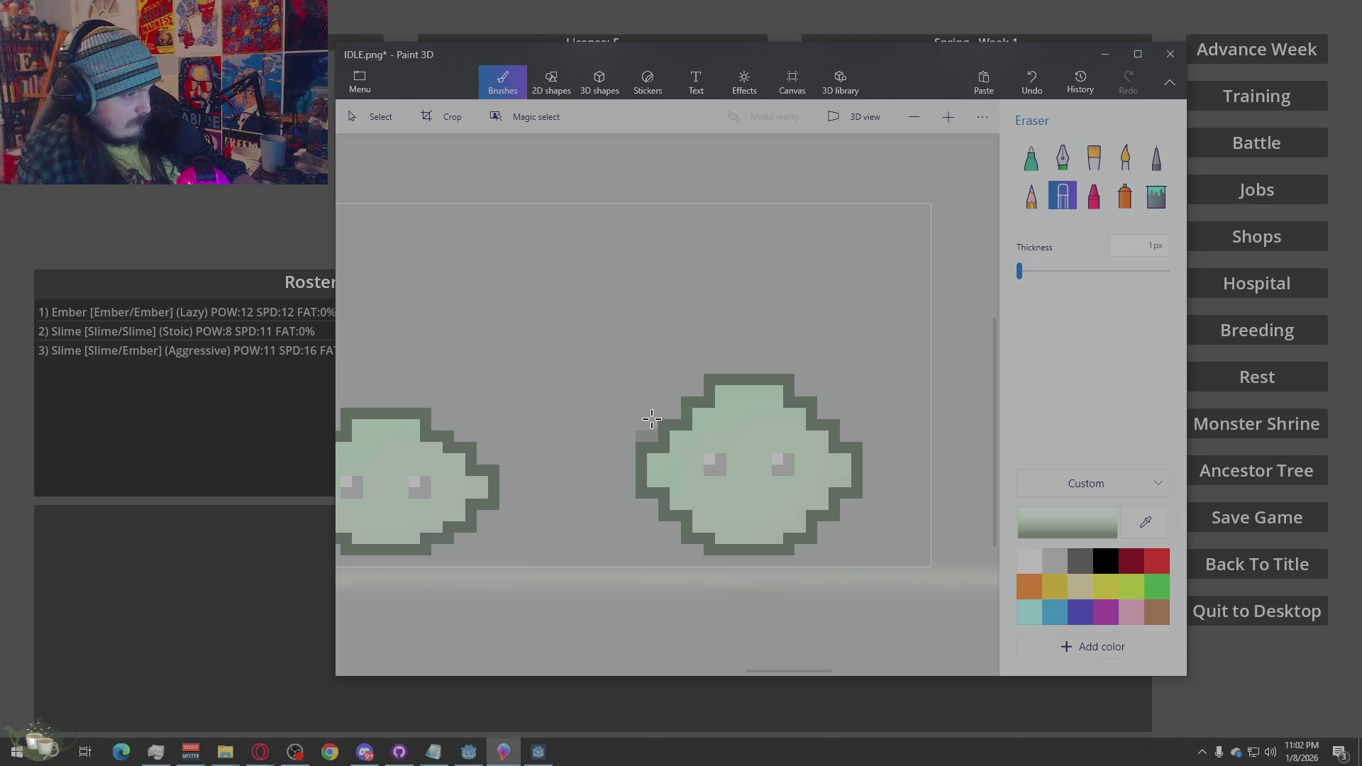
key("ctrl+s")
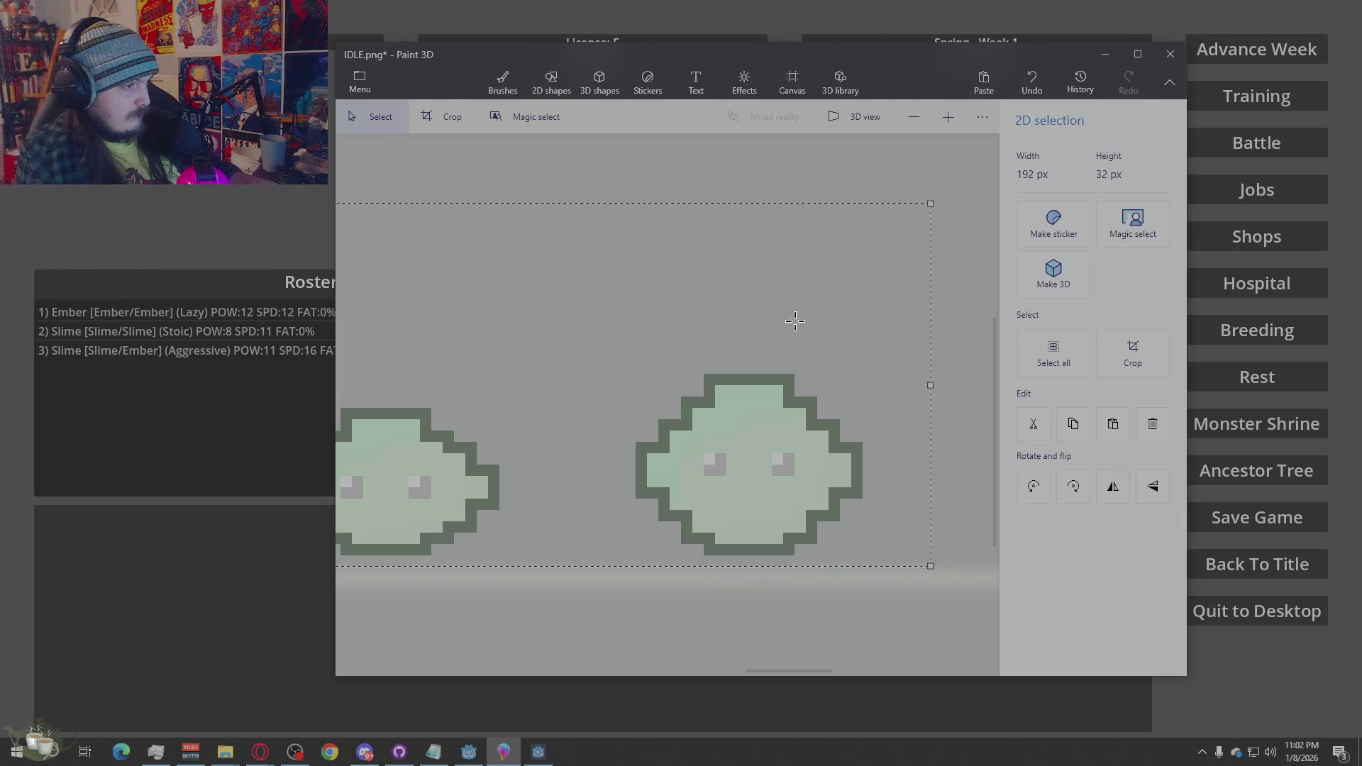
Send the running game back to its title screen, confirm, quit it, and bring Godot forward
scroll(806, 325, "down", 5)
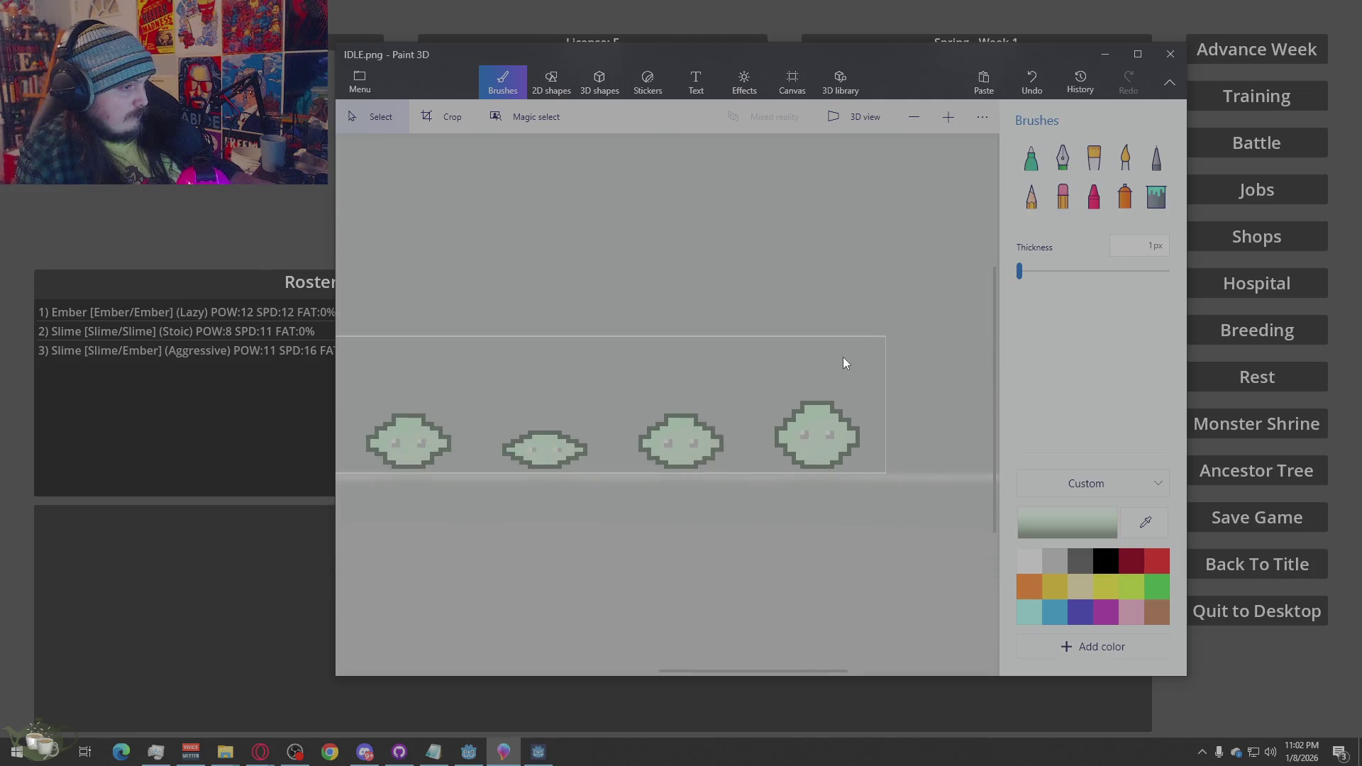
scroll(665, 454, "up", 3)
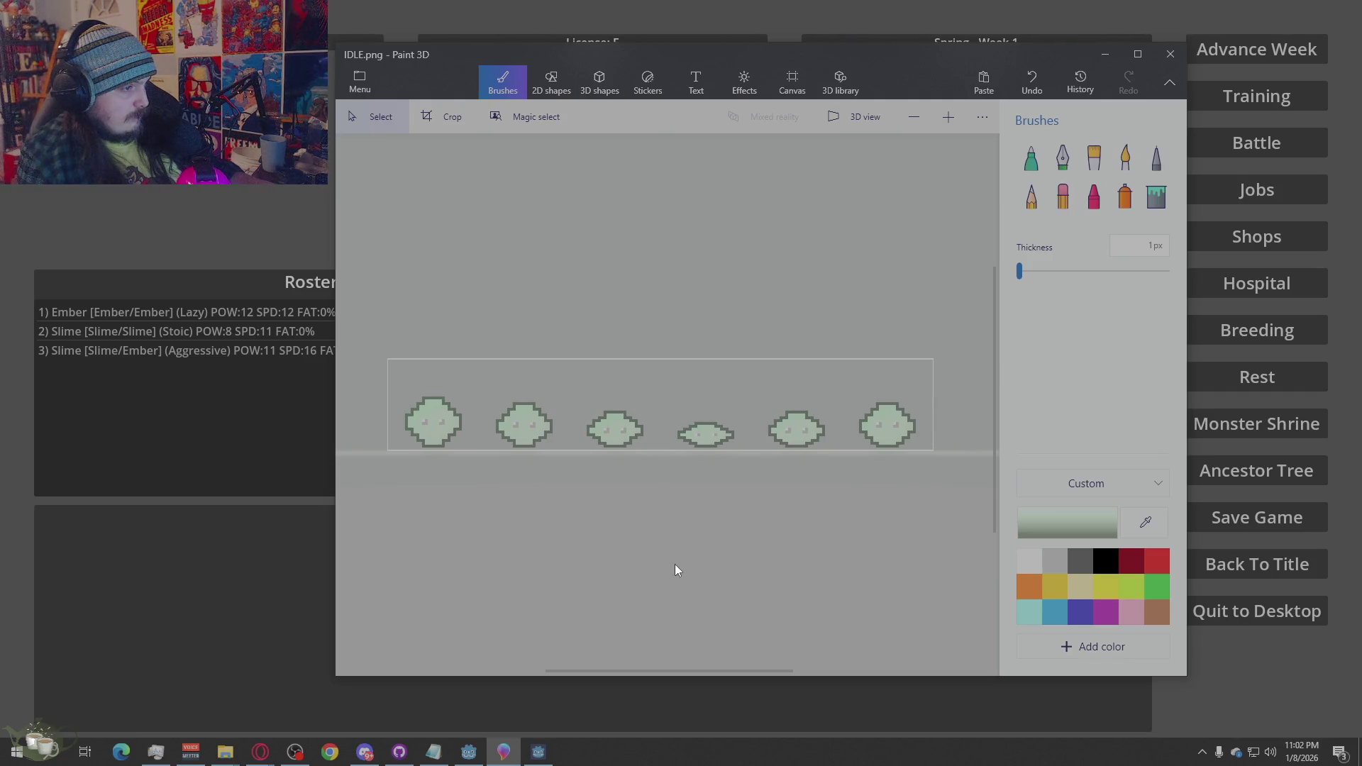
left_click(253, 184)
left_click(1257, 565)
left_click(644, 413)
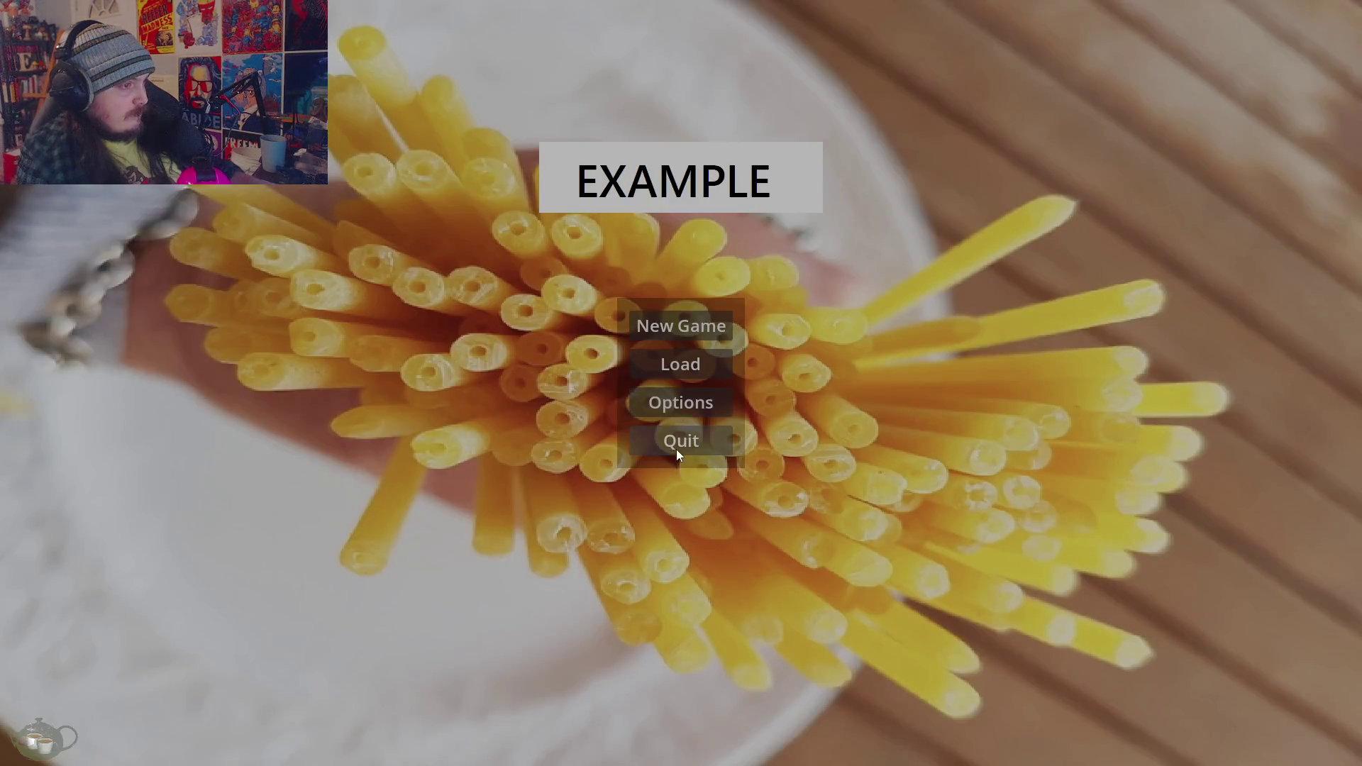
left_click(676, 447)
left_click(1248, 177)
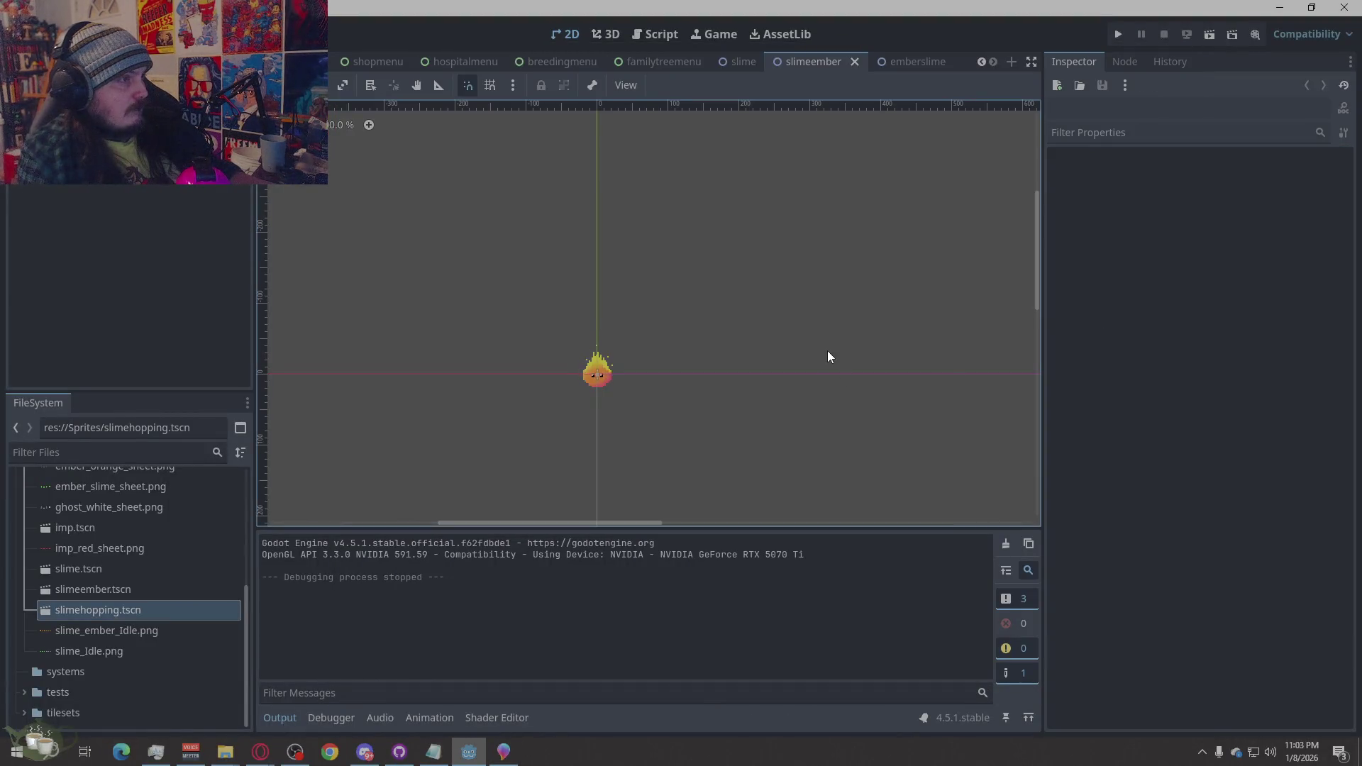
Create a new scene with a Node2D root, change it to AnimatedSprite2D, and give it new SpriteFrames
left_click(916, 62)
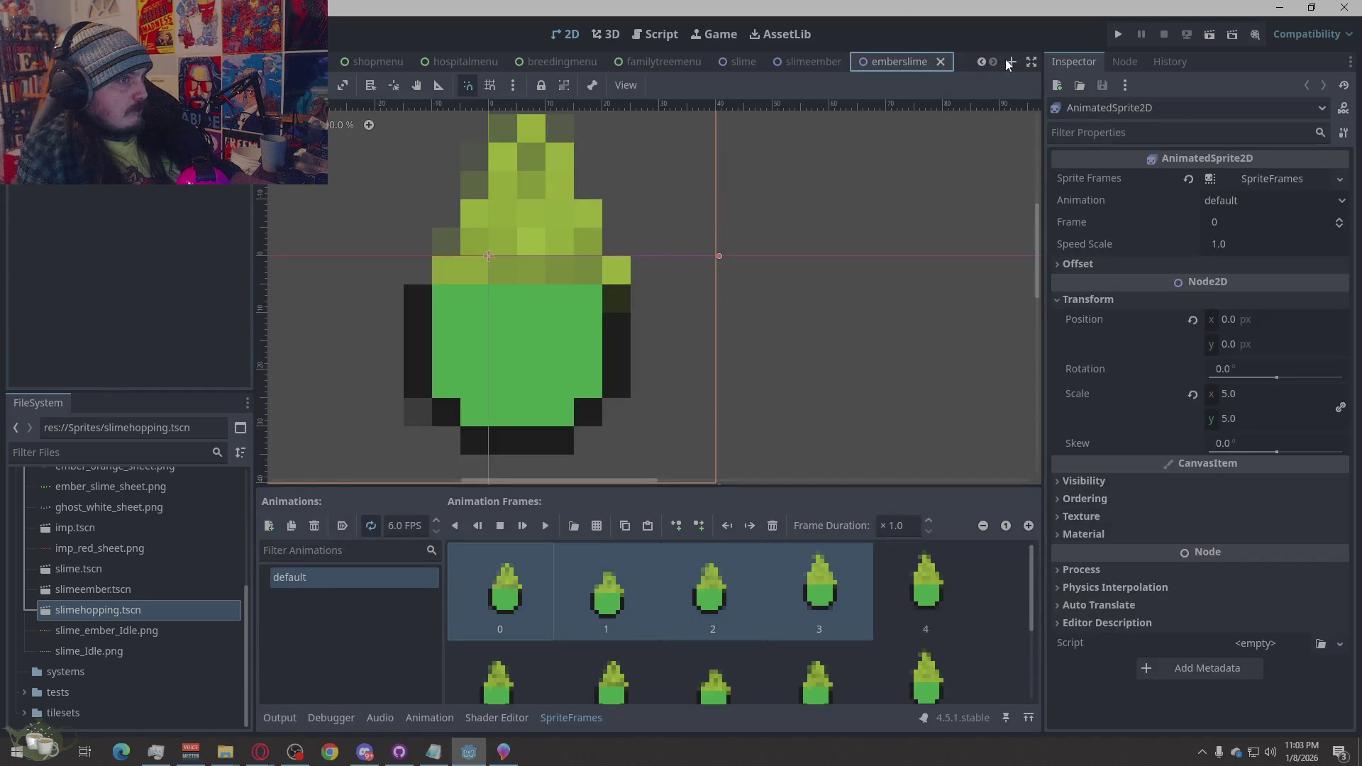
left_click(1011, 62)
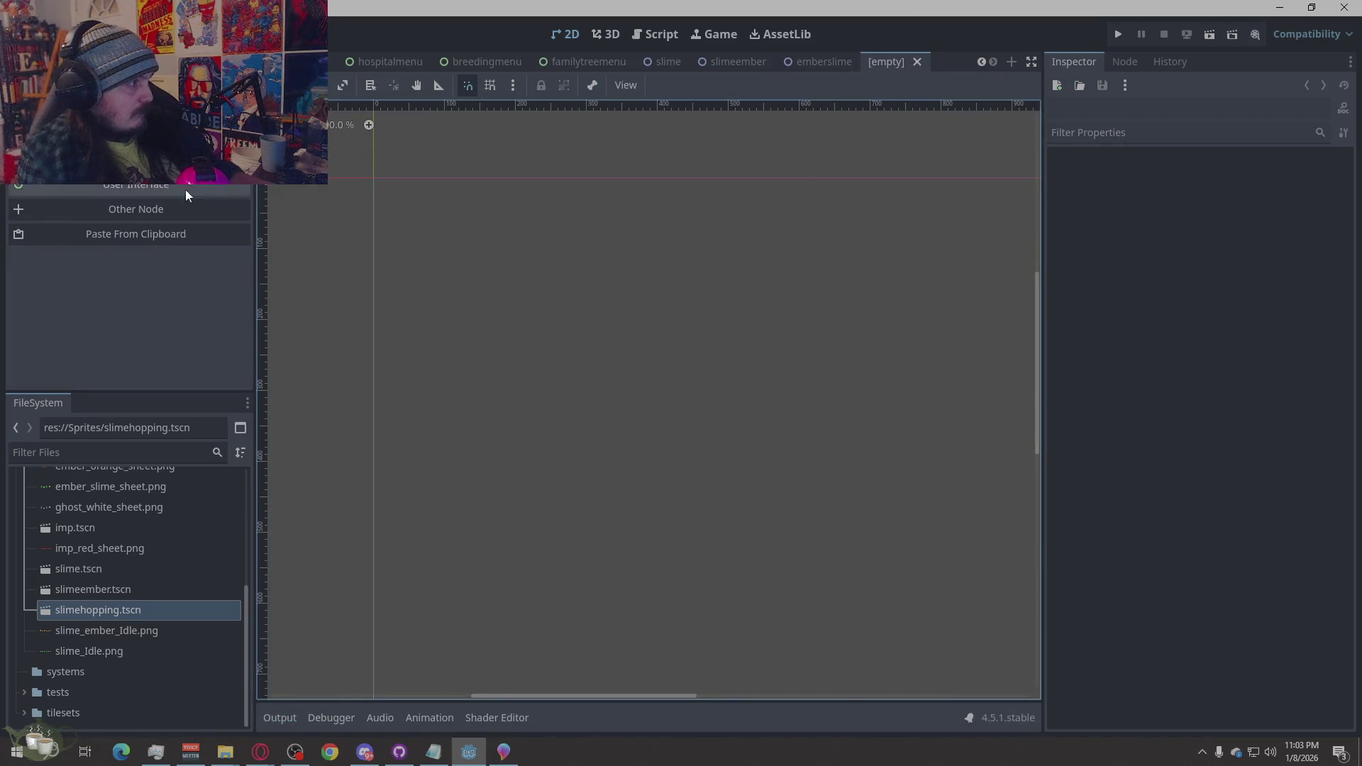
left_click(191, 134)
right_click(132, 118)
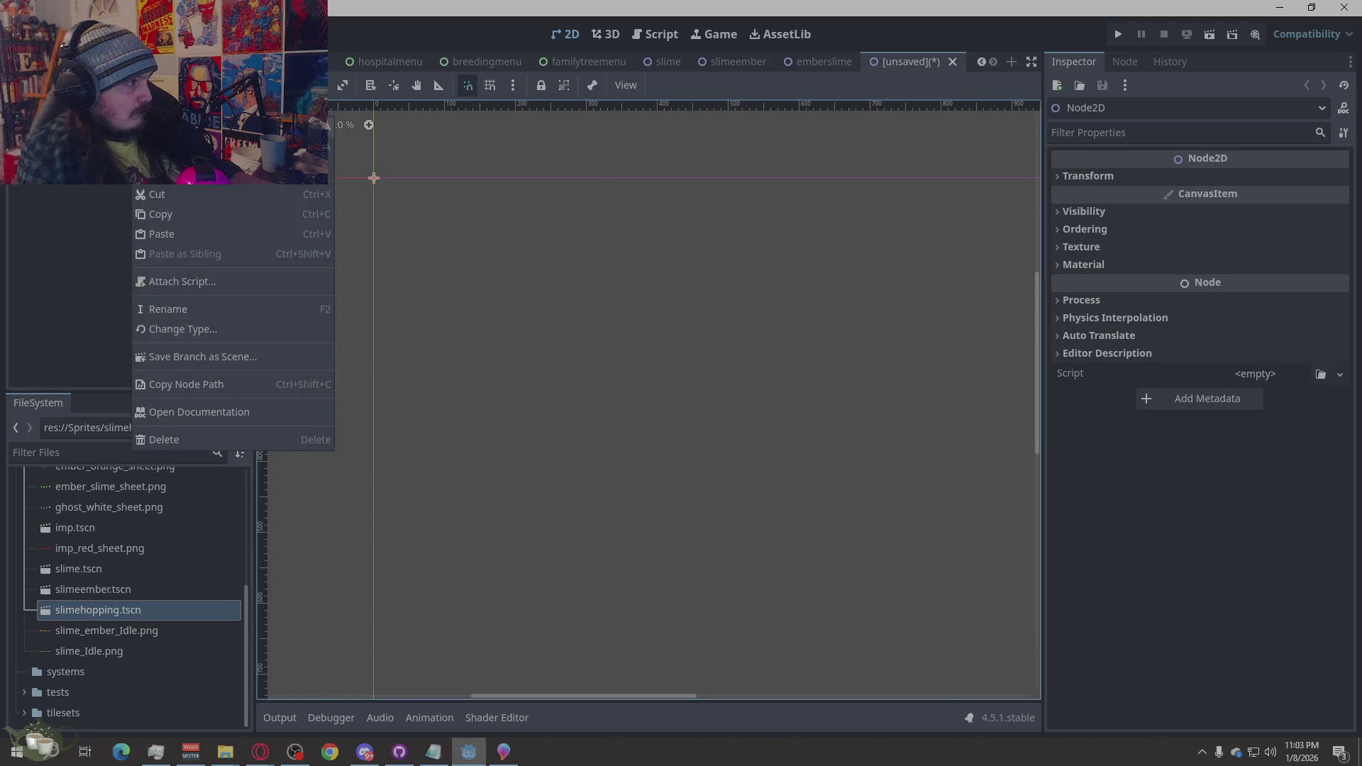
left_click(163, 127)
left_click(565, 611)
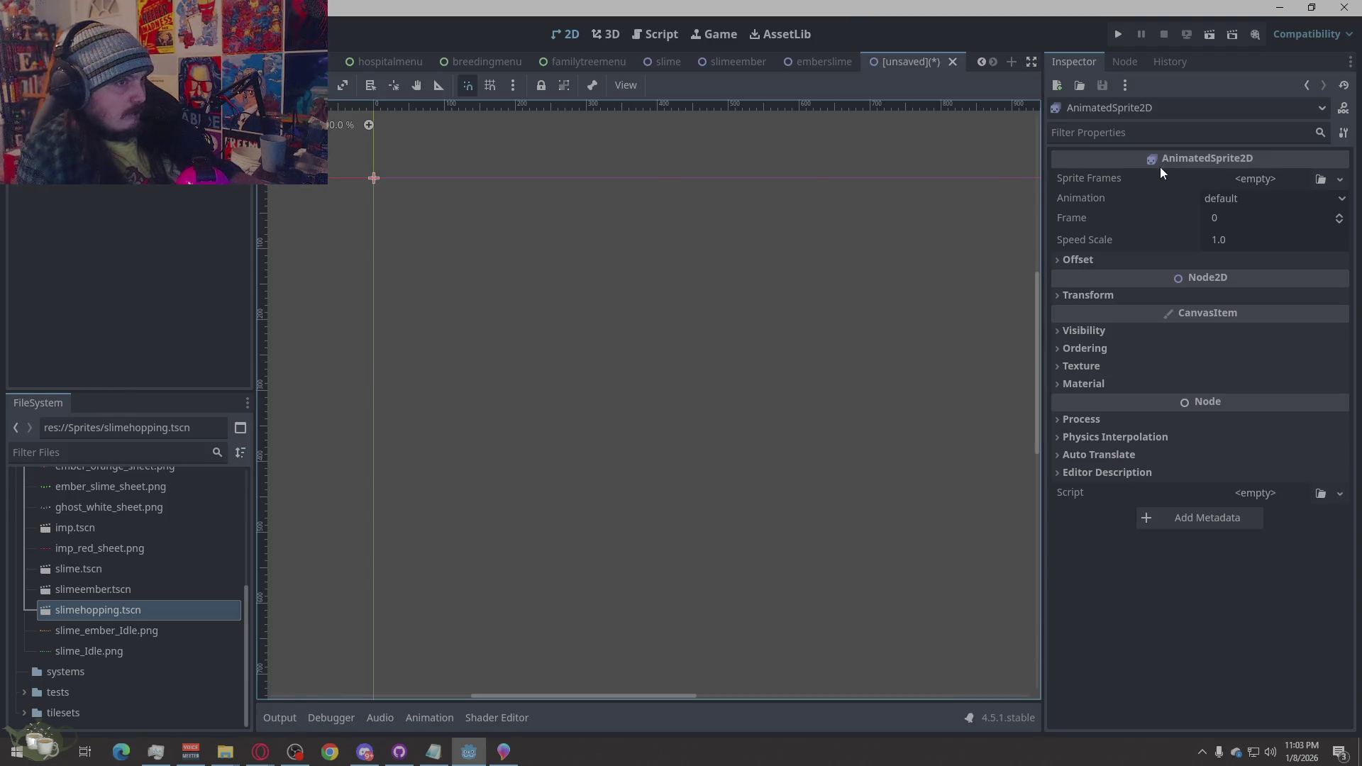
left_click(1292, 185)
left_click(1275, 222)
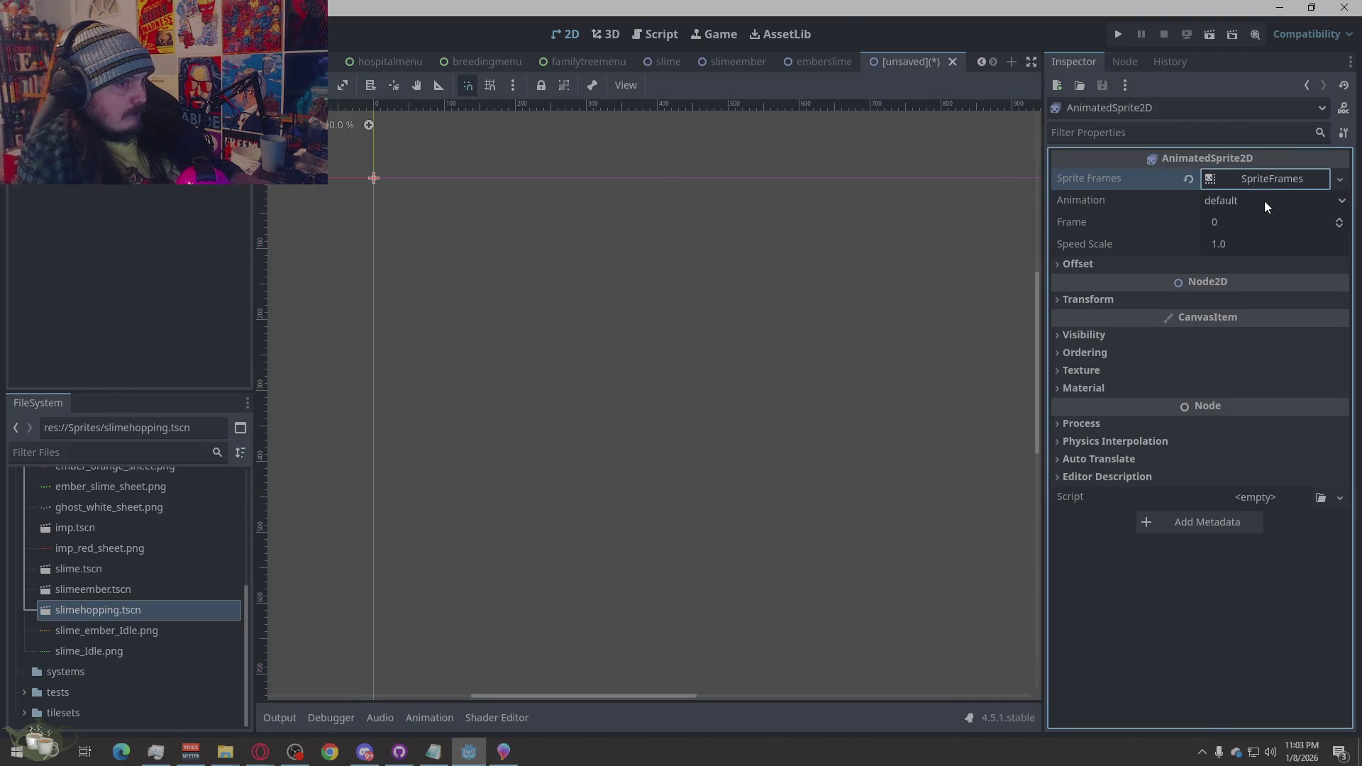
Import IDLE.png from the file explorer into res://Sprites and select it in FileSystem
left_click(1272, 181)
left_click(600, 522)
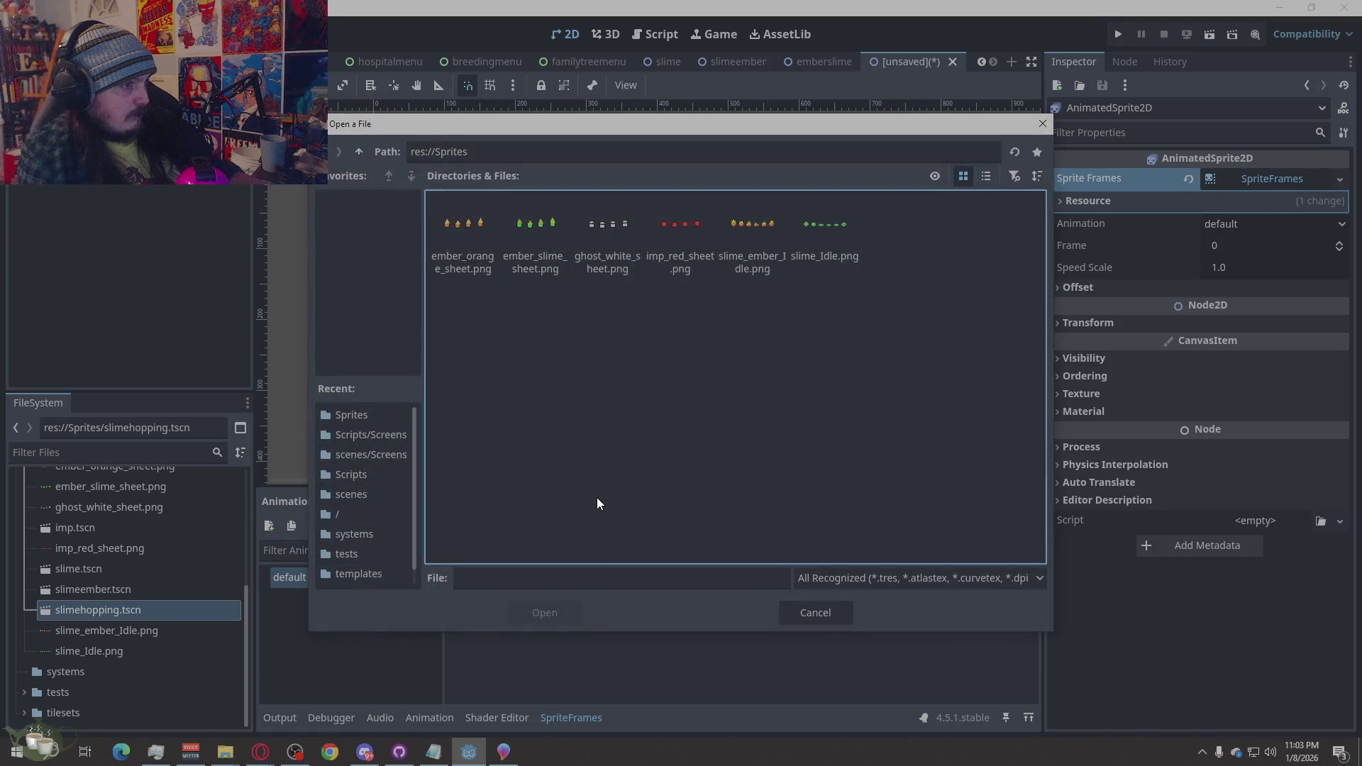
left_click(222, 756)
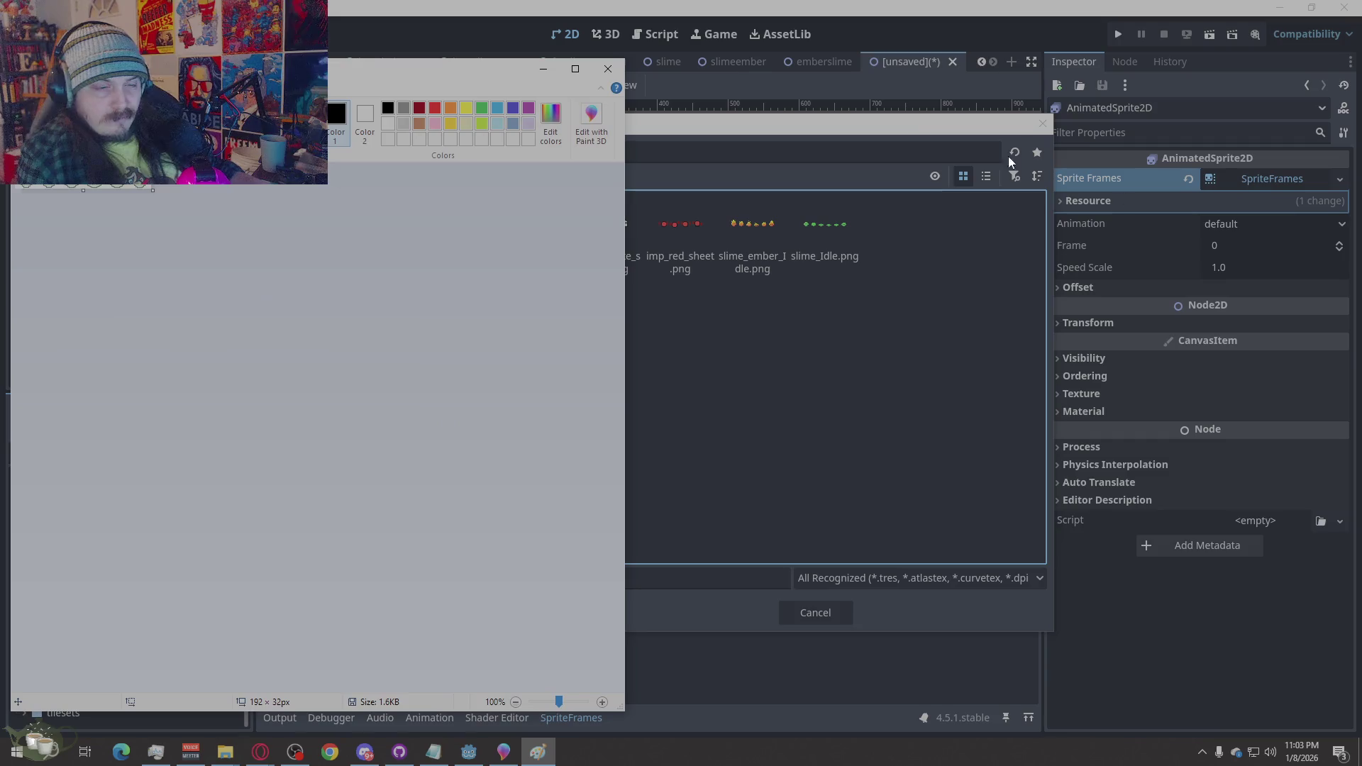
left_click(609, 67)
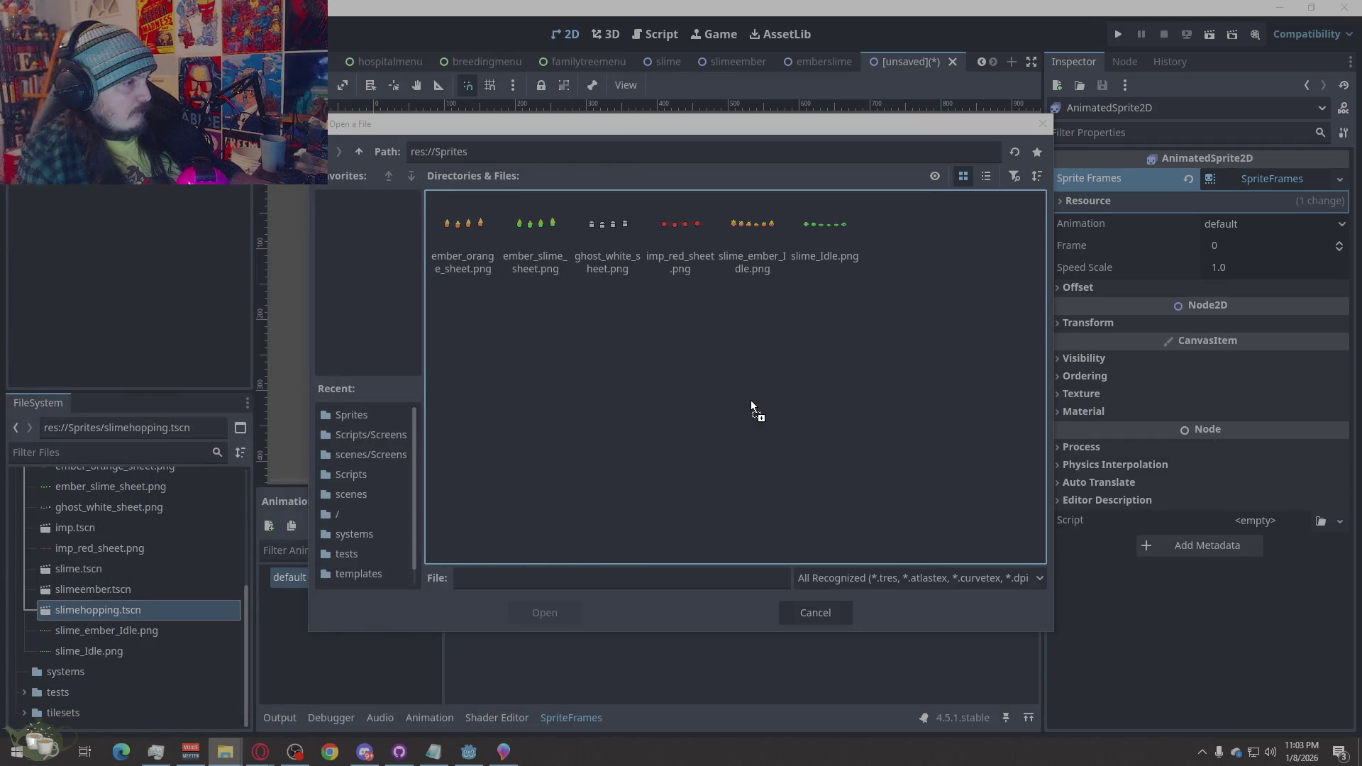
left_click_drag(130, 622, 131, 621)
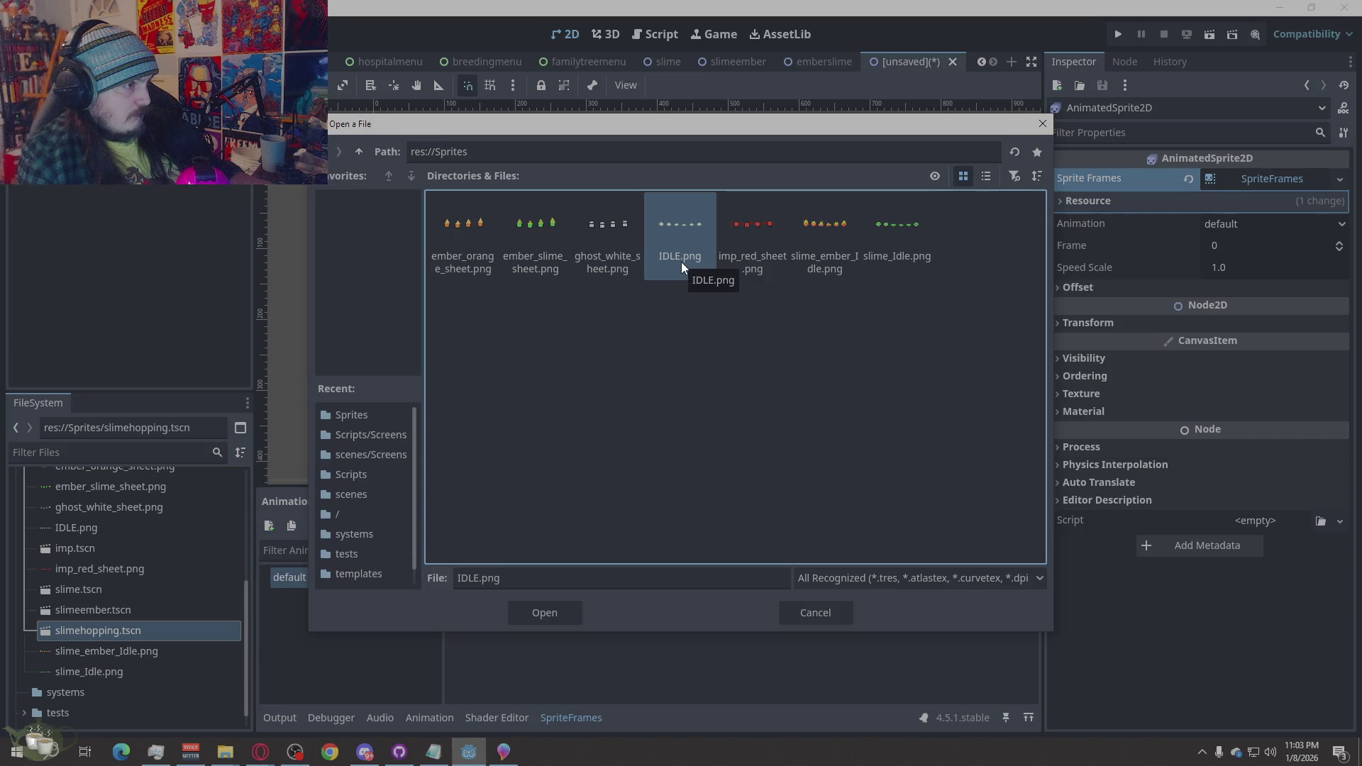
left_click(816, 613)
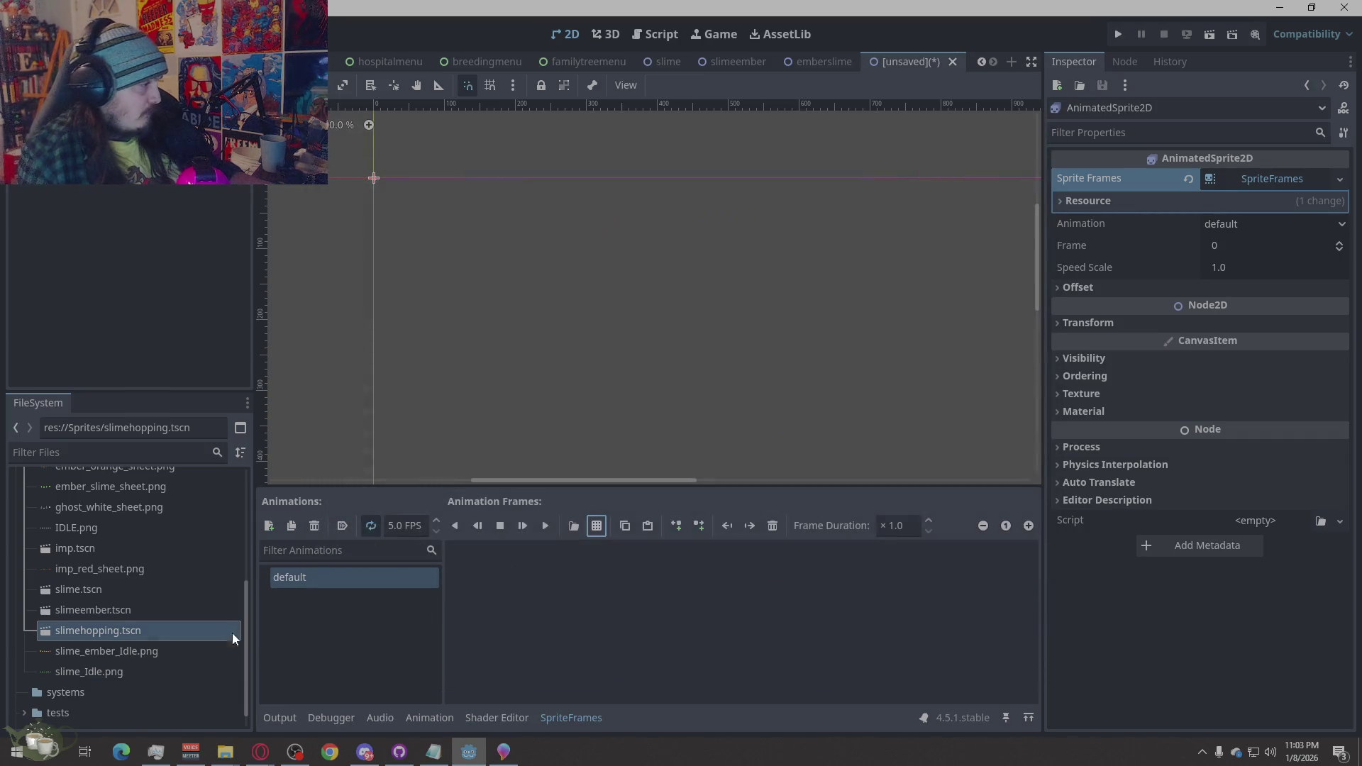
left_click(91, 534)
Rename IDLE.png to slime_ghost_idle.png in the FileSystem dock
right_click(91, 534)
left_click(146, 552)
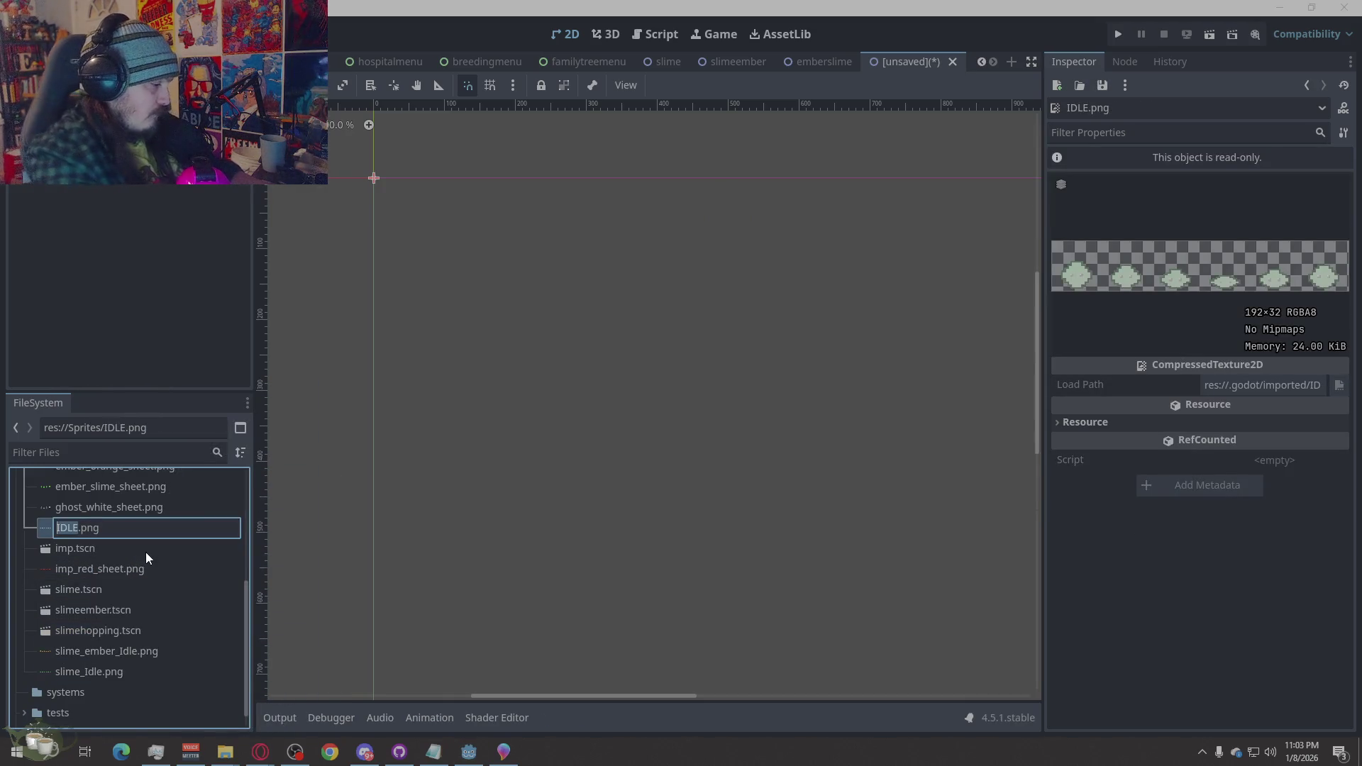
type("slime")
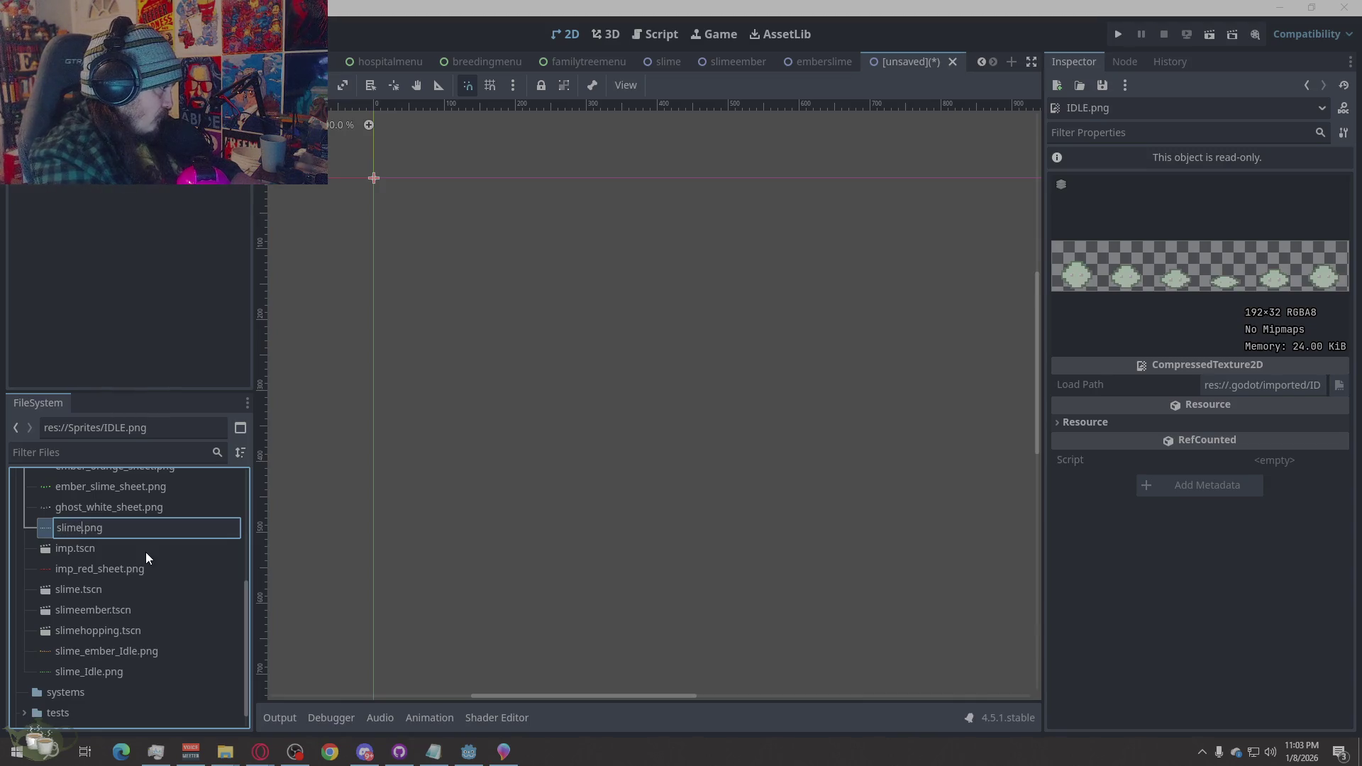
type("_ghost_idle")
left_click(187, 524)
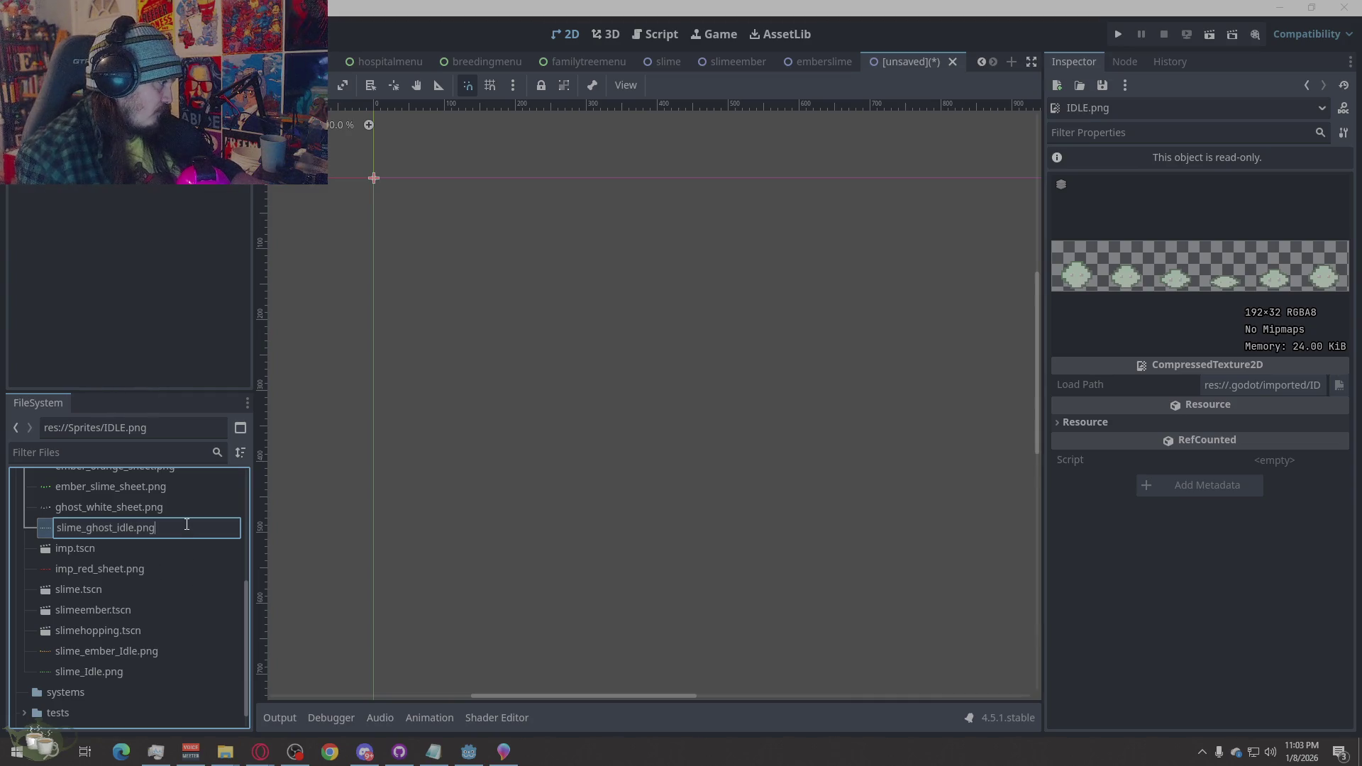
key("Return")
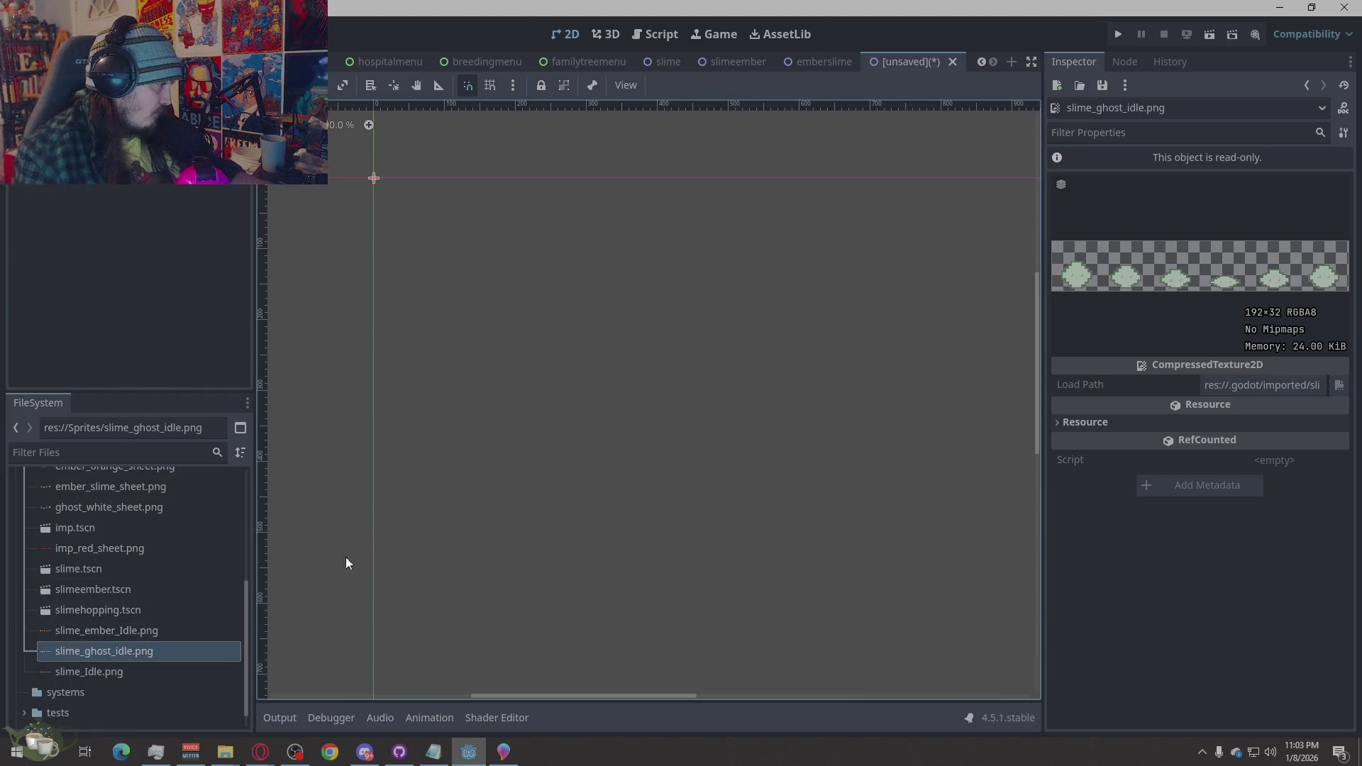
Select the AnimatedSprite2D node to show its SpriteFrames editor
scroll(174, 536, "up", 1)
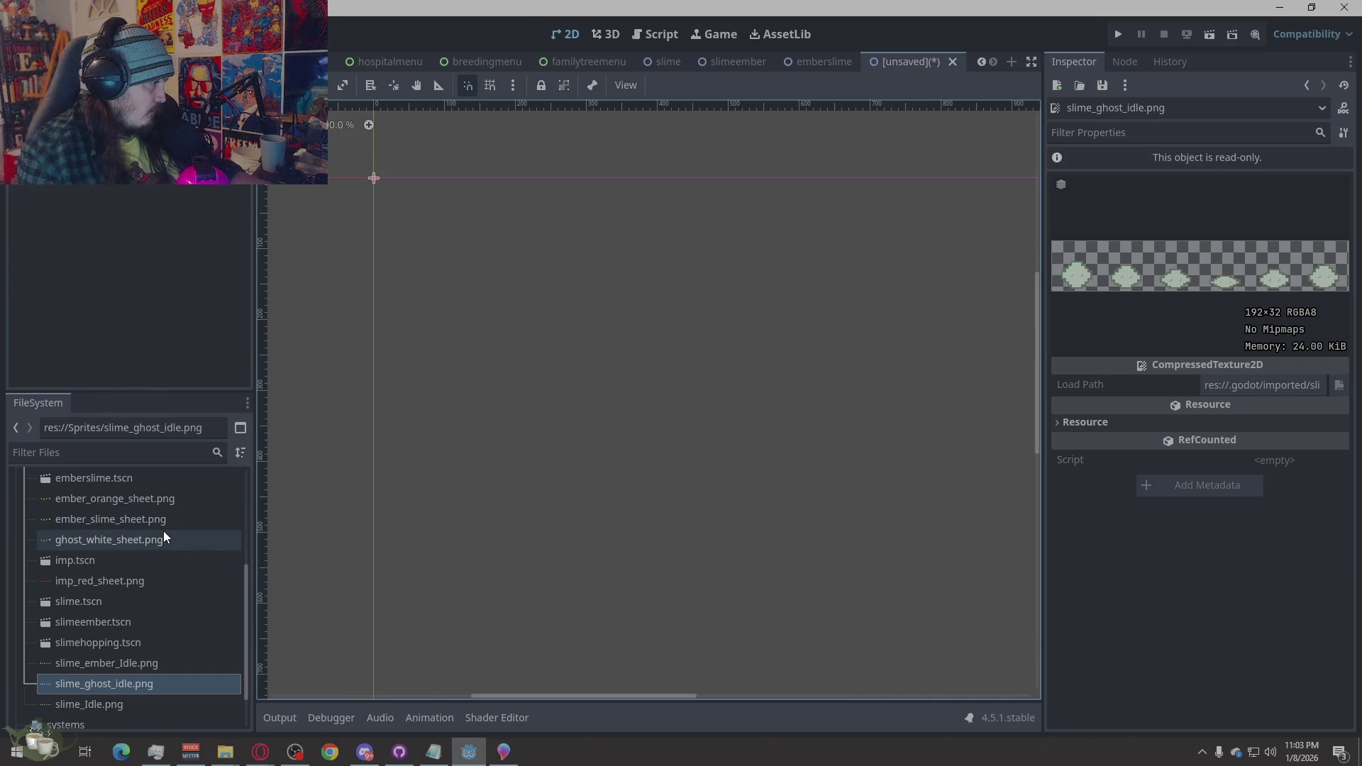
scroll(173, 522, "up", 1)
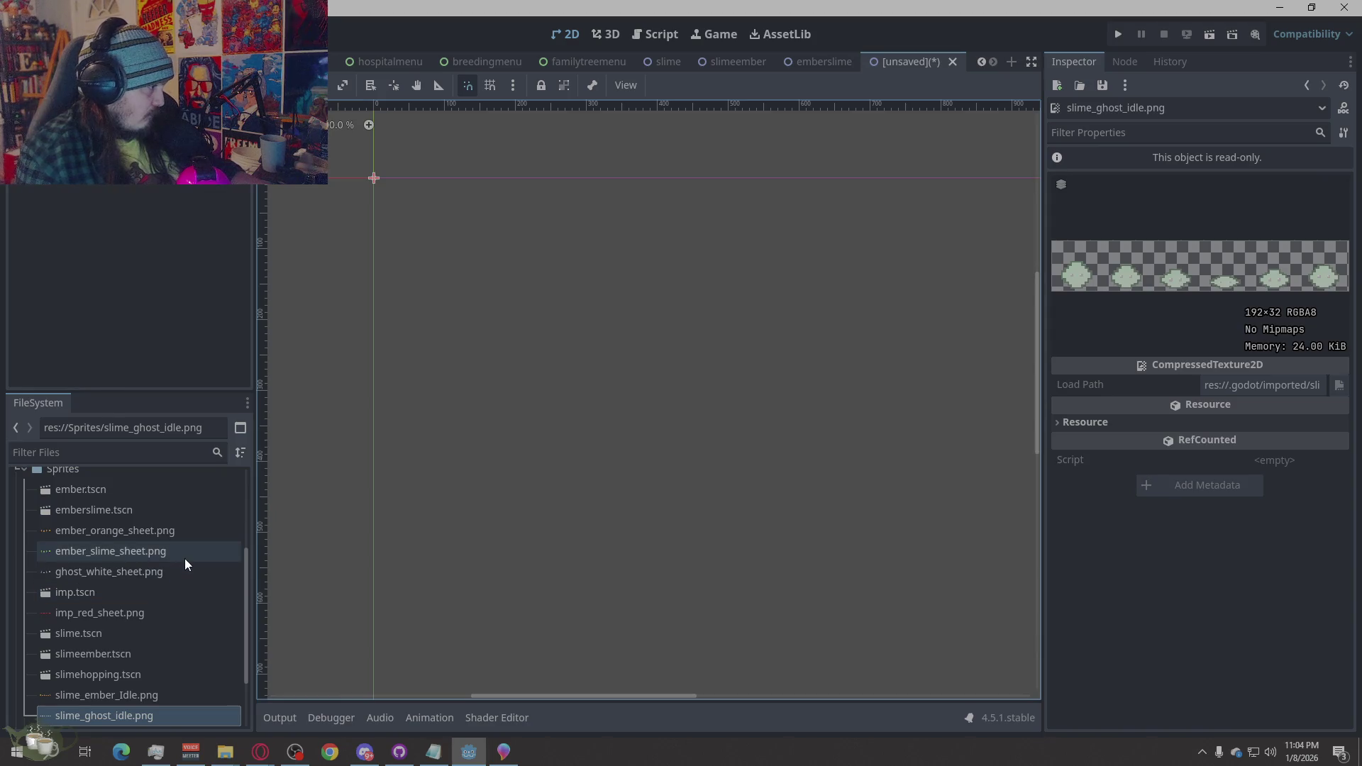
scroll(184, 559, "up", 1)
scroll(185, 559, "down", 3)
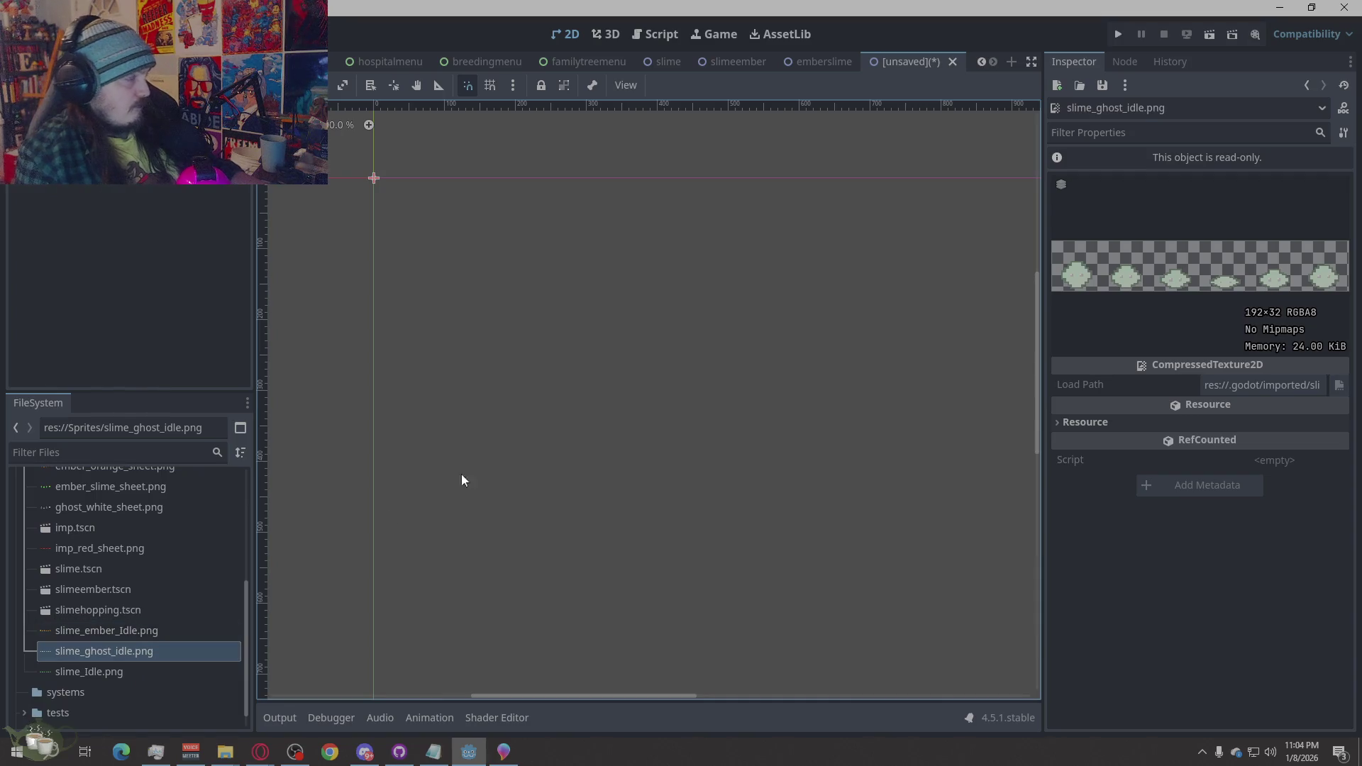
scroll(351, 159, "up", 3)
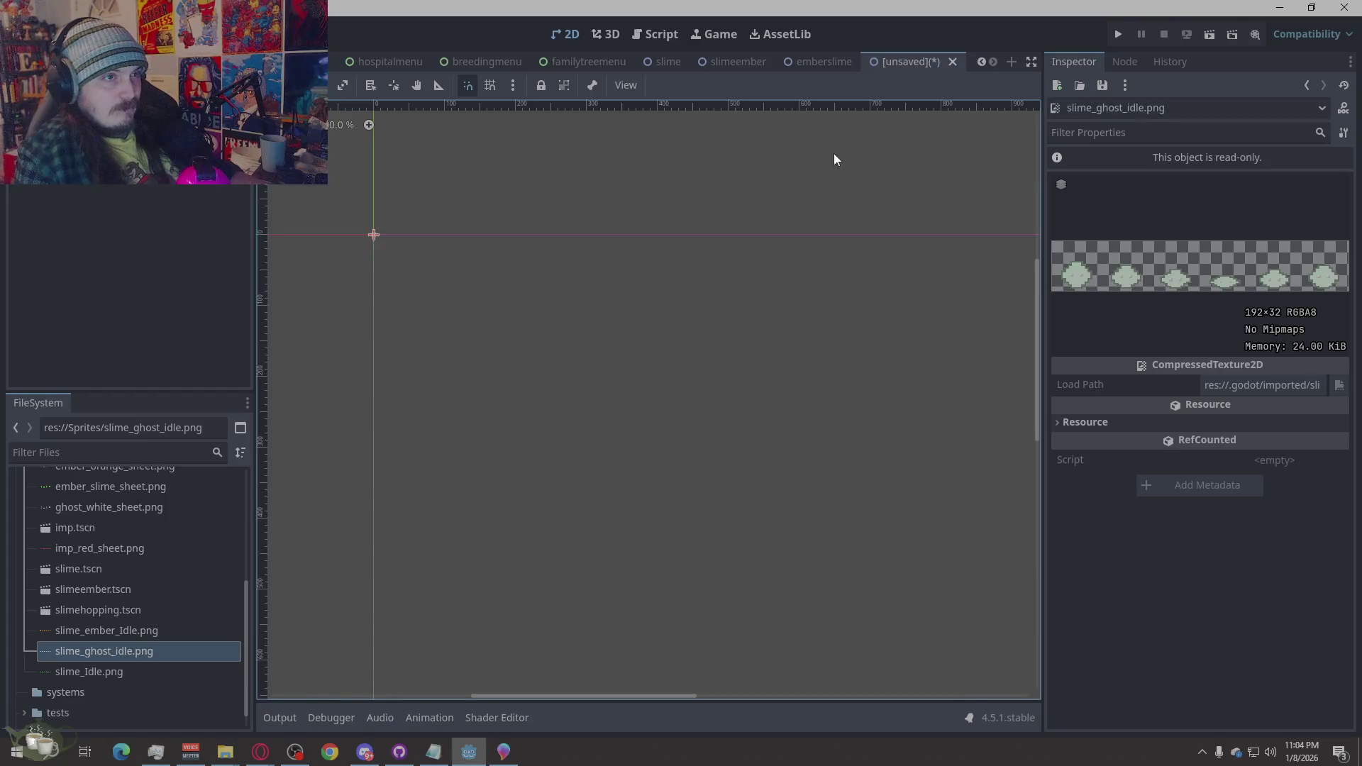
left_click(1307, 85)
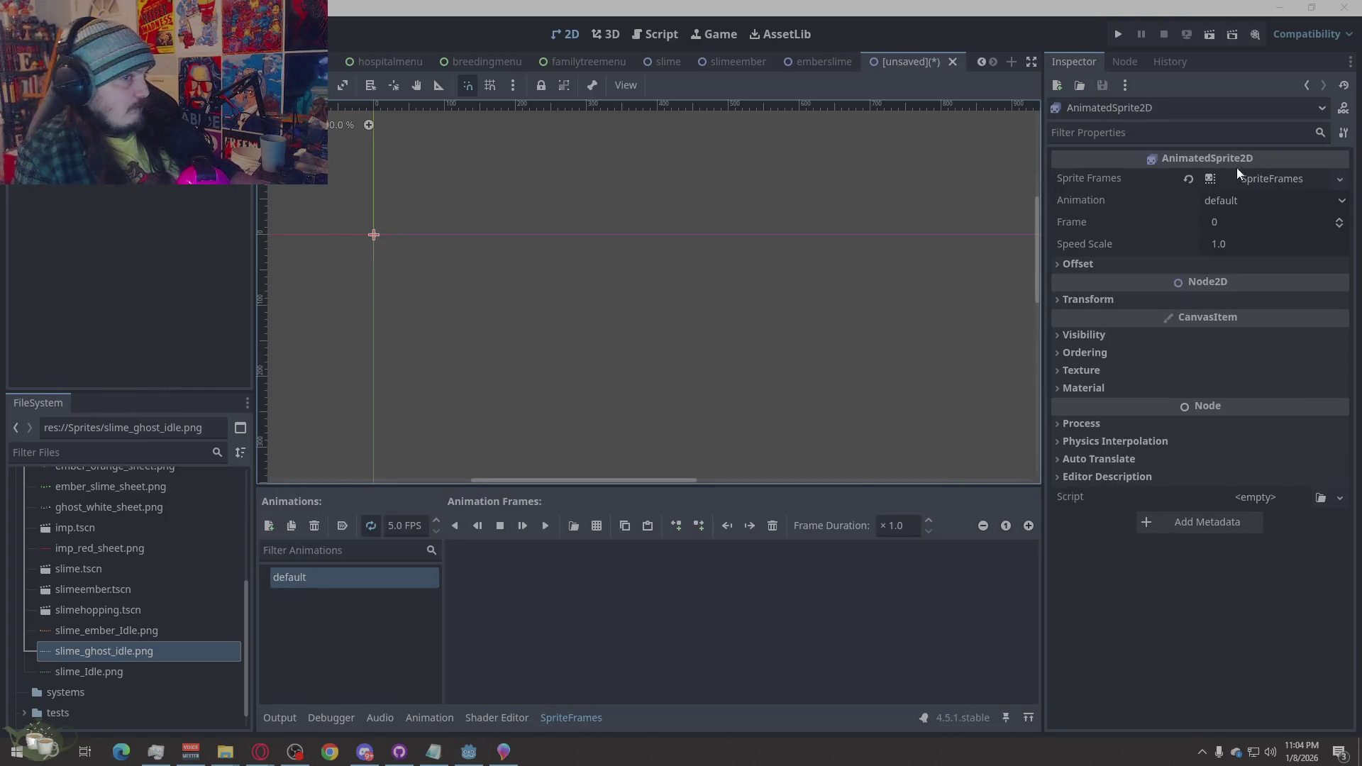
Add frames sliced from slime_ghost_idle.png to the default animation and play it
left_click(596, 526)
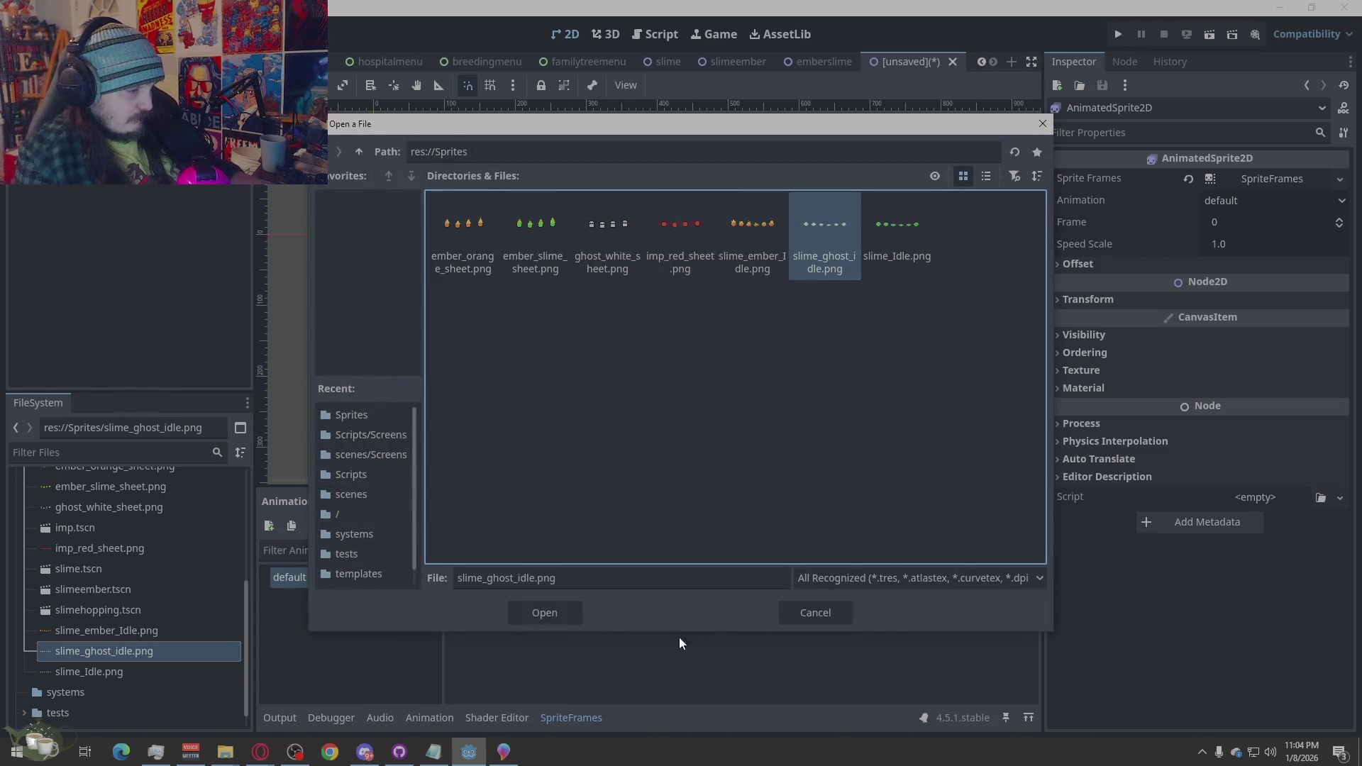
left_click(547, 612)
left_click(563, 381)
left_click(586, 380)
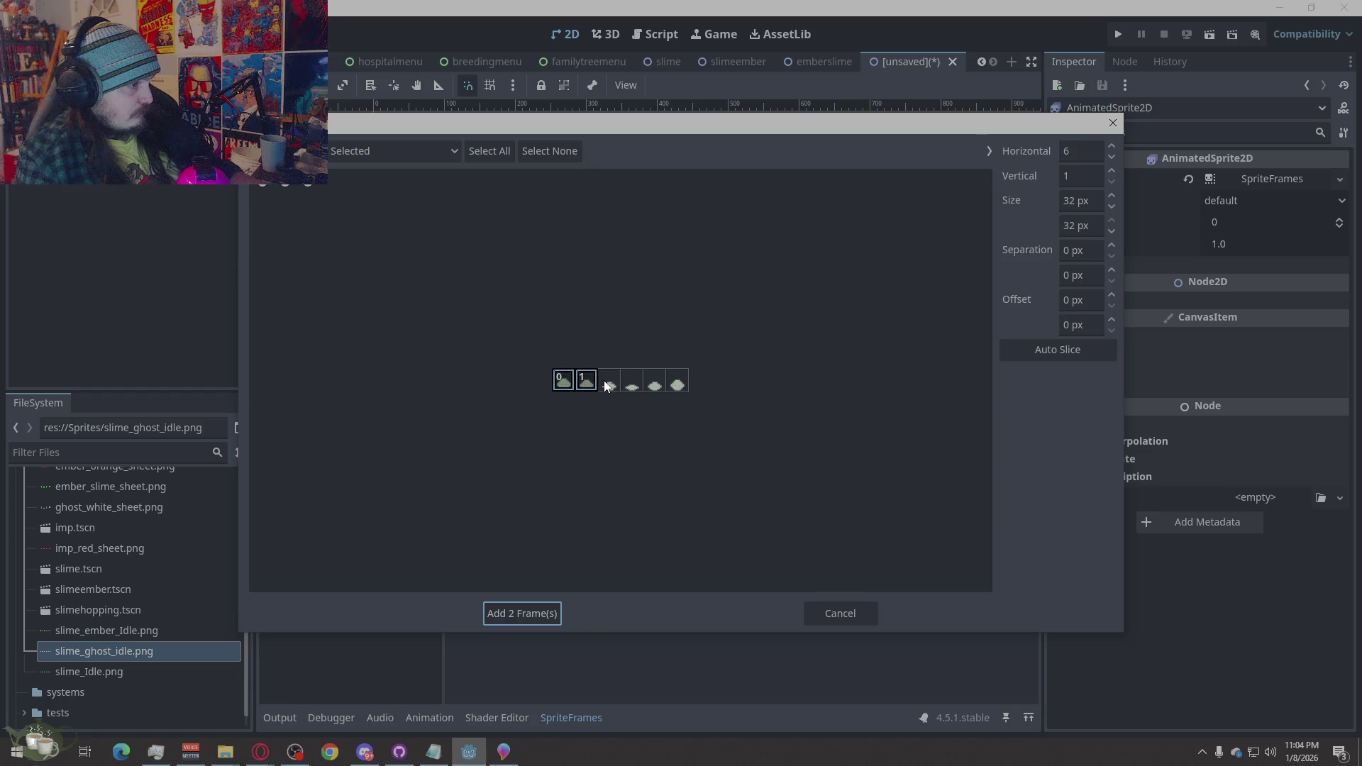
left_click(533, 607)
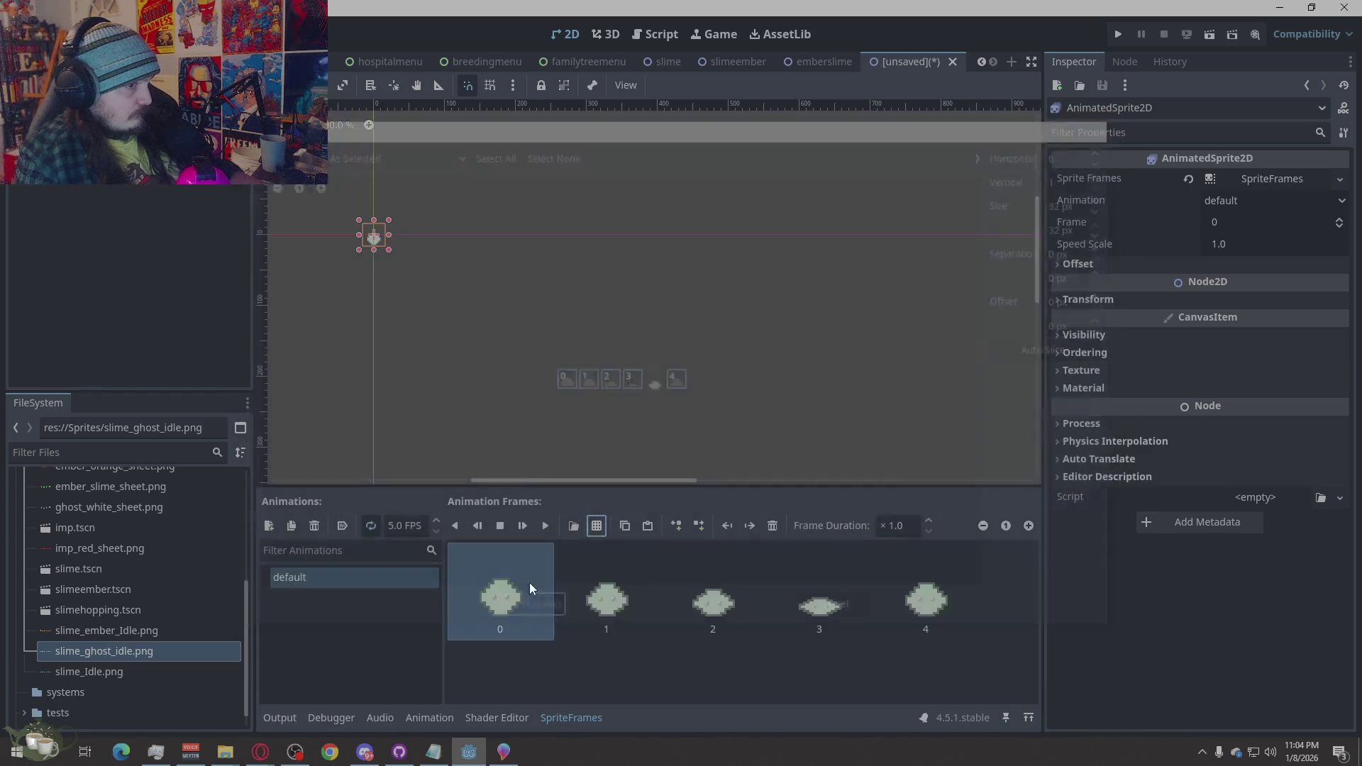
scroll(339, 329, "up", 7)
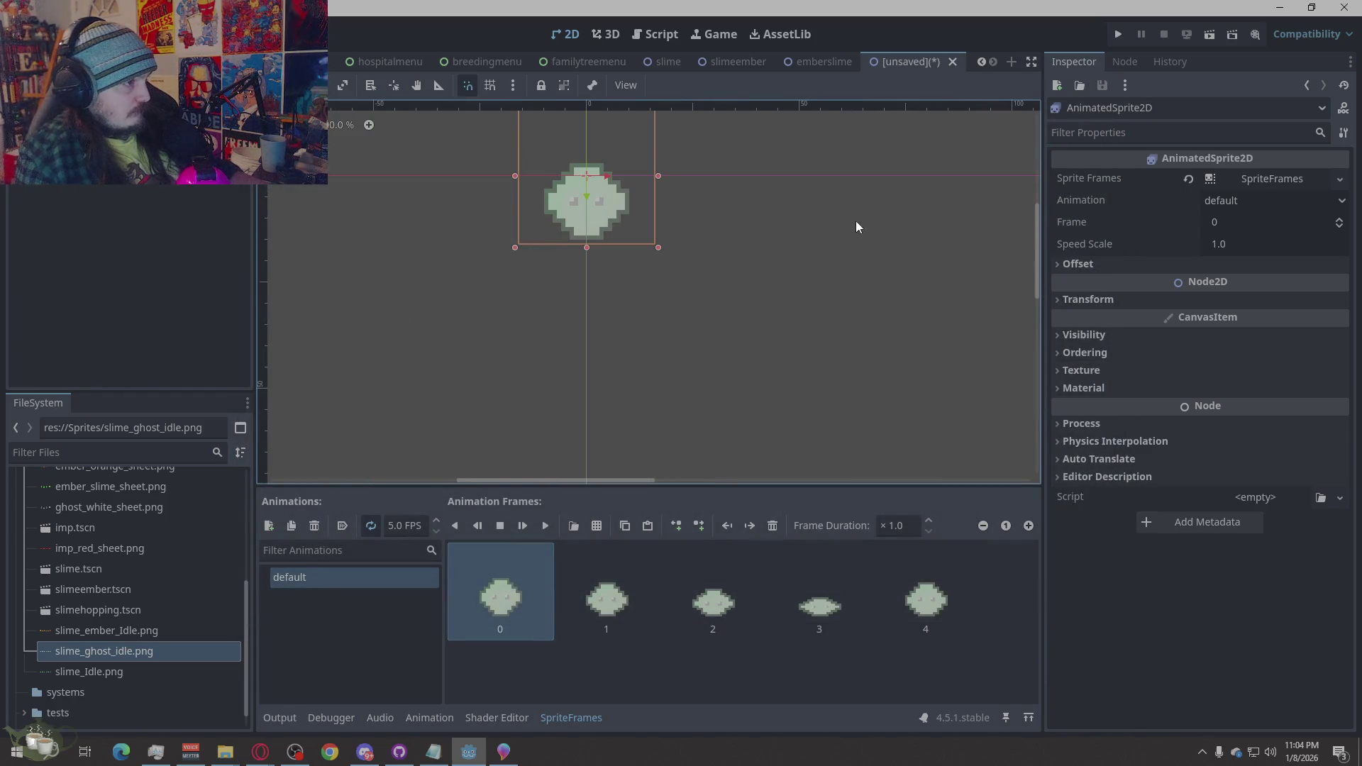
left_click(545, 526)
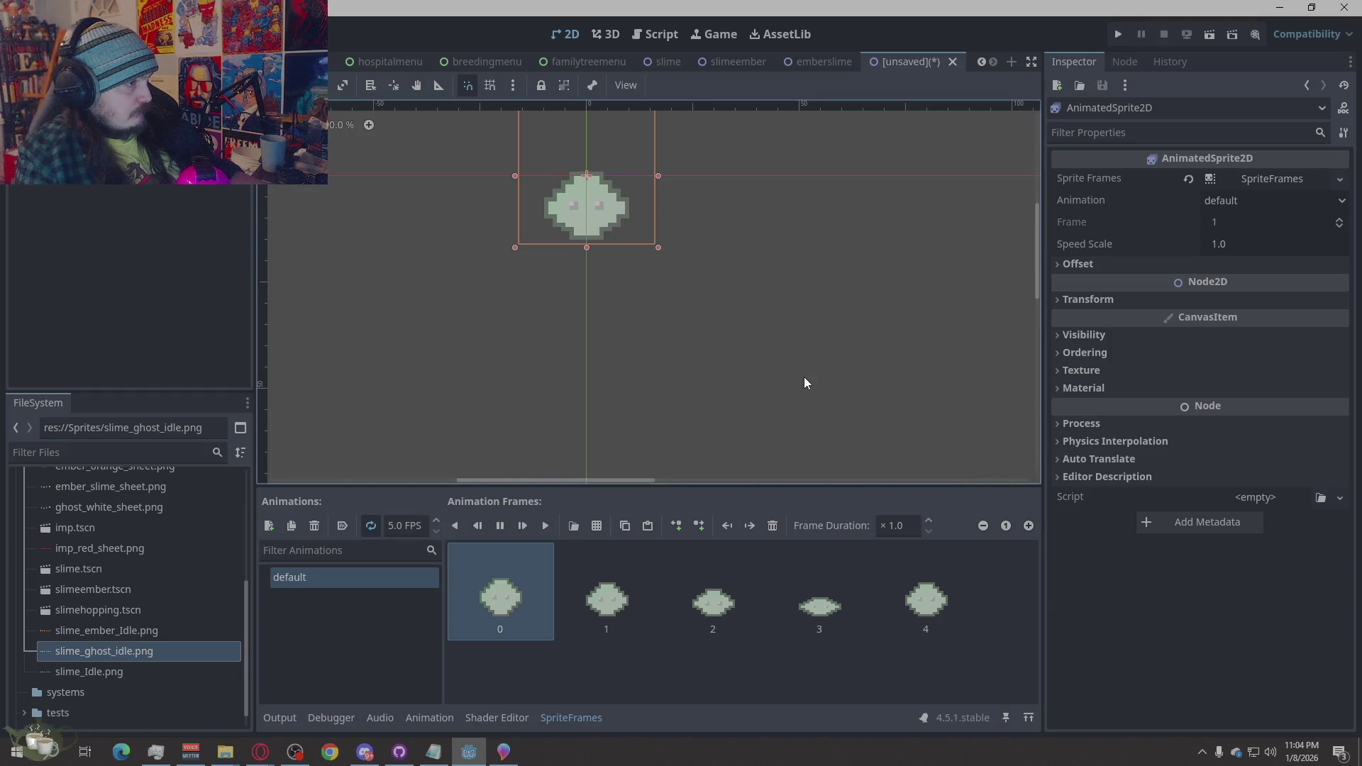
Nudge the slime sprite's position, undo the accidental nudge, and save the scene
left_click(771, 357)
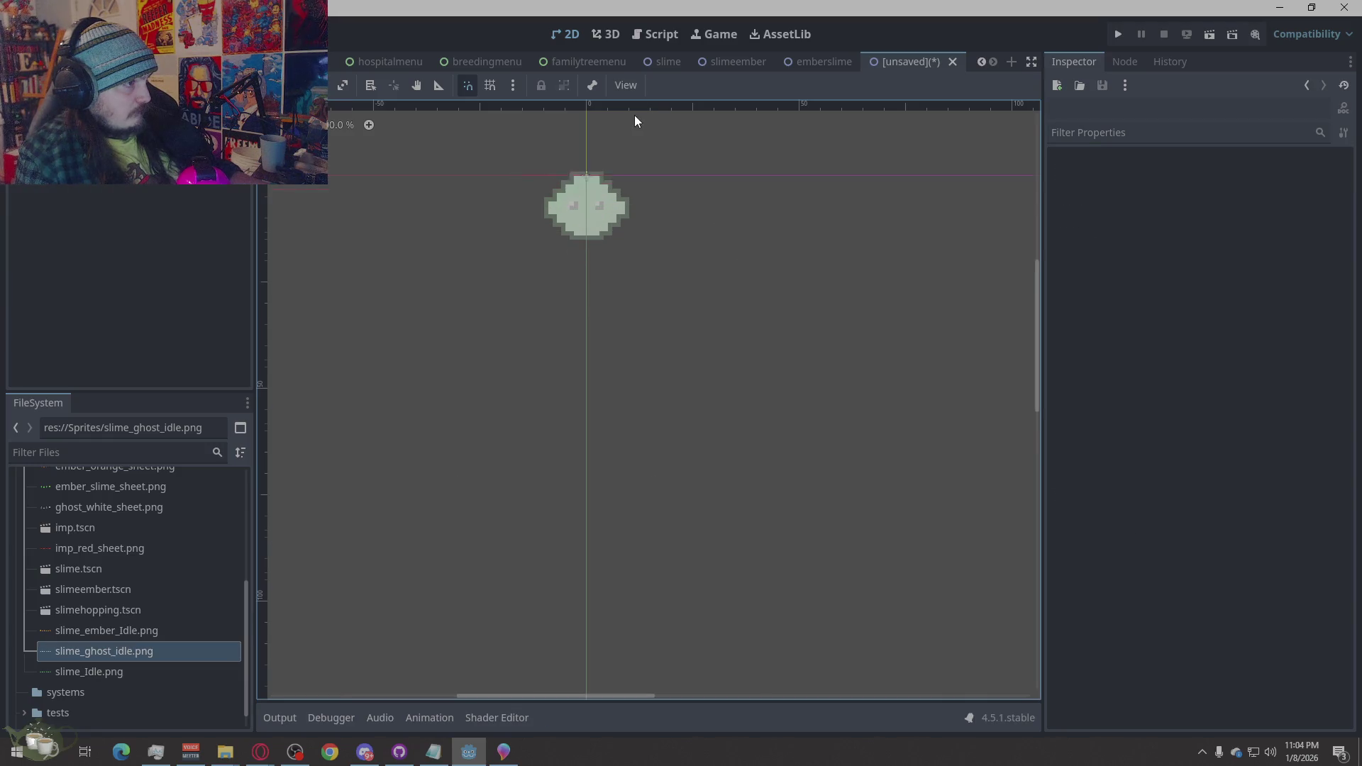
scroll(623, 237, "up", 4)
left_click_drag(594, 291, 607, 264)
left_click(823, 416)
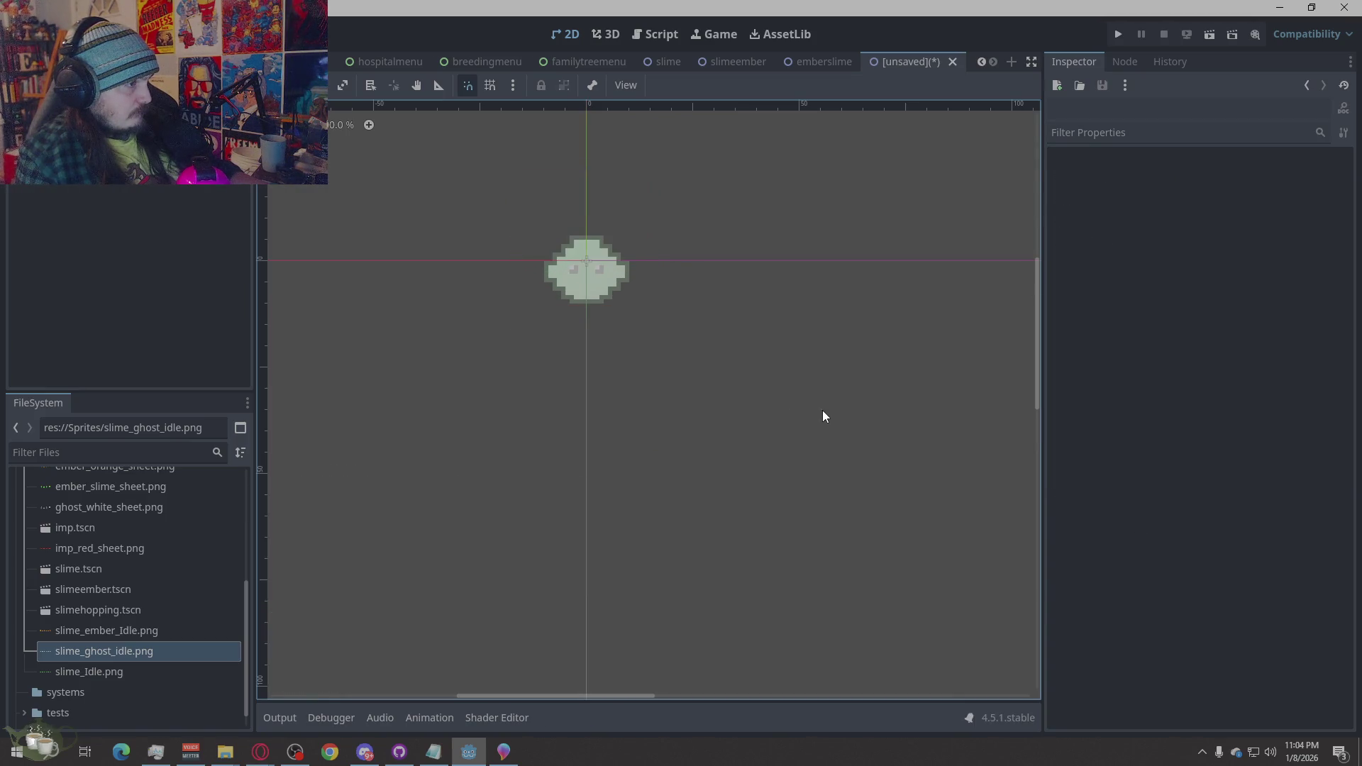
left_click(617, 277)
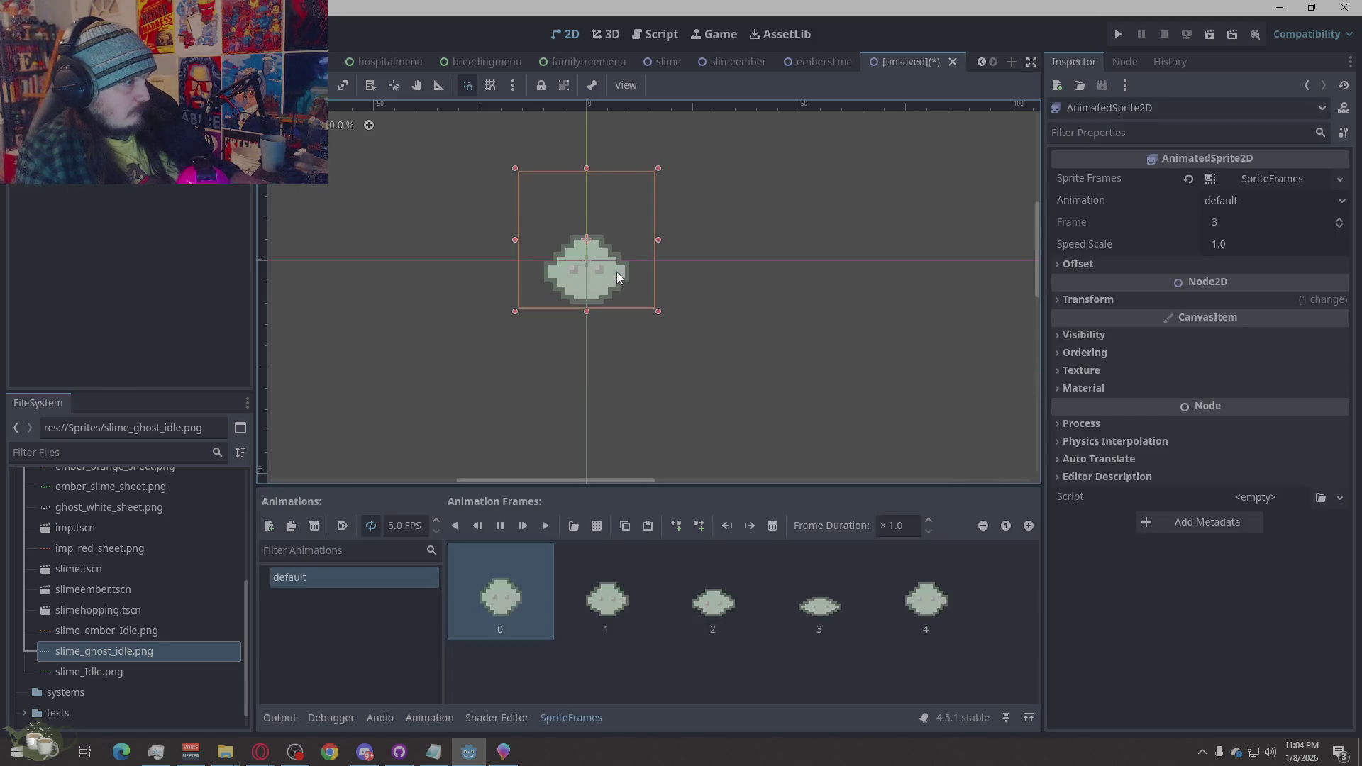
left_click(826, 397)
left_click_drag(615, 284, 616, 290)
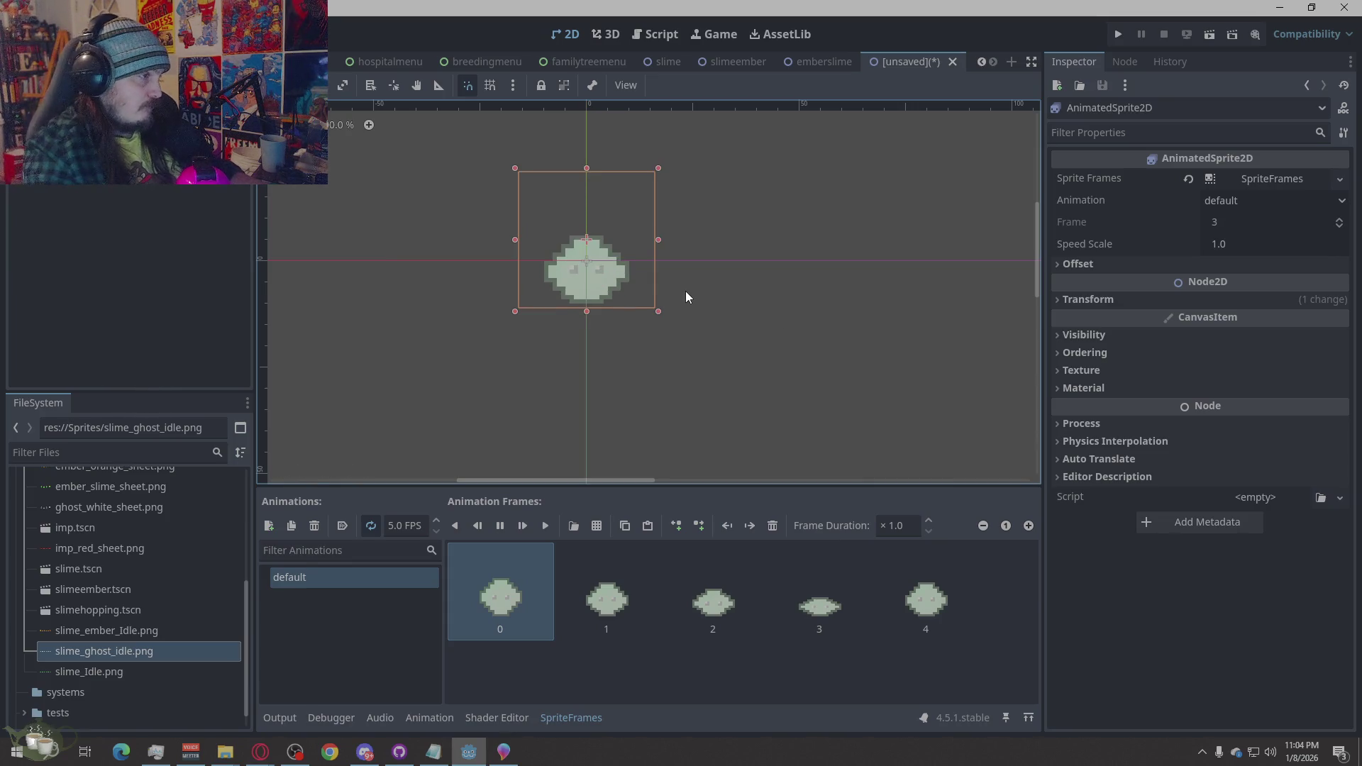
key("ctrl+z")
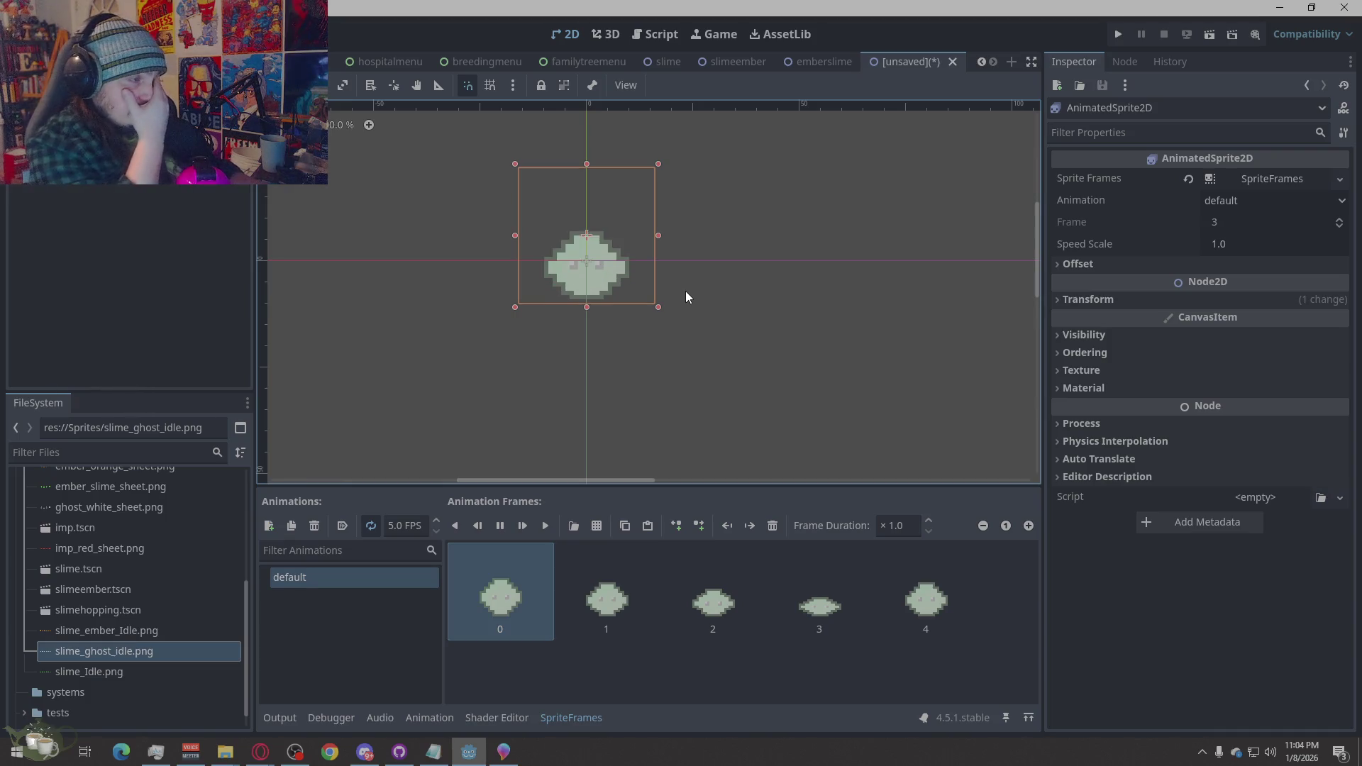
key("ctrl+s")
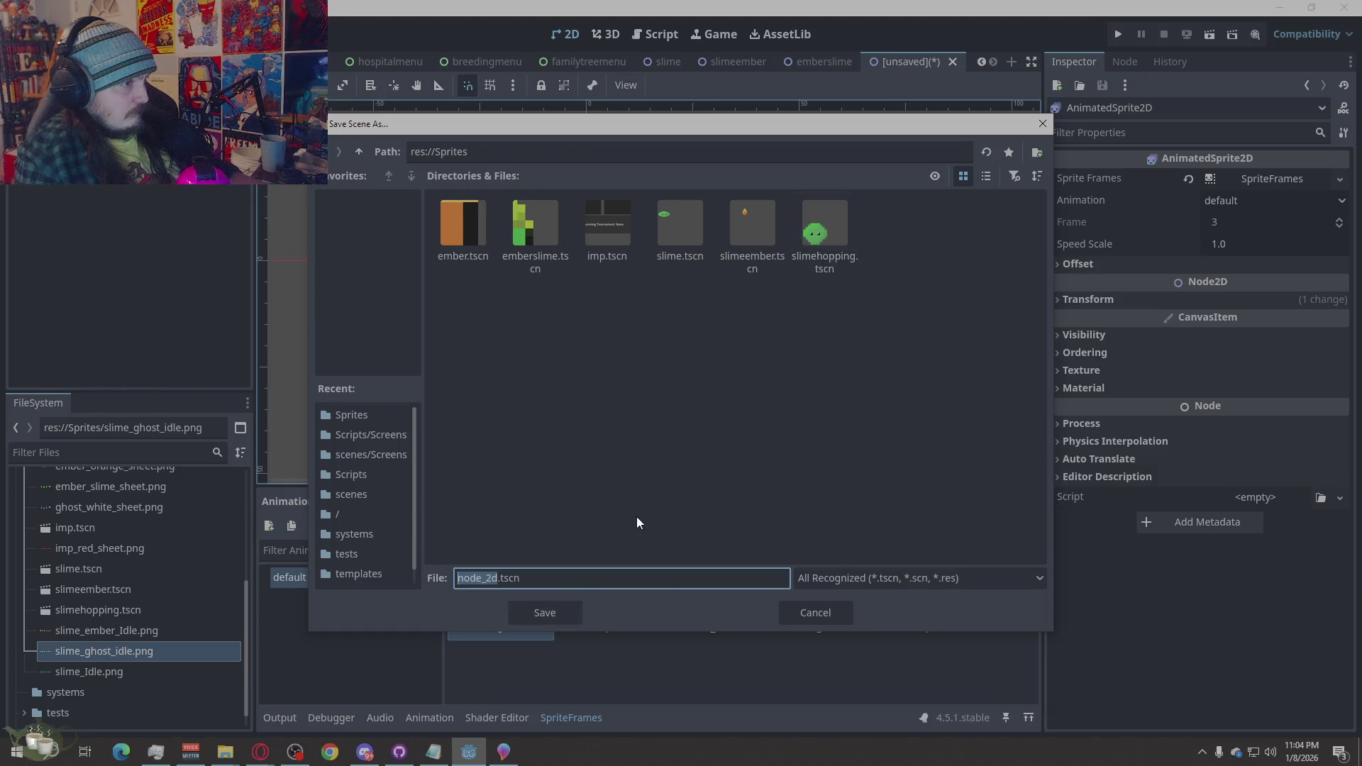
Enter the name slimeghost and save the scene as slimeghost.tscn in res://Sprites
type("slimeghost")
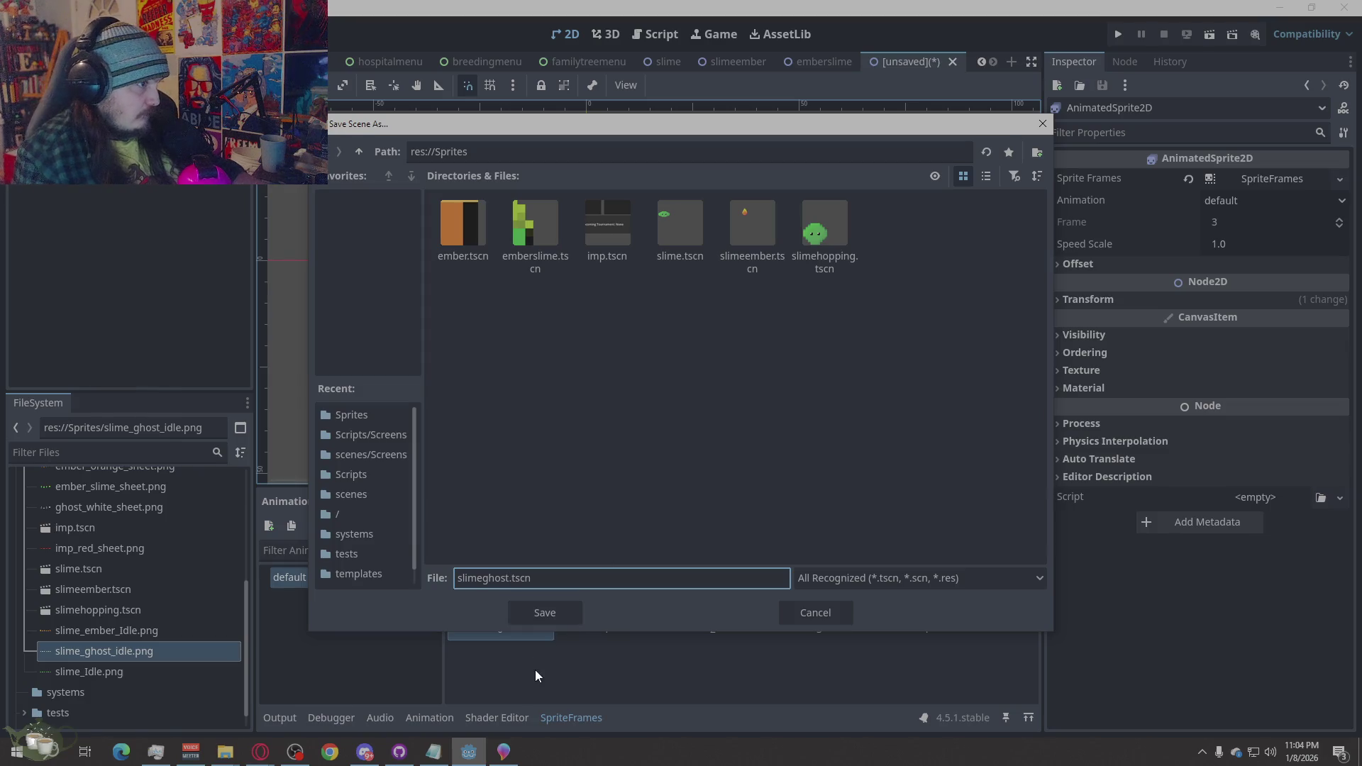
left_click(561, 614)
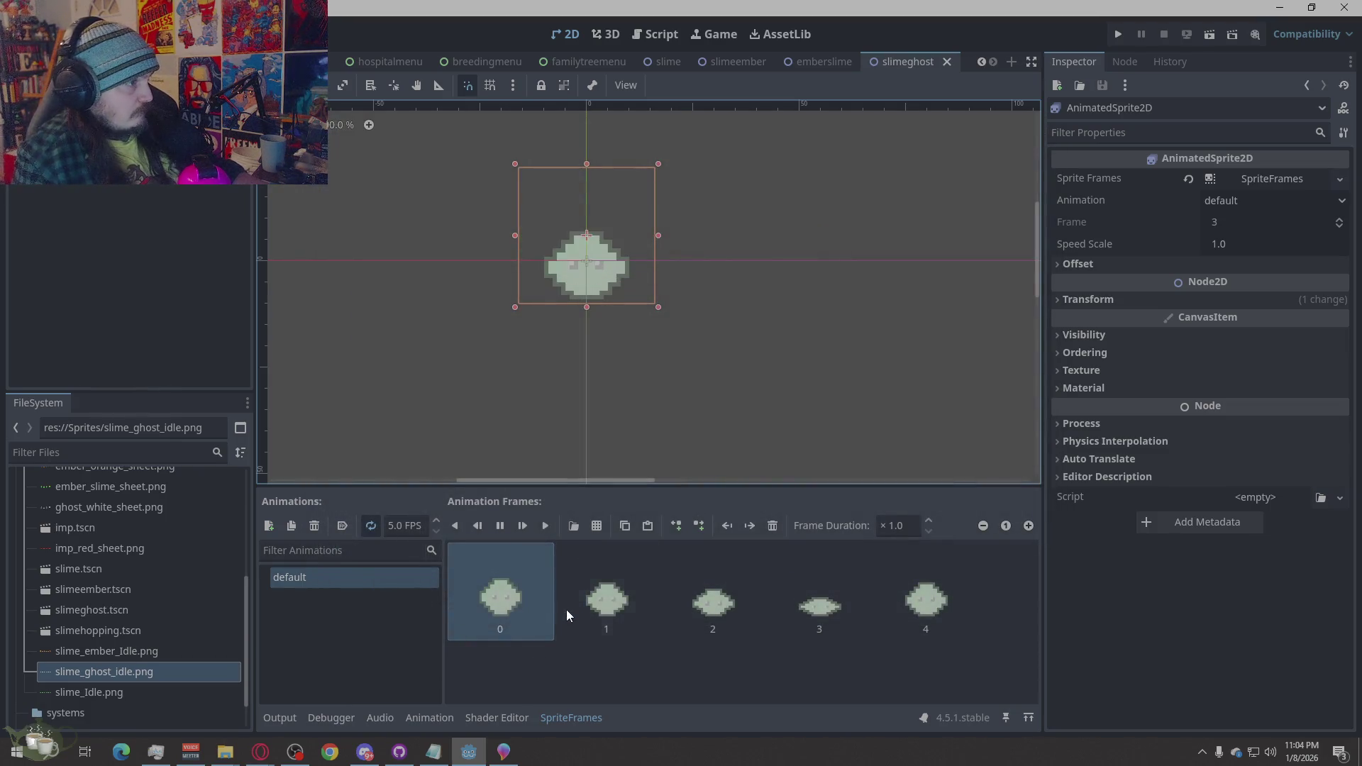
left_click(810, 373)
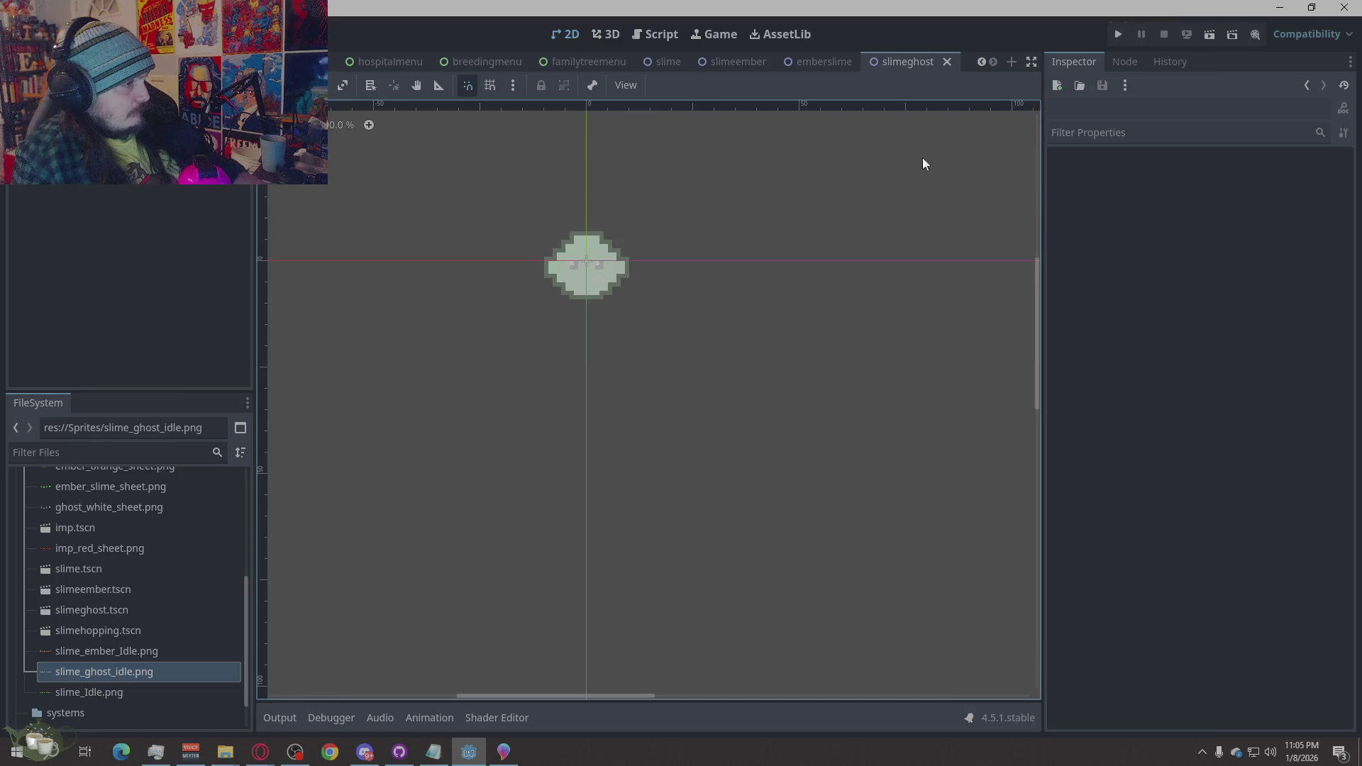
scroll(596, 408, "down", 5)
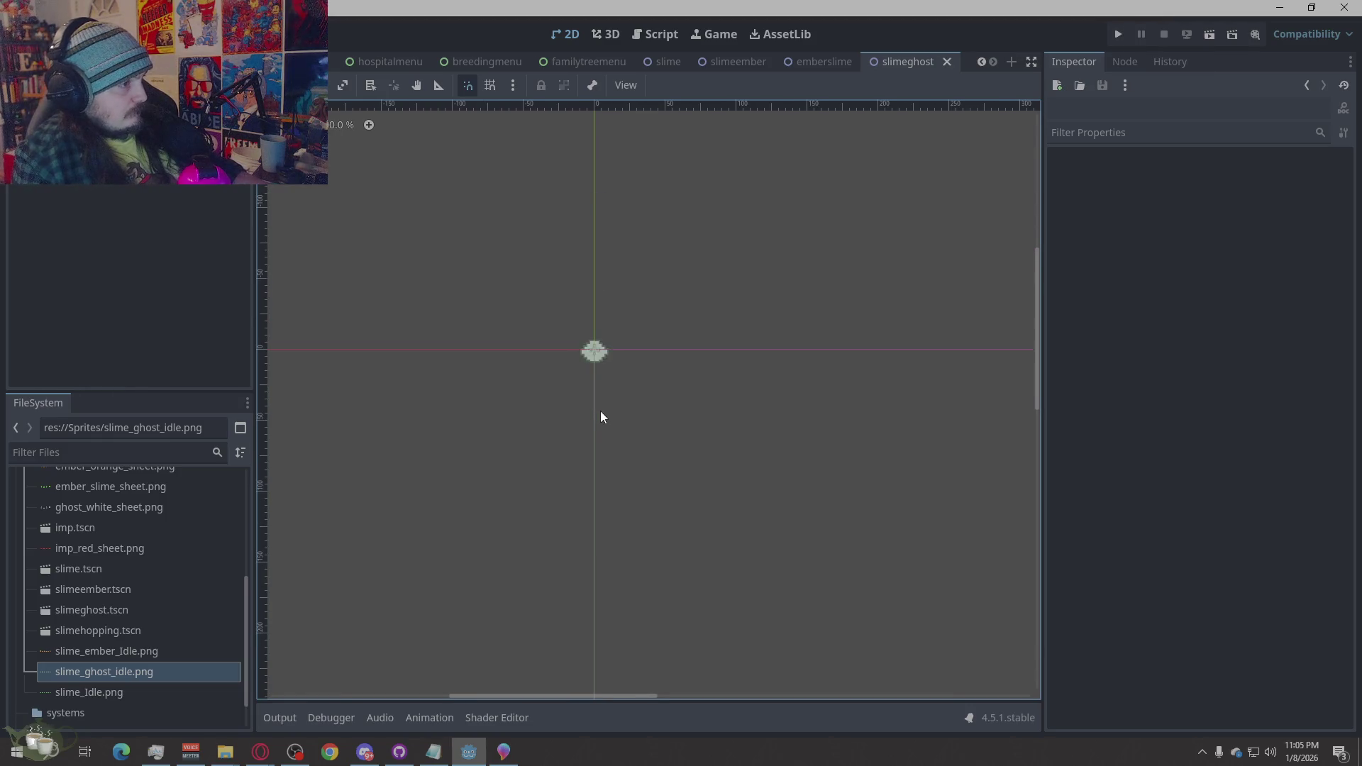
scroll(601, 417, "up", 2)
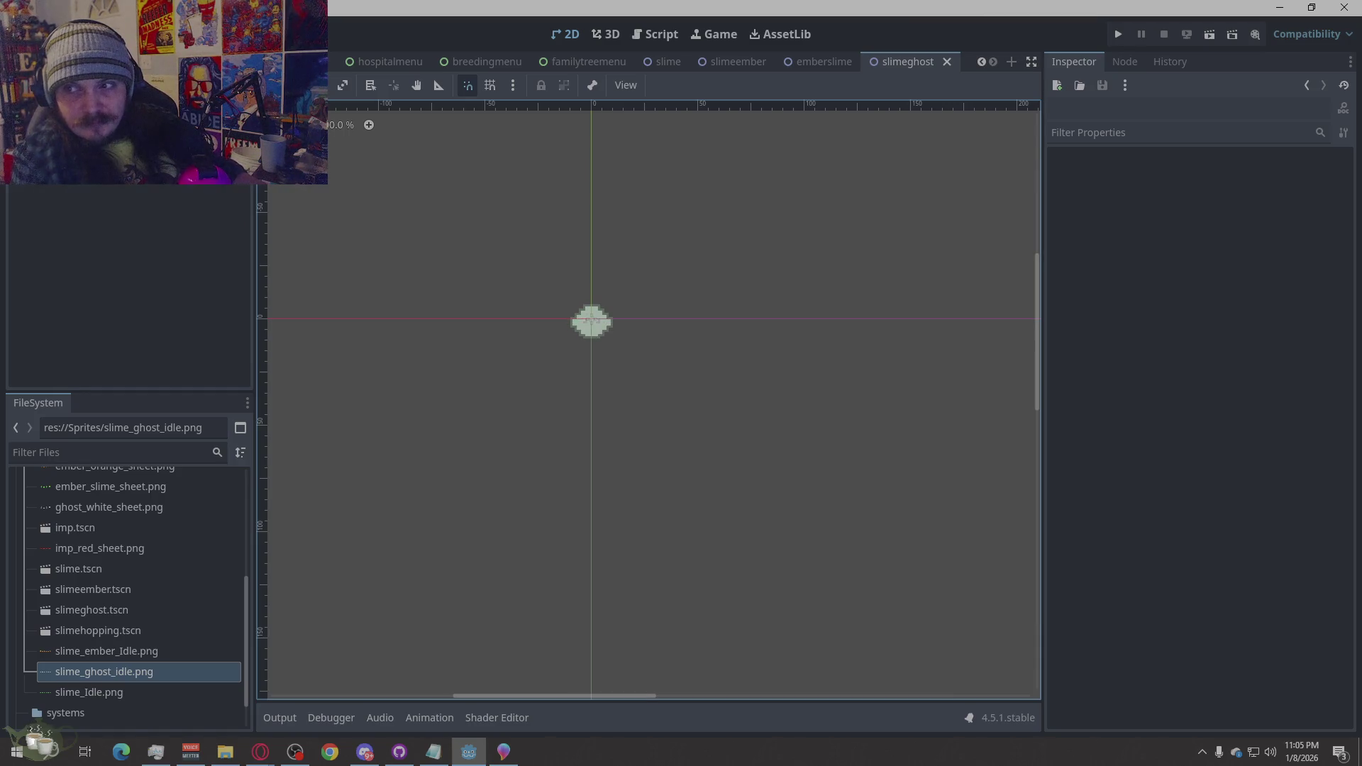
Switch to the Script workspace and open monster_visual_library.gd from the script list
left_click(1171, 333)
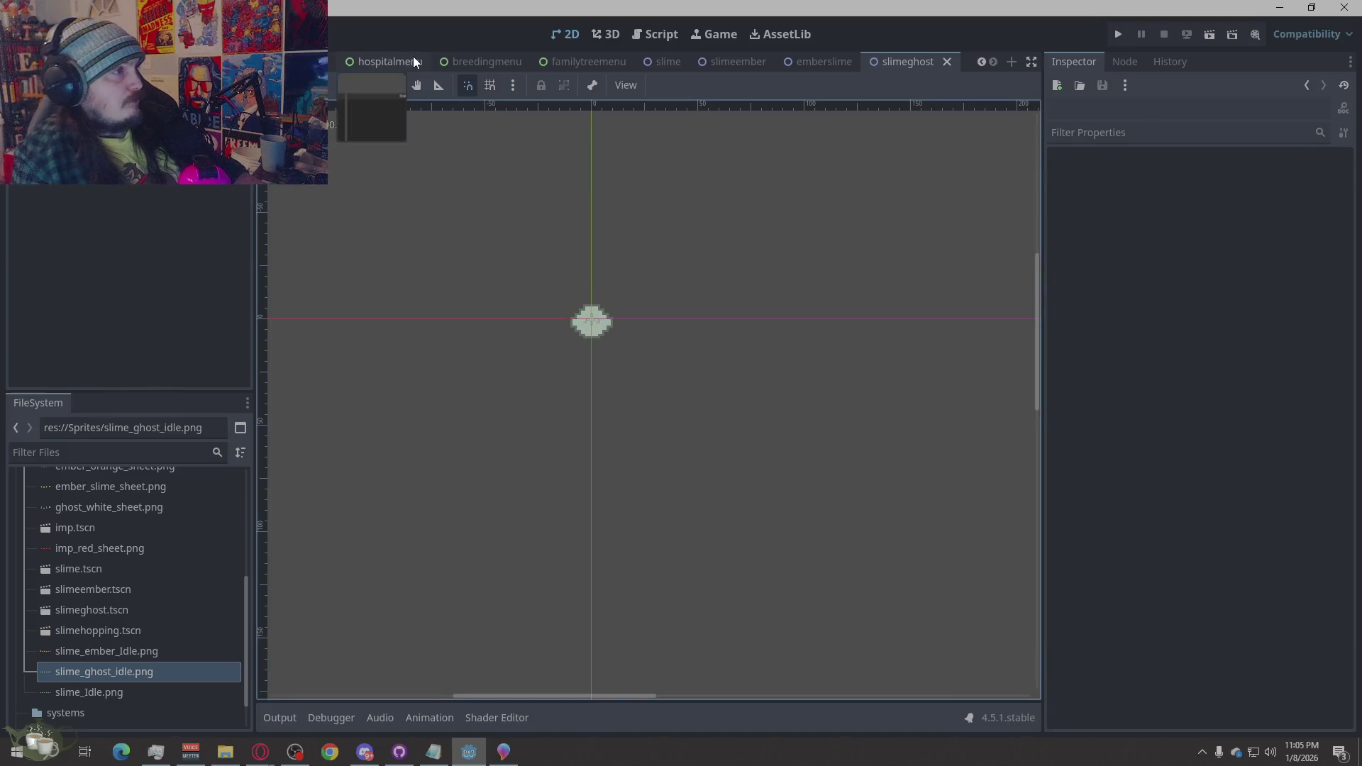
left_click(674, 22)
scroll(334, 432, "up", 1)
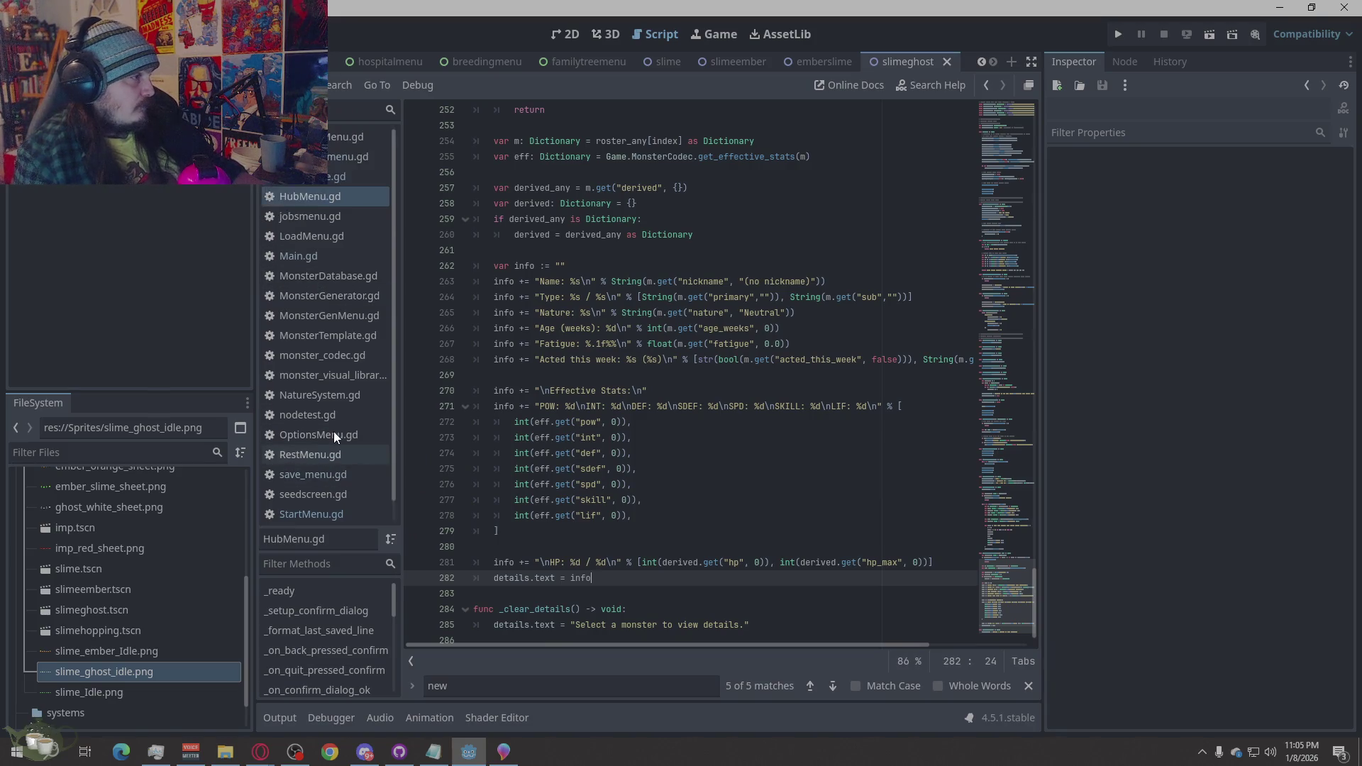
left_click(348, 353)
left_click(373, 377)
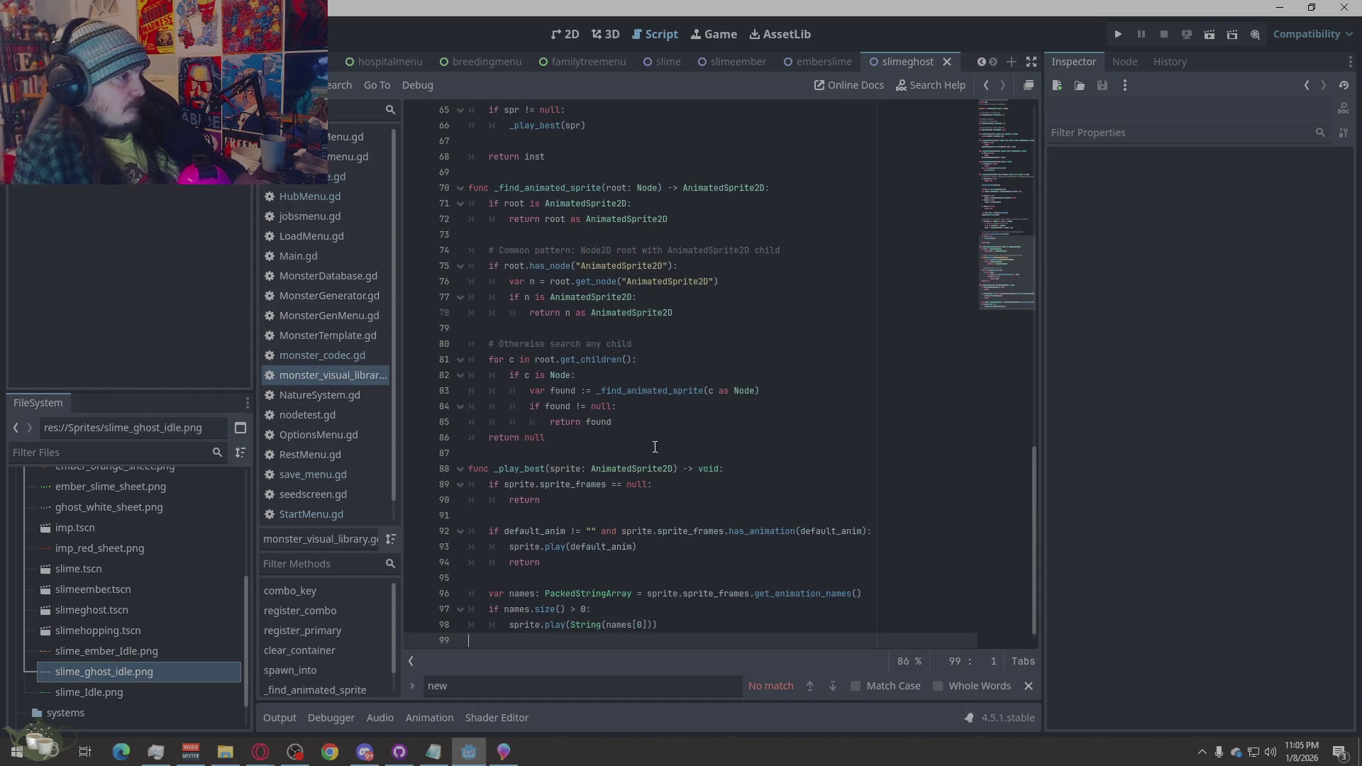
scroll(655, 446, "down", 1)
scroll(654, 447, "up", 13)
scroll(653, 447, "up", 1)
scroll(652, 446, "up", 5)
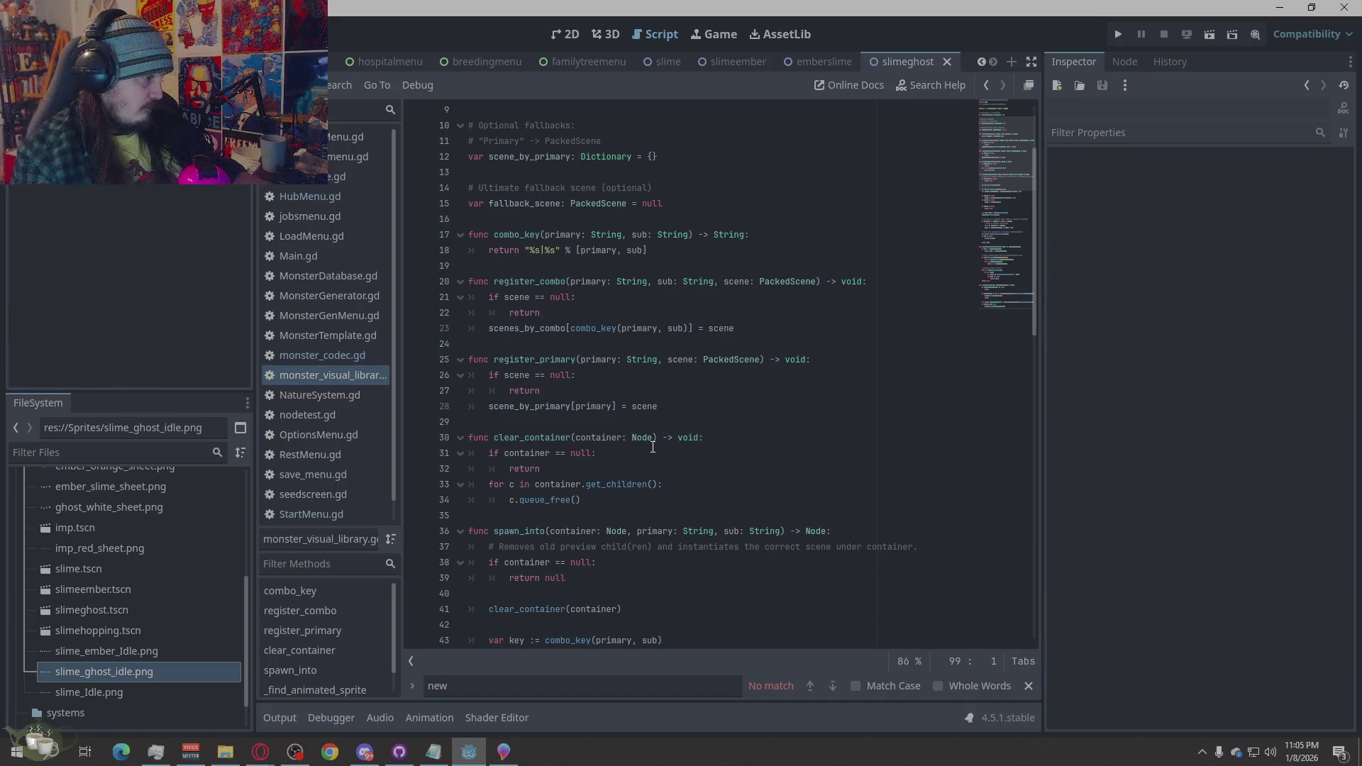
Replace the Find bar term with 'slime', then delete its last letter
double_click(464, 687)
type("slime")
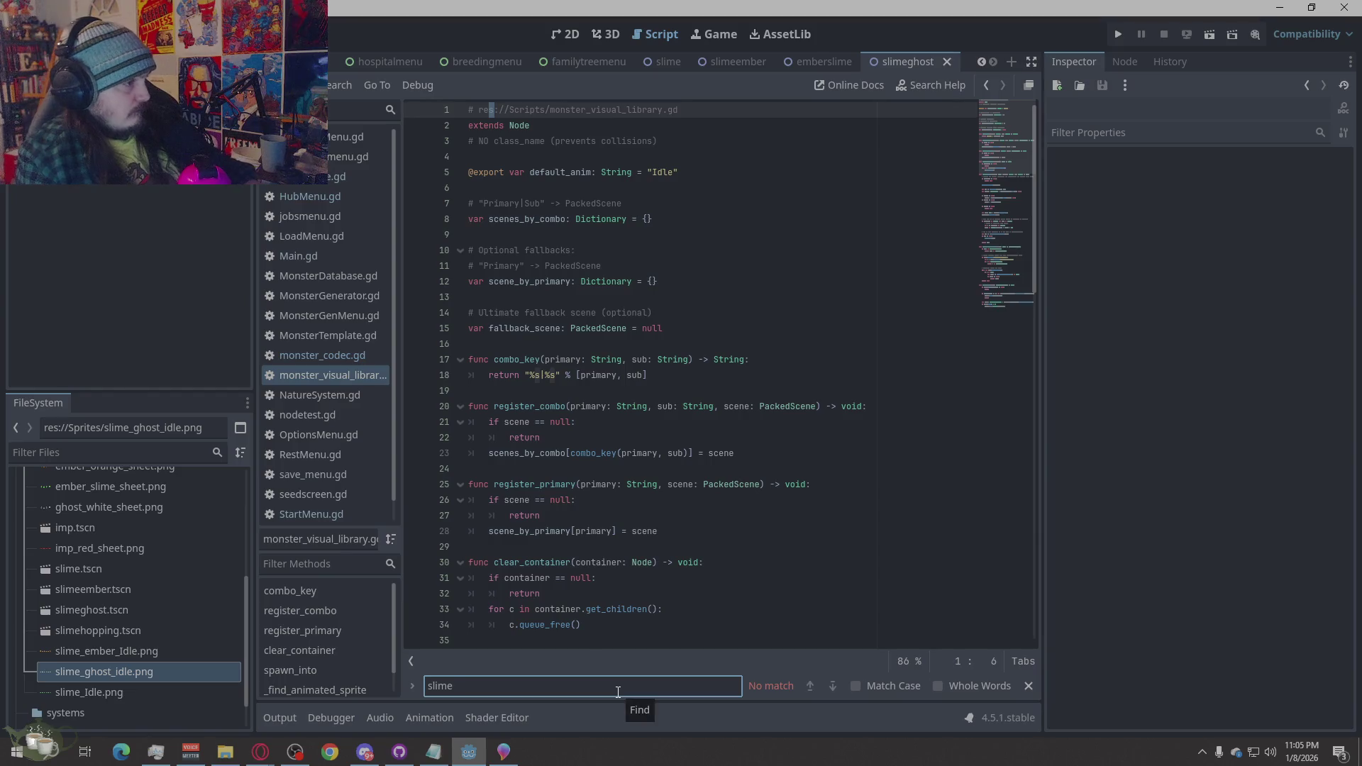
key("BackSpace")
key("BackSpace")
key("BackSpace")
key("BackSpace")
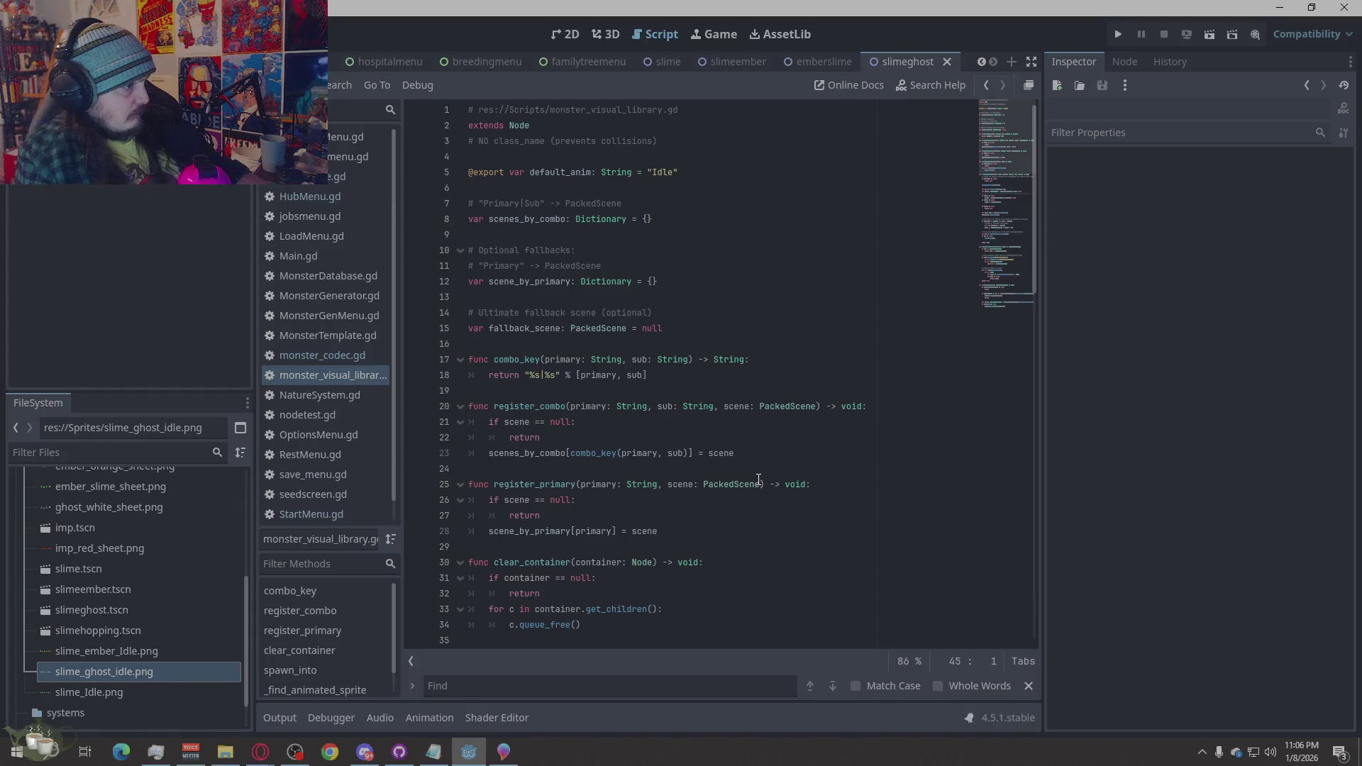
Search monster_codec.gd for 'slime' and step to the next match
left_click(316, 353)
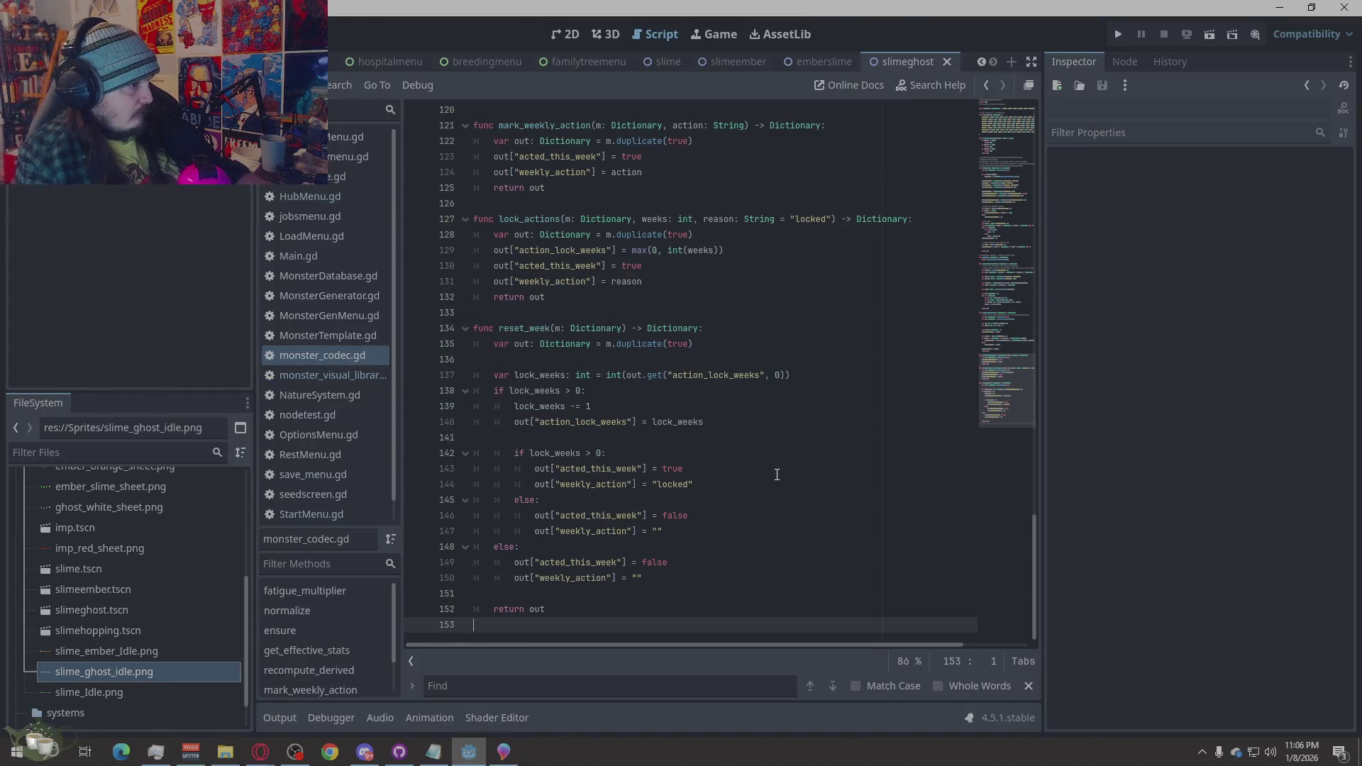
scroll(777, 475, "up", 20)
scroll(770, 510, "up", 3)
scroll(768, 511, "up", 2)
scroll(768, 511, "down", 6)
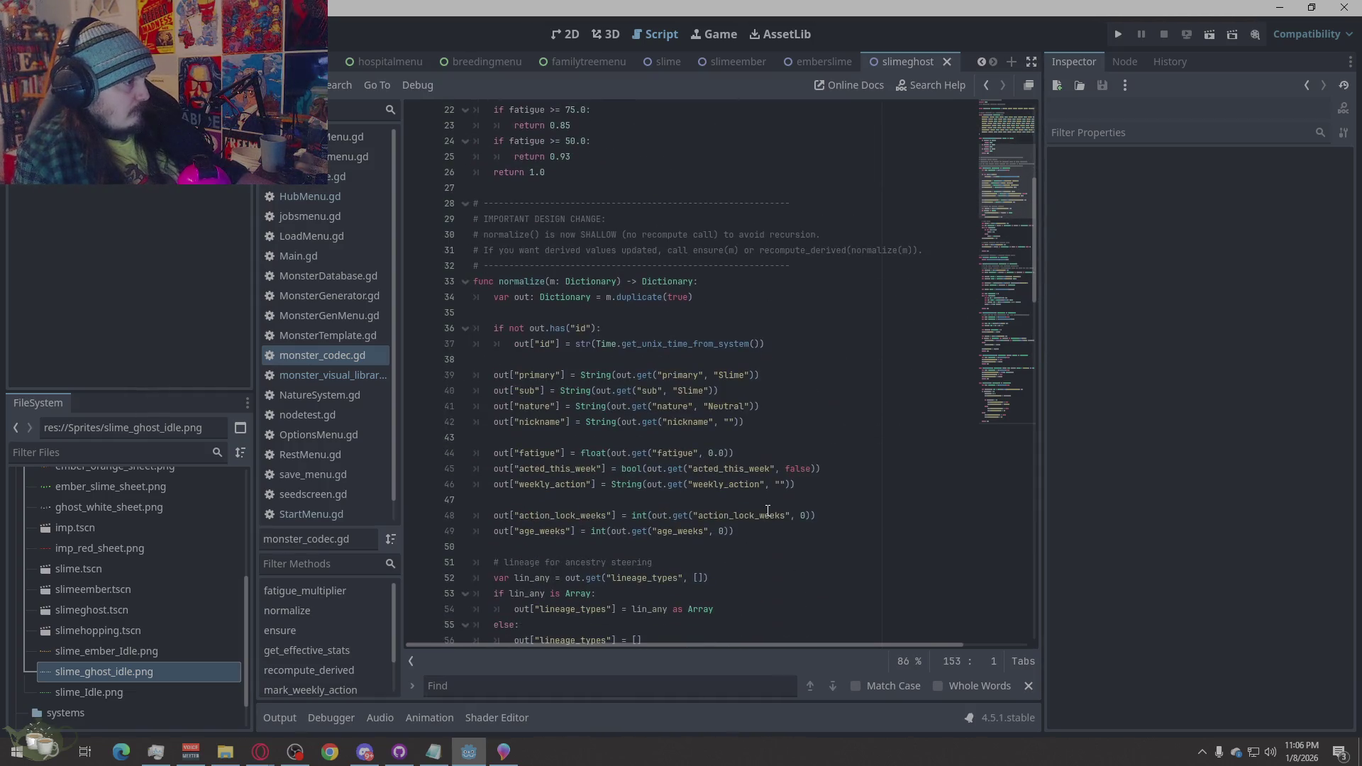
scroll(765, 511, "down", 7)
left_click(560, 681)
type("slime")
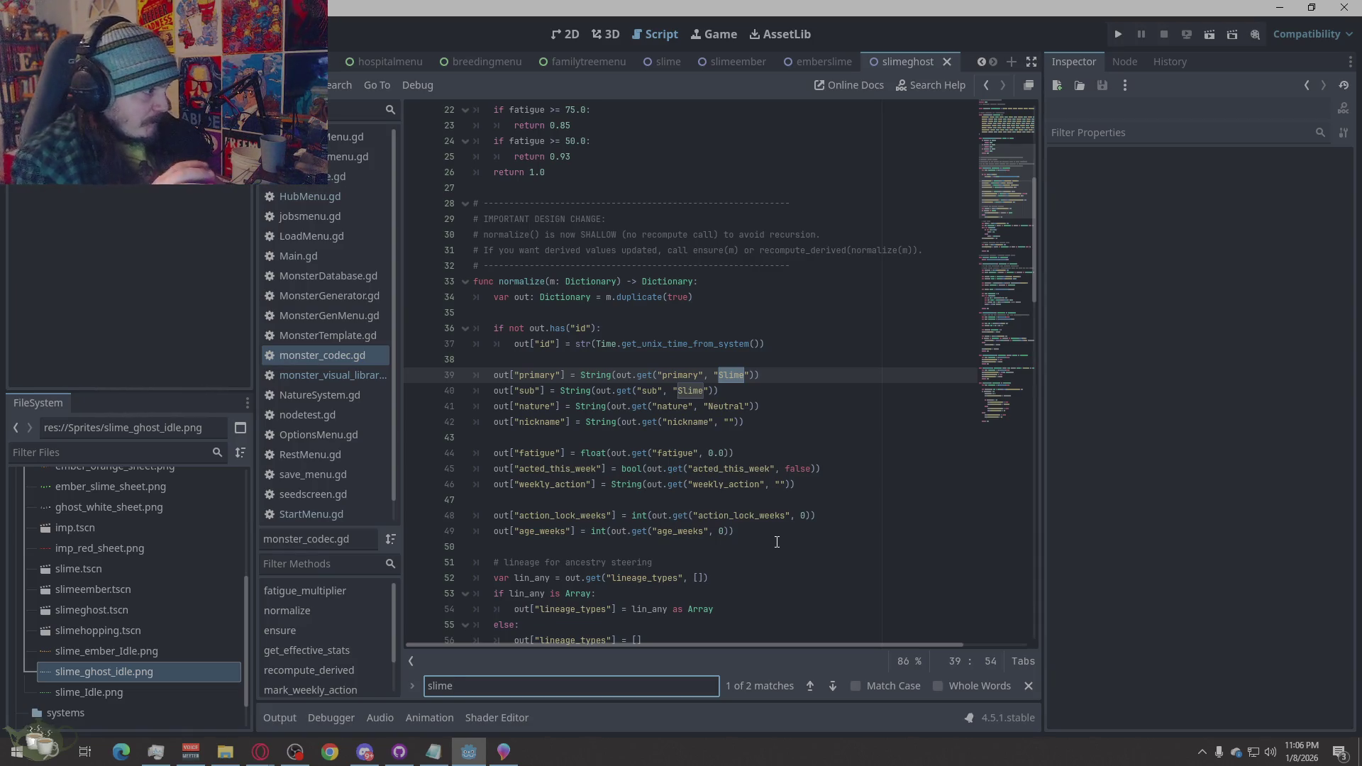
scroll(784, 533, "down", 10)
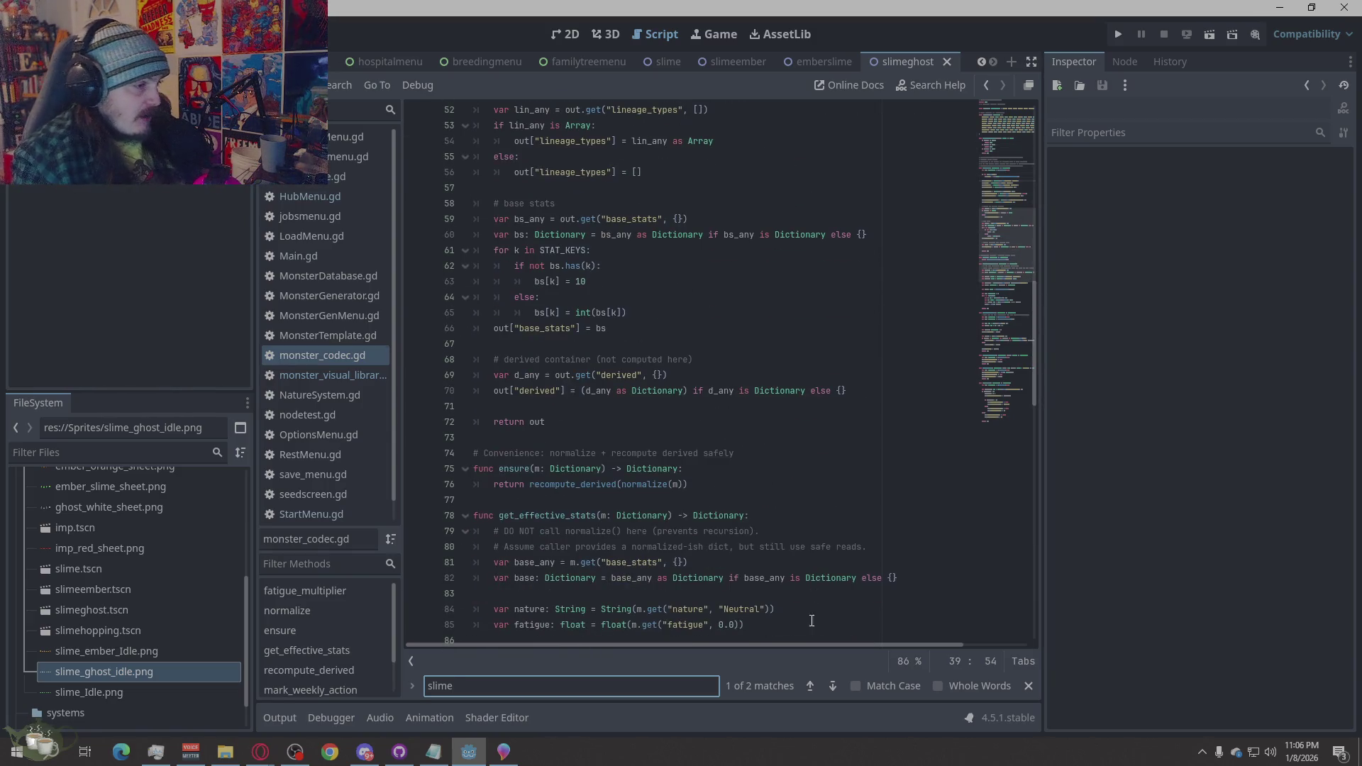
left_click(834, 686)
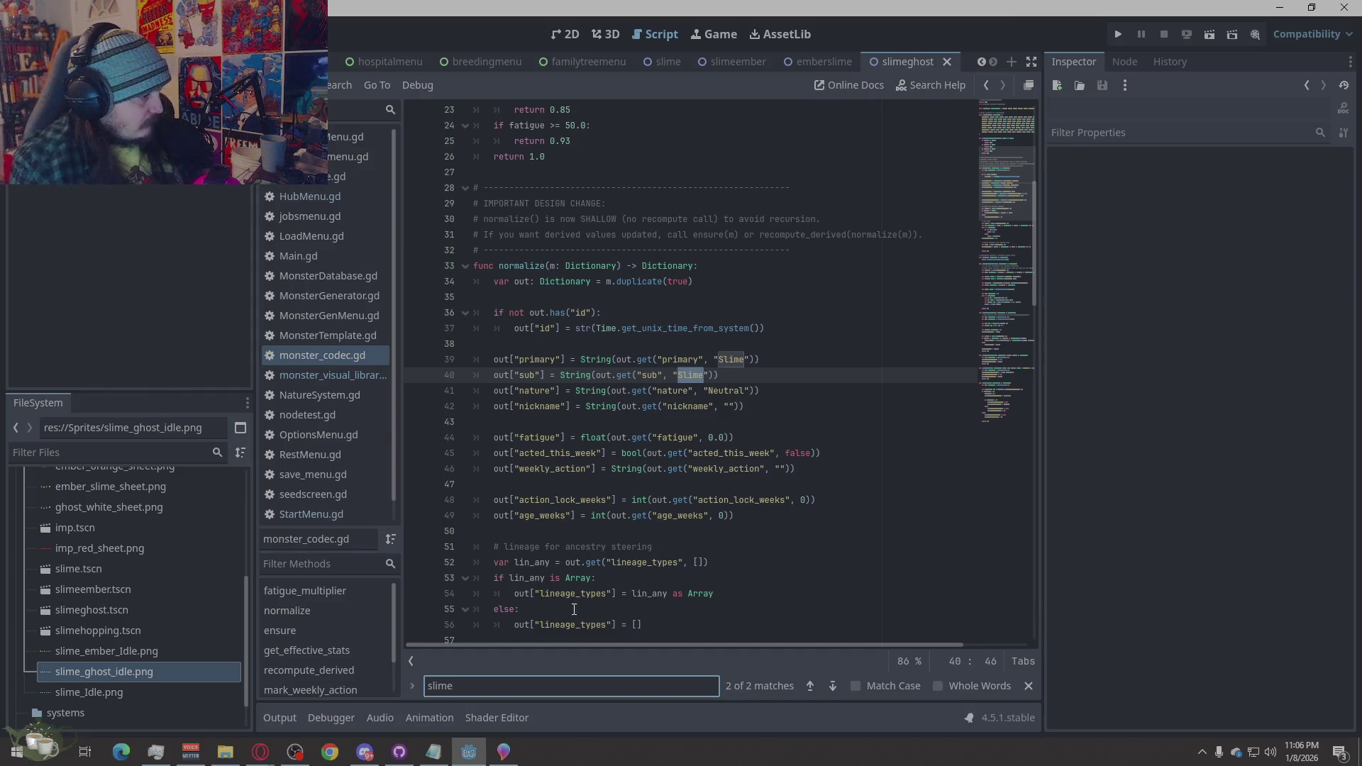
Change the search term to 'visual' and check monster_visual_library.gd and MonsterDatabase.gd
left_click_drag(464, 692, 423, 688)
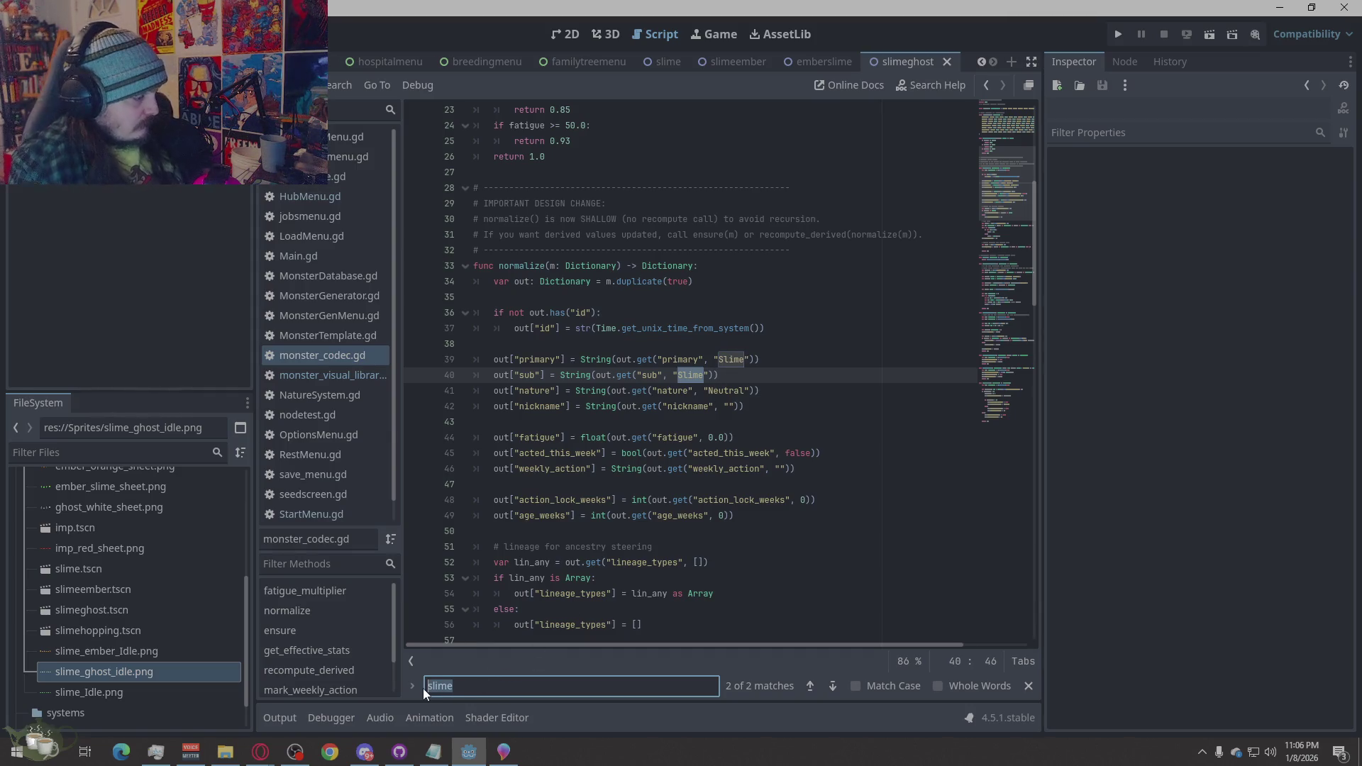
type("visual")
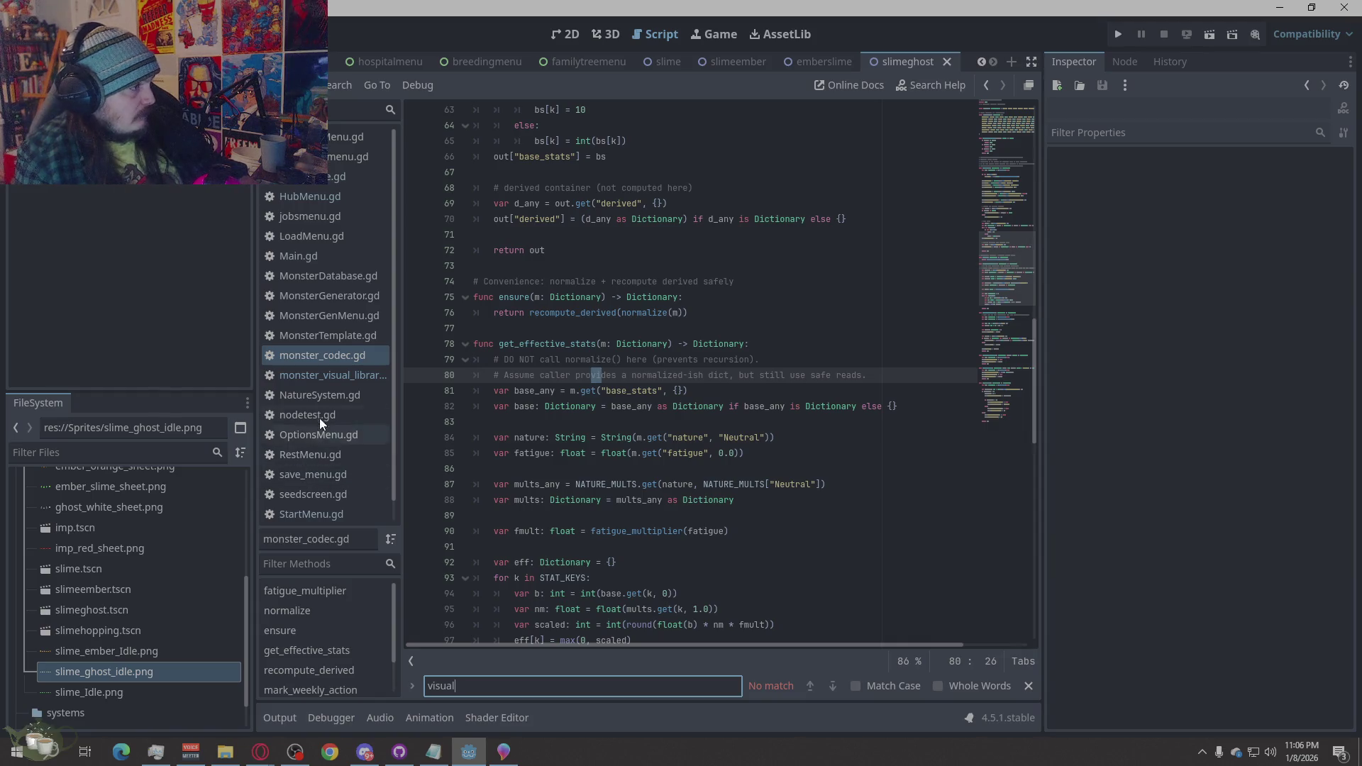
left_click(344, 374)
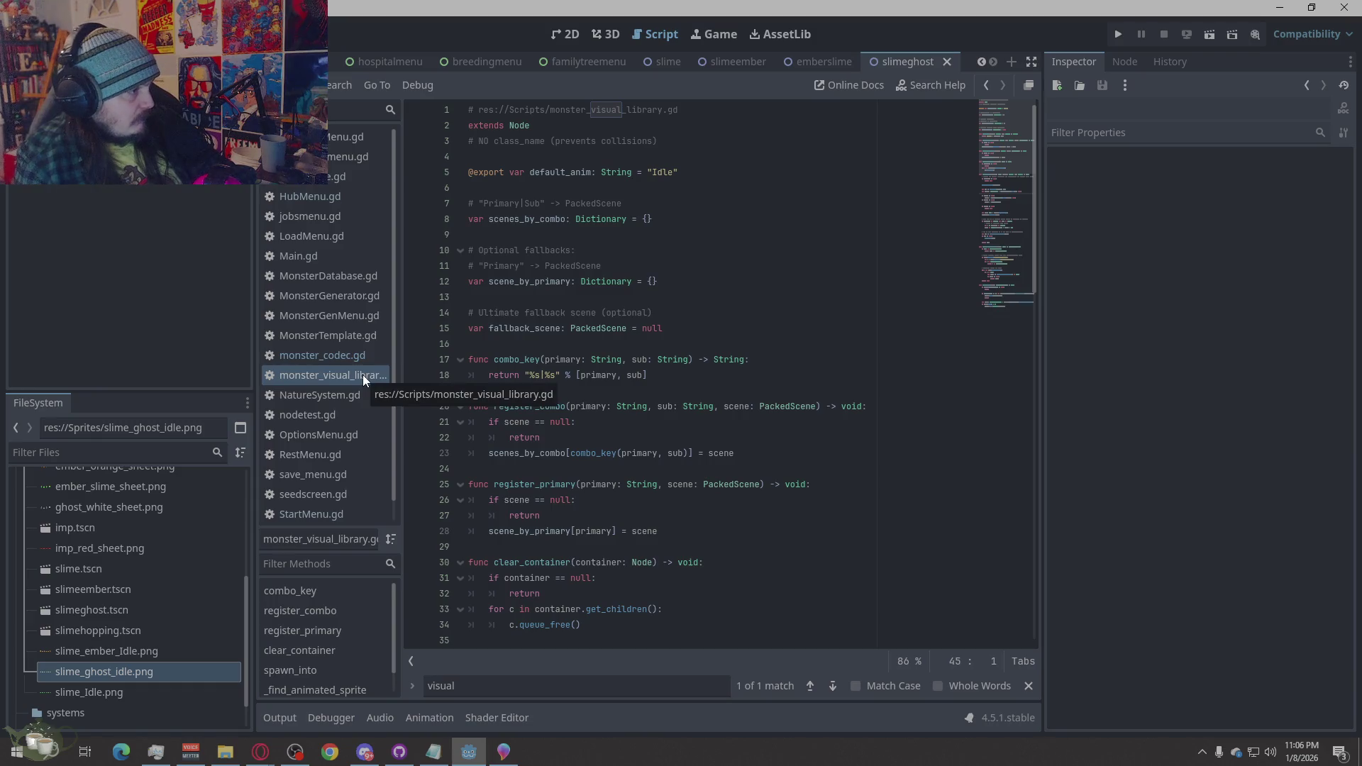
scroll(341, 469, "down", 1)
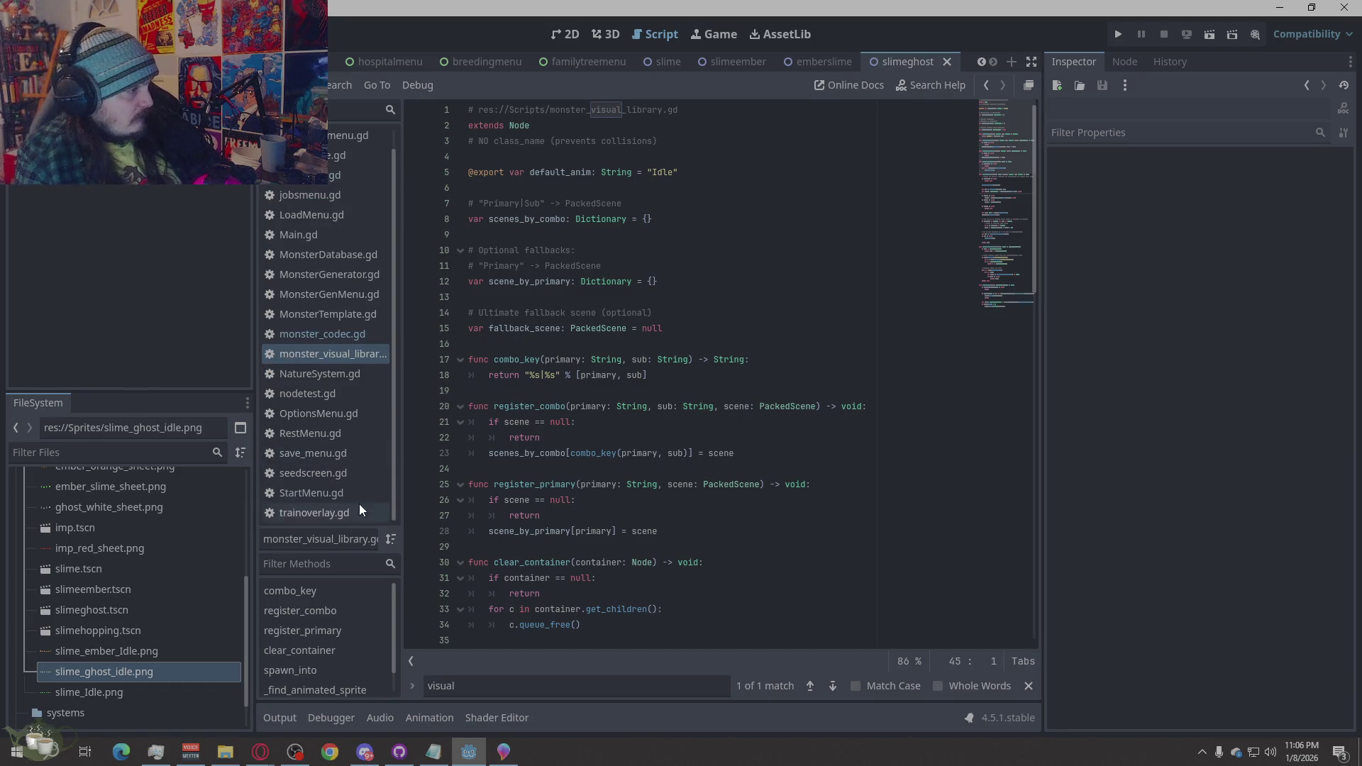
left_click(335, 254)
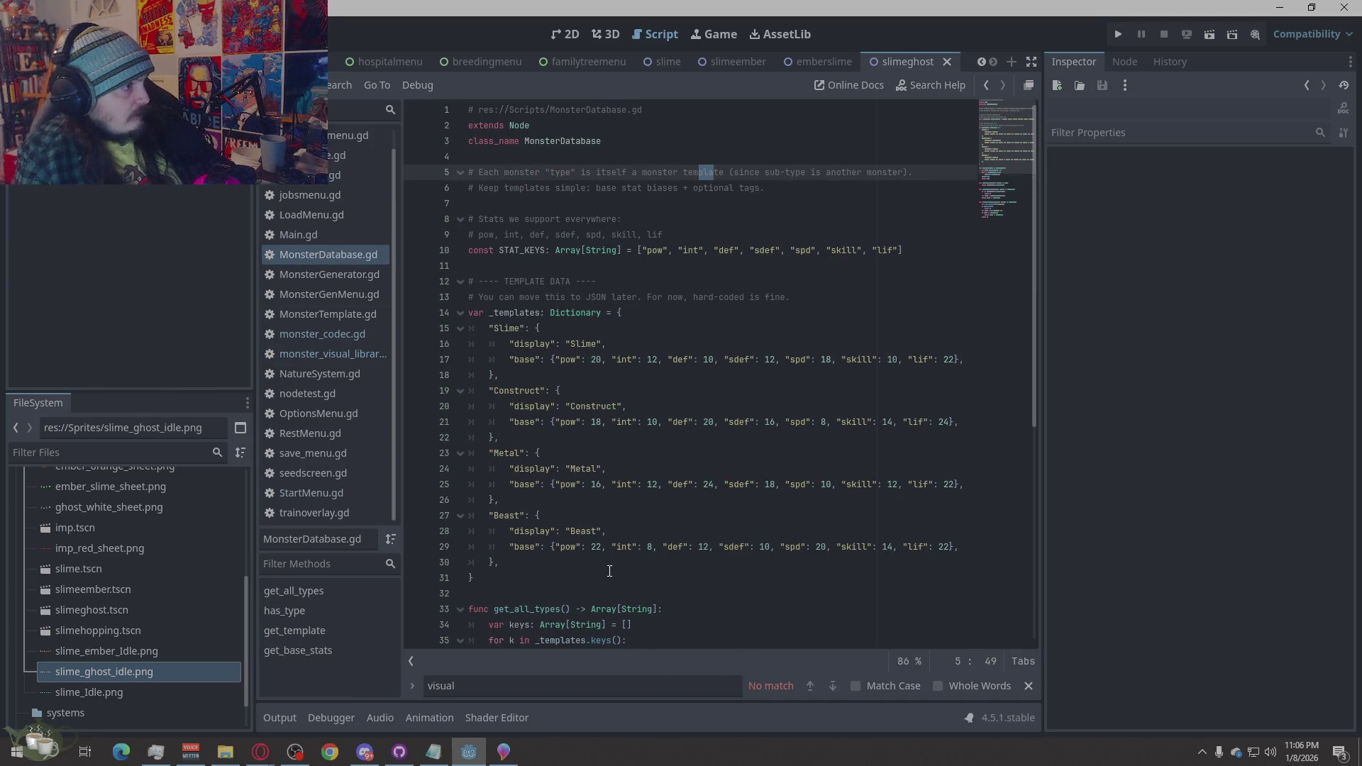
Search 'slime' again, stepping through MonsterDatabase, MonsterGenerator, MonsterGenMenu, MonsterTemplate, and nodetest.gd
left_click(496, 682)
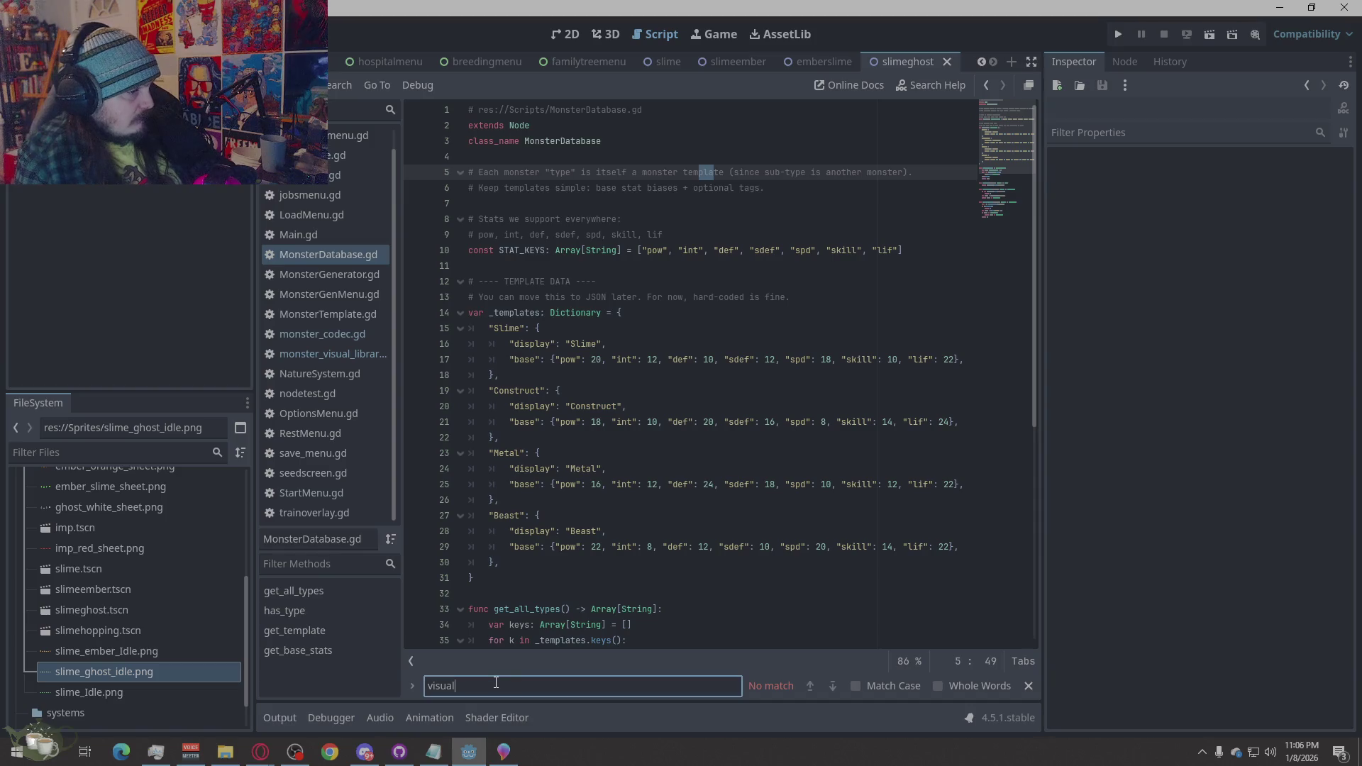
key("ctrl+a")
type("sl")
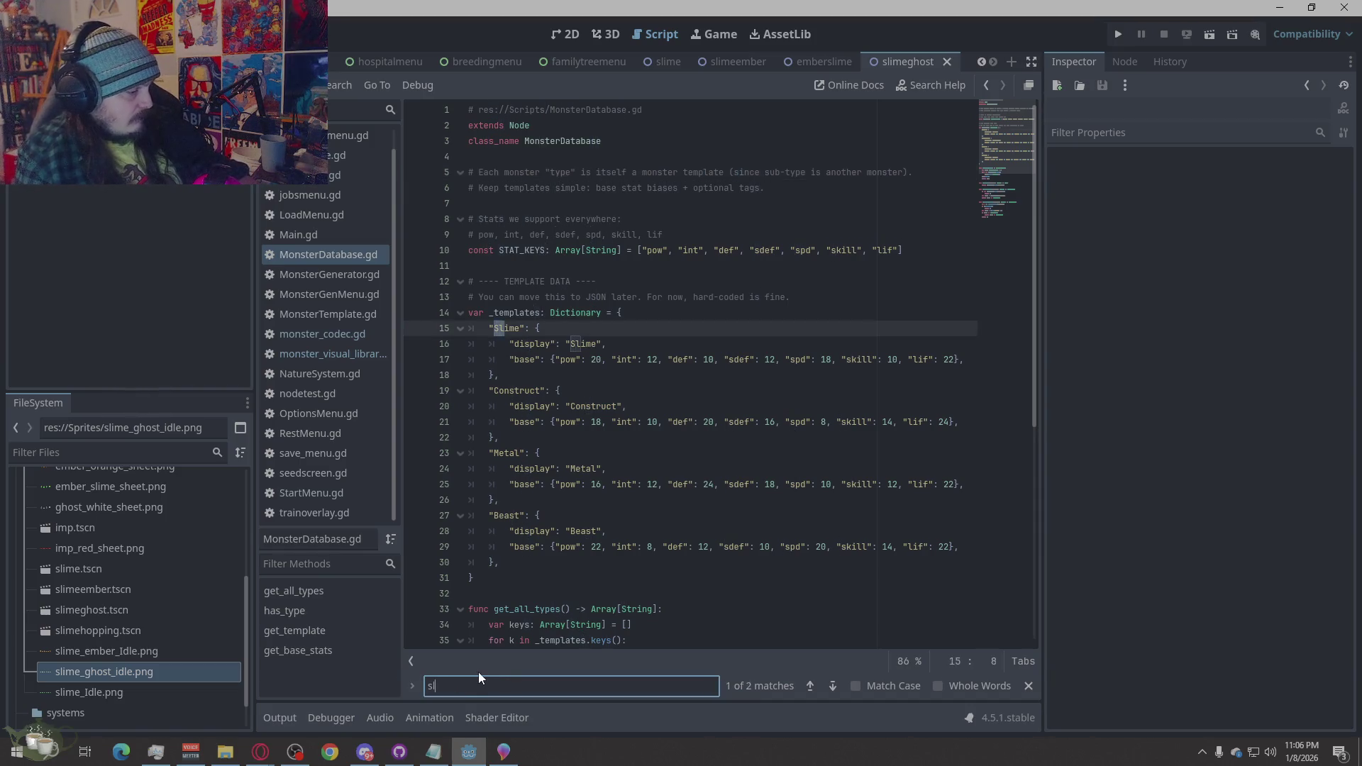
type("ime")
left_click(832, 687)
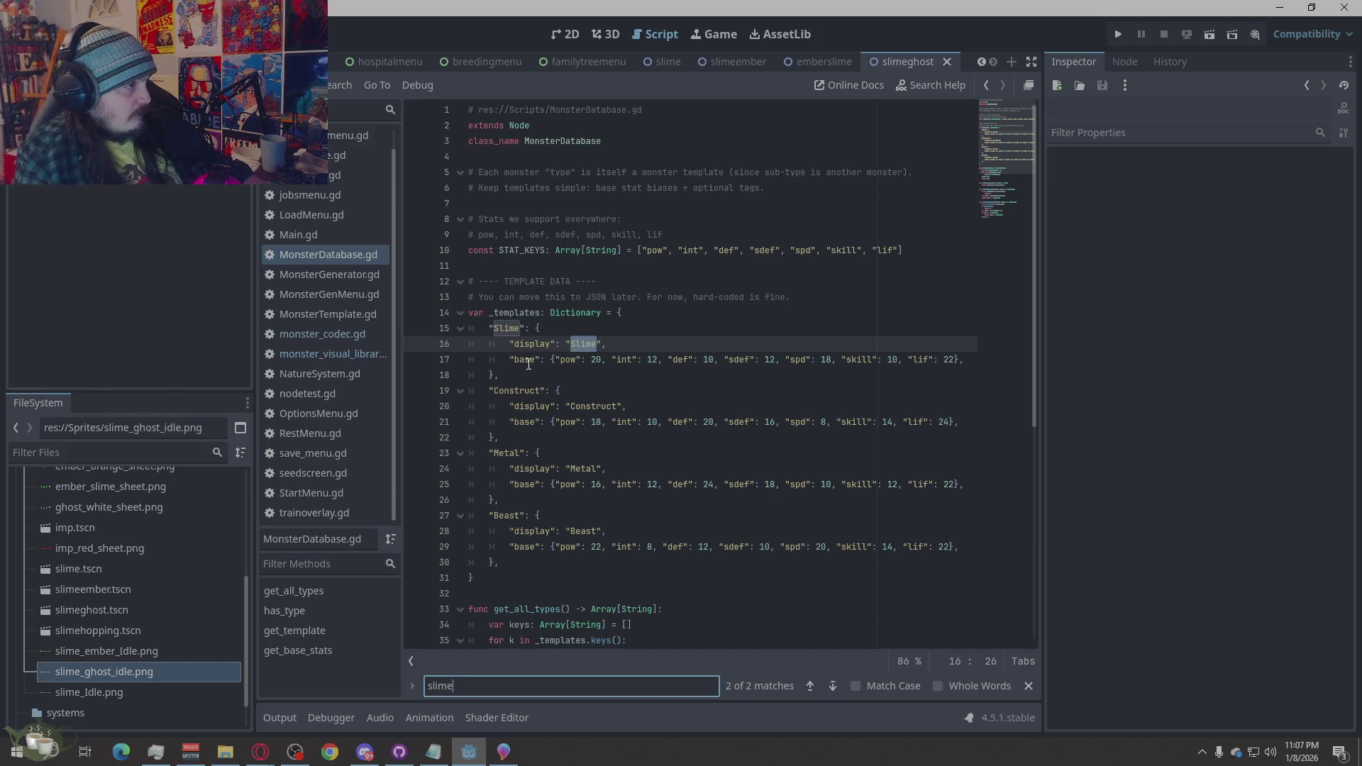
left_click(355, 278)
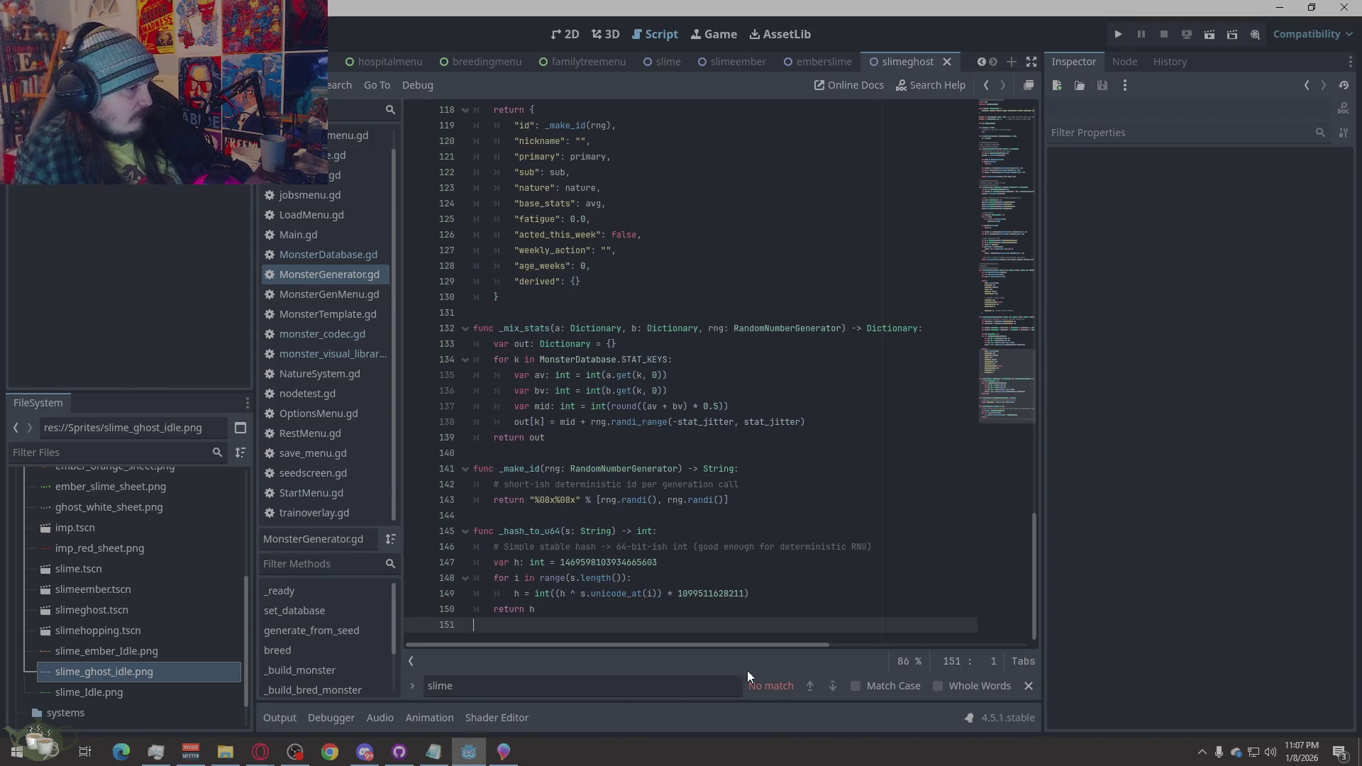
left_click(343, 293)
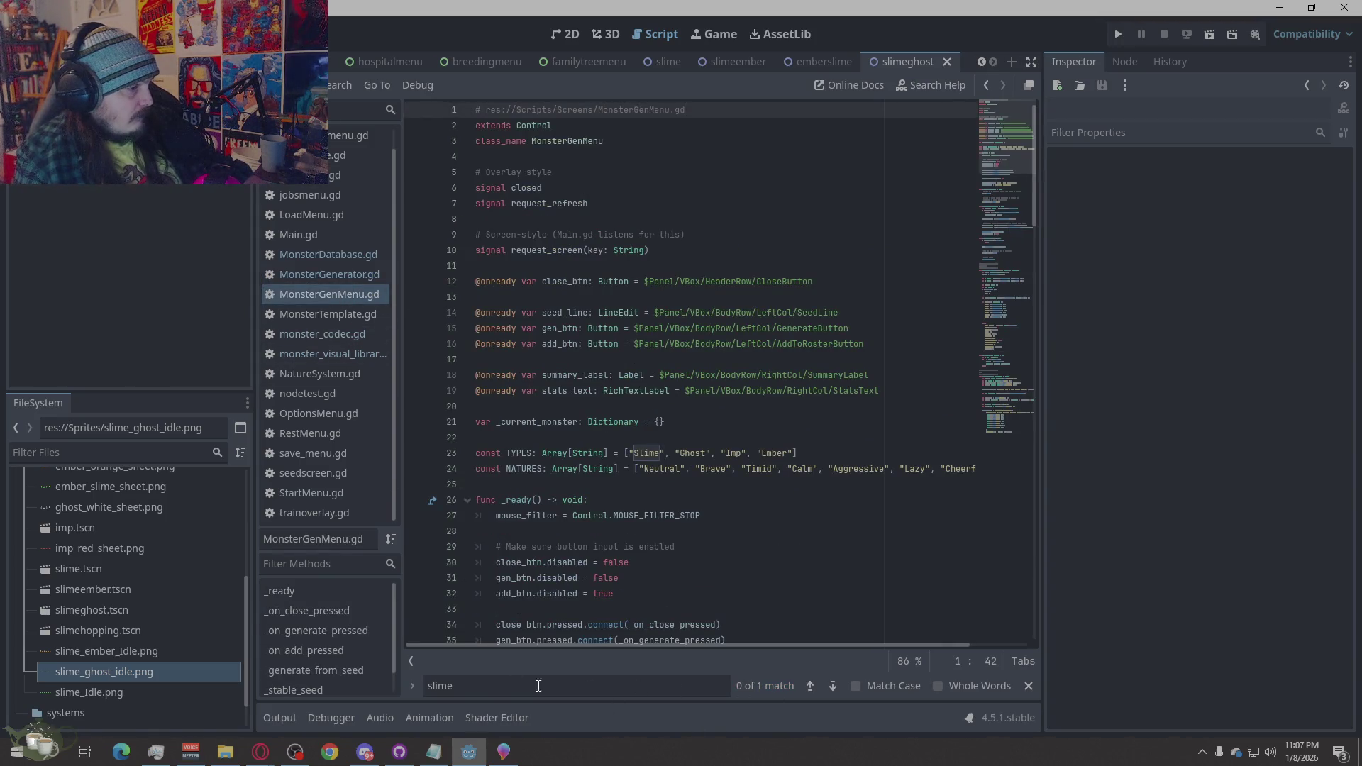
left_click(829, 684)
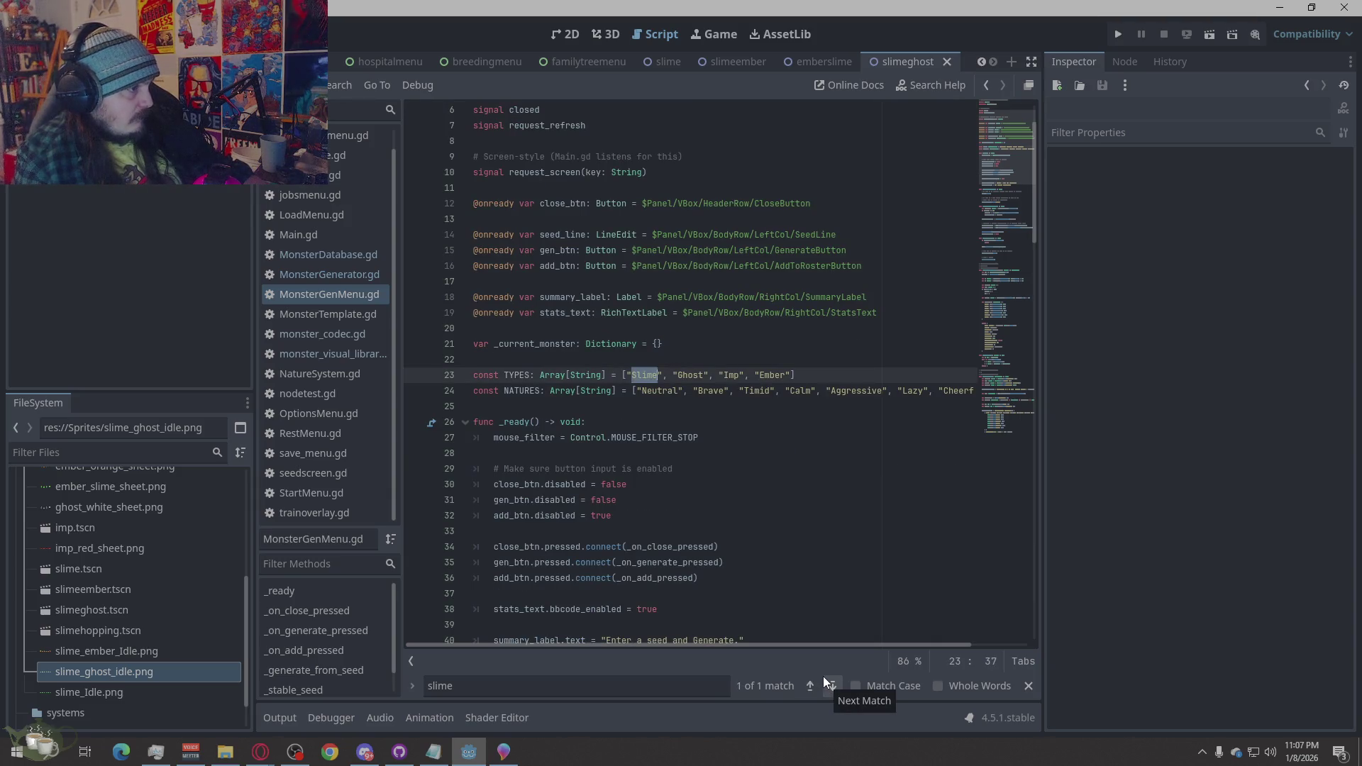
left_click(321, 317)
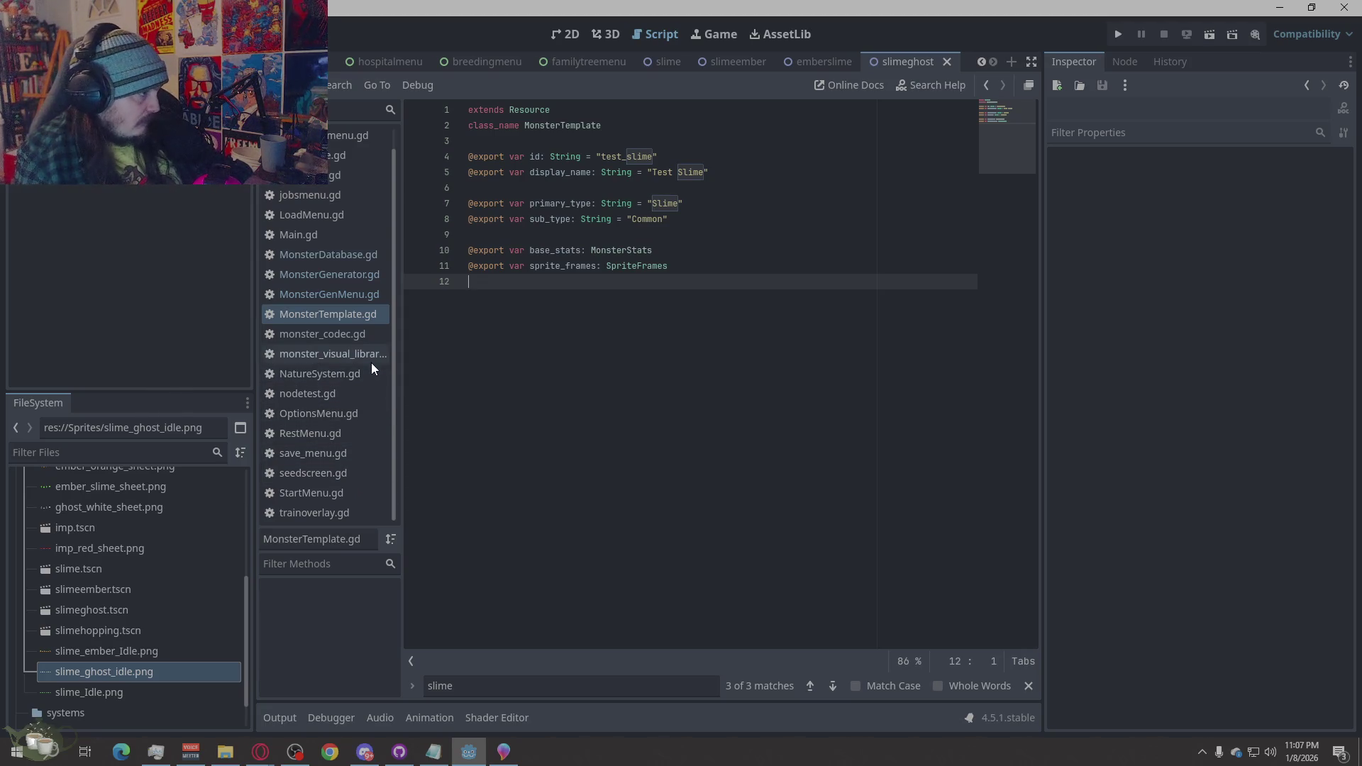
left_click(319, 396)
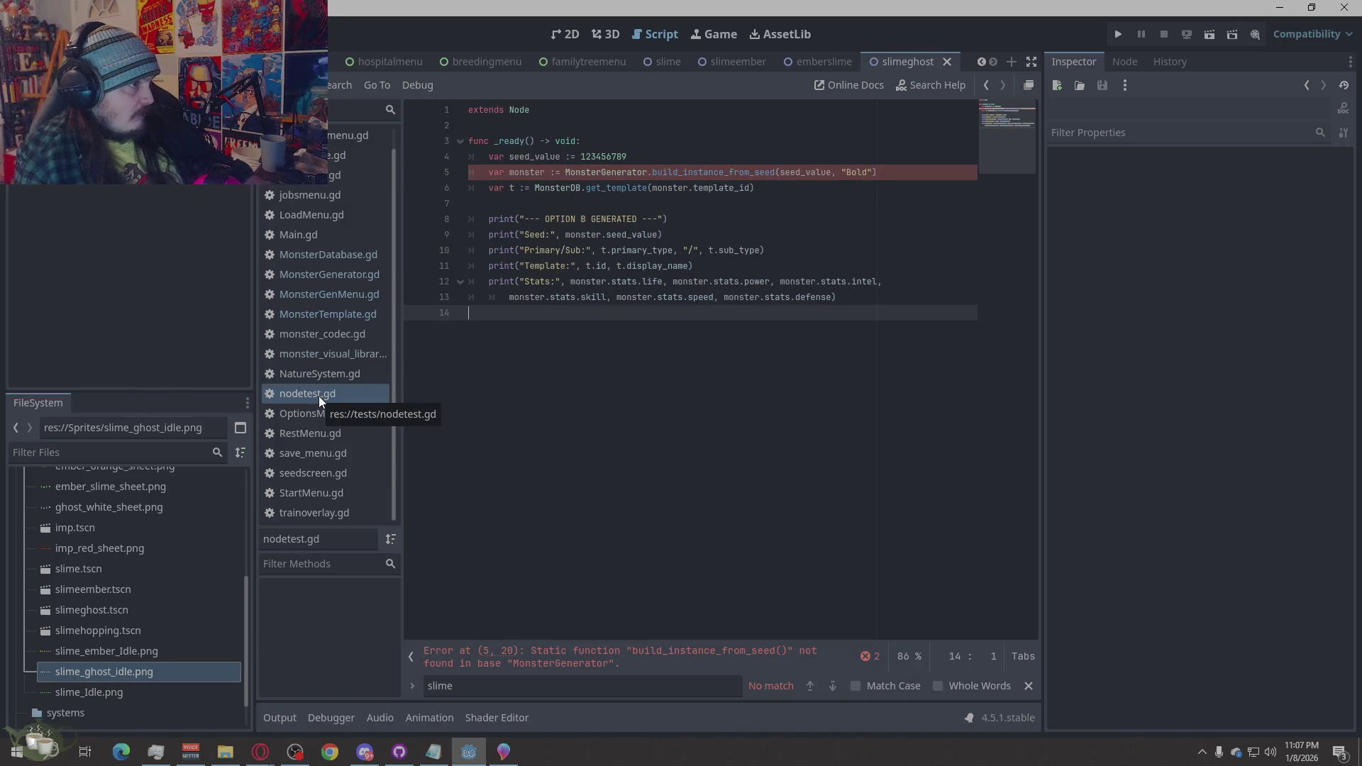
Run the project from the editor toolbar to reach the EXAMPLE title menu
scroll(334, 380, "up", 1)
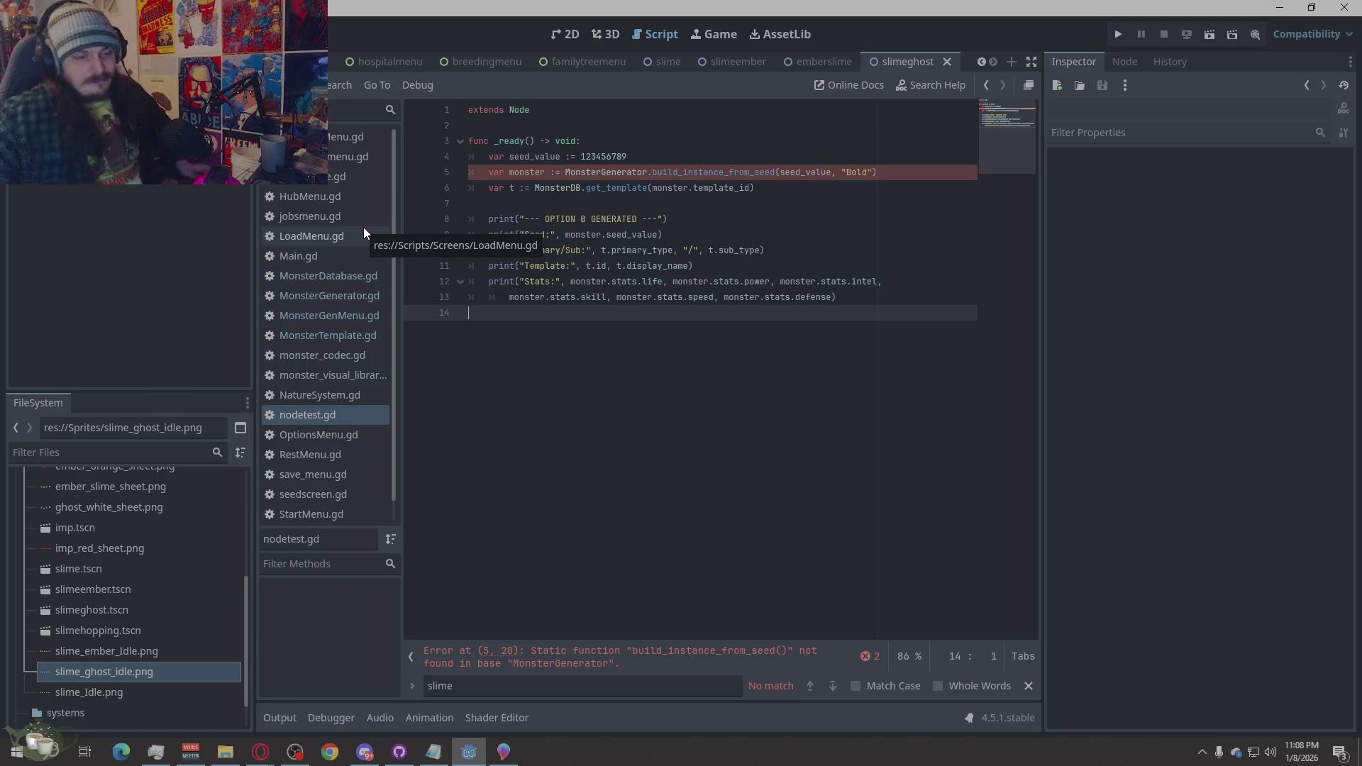
left_click(1119, 34)
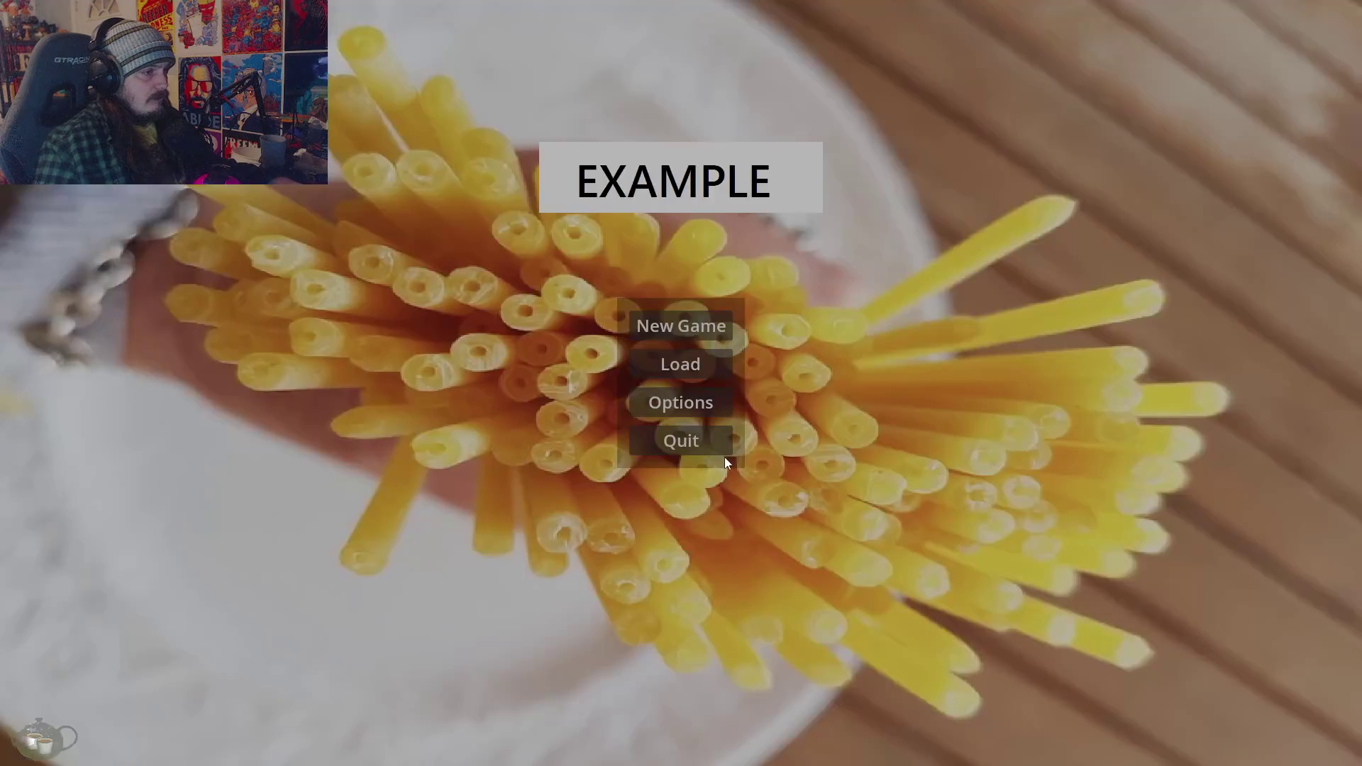
Start a new game and generate monsters in the Monster Shrine from seeds 1, 1234, and 12345
left_click(703, 326)
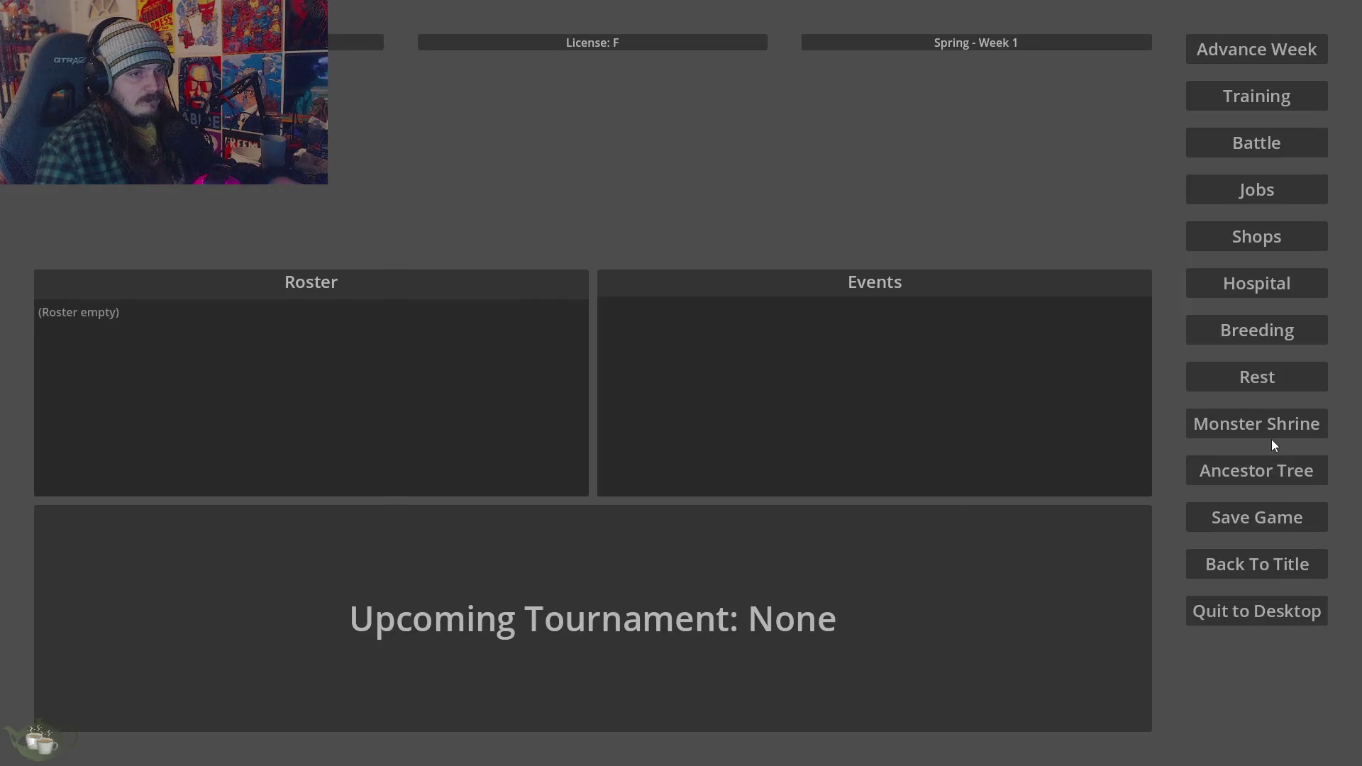
left_click(1272, 443)
left_click(408, 263)
type("1")
left_click(406, 272)
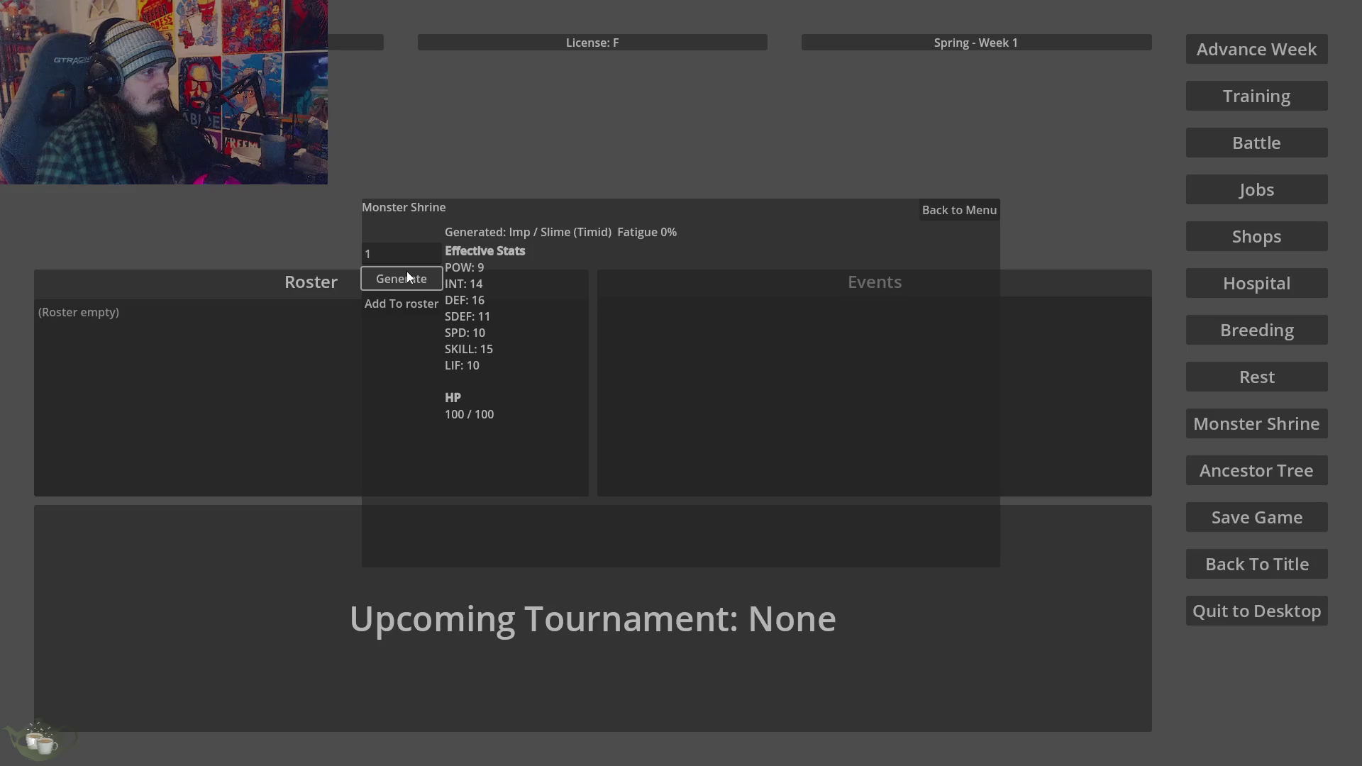
type("234")
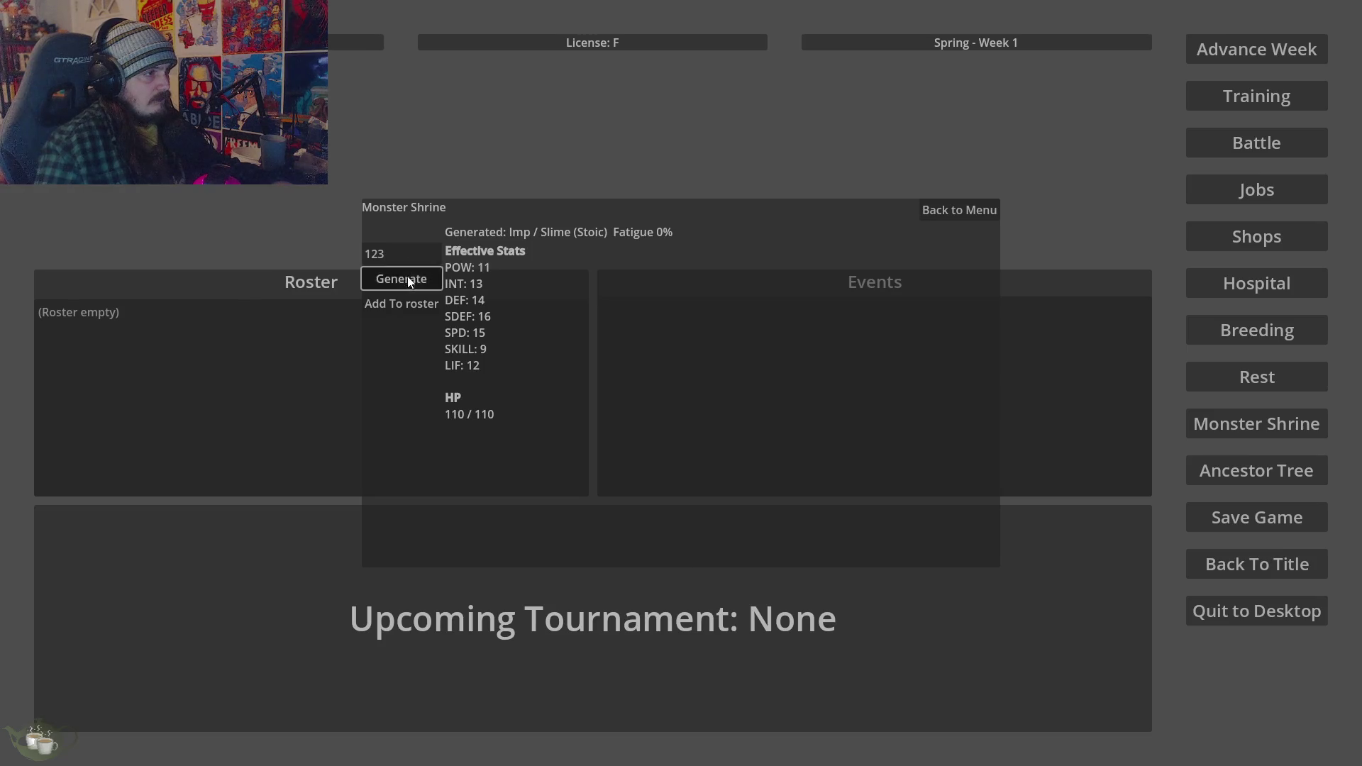
left_click(412, 276)
left_click(414, 264)
type("5")
left_click(413, 278)
Lengthen the seed to 12345555 and generate the Slime / Ghost monster
left_click(411, 260)
type("5")
left_click(410, 280)
left_click(412, 264)
type("5")
left_click(416, 279)
left_click(418, 262)
type("5")
left_click(419, 280)
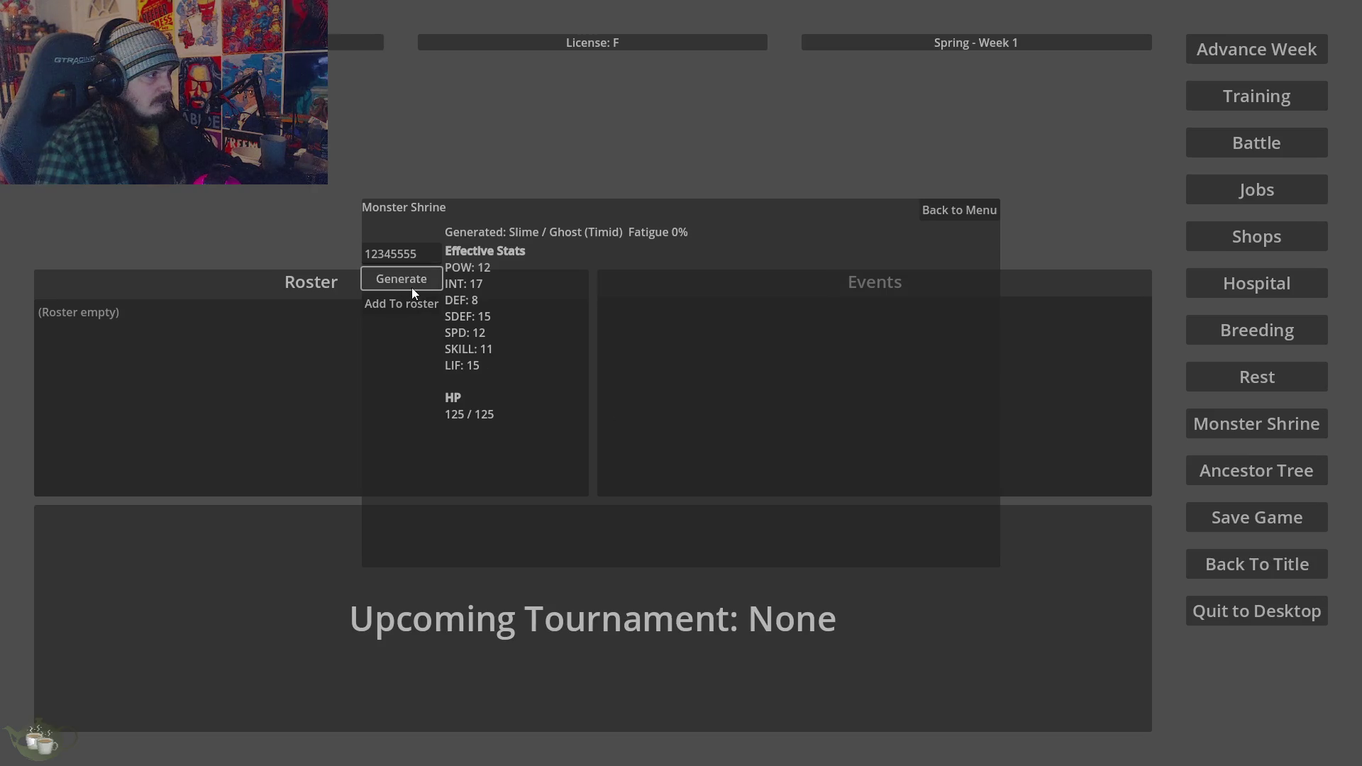
Add the Slime / Ghost monster to the roster and view the Ancestor Tree
left_click(410, 305)
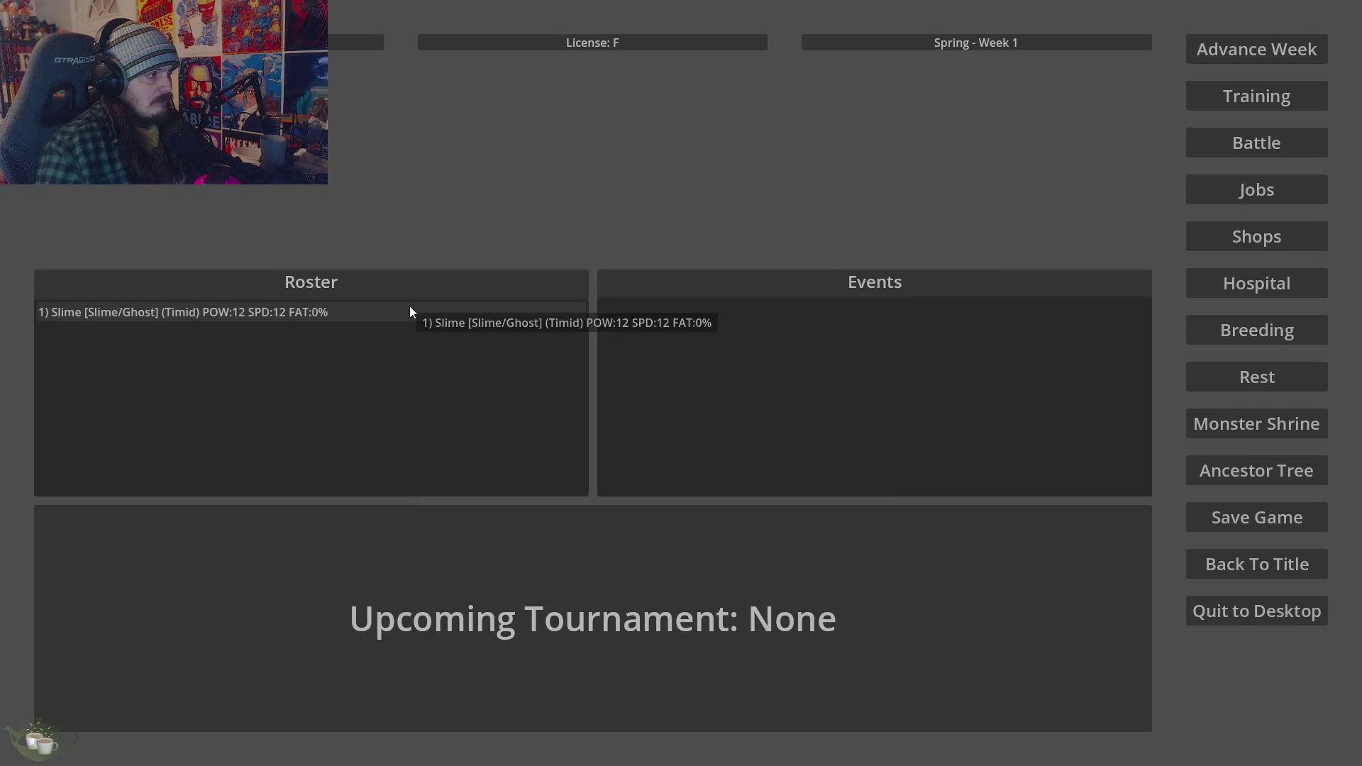
left_click(1220, 477)
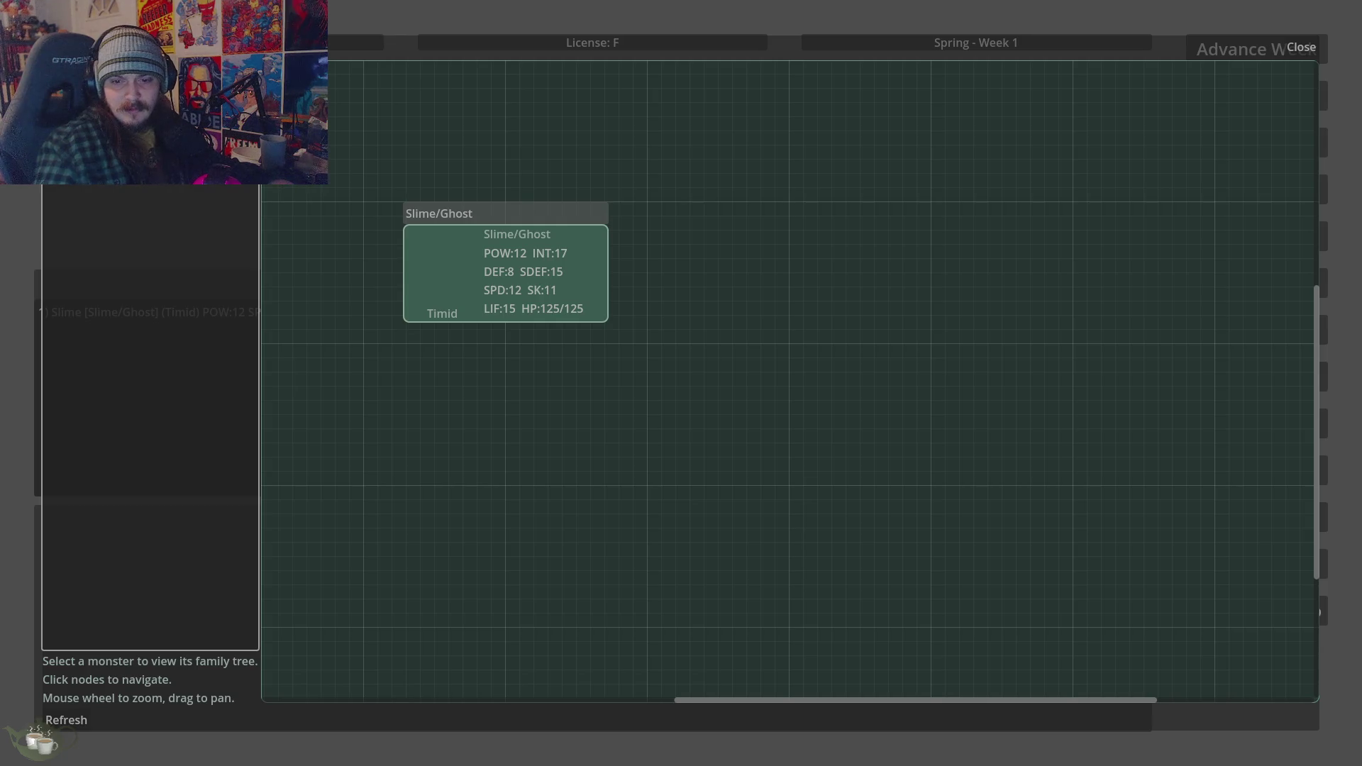
left_click(990, 468)
left_click(1305, 63)
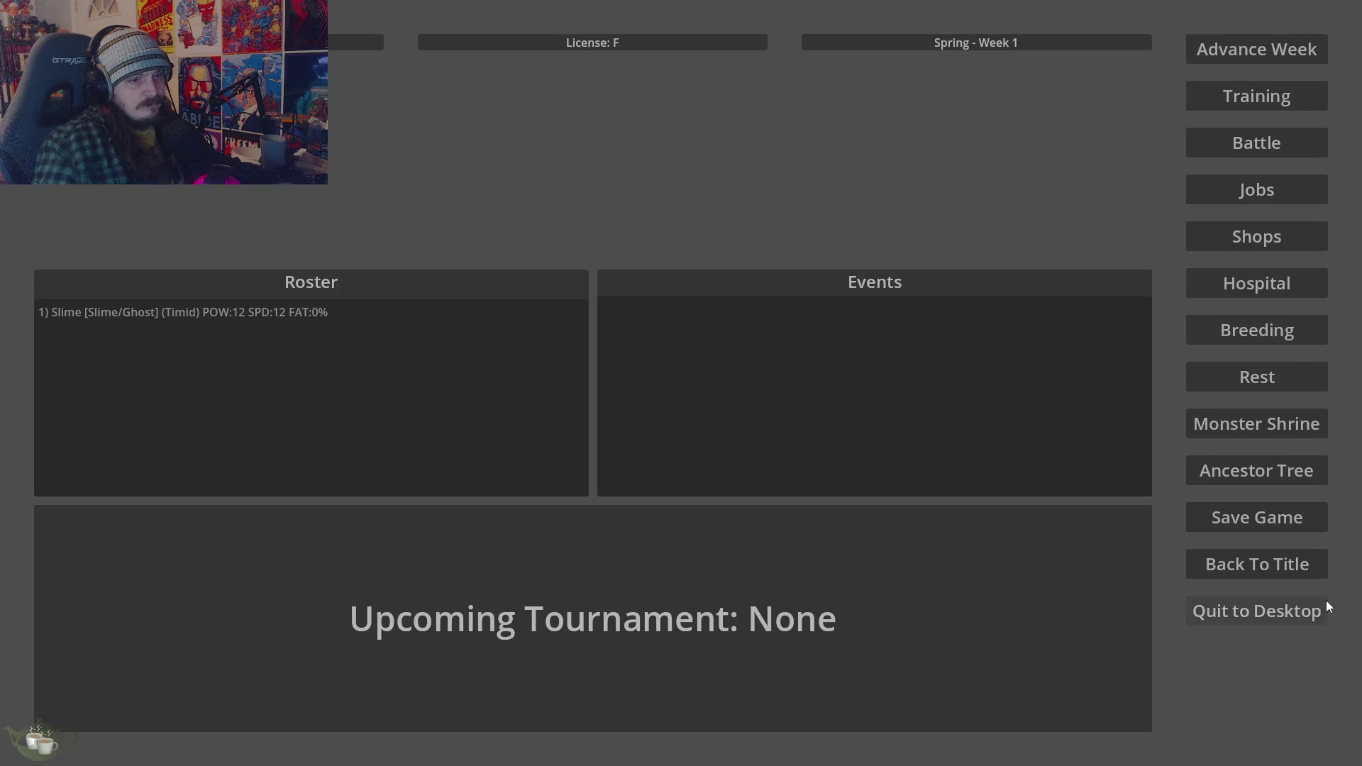
Save the game over slot 1, then quit to desktop and confirm
left_click(1256, 522)
left_click(671, 375)
left_click(713, 380)
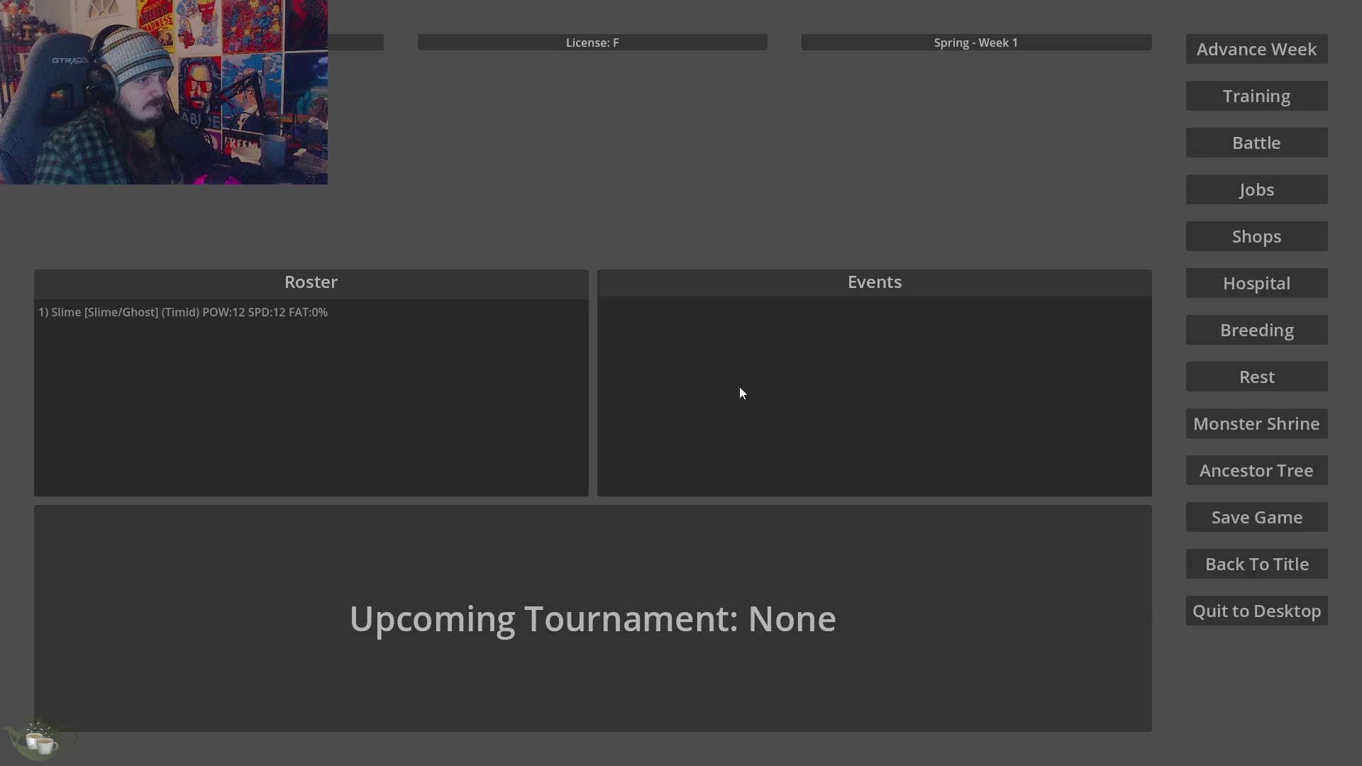
left_click(1249, 593)
left_click(642, 414)
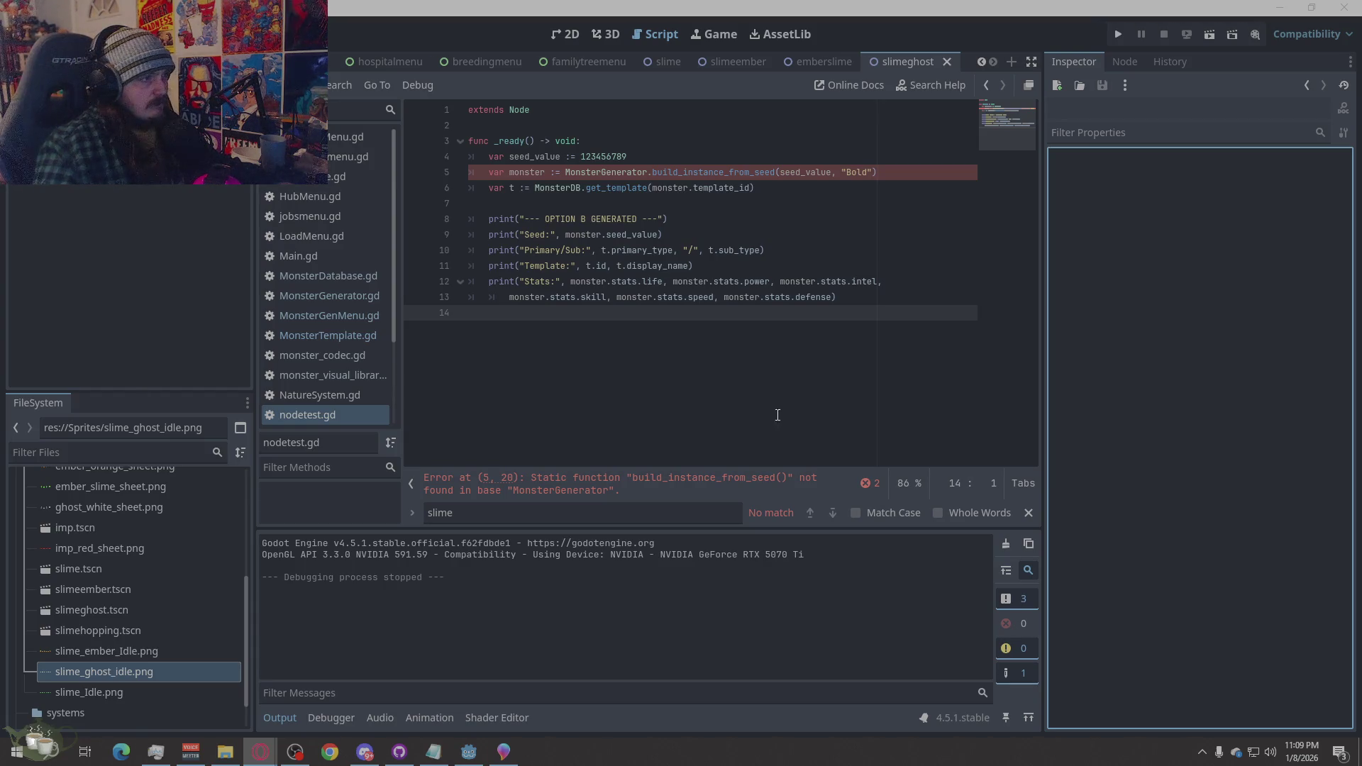
Paste the new code over all of HubMenu.gd and run the project
left_click(323, 195)
scroll(446, 282, "down", 5)
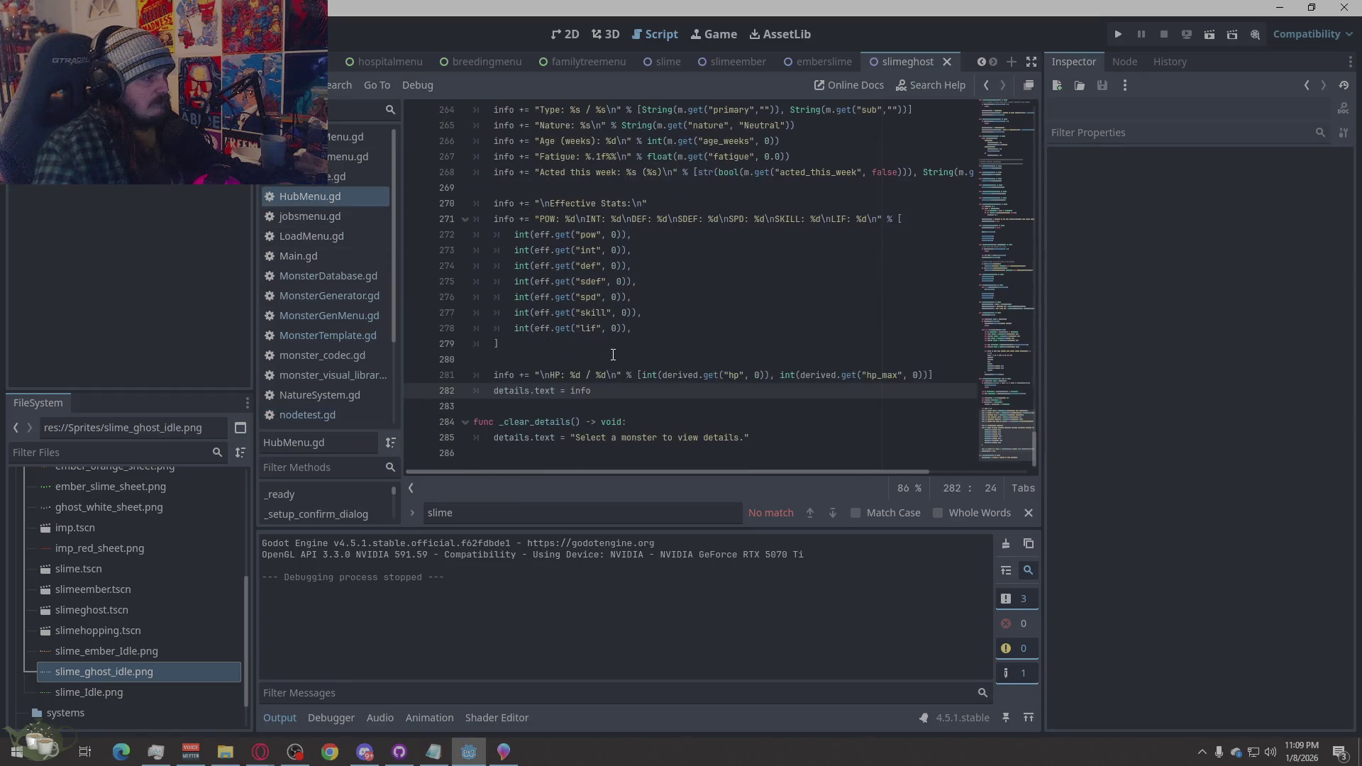
right_click(538, 457)
left_click(579, 605)
key("ctrl+v")
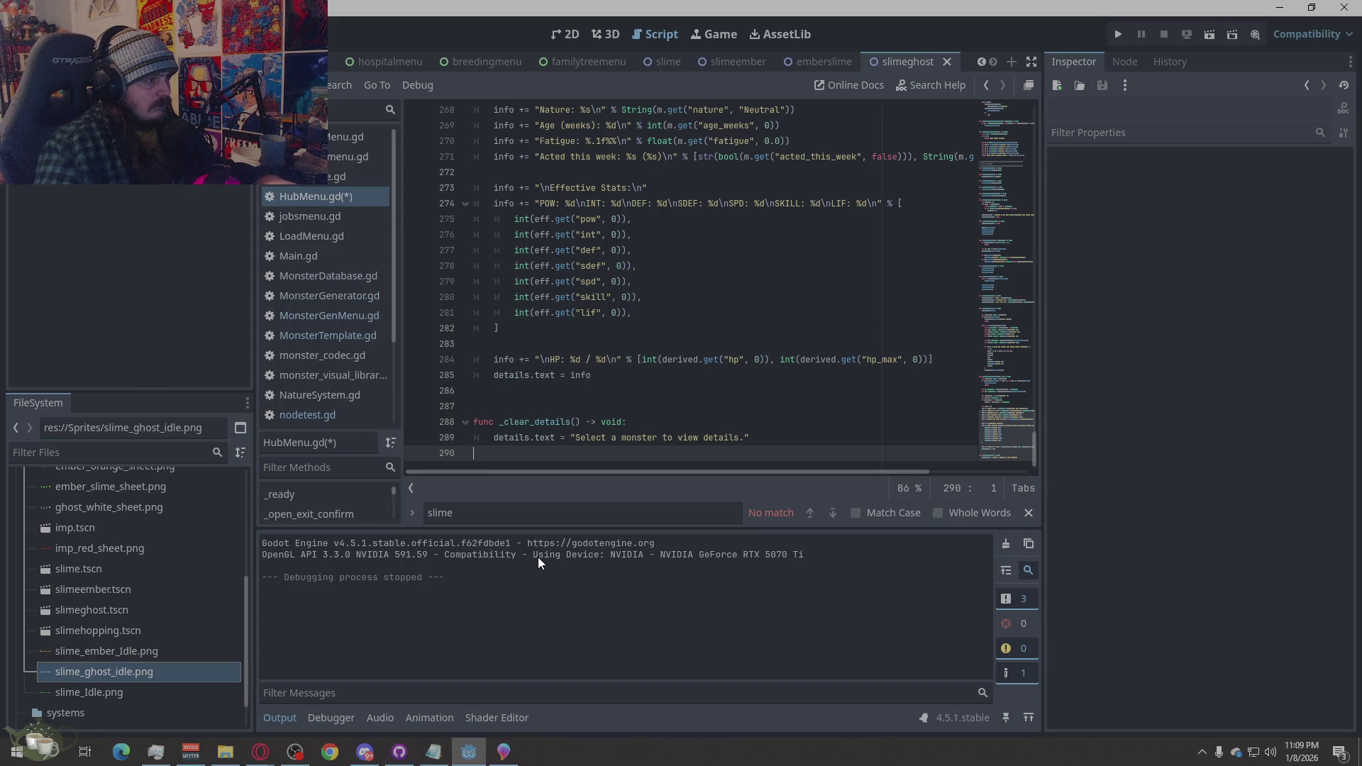
left_click(1118, 32)
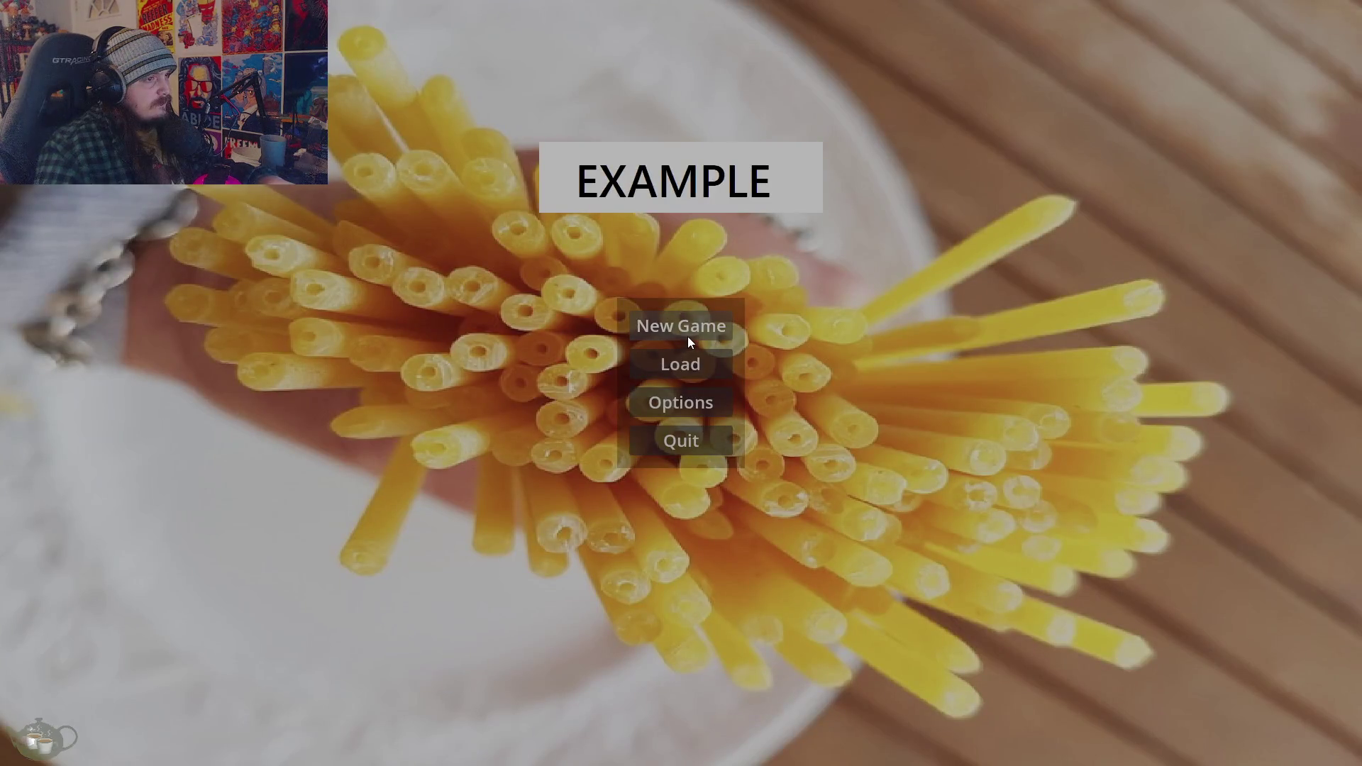
Stop the game and jump from the Errors list to HubMenu.gd line 36's missing Blocker node
left_click(688, 337)
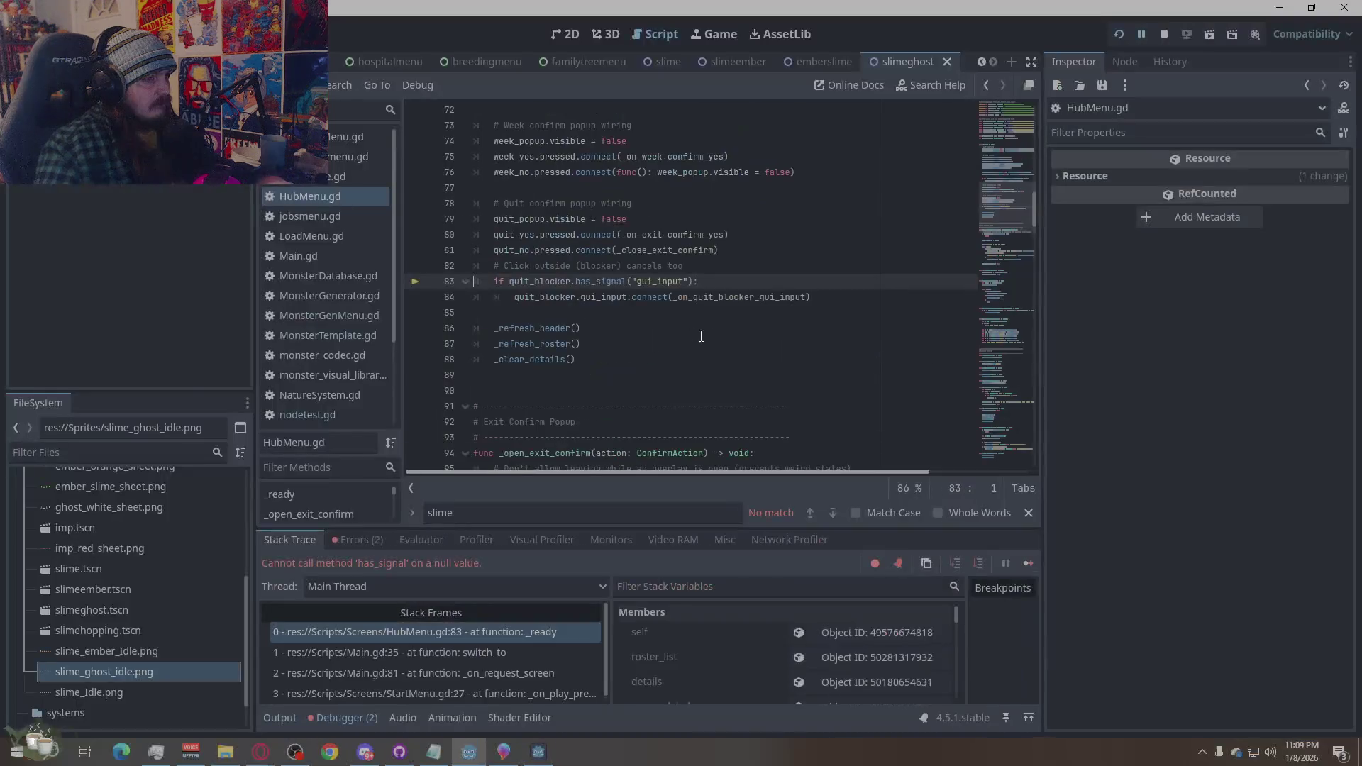
left_click(361, 540)
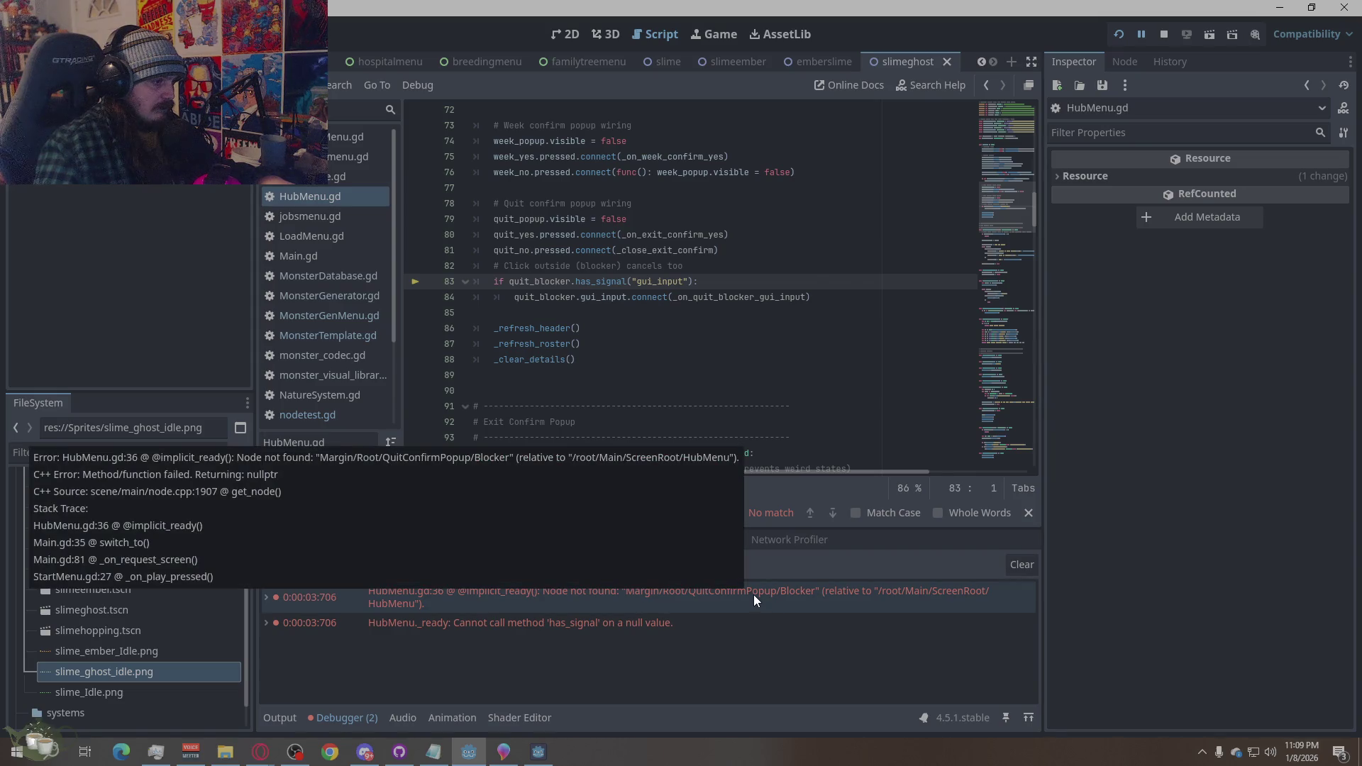
left_click(753, 599)
key("alt+Tab")
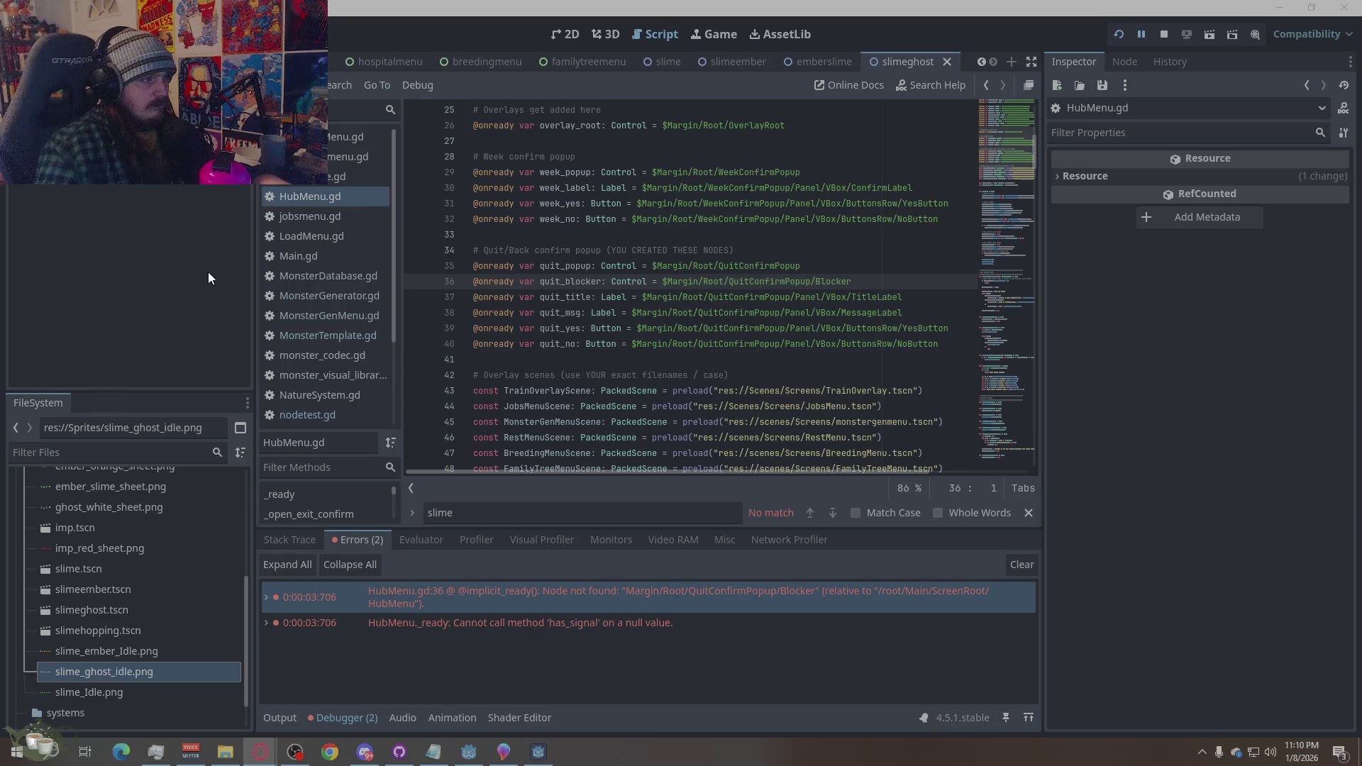
scroll(479, 67, "up", 8)
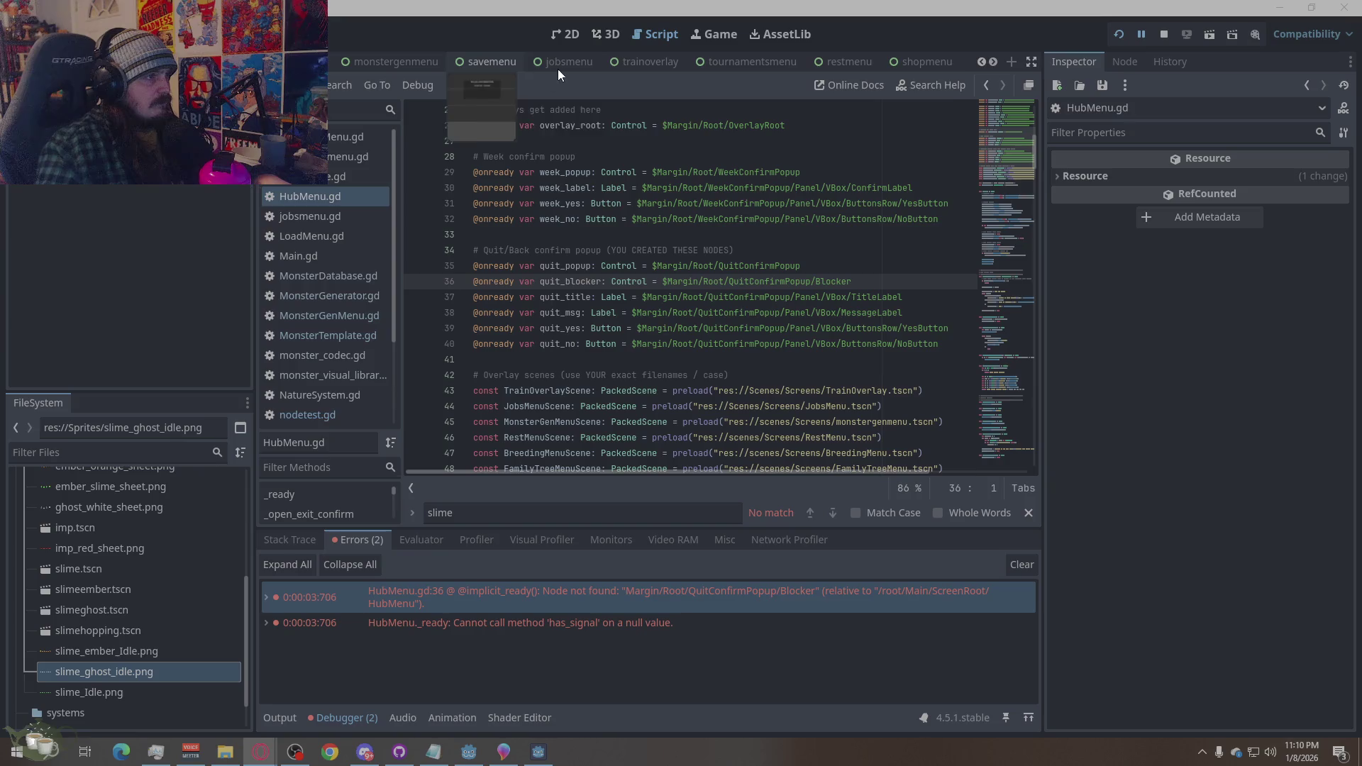
Switch to the hubmenu scene and expand the LayoutRow node's children in the Scene tree
scroll(388, 66, "up", 1)
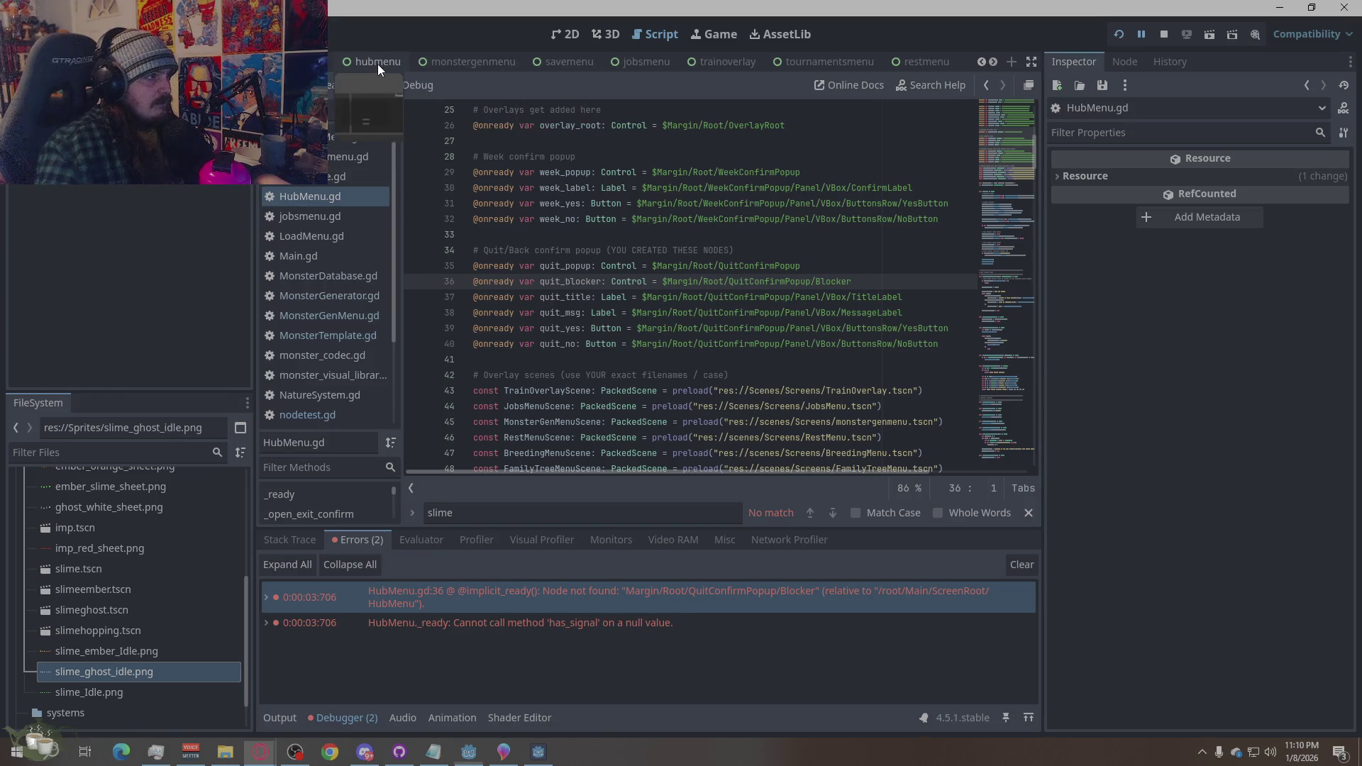
left_click(377, 64)
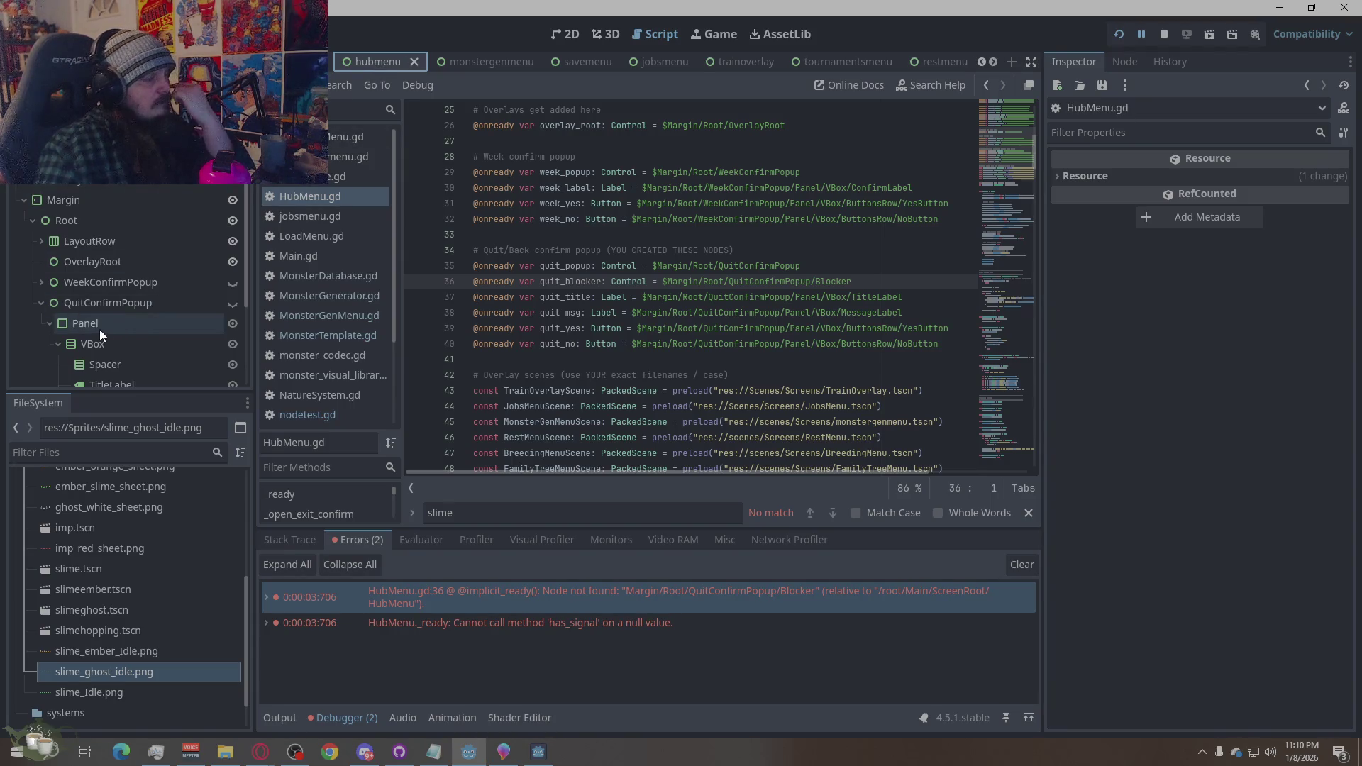
scroll(112, 298, "down", 3)
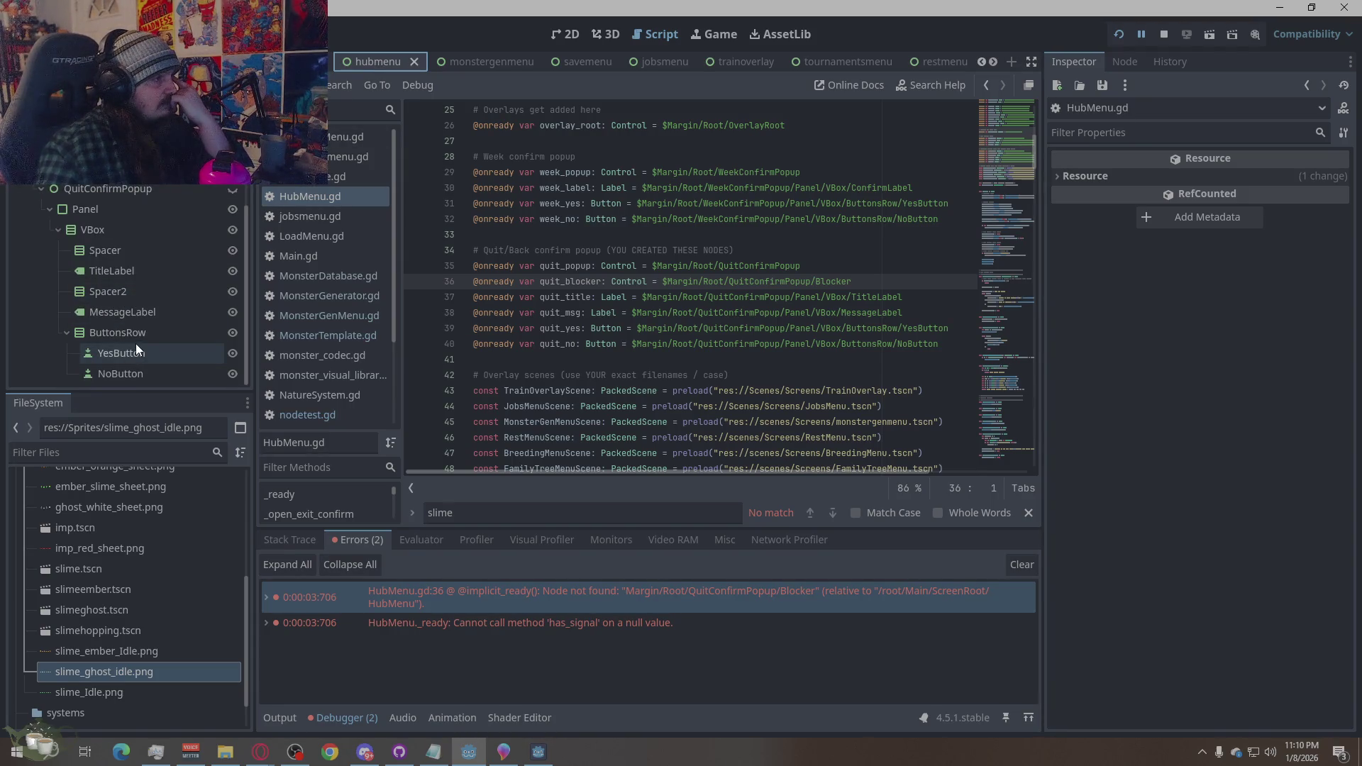
scroll(135, 344, "up", 2)
scroll(138, 339, "up", 2)
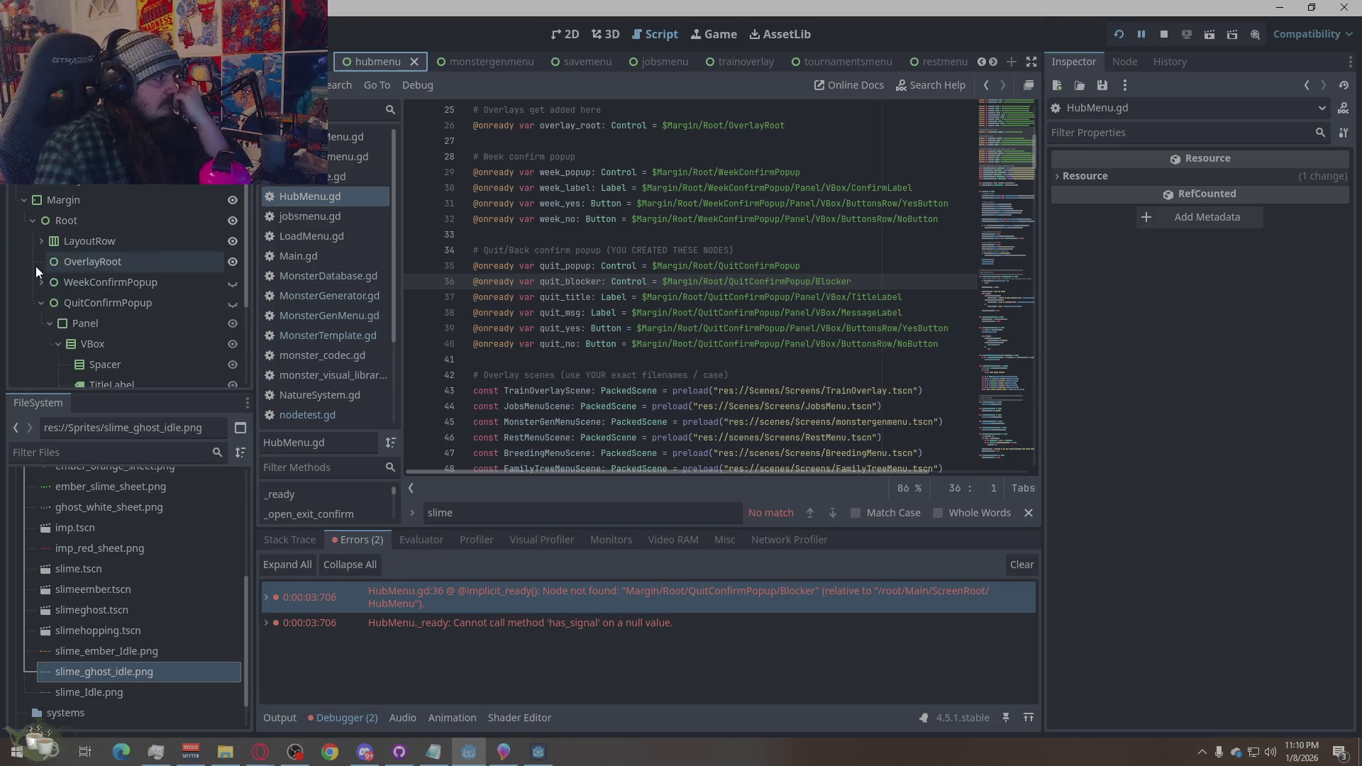
left_click(40, 241)
scroll(44, 309, "down", 5)
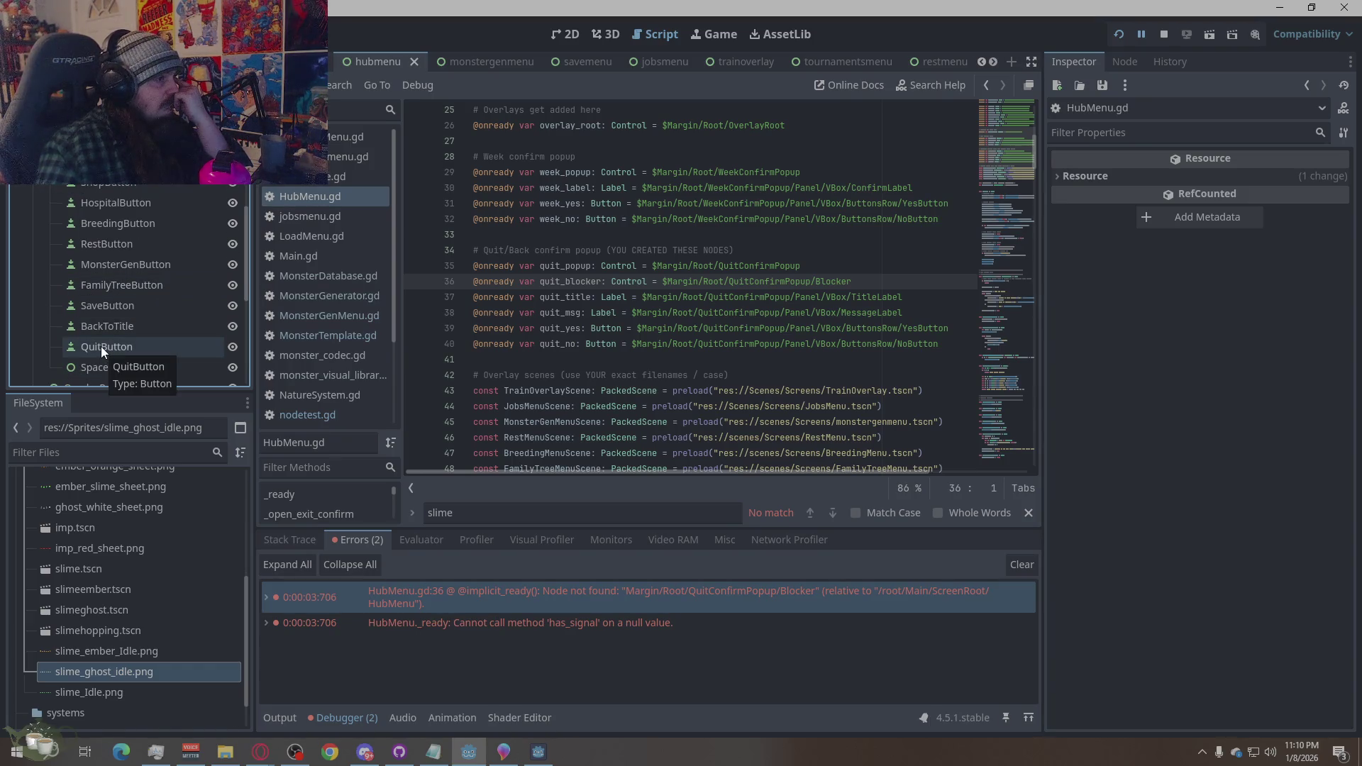
scroll(164, 292, "down", 5)
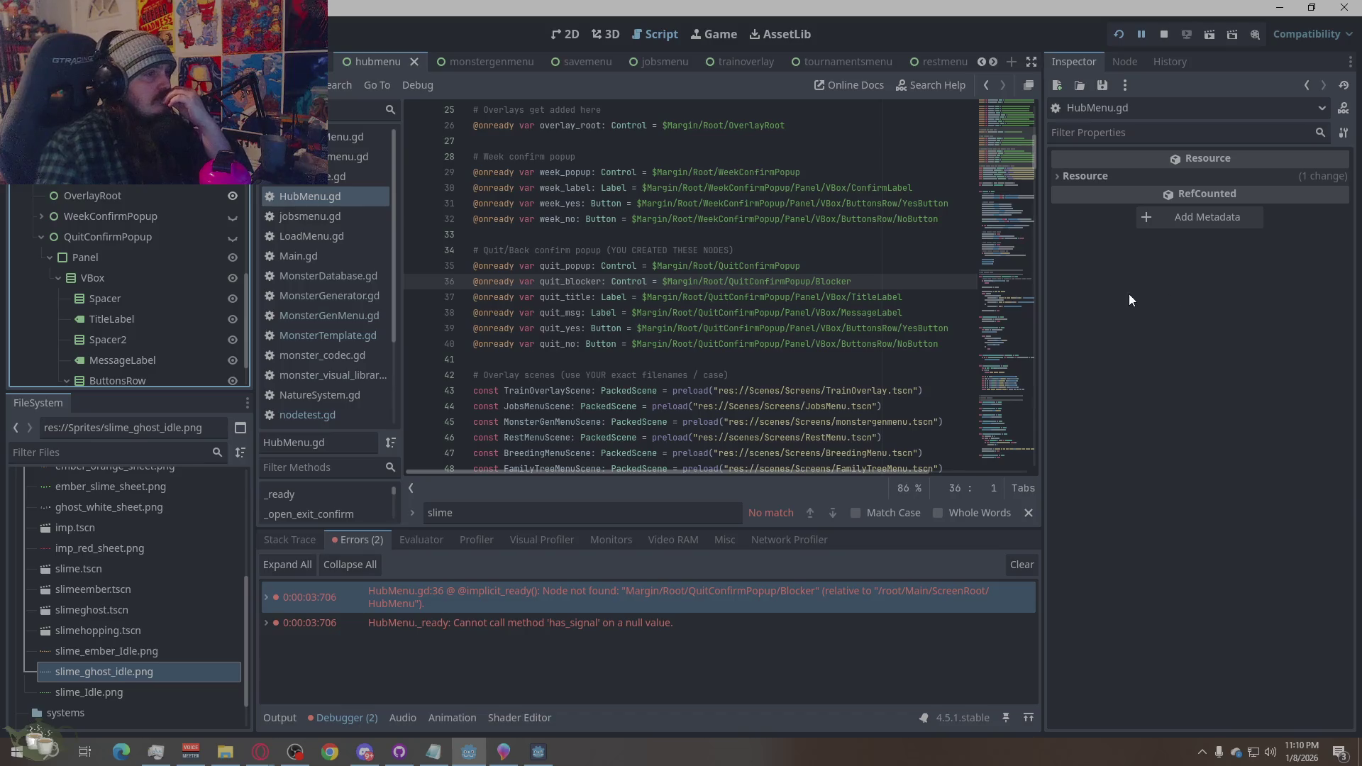
Select the quit_blocker declaration on line 36, then inspect QuitConfirmPopup's Panel node
left_click(818, 281)
mouse_move(873, 281)
left_mouse_down()
mouse_move(497, 268)
mouse_move(468, 283)
left_mouse_up()
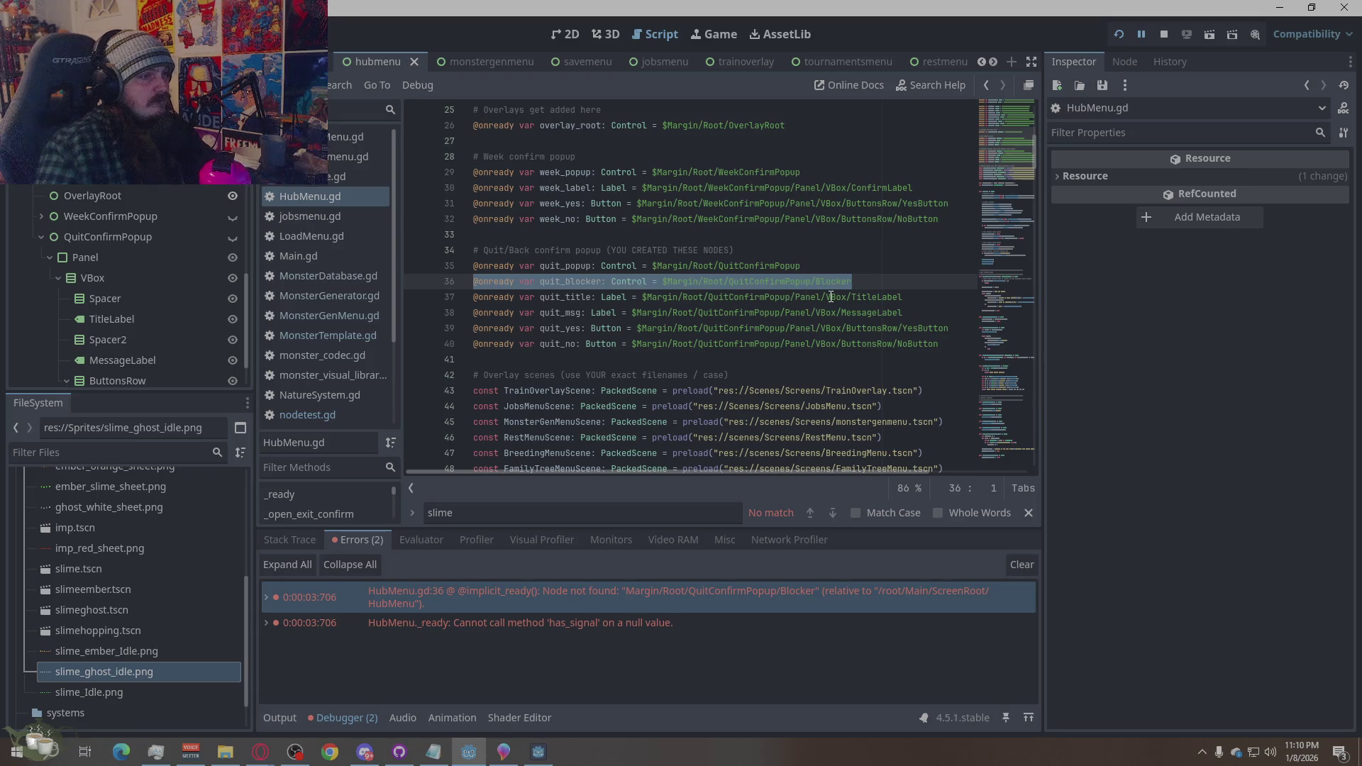
key("alt+Tab")
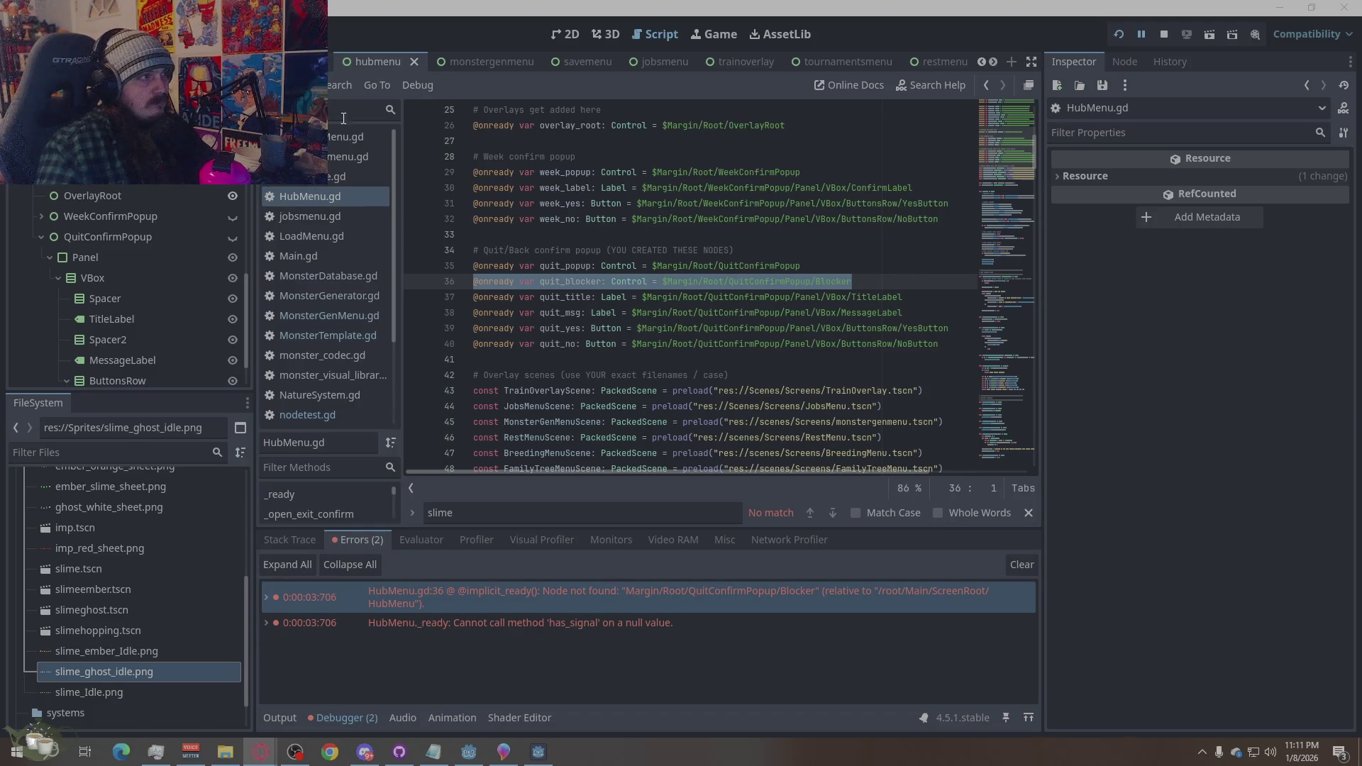
scroll(106, 279, "down", 2)
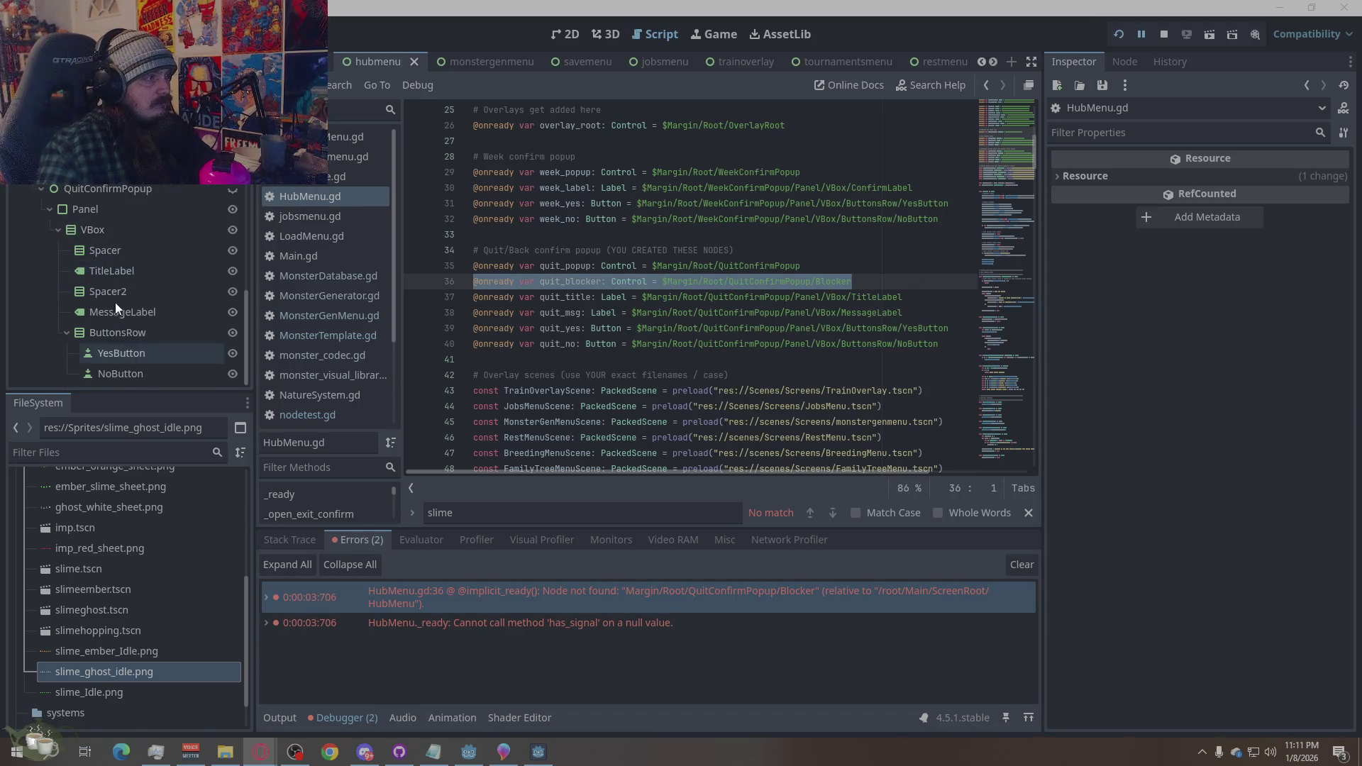
left_click(88, 212)
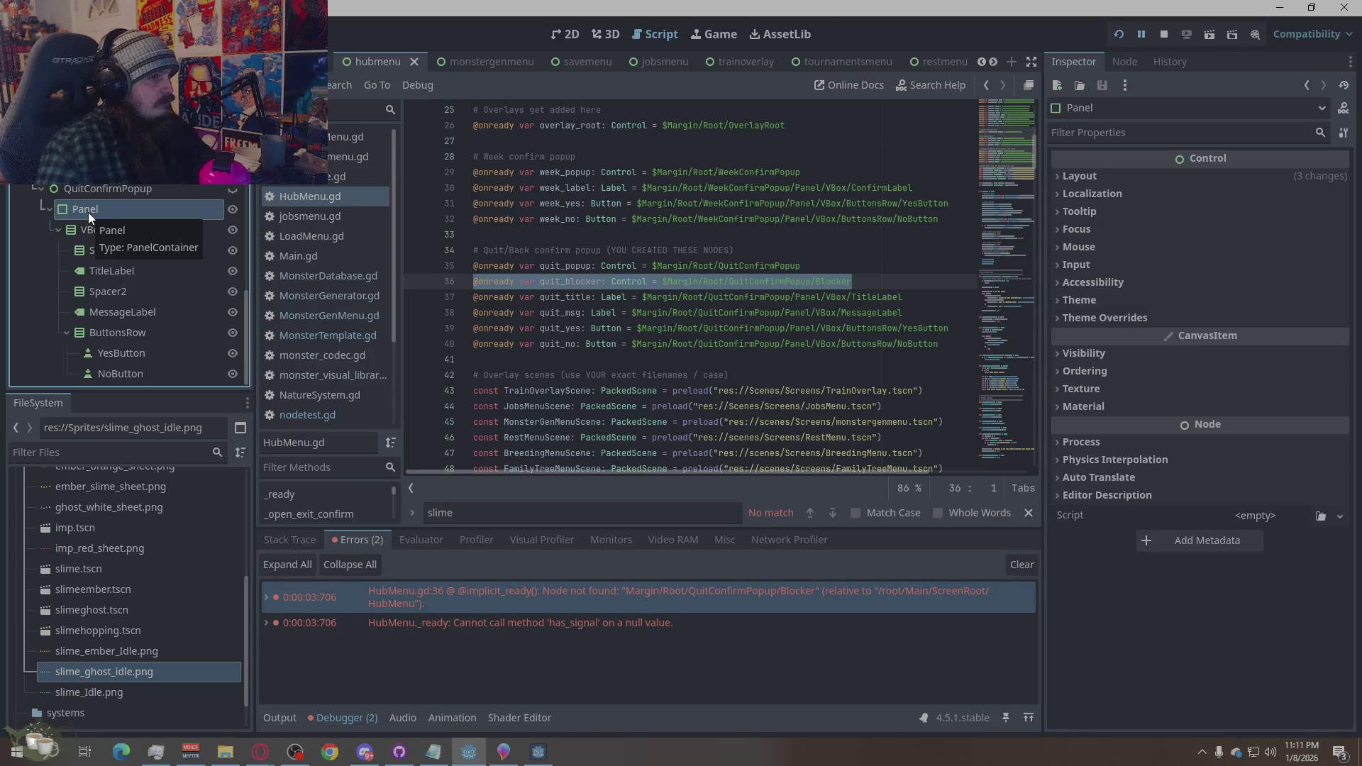
Add a ColorRect child to QuitConfirmPopup, move it above Panel, and rename it Blocker
right_click(117, 193)
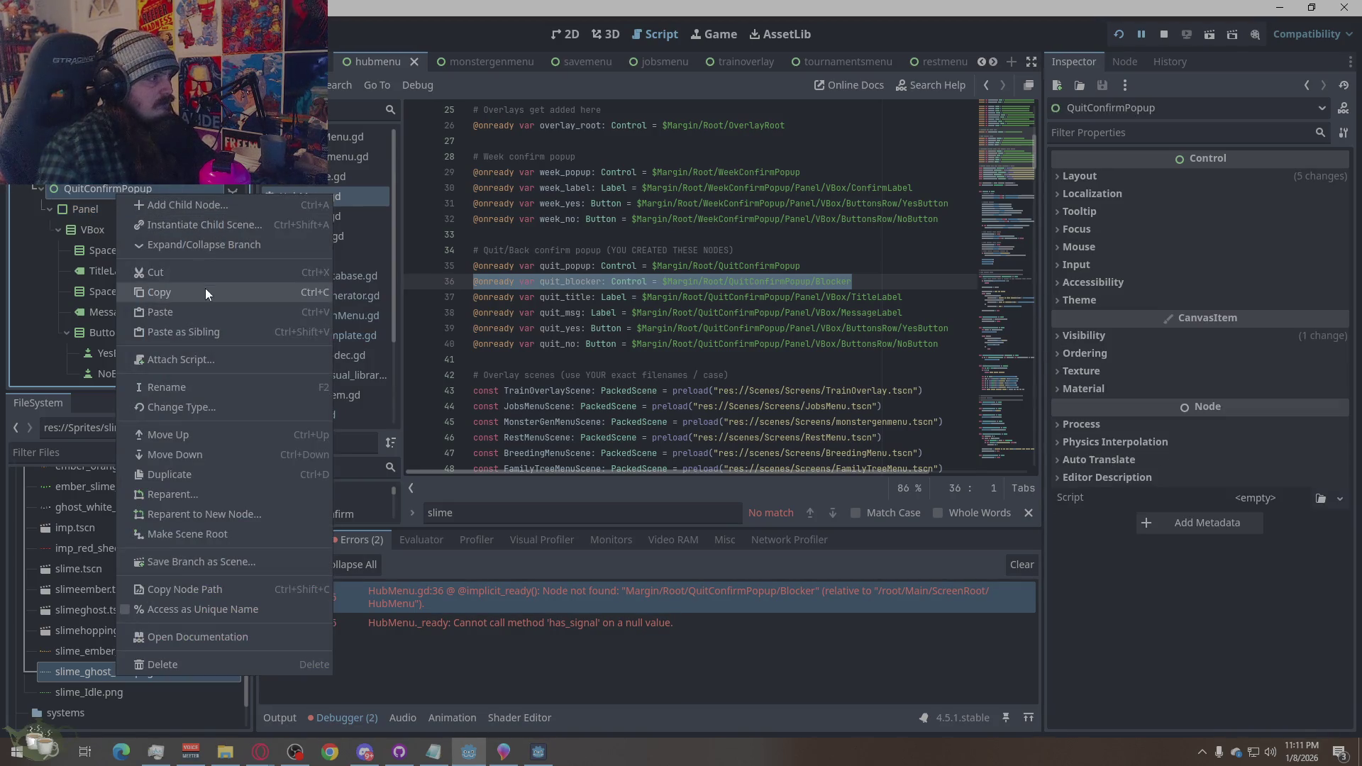
left_click(219, 206)
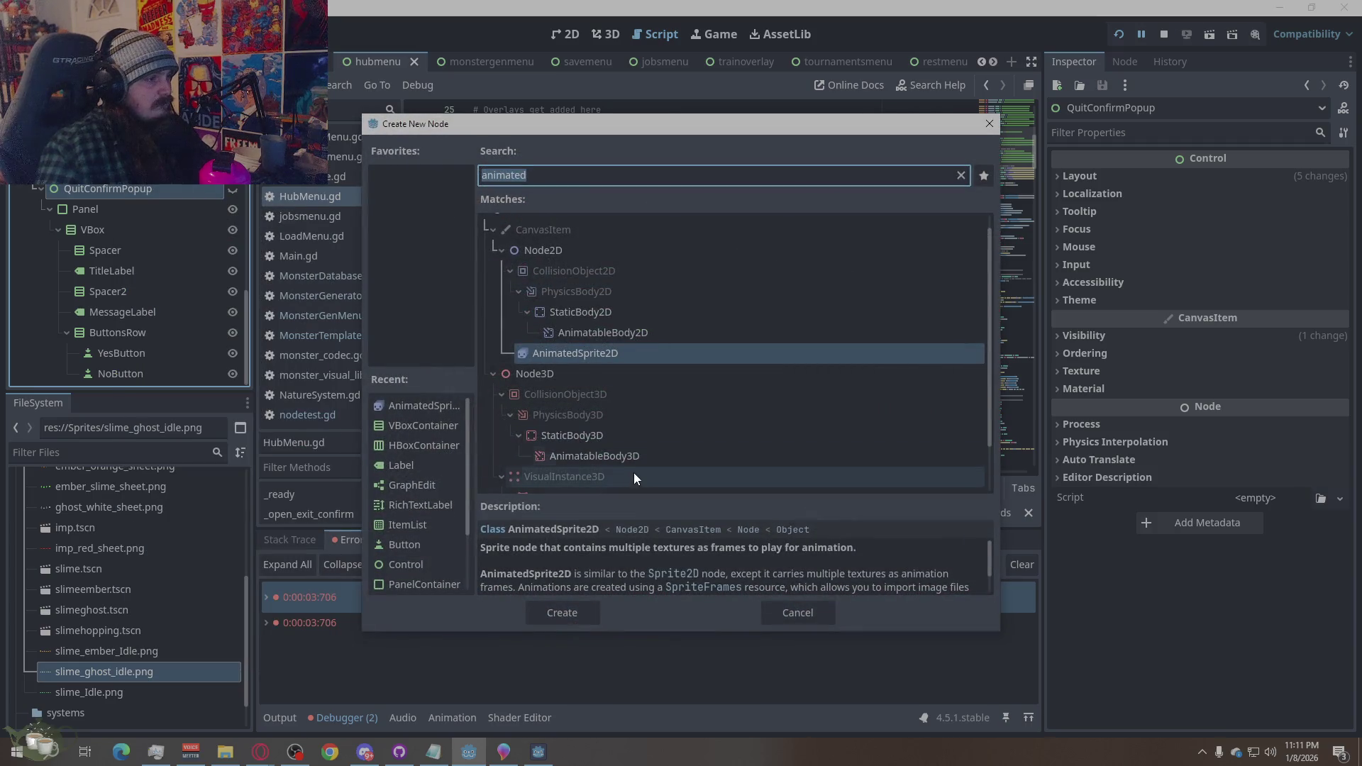
type("colo")
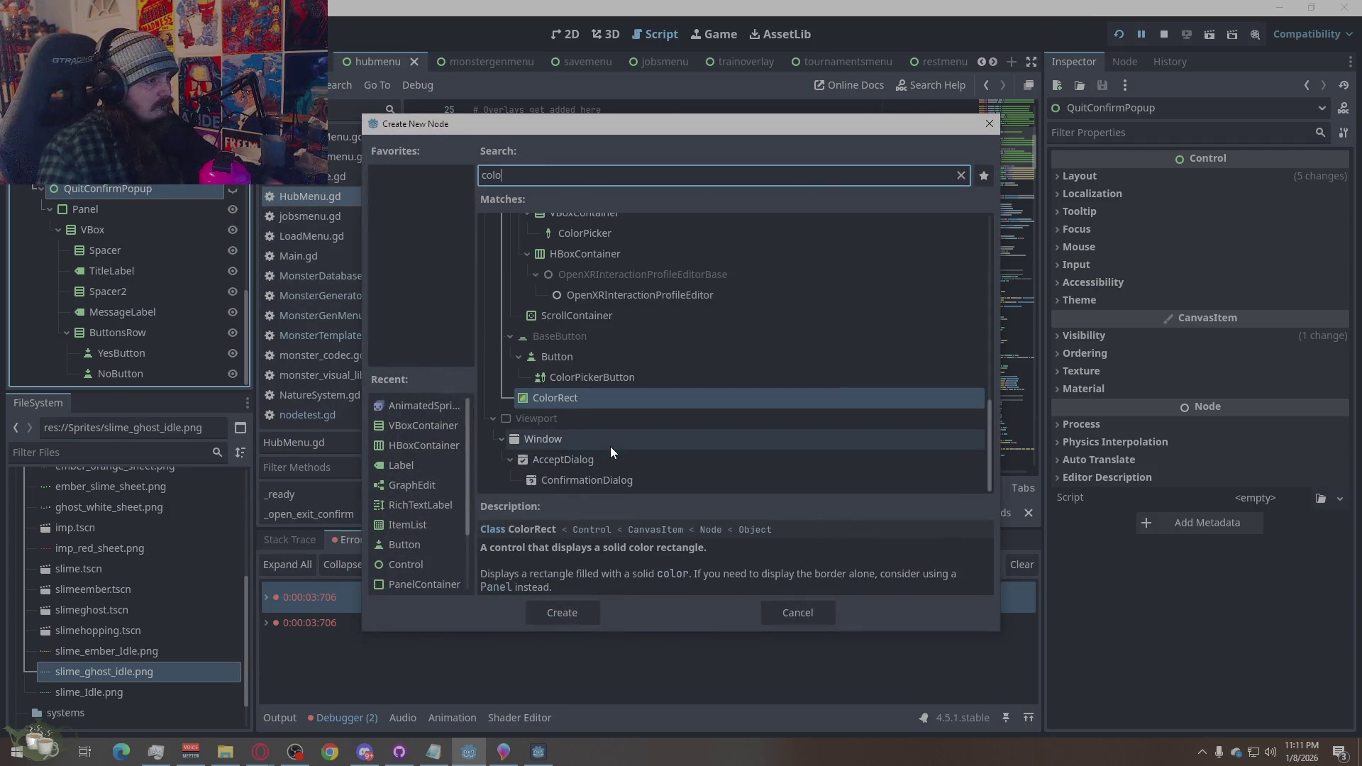
left_click(561, 610)
mouse_move(134, 373)
left_mouse_down()
mouse_move(117, 184)
mouse_move(118, 199)
mouse_move(130, 191)
left_mouse_up()
double_click(129, 191)
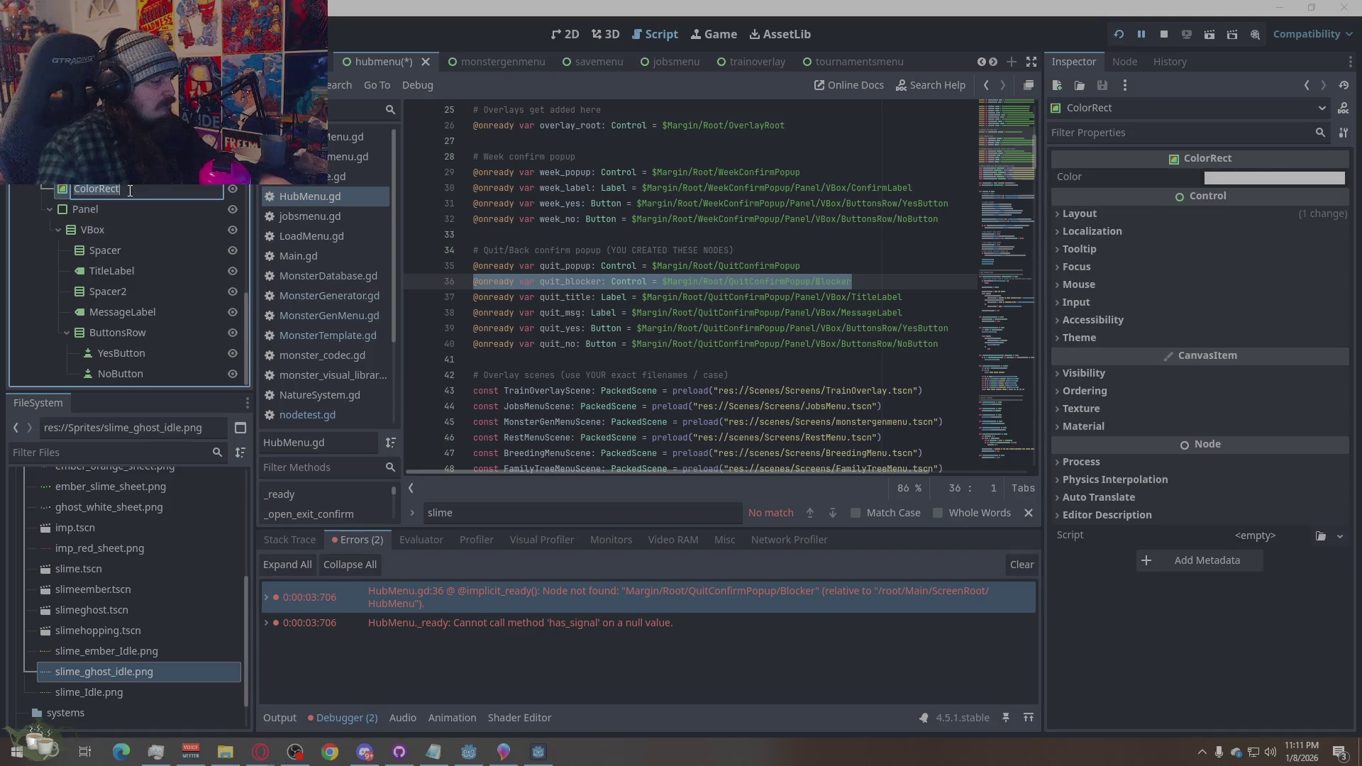
type("Blocker")
key("Return")
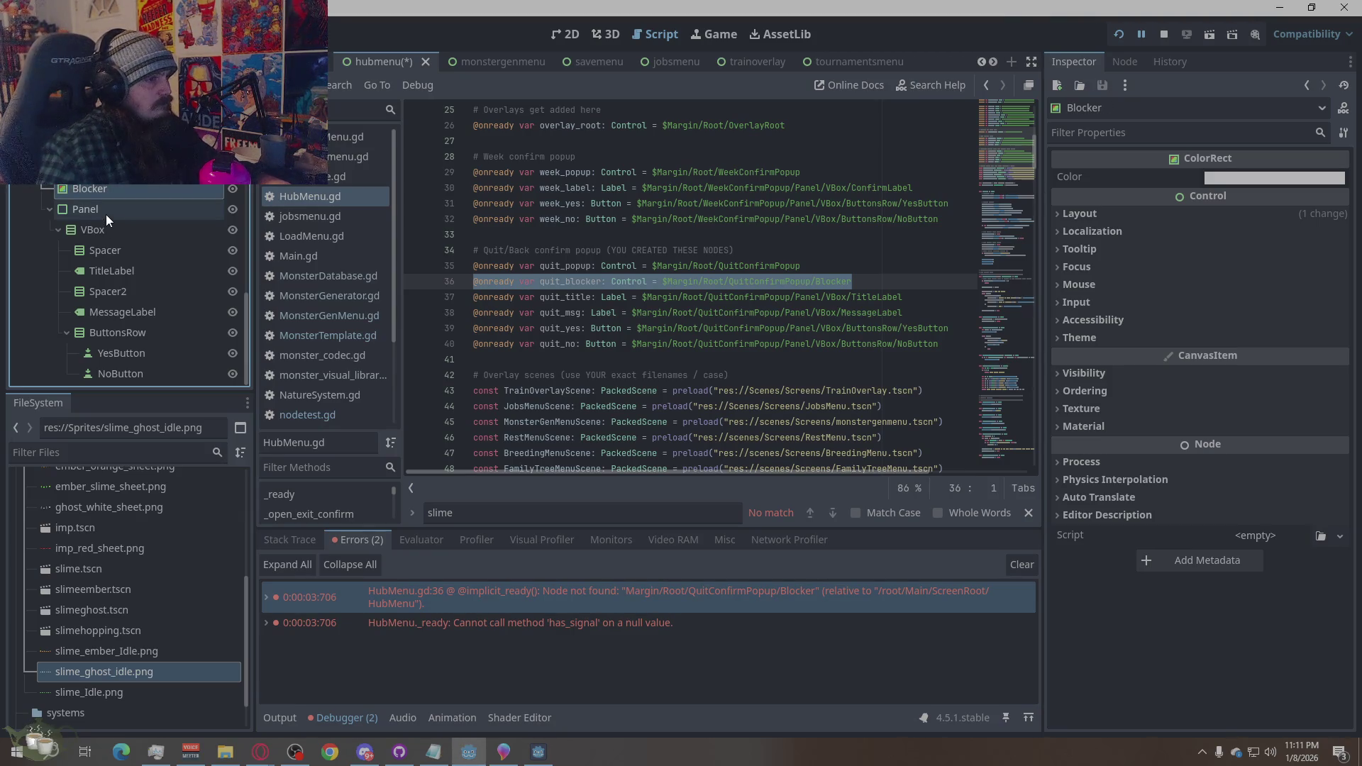
Restart the running game and start a New Game to reach the hub
left_click(1164, 34)
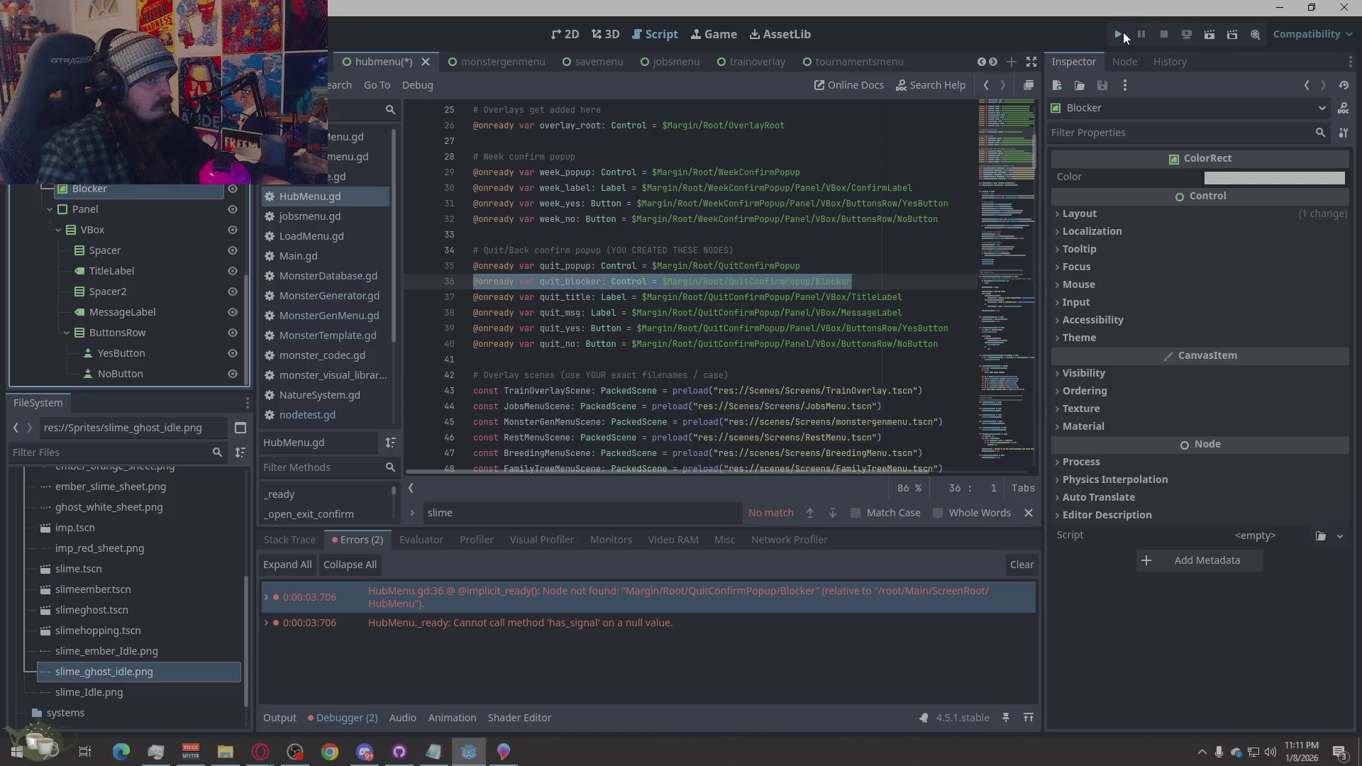
left_click(1119, 35)
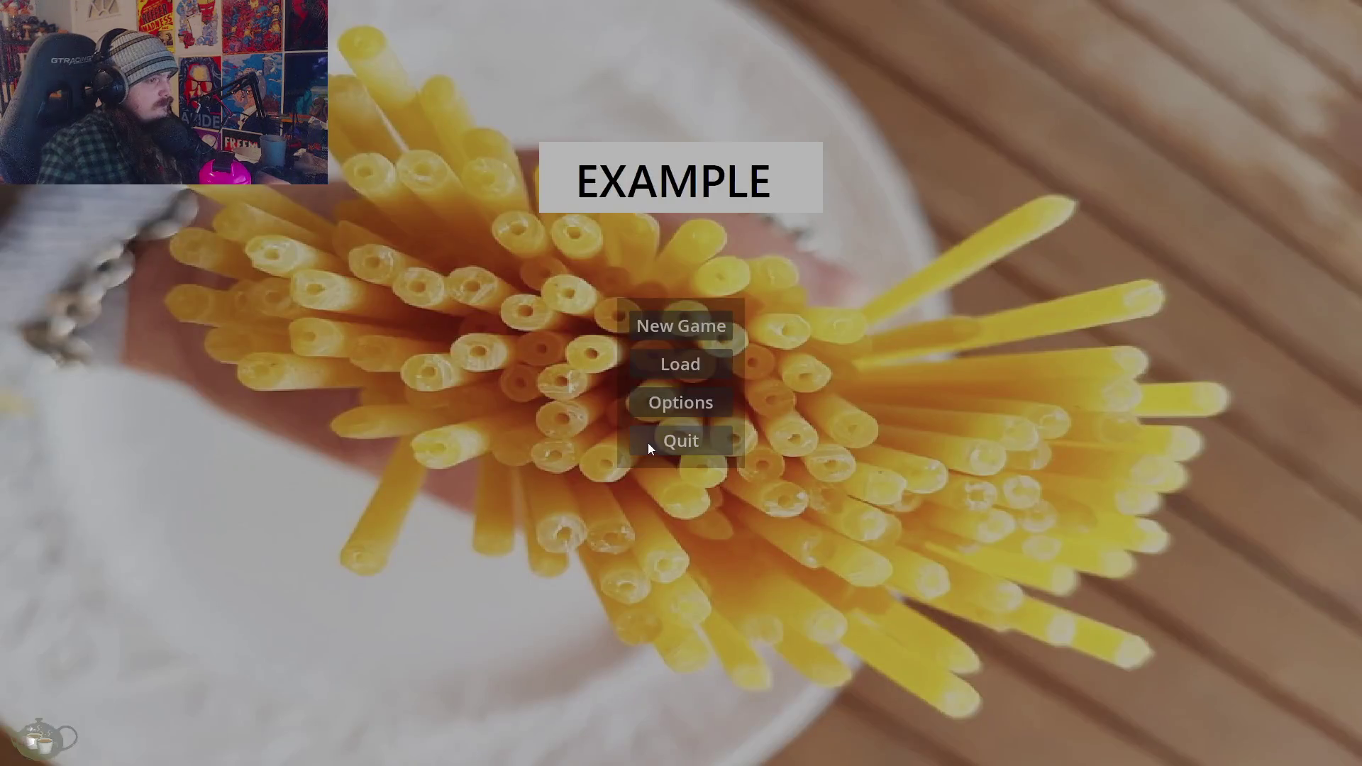
left_click(685, 334)
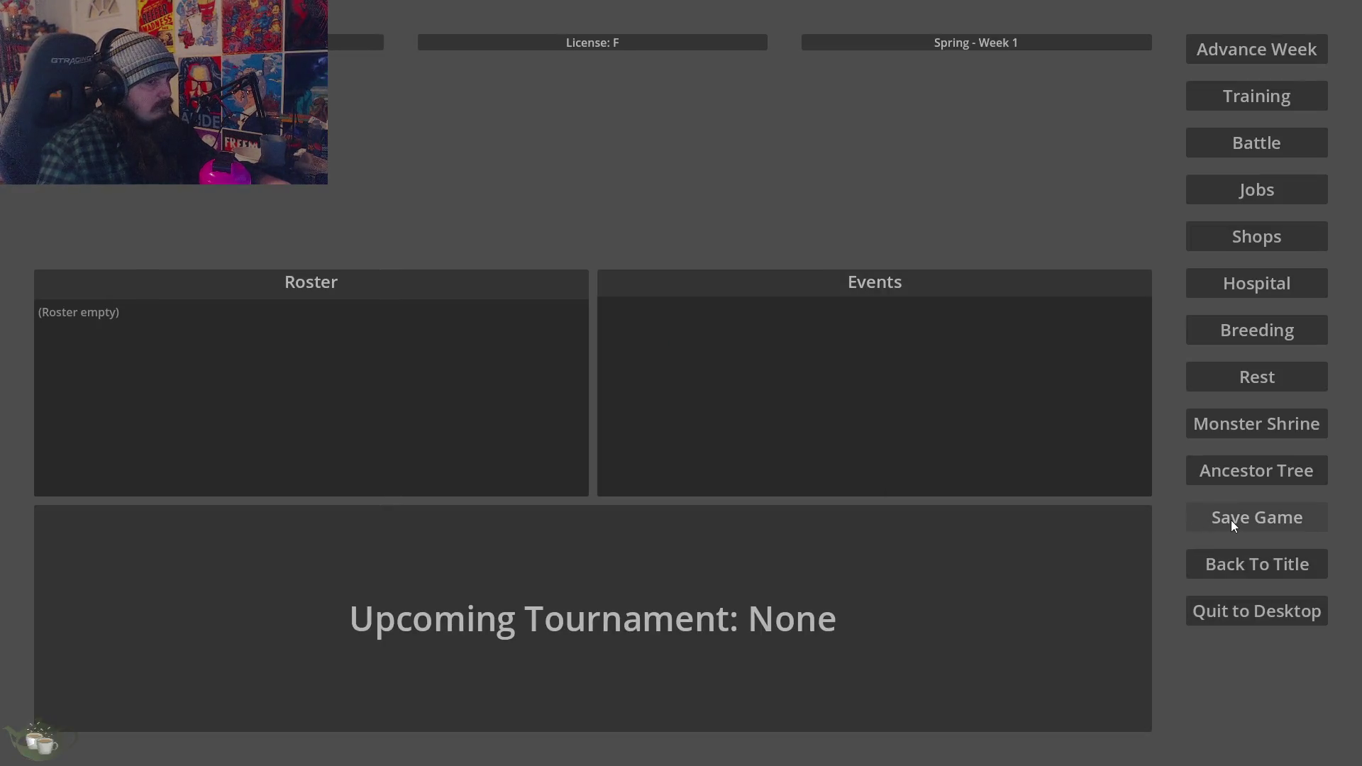
Cancel the Back To Title popup, then save the game over Slot 2
left_click(1234, 574)
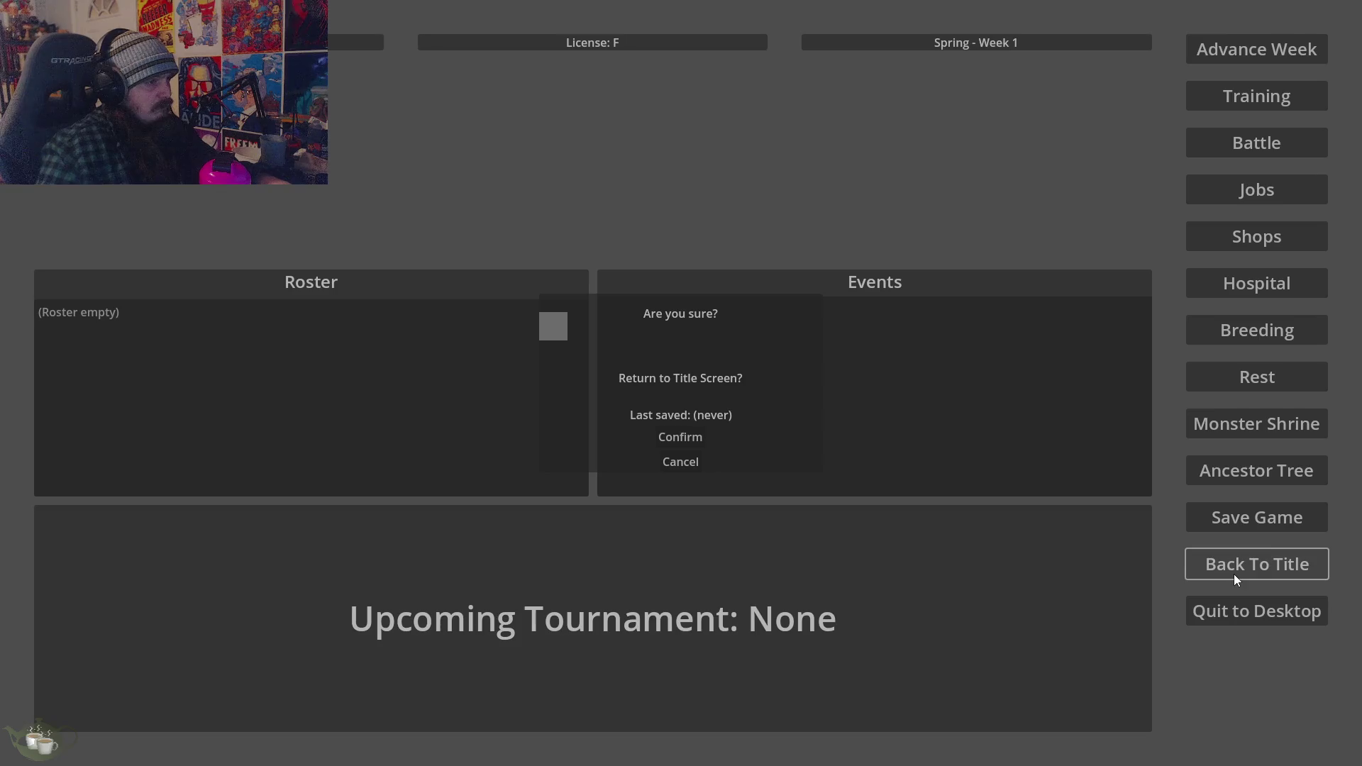
left_click(697, 465)
left_click(1270, 517)
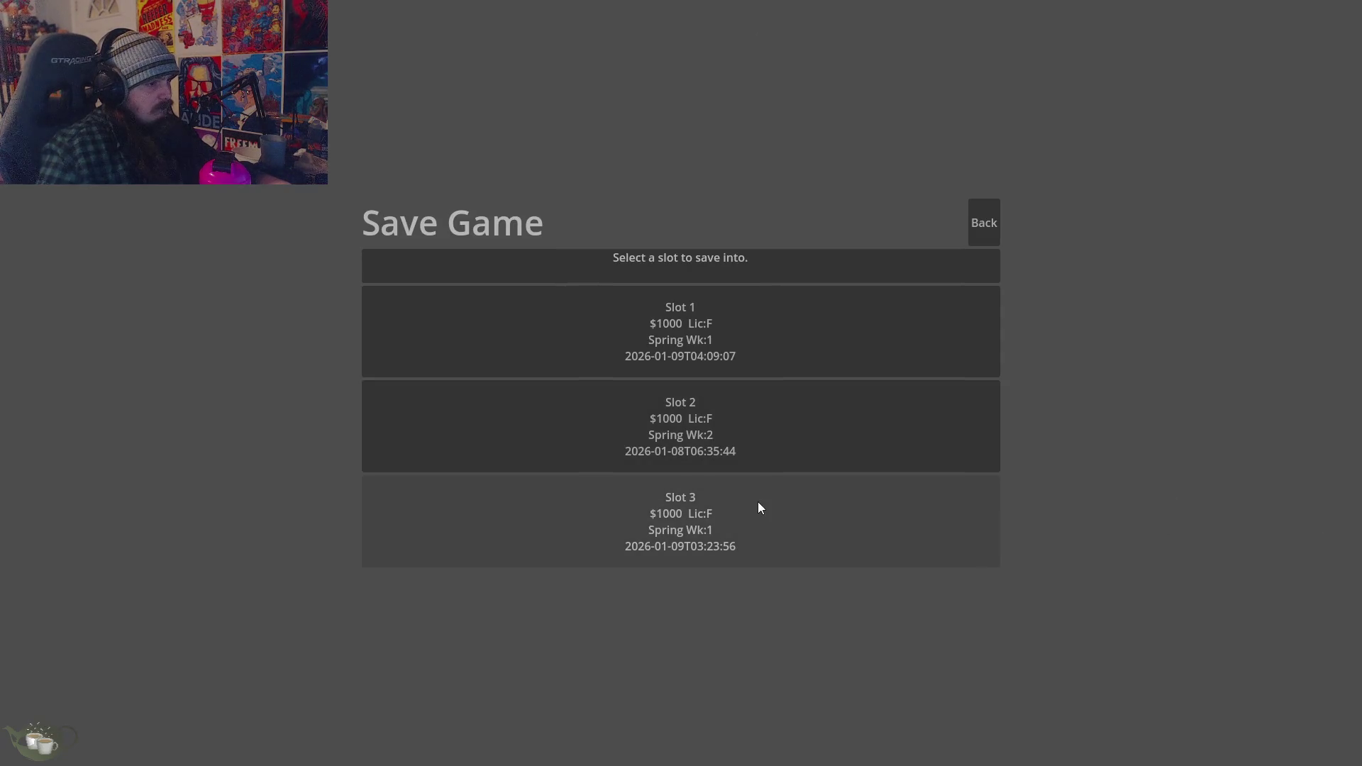
left_click(745, 430)
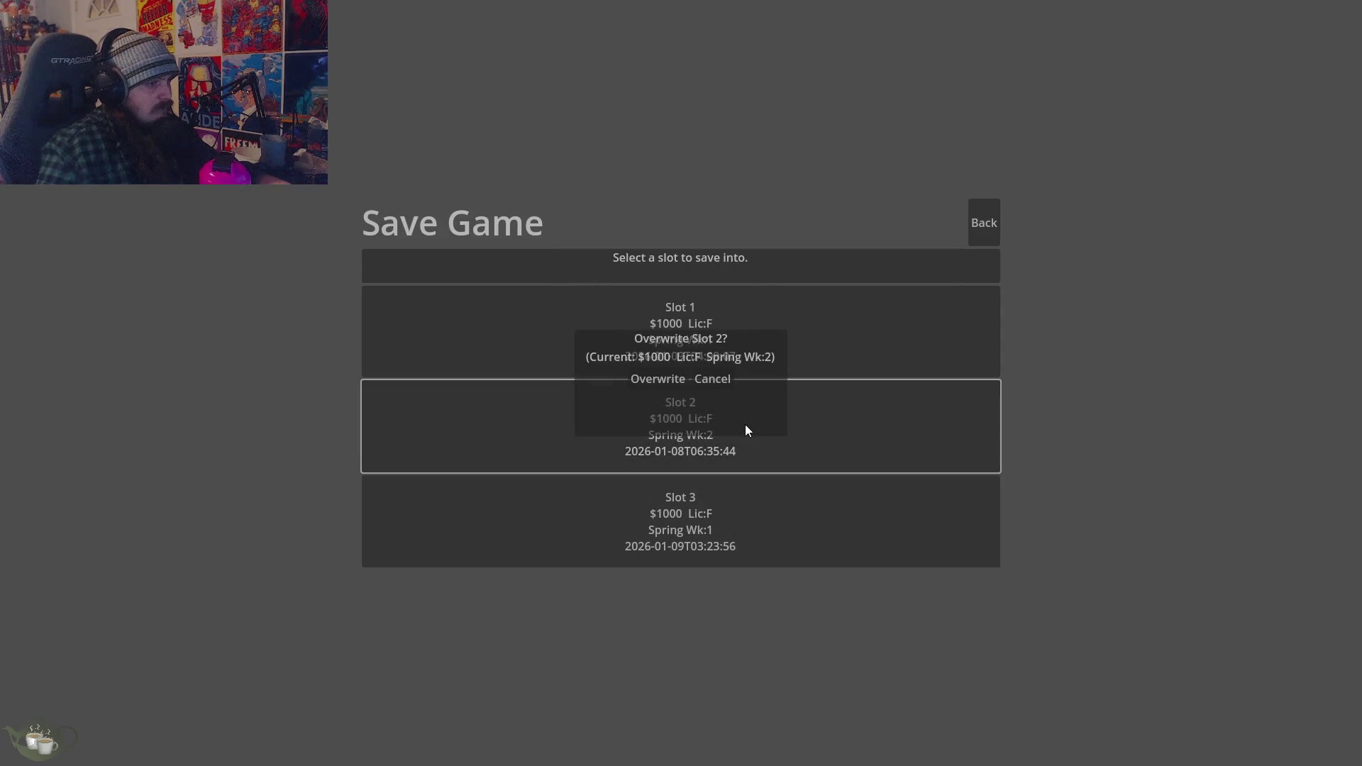
left_click(668, 387)
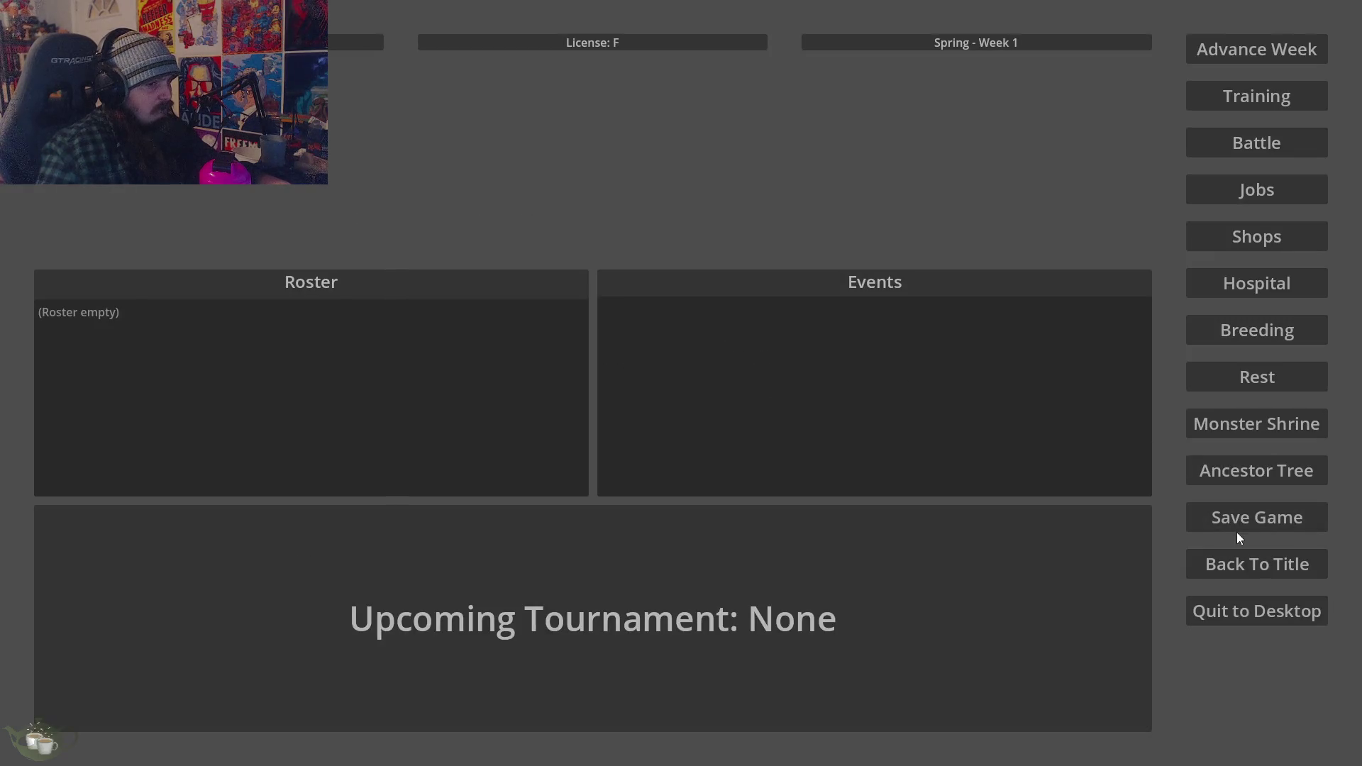
Cancel Back To Title again, then Quit to Desktop and confirm
left_click(1243, 573)
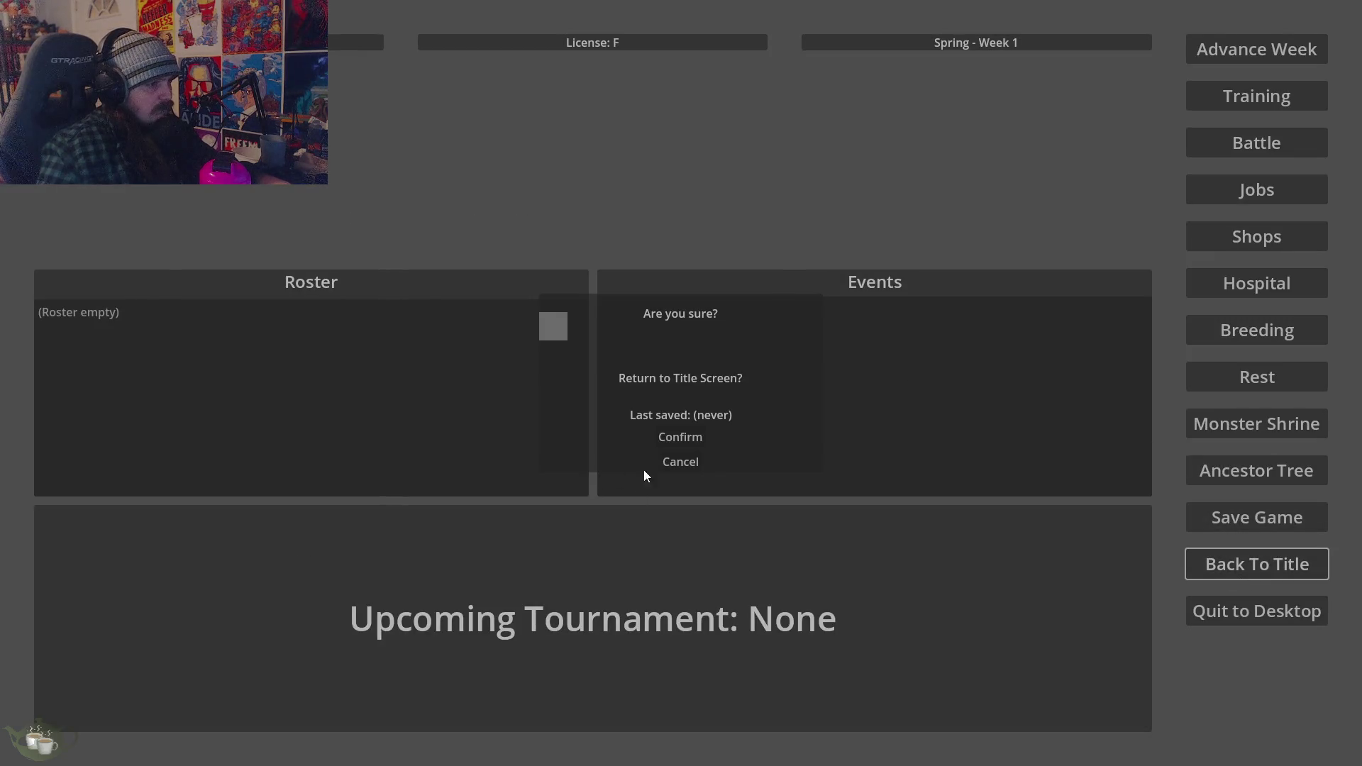
left_click(677, 464)
left_click(1249, 623)
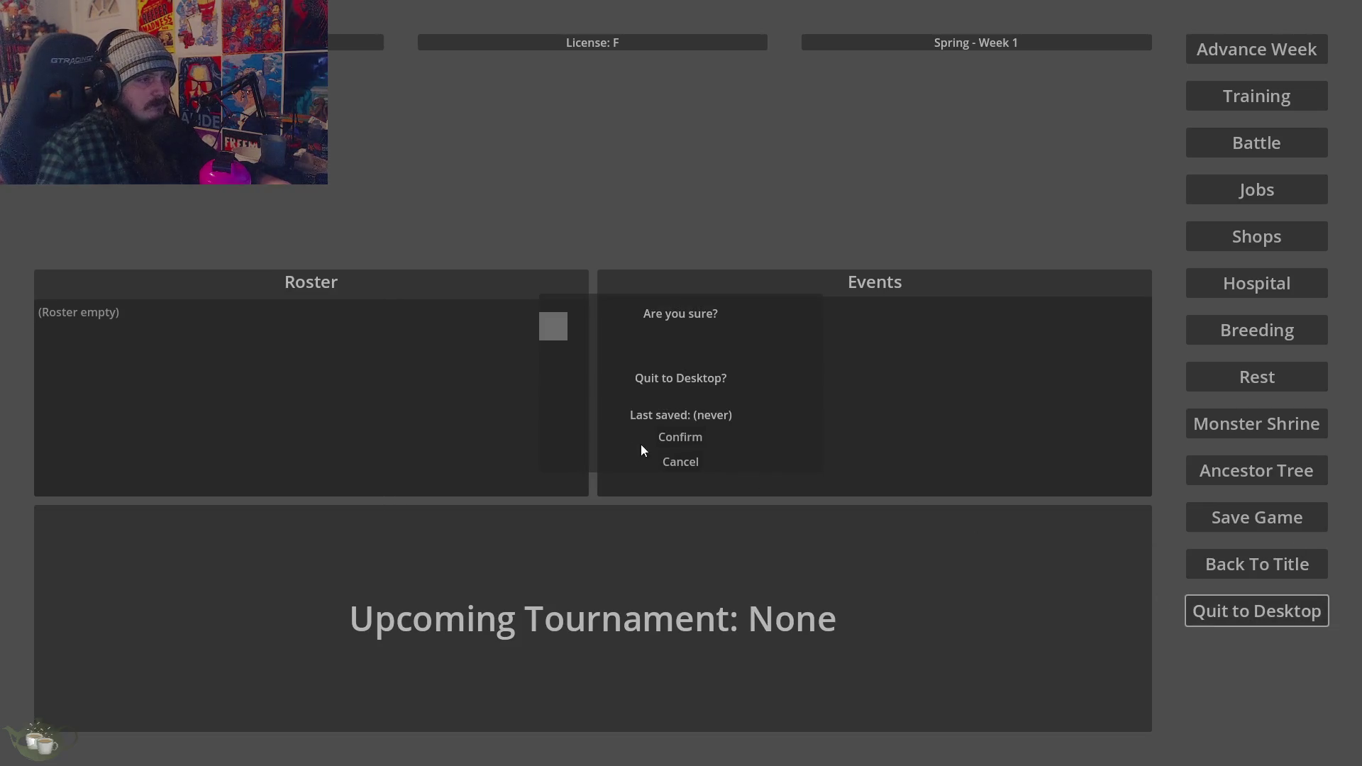
left_click(678, 445)
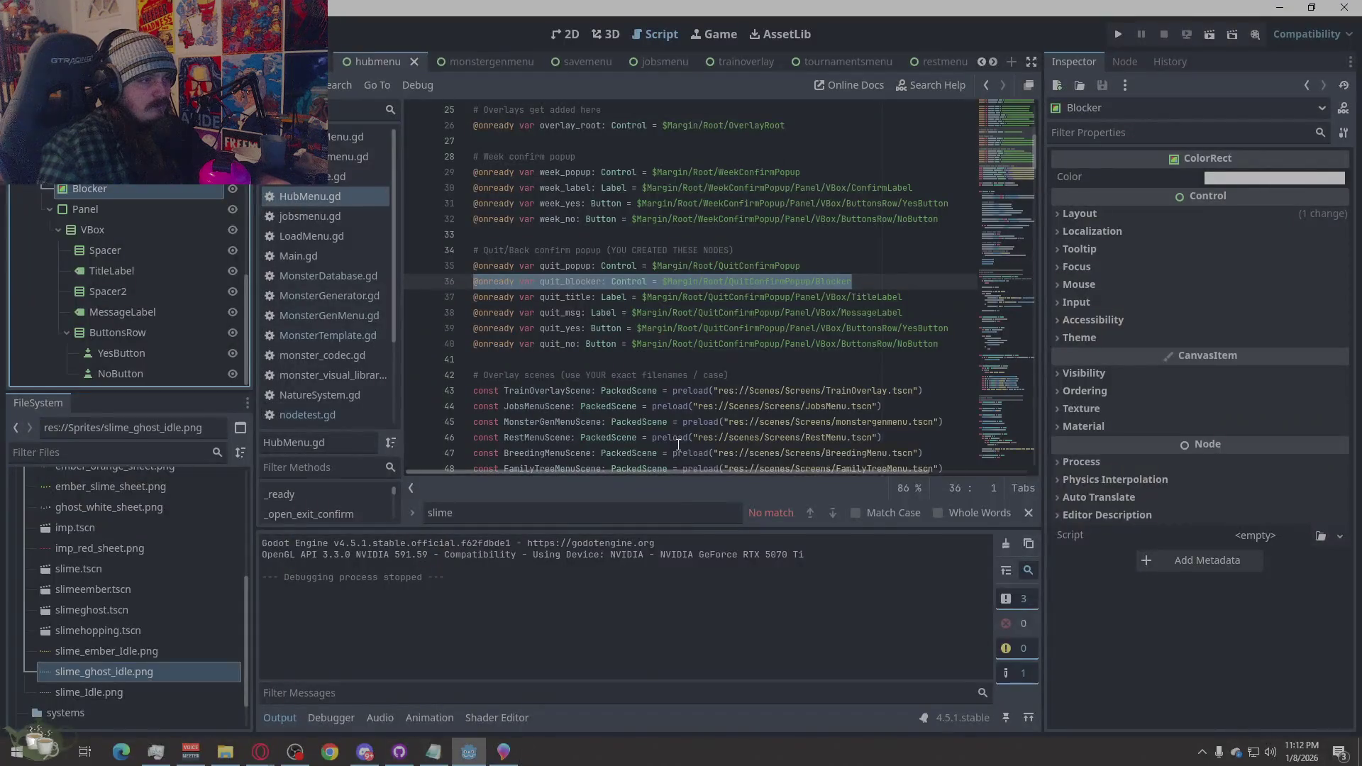
Search the hub script for 'BLocker', then run the project
left_click(880, 282)
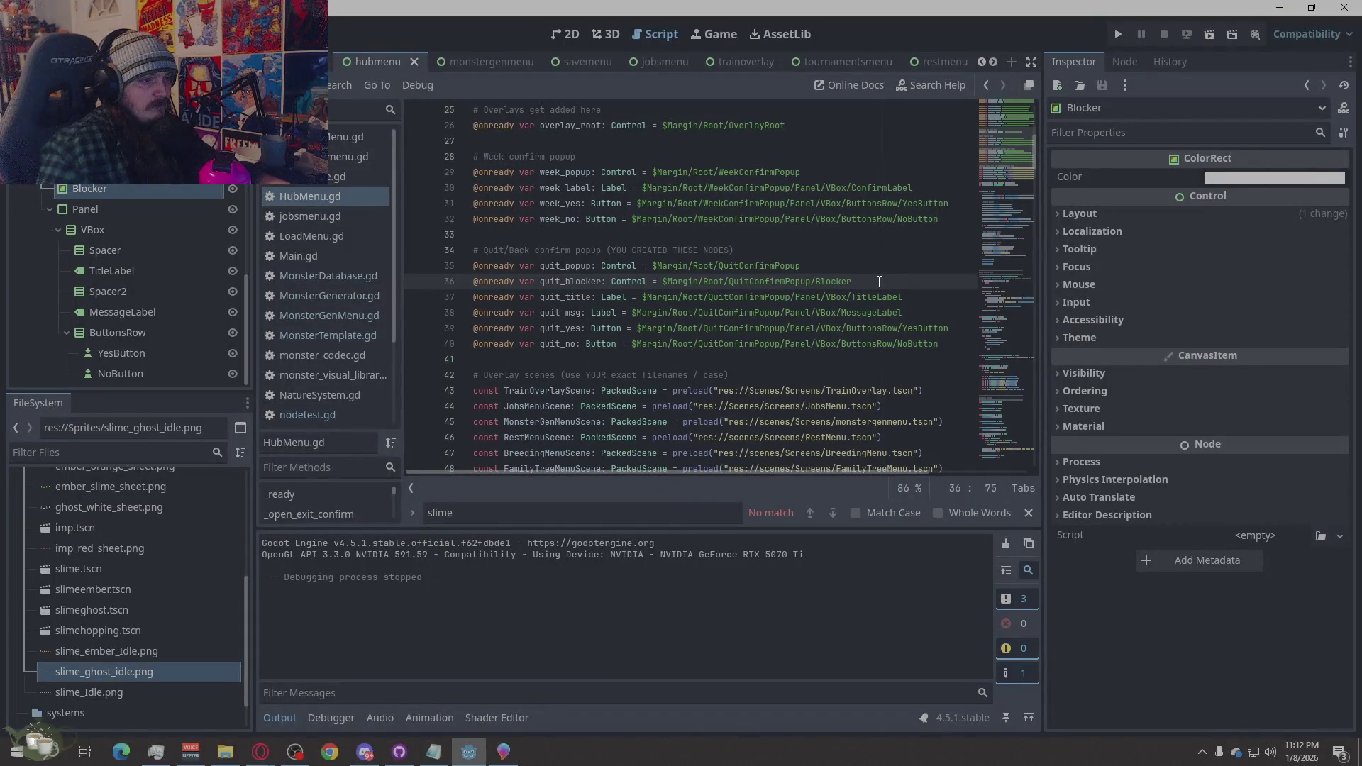
key("ctrl+f")
type("BLocker")
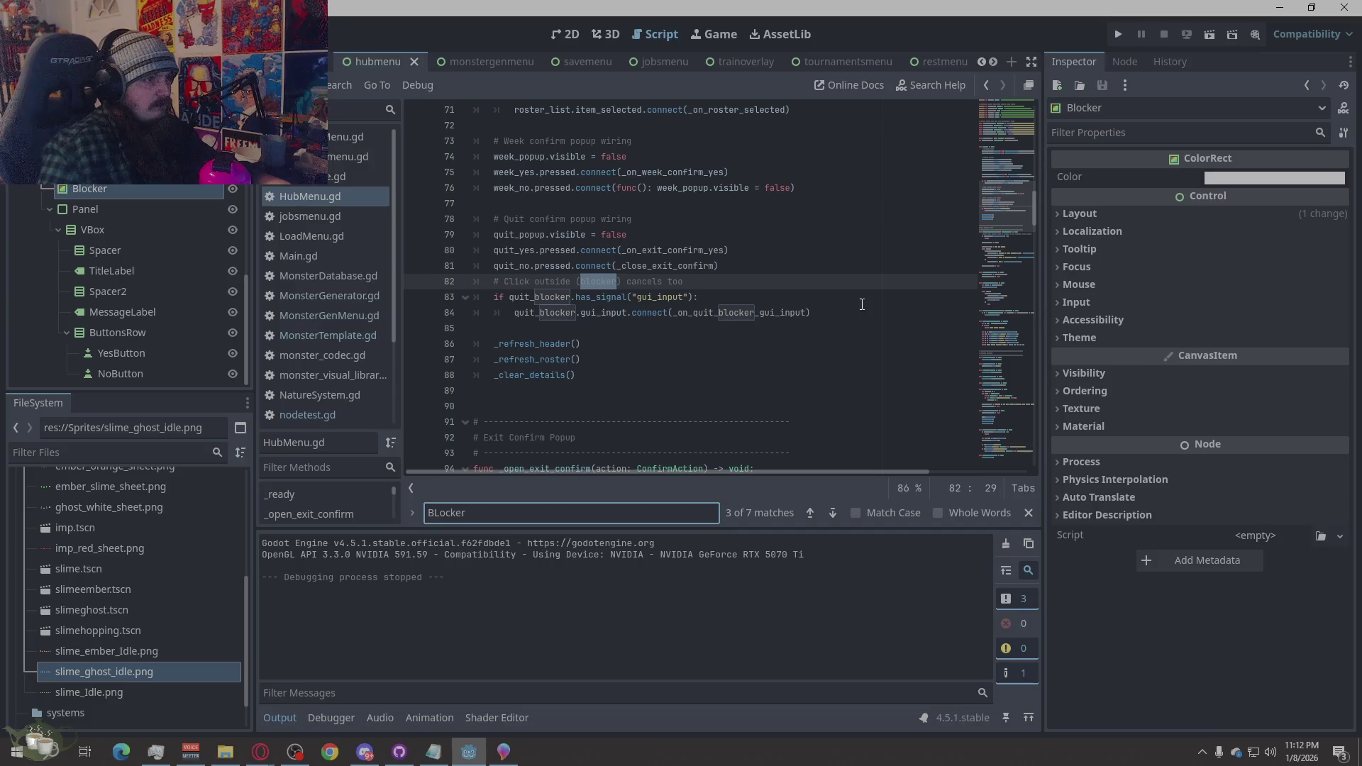
left_click(1122, 33)
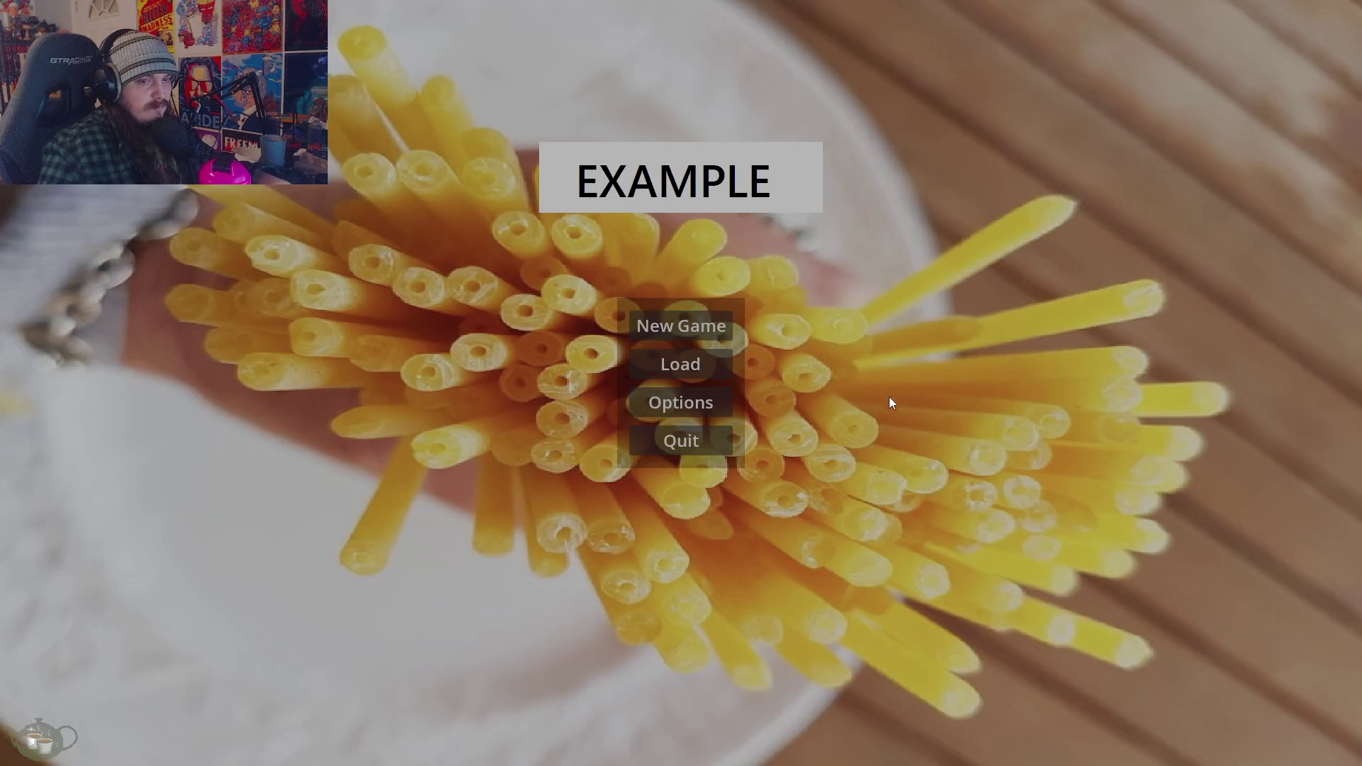
Load Save Slot 02 from the title screen into the hub
left_click(703, 377)
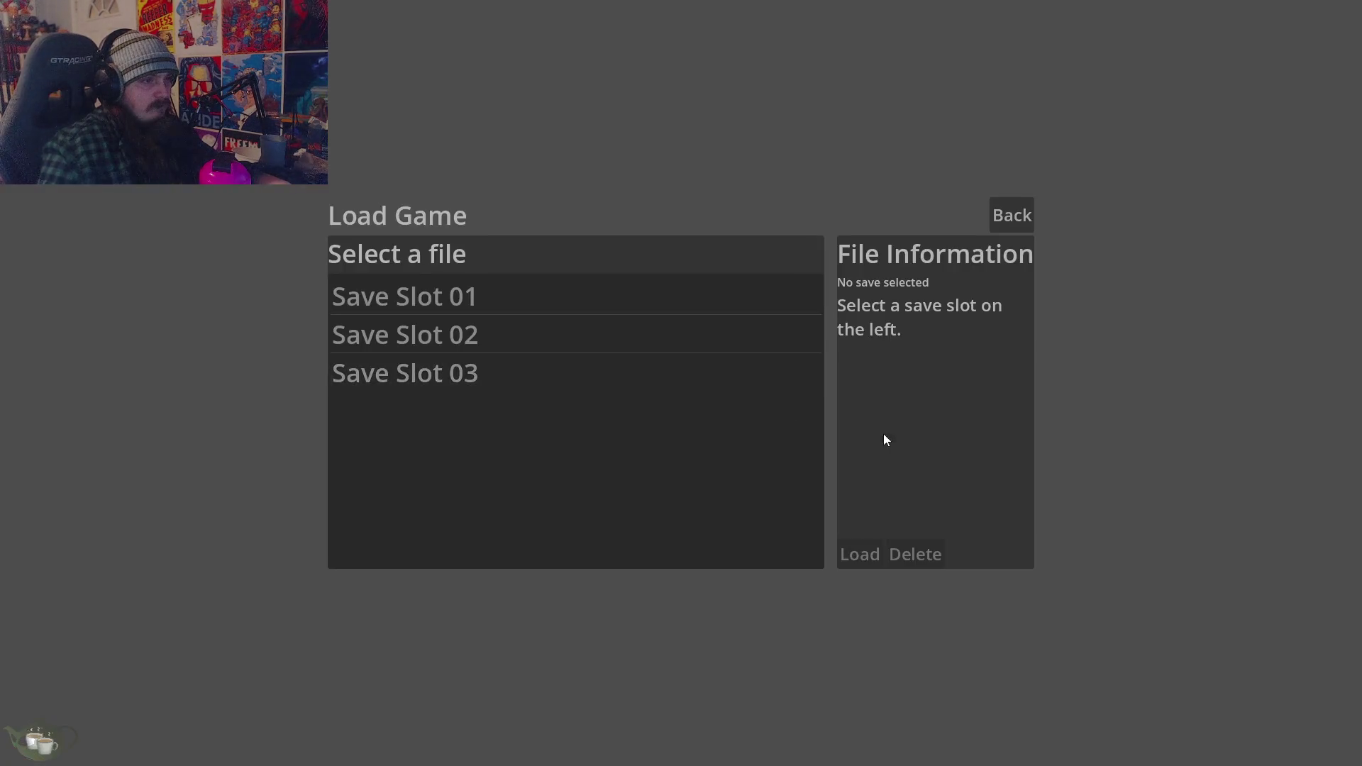
left_click(577, 330)
left_click(578, 300)
left_click(577, 346)
left_click(856, 554)
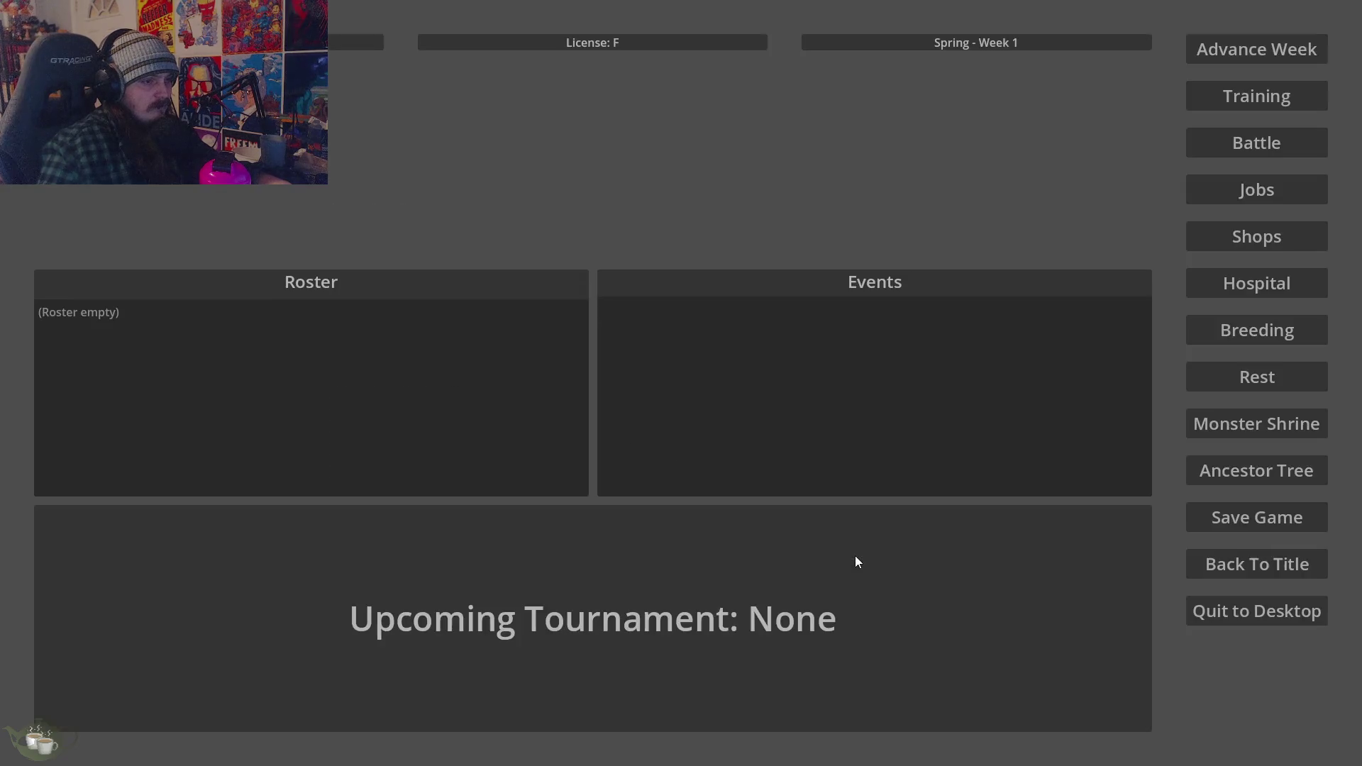
Try saving into Slot 1, cancel the overwrite, and leave the save screen
left_click(1255, 524)
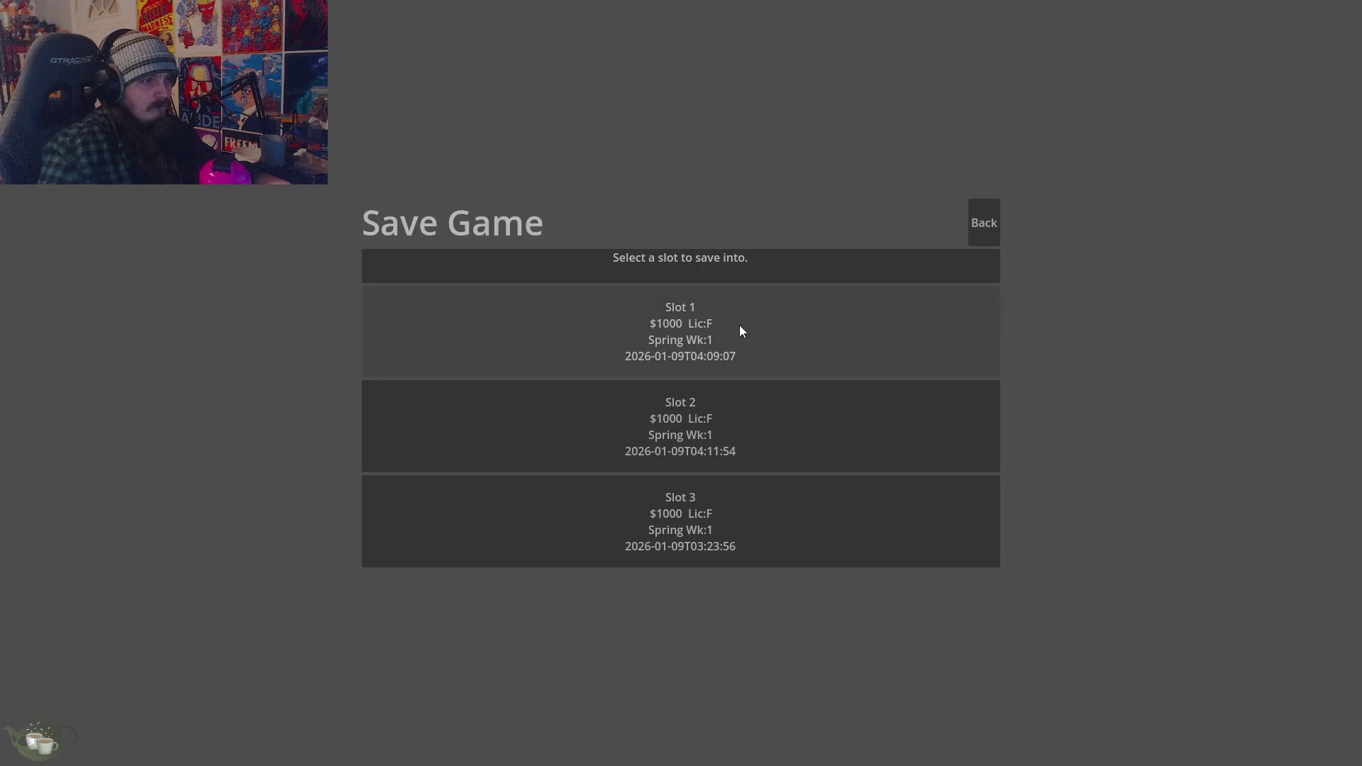
left_click(740, 325)
left_click(713, 379)
left_click(985, 231)
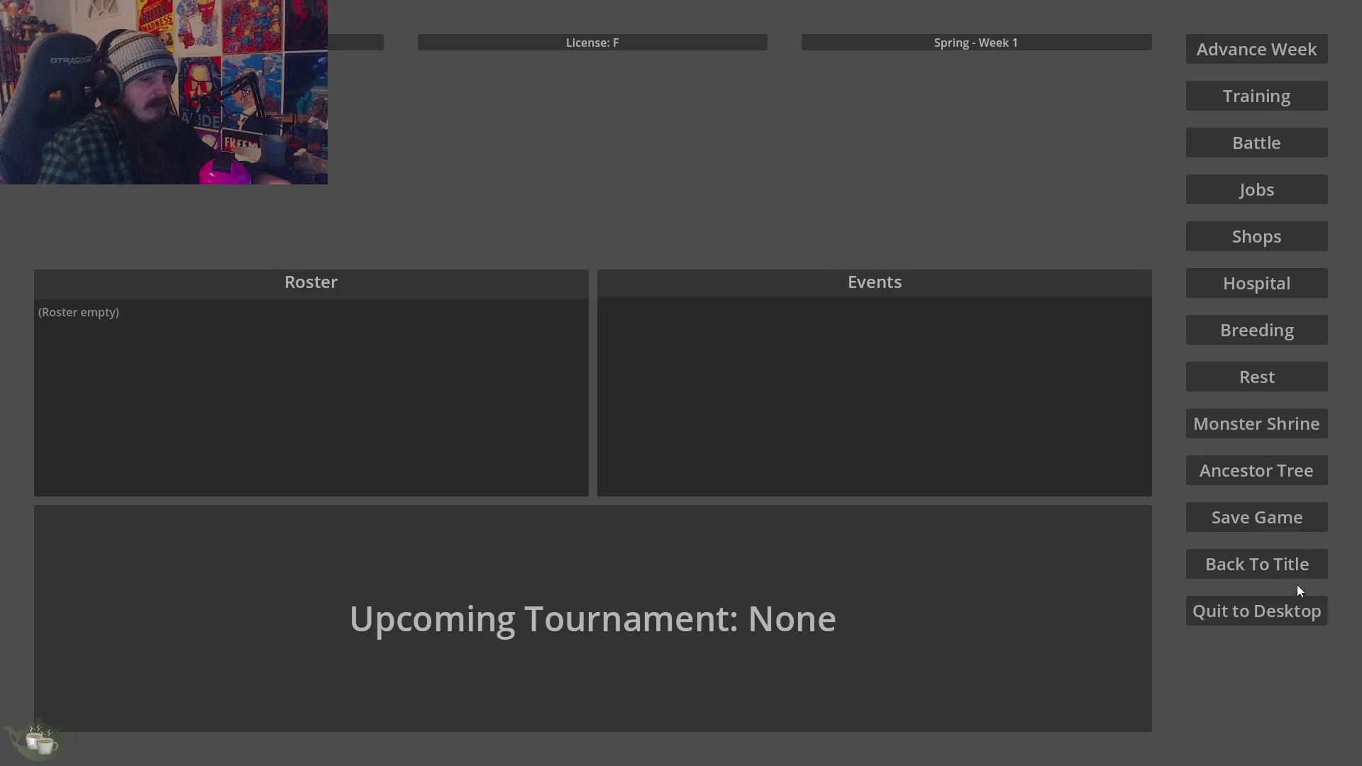
Cancel the Back To Title and Quit to Desktop popups, then confirm returning to title
left_click(1267, 566)
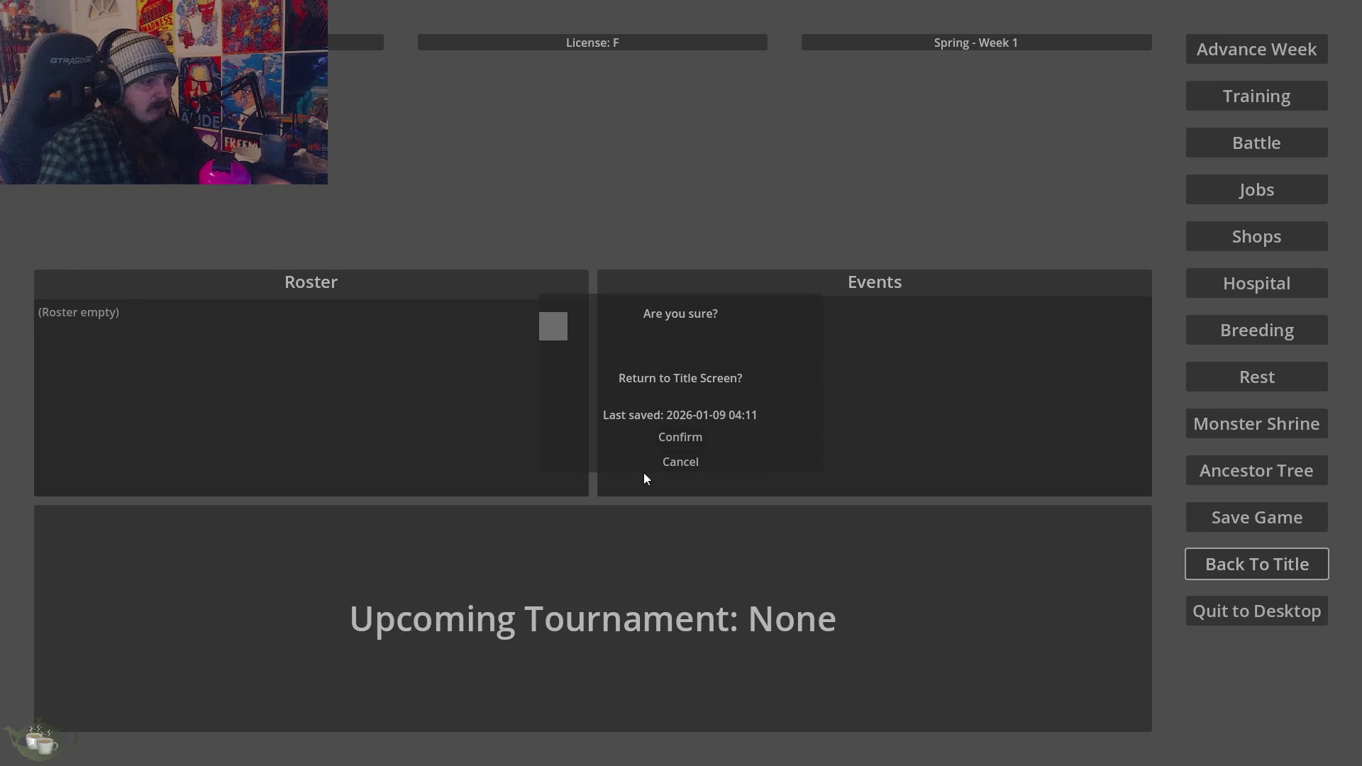
left_click(680, 467)
left_click(1271, 612)
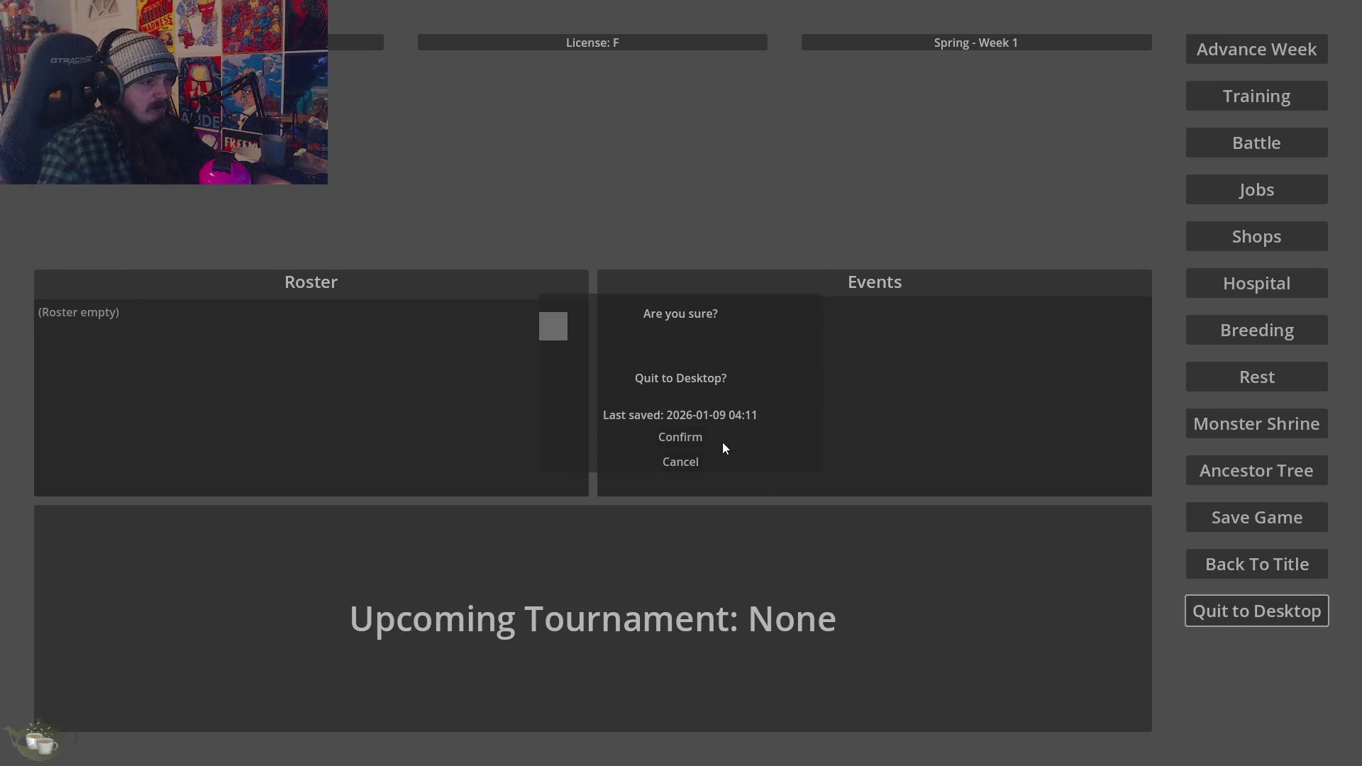
left_click(680, 470)
left_click(1257, 565)
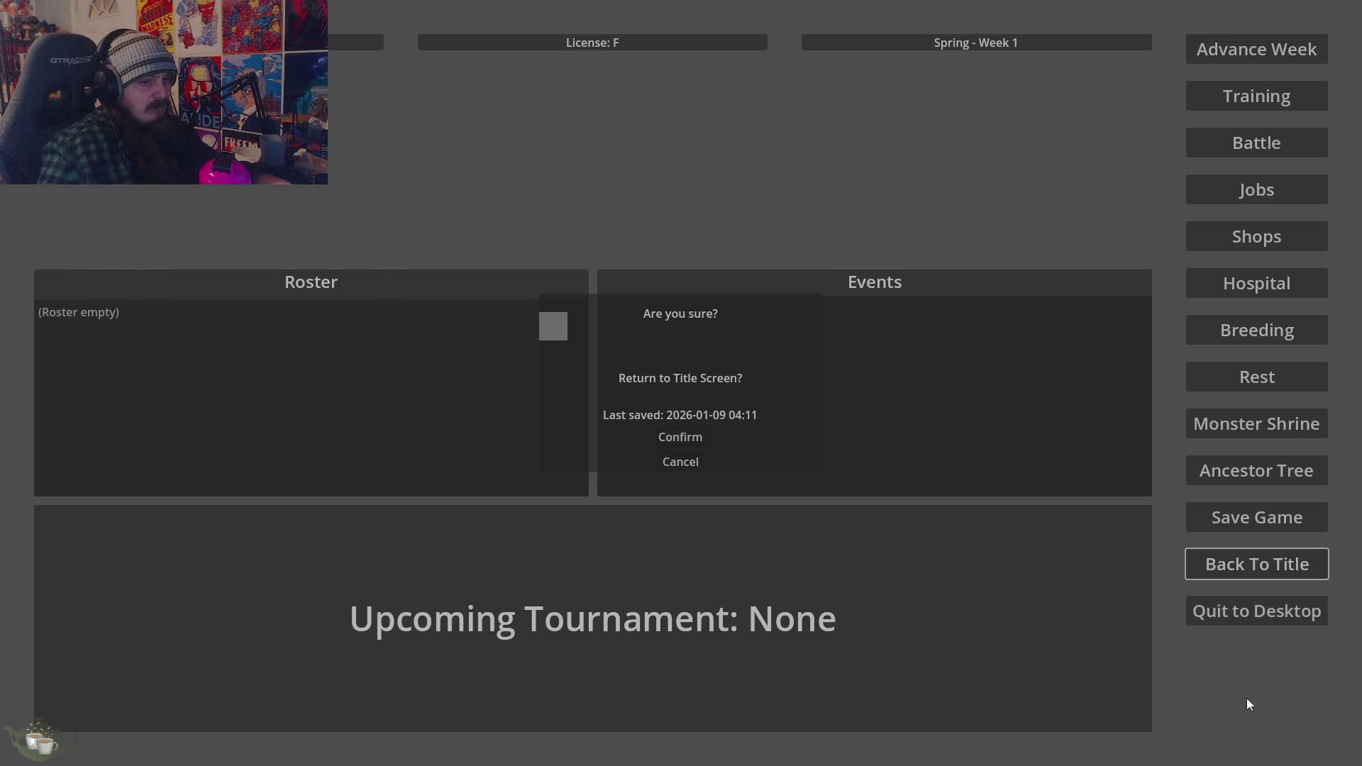
left_click(702, 436)
Start a New Game, then open and cancel the Back To Title popup
left_click(700, 333)
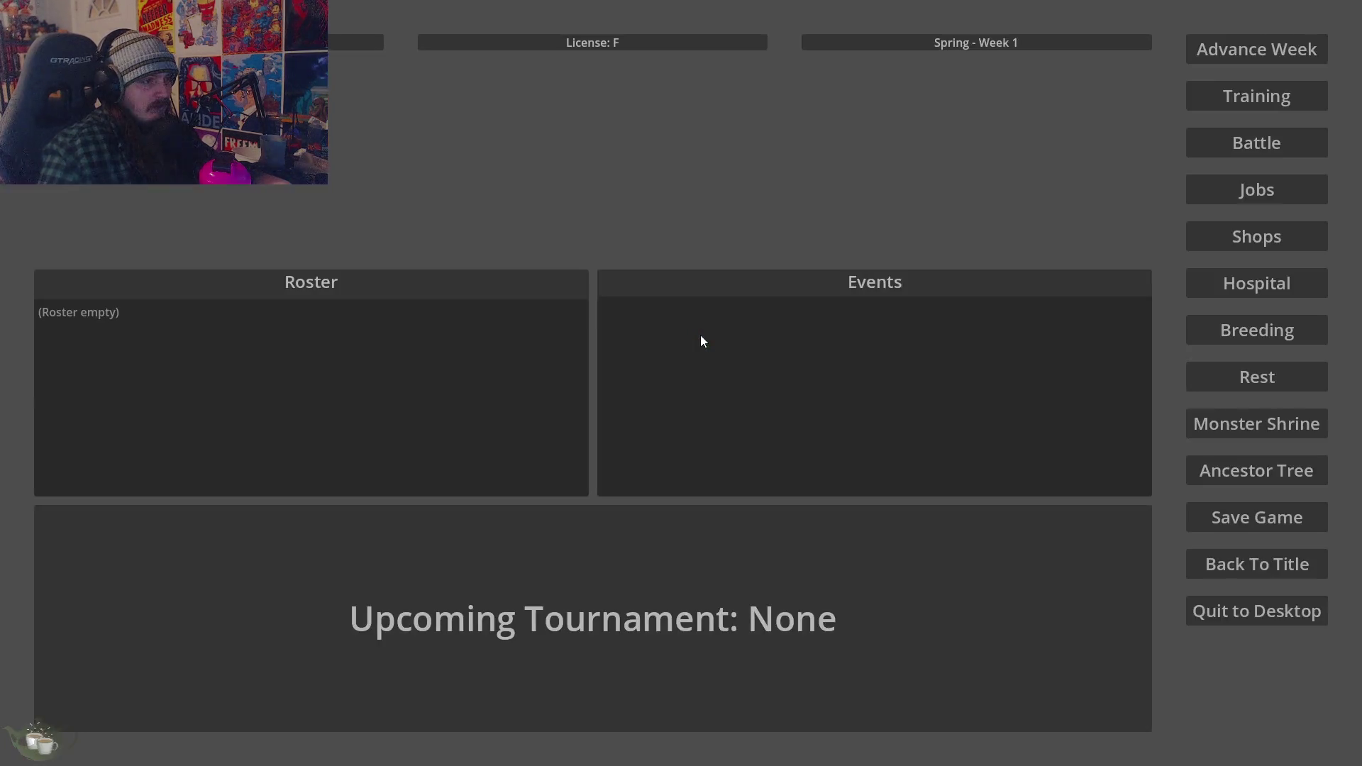
left_click(1267, 572)
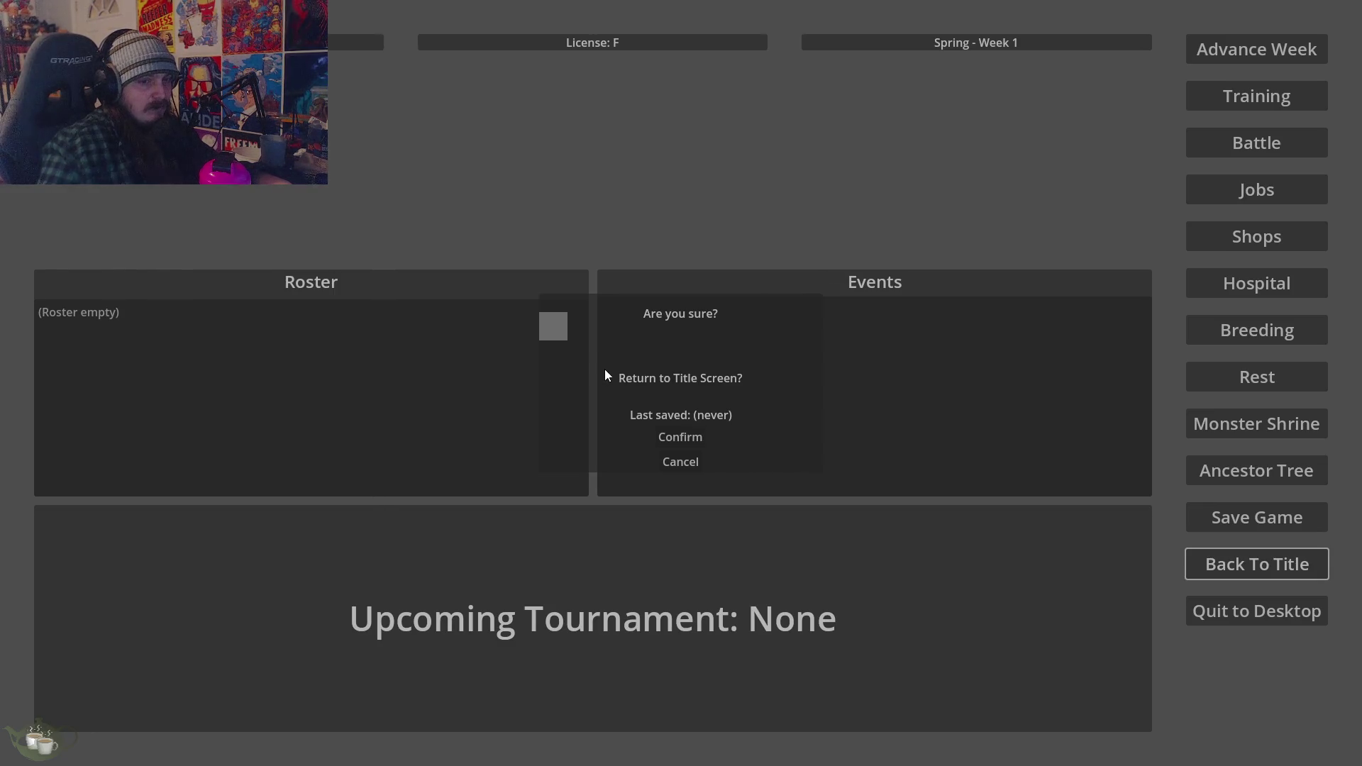
left_click(683, 461)
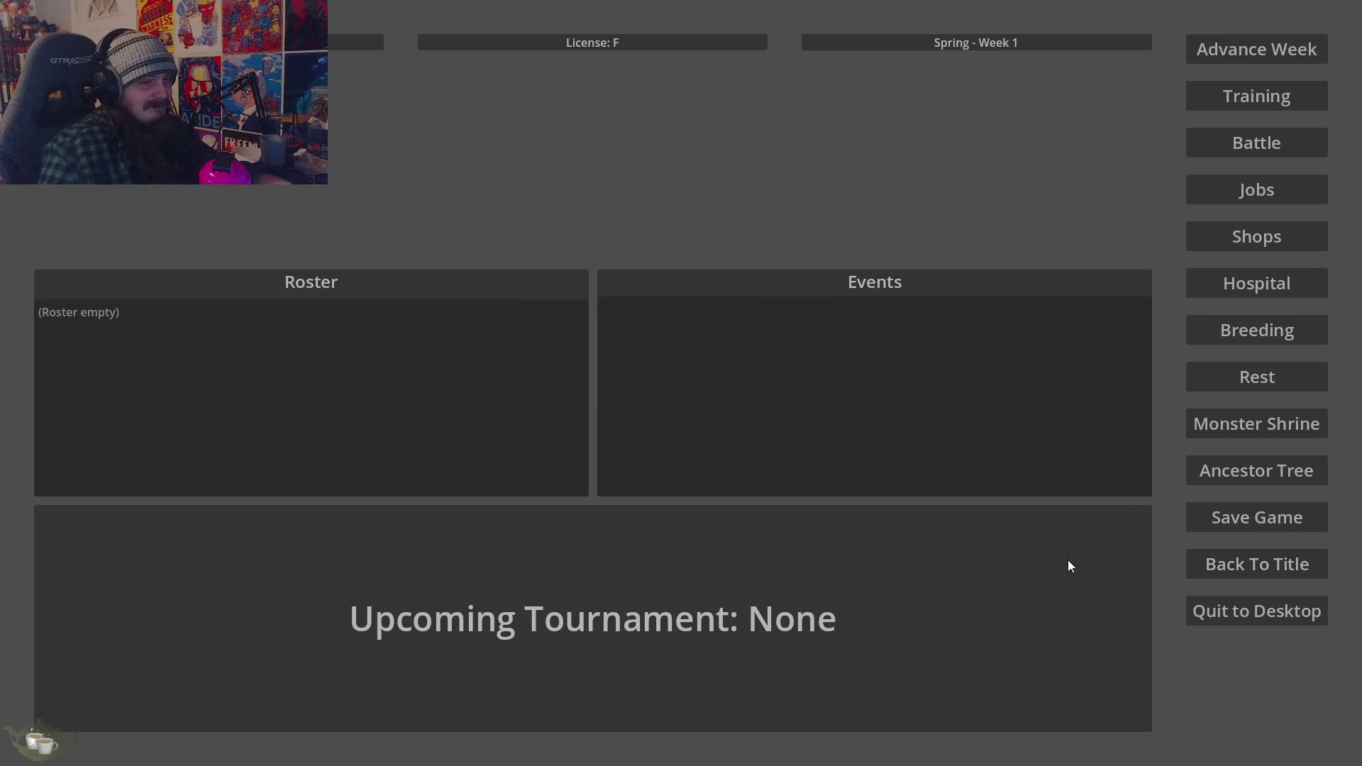
Check the empty Ancestor Tree, return to title, and load Save Slot 03
left_click(1281, 485)
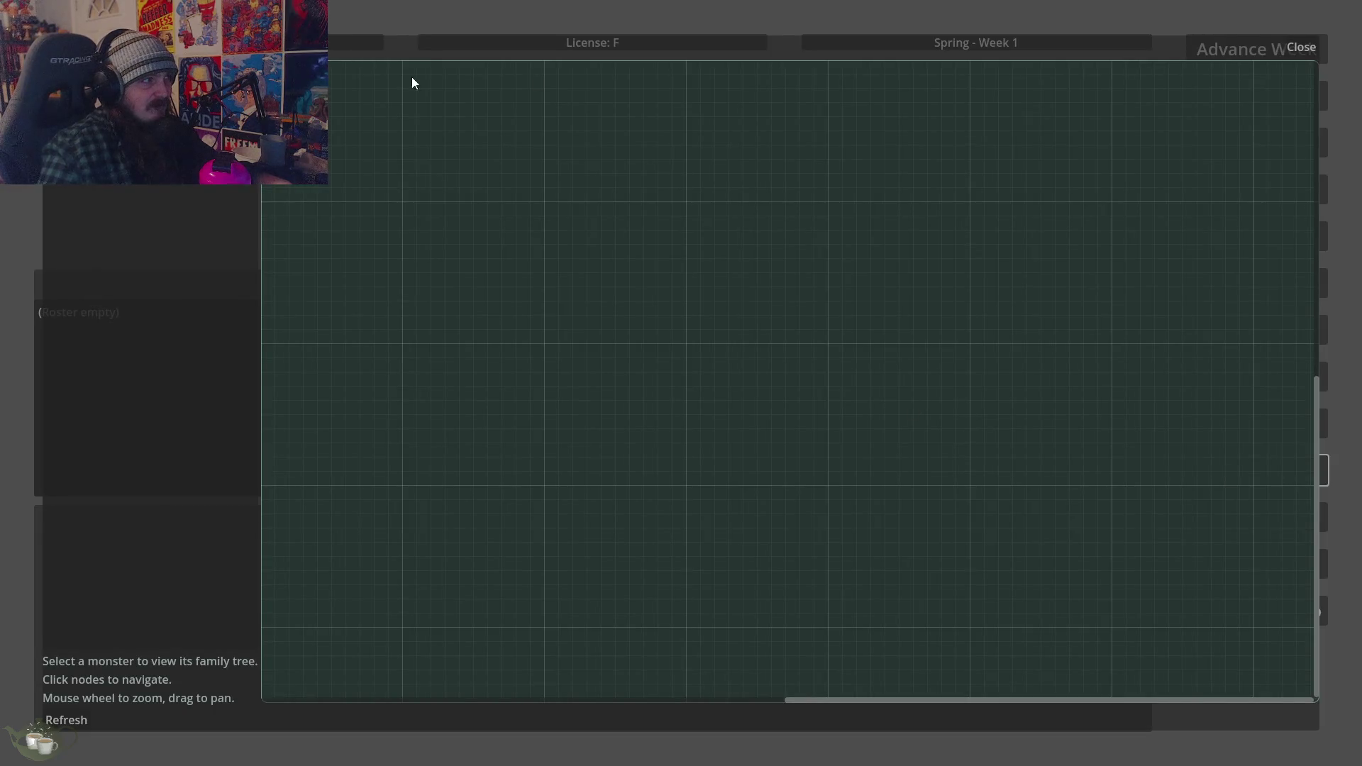
left_click(1289, 49)
left_click(1288, 573)
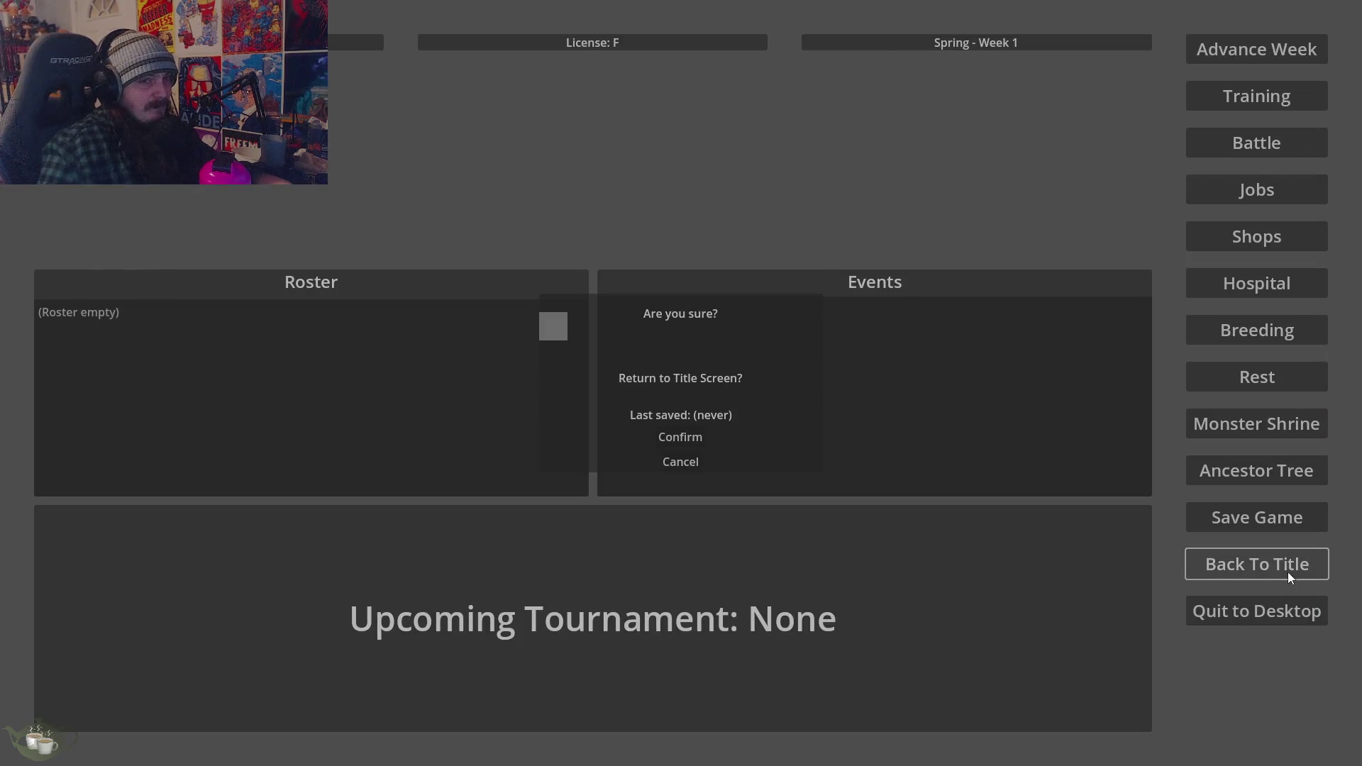
left_click(684, 443)
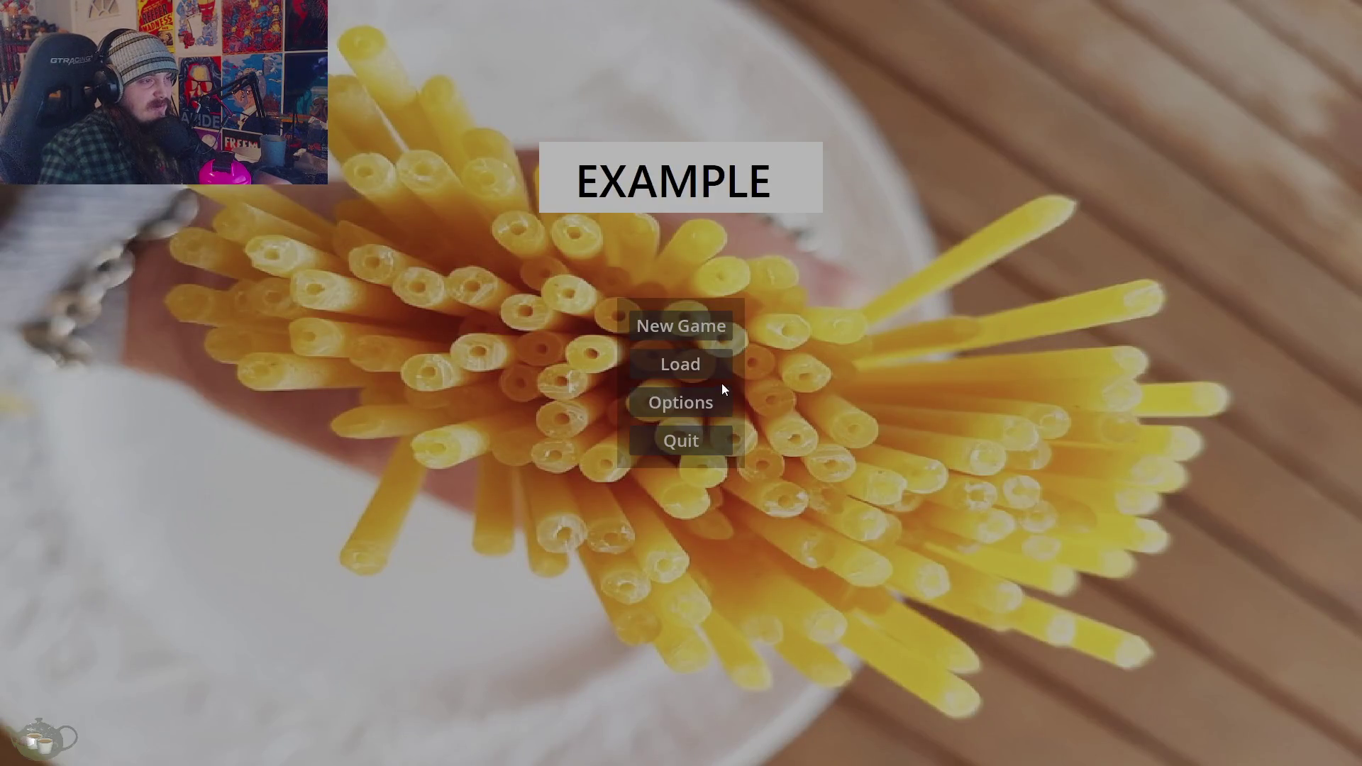
left_click(682, 360)
left_click(530, 387)
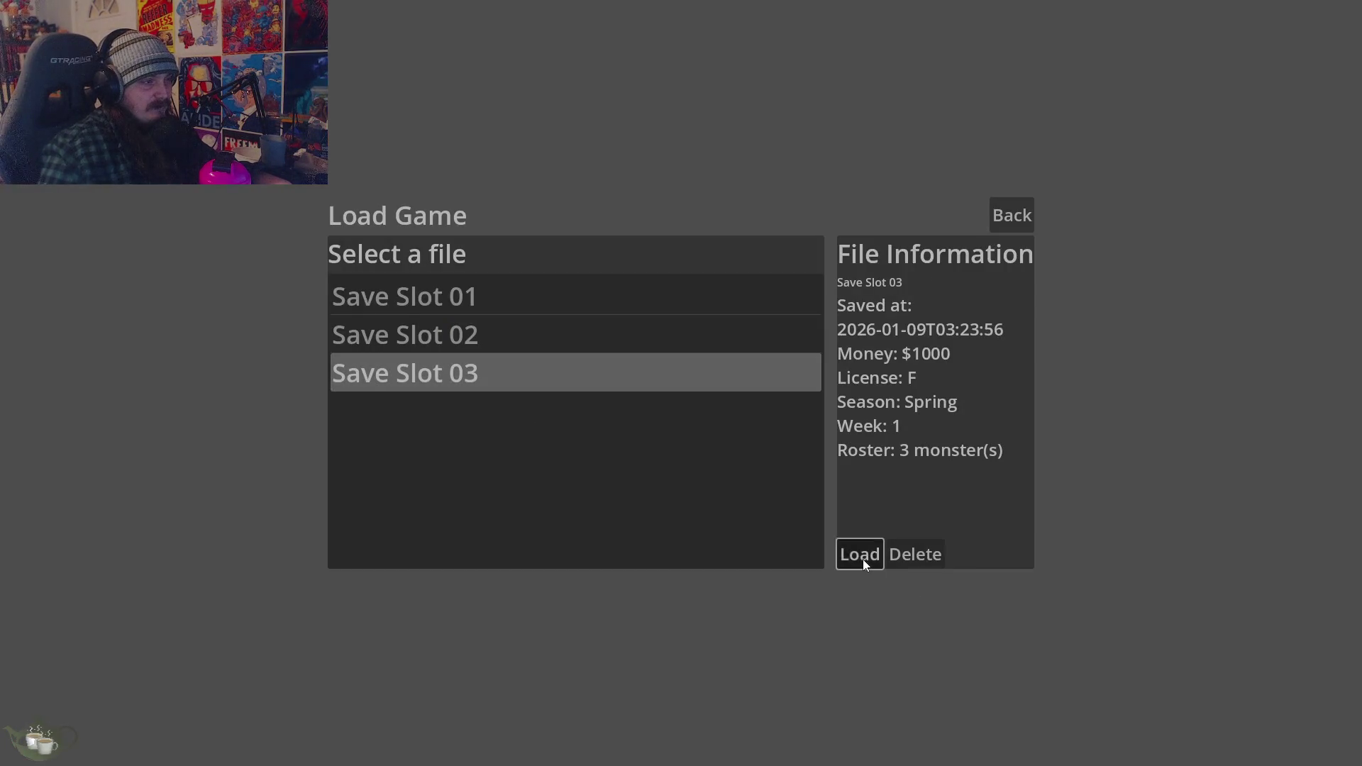
left_click(861, 556)
Browse the Slime/Slime and Slime/Ember family trees in the Ancestor Tree
left_click(1270, 476)
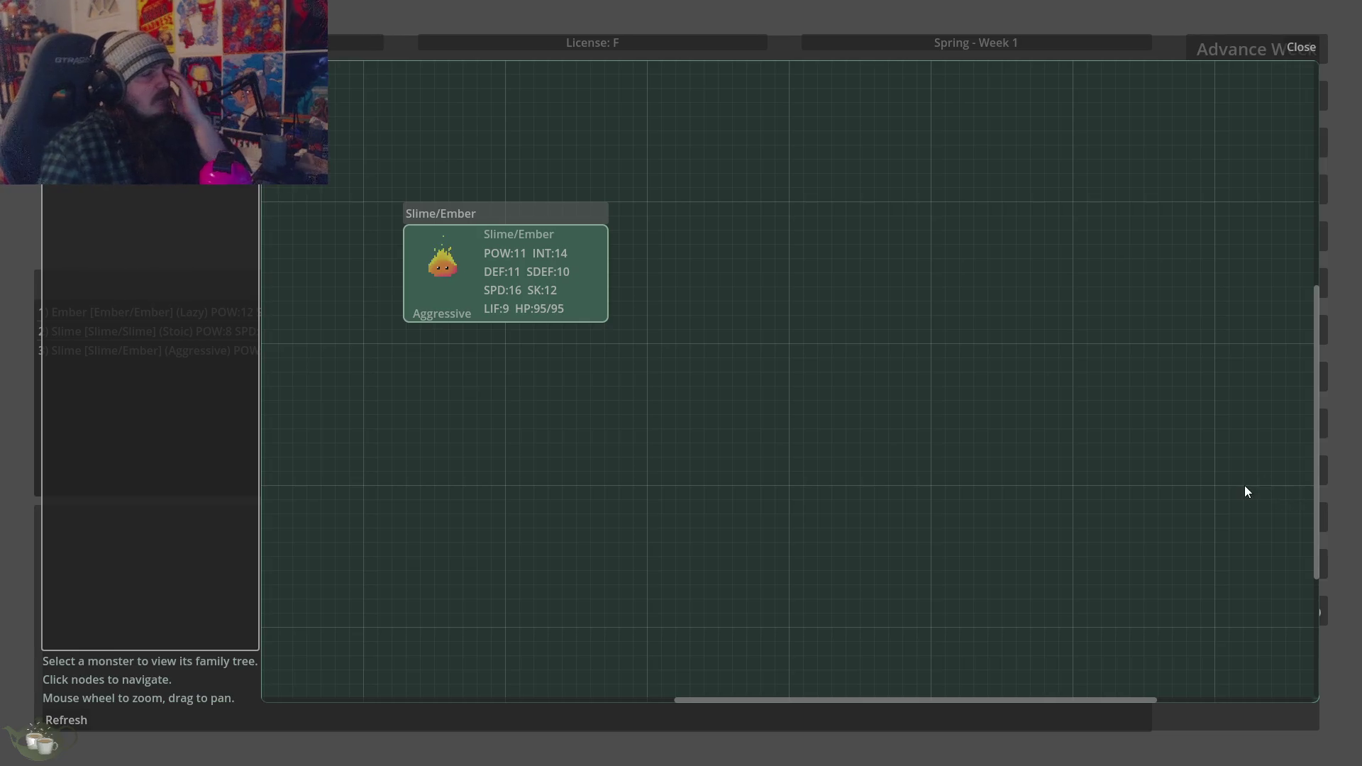
key("Up")
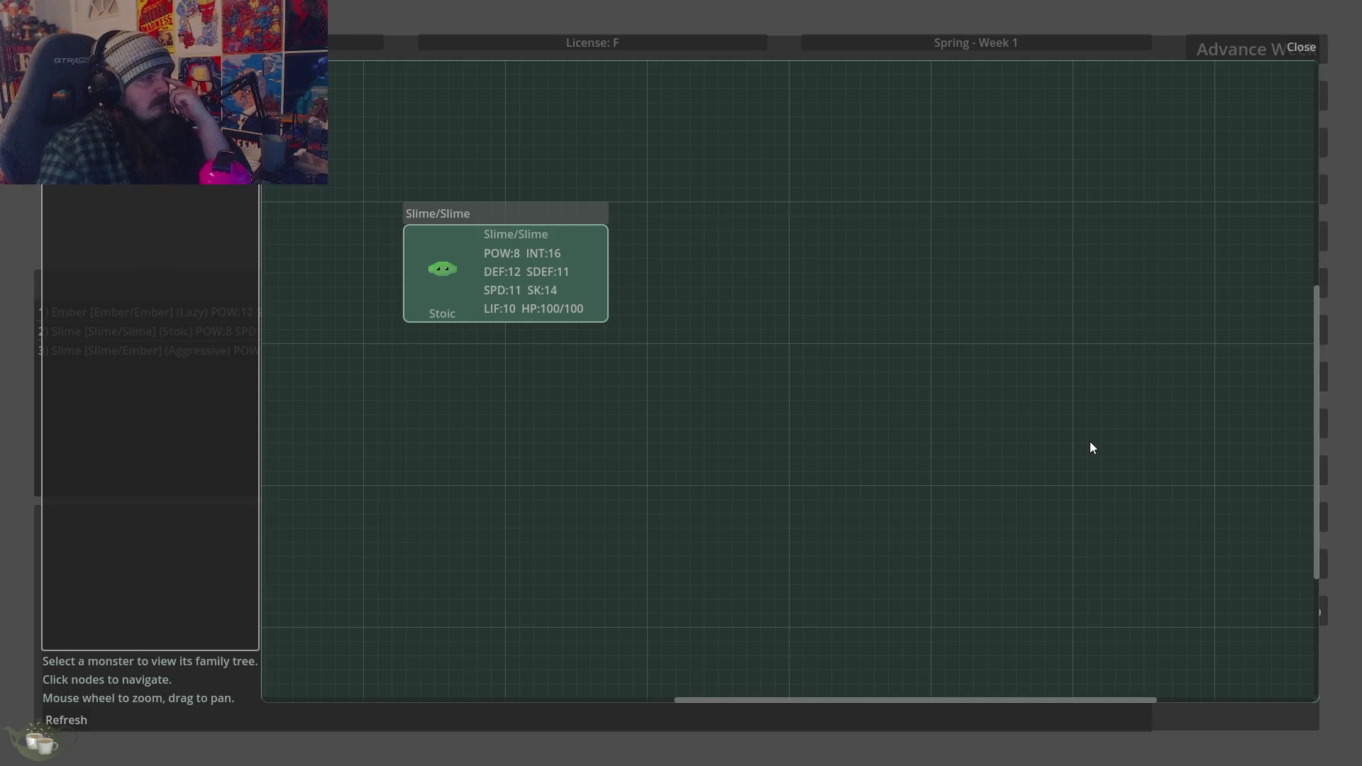
key("Down")
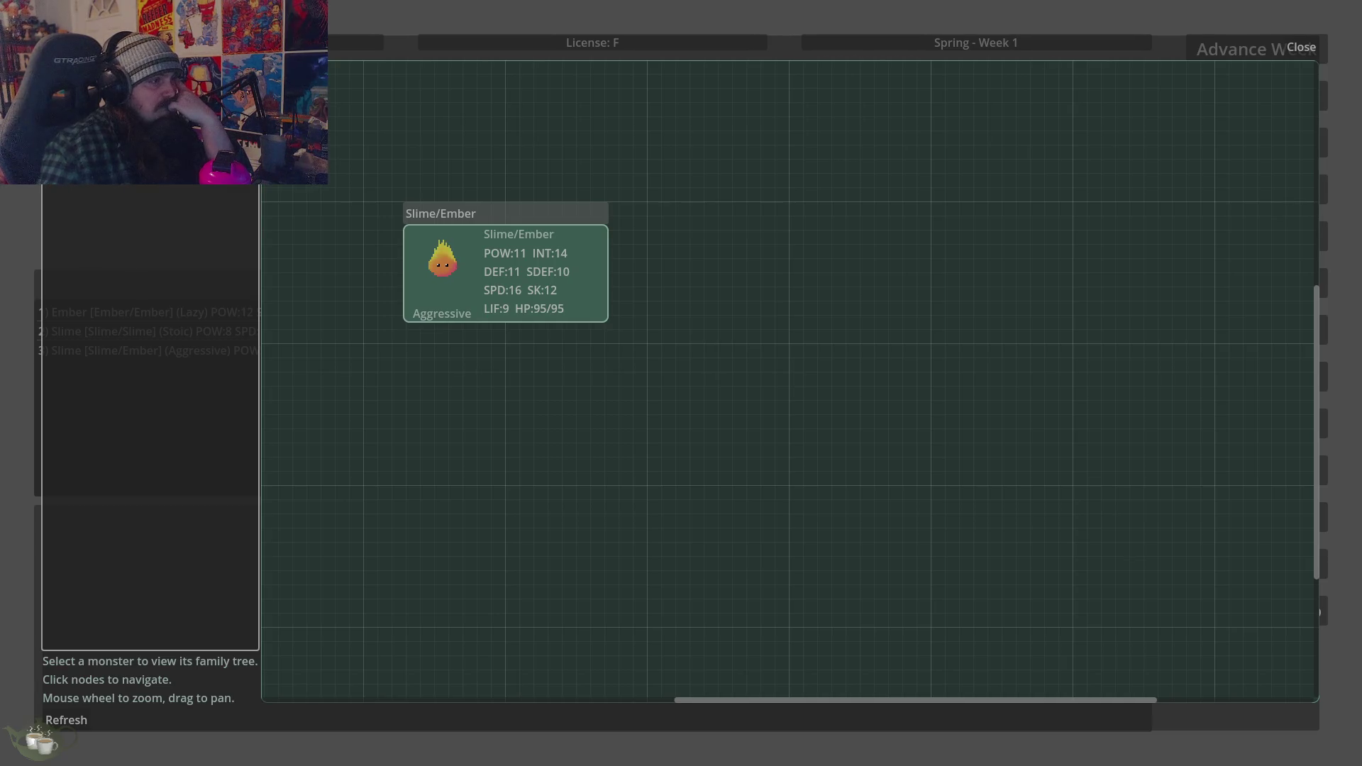
key("Up")
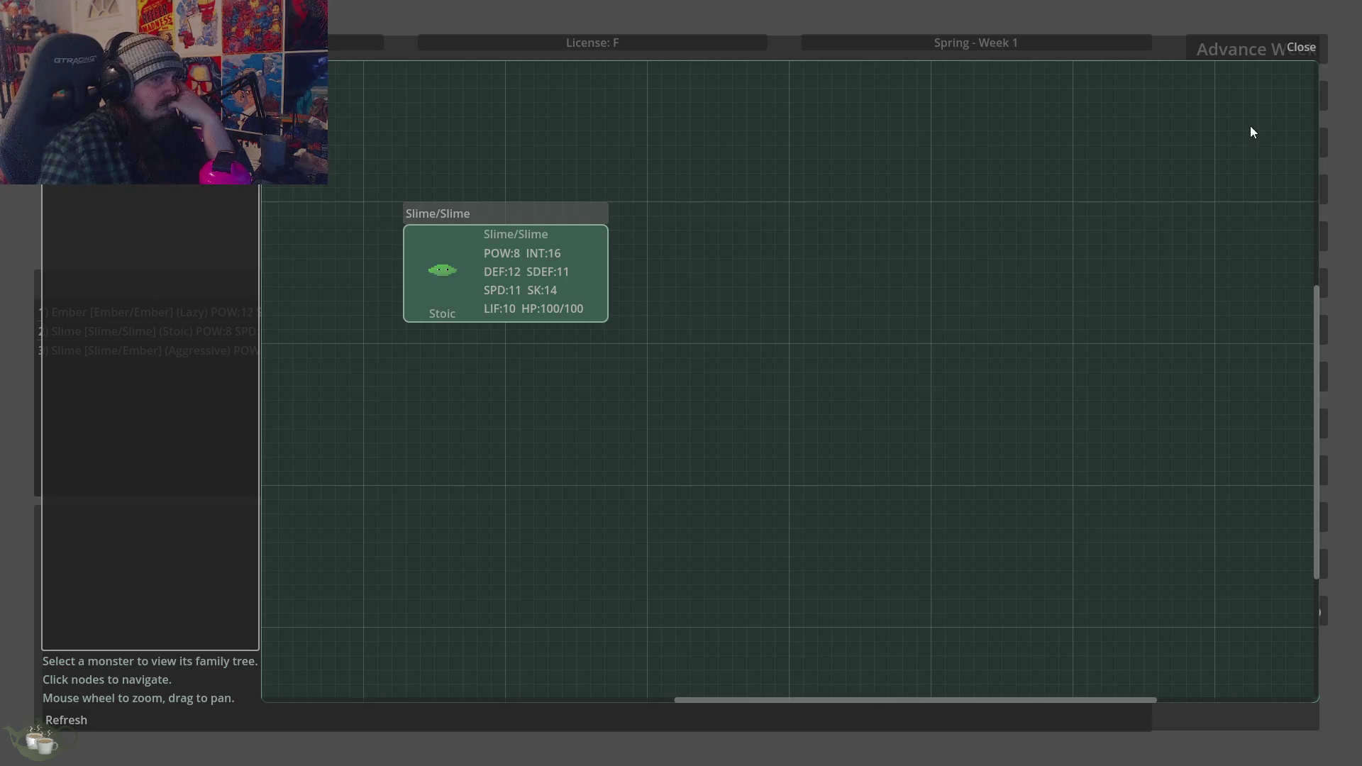
left_click(1310, 50)
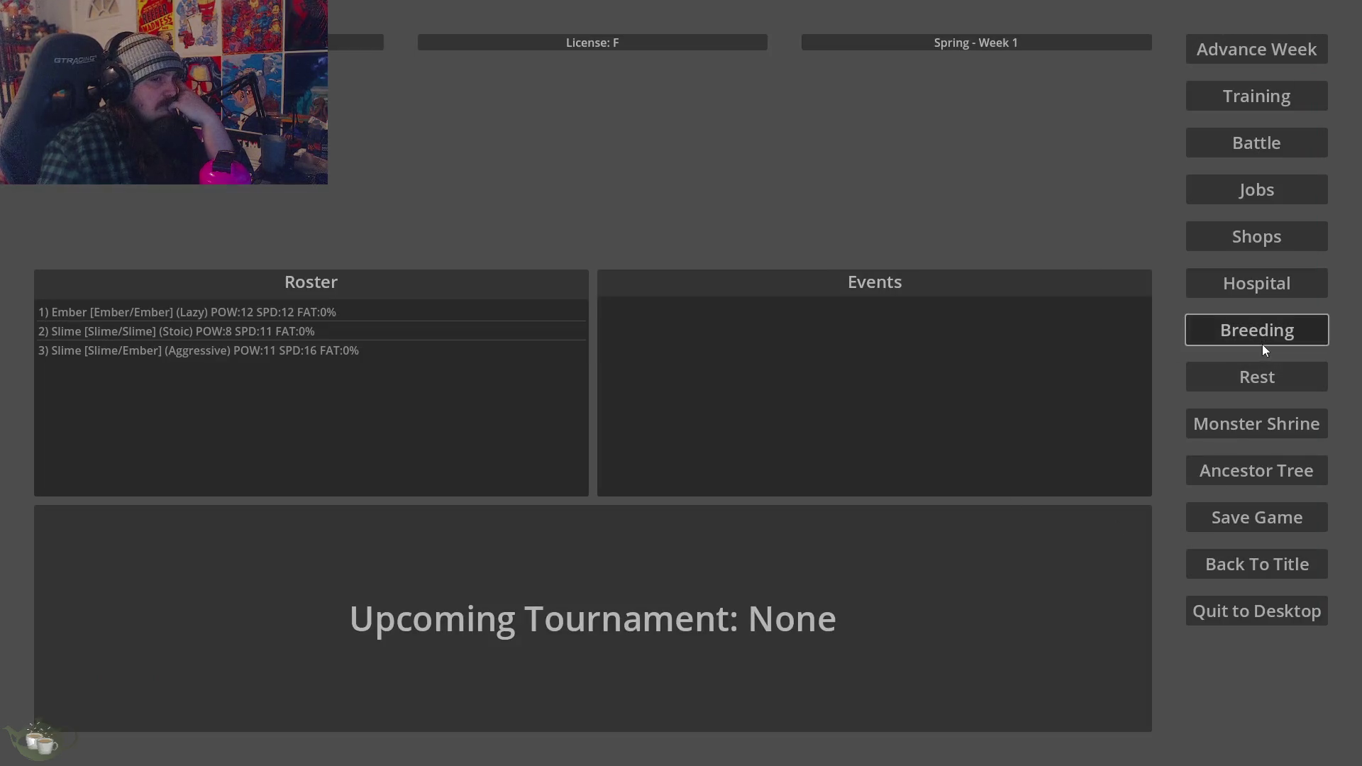
Breed Slime/Slime with Slime/Ember and confirm the breeding
left_click(1260, 337)
left_click(433, 286)
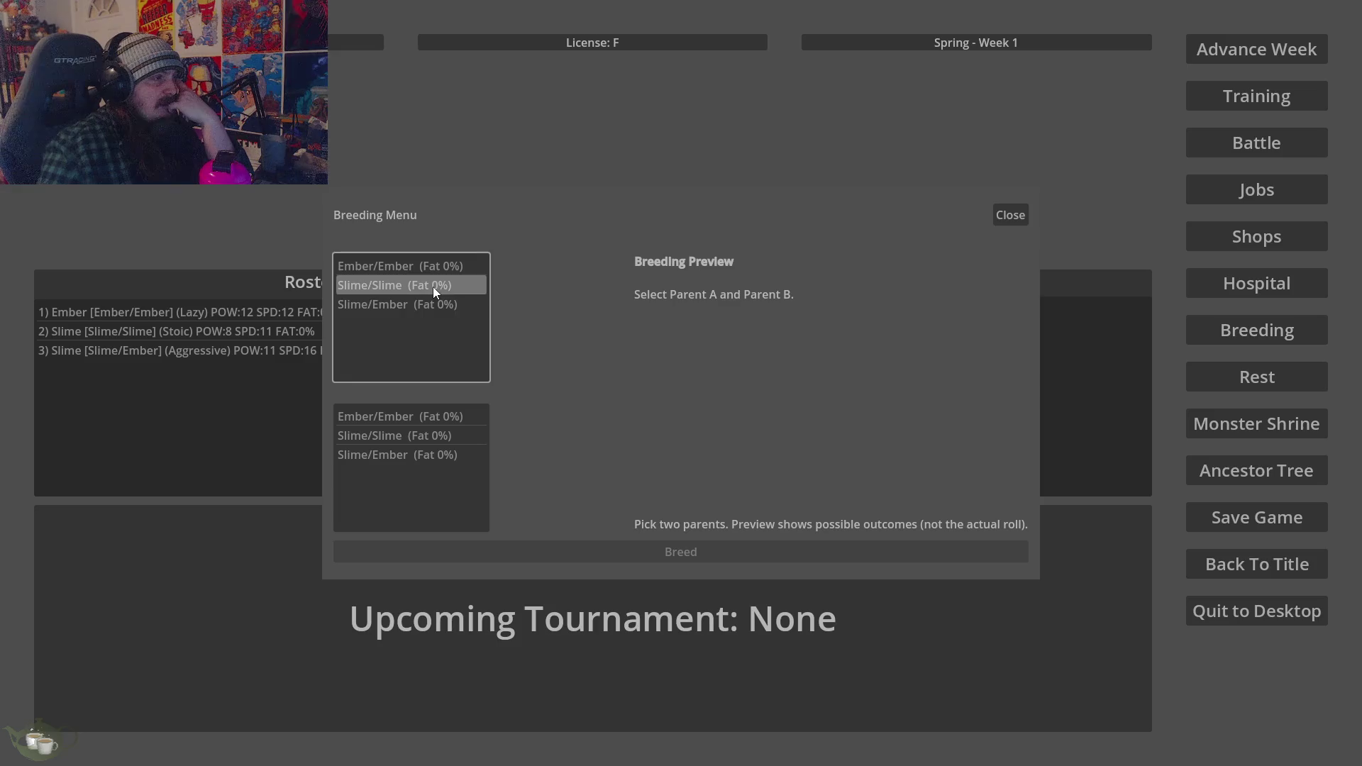
left_click(444, 458)
left_click(610, 557)
left_click(663, 433)
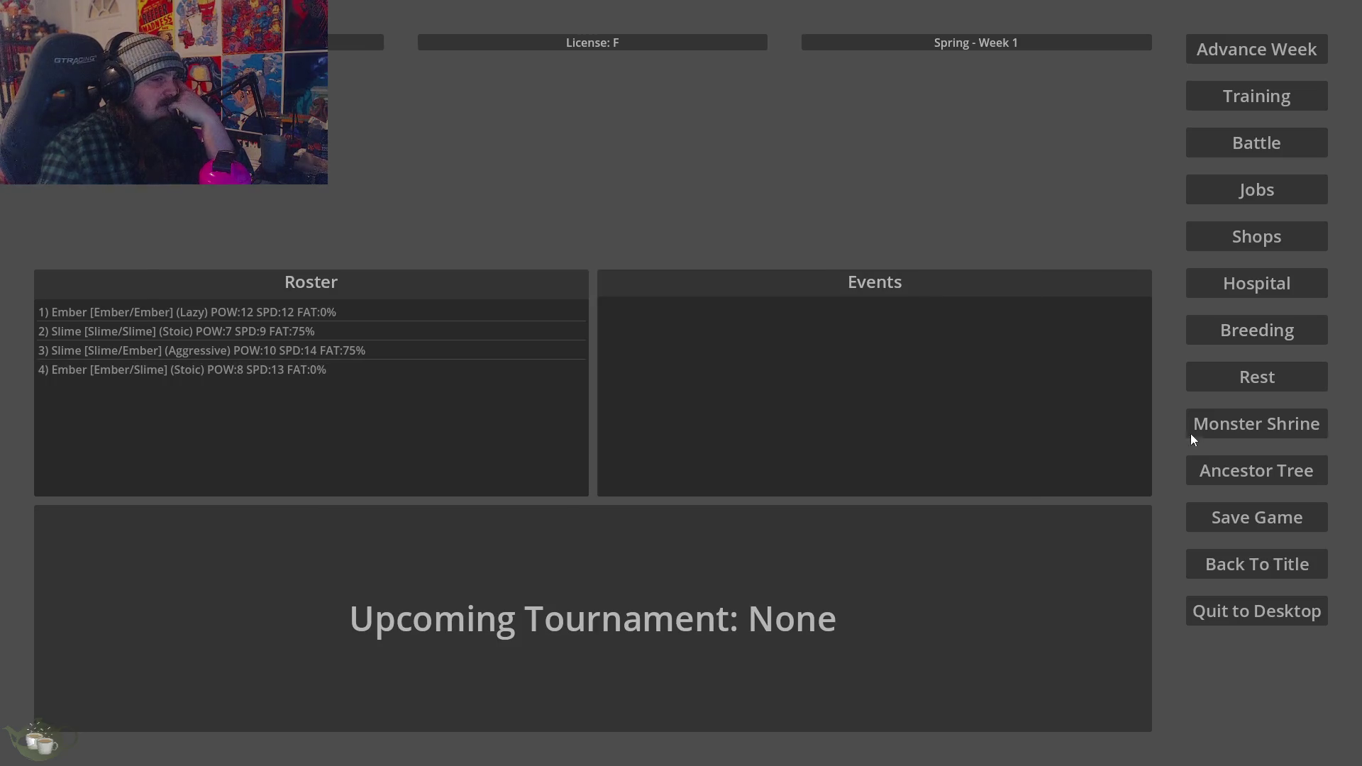
View the new Ember/Slime monster's family tree in the Ancestor Tree
left_click(1215, 471)
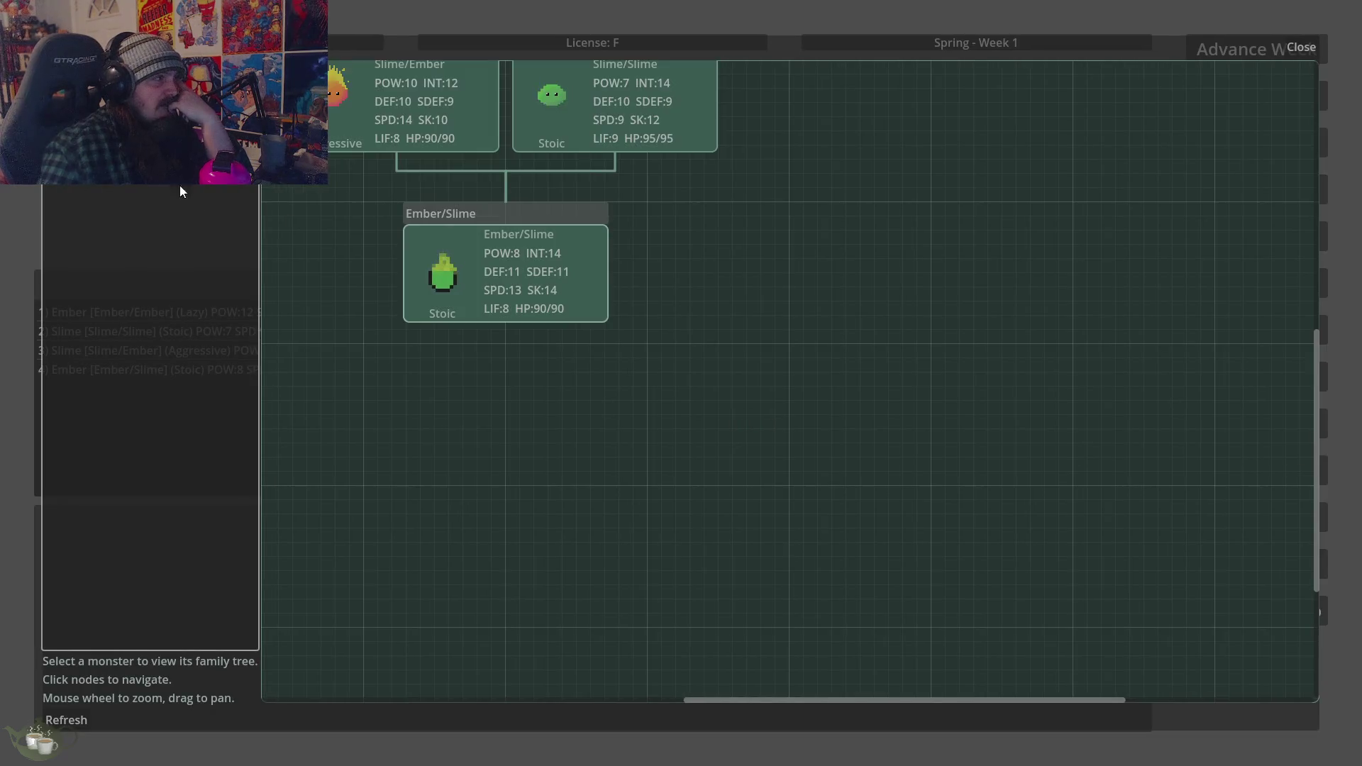
left_click_drag(958, 527, 1043, 593)
scroll(750, 82, "up", 2)
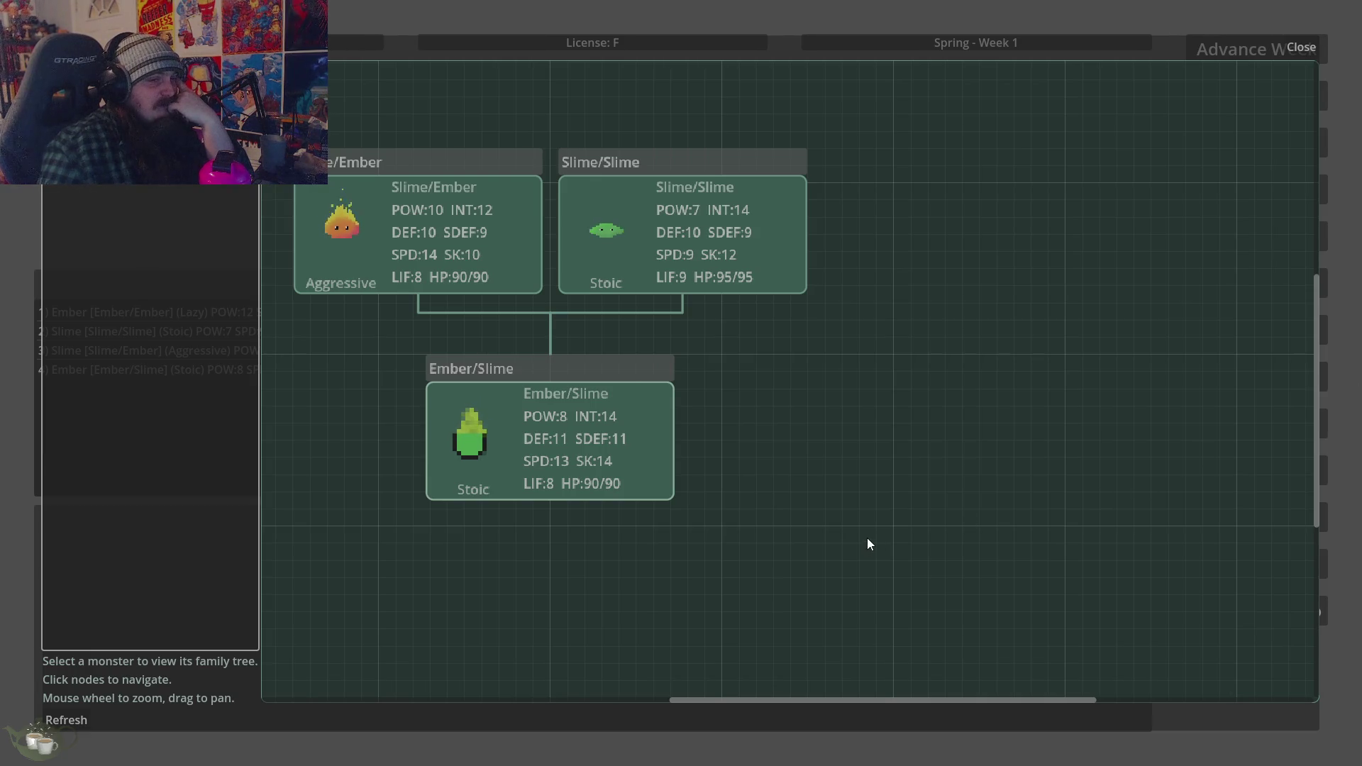
left_click(1291, 47)
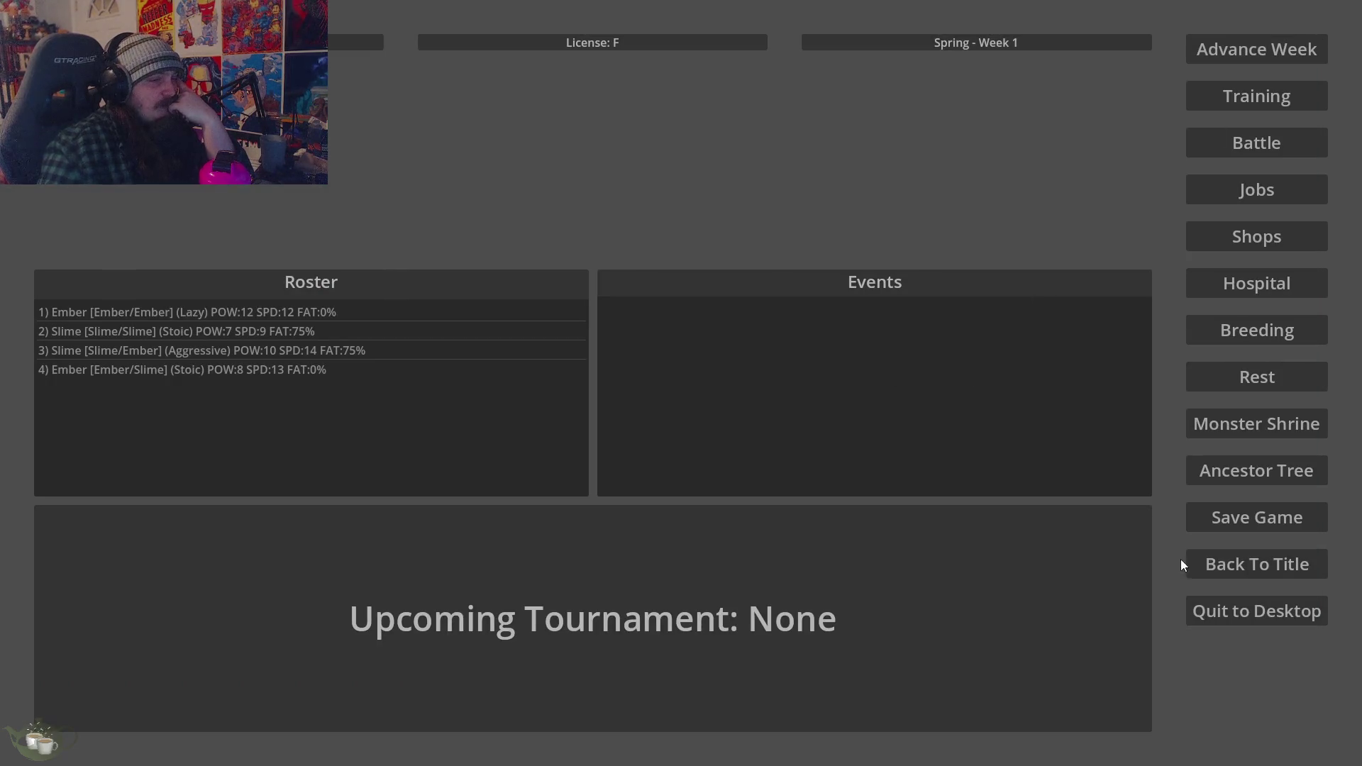
Save the game over Slot 3
left_click(1242, 524)
left_click(699, 508)
left_click(664, 378)
Cancel the Back To Title and Quit to Desktop popups, confirm returning to title, then quit
left_click(1207, 565)
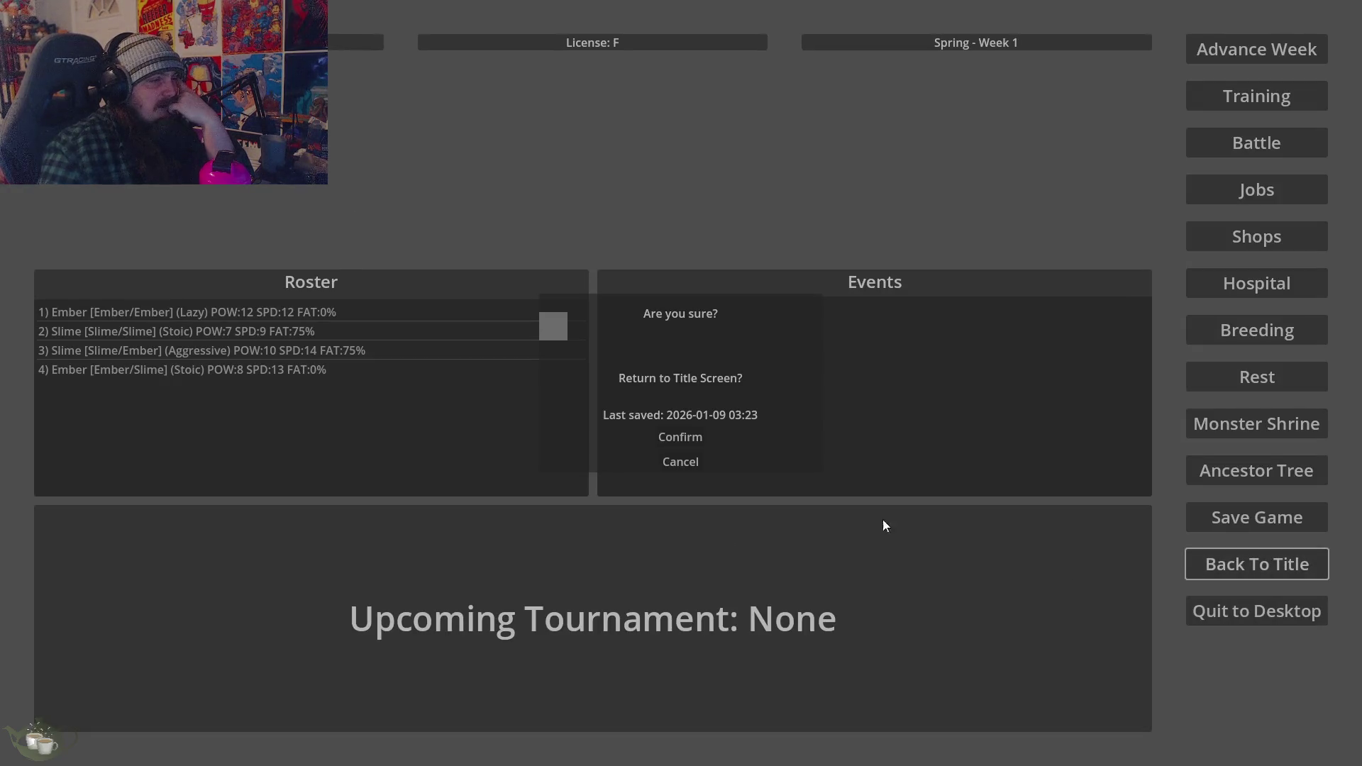
left_click(670, 460)
left_click(1217, 610)
left_click(692, 462)
left_click(1260, 571)
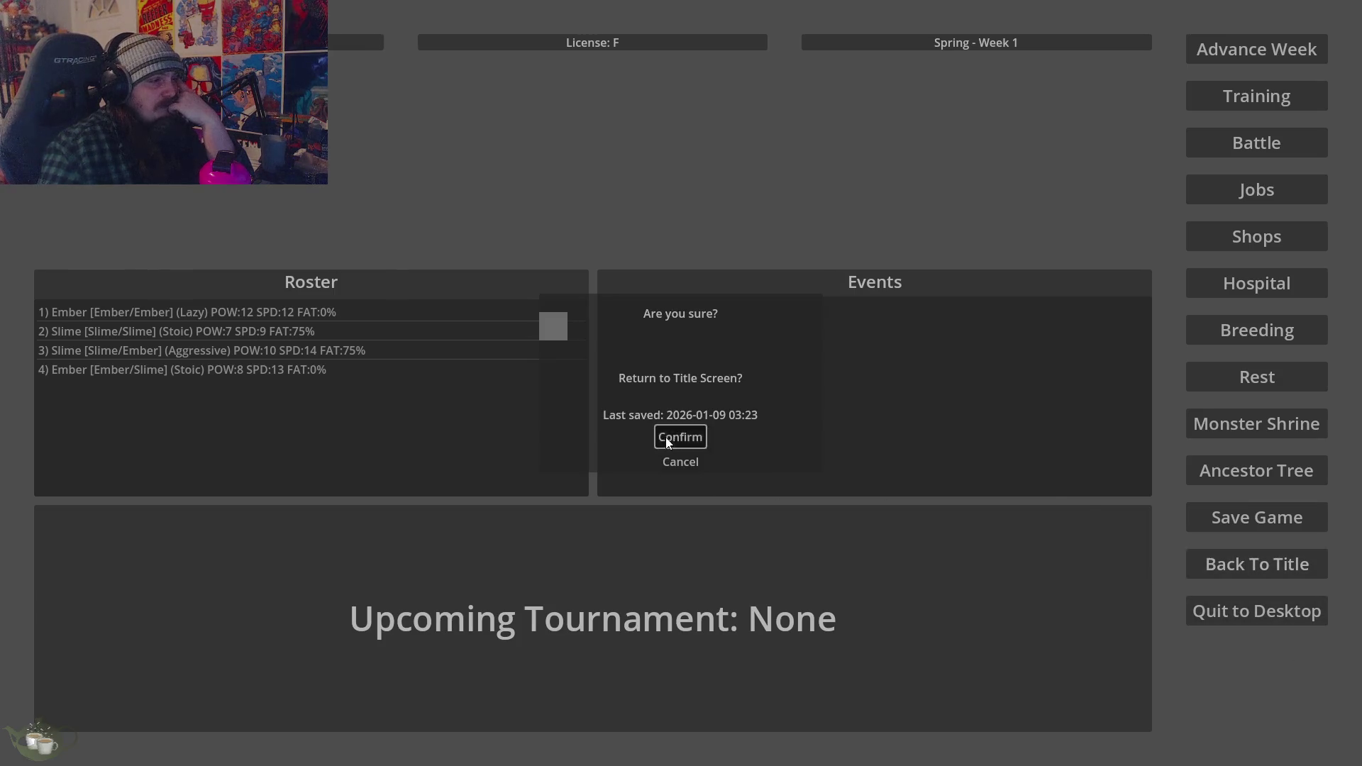
left_click(667, 441)
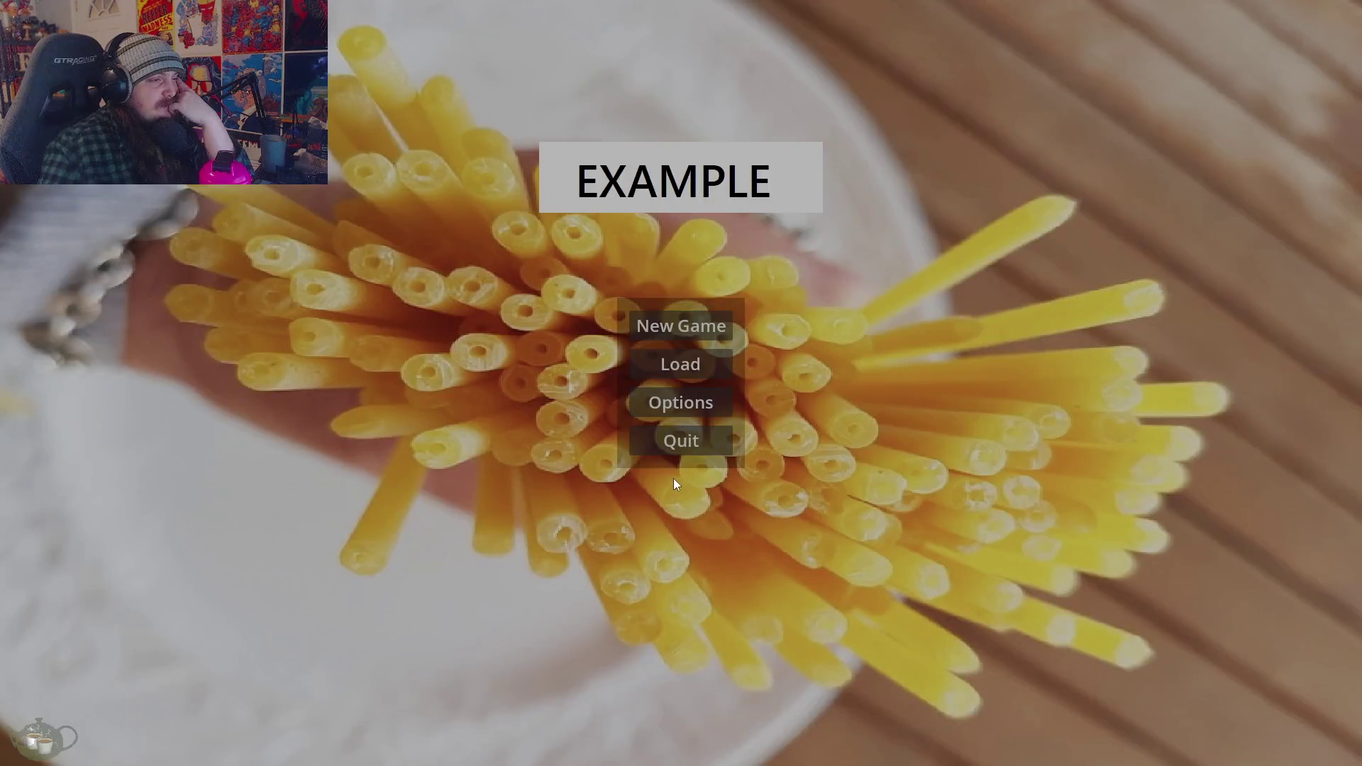
left_click(675, 436)
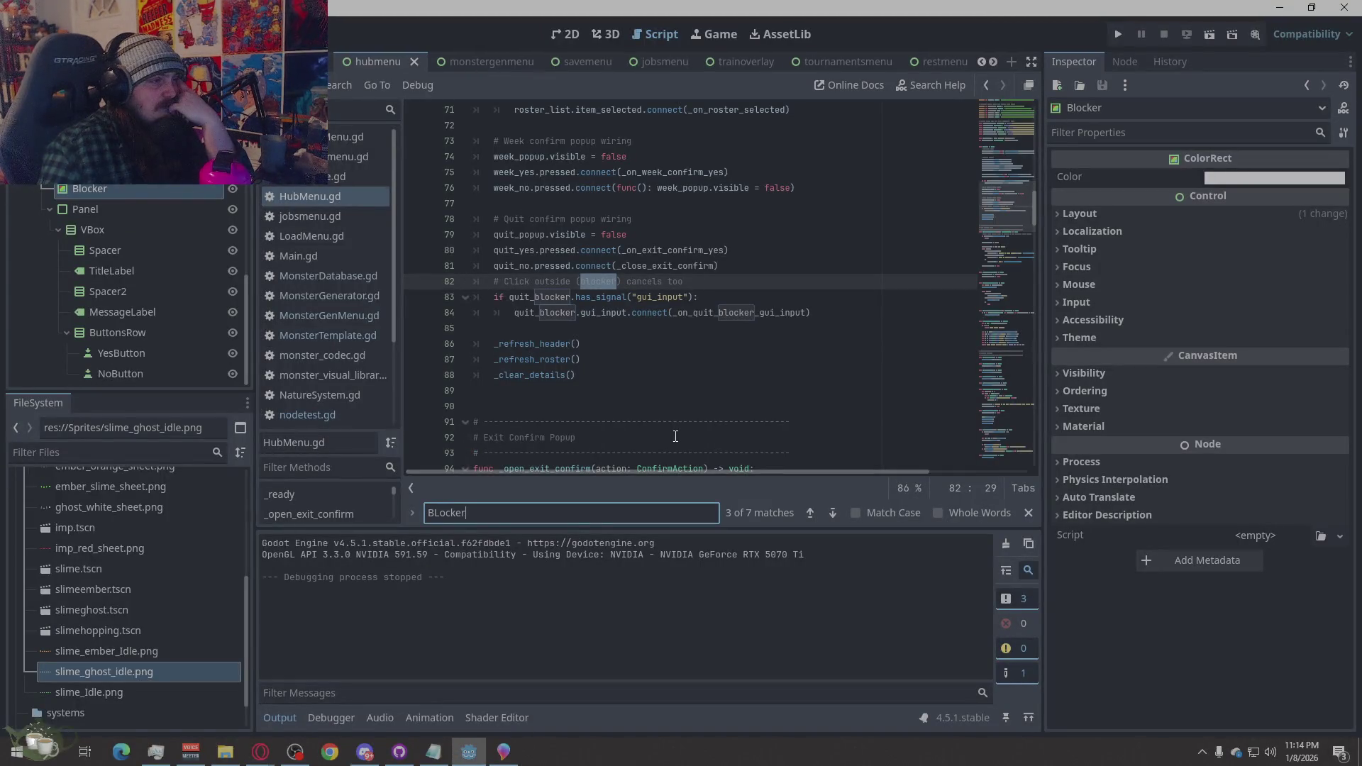
In a new game, test Rest, Ancestor Tree and Training behind the Back To Title popup, then confirm and quit
left_click(1119, 34)
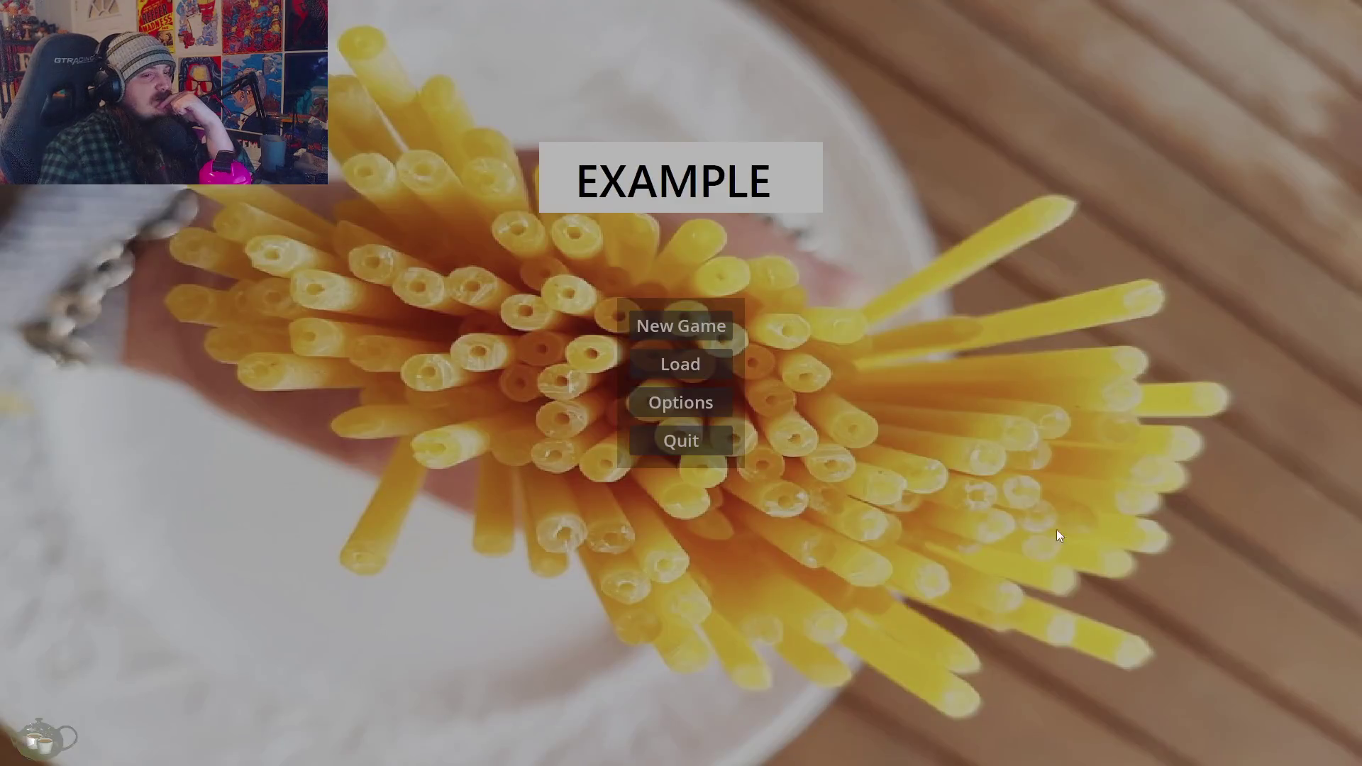
left_click(692, 335)
left_click(1290, 565)
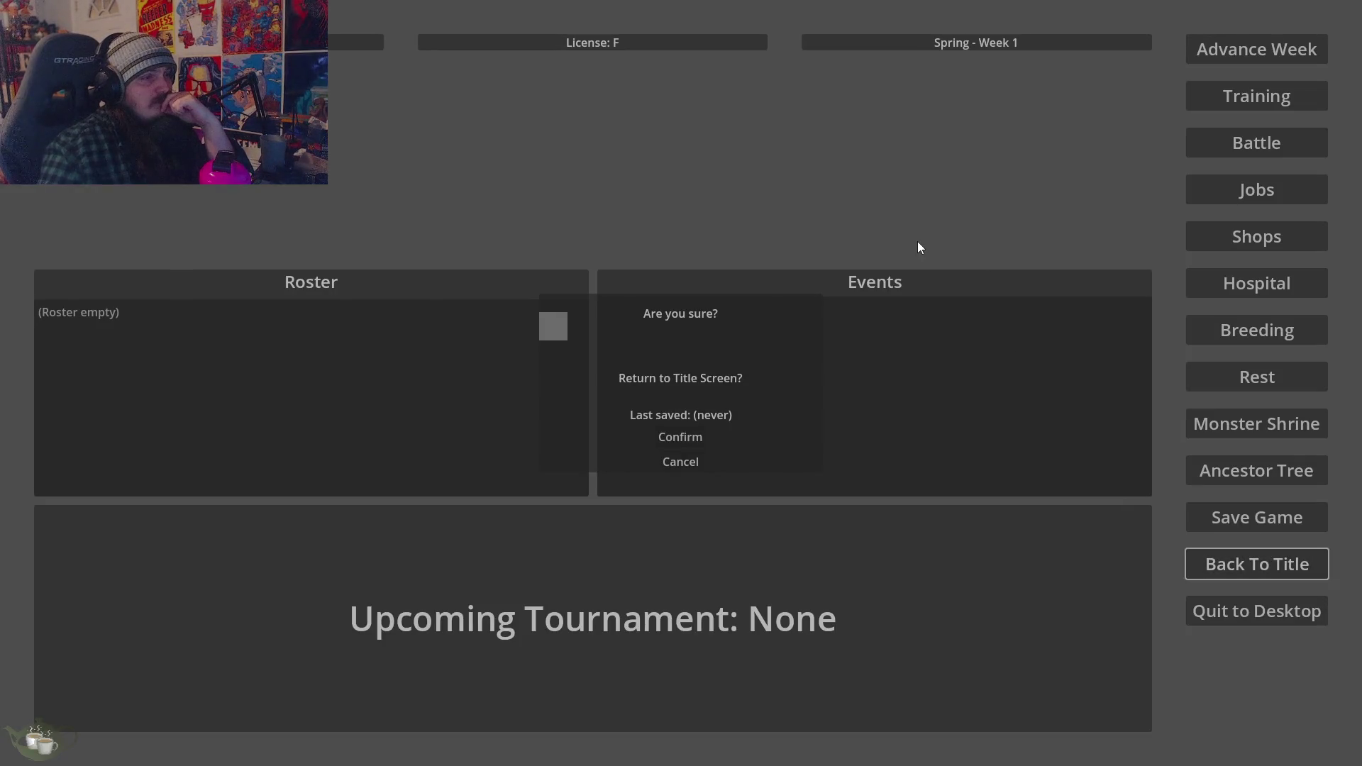
left_click(1207, 376)
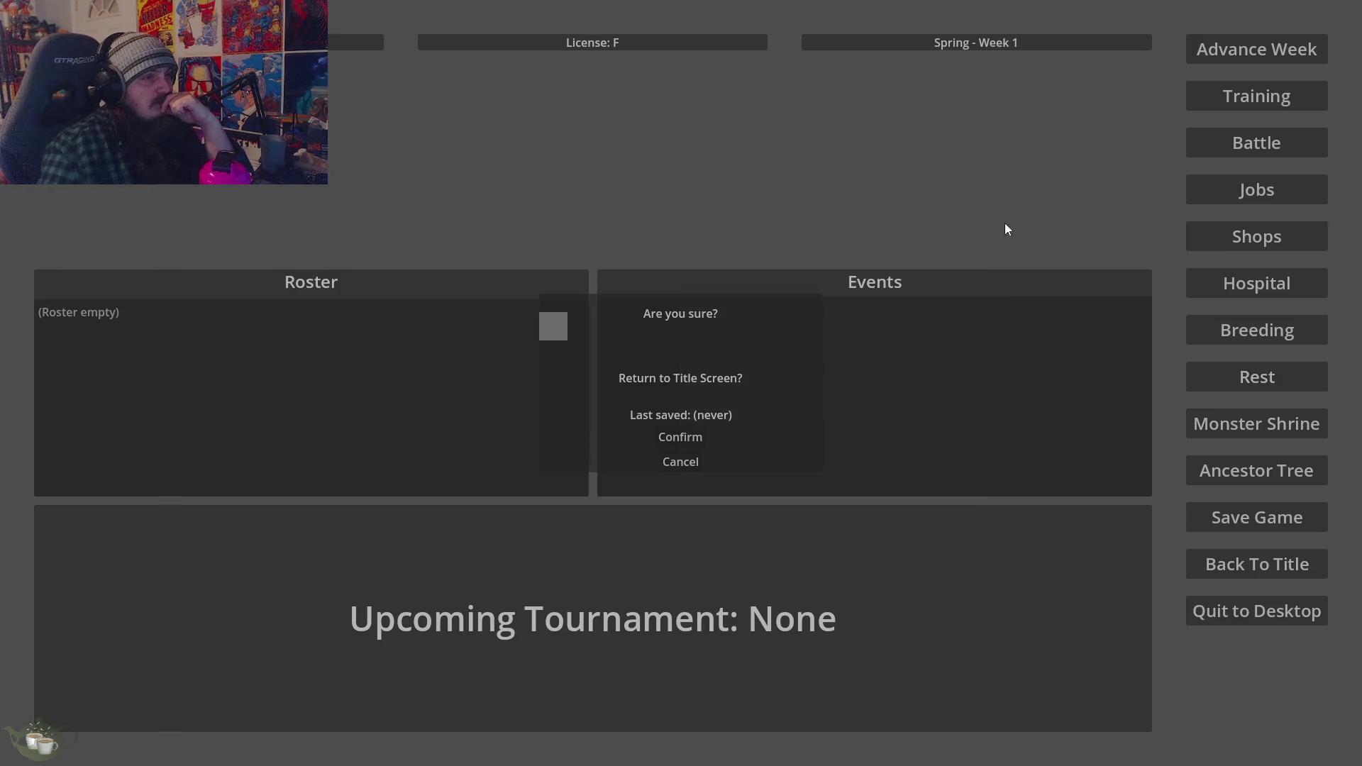
left_click(991, 215)
left_click(1269, 482)
left_click(1302, 45)
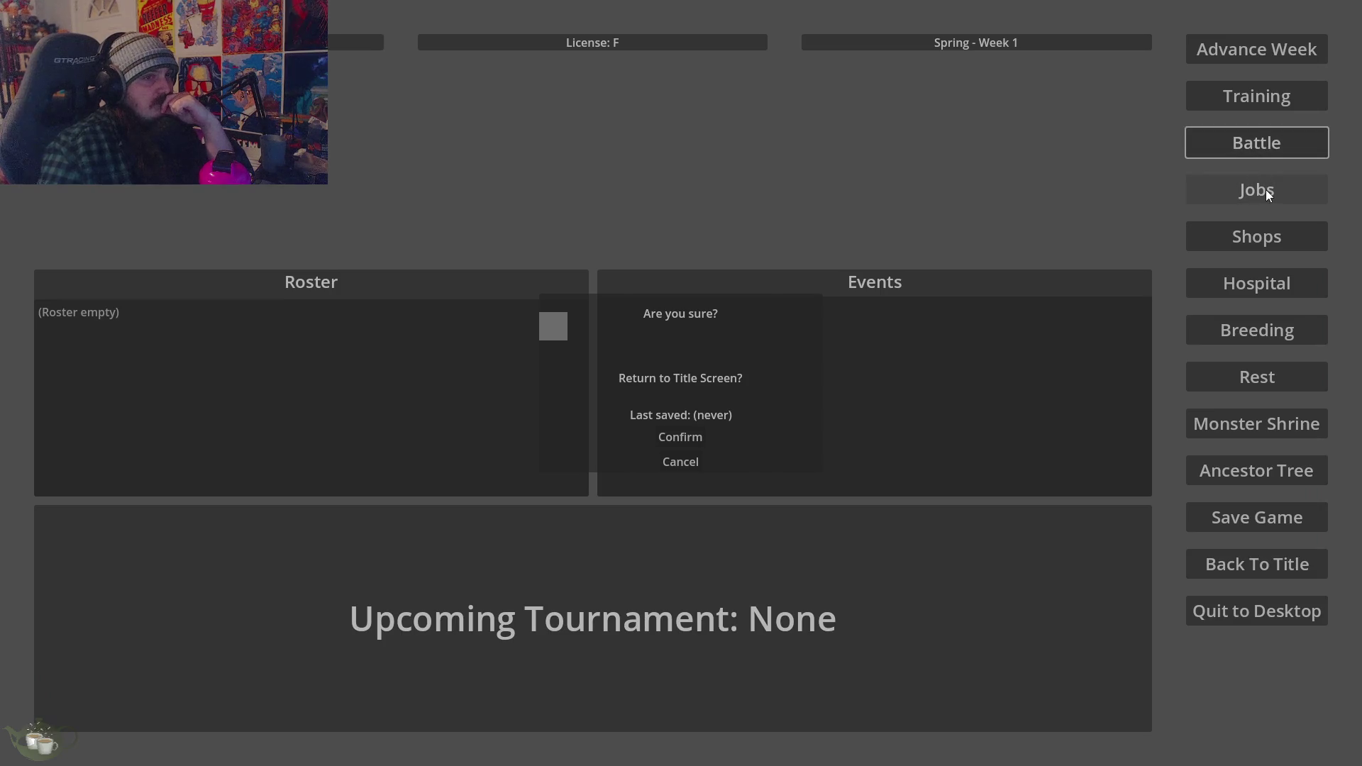
left_click(1250, 101)
left_click(992, 217)
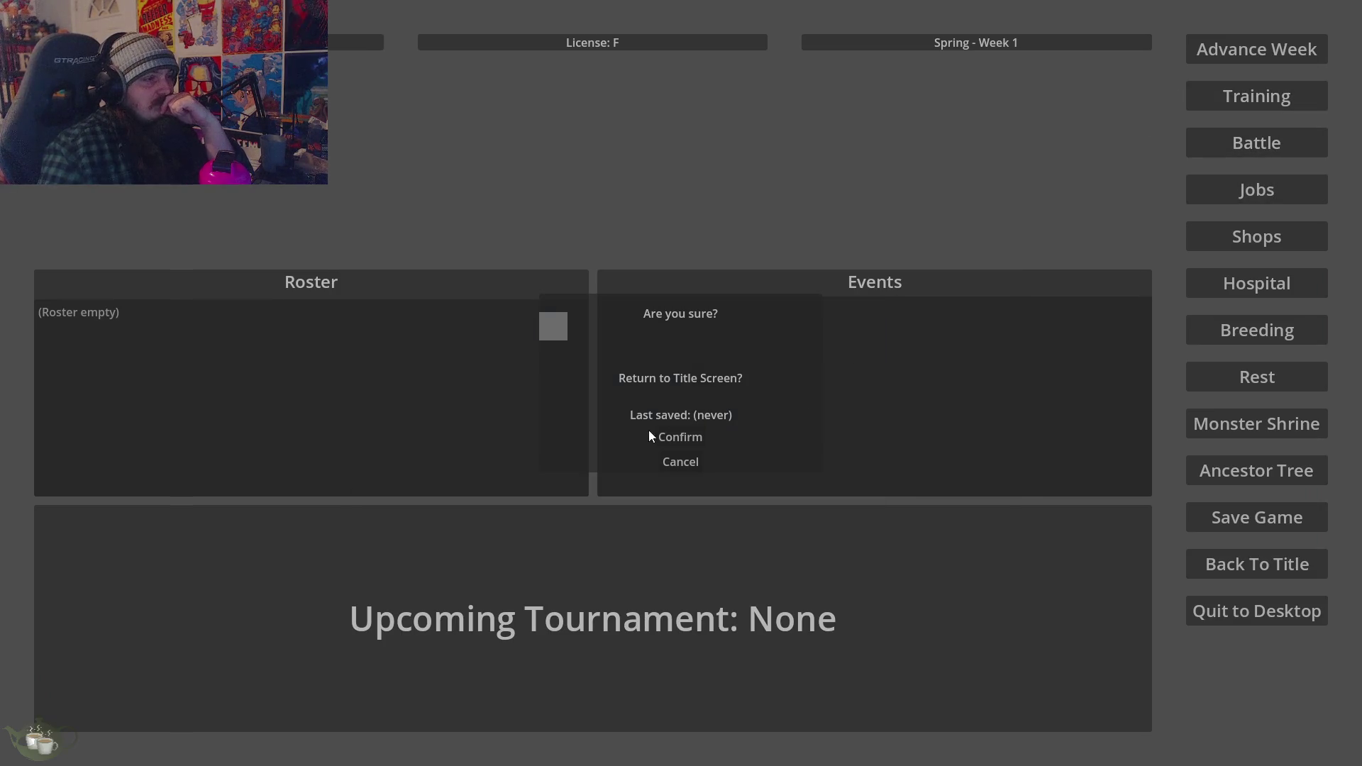
left_click(659, 437)
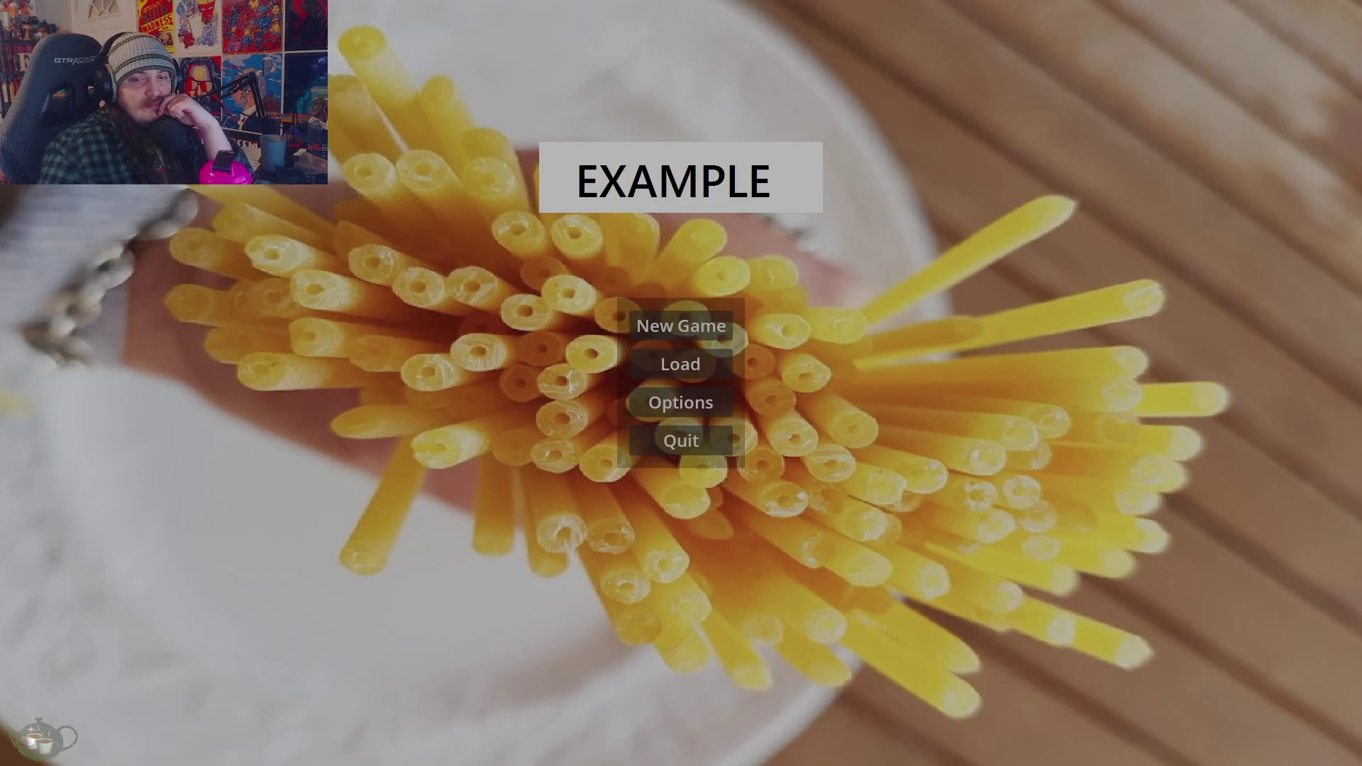
left_click(669, 438)
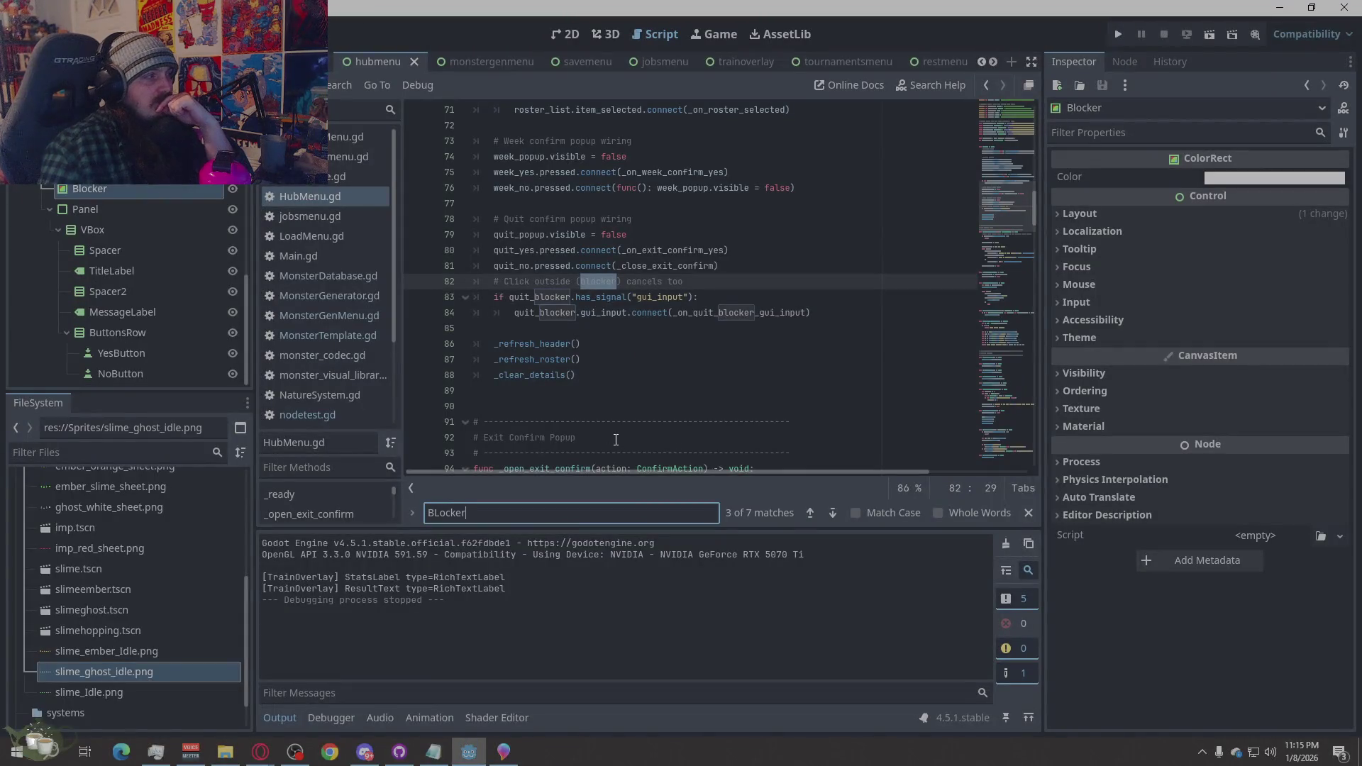
Select the Blocker node under QuitConfirmPopup and switch the hubmenu scene to the 2D view
left_click(78, 169)
left_click(77, 189)
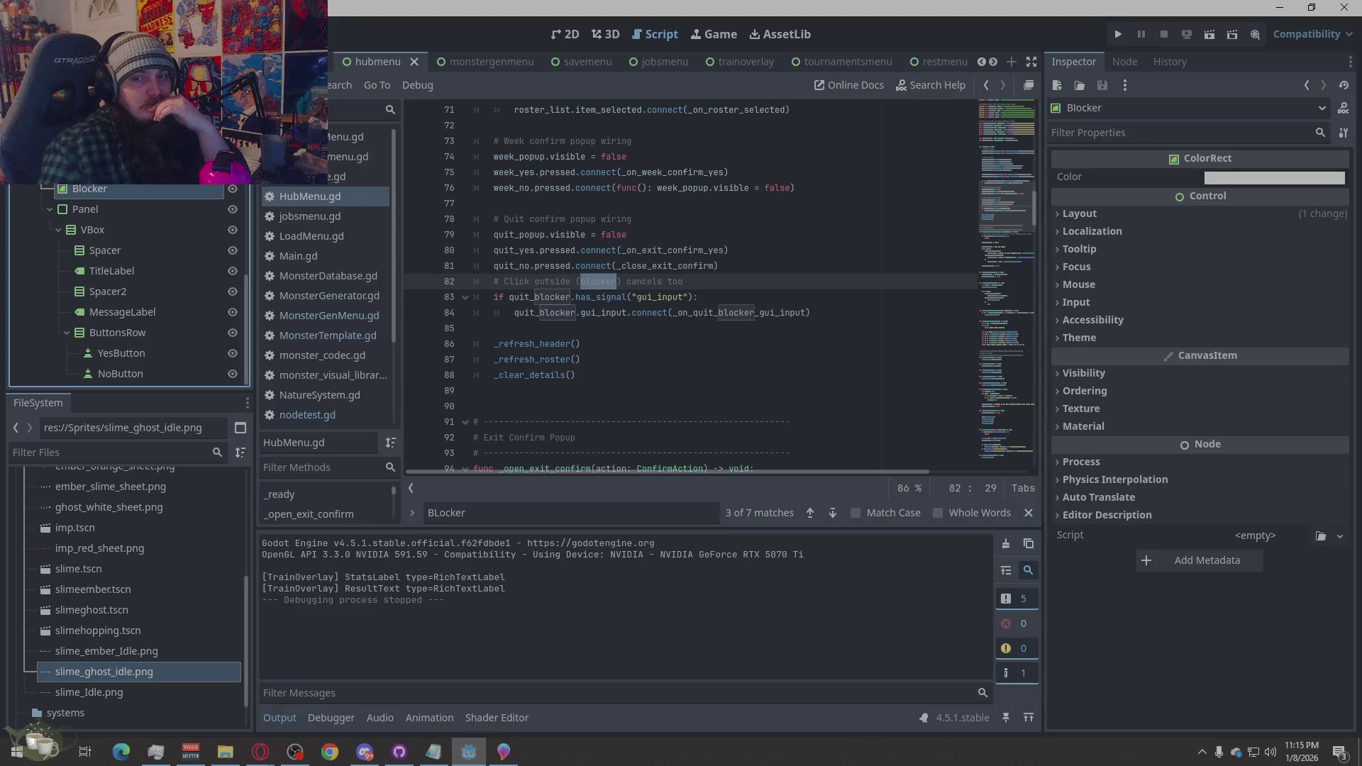
left_click(261, 751)
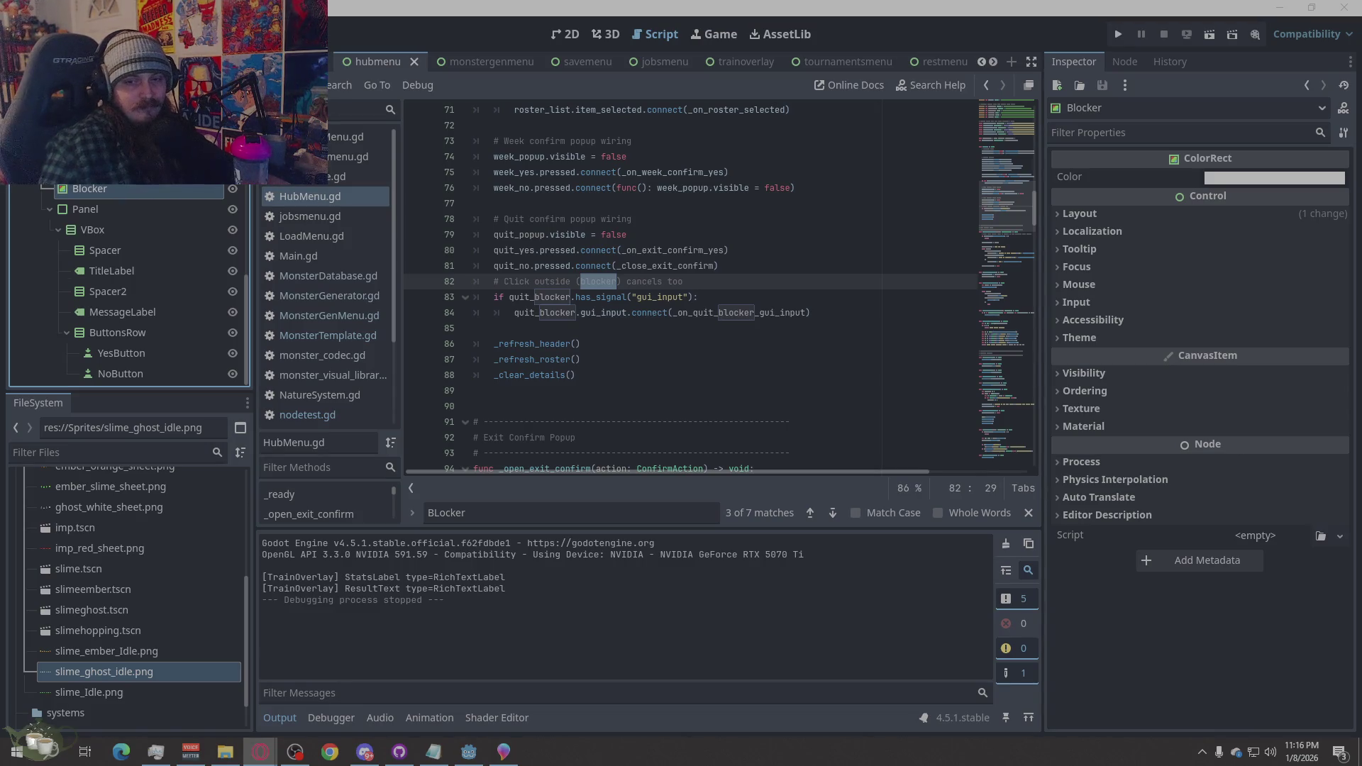
left_click(1228, 676)
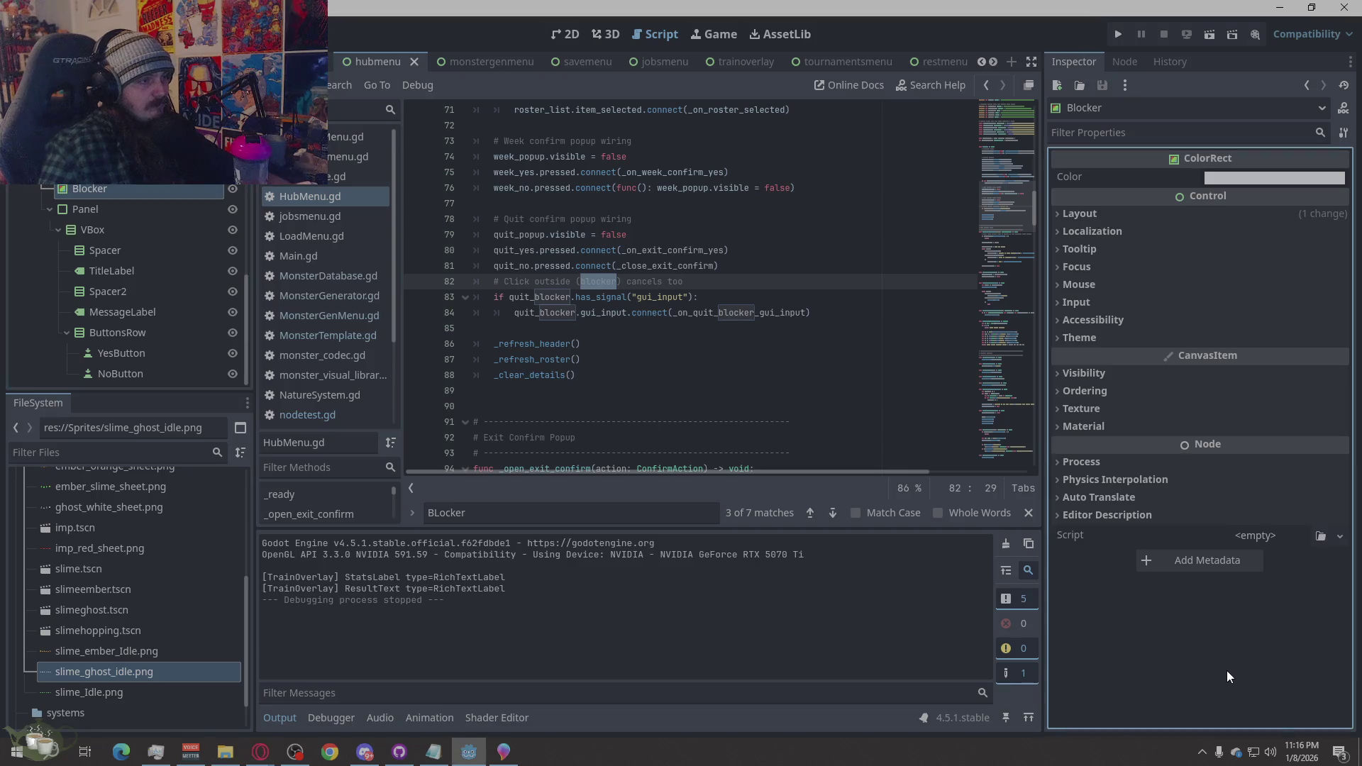
left_click(632, 312)
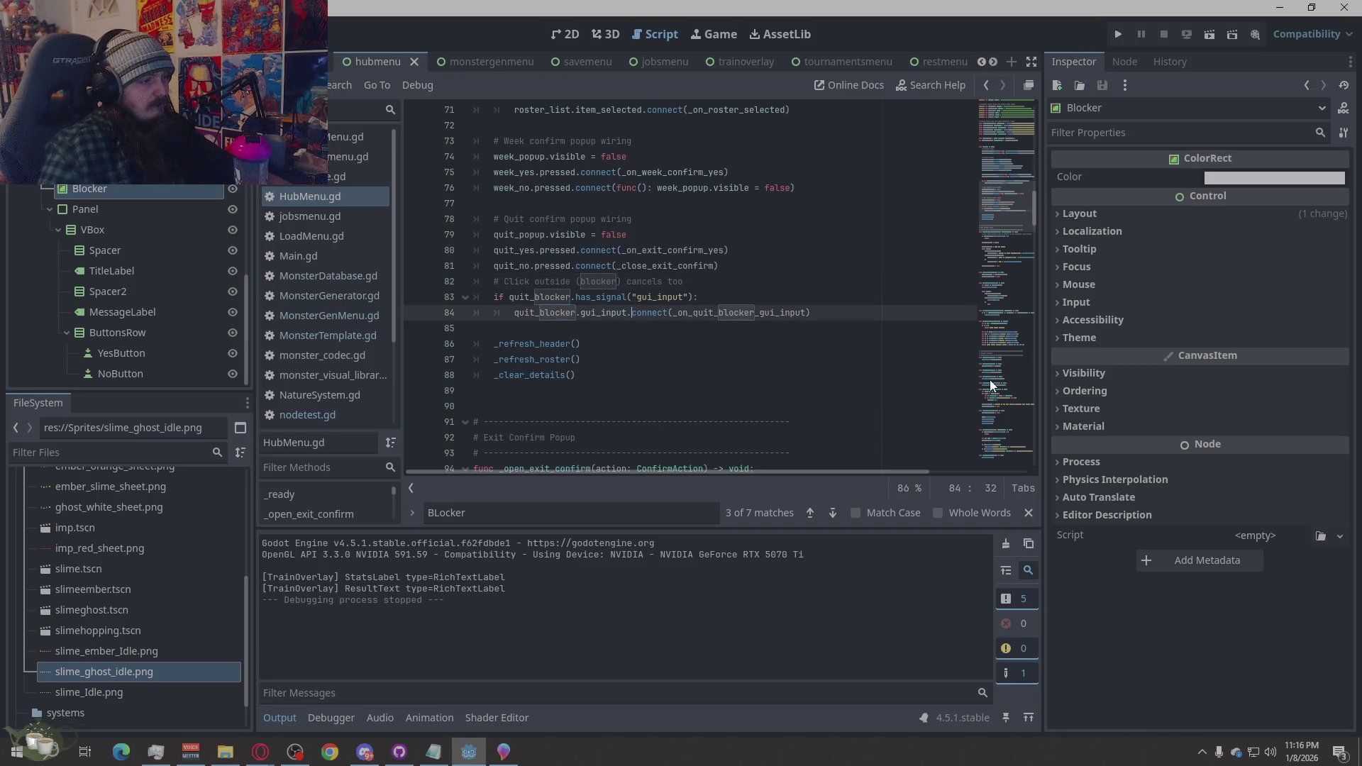
left_click(567, 34)
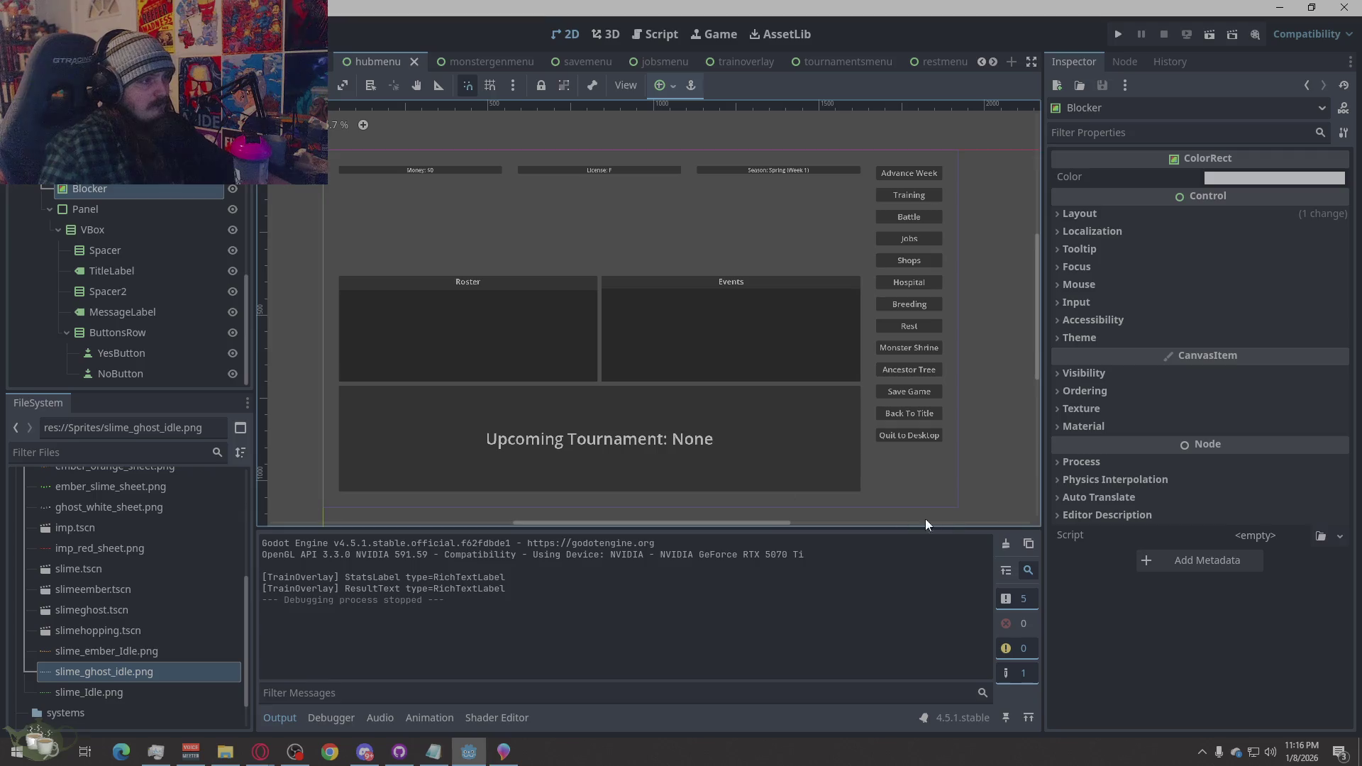
Make the quit-confirm popup visible and give Blocker Anchors layout mode with the Full Rect preset
left_click(232, 189)
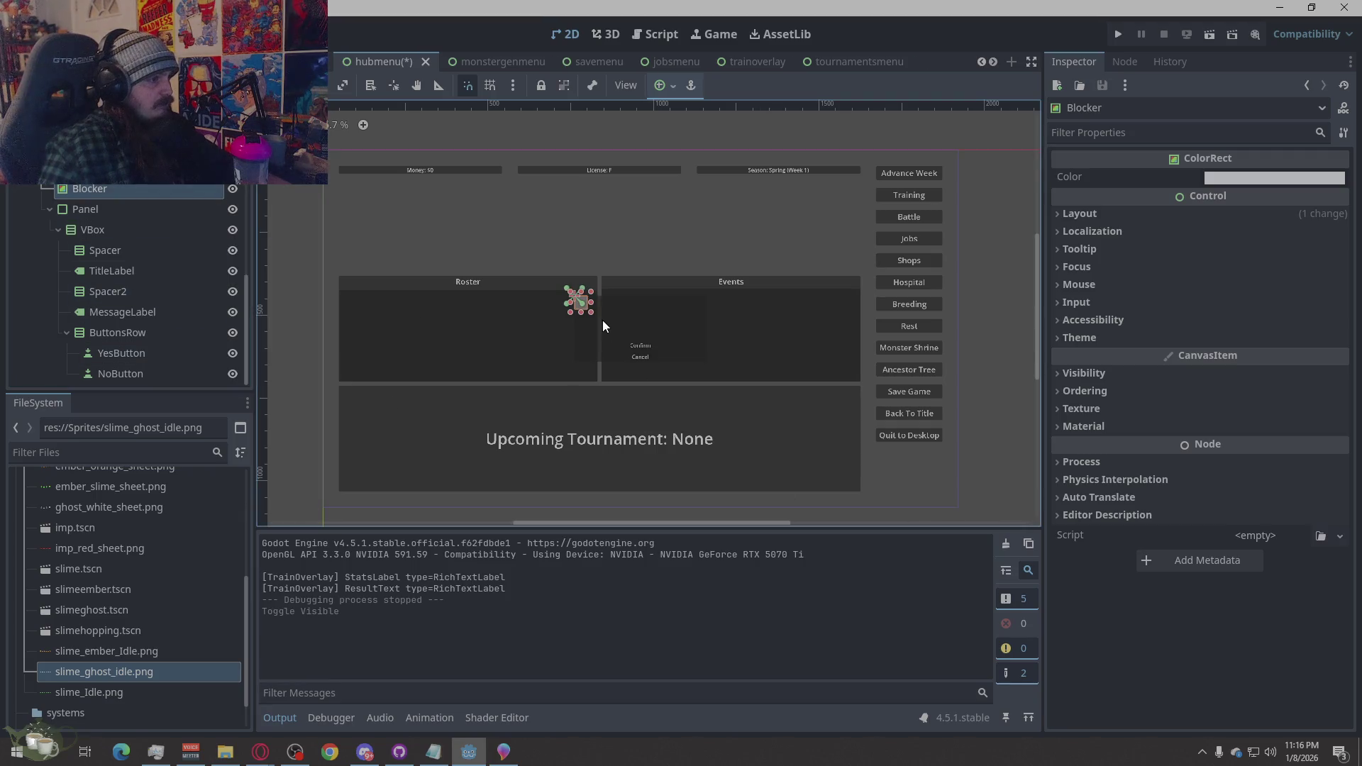
scroll(602, 322, "up", 5)
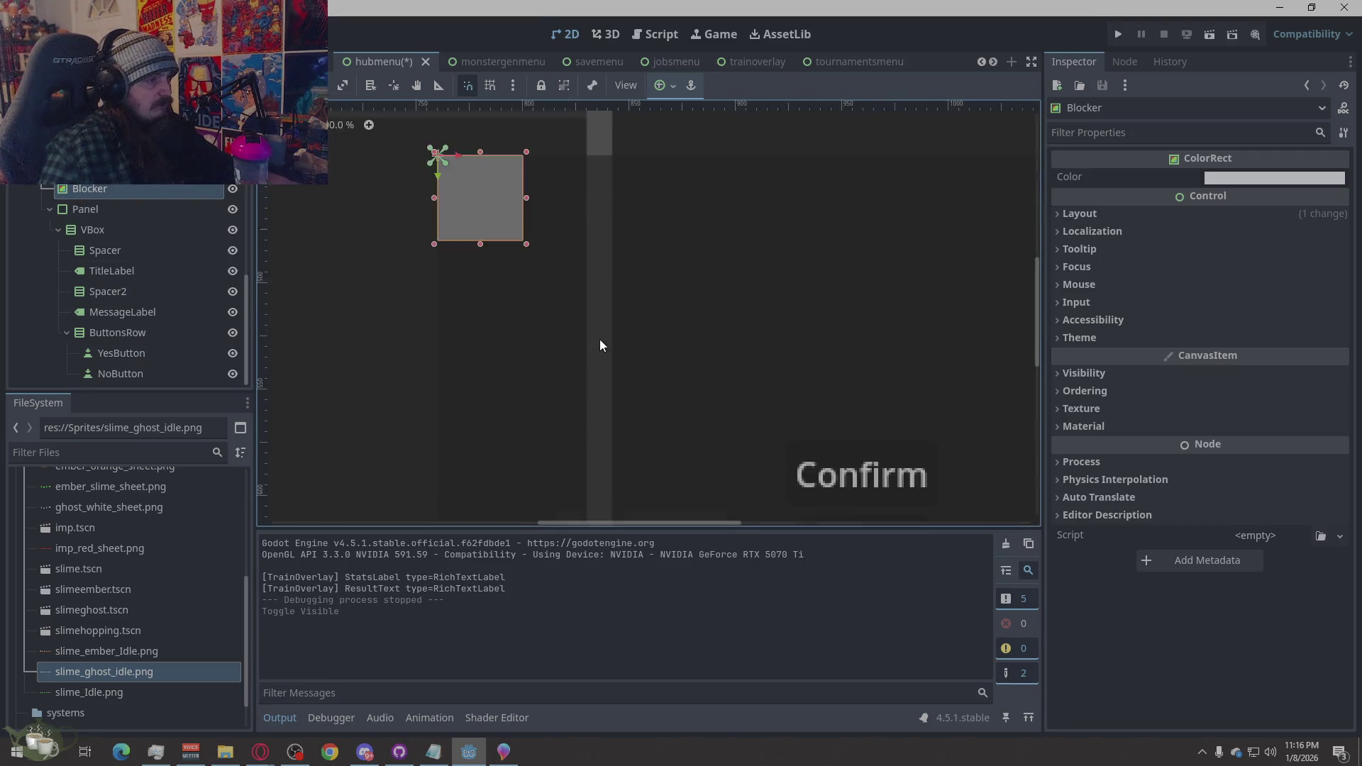
left_click(135, 204)
left_click(144, 187)
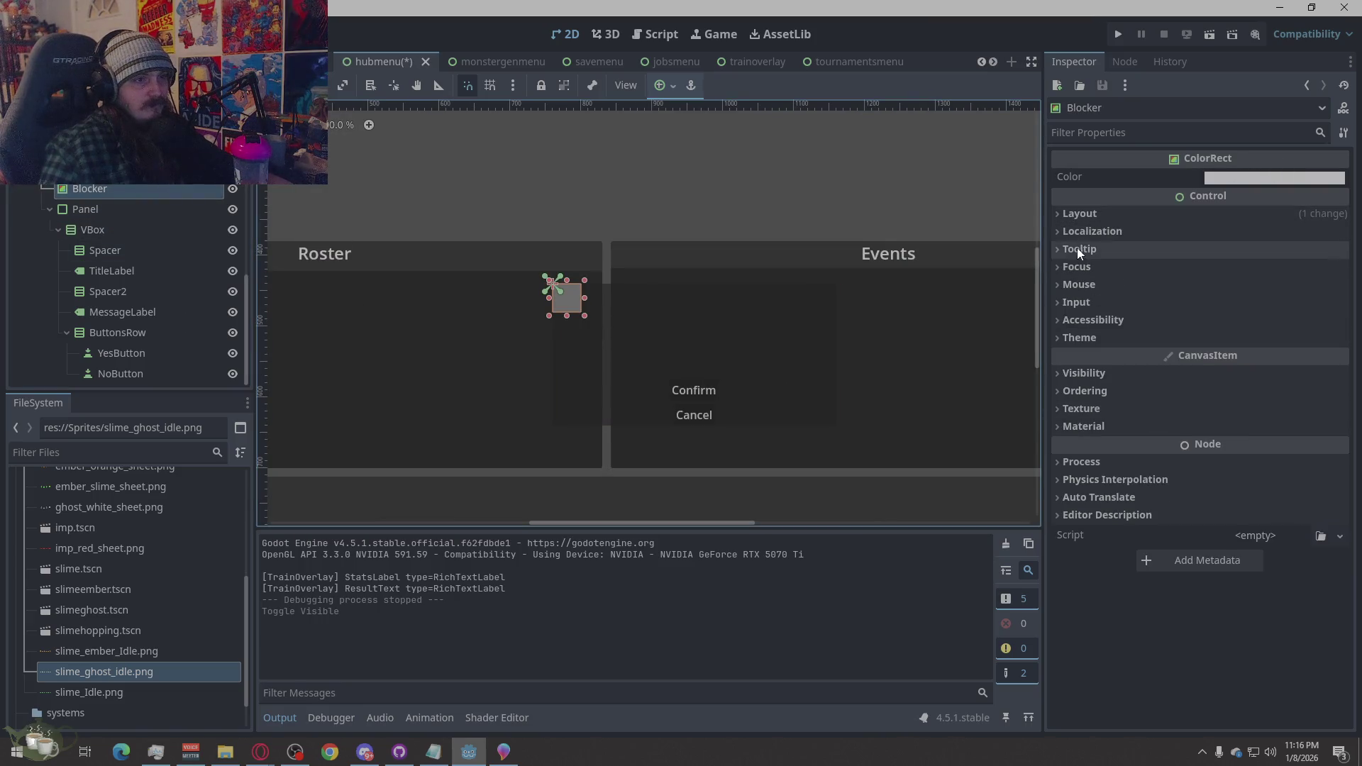
left_click(1080, 214)
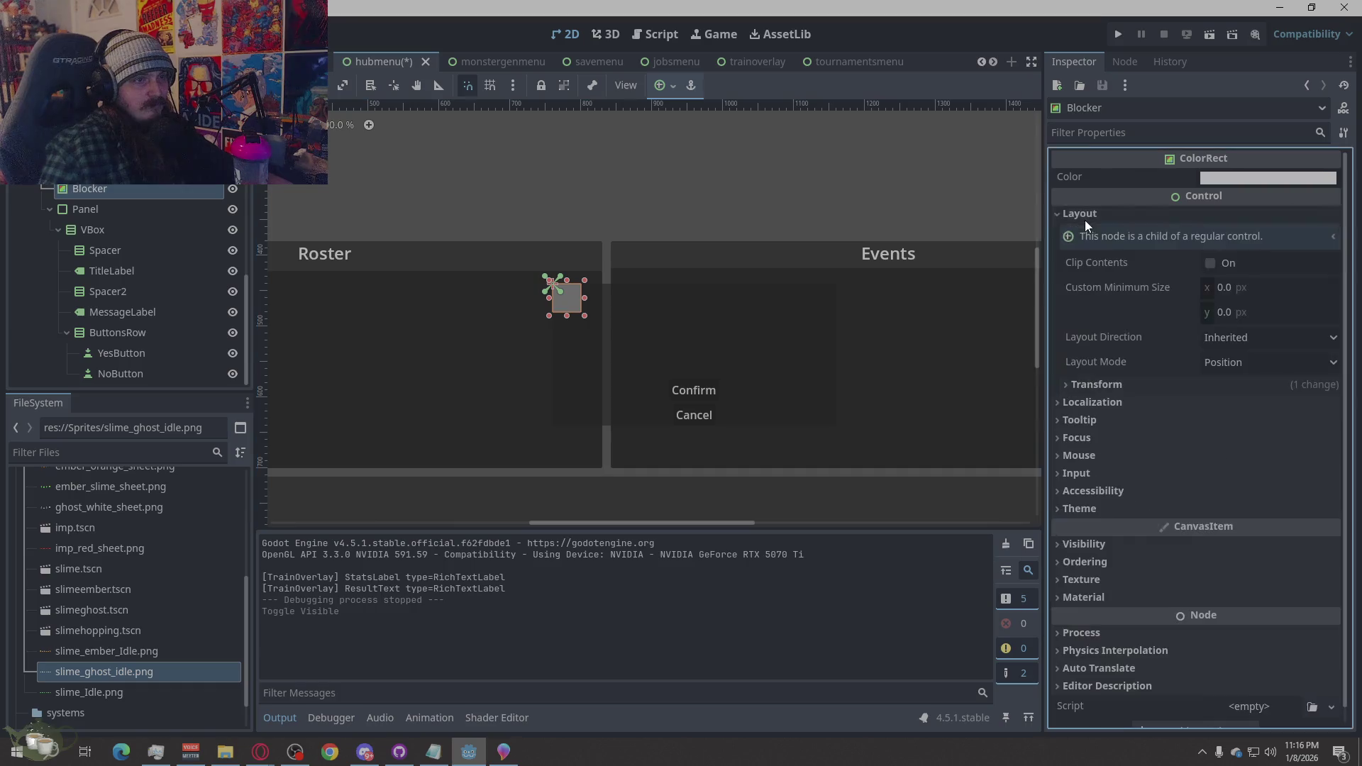
left_click(1083, 385)
left_click(1118, 384)
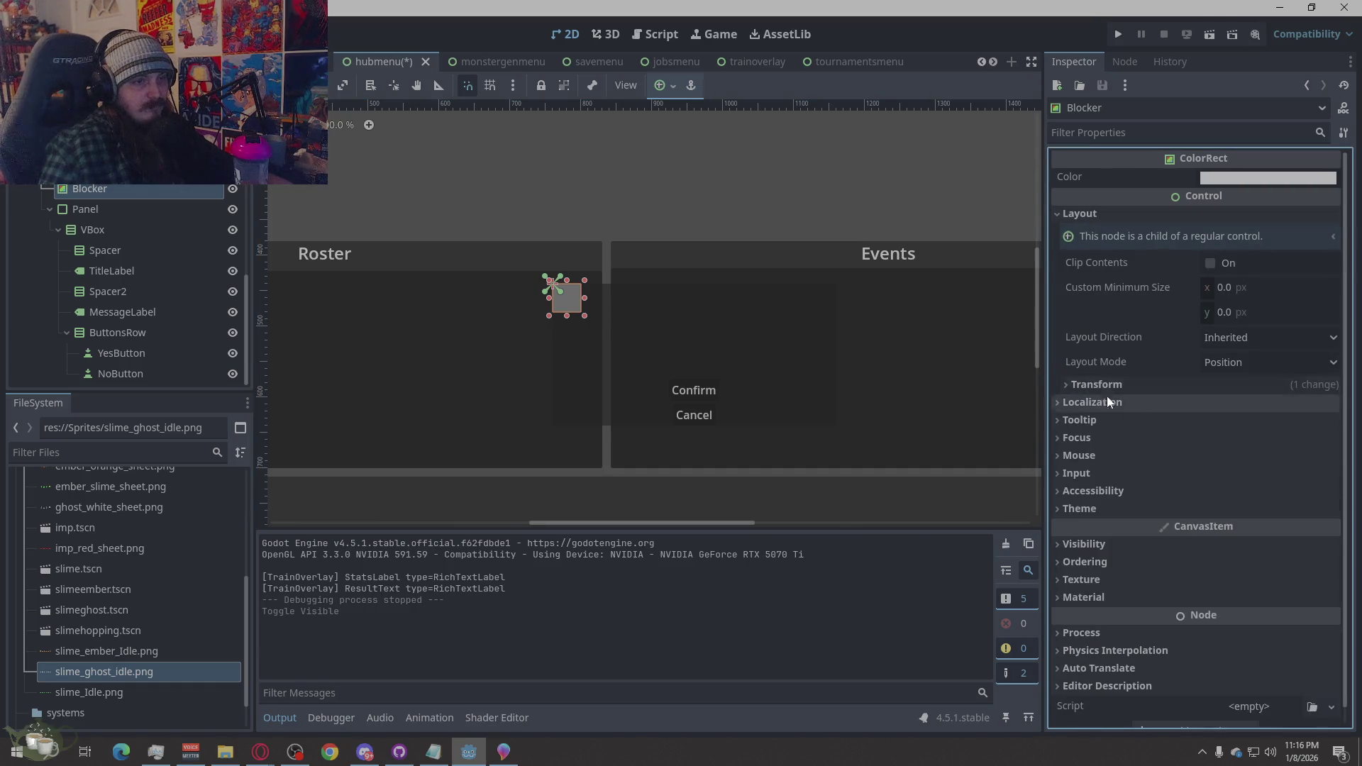
left_click(1216, 363)
left_click(1240, 405)
left_click(1232, 385)
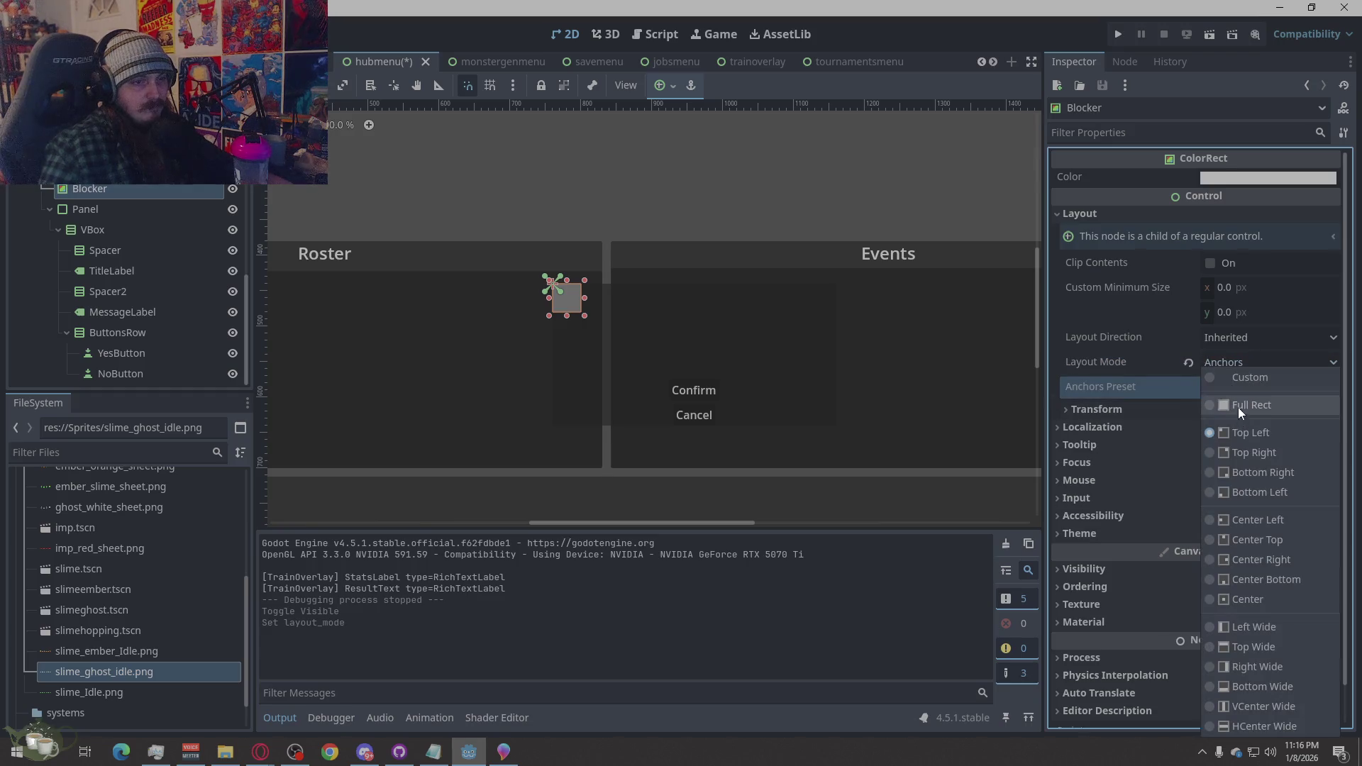
left_click(1237, 408)
Check the OverlayRoot, Spacer, ButtonsRow and VBox sizes, then open Blocker's Color picker
left_click(840, 161)
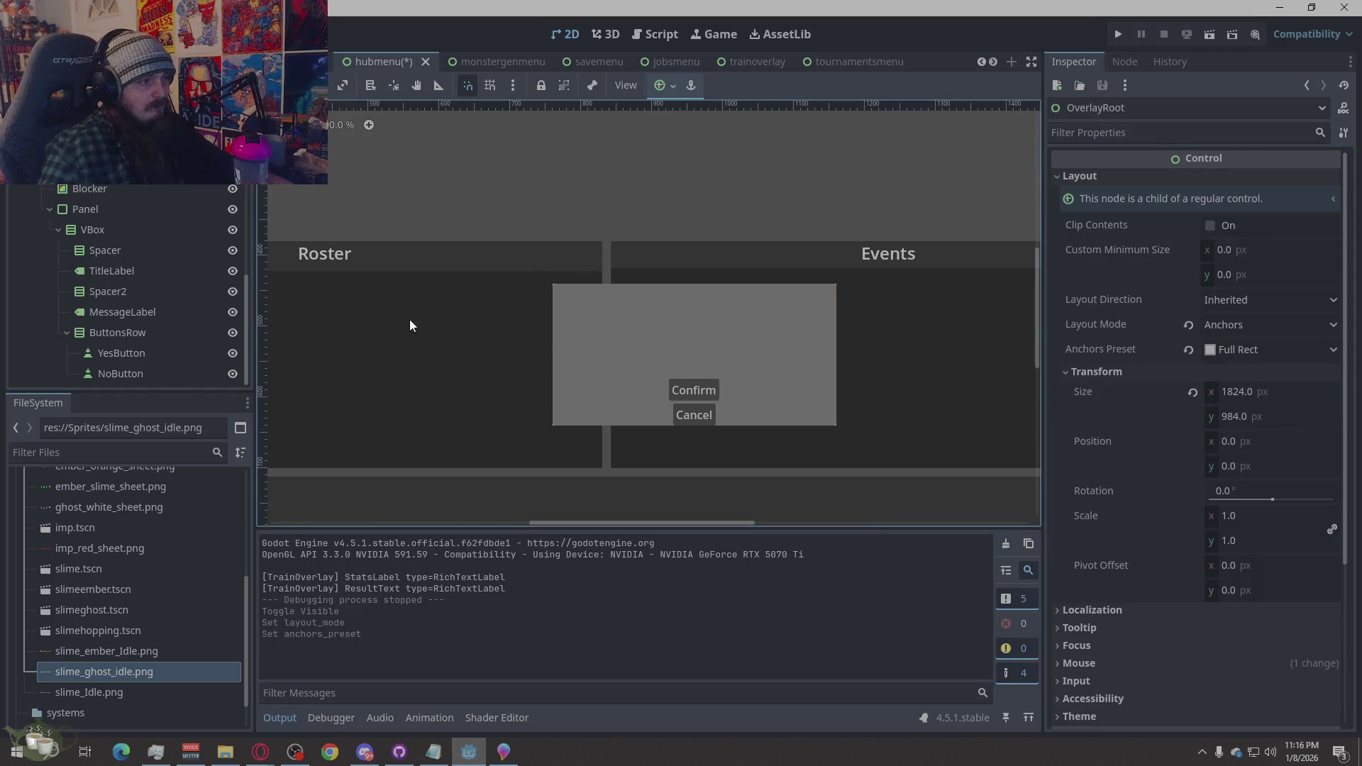
scroll(553, 315, "up", 5)
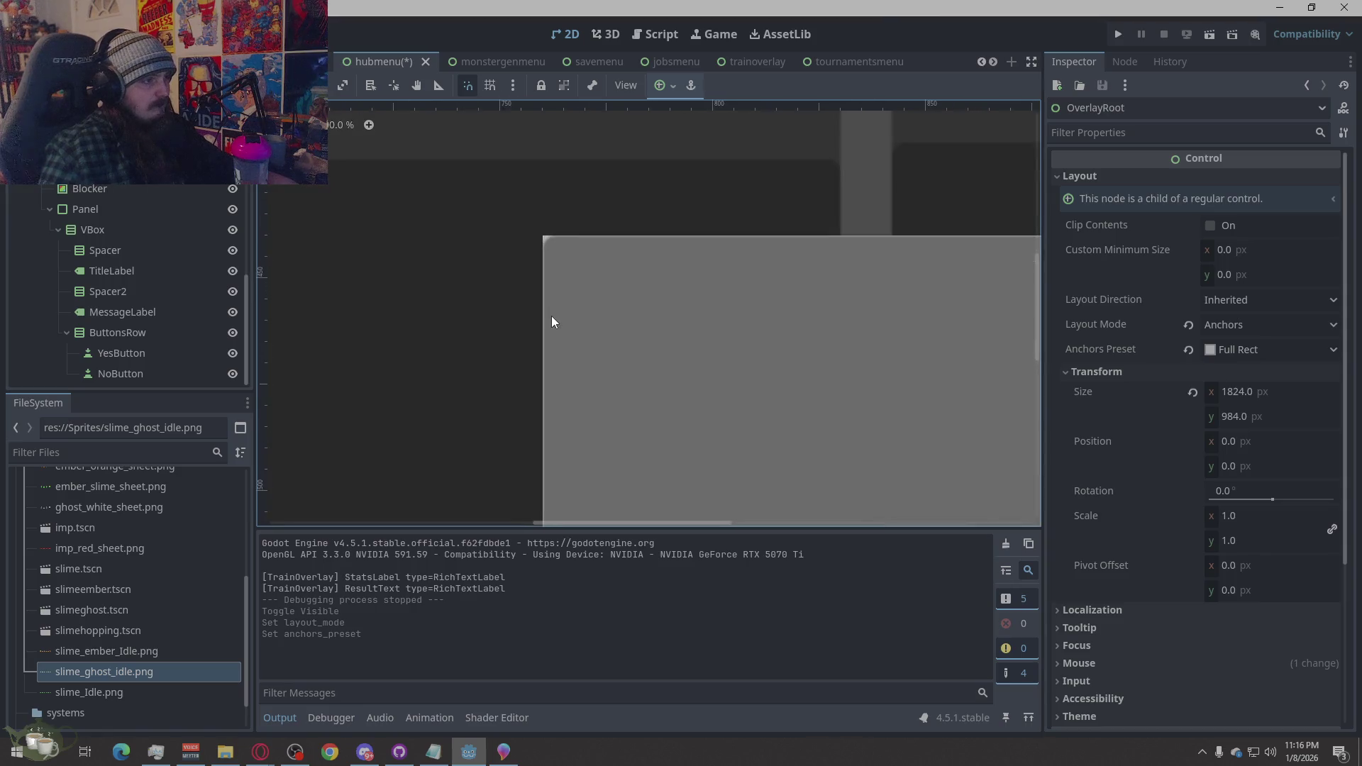
left_click(548, 241)
scroll(411, 339, "down", 3)
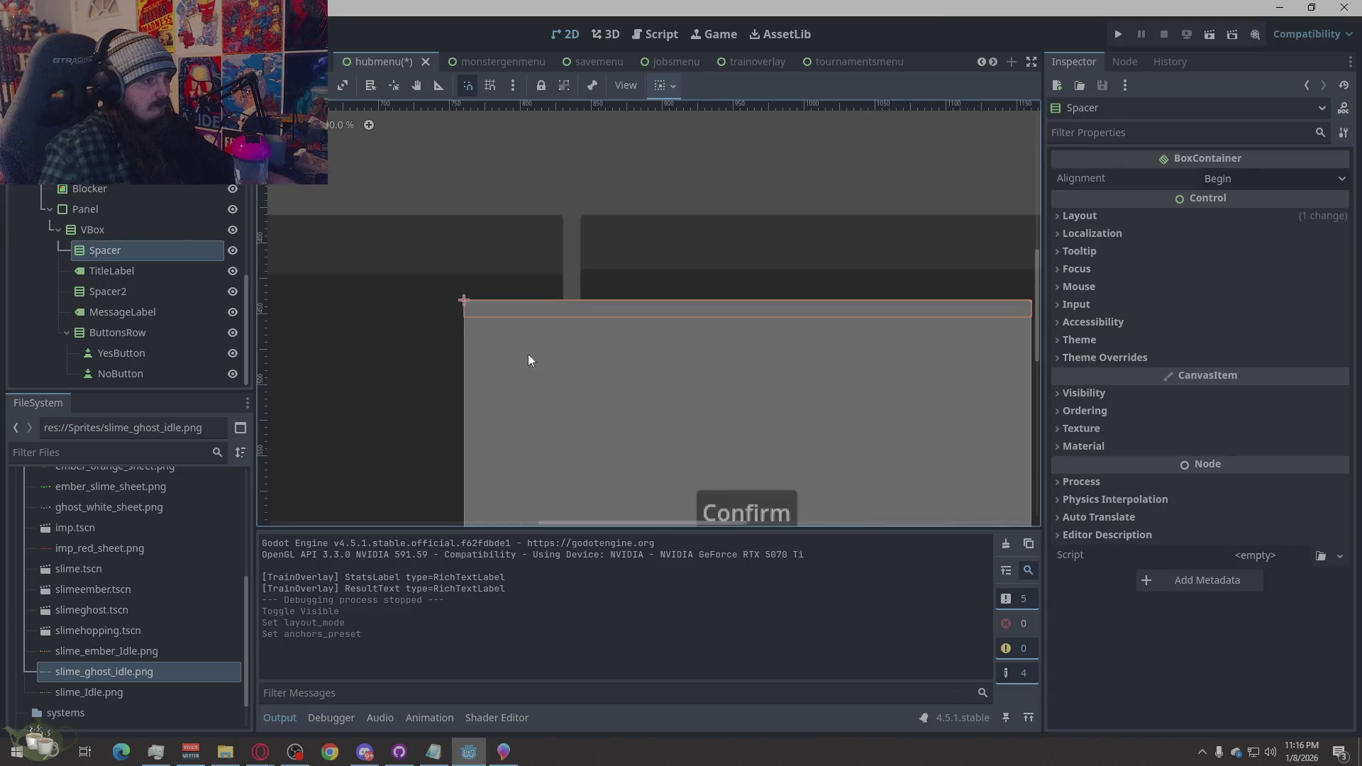
left_click(635, 151)
scroll(533, 195, "down", 3)
scroll(478, 206, "up", 3)
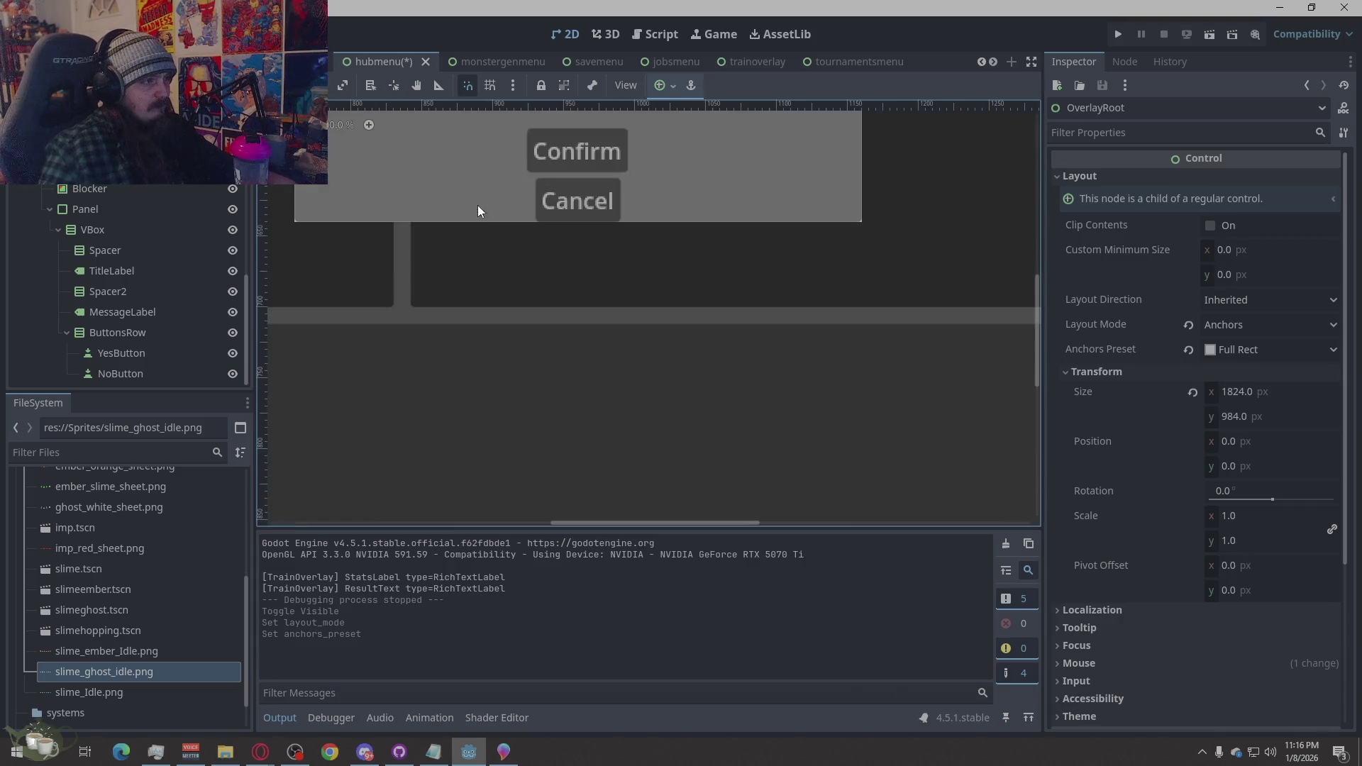
left_click(762, 149)
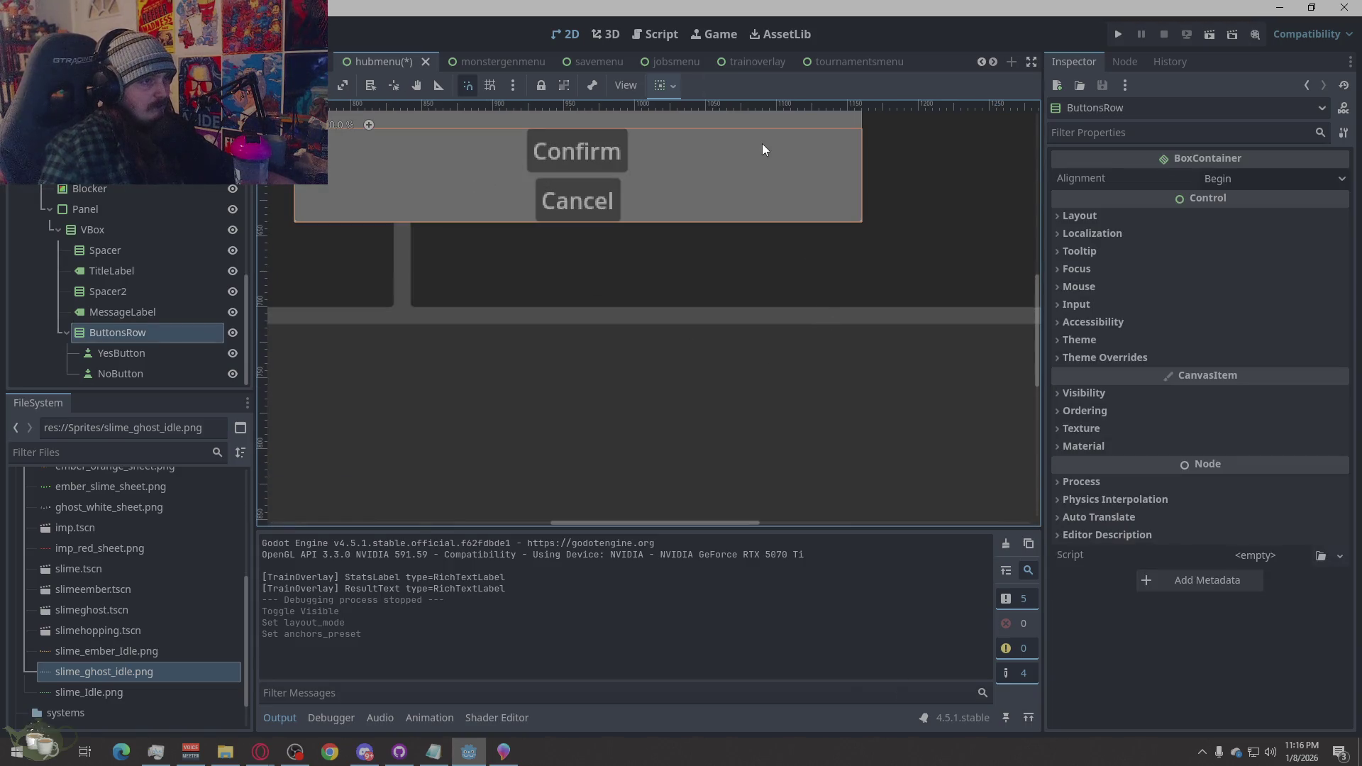
left_click(143, 229)
left_click(140, 195)
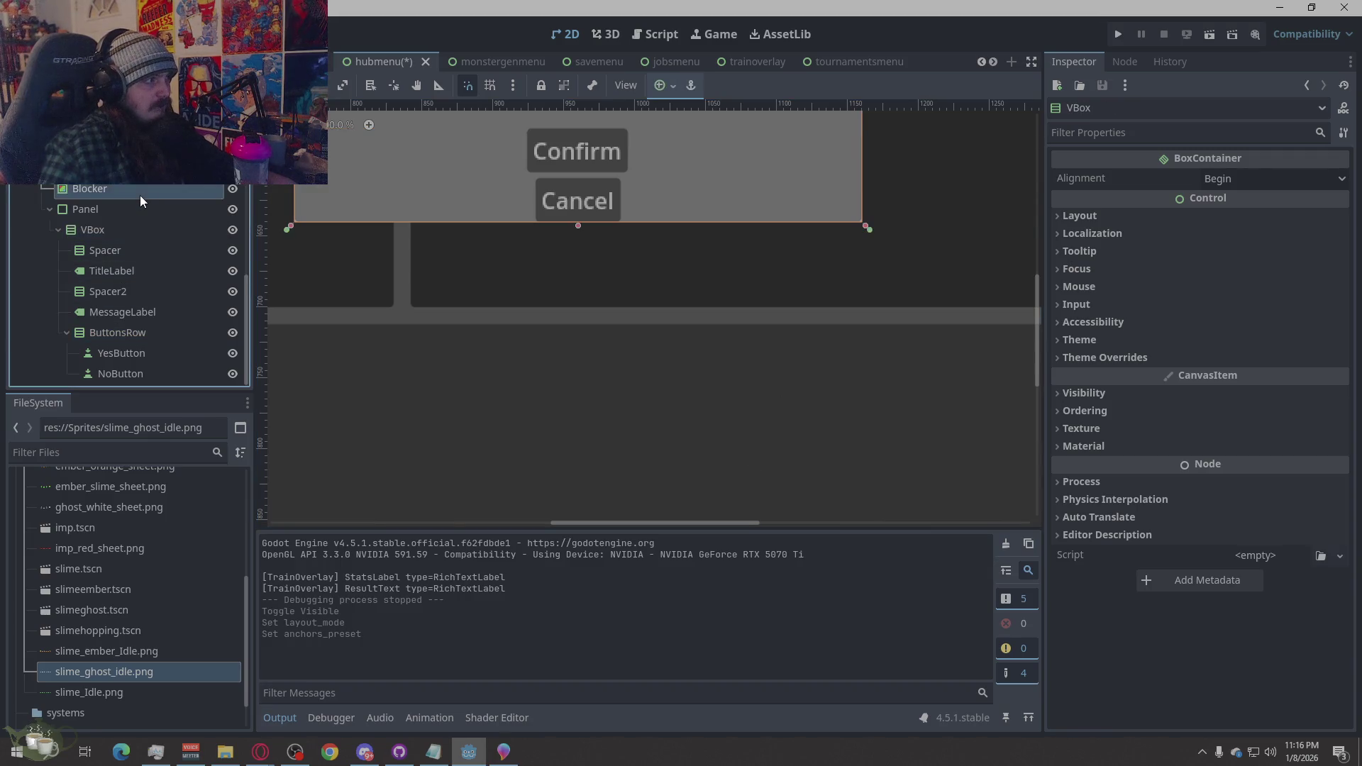
left_click(130, 211)
left_click(133, 192)
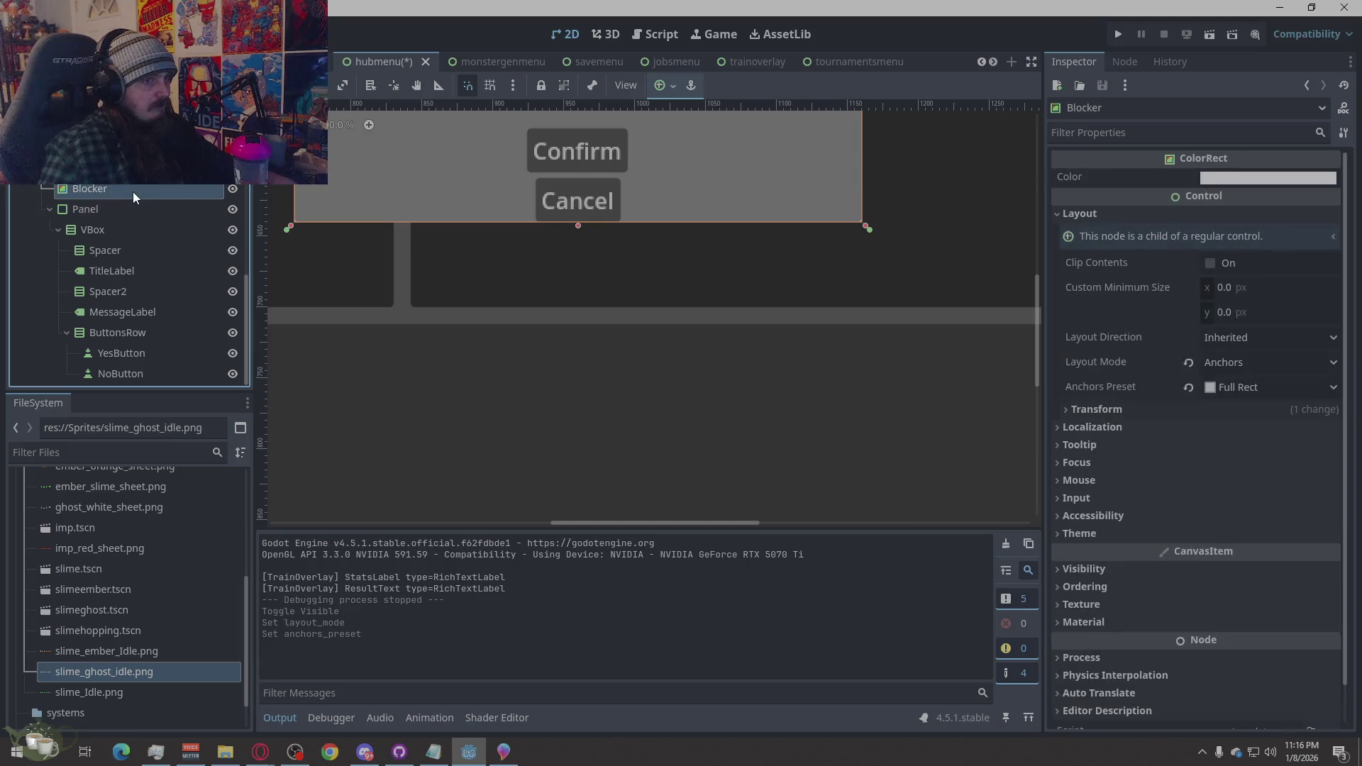
left_click(1226, 178)
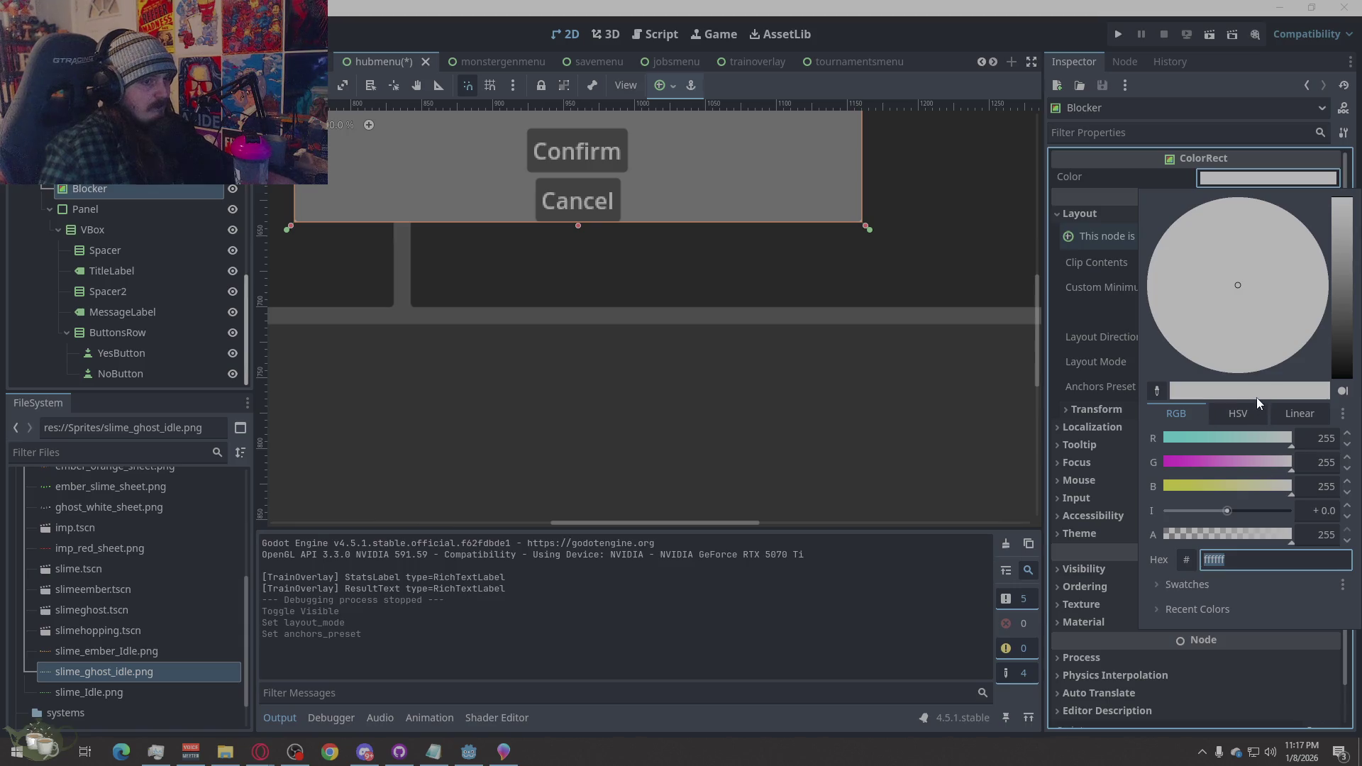
Make the Blocker's colour fully transparent, hex ffffff00
left_click(1198, 390)
left_click_drag(1267, 532, 1086, 530)
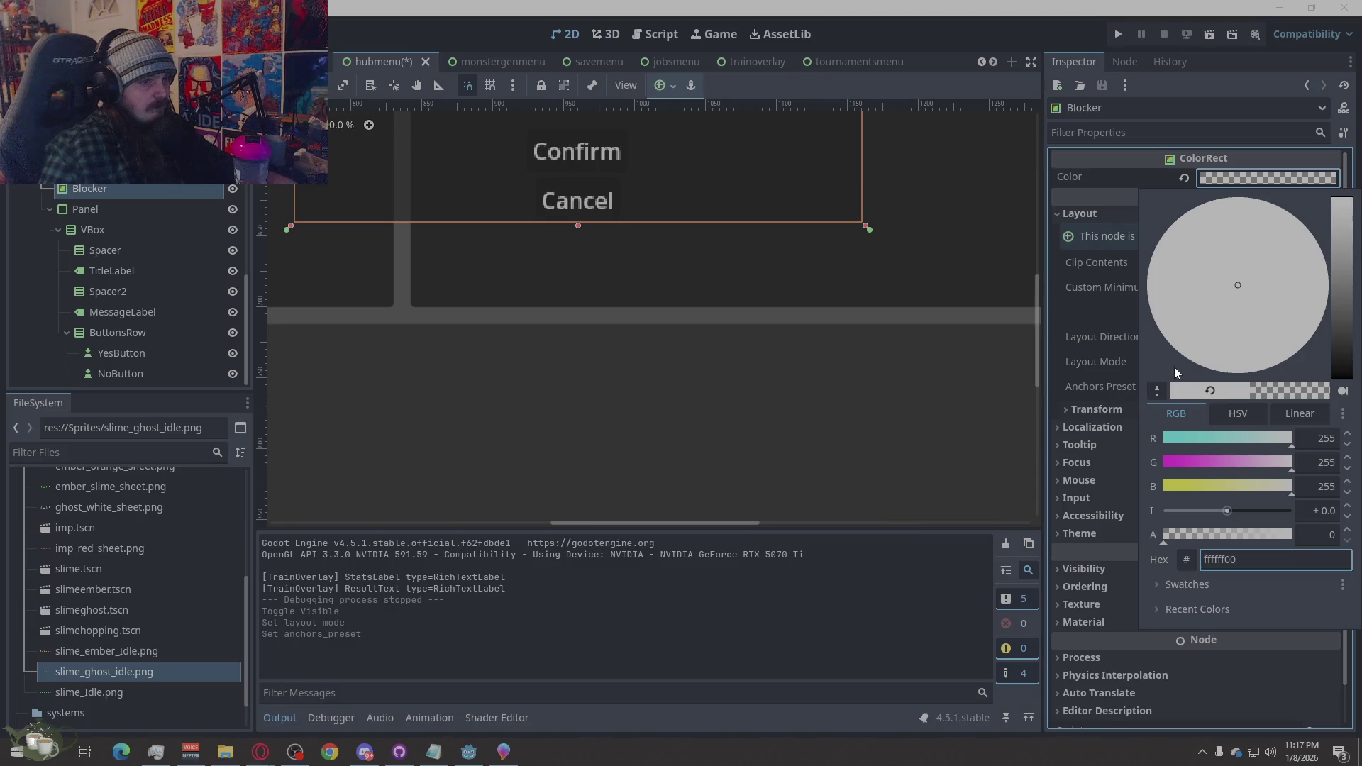
left_click(1051, 246)
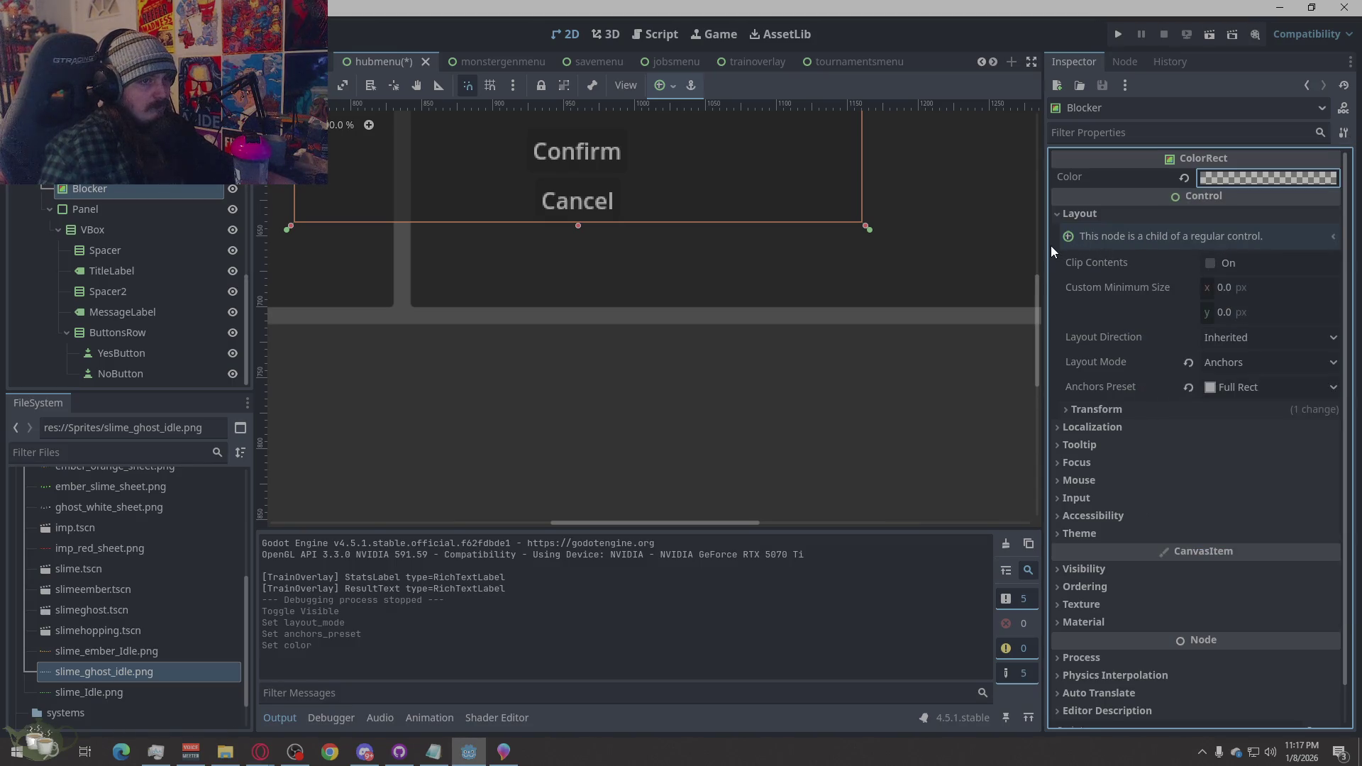
Save the hubmenu scene and select the popup's Spacer2 node
scroll(766, 468, "down", 3)
scroll(706, 142, "up", 1)
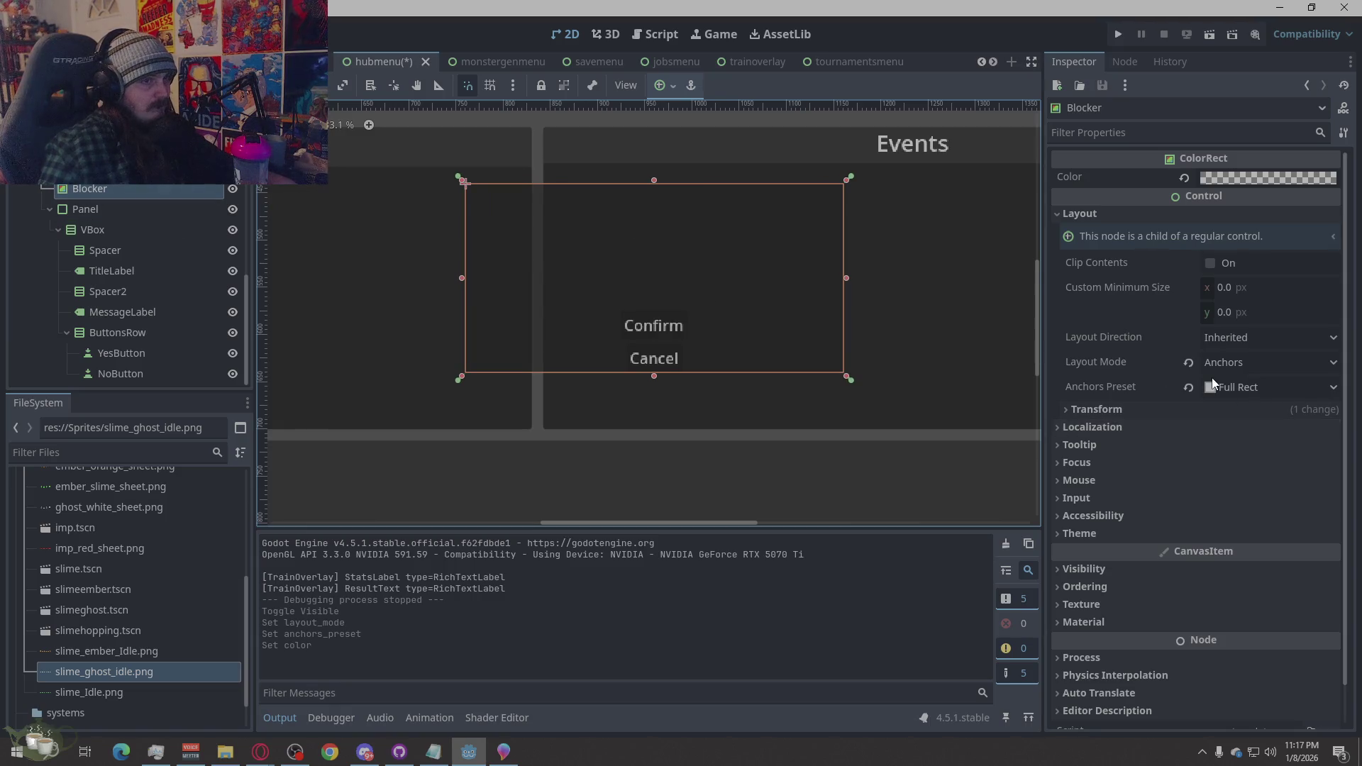
key("ctrl+s")
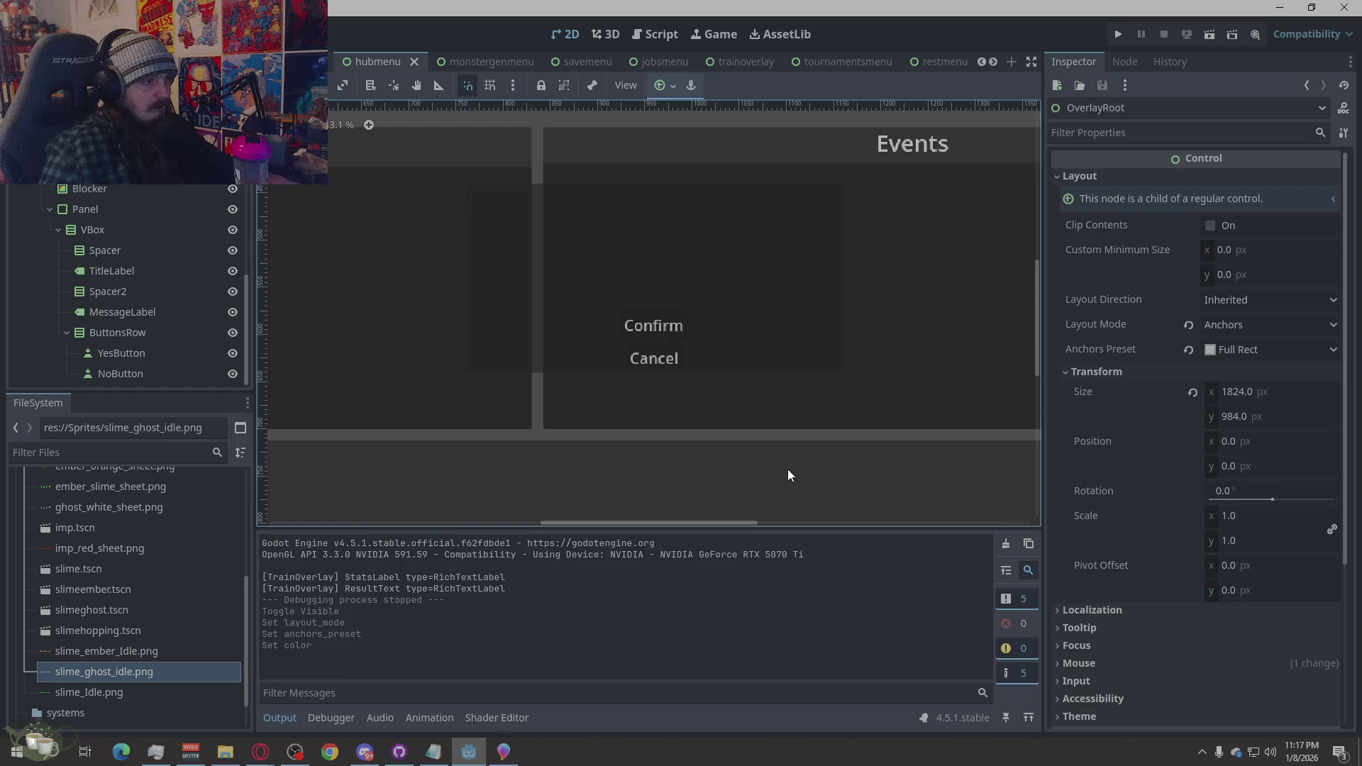
left_click(538, 263)
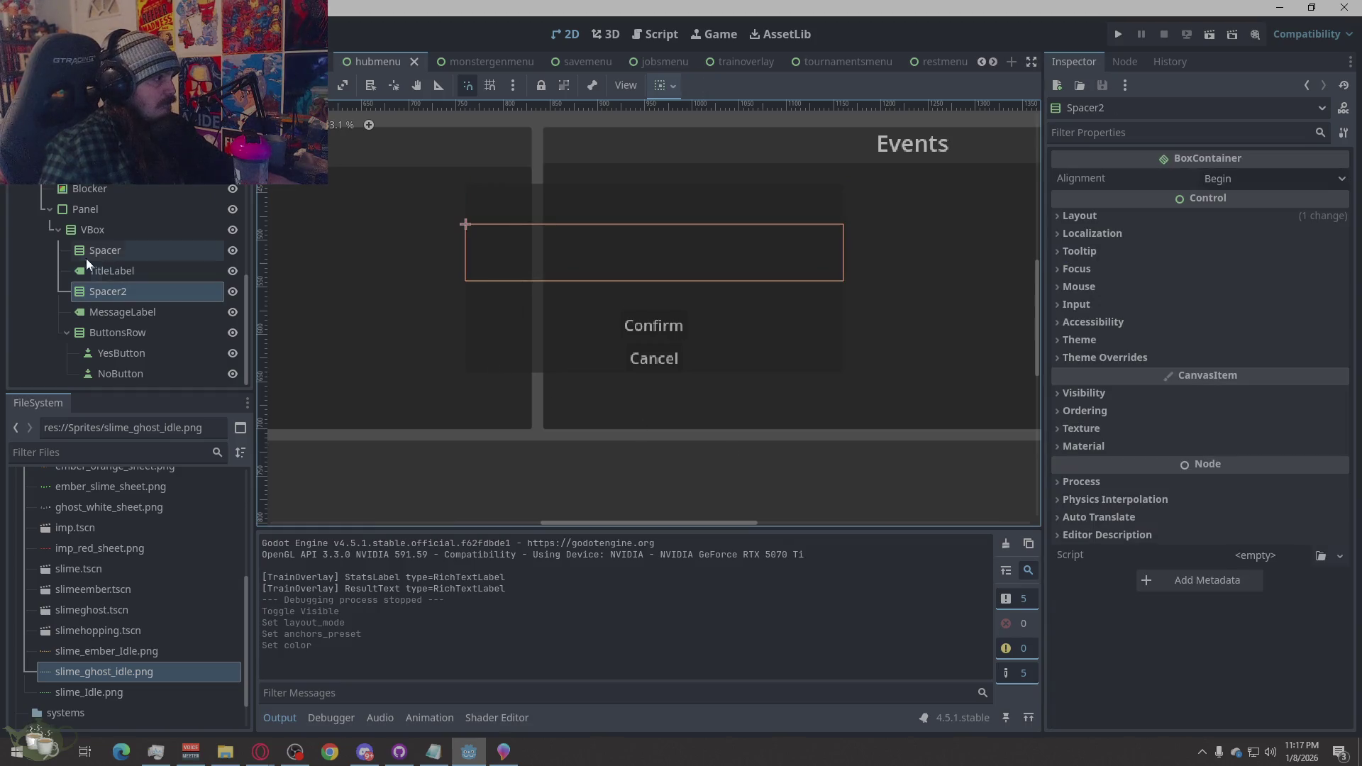
Select the popup's VBox and expand its Theme and Theme Overrides sections in the Inspector
left_click(118, 231)
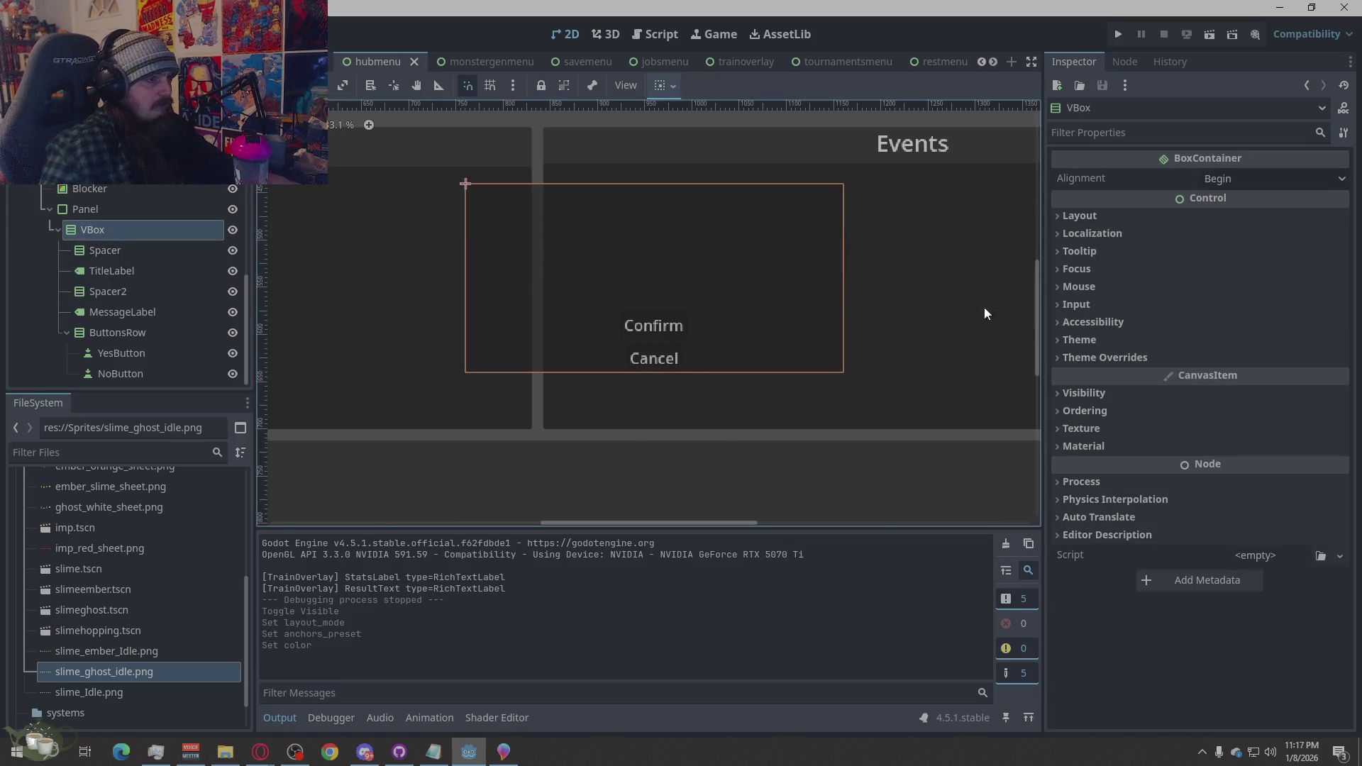
left_click(1077, 215)
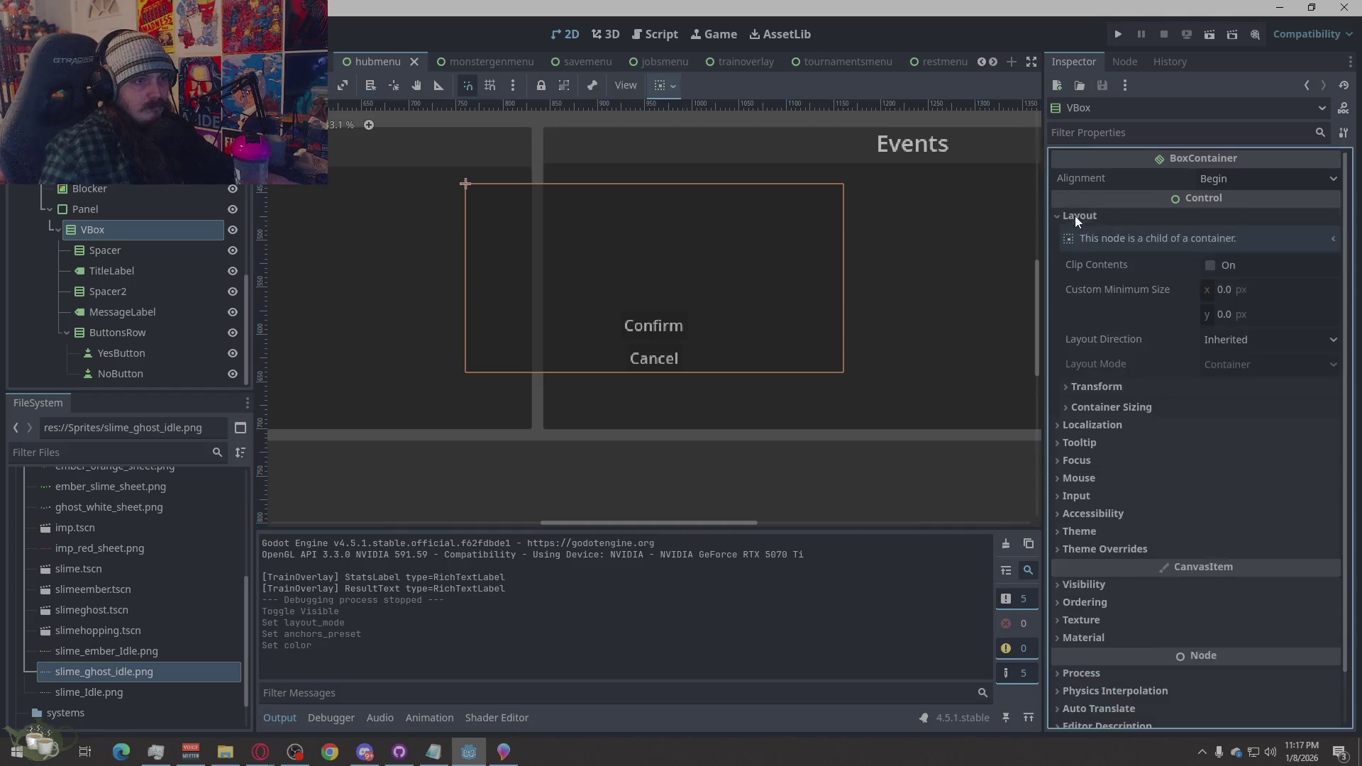
left_click(1076, 217)
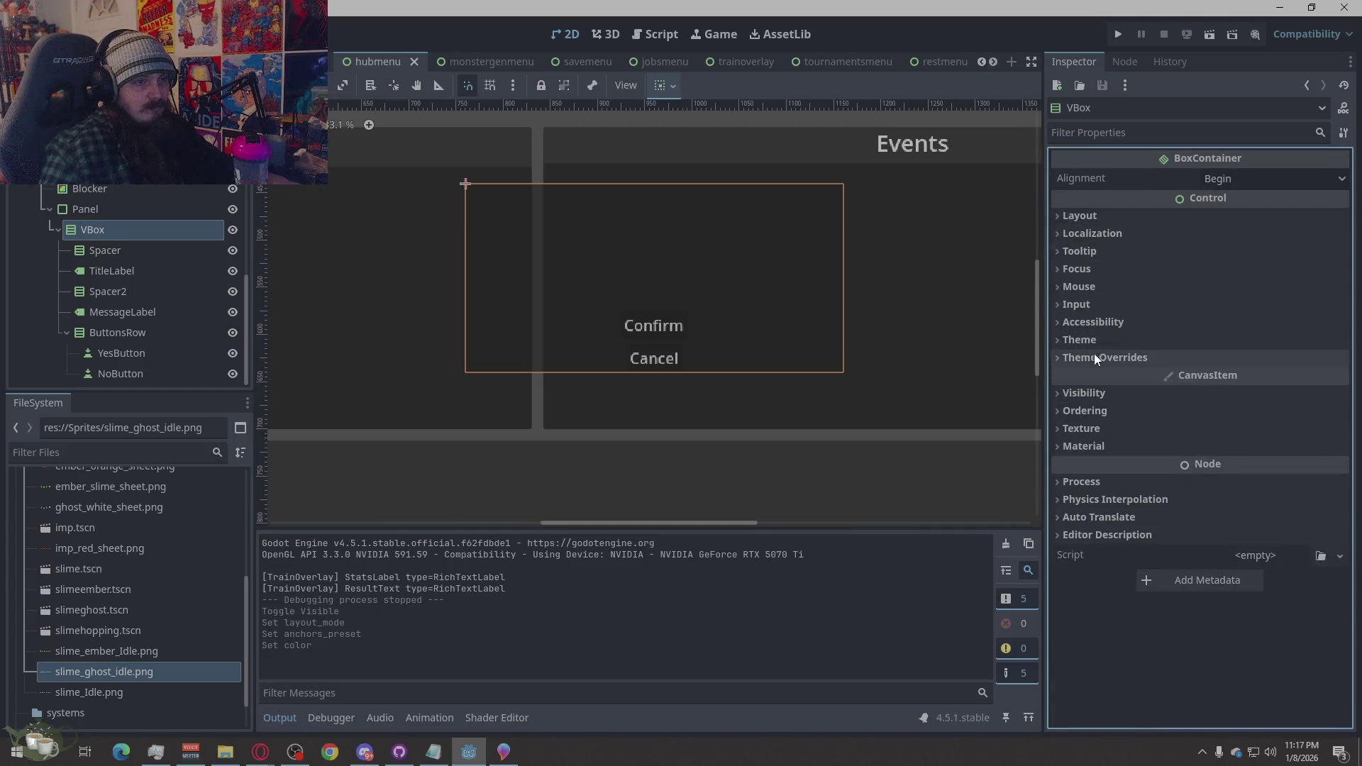
left_click(1071, 343)
left_click(1075, 341)
left_click(1080, 358)
left_click(1073, 373)
left_click(1074, 370)
left_click(1080, 344)
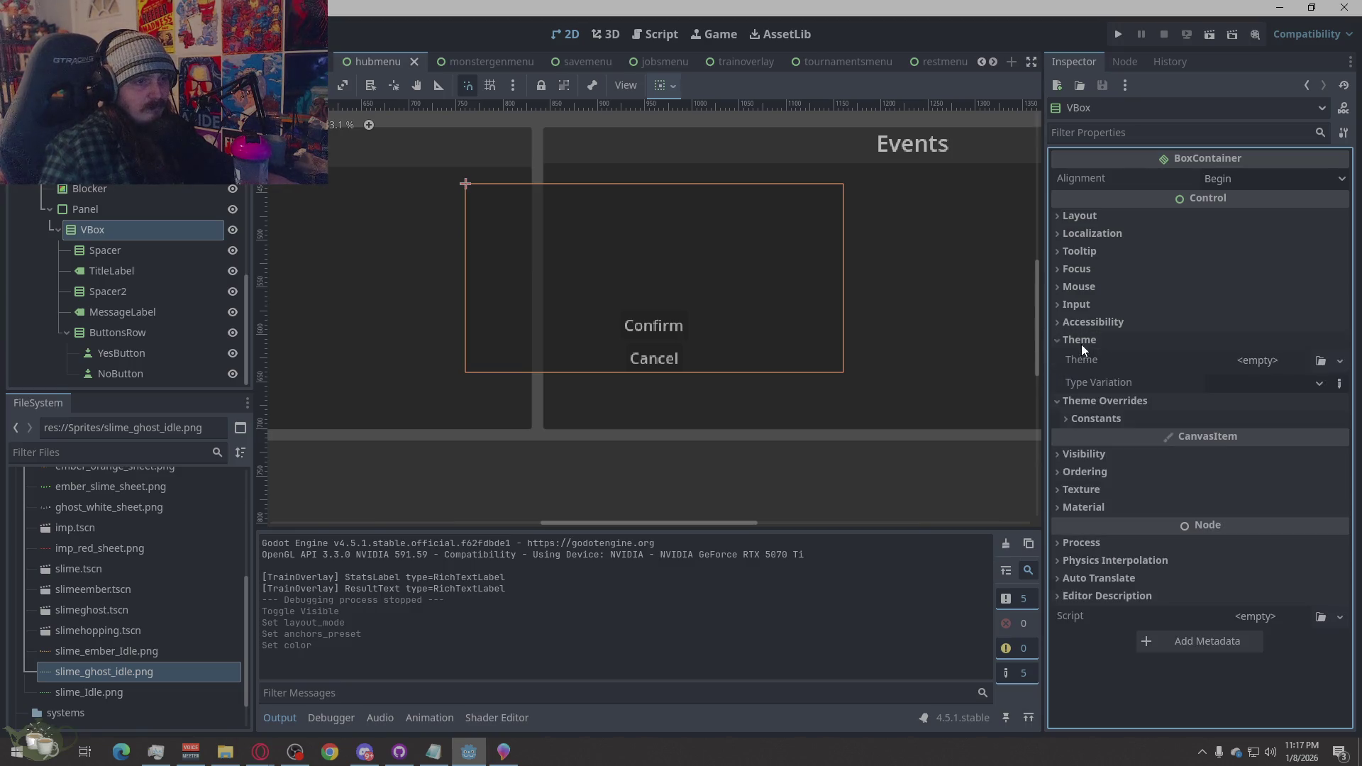
Assign a New Theme to the VBox, clear it back to empty, then select Panel
left_click(1266, 362)
left_click(1290, 405)
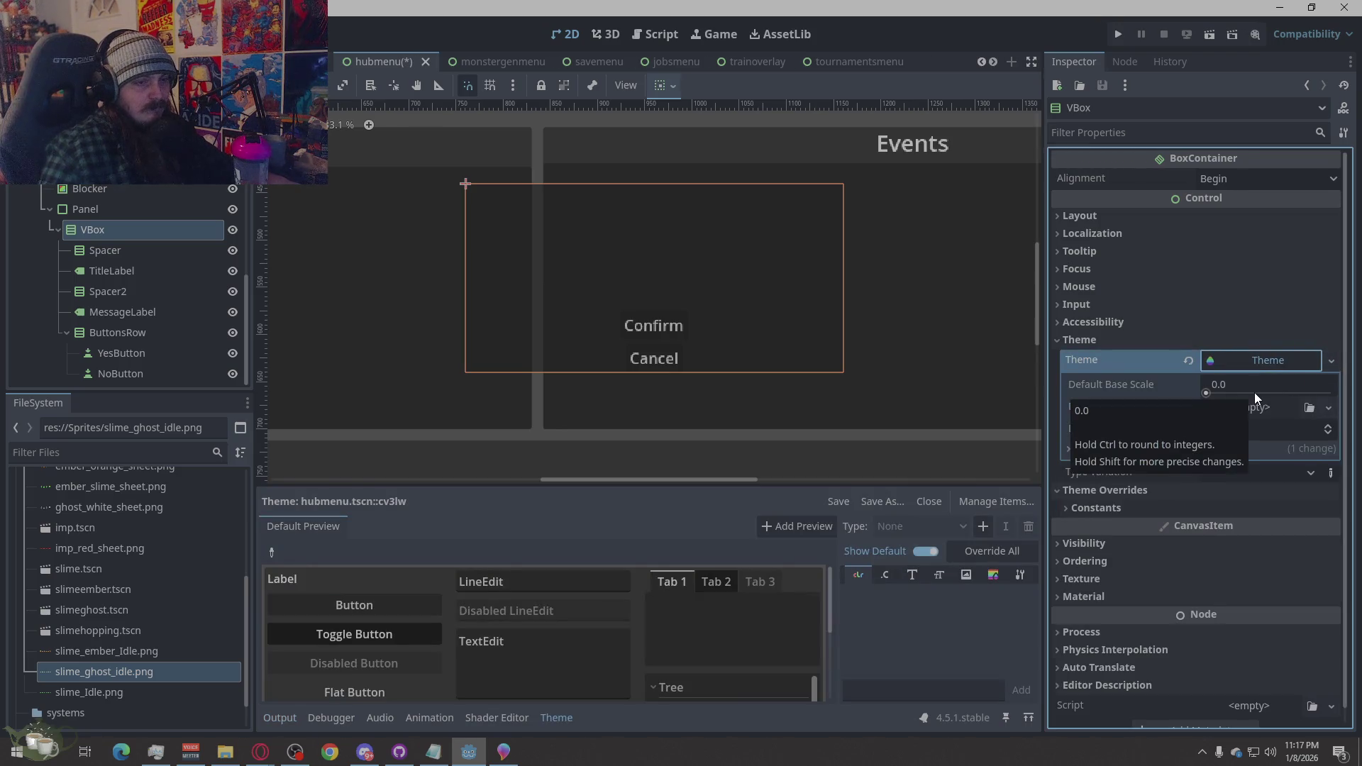
left_click(1188, 360)
left_click(135, 250)
left_click(134, 232)
left_click(125, 210)
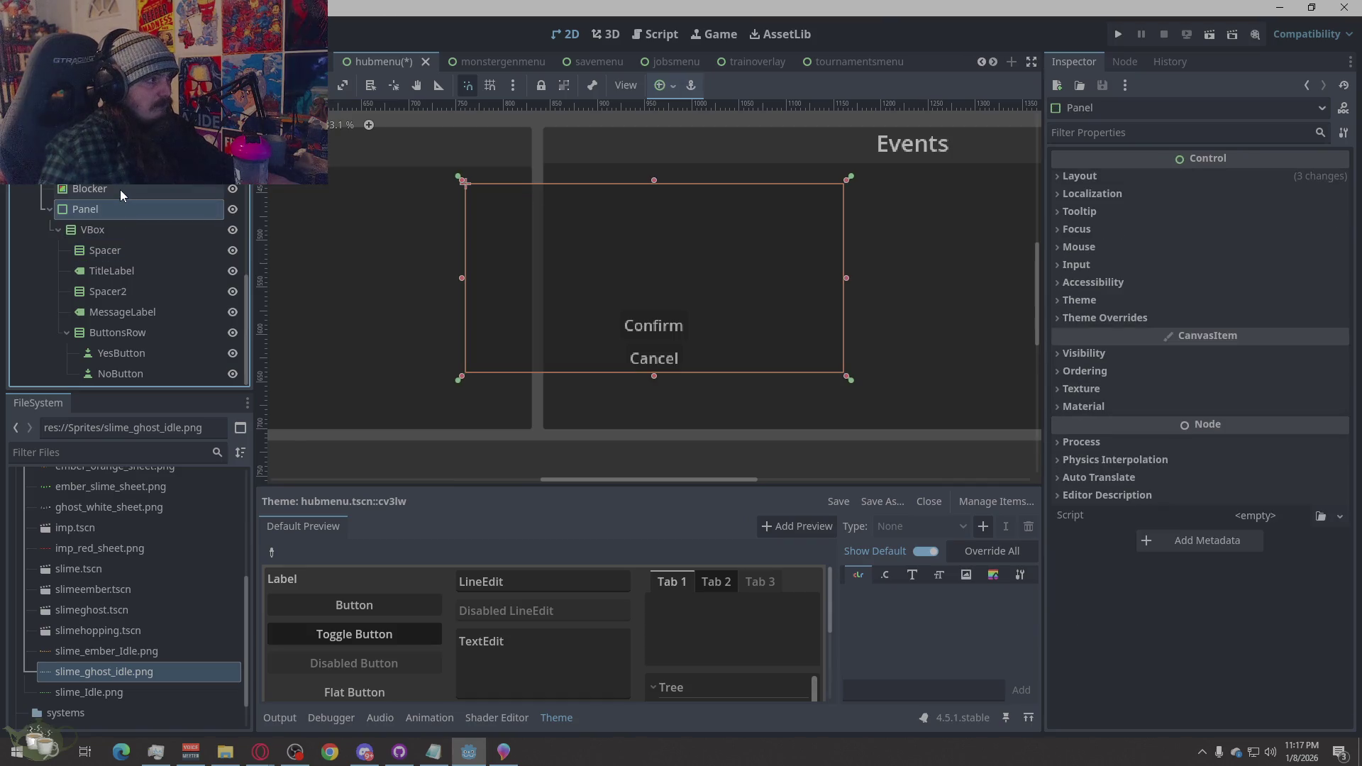
left_click(1125, 177)
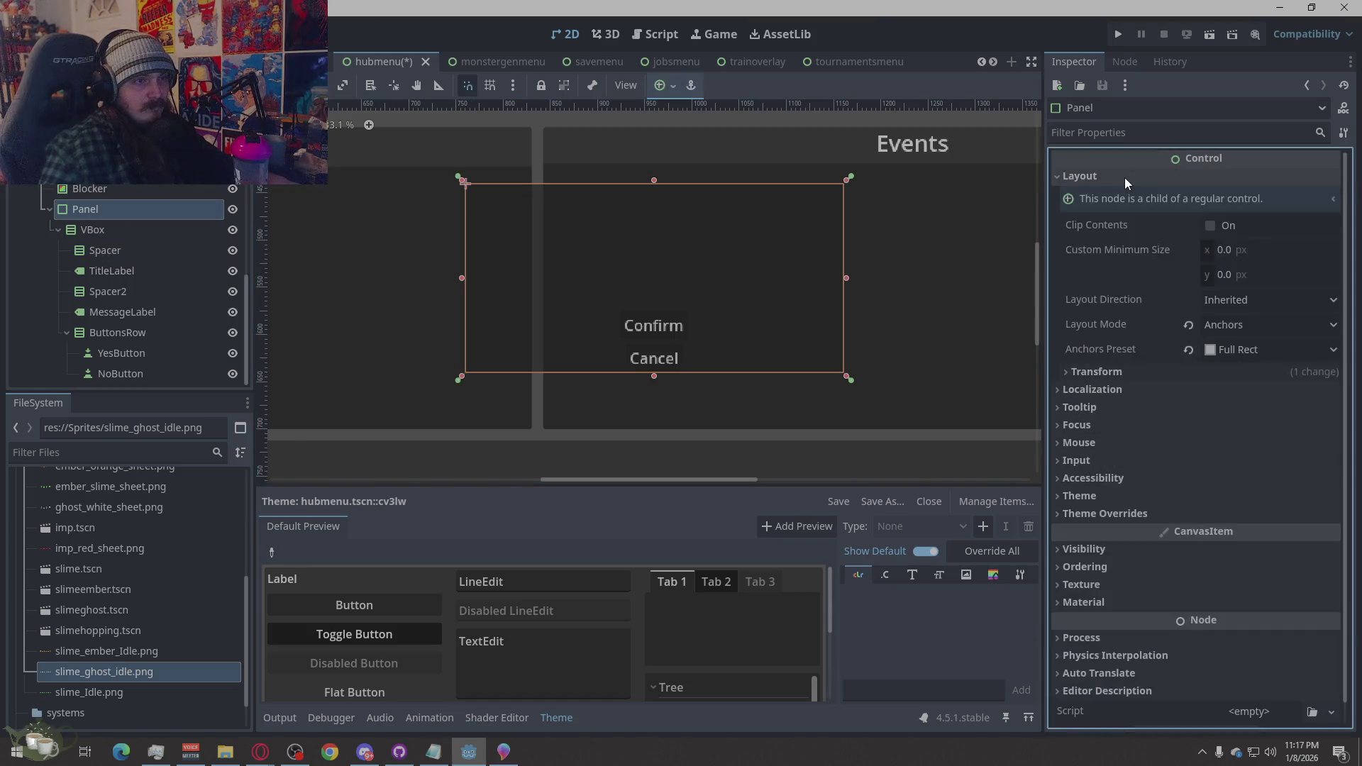
left_click(1125, 177)
left_click(1075, 301)
left_click(1074, 301)
left_click(1074, 318)
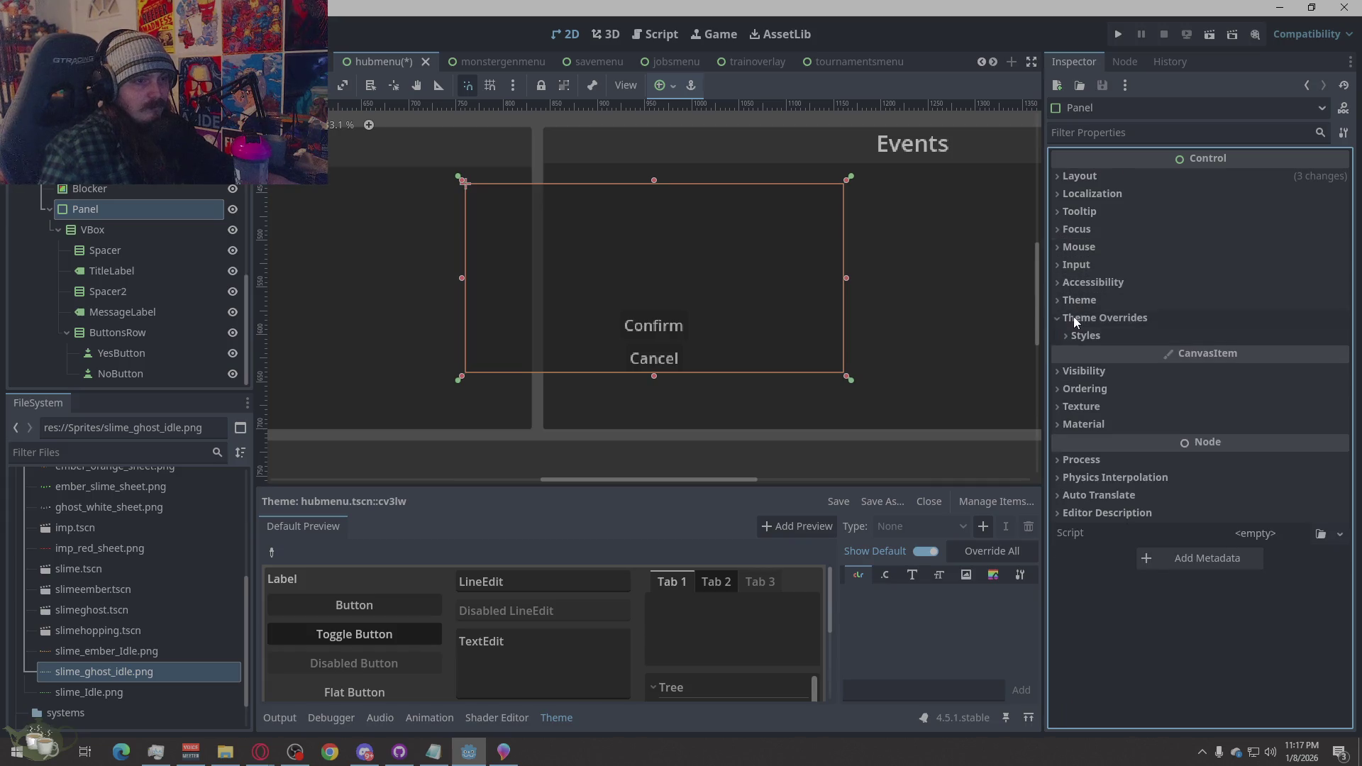
left_click(1086, 335)
left_click(1293, 359)
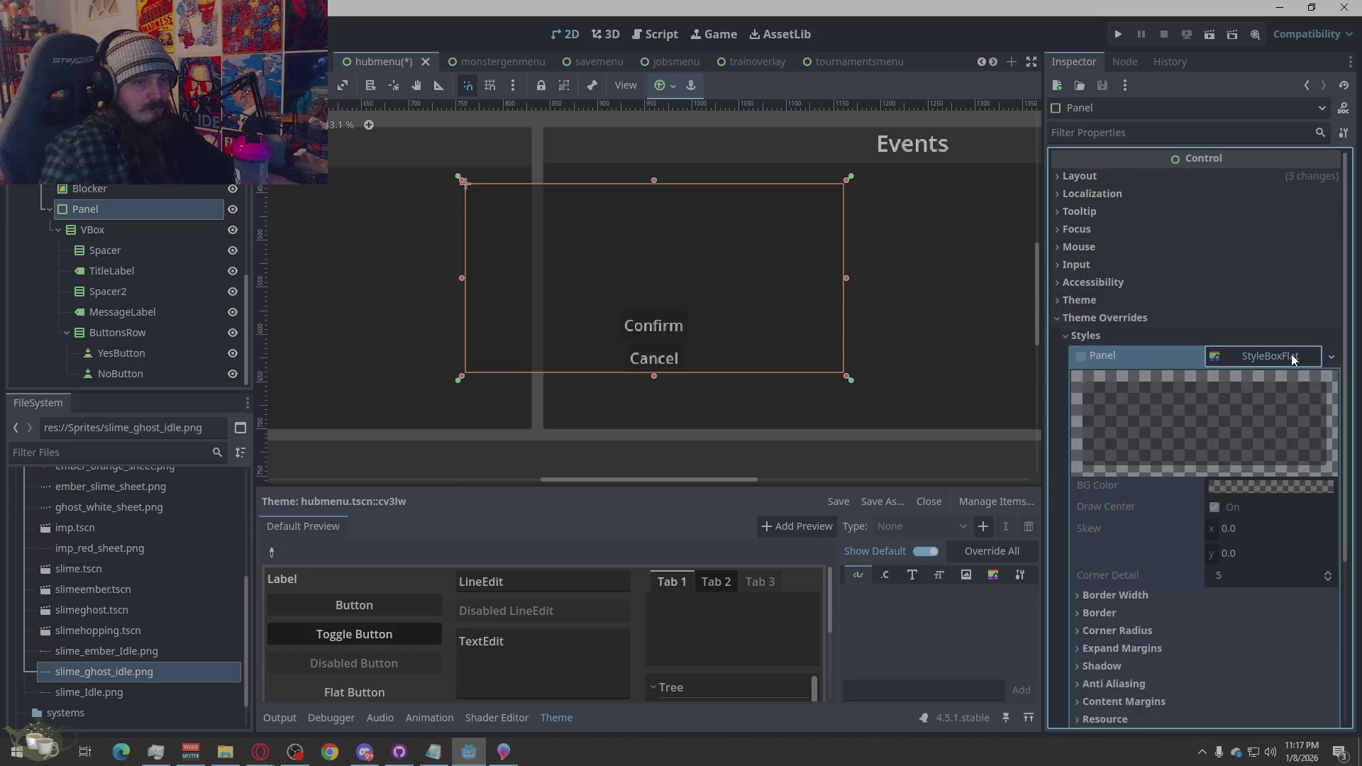
scroll(1151, 473, "down", 3)
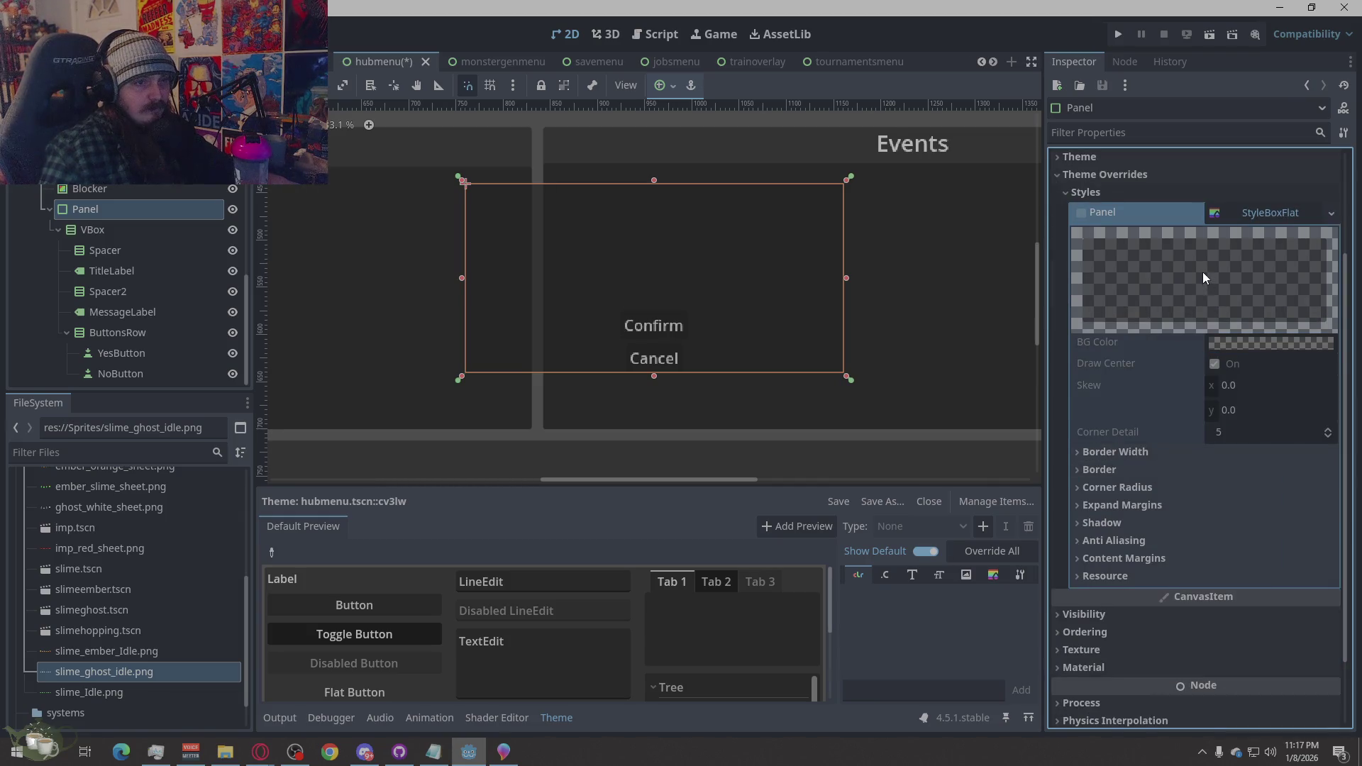
scroll(1235, 395, "down", 2)
scroll(1235, 395, "down", 1)
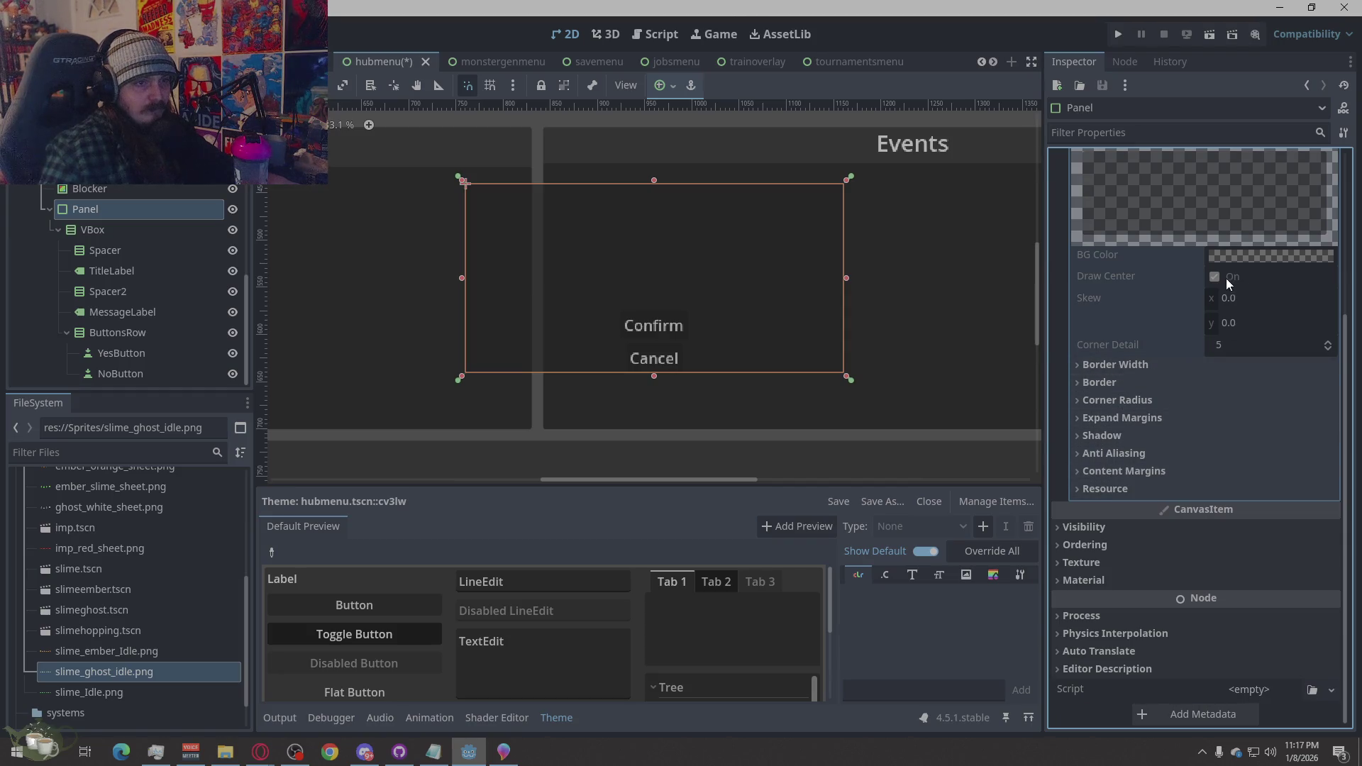
scroll(1168, 301, "up", 5)
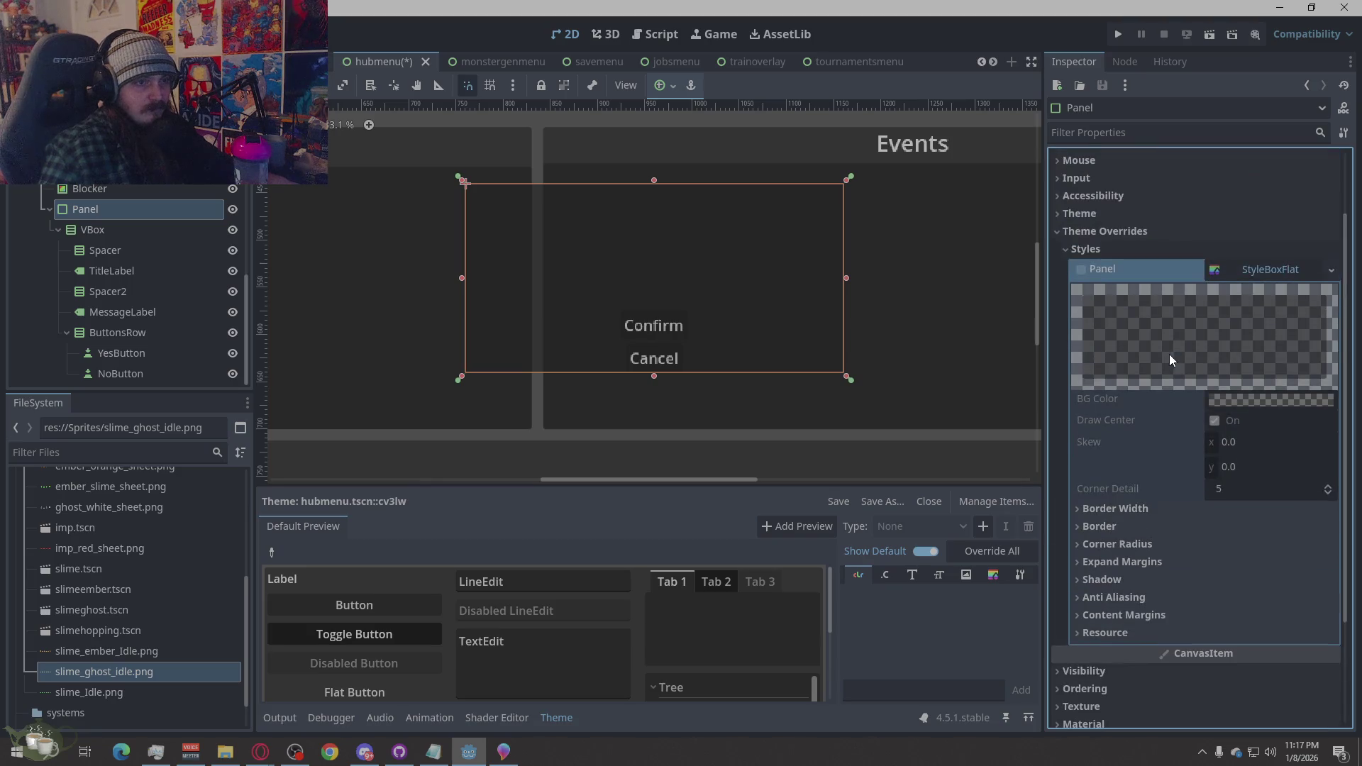
left_click(1250, 270)
left_click(1266, 357)
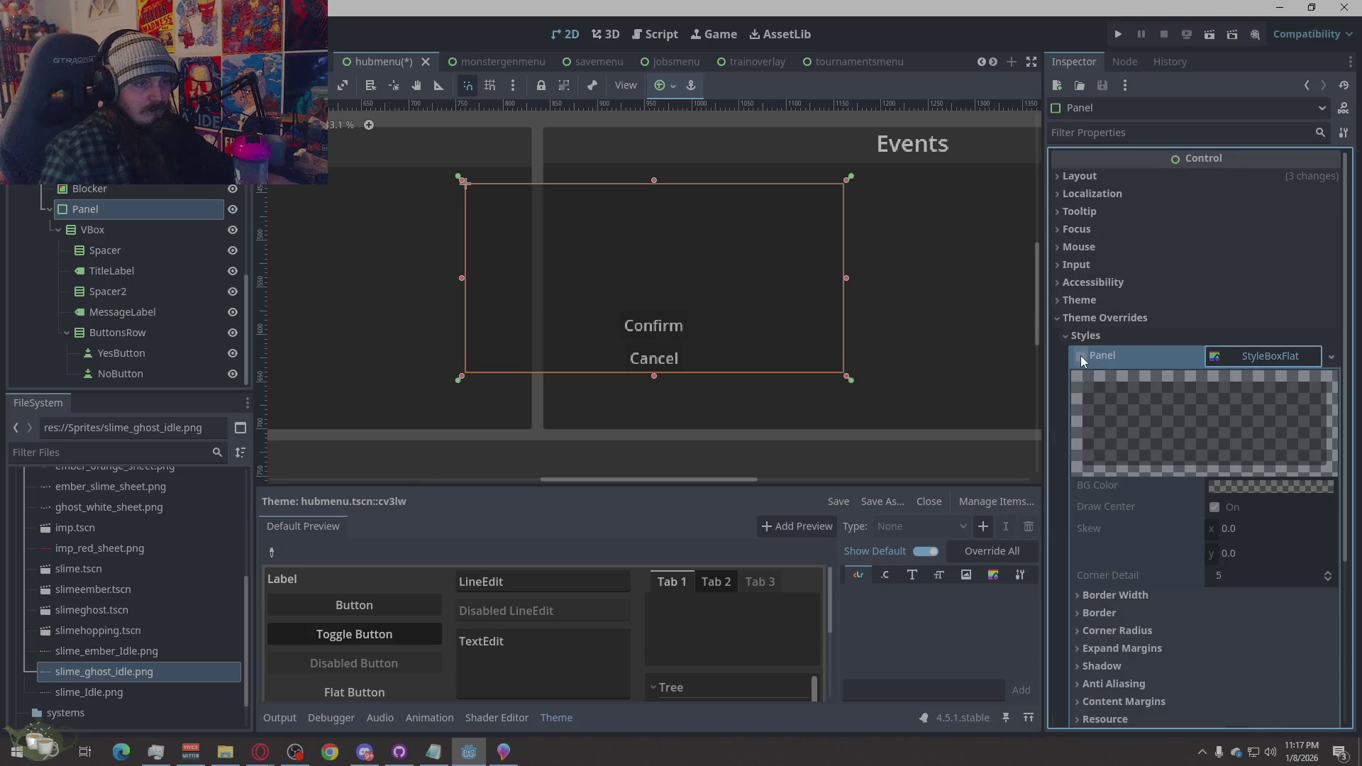
left_click(1080, 356)
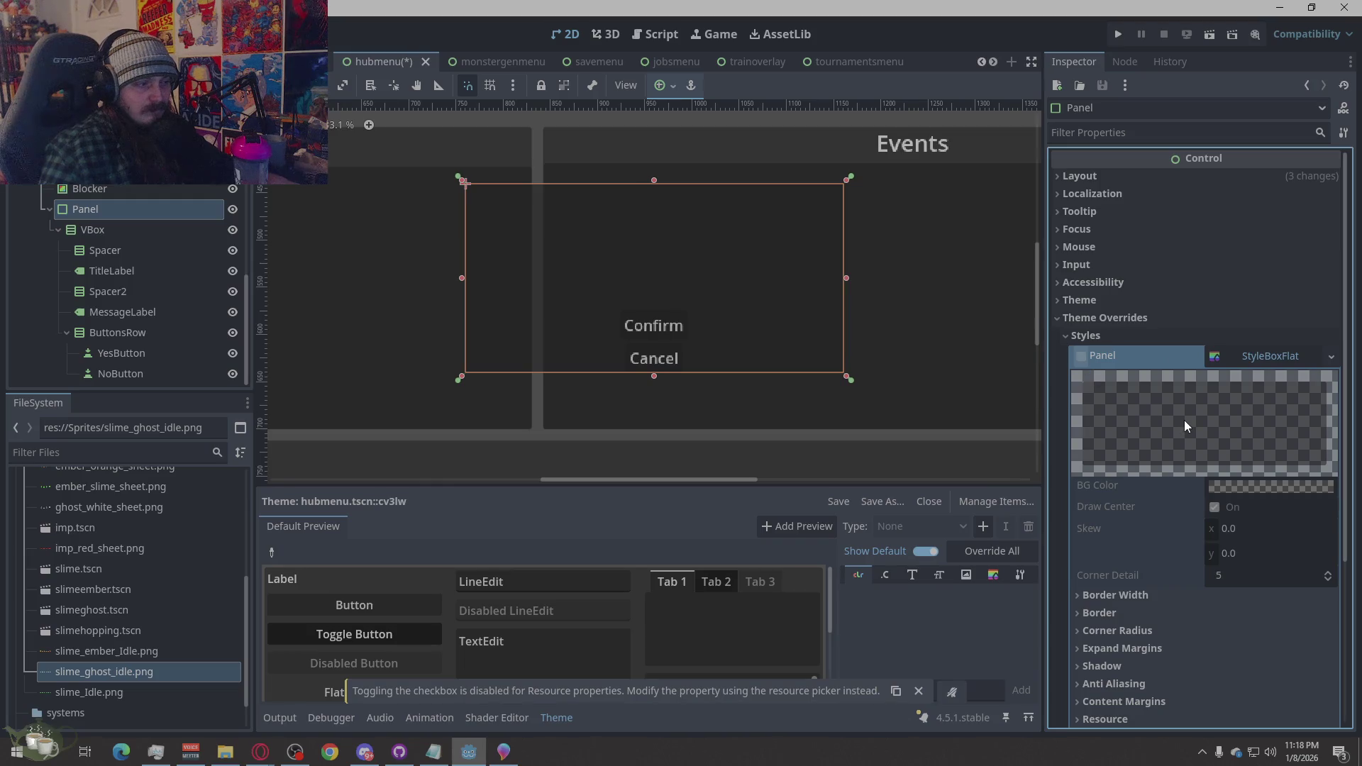
scroll(1142, 407, "down", 5)
scroll(1143, 407, "up", 2)
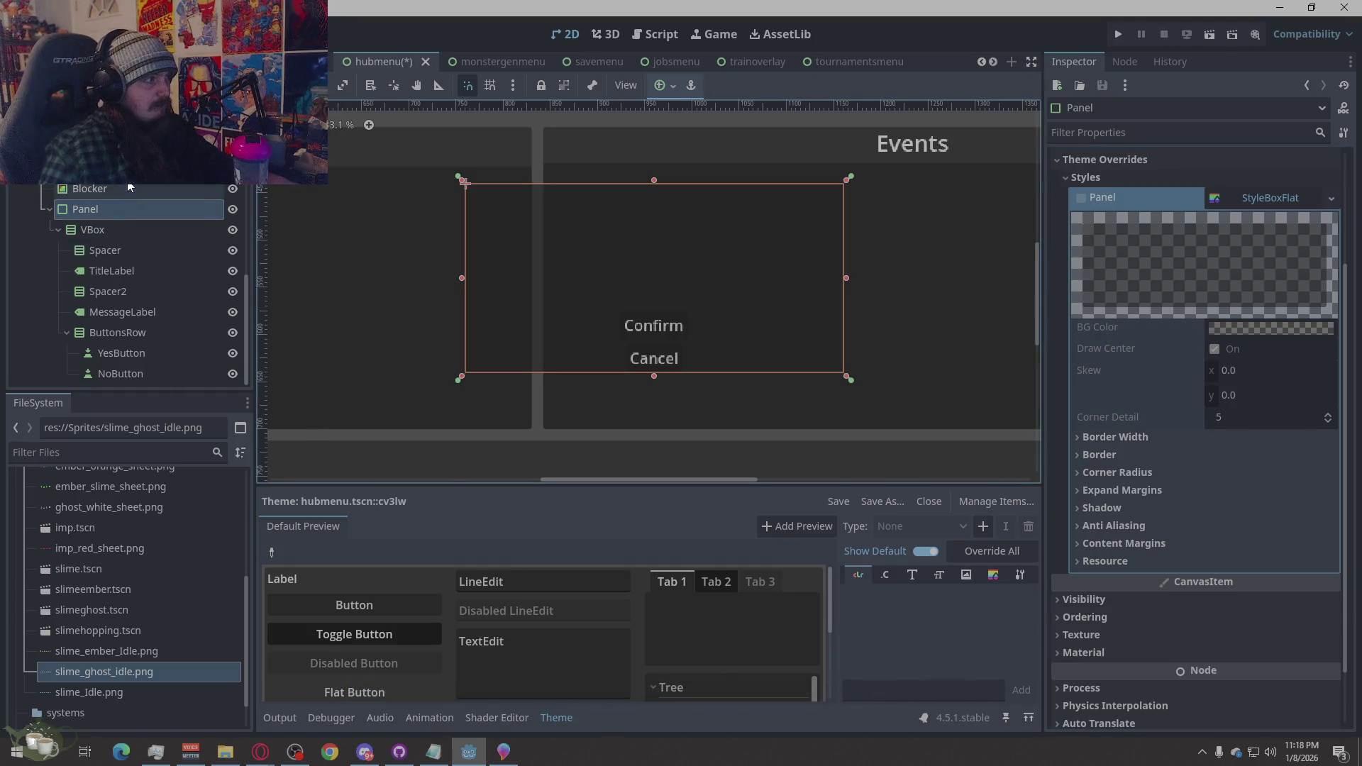
scroll(85, 206, "down", 5)
left_click(108, 291)
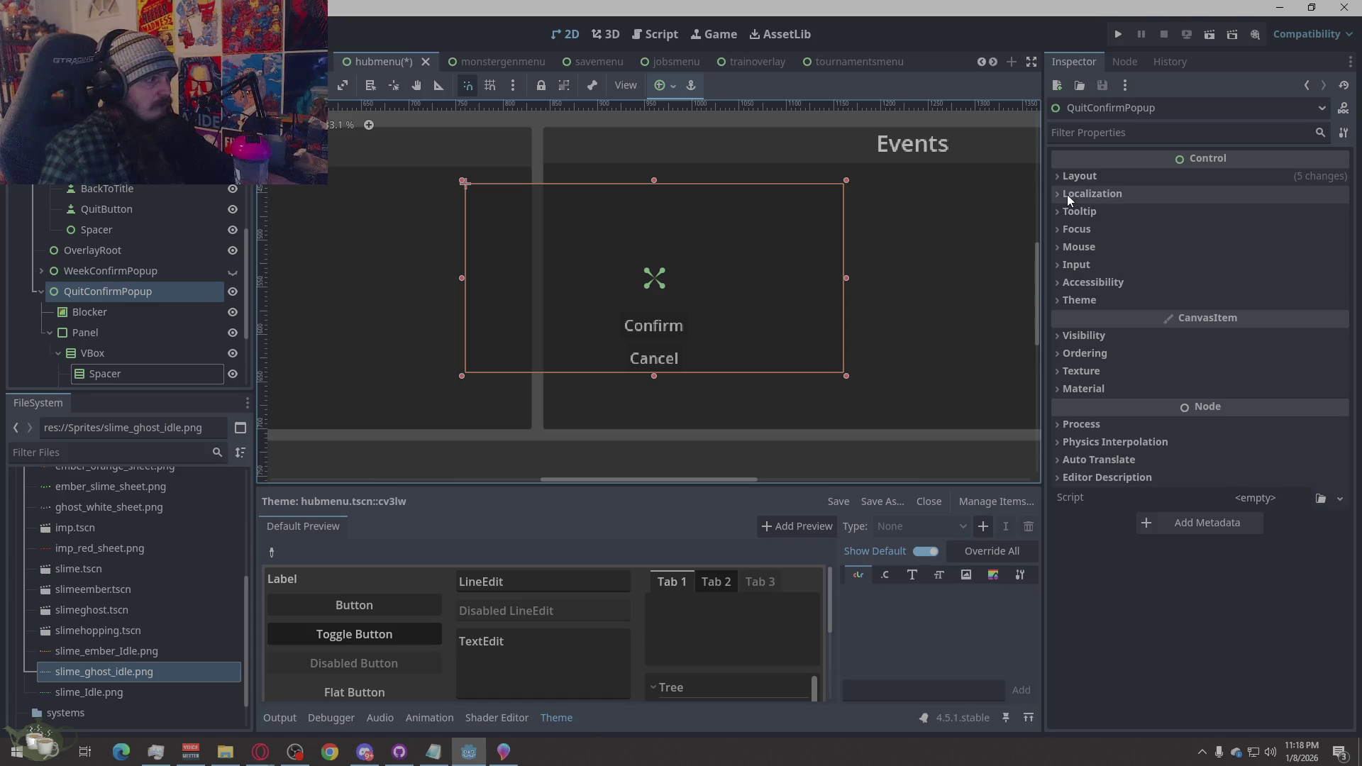
left_click(1090, 177)
left_click(1092, 177)
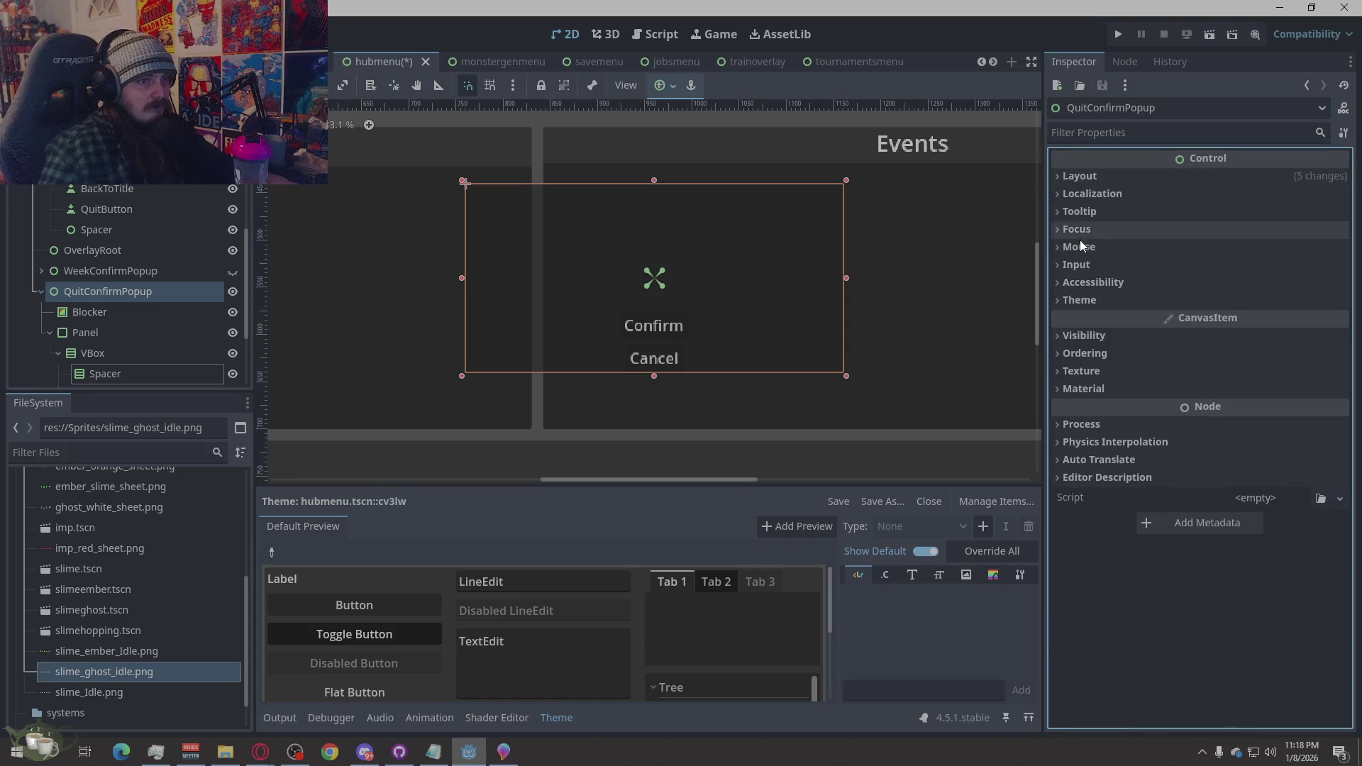
left_click(1080, 298)
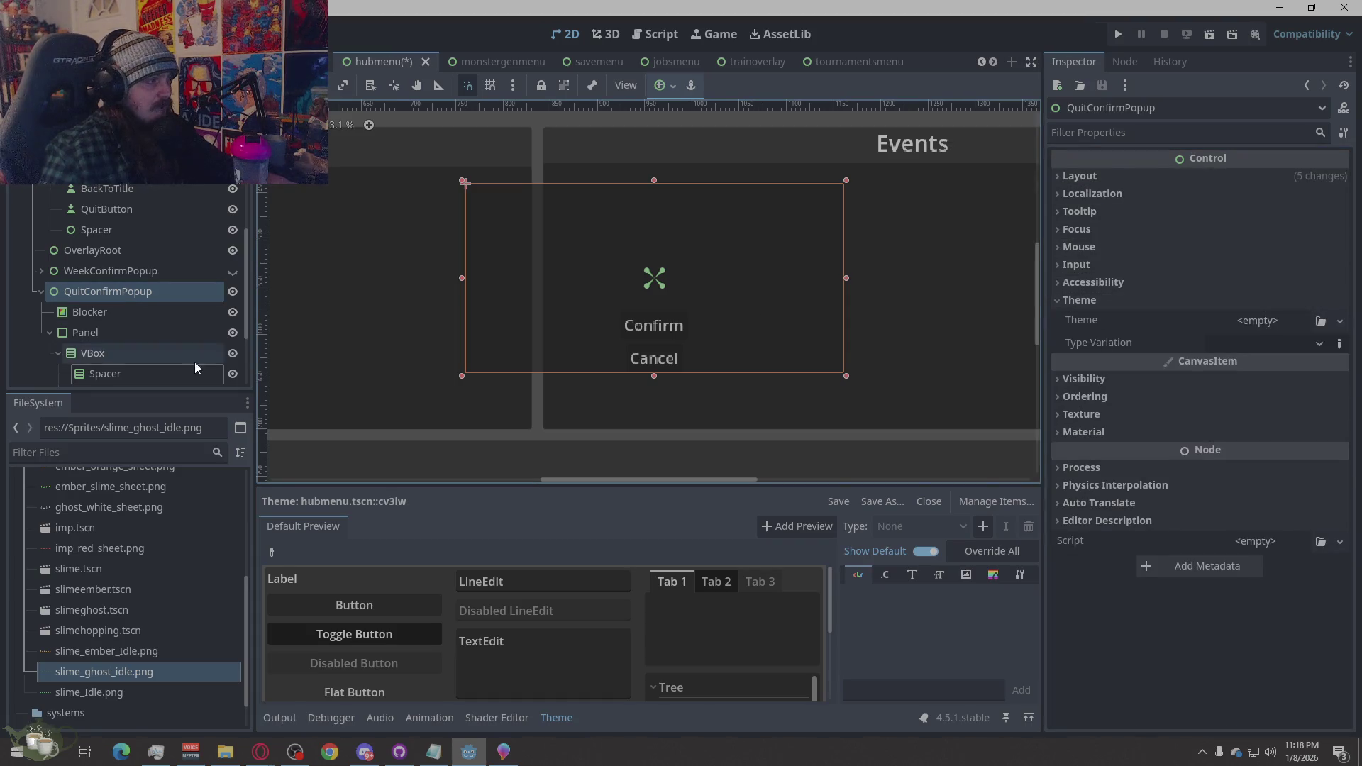
left_click(121, 311)
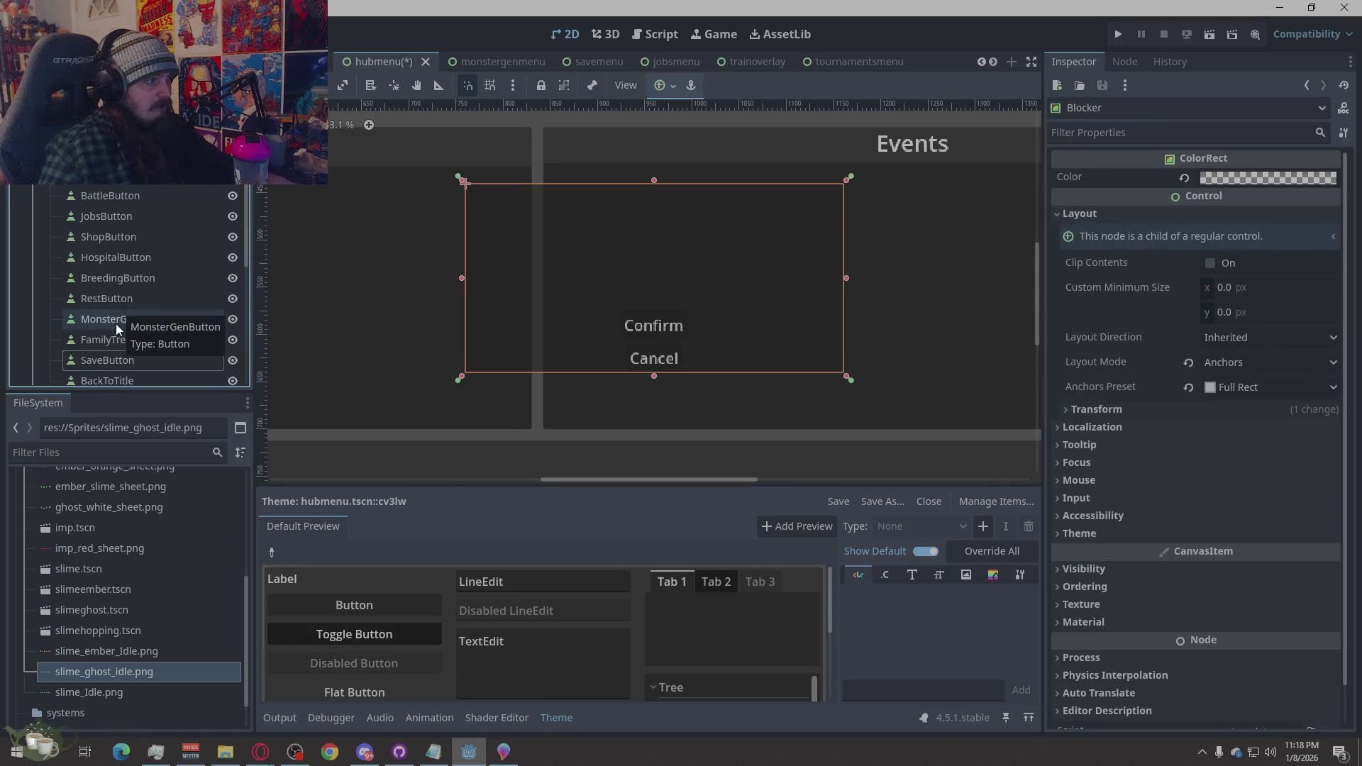
scroll(111, 326, "down", 3)
left_click(89, 231)
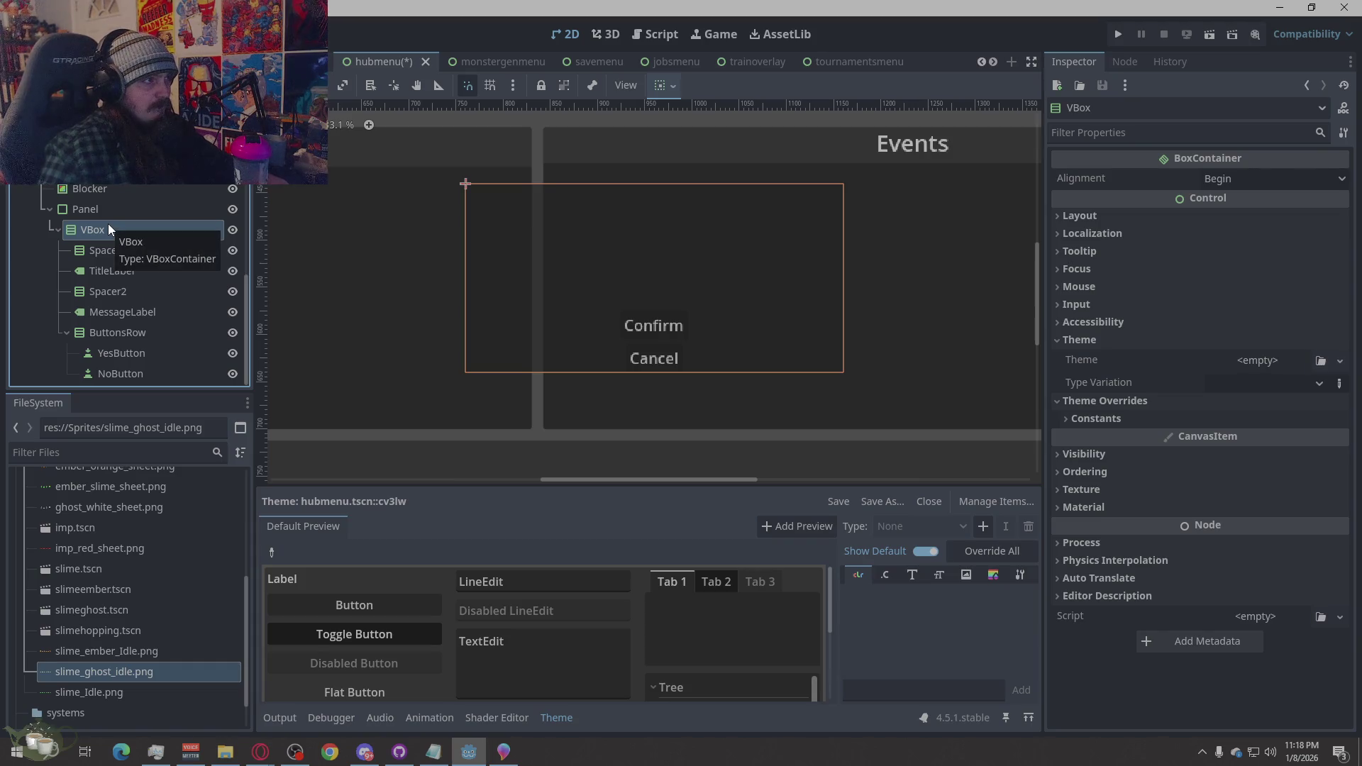
scroll(545, 308, "down", 2)
scroll(674, 418, "down", 6)
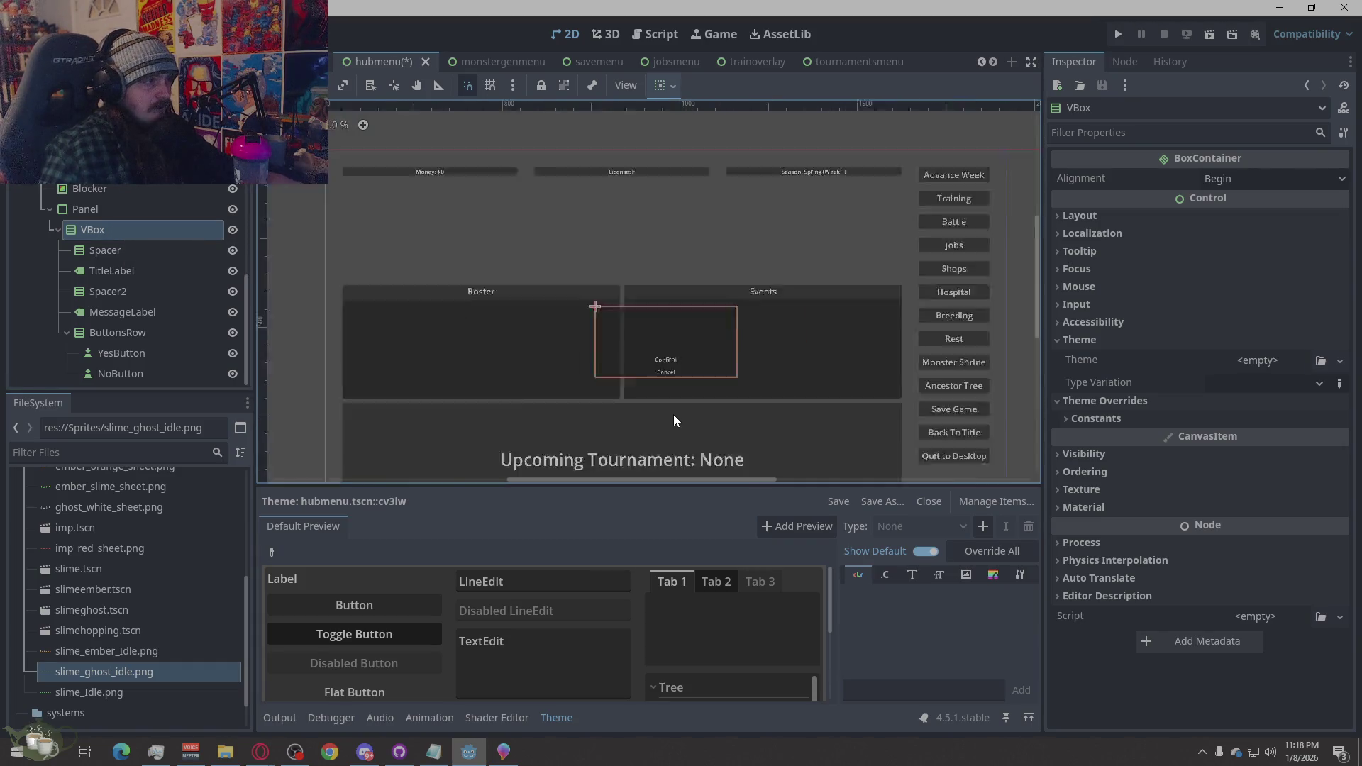
scroll(672, 424, "up", 5)
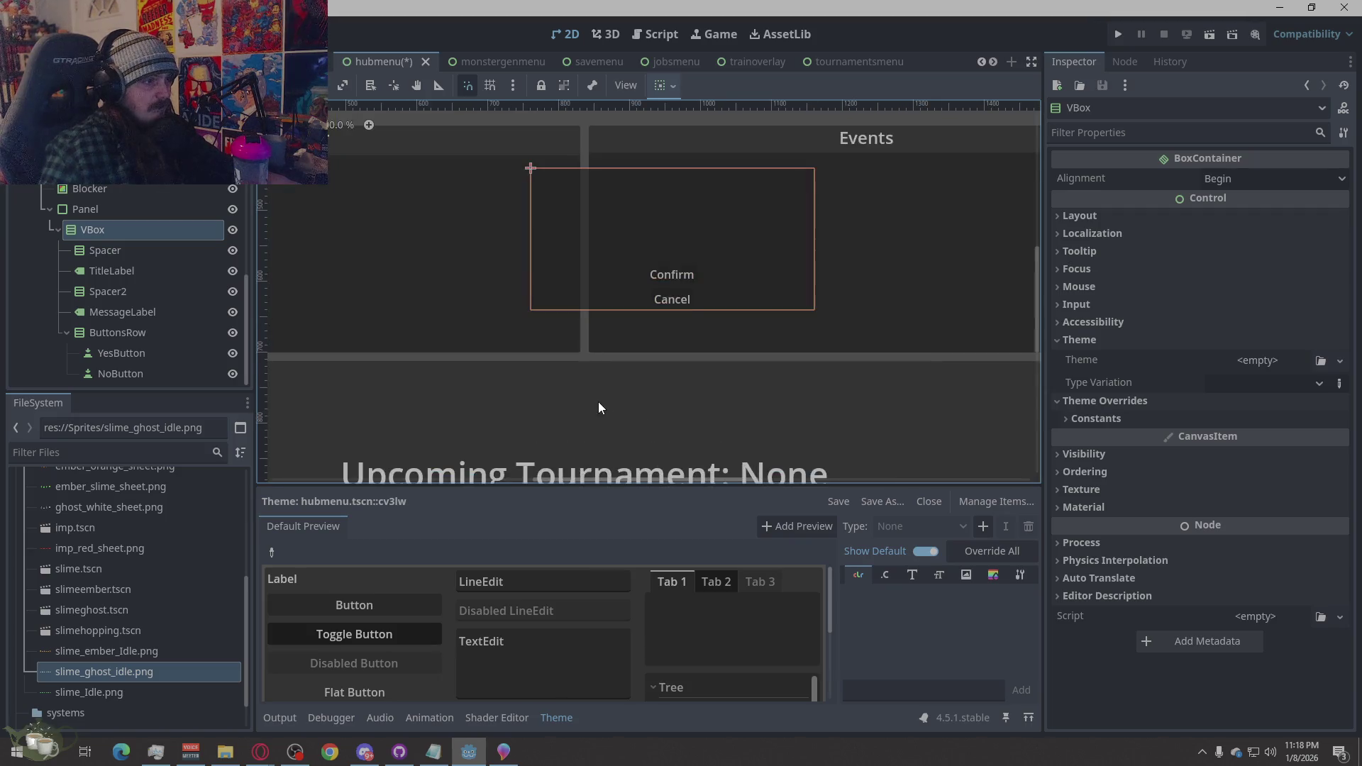
left_click(121, 250)
Select the Panel and confirm its layout stays Anchors mode with the Full Rect preset
left_click(121, 213)
left_click(122, 237)
left_click(120, 213)
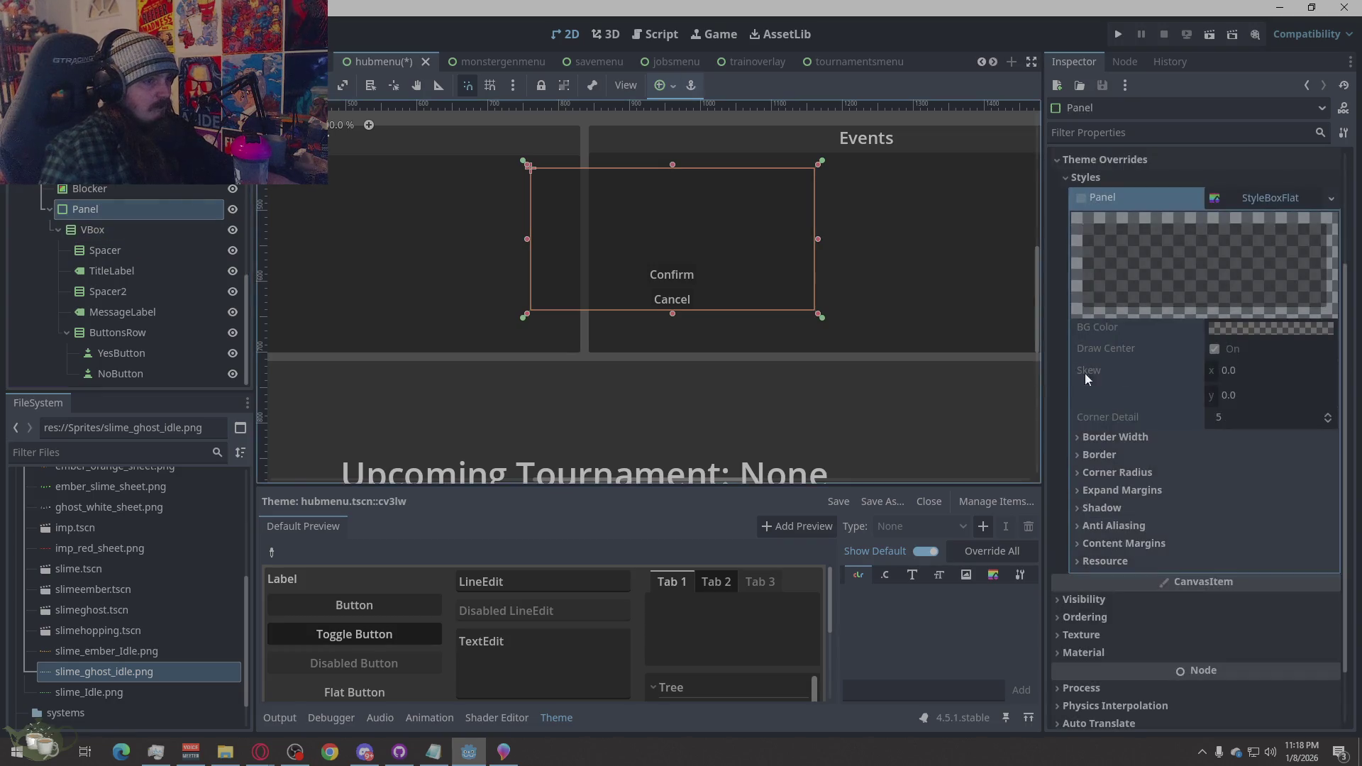
left_click(1238, 345)
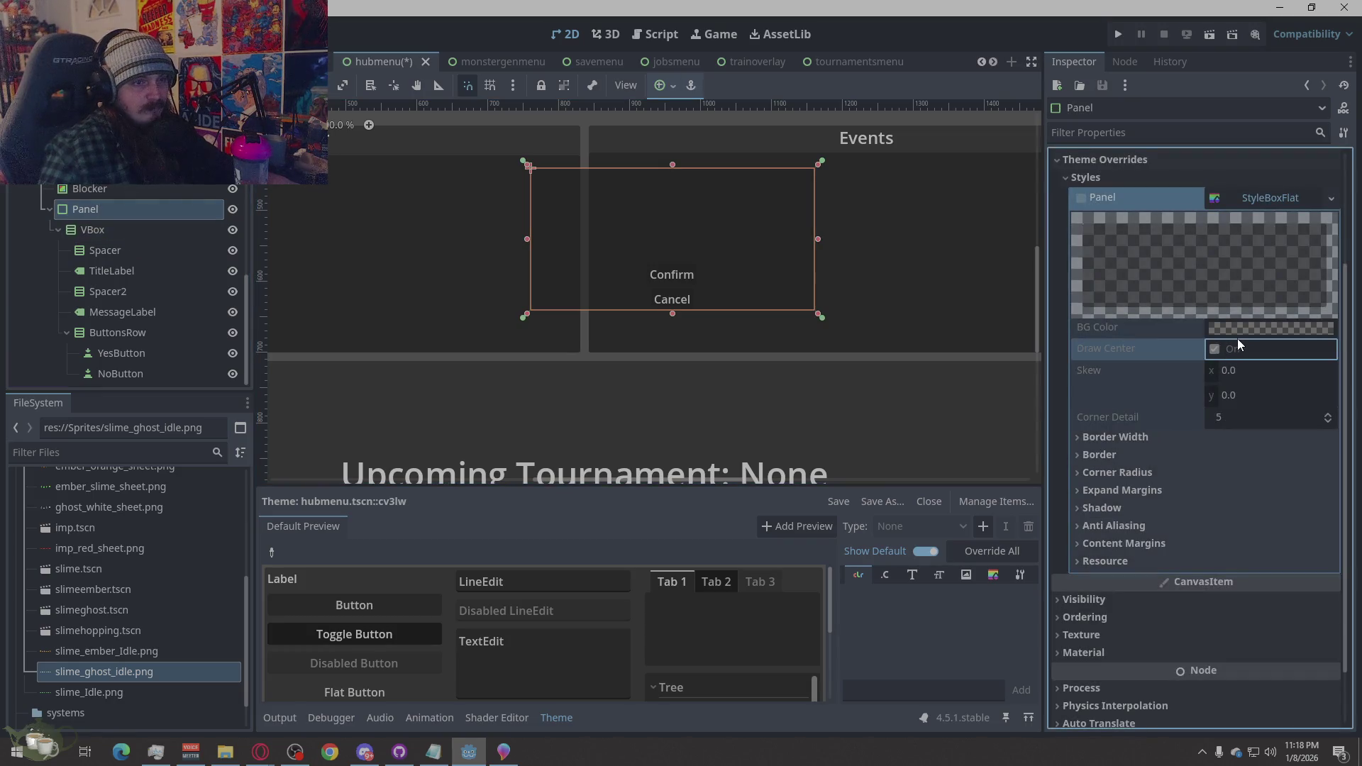
left_click(1267, 200)
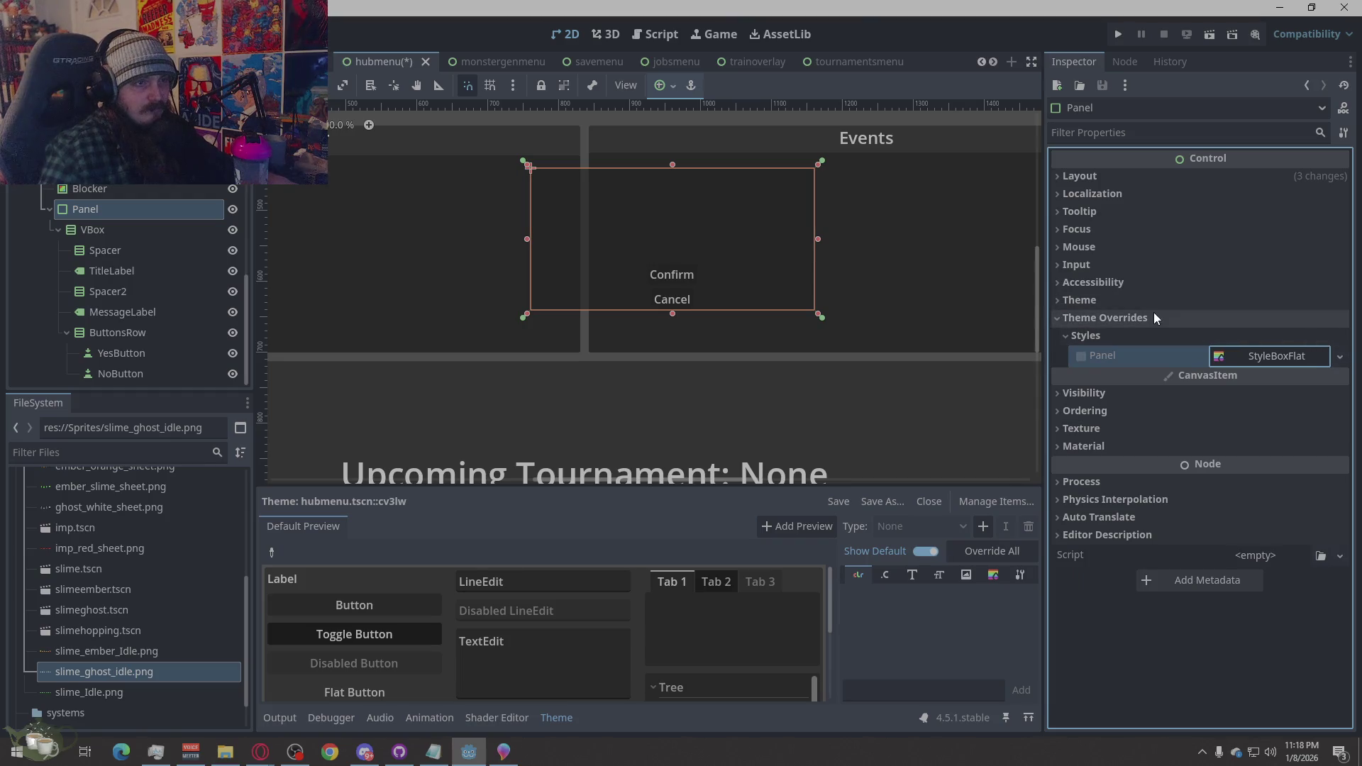
left_click(1074, 172)
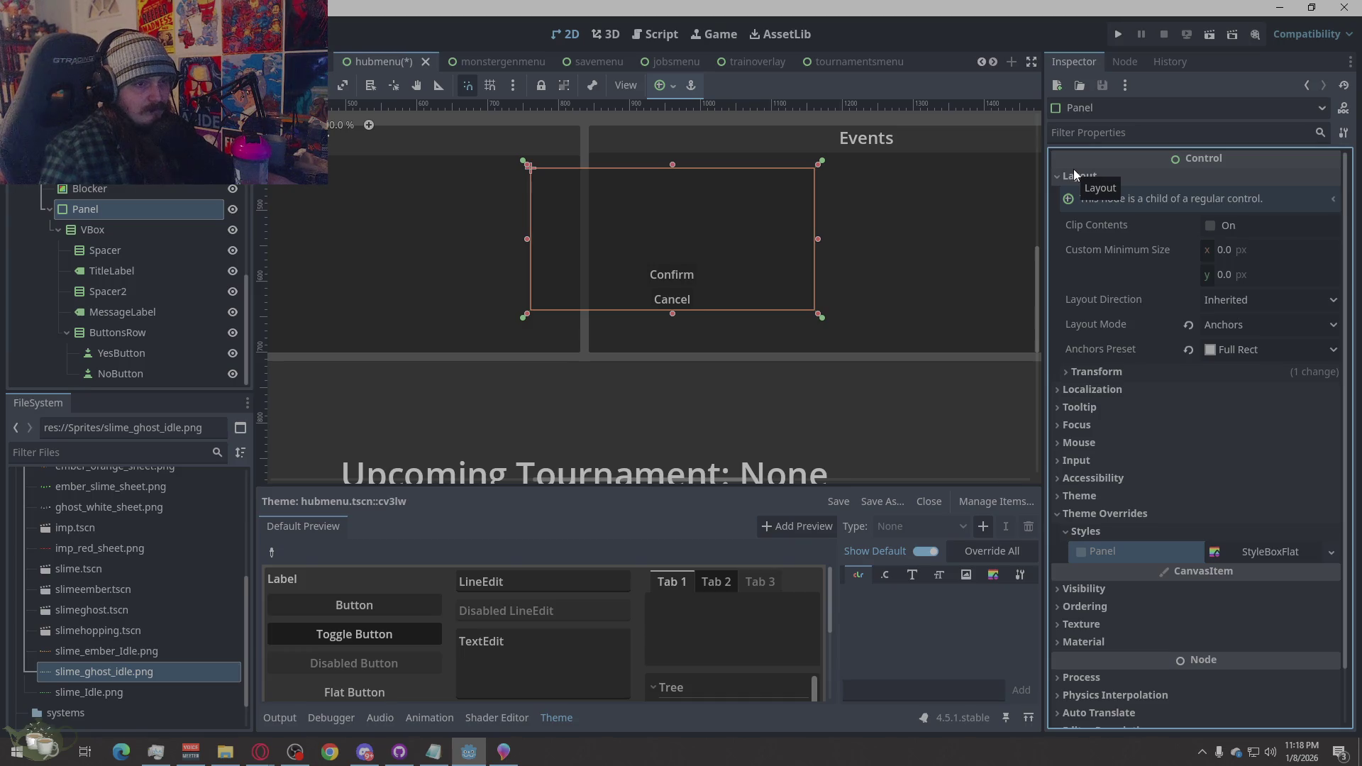
left_click(1221, 326)
left_click(1223, 326)
left_click(1233, 347)
left_click(1234, 348)
left_click(1064, 175)
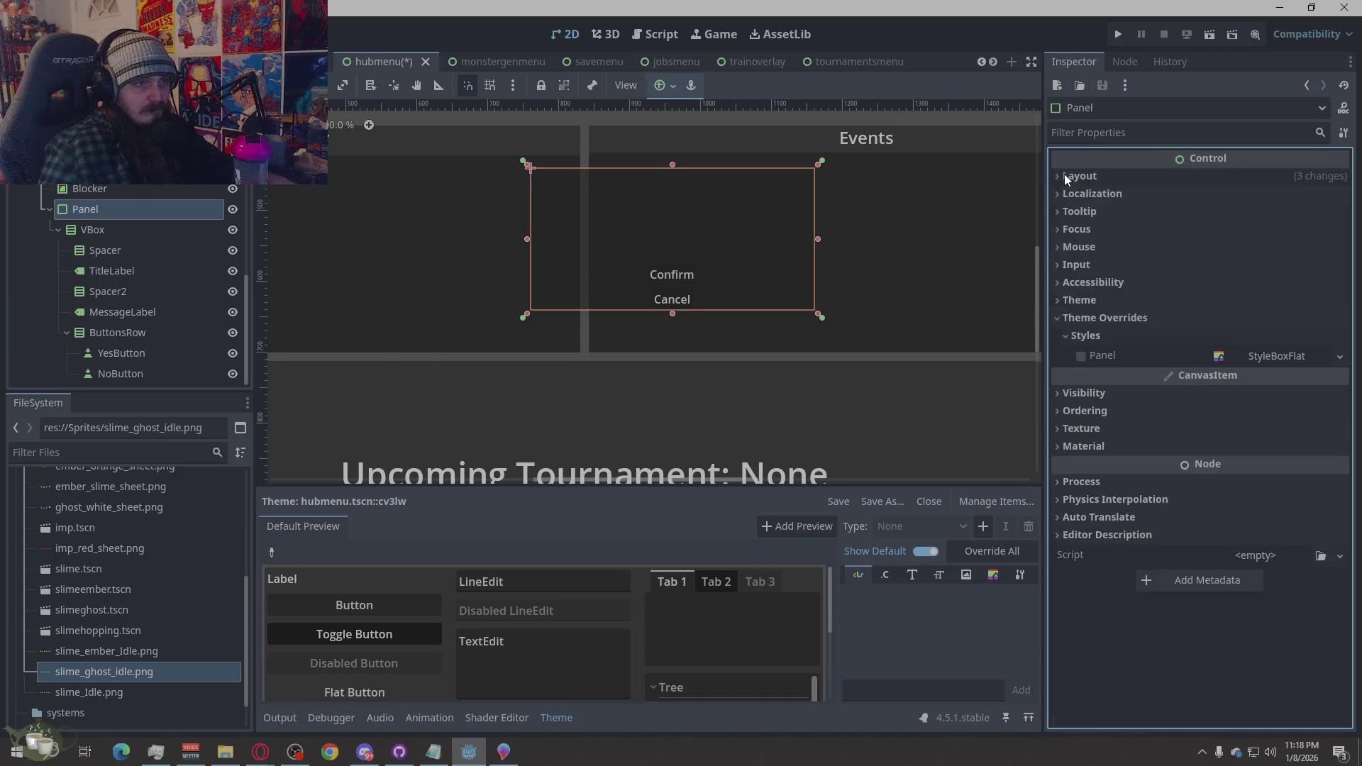
Review the Panel StyleBoxFlat's border options, then select the QuitConfirmPopup node
left_click(1292, 361)
scroll(1212, 424, "down", 3)
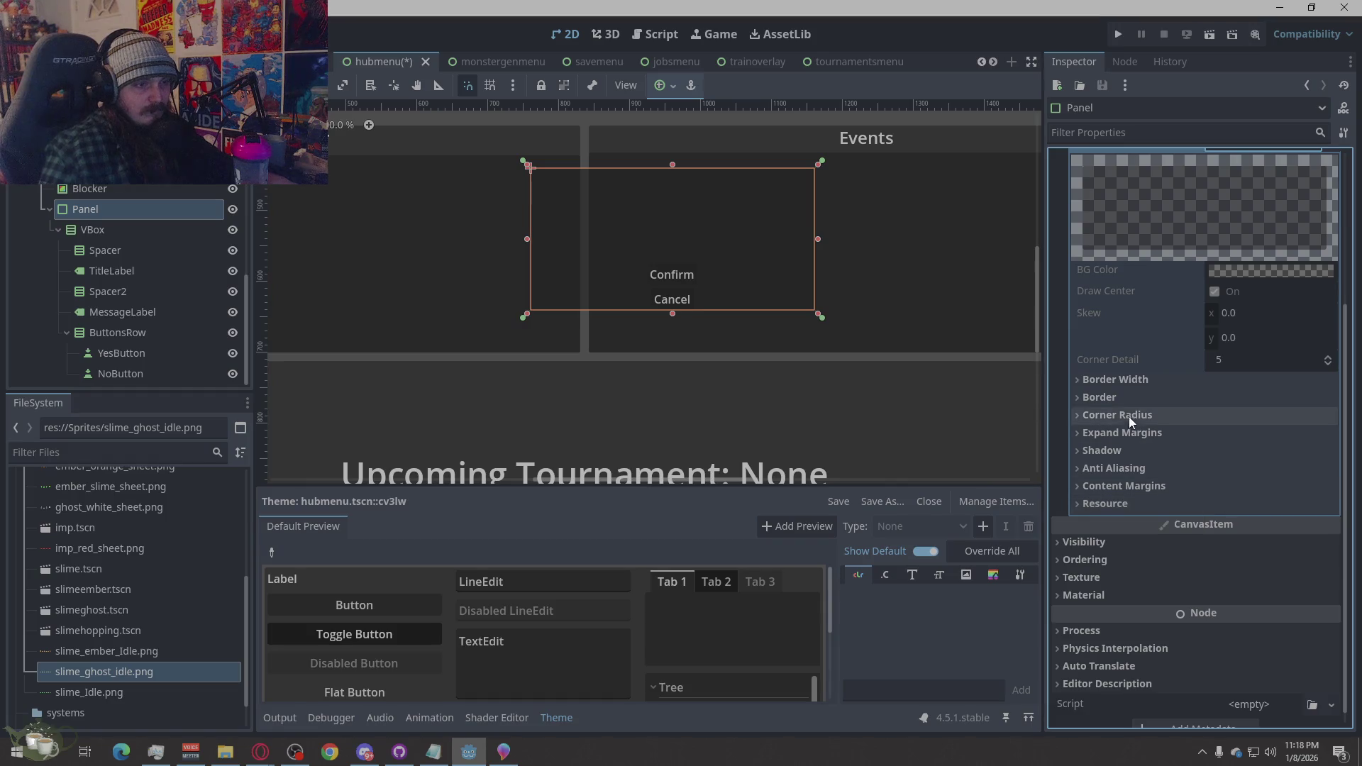
left_click(1132, 399)
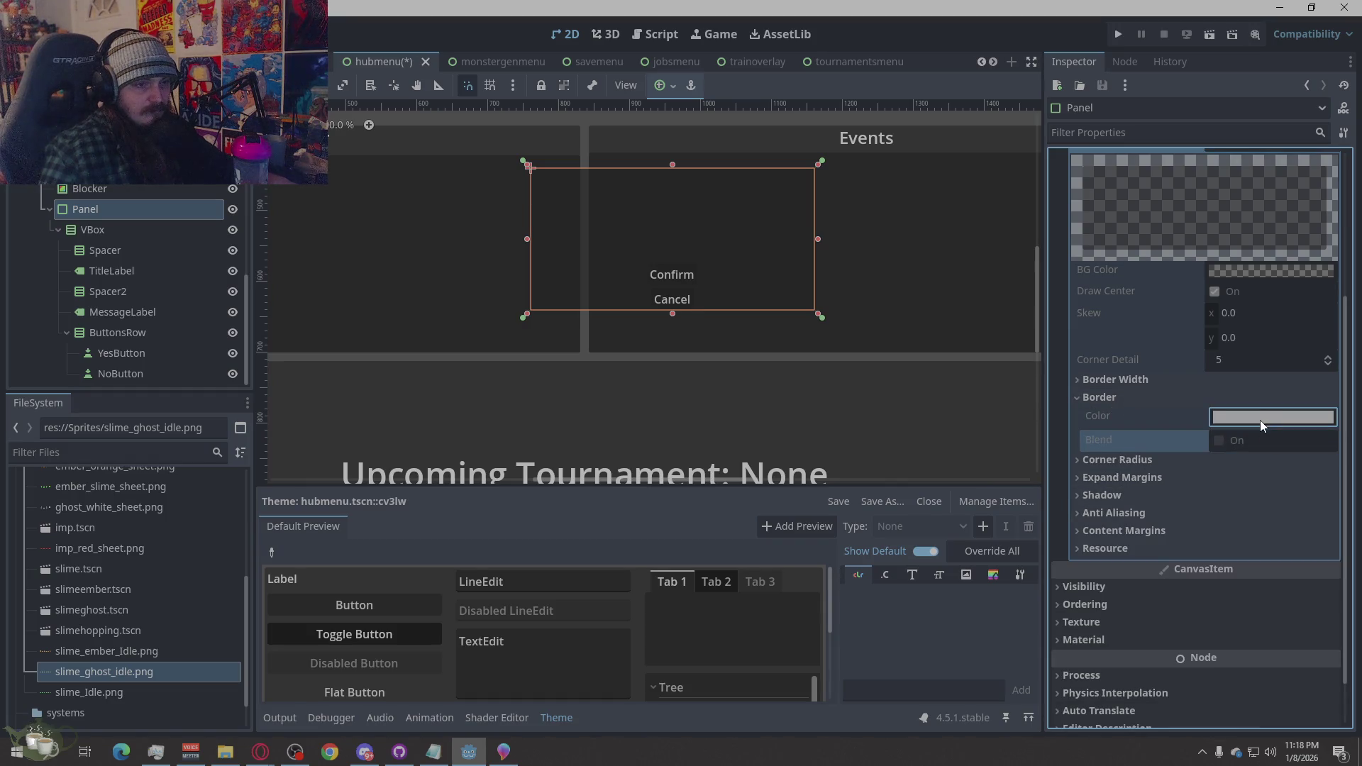
left_click(1083, 399)
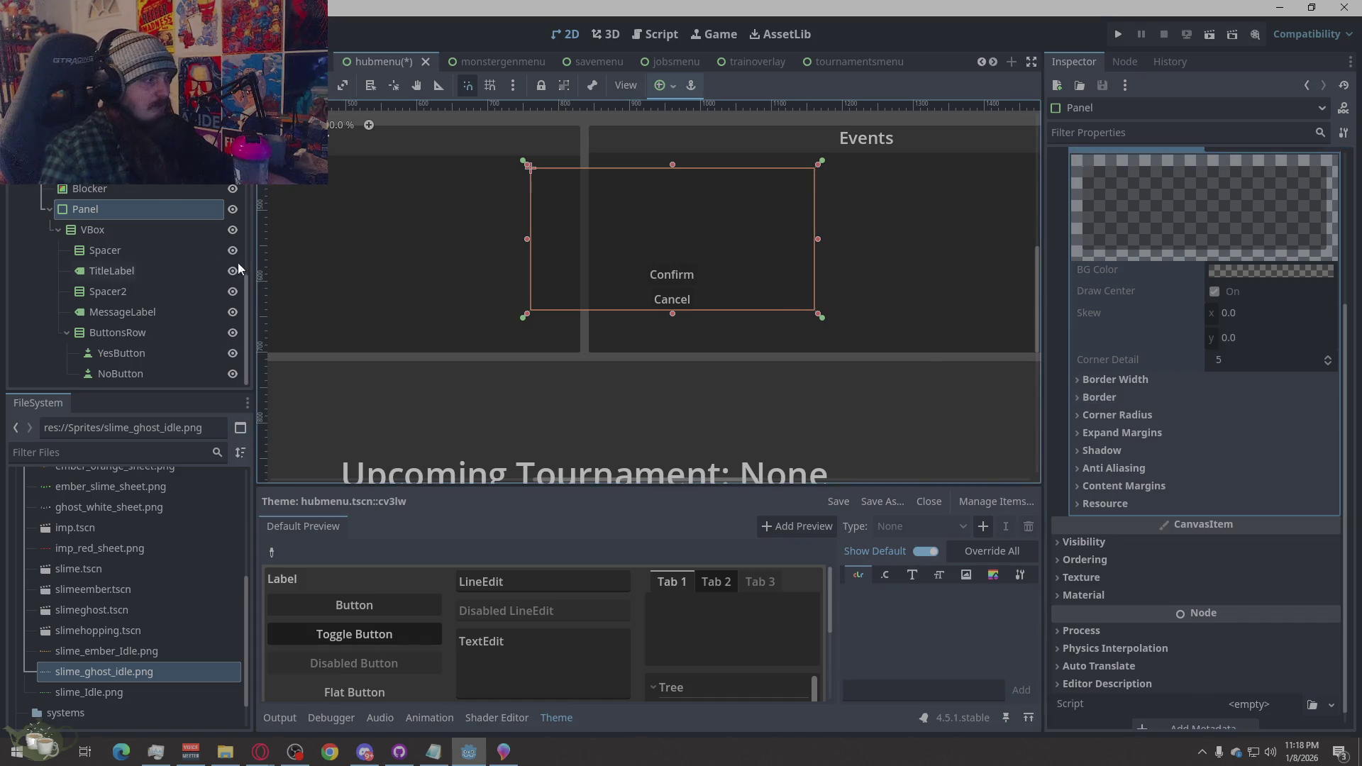
left_click(128, 168)
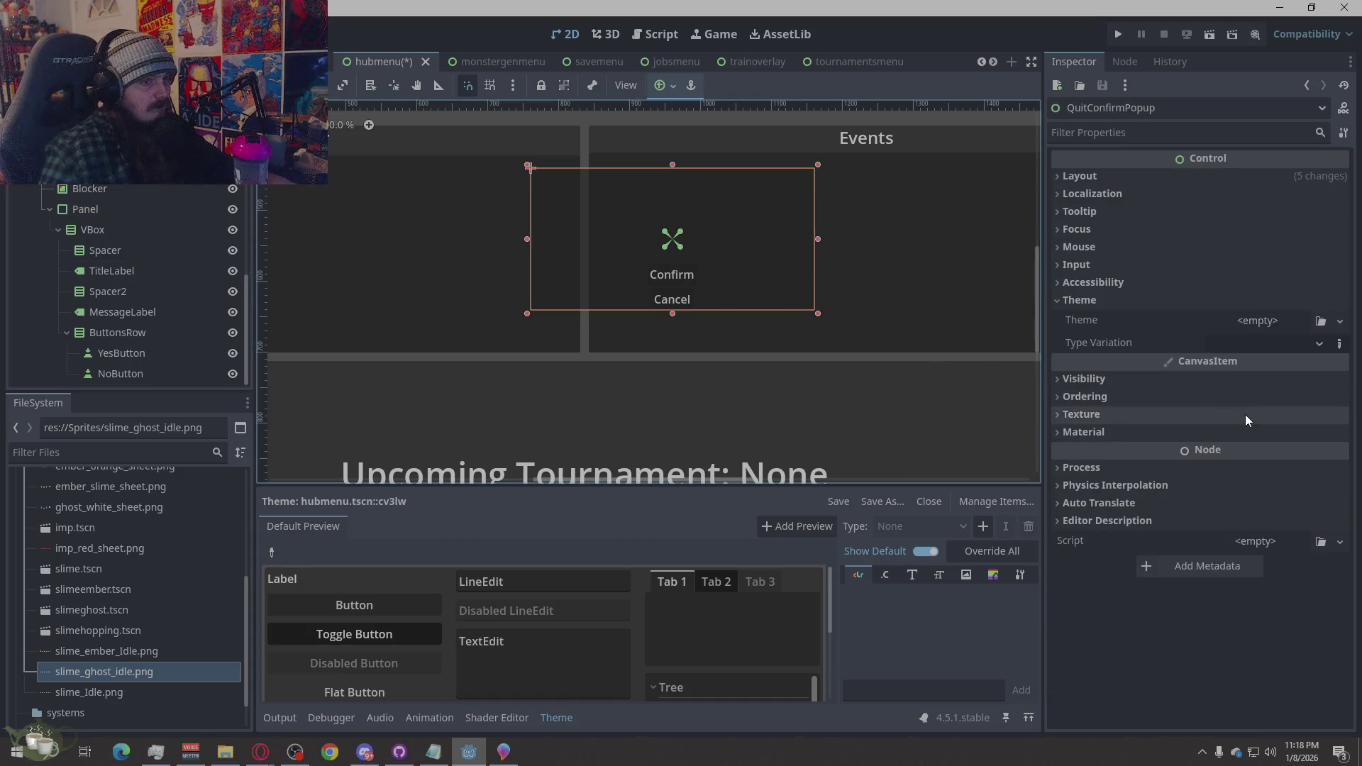
scroll(154, 294, "up", 5)
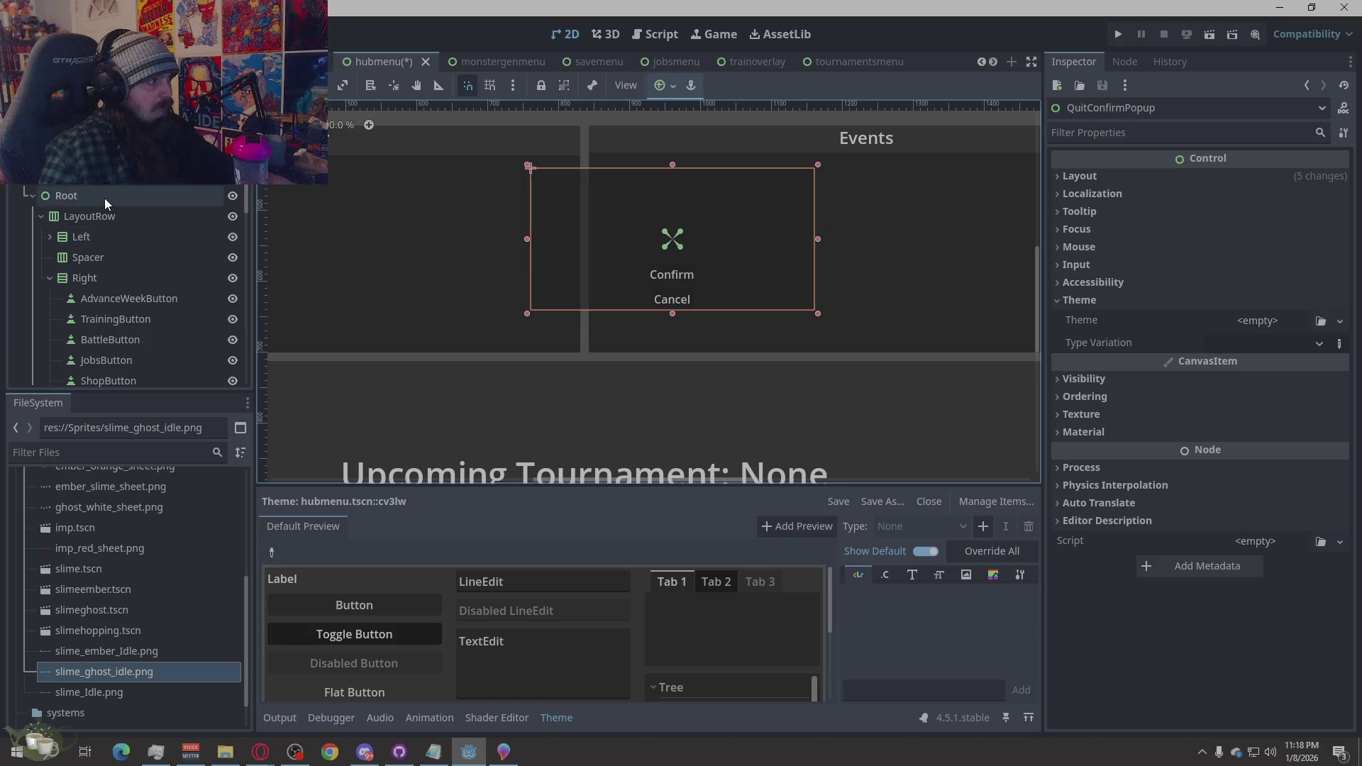
Select the Blocker and raise its colour alpha from 0 to 255, making it opaque ffffff
left_click(104, 198)
scroll(104, 198, "down", 5)
left_click(89, 189)
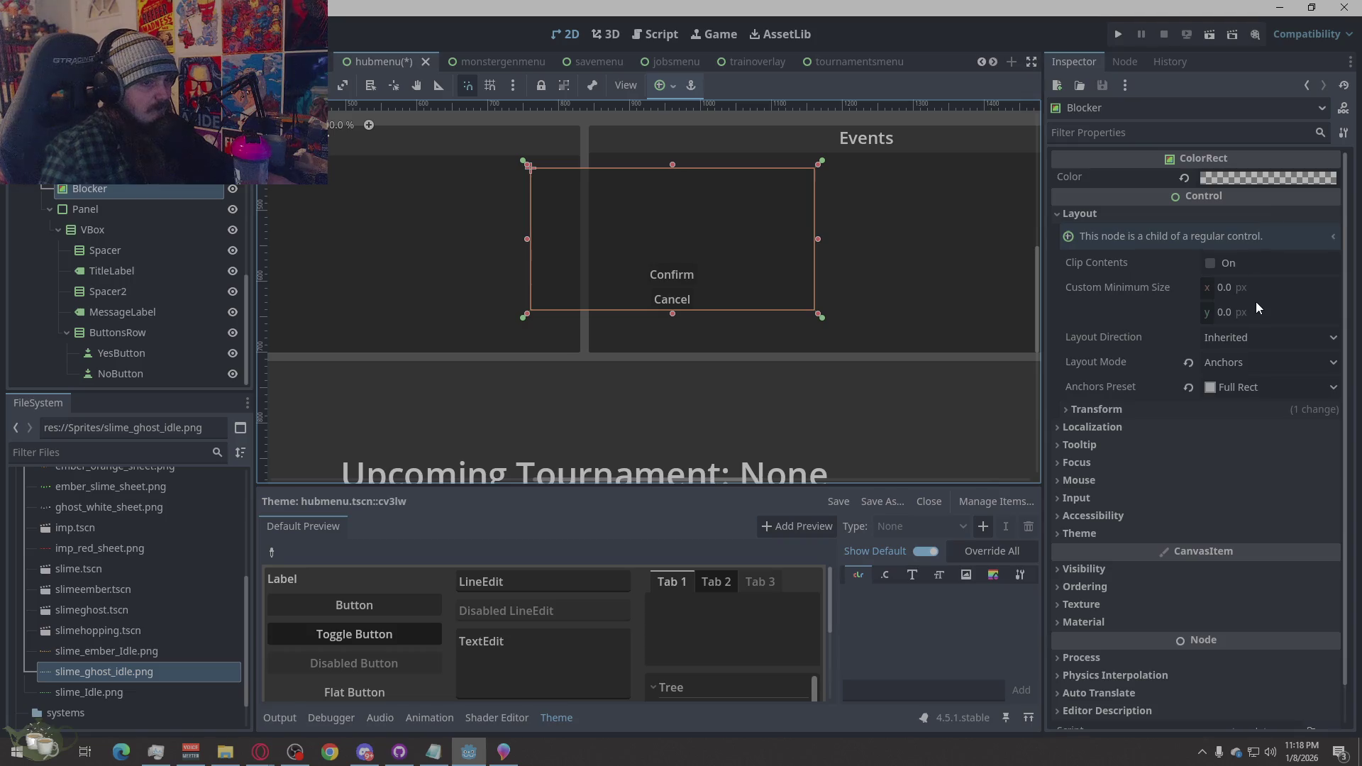
left_click(1233, 176)
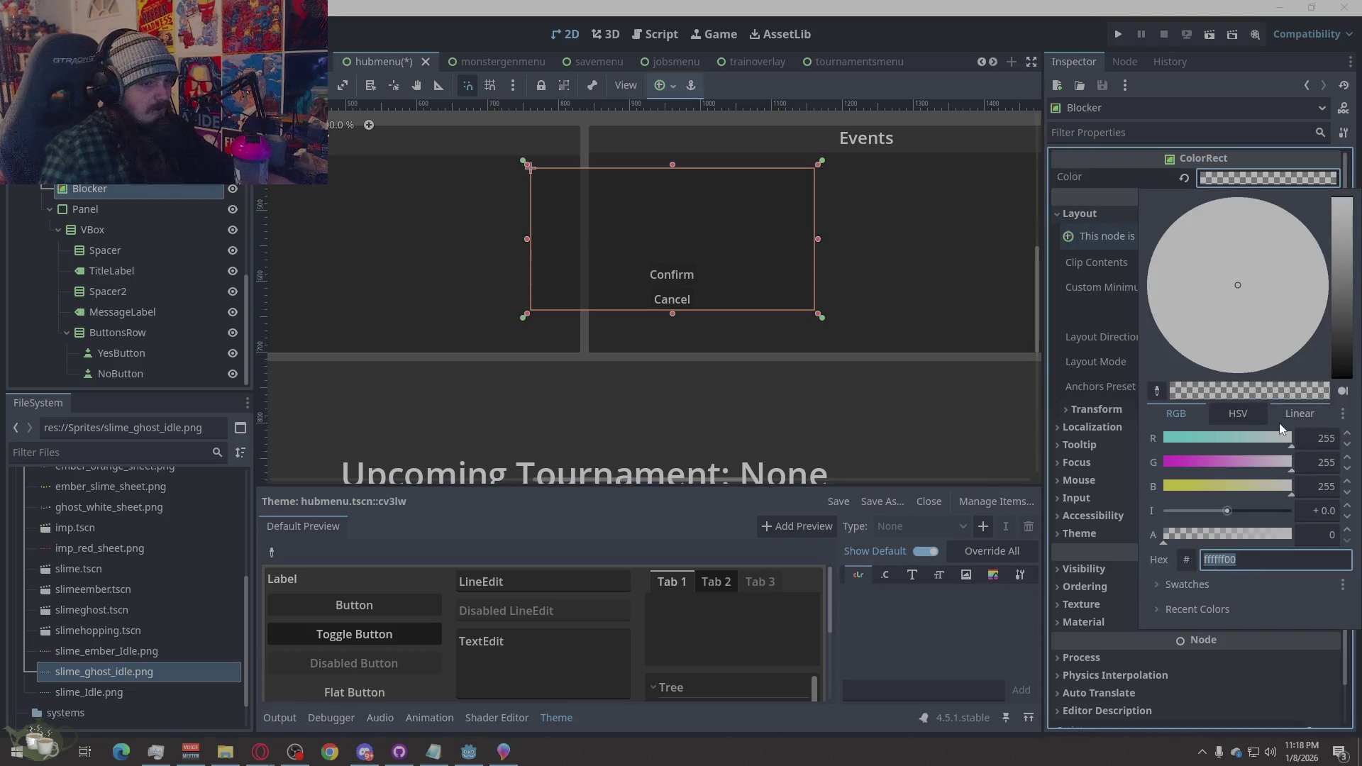
left_click_drag(1164, 536, 1312, 532)
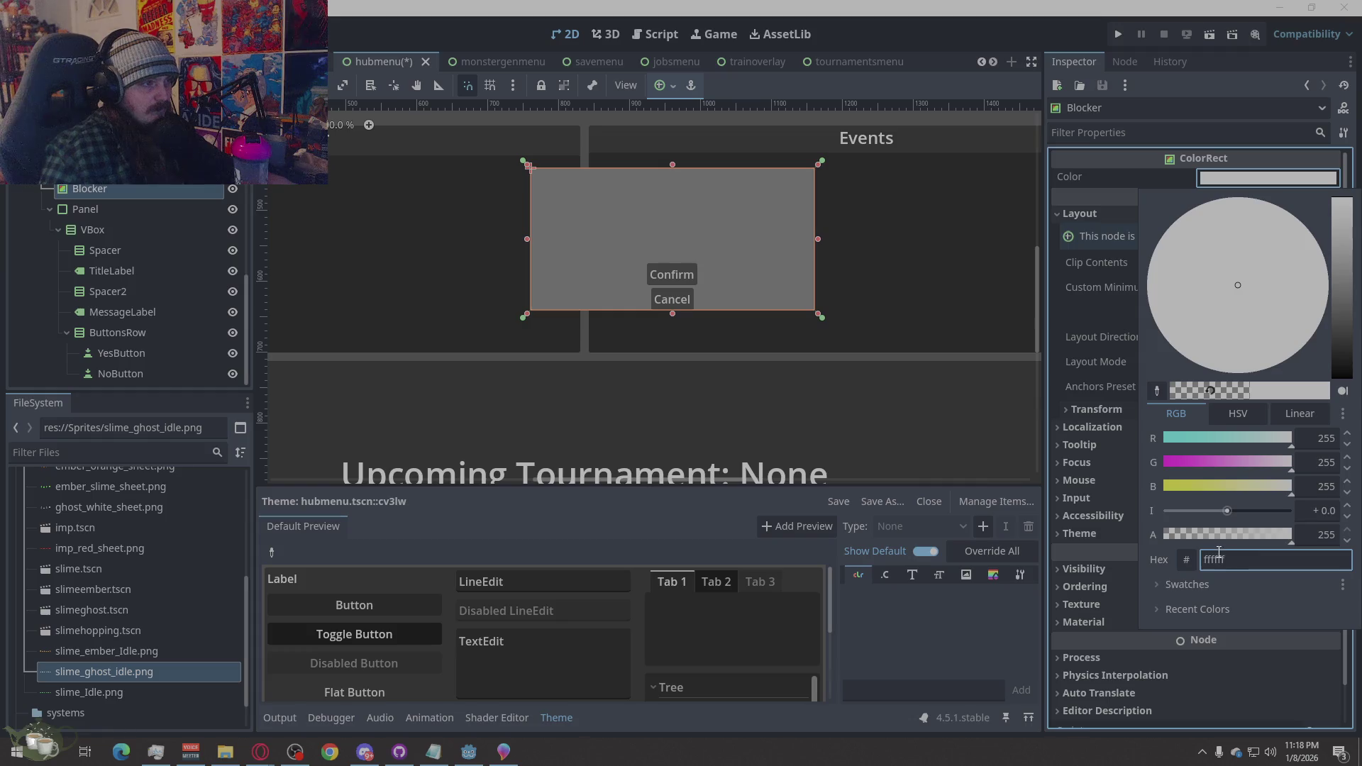
left_click(860, 362)
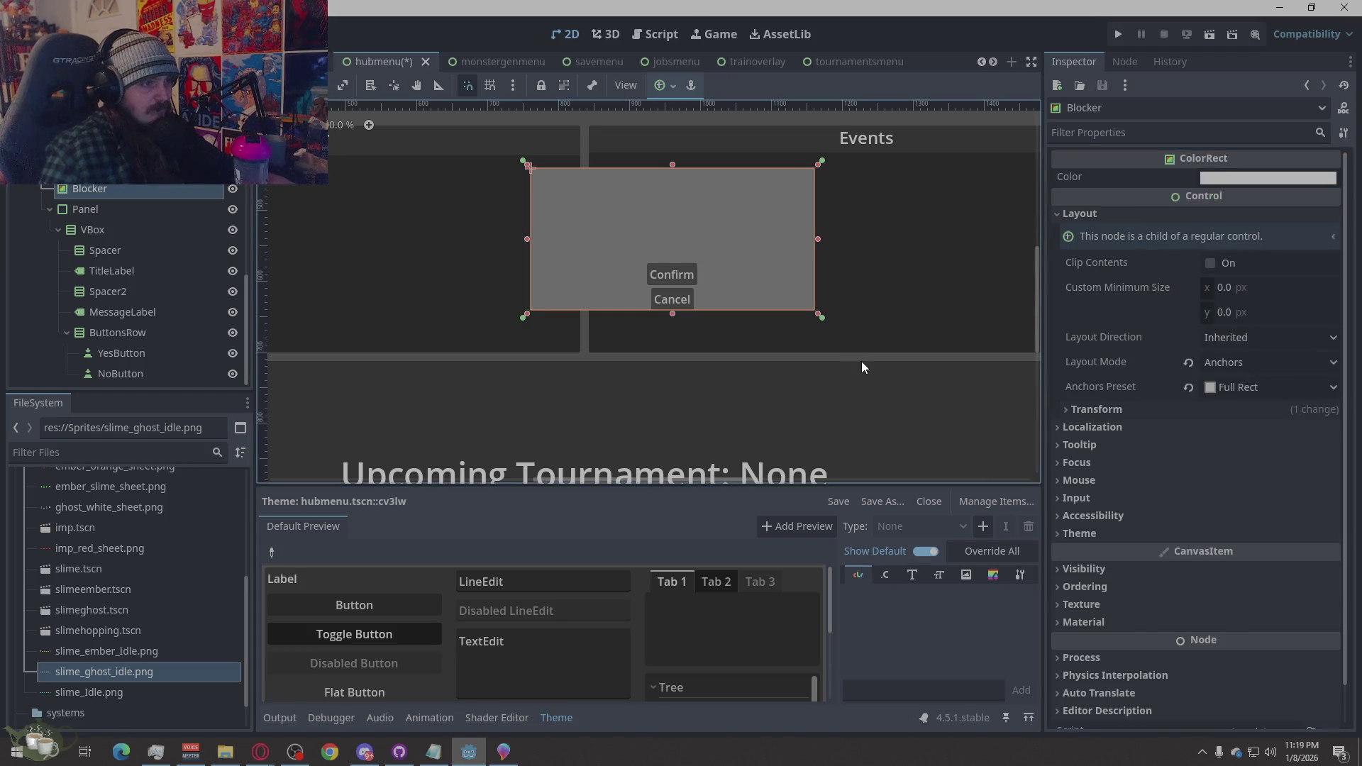
Reselect the Blocker and expand its Theme properties in the Inspector
left_click(861, 361)
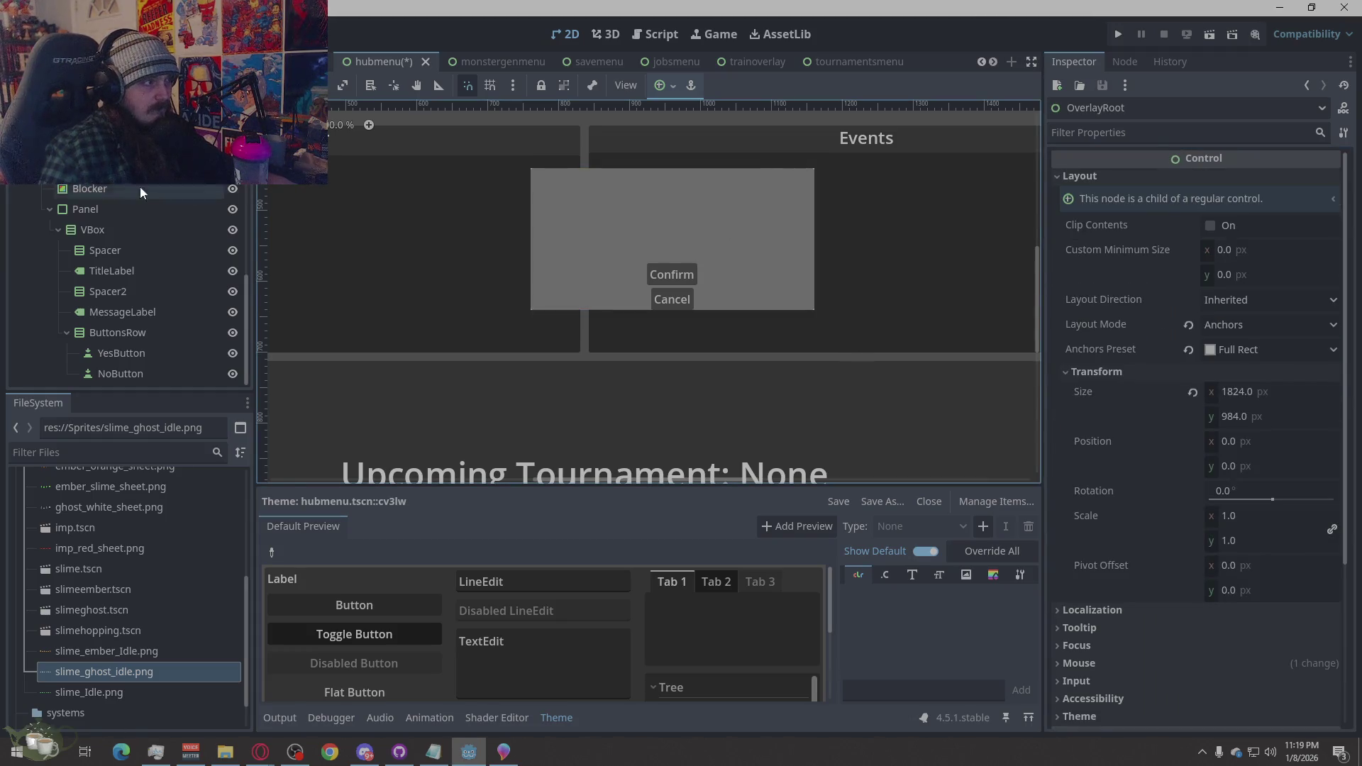
scroll(143, 207, "up", 1)
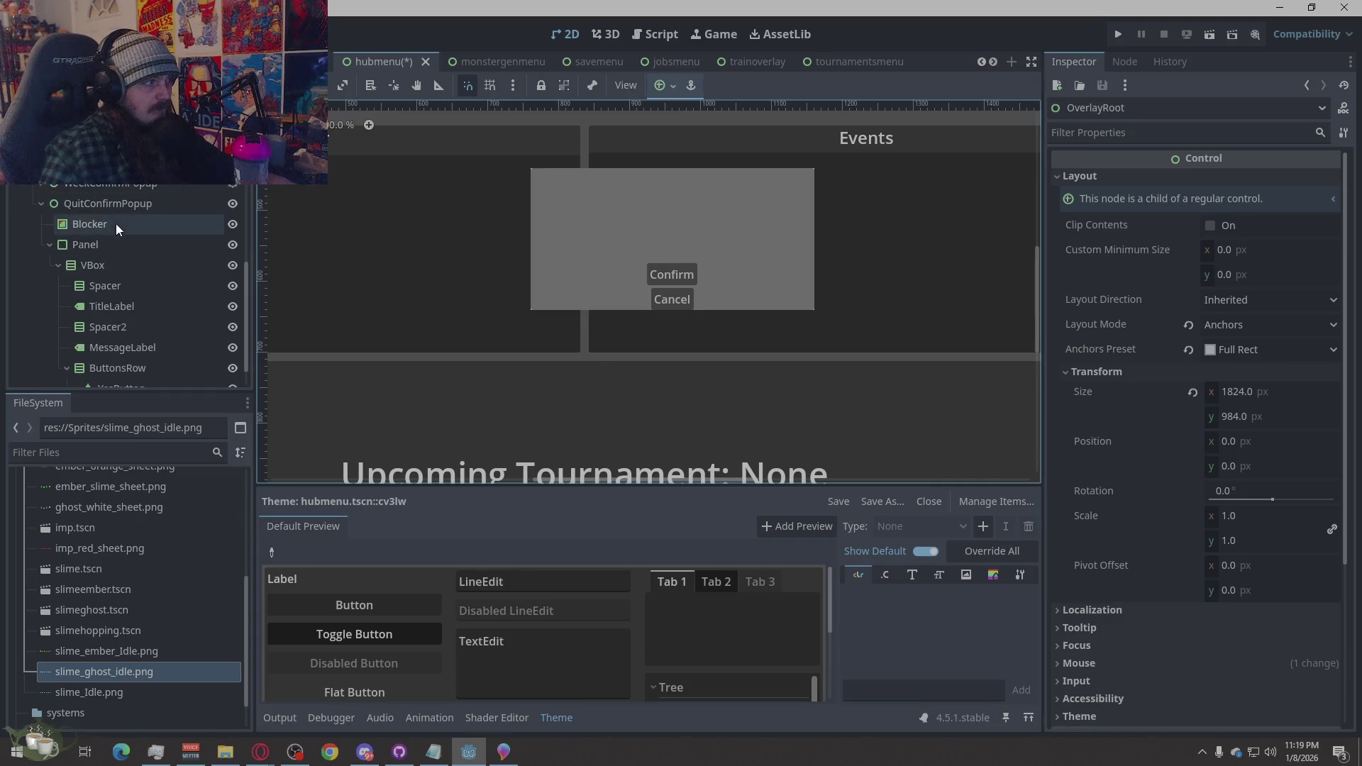
left_click(89, 224)
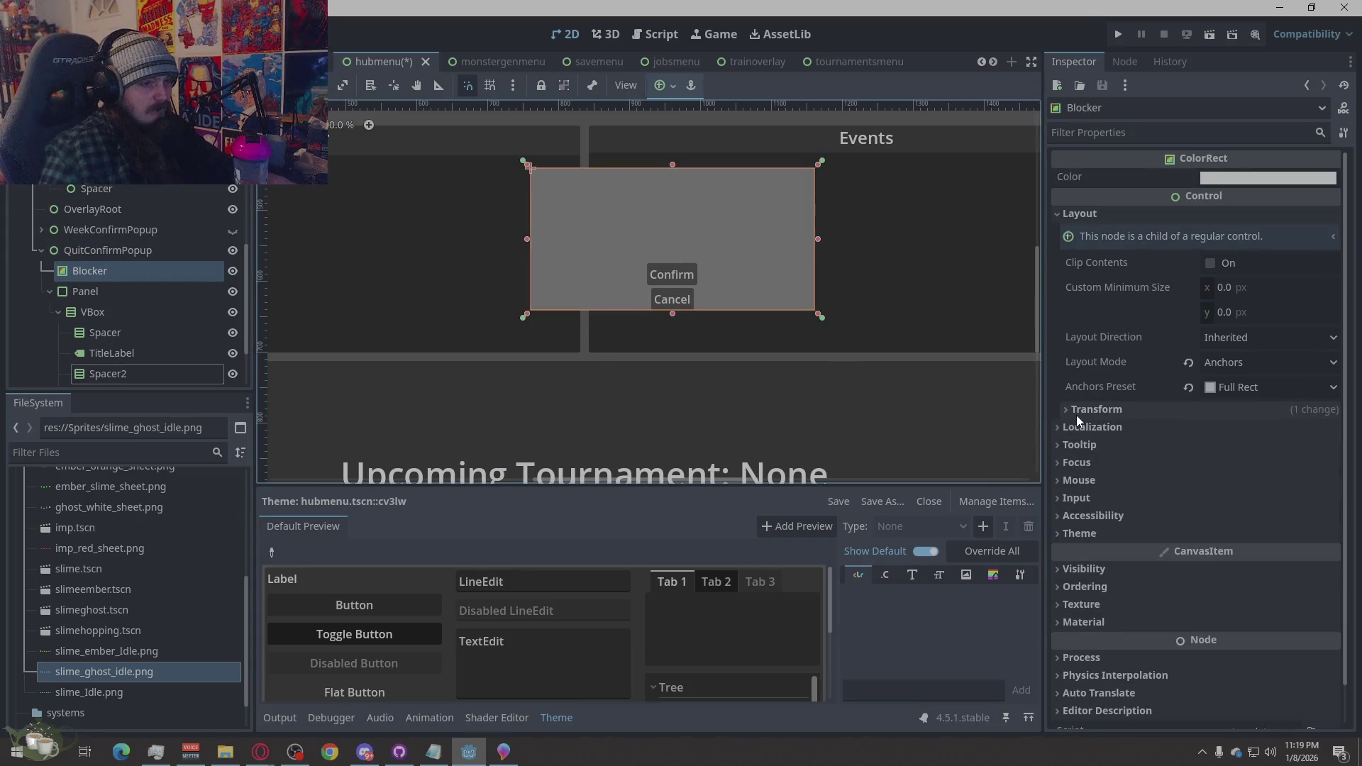
left_click(1085, 532)
scroll(1163, 532, "down", 2)
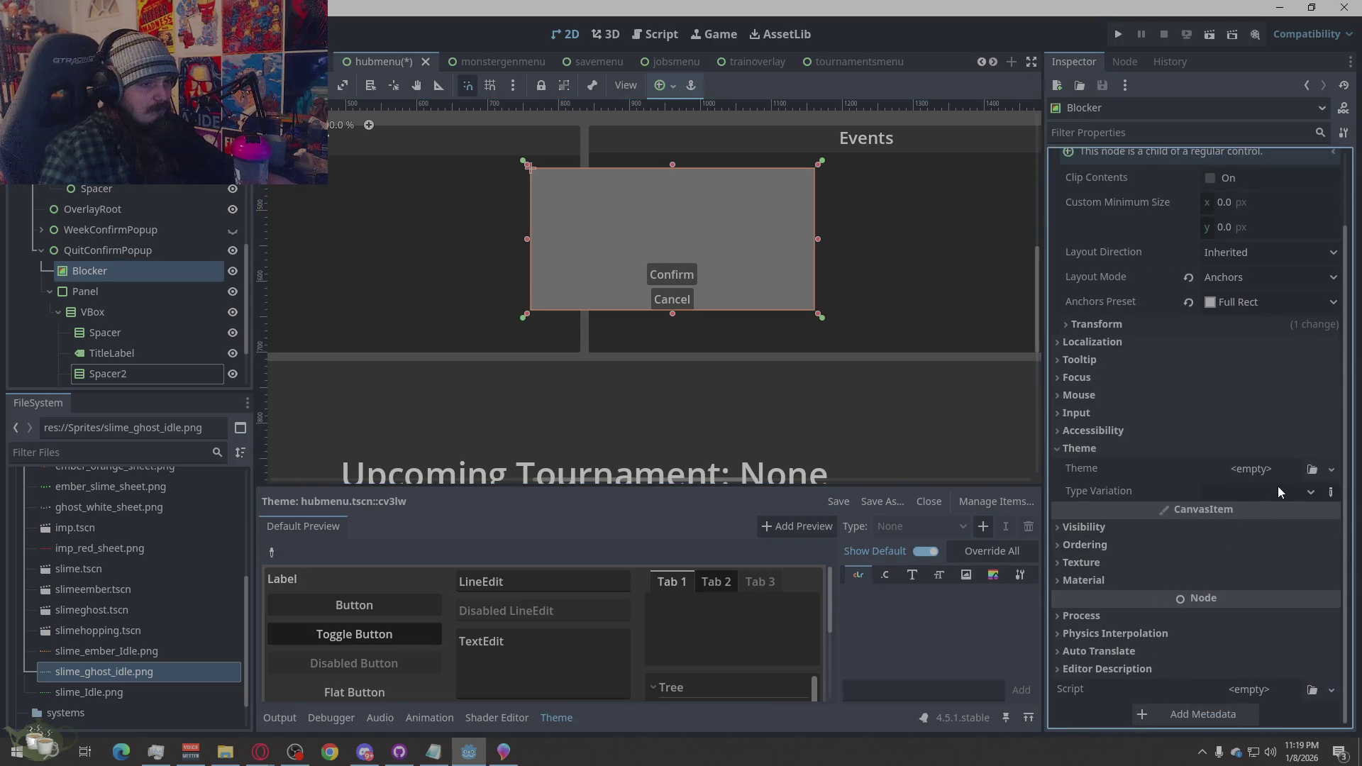
left_click(1216, 450)
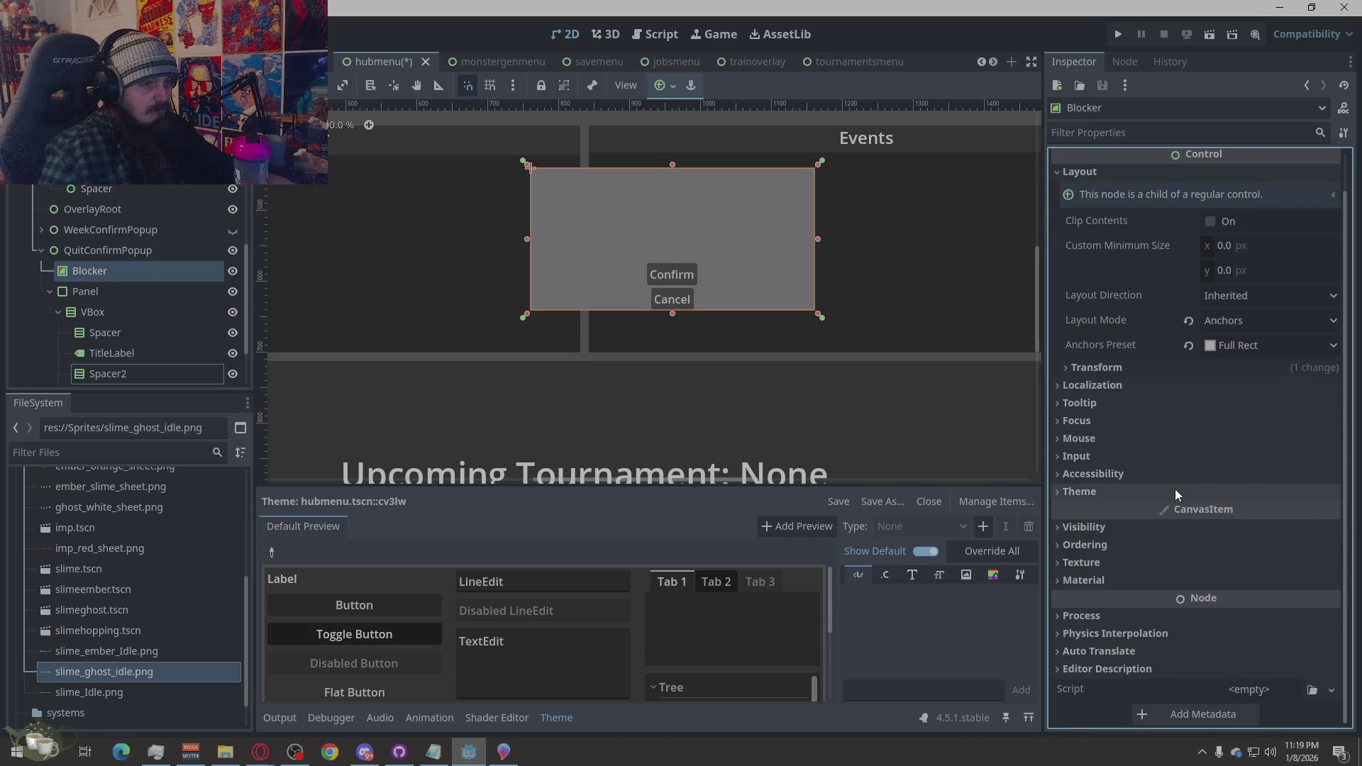
left_click(1067, 495)
Search for an existing theme file, then give the Blocker a new Theme resource
left_click(1309, 514)
type("ssssssssssssssssssssssss")
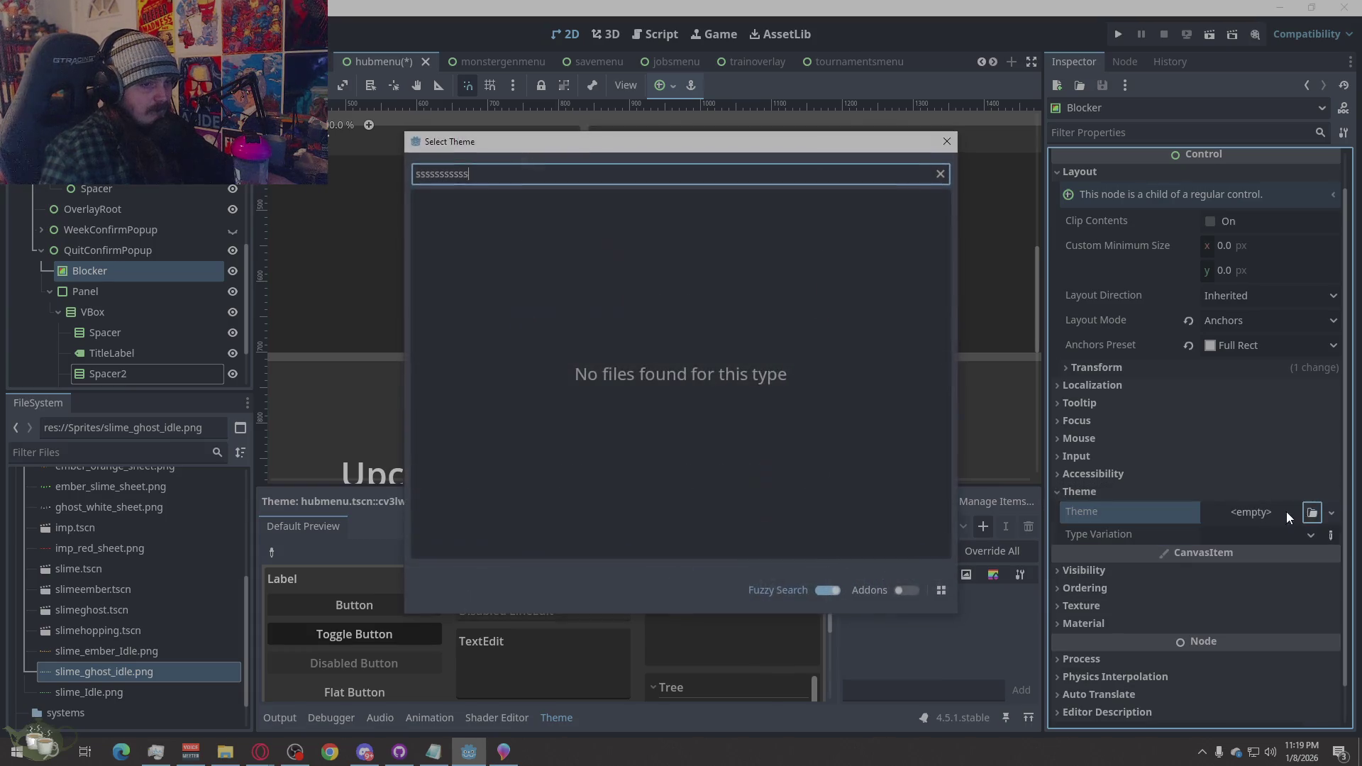
left_click(947, 141)
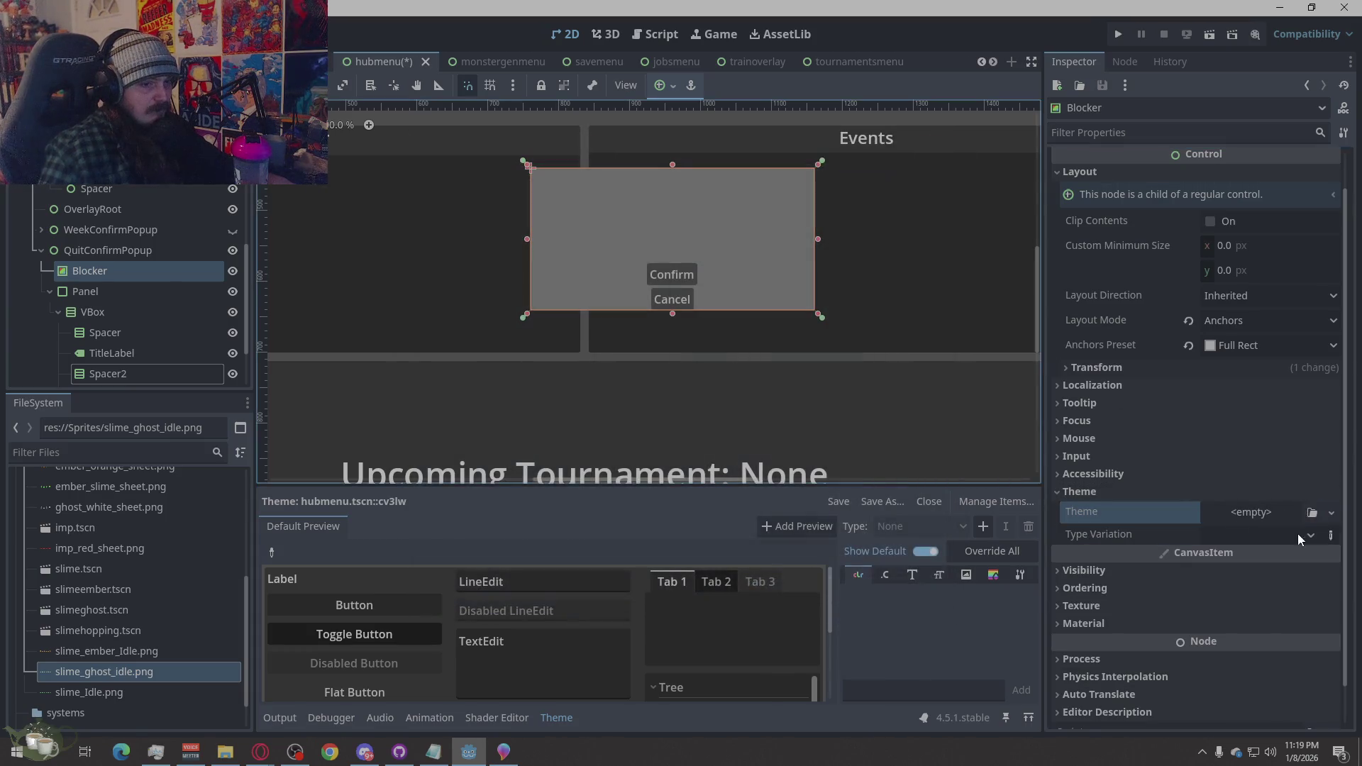
left_click(1331, 513)
left_click(1296, 554)
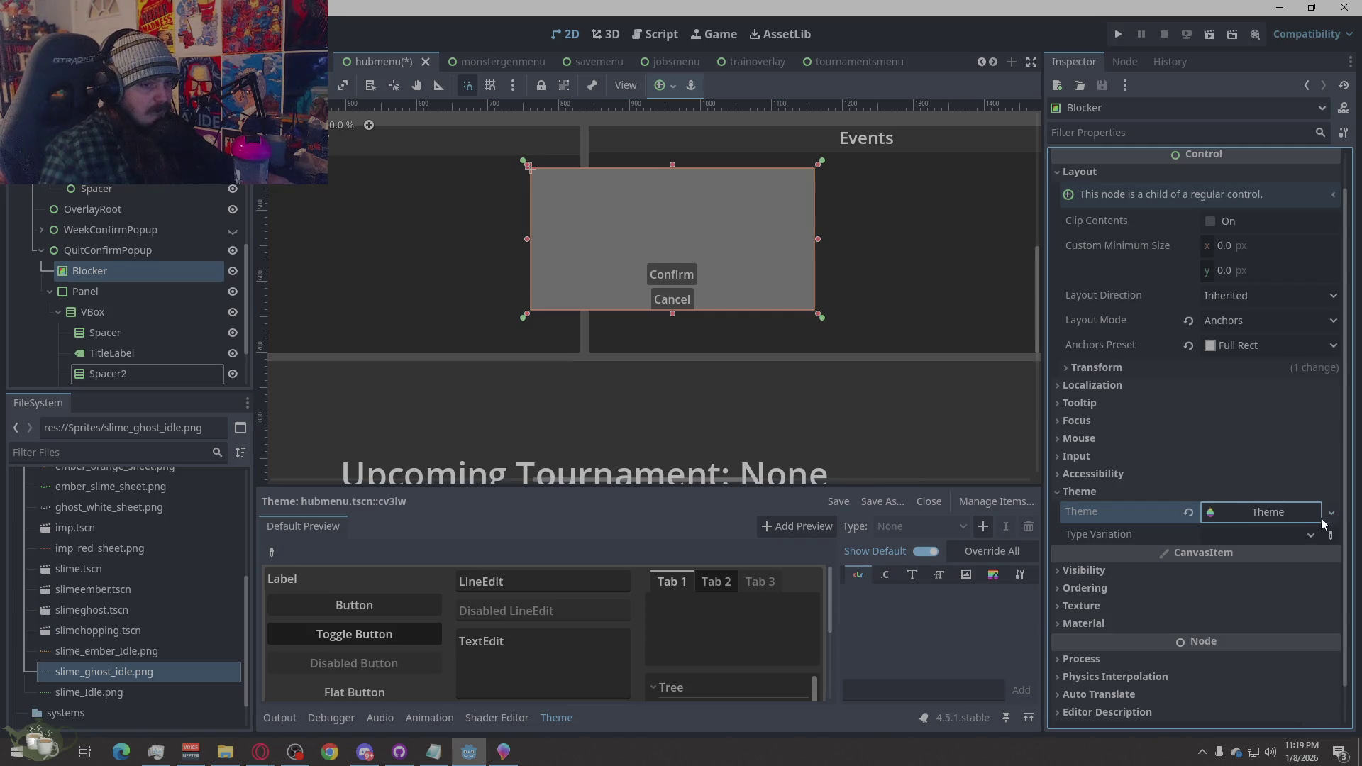
left_click(1287, 512)
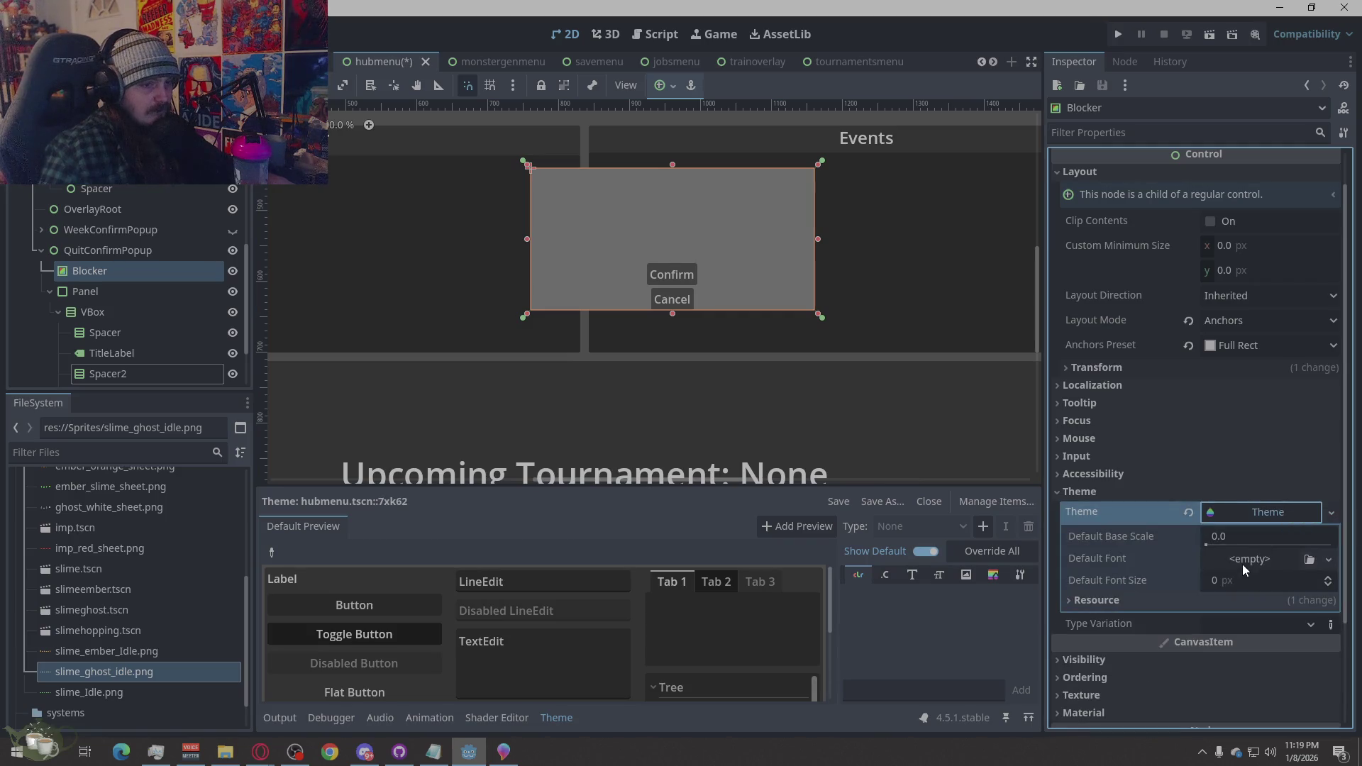
scroll(1178, 454, "down", 1)
scroll(1165, 420, "down", 1)
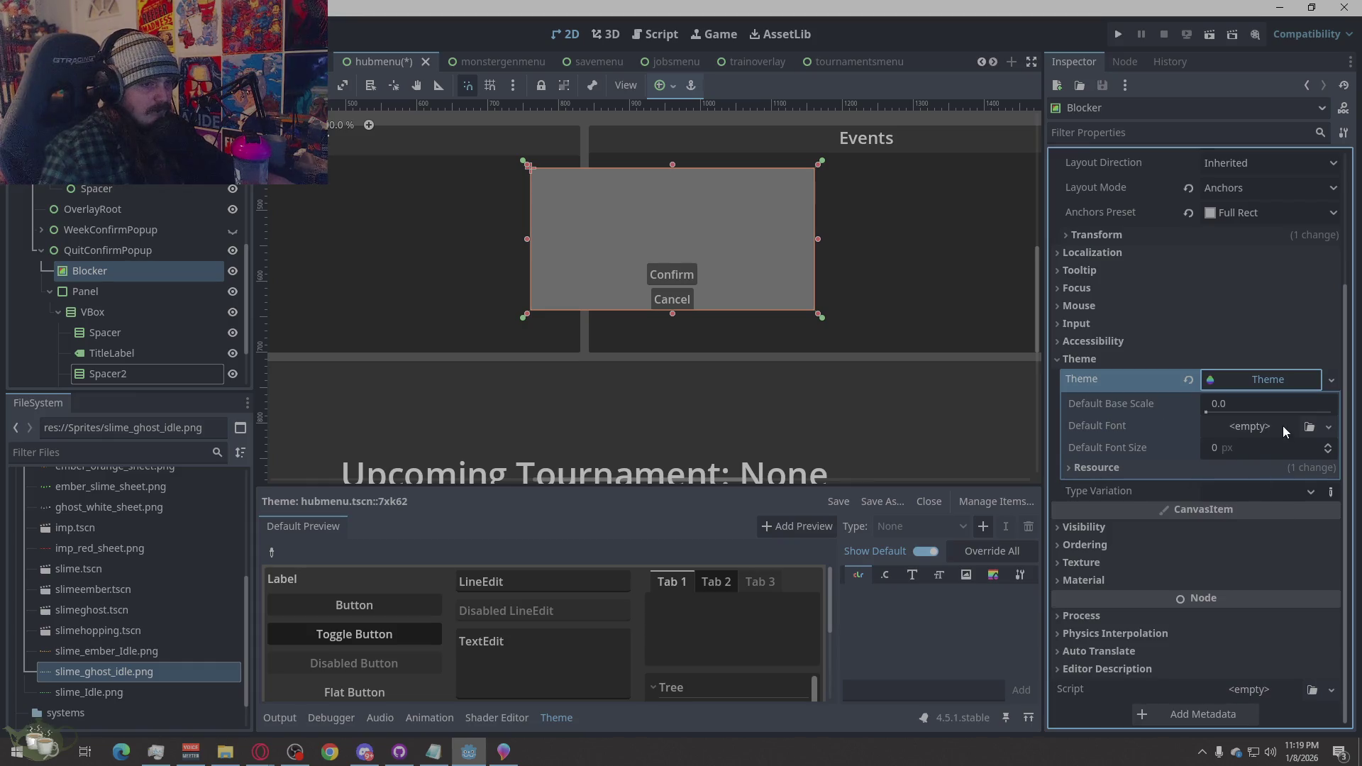
Inspect the new Theme's Type Variation, Default Base Scale and Default Font settings
left_click(1280, 491)
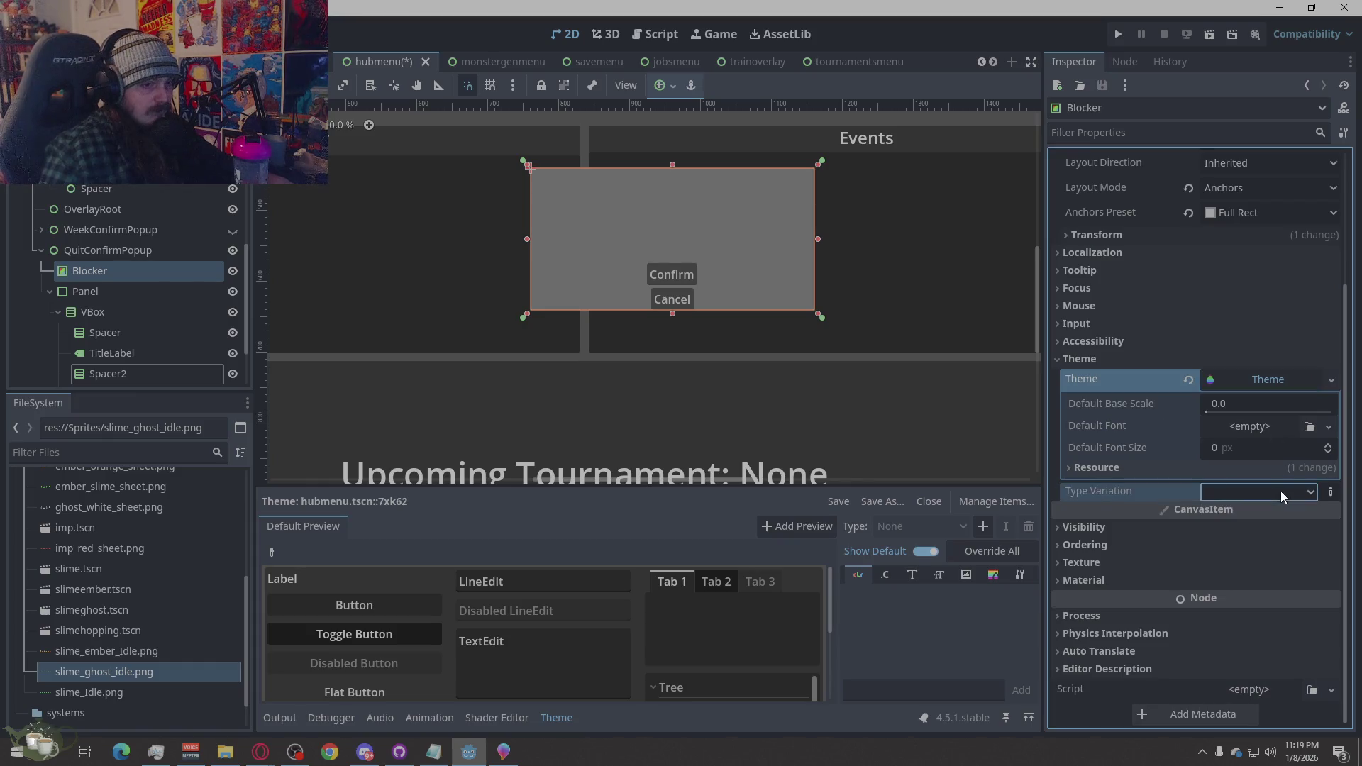
left_click(1238, 407)
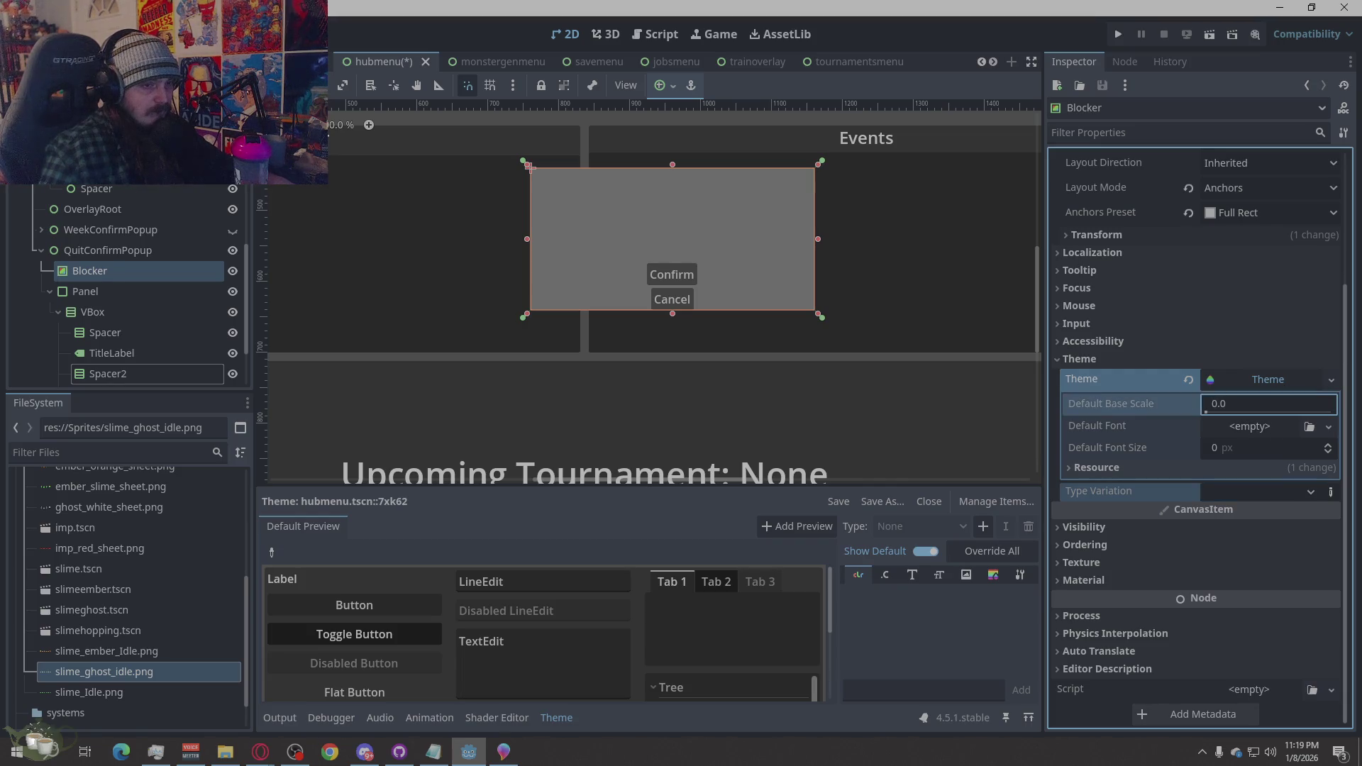
left_click(1266, 427)
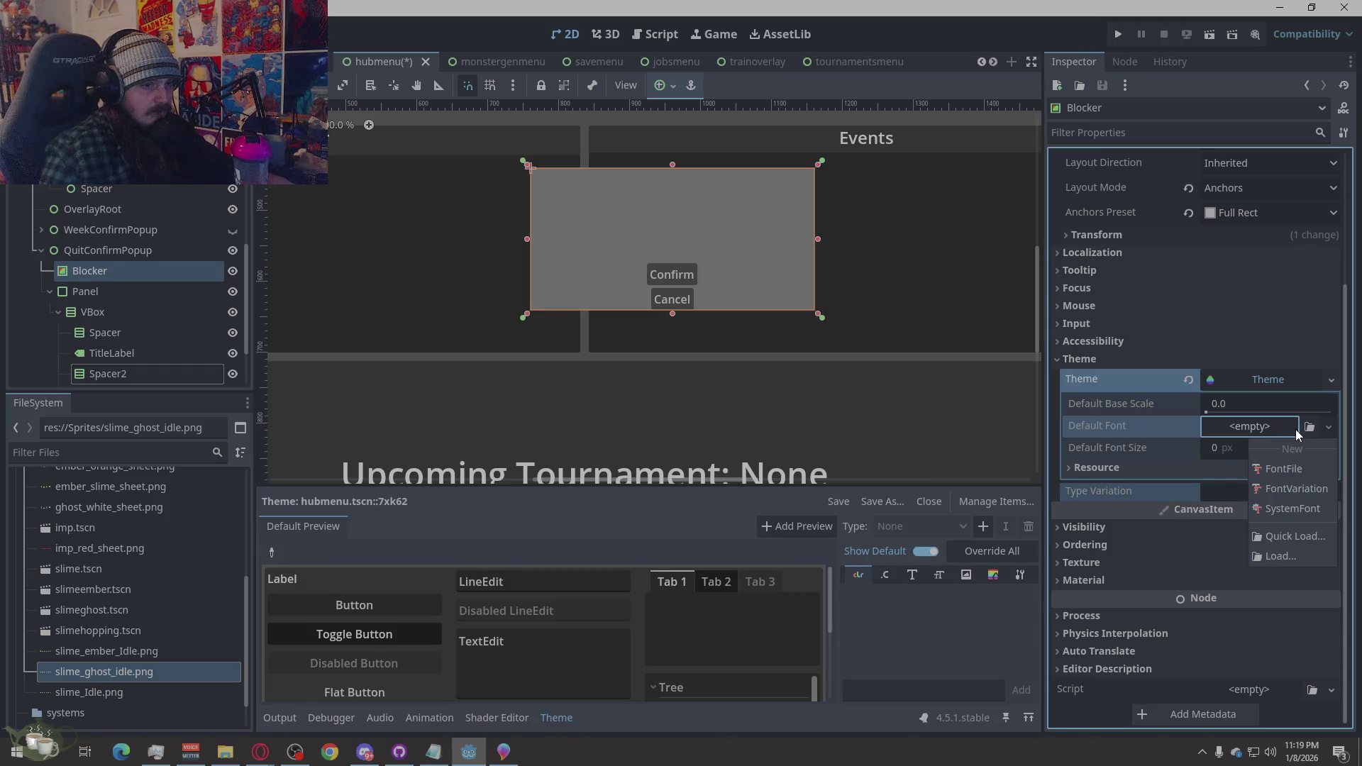
left_click(1273, 431)
Clear the Blocker's Theme back to empty and choose Change Type for the Blocker node
left_click(1299, 382)
left_click(1183, 464)
left_click(1215, 419)
left_click(1215, 419)
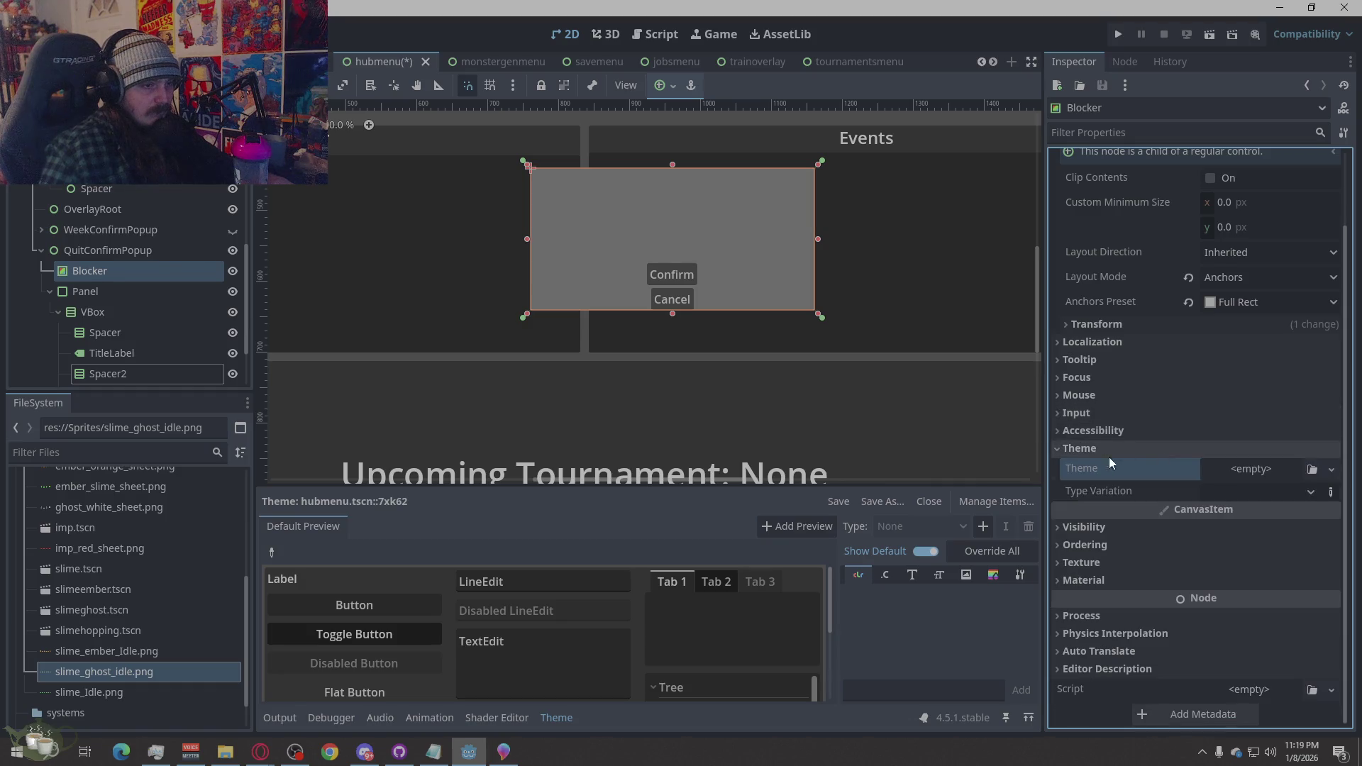
left_click(1075, 450)
scroll(1206, 354, "up", 1)
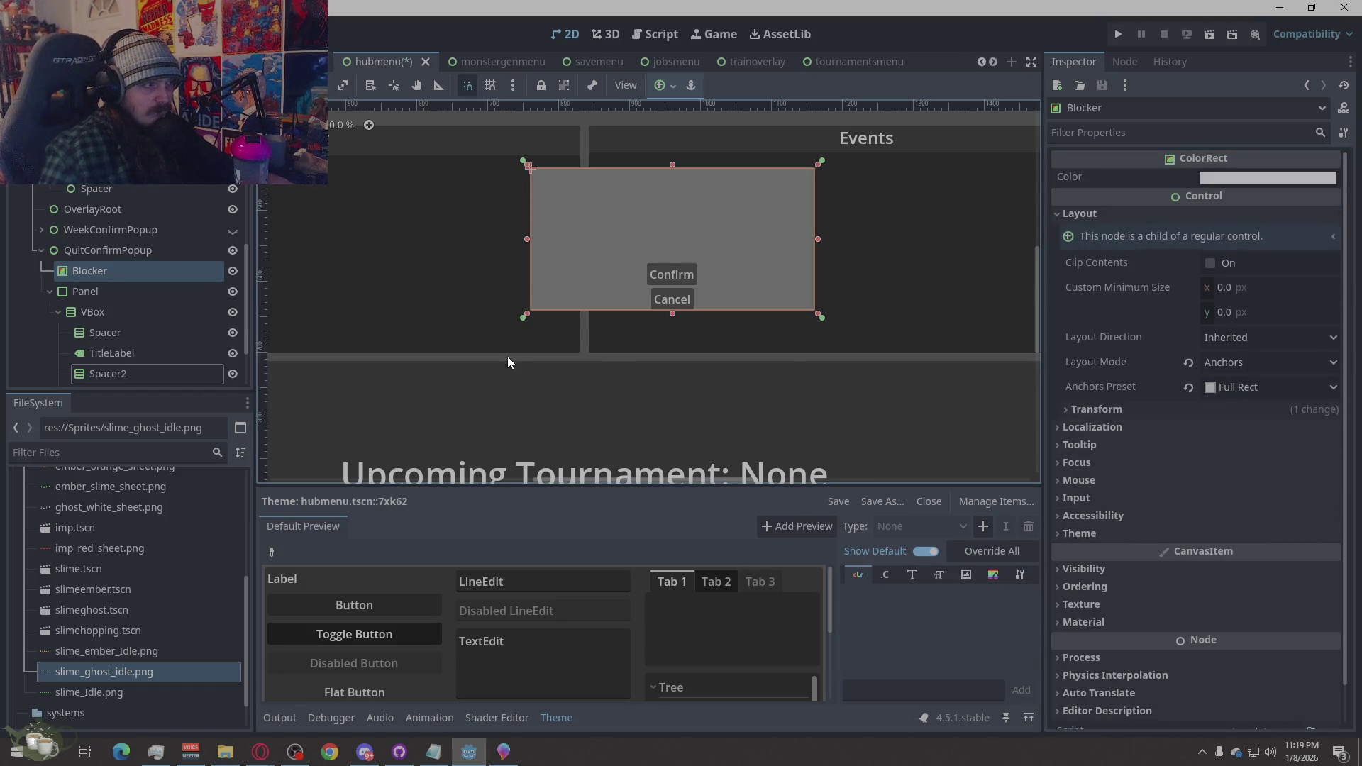
right_click(138, 276)
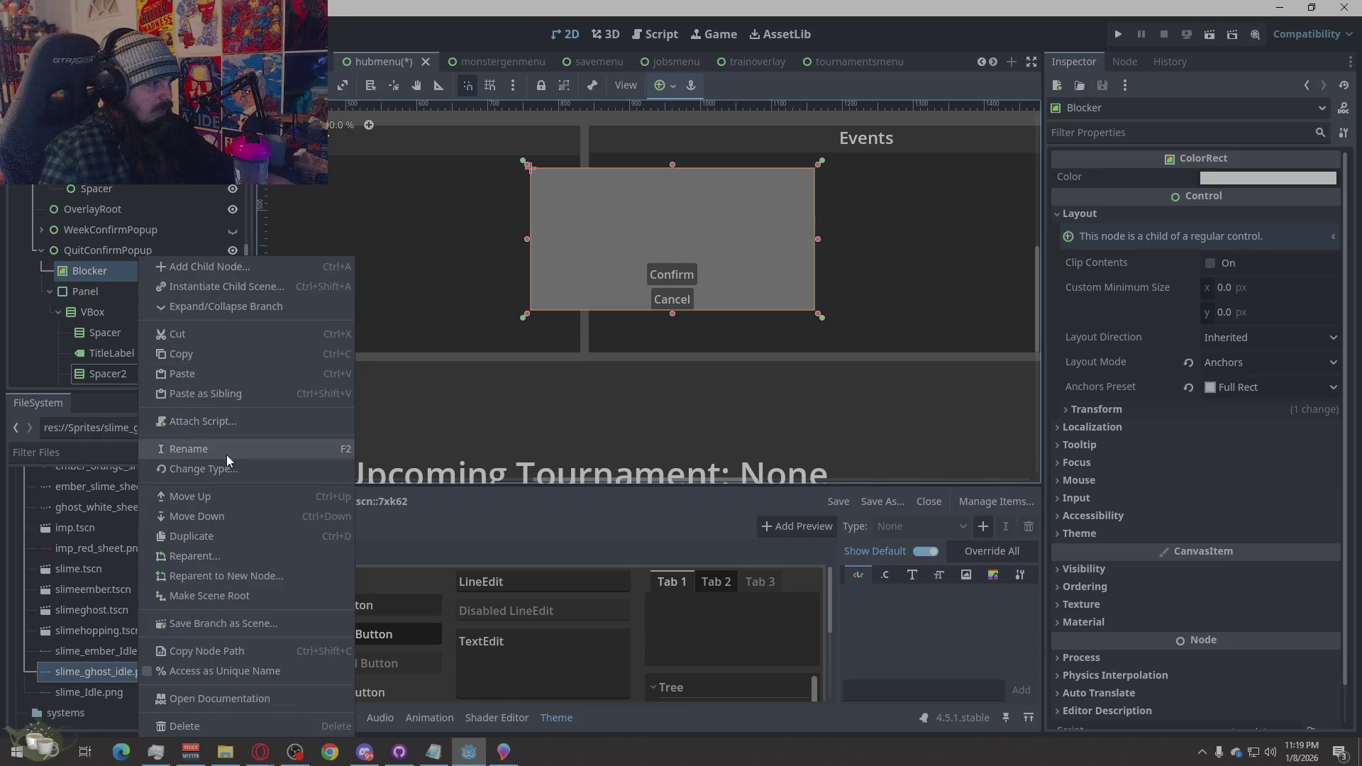
left_click(226, 468)
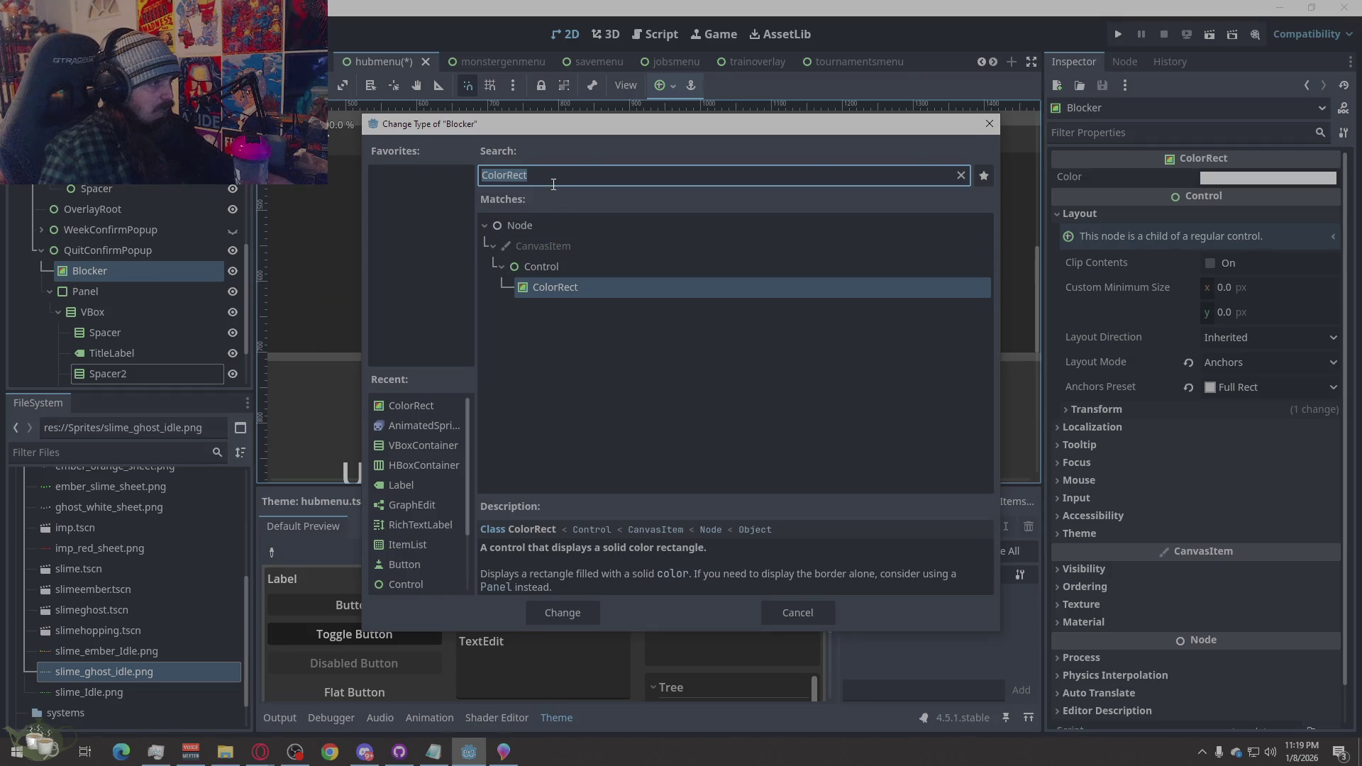
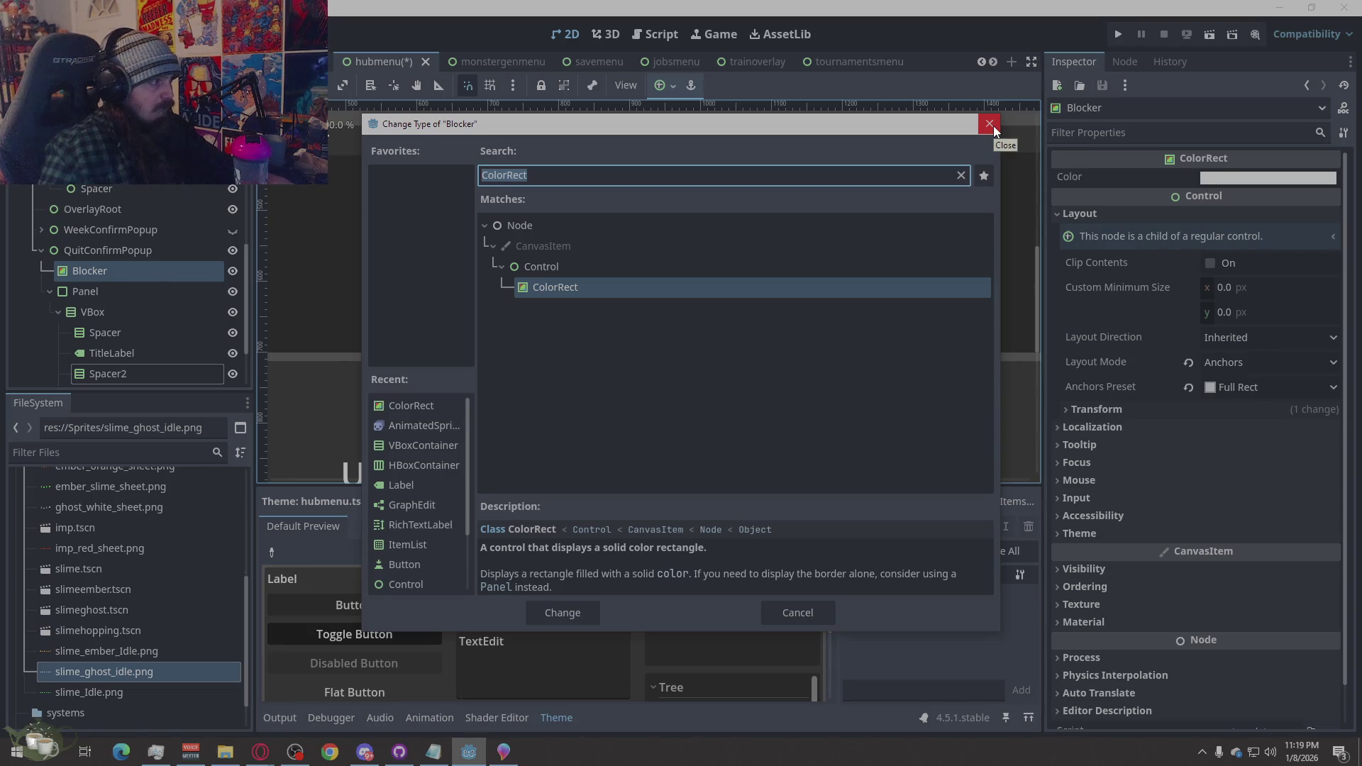
Change the Blocker node's type from ColorRect to Panel
type("panel")
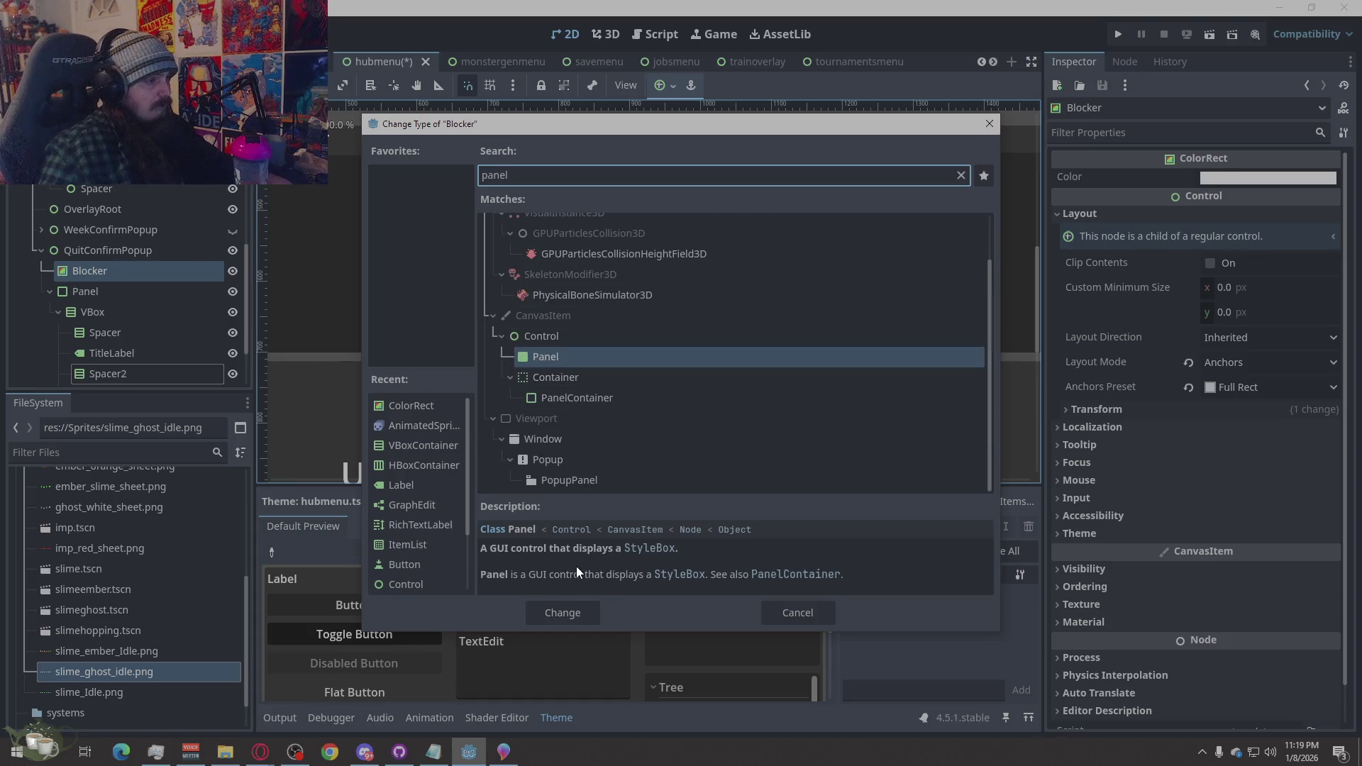
left_click(564, 609)
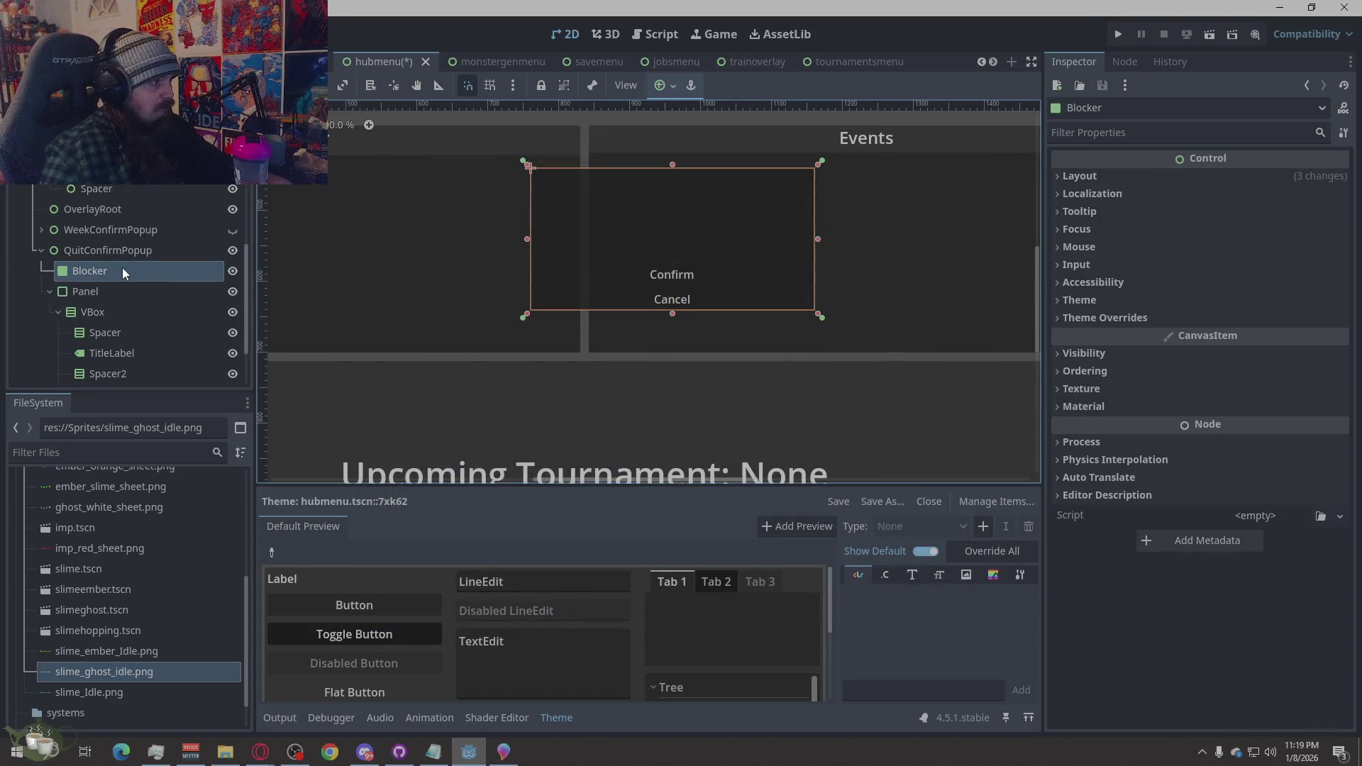
Expand Blocker's Layout and Theme Overrides > Styles, and open its Panel StyleBoxFlat override
left_click(1107, 176)
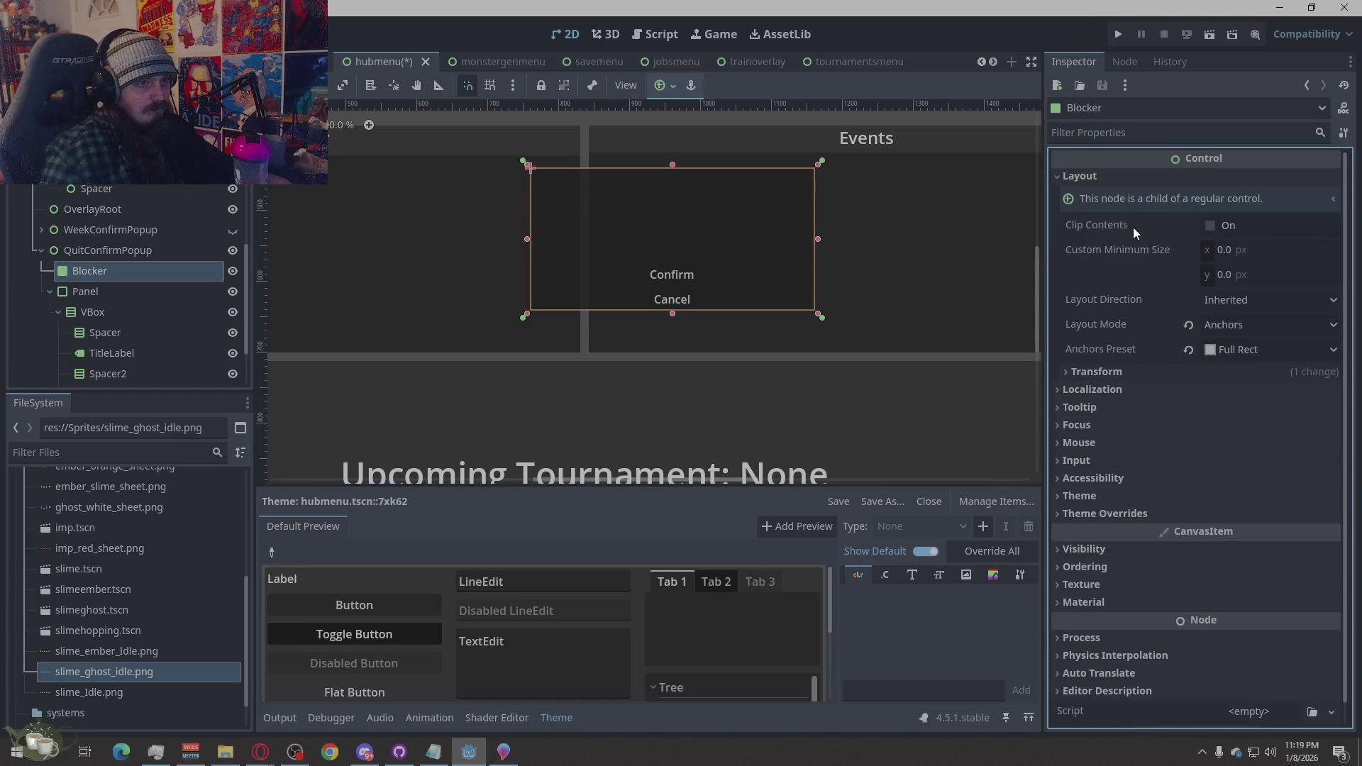
left_click(1087, 499)
left_click(1088, 503)
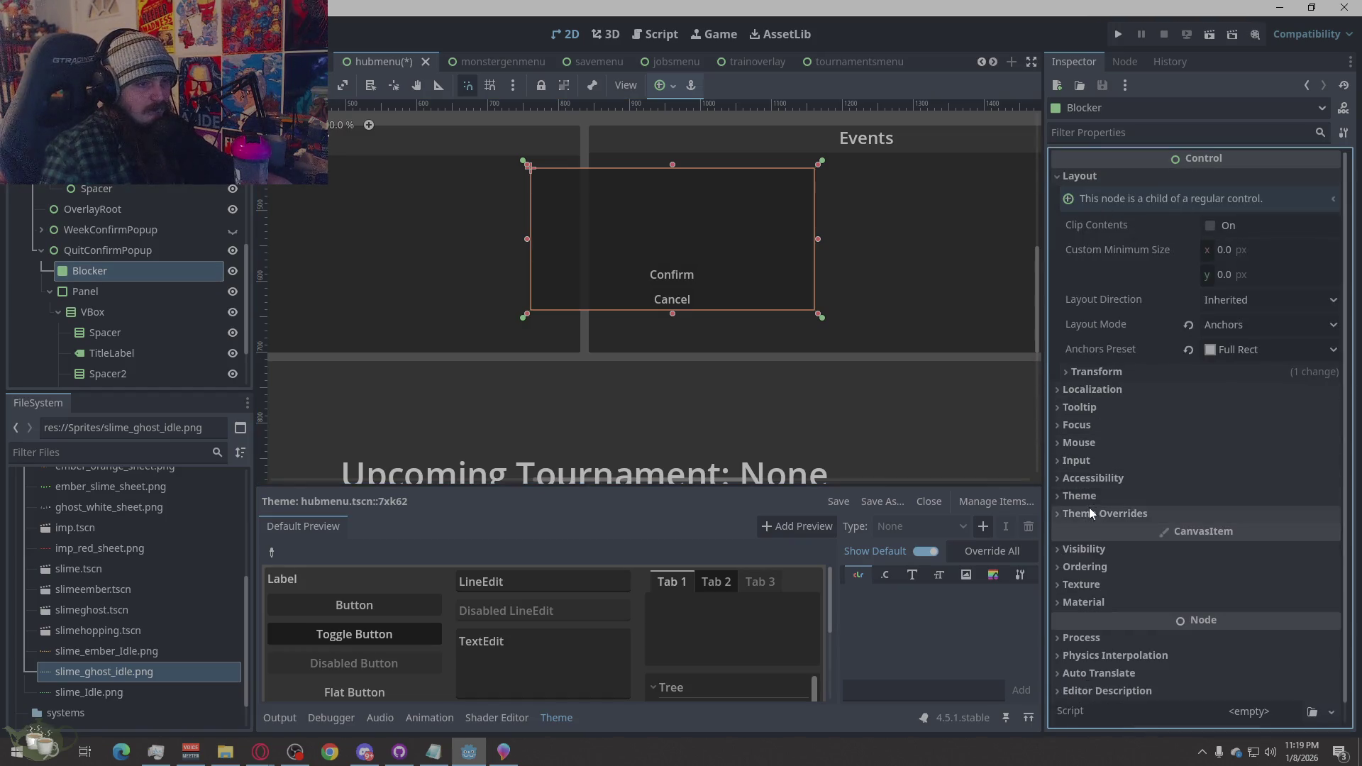
left_click(1093, 516)
left_click(1097, 532)
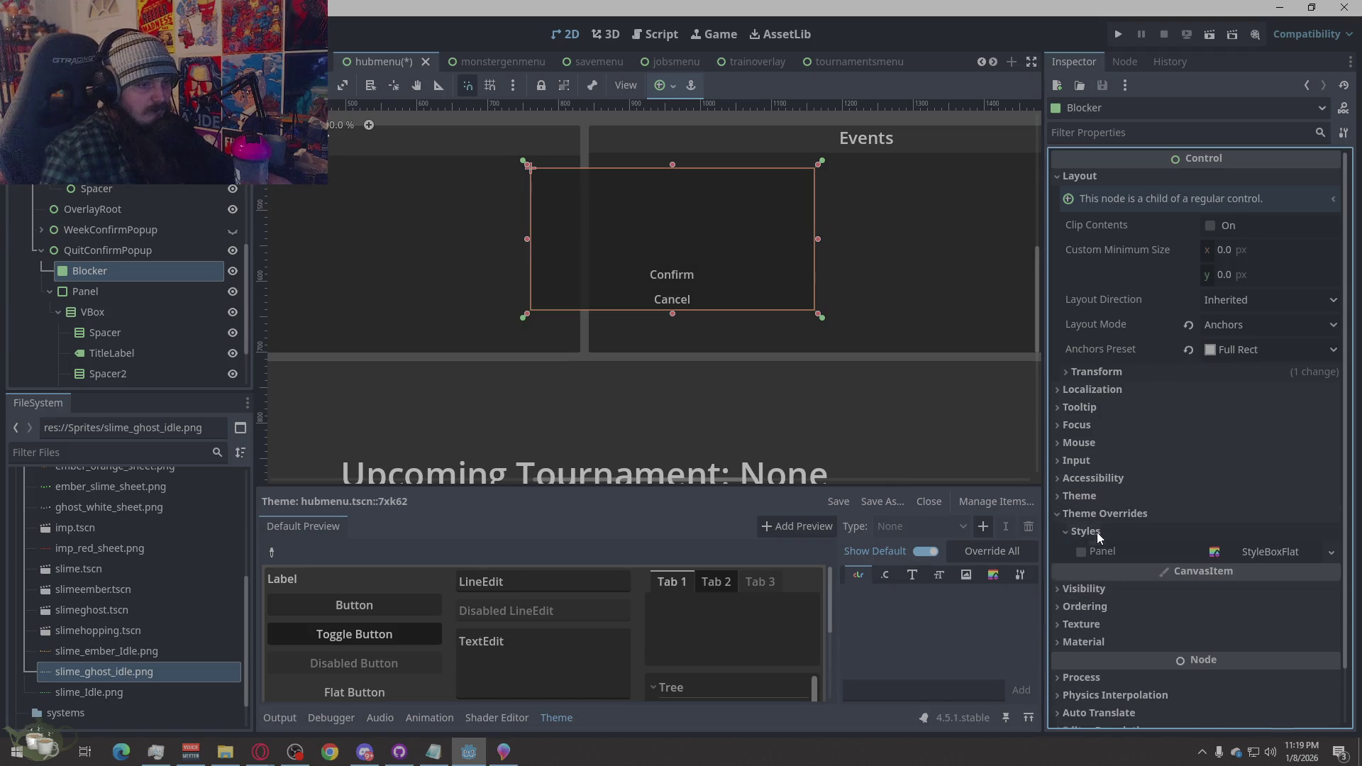
left_click(1249, 552)
scroll(1135, 458, "down", 5)
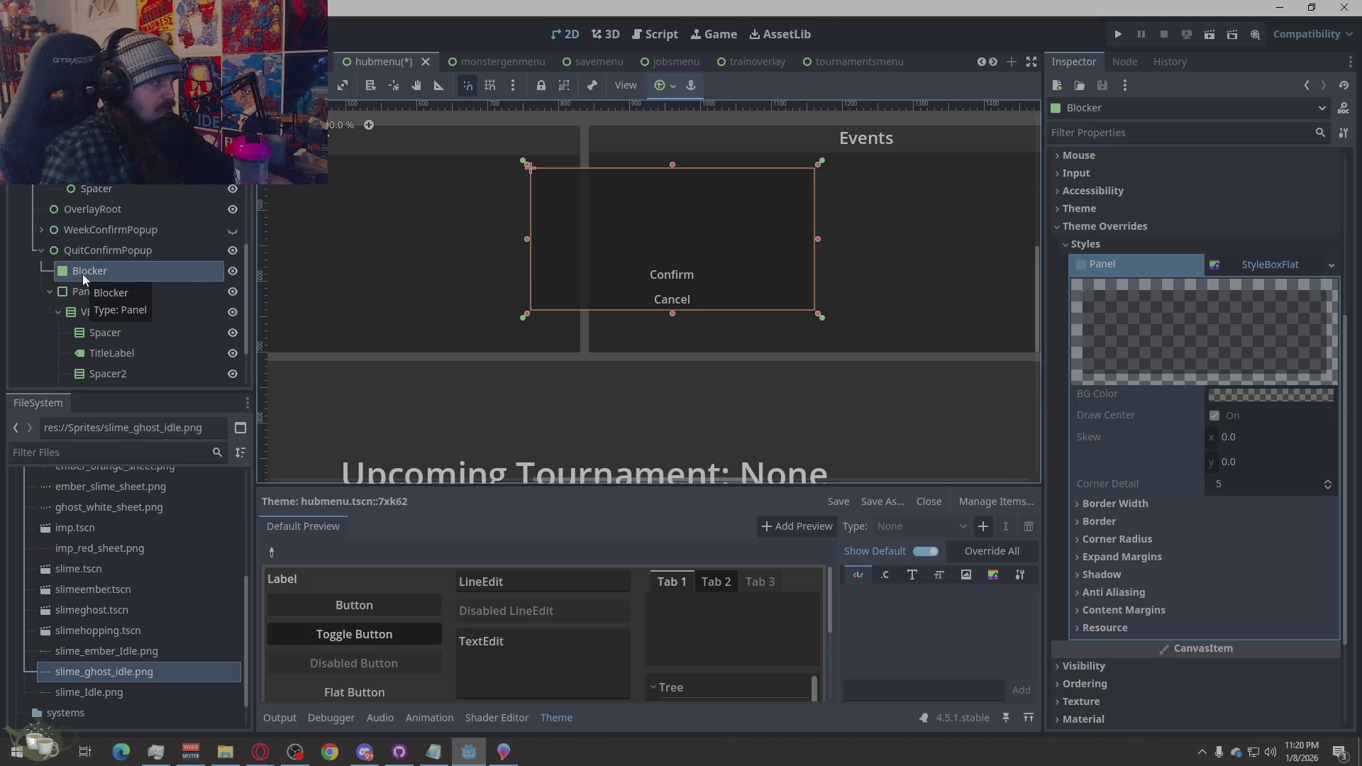
left_click(1270, 271)
left_click(1214, 488)
scroll(1135, 497, "down", 5)
Review the StyleBoxFlat's resource, content margin, anti-aliasing and shadow settings
left_click(1125, 492)
left_click(1122, 488)
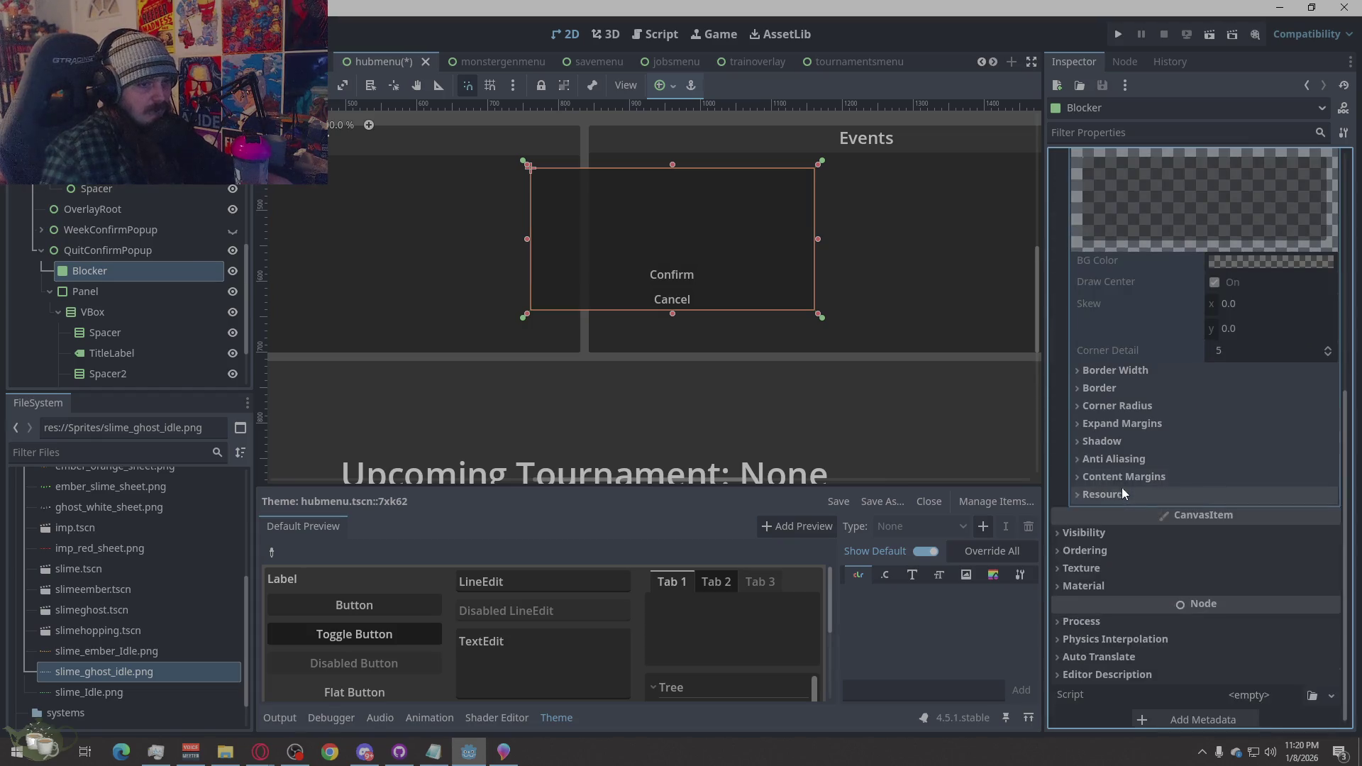
left_click(1122, 477)
left_click(1122, 477)
left_click(1121, 459)
left_click(1121, 459)
left_click(1122, 445)
left_click(1123, 444)
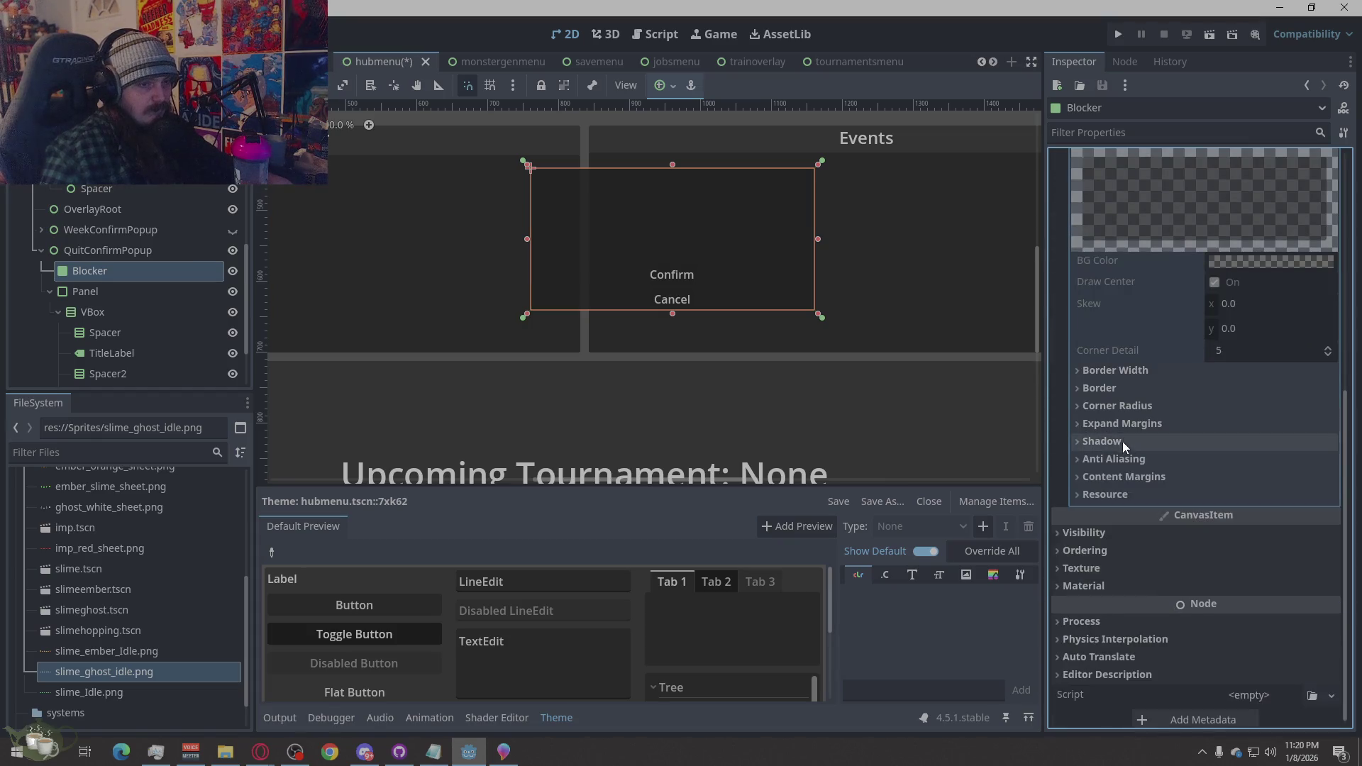
left_click(1118, 442)
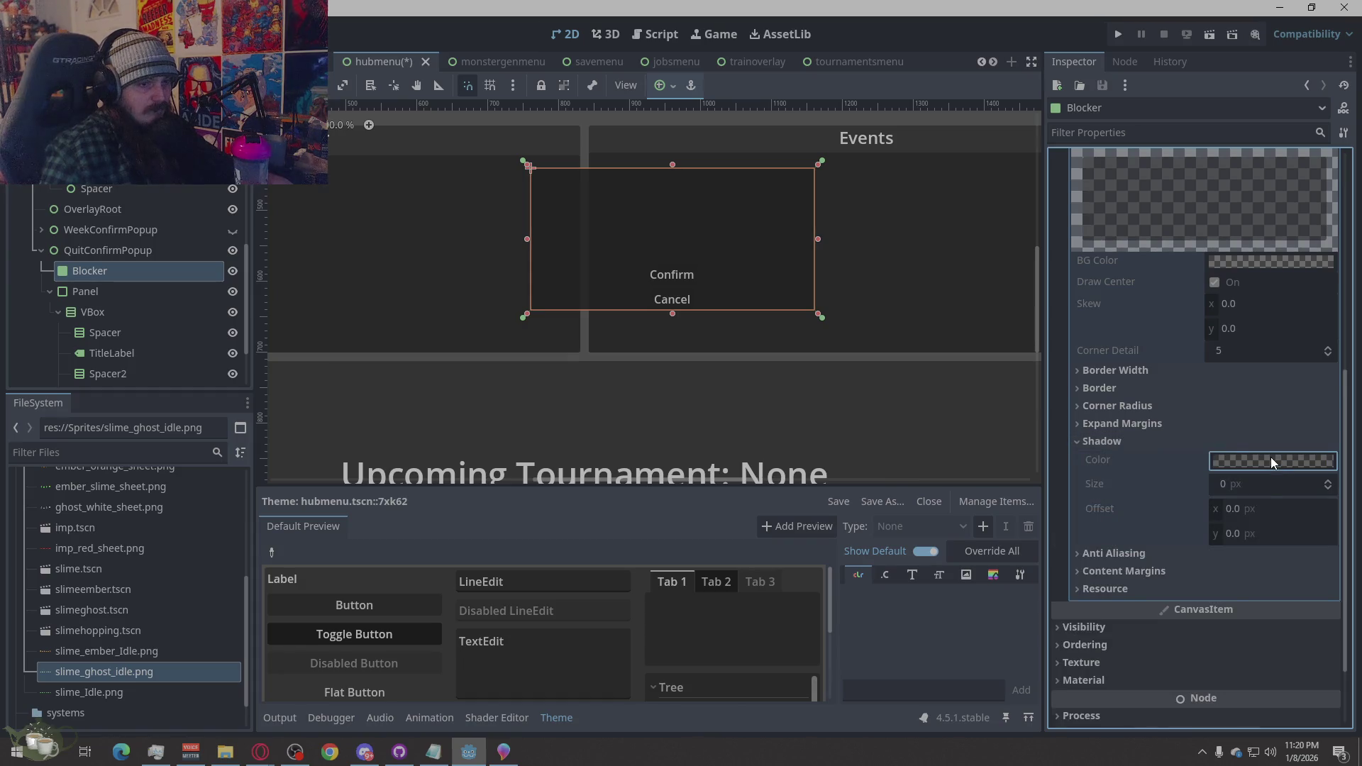
left_click(1119, 438)
Check the style's expand margins, corner radius, border colour and border width values
left_click(1118, 423)
left_click(1118, 417)
left_click(1121, 410)
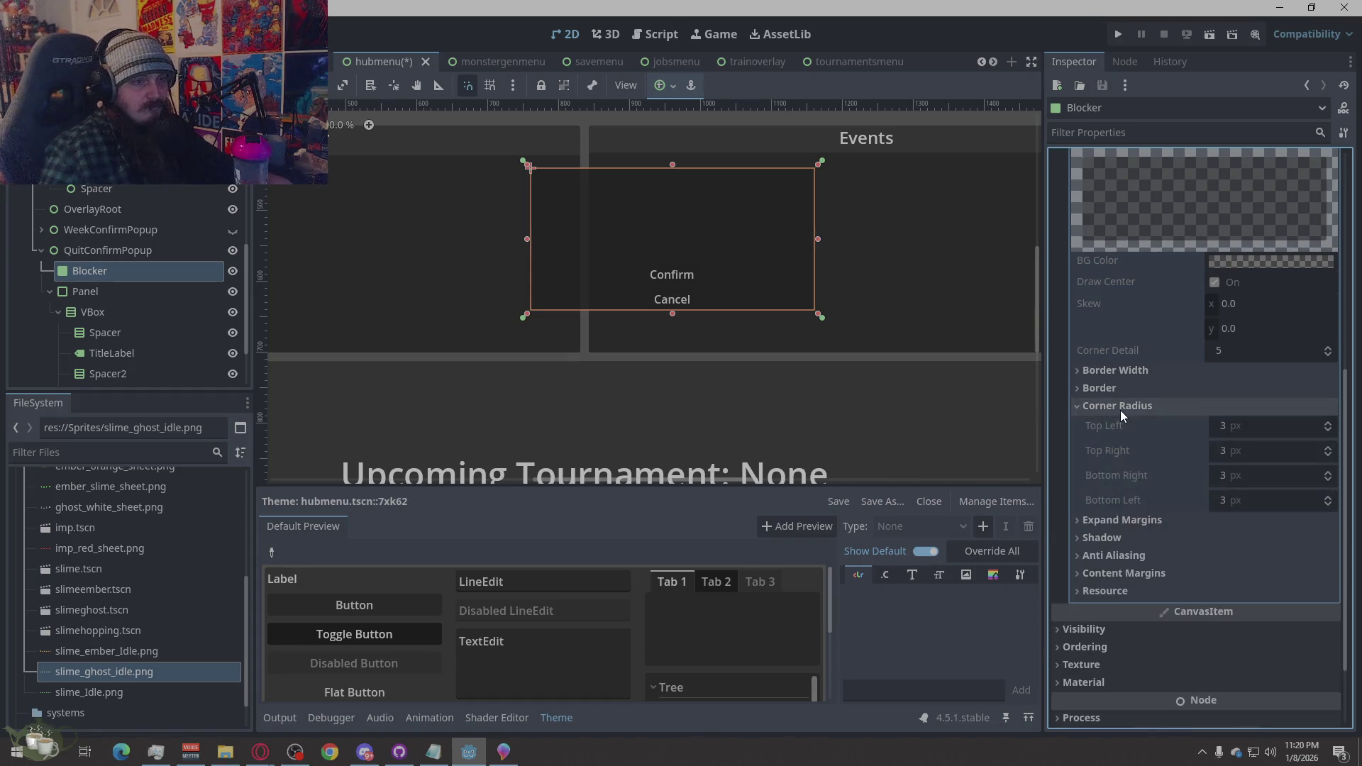
left_click(1121, 411)
left_click(1118, 390)
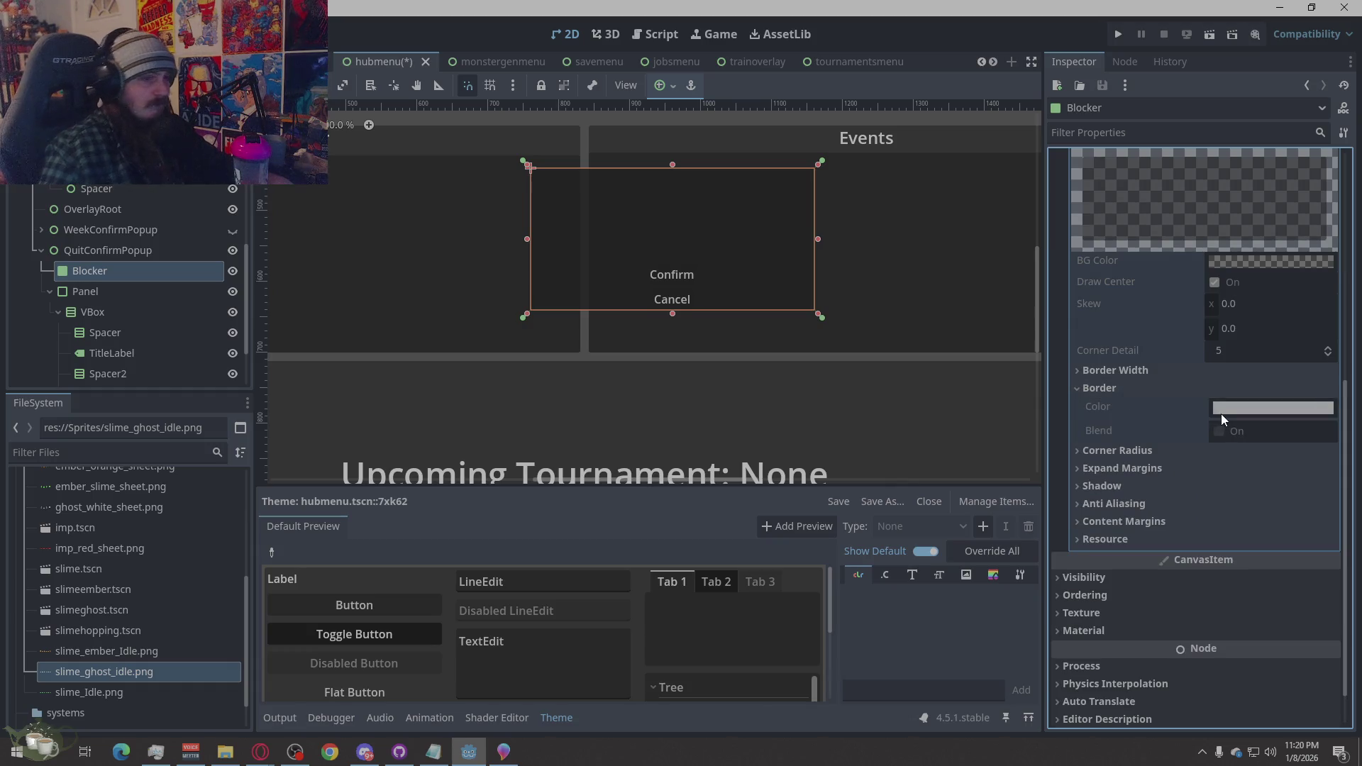
left_click(1114, 369)
left_click(1101, 370)
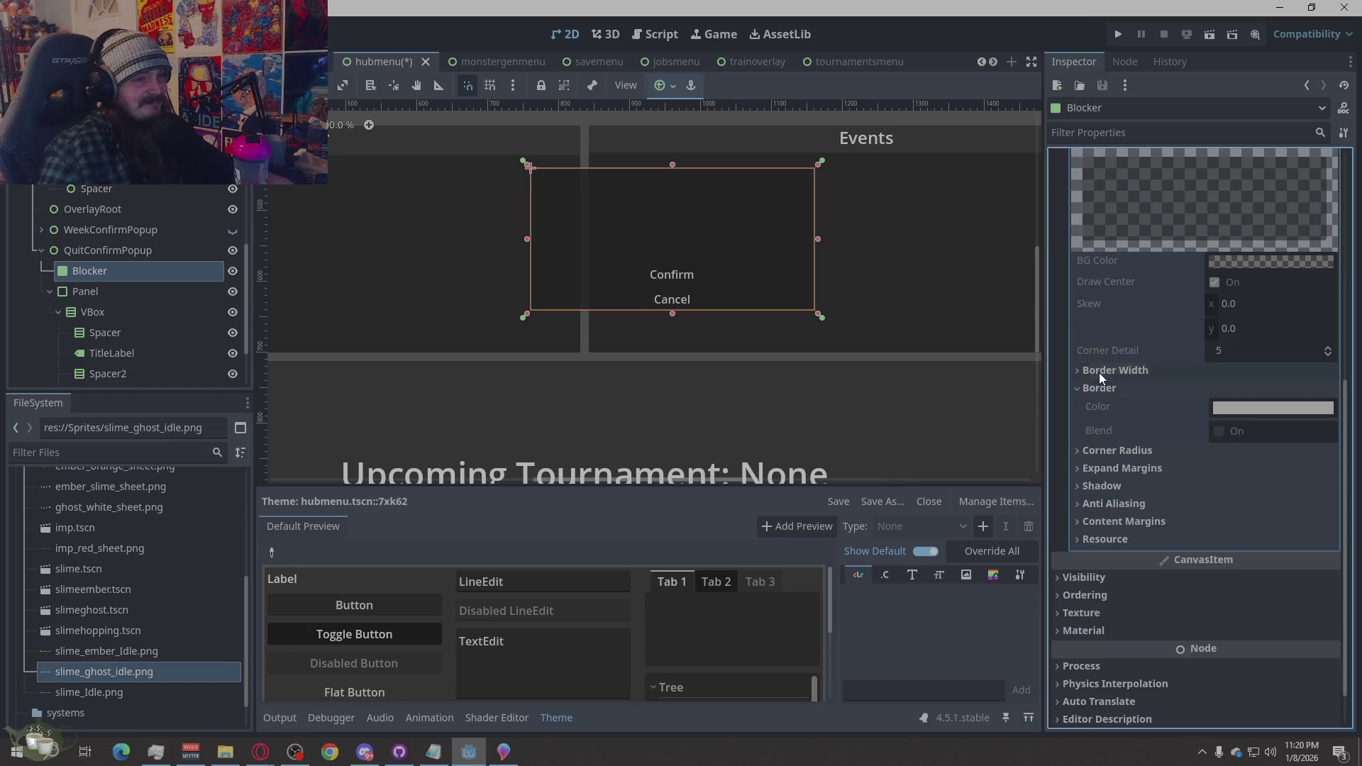
left_click(1105, 389)
Collapse and re-expand the Panel style editor, then toggle the Panel style override
scroll(1185, 272, "up", 3)
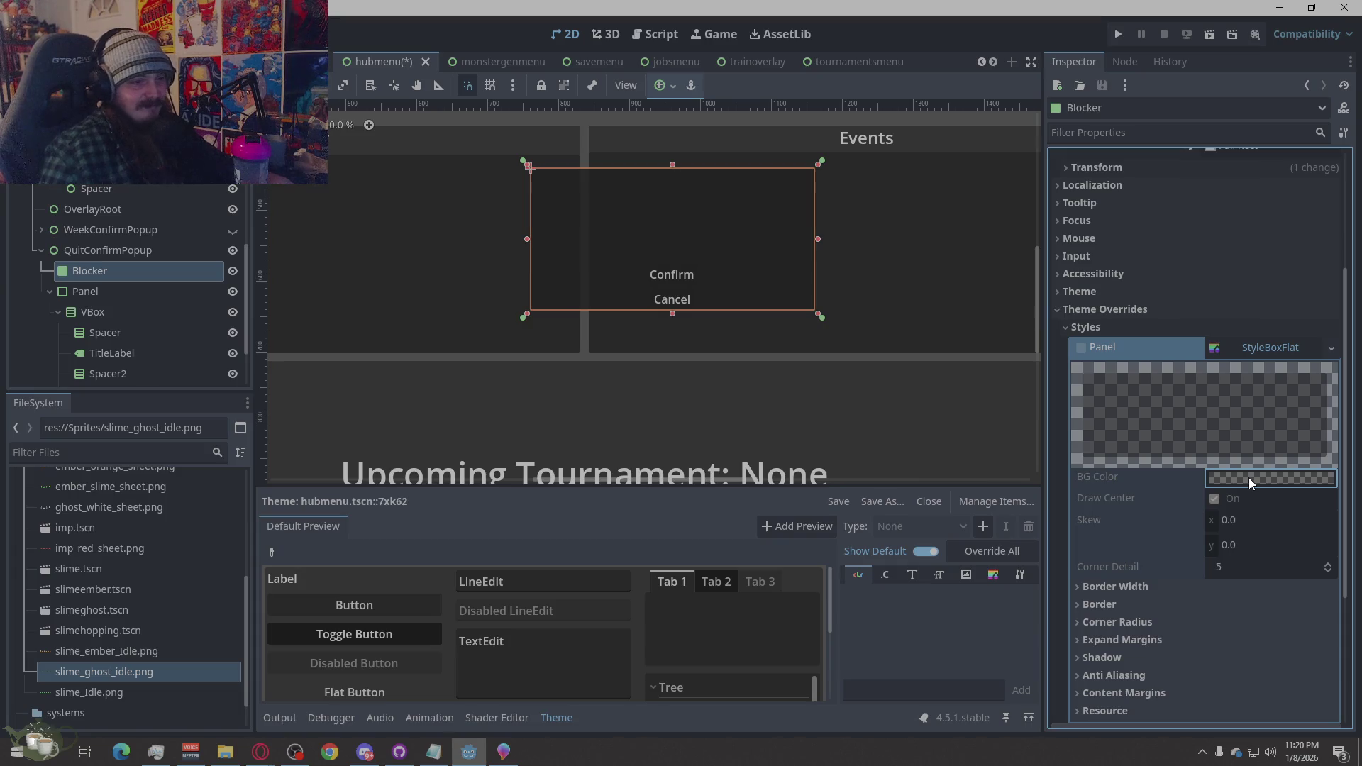
left_click(1238, 347)
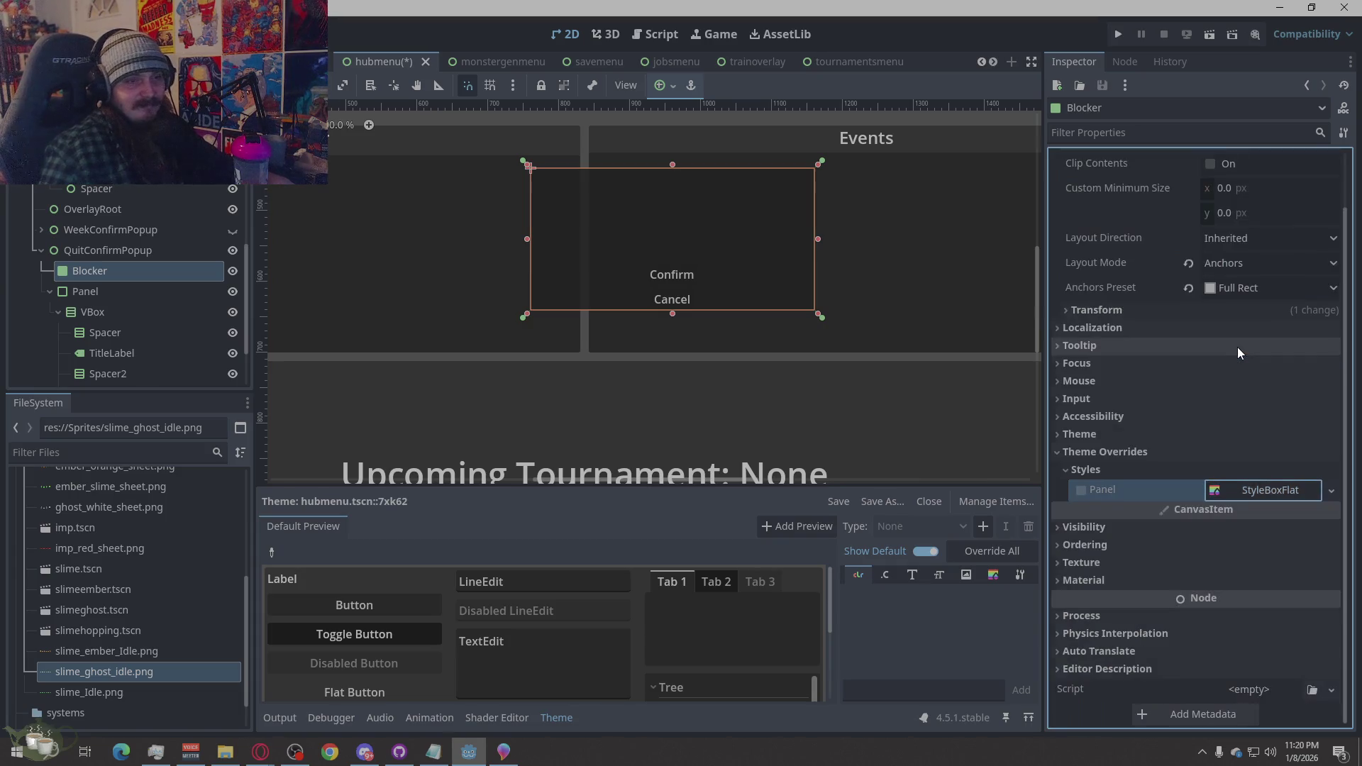
left_click(1246, 487)
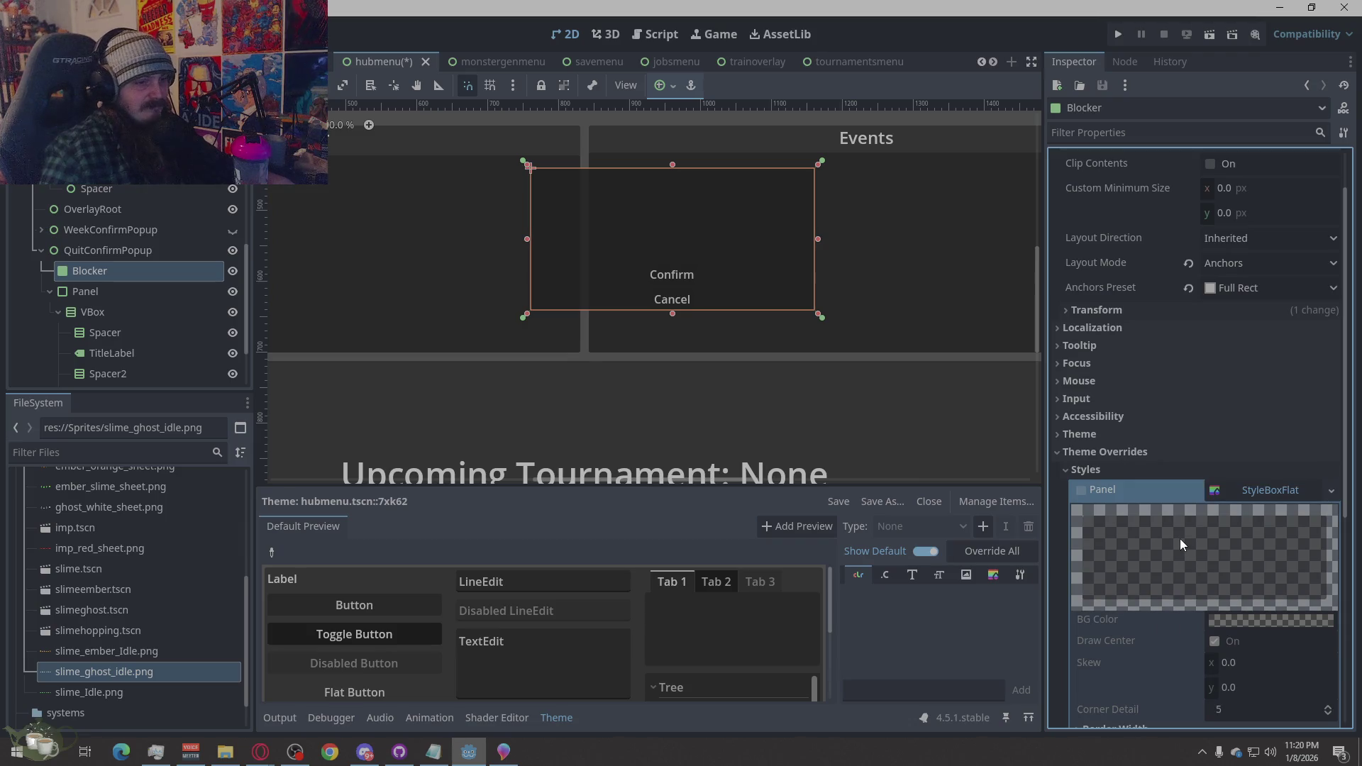
scroll(1181, 538, "down", 3)
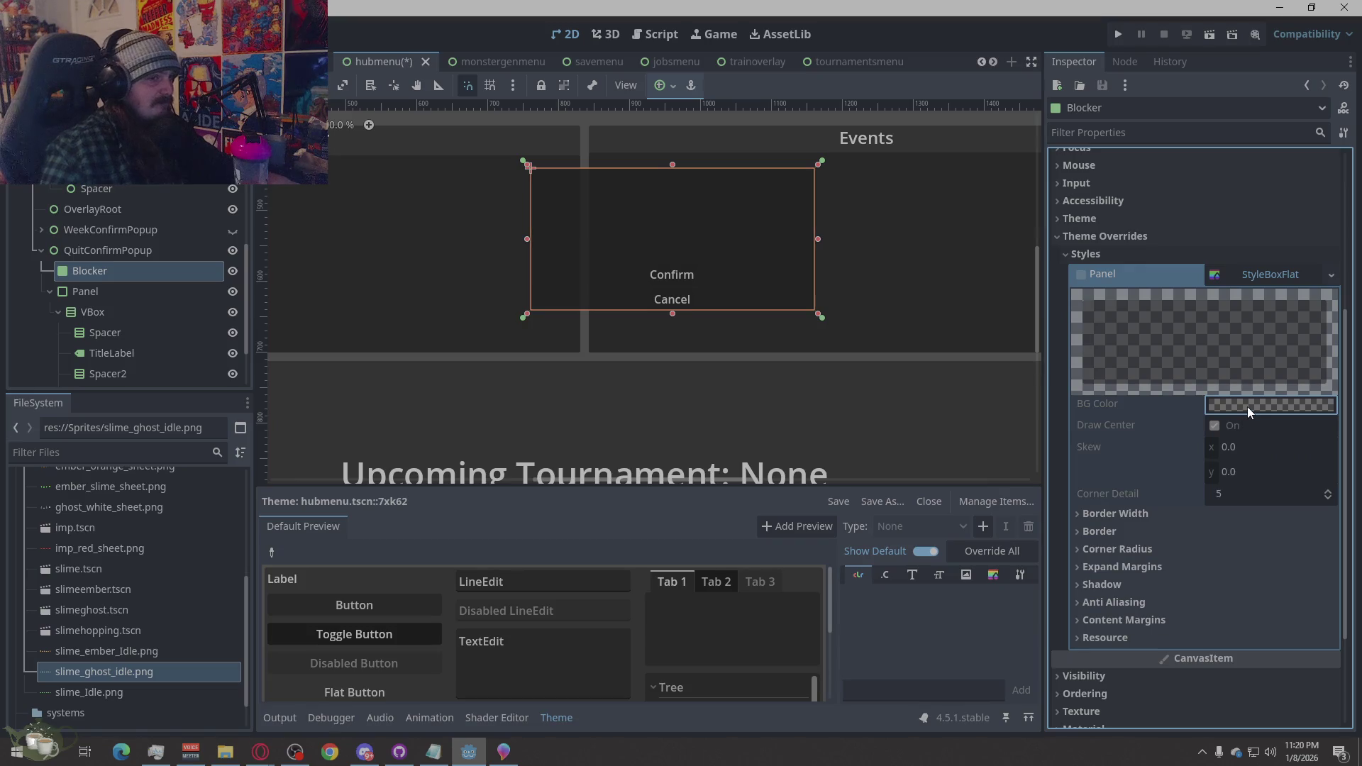
scroll(1118, 352, "up", 4)
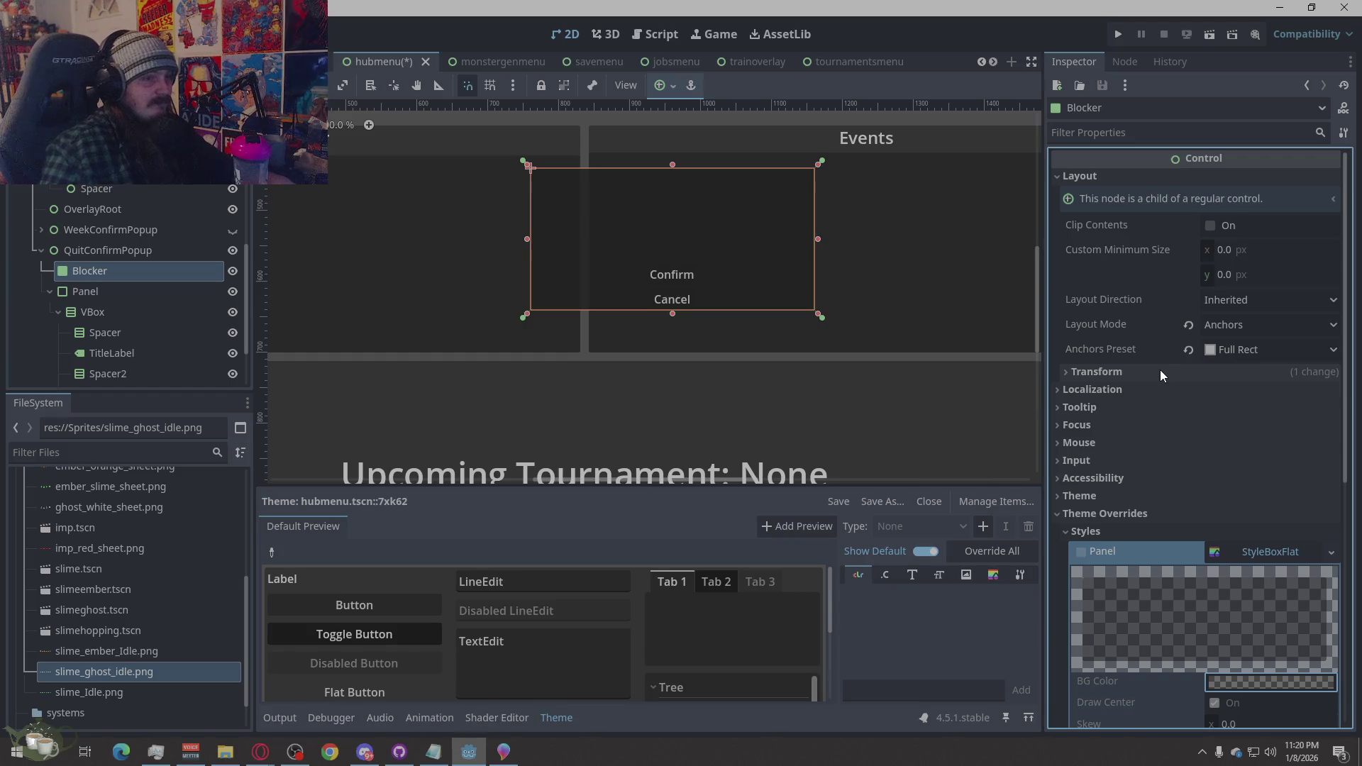
left_click(1083, 555)
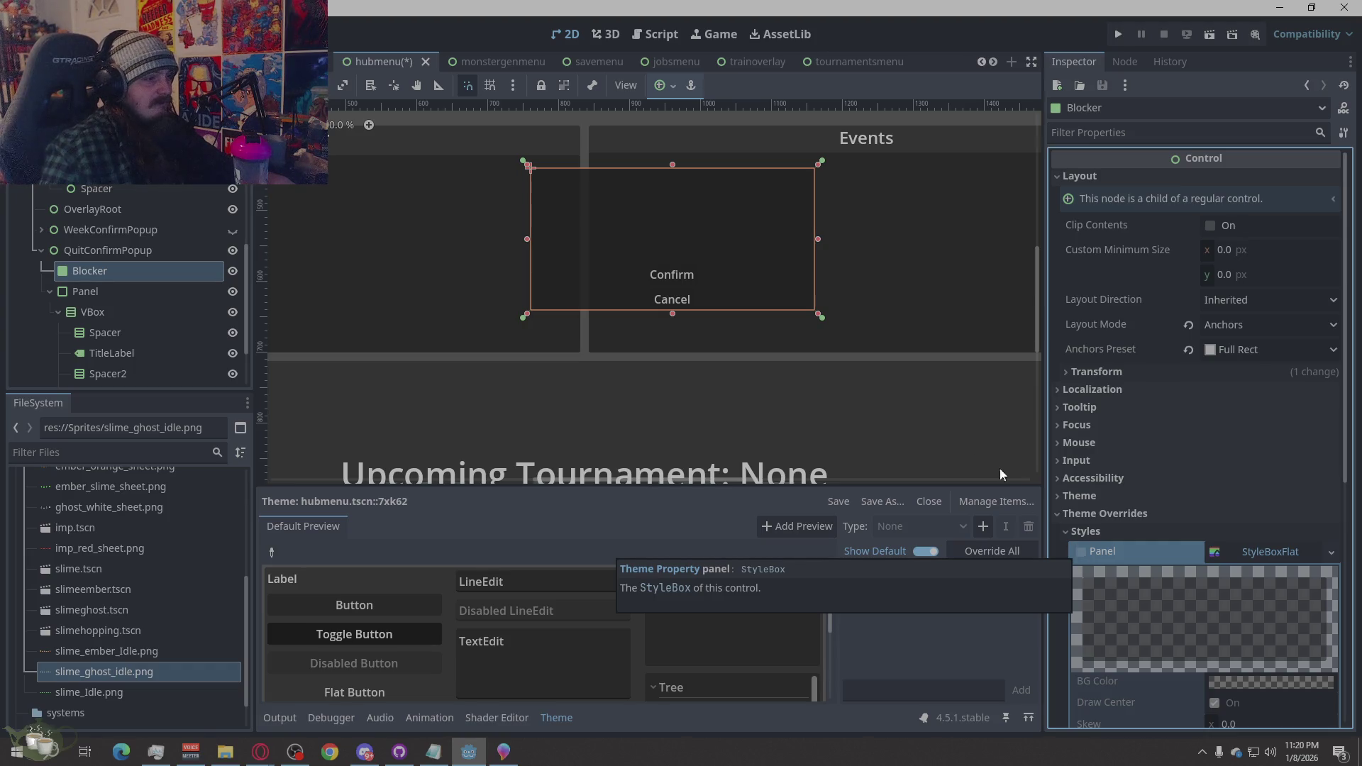
Collapse Blocker's Layout and Theme Overrides sections and select QuitConfirmPopup's Panel node
scroll(726, 594, "down", 5)
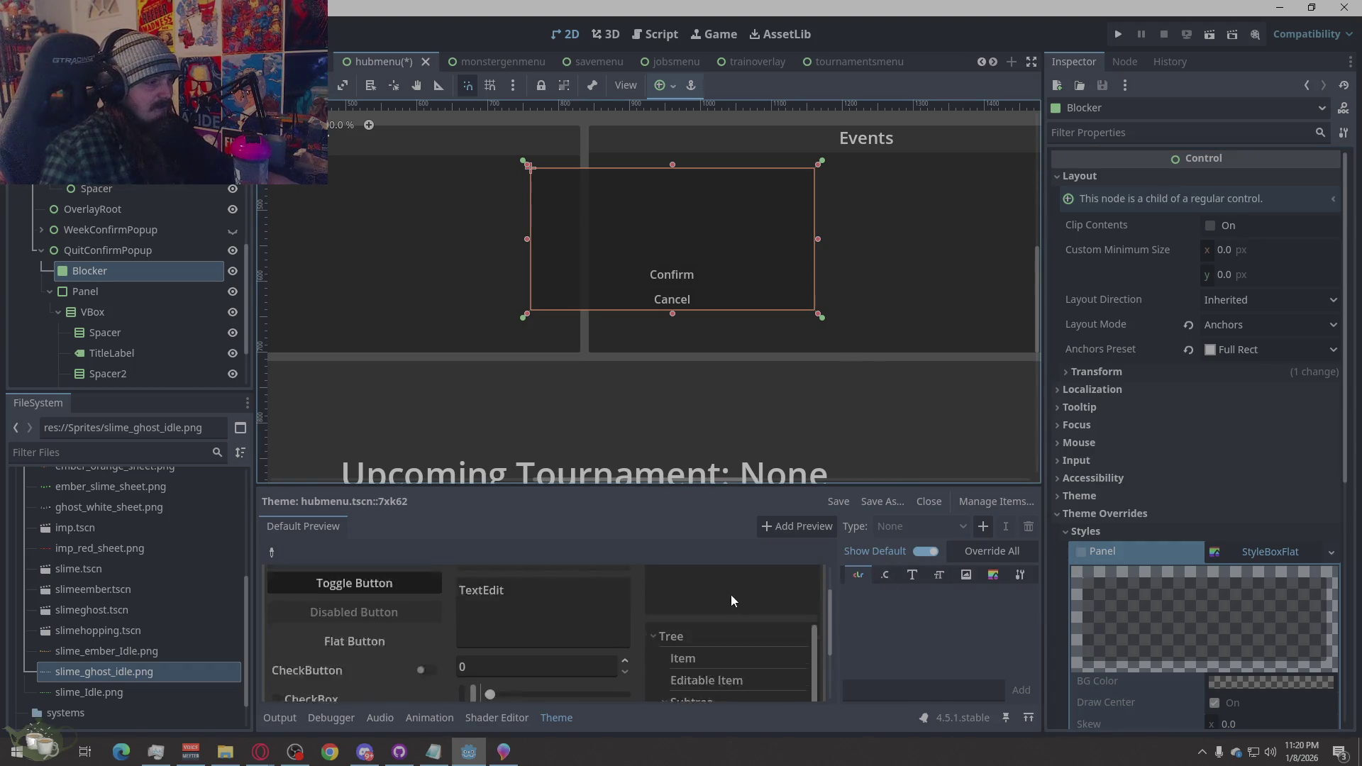
scroll(791, 593, "up", 2)
scroll(787, 596, "up", 1)
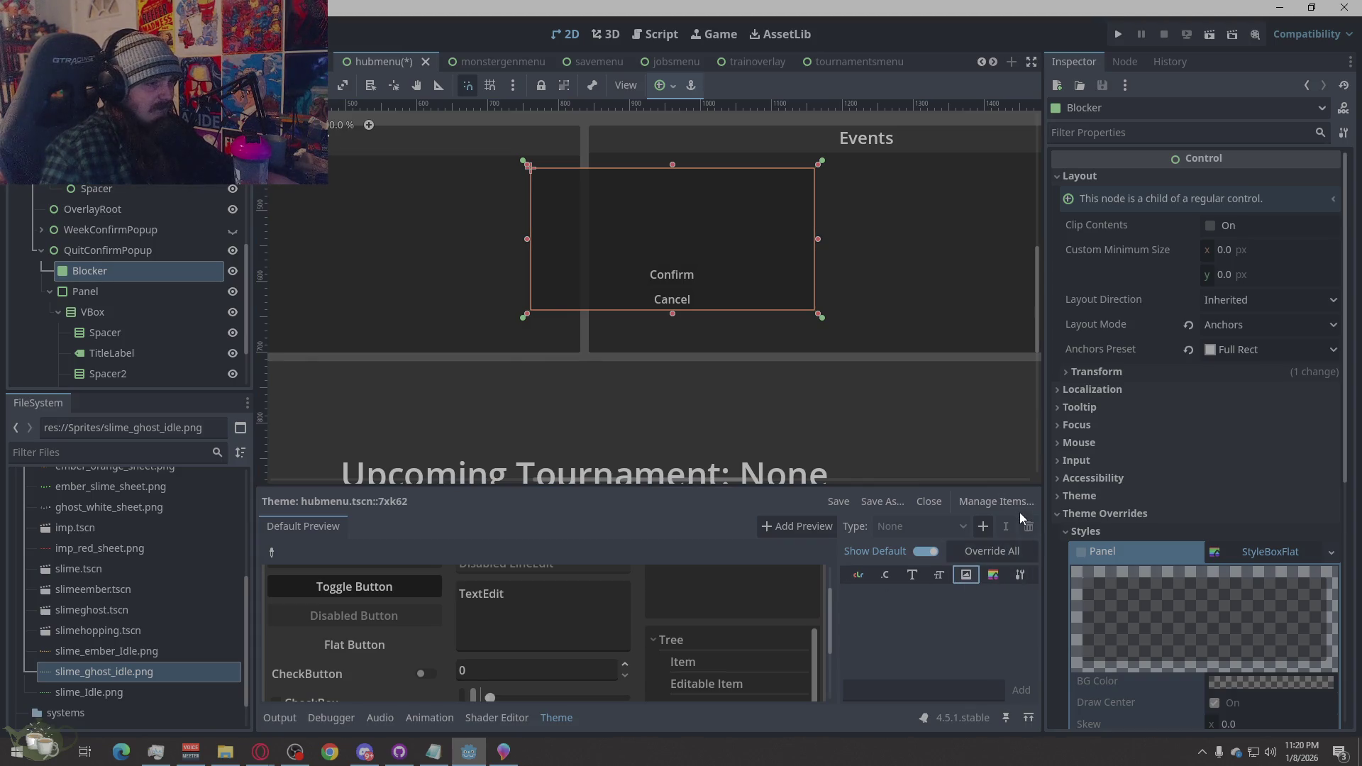
left_click(1119, 175)
left_click(1080, 318)
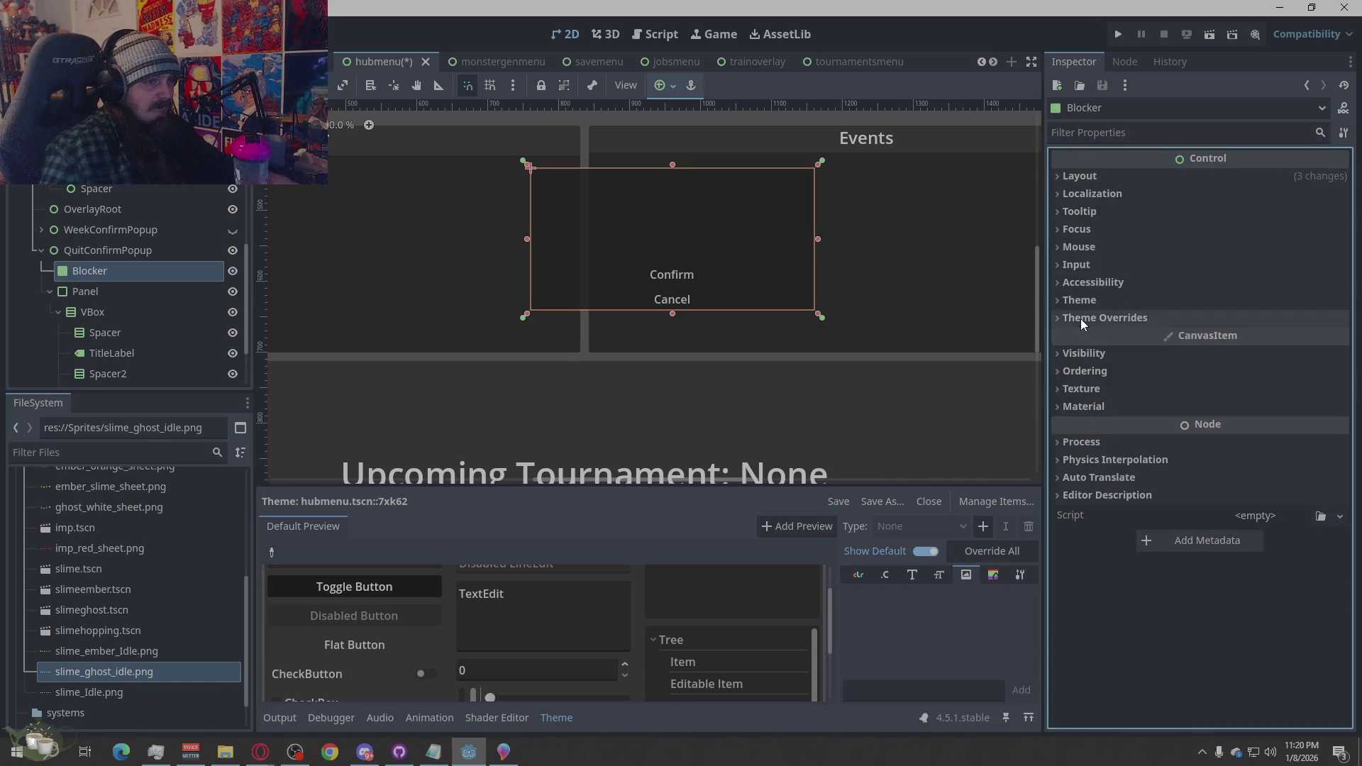
left_click(122, 300)
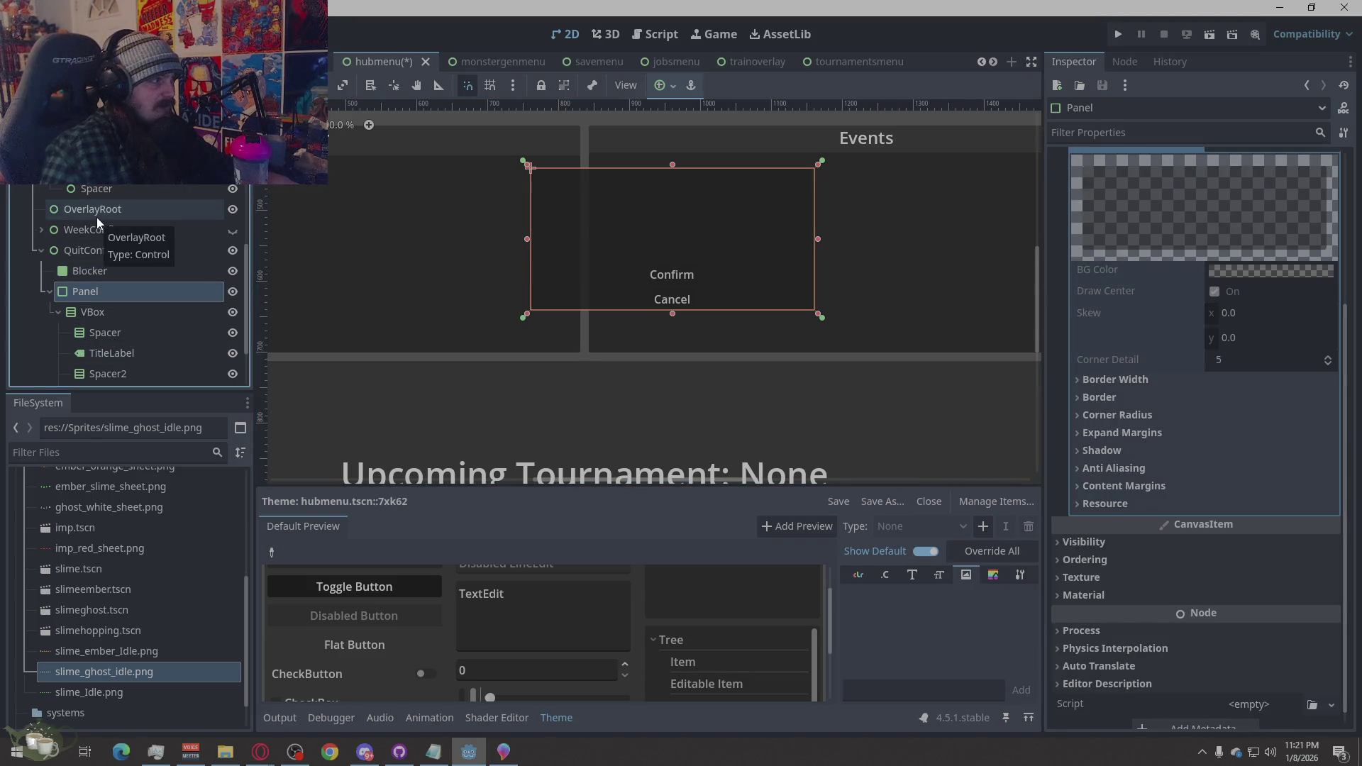
Select WeekConfirmPopup's Panel node and hide QuitConfirmPopup from the canvas
left_click(46, 232)
left_click(41, 231)
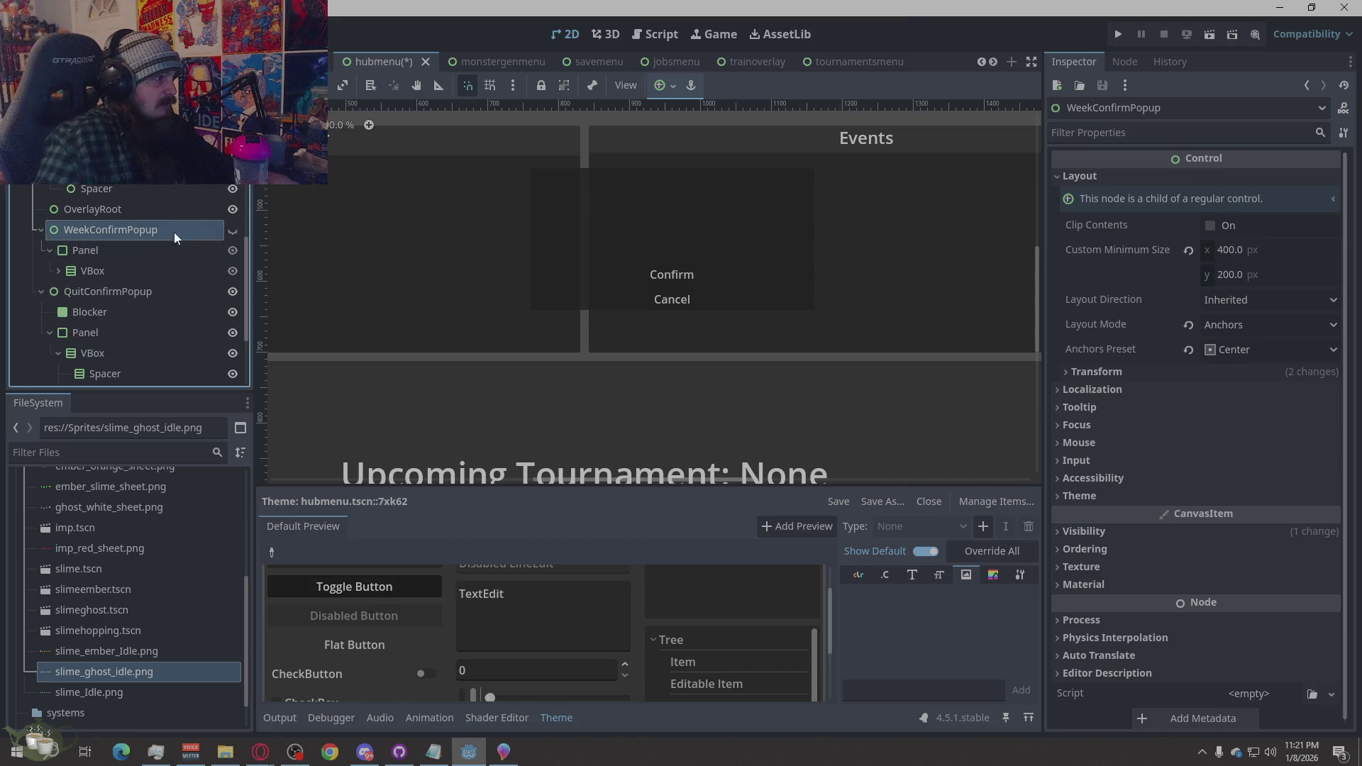
left_click(152, 252)
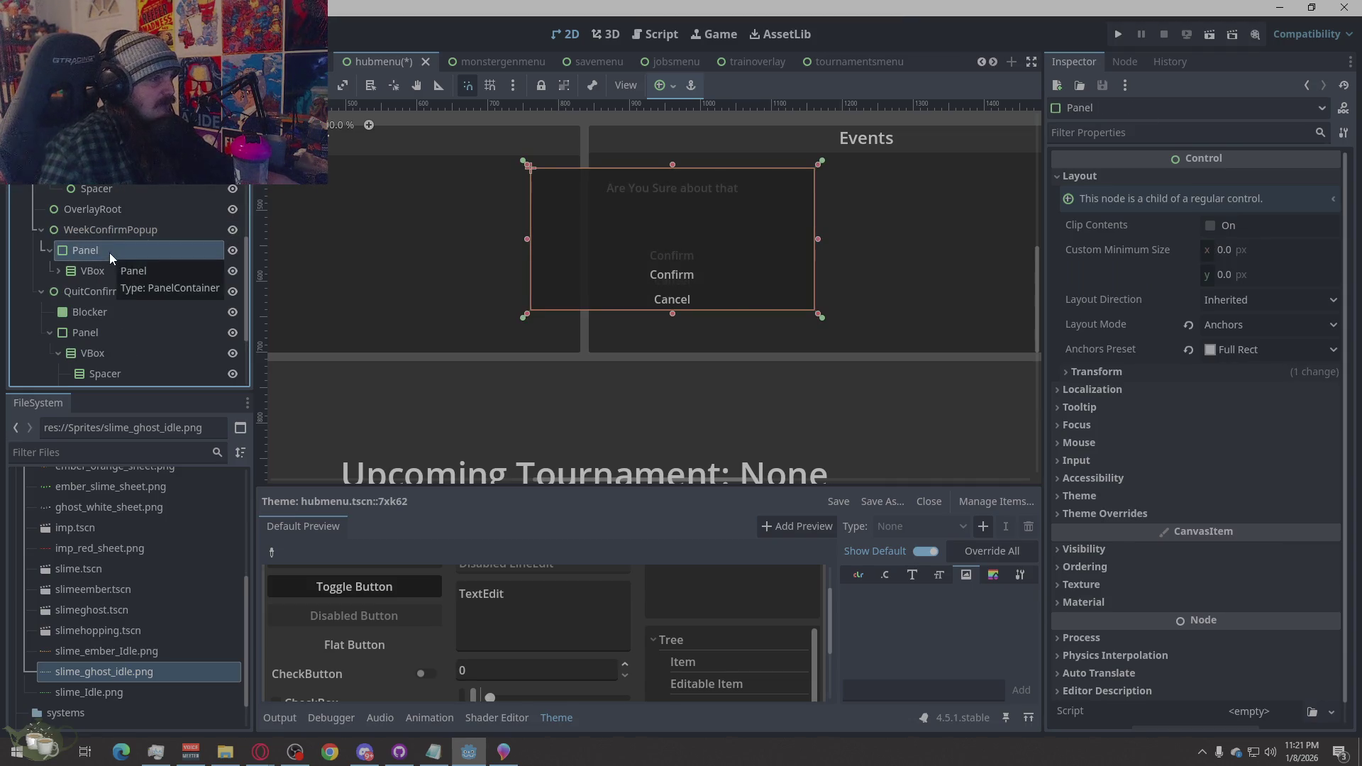
left_click(232, 292)
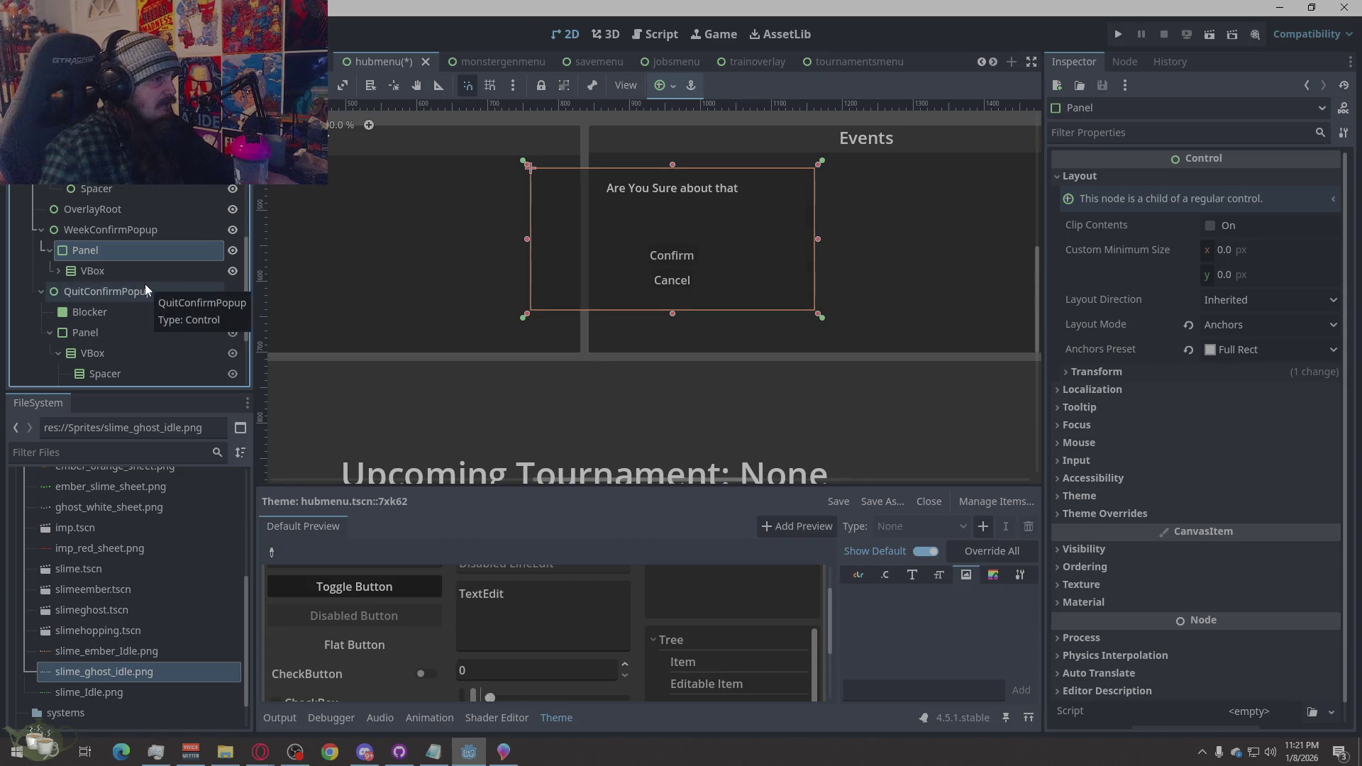
Give WeekConfirmPopup's Panel a new StyleBoxFlat panel style override, then switch to tournamentsmenu
left_click(1075, 514)
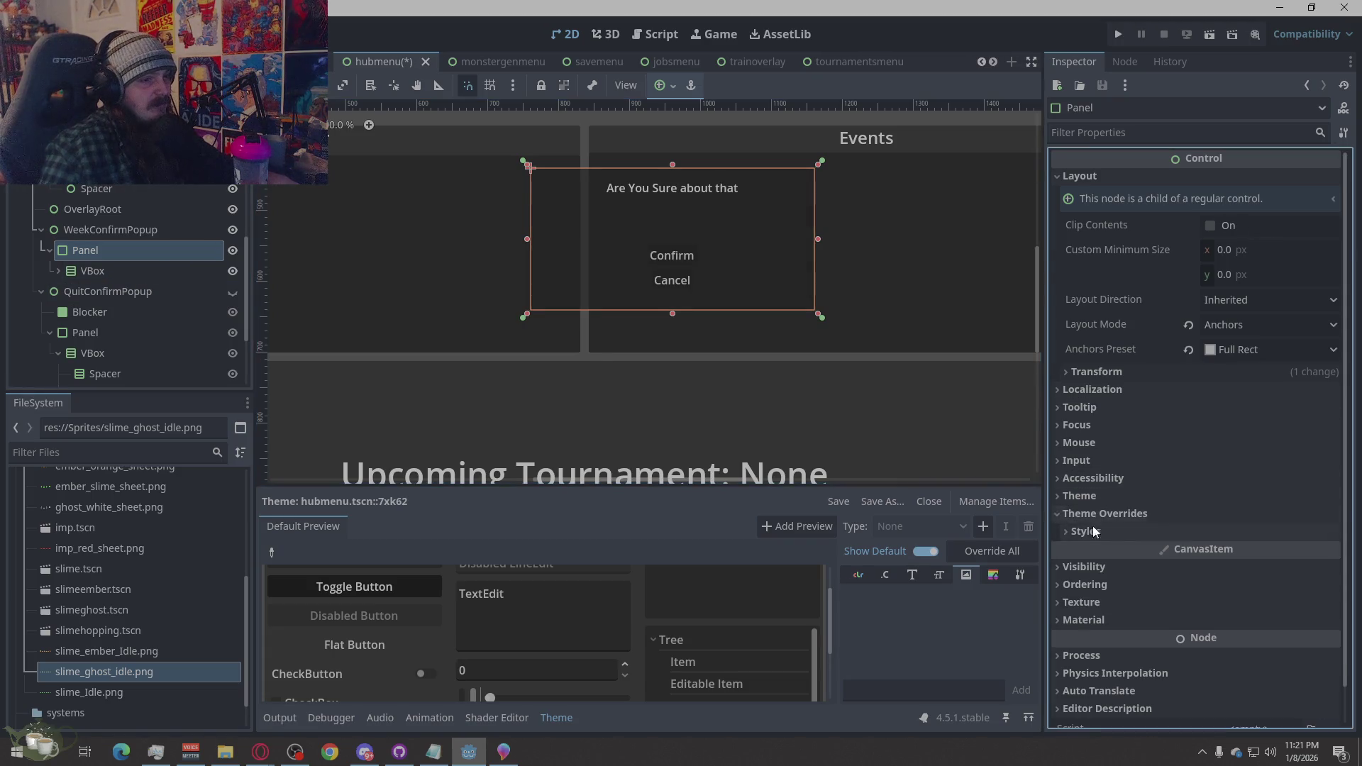
left_click(1151, 530)
left_click(1266, 547)
left_click(1290, 552)
scroll(1210, 567, "down", 5)
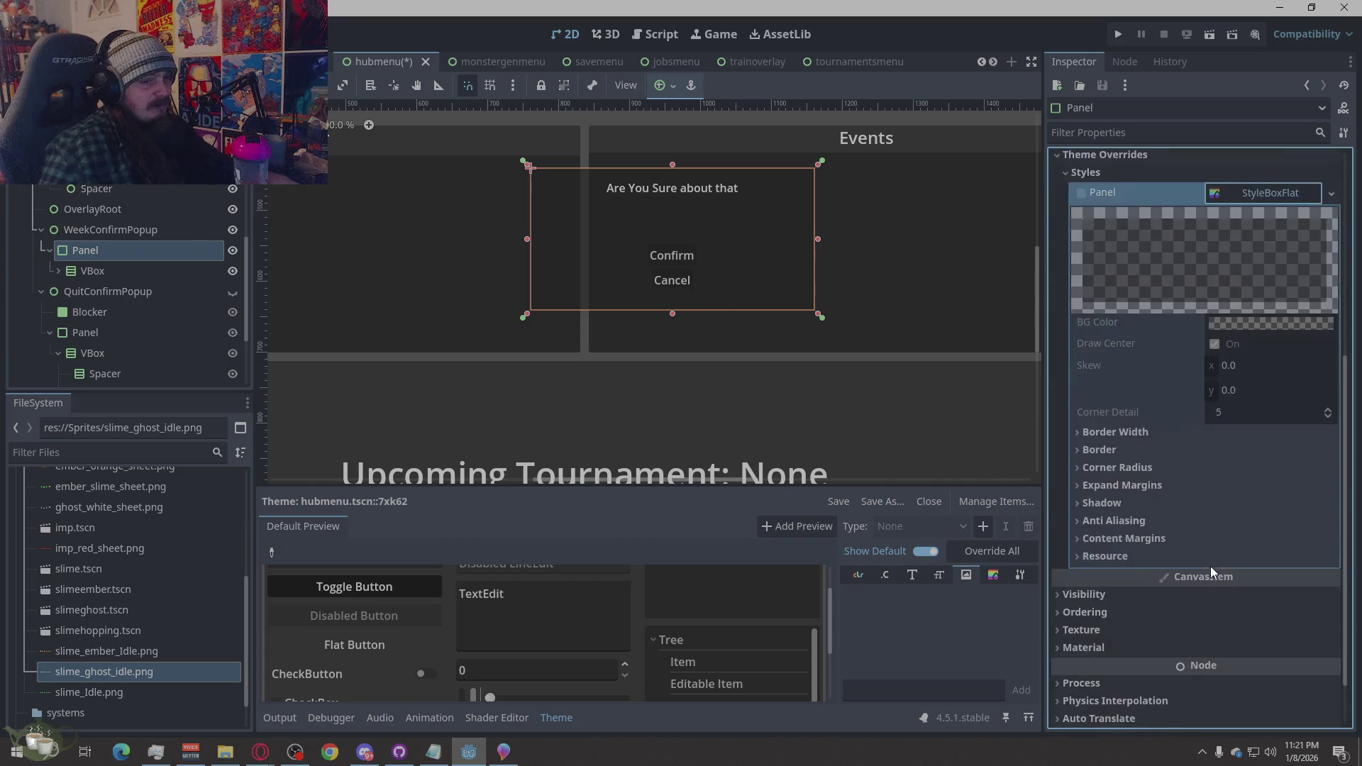
left_click(1214, 493)
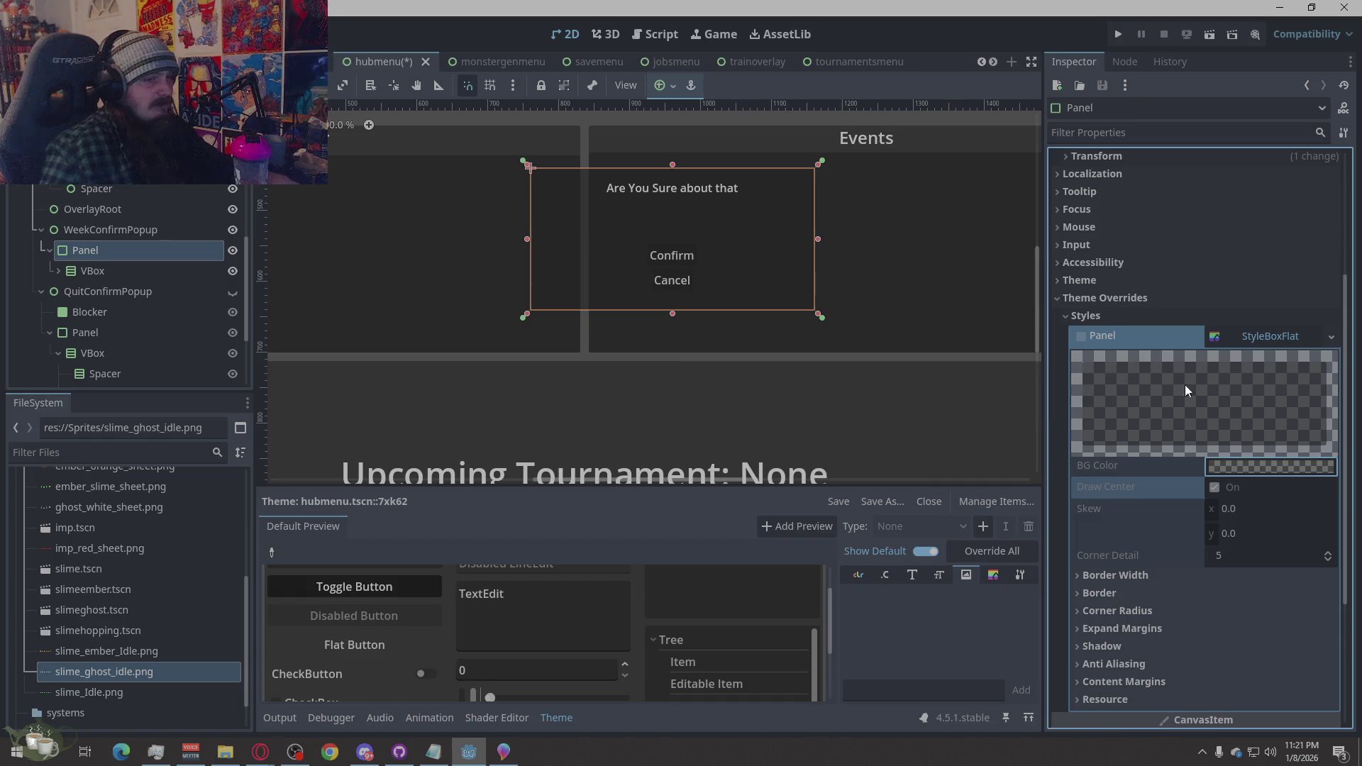
left_click(1297, 338)
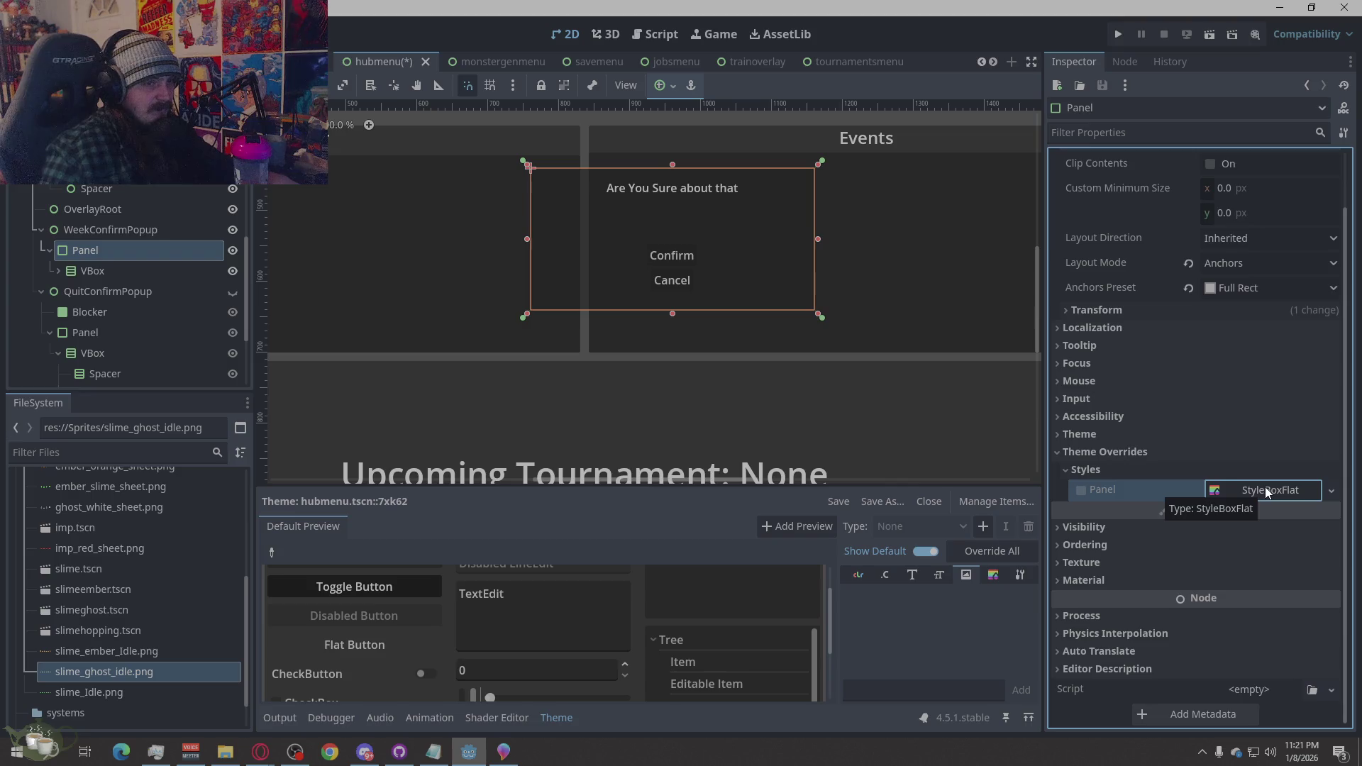
left_click(1064, 452)
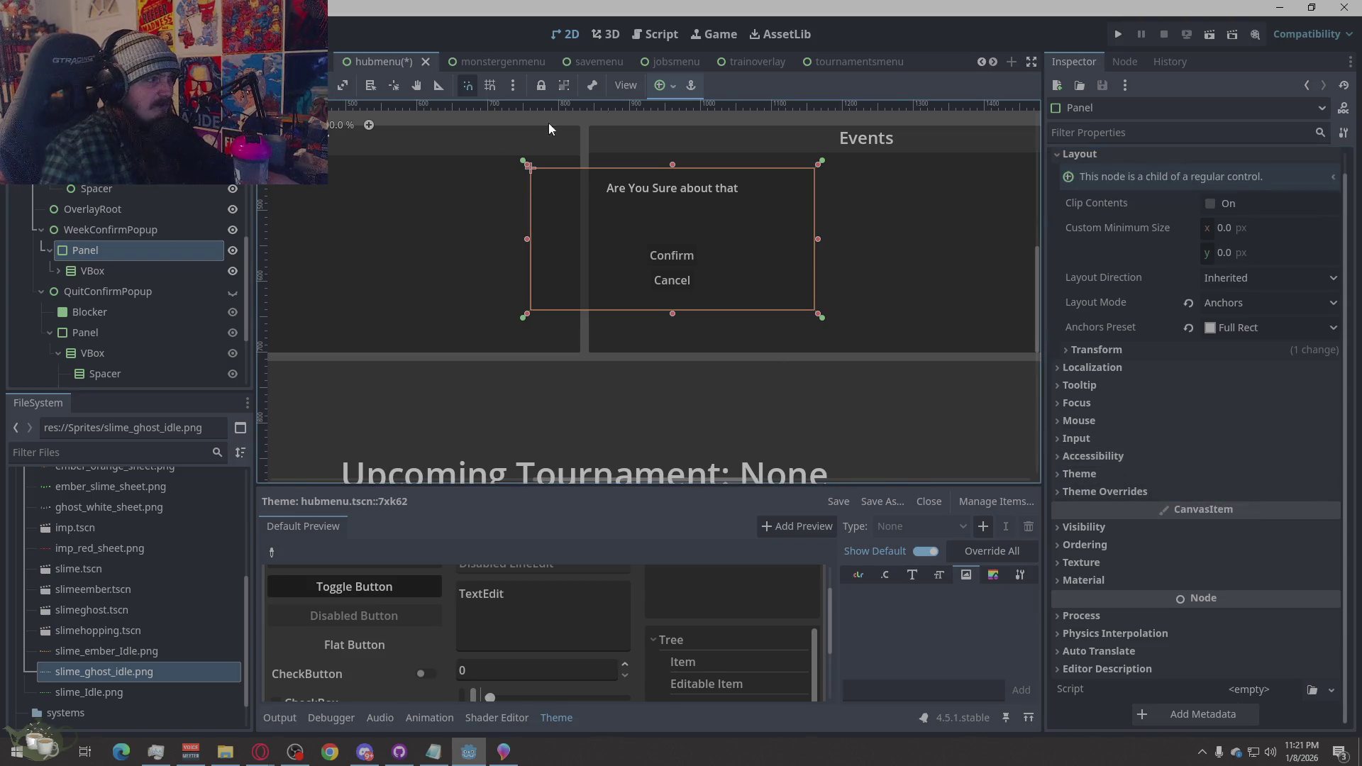
left_click(860, 62)
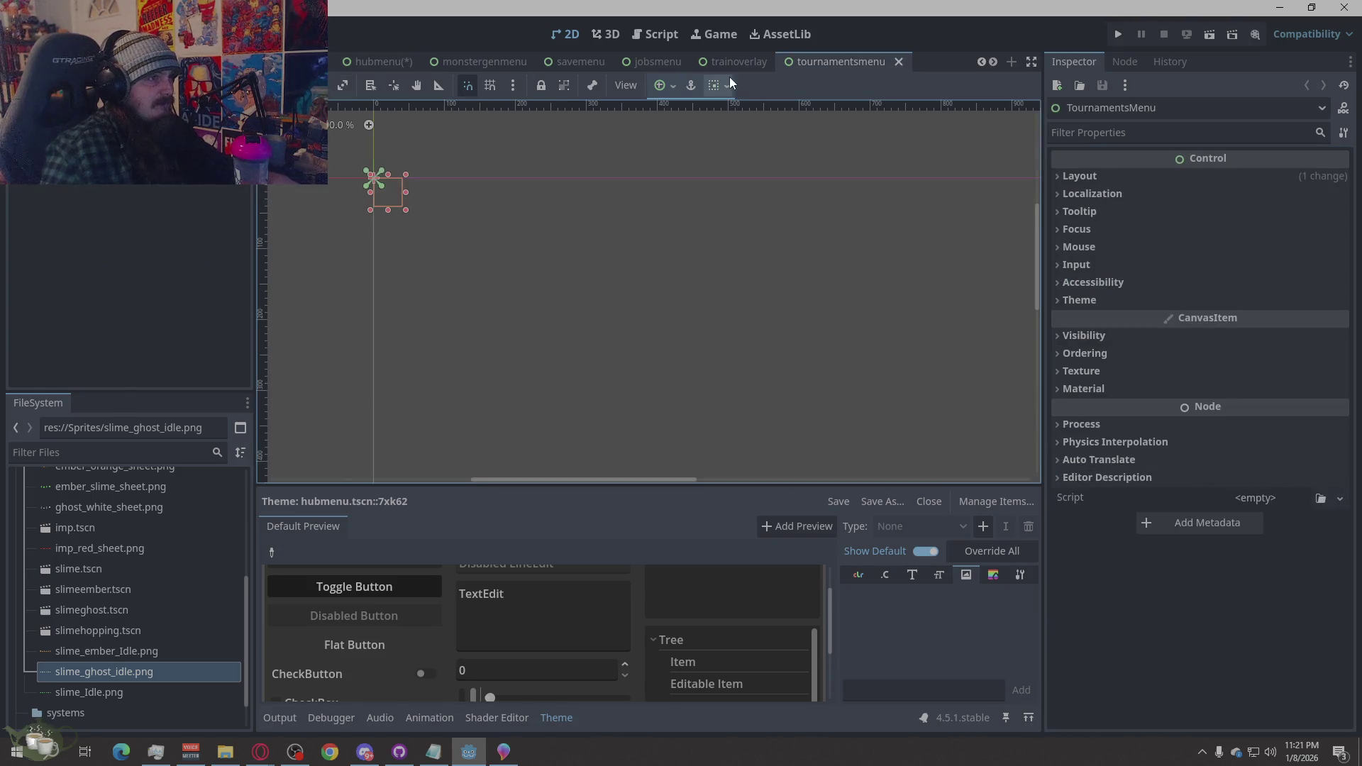
left_click(735, 61)
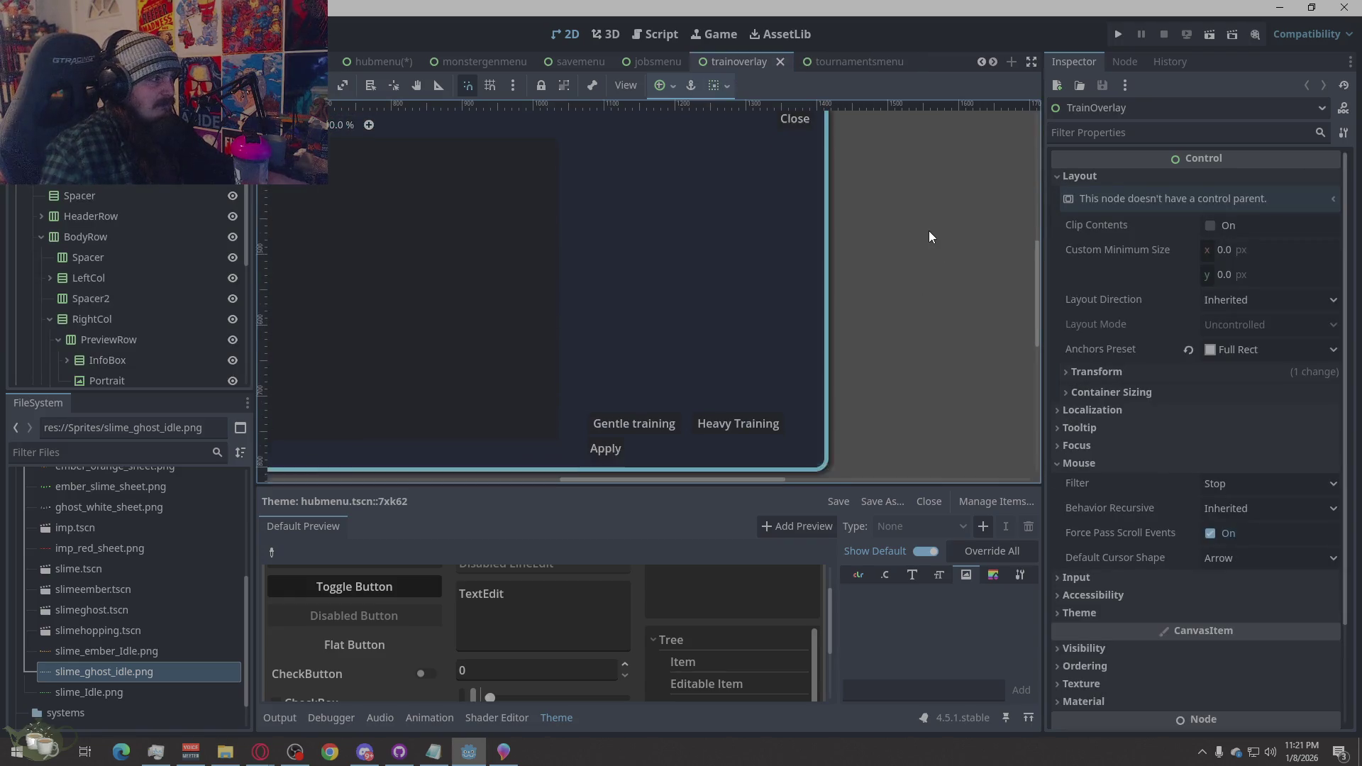
scroll(930, 231, "down", 2)
scroll(982, 273, "down", 5)
scroll(961, 275, "up", 1)
scroll(863, 228, "up", 3)
scroll(539, 168, "down", 3)
scroll(618, 264, "up", 3)
scroll(793, 340, "down", 3)
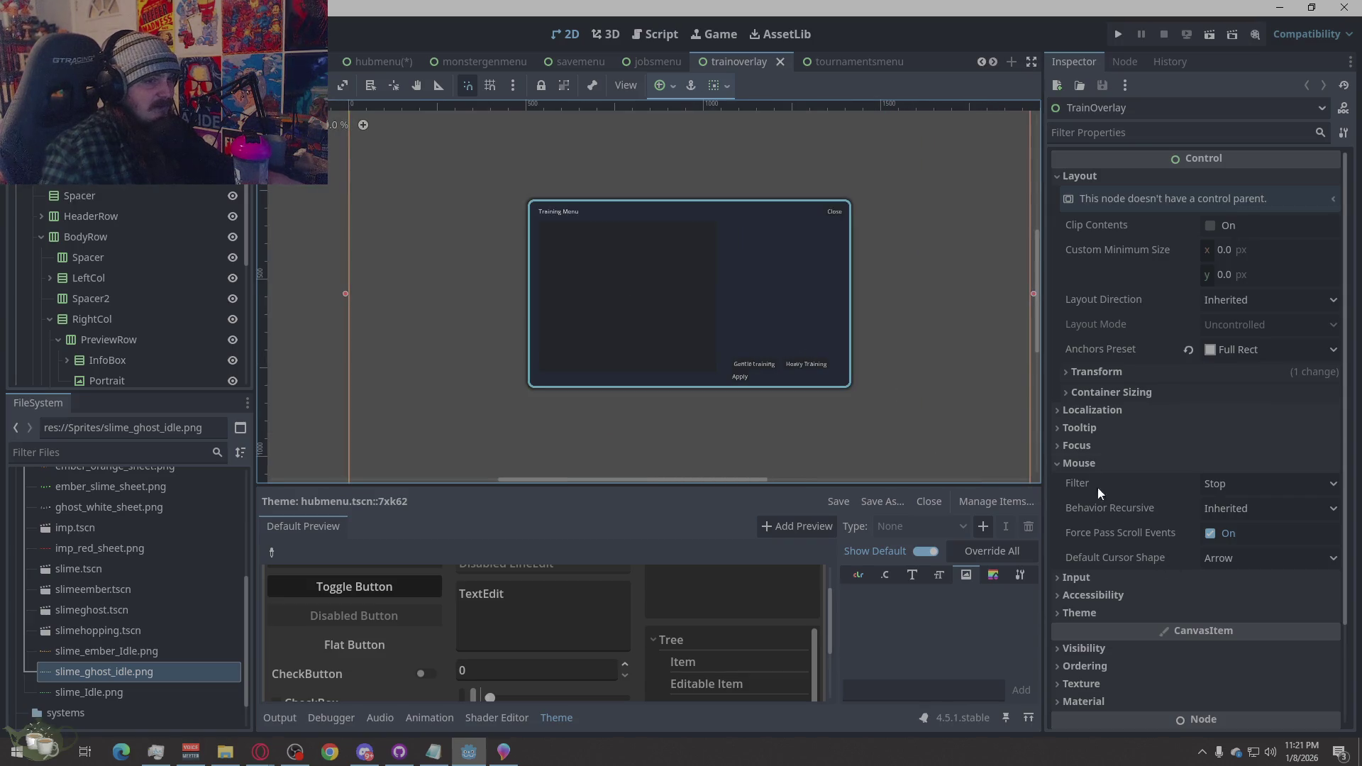
left_click(526, 277)
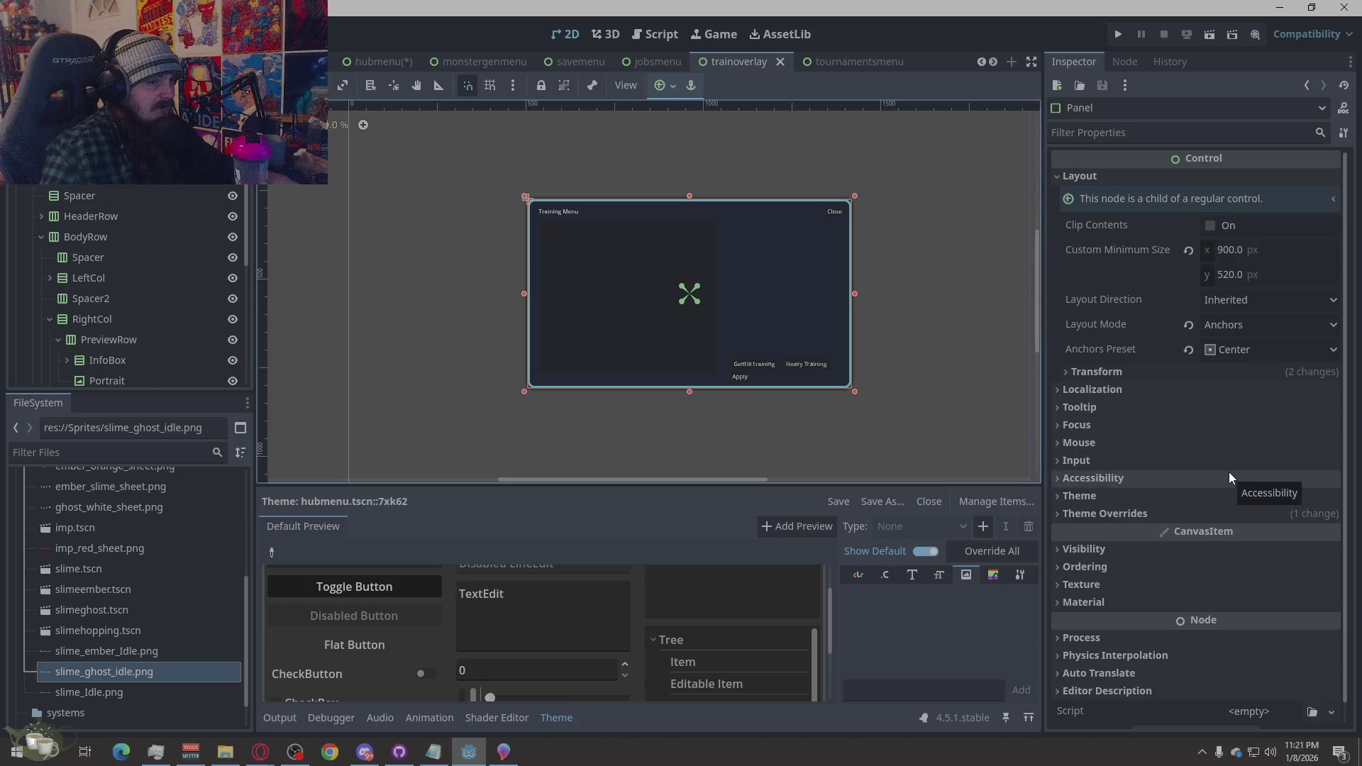
left_click(1137, 514)
scroll(1221, 426, "down", 5)
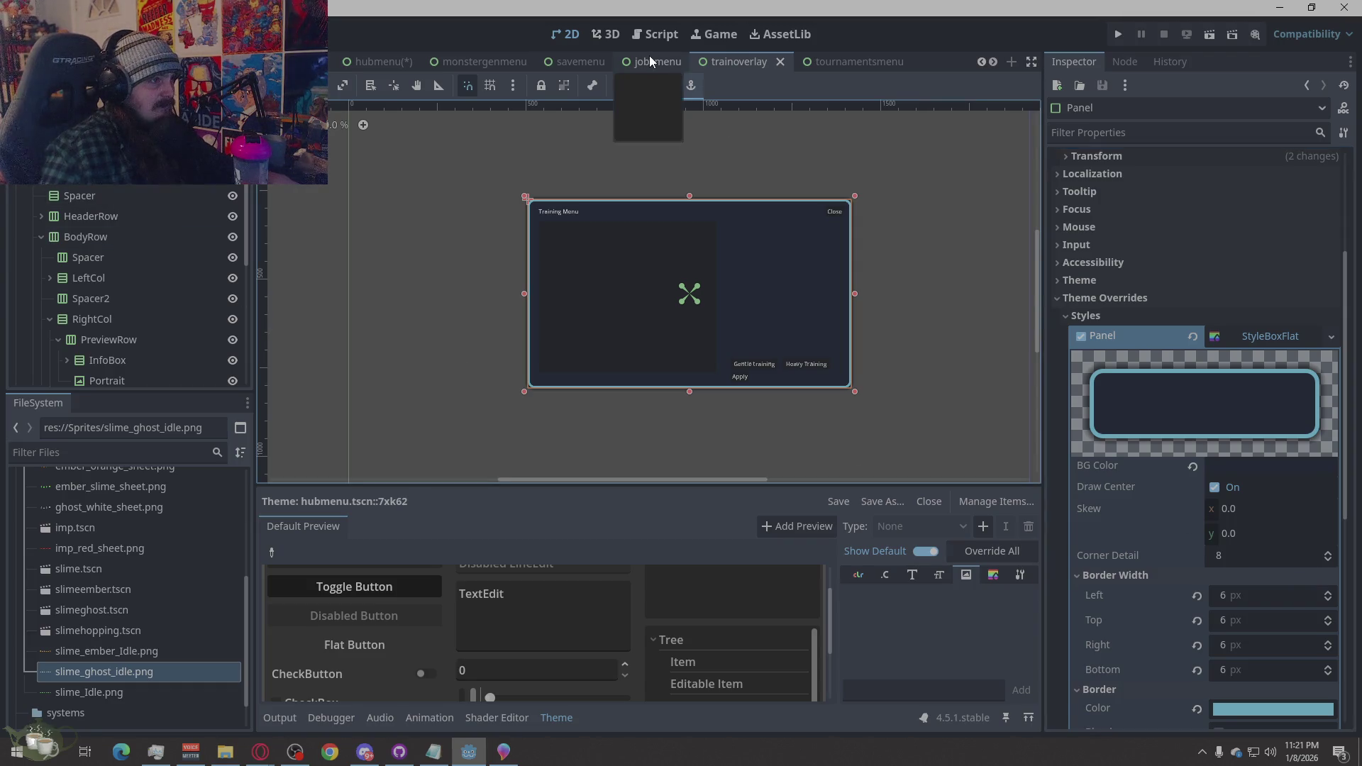
left_click(371, 62)
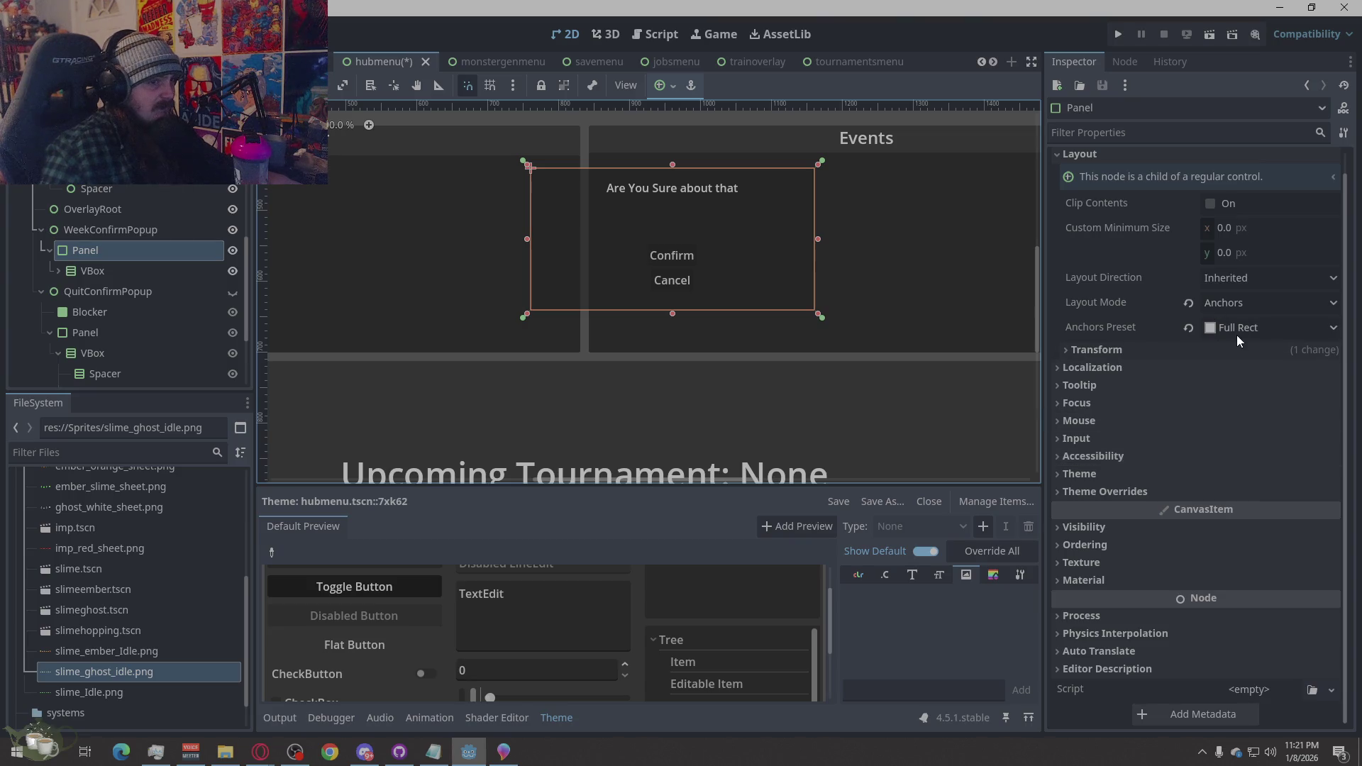
left_click(1102, 491)
left_click(1250, 527)
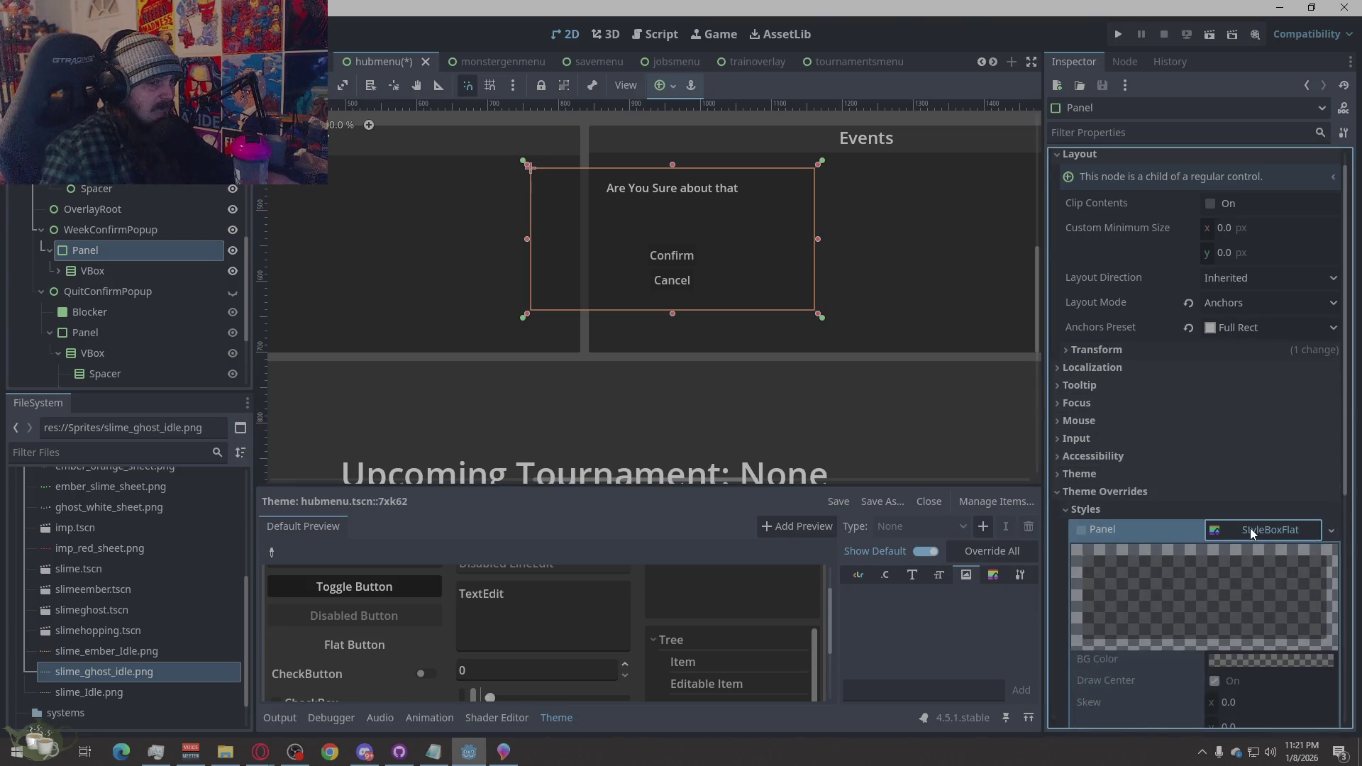
scroll(1139, 581, "down", 2)
left_click(107, 230)
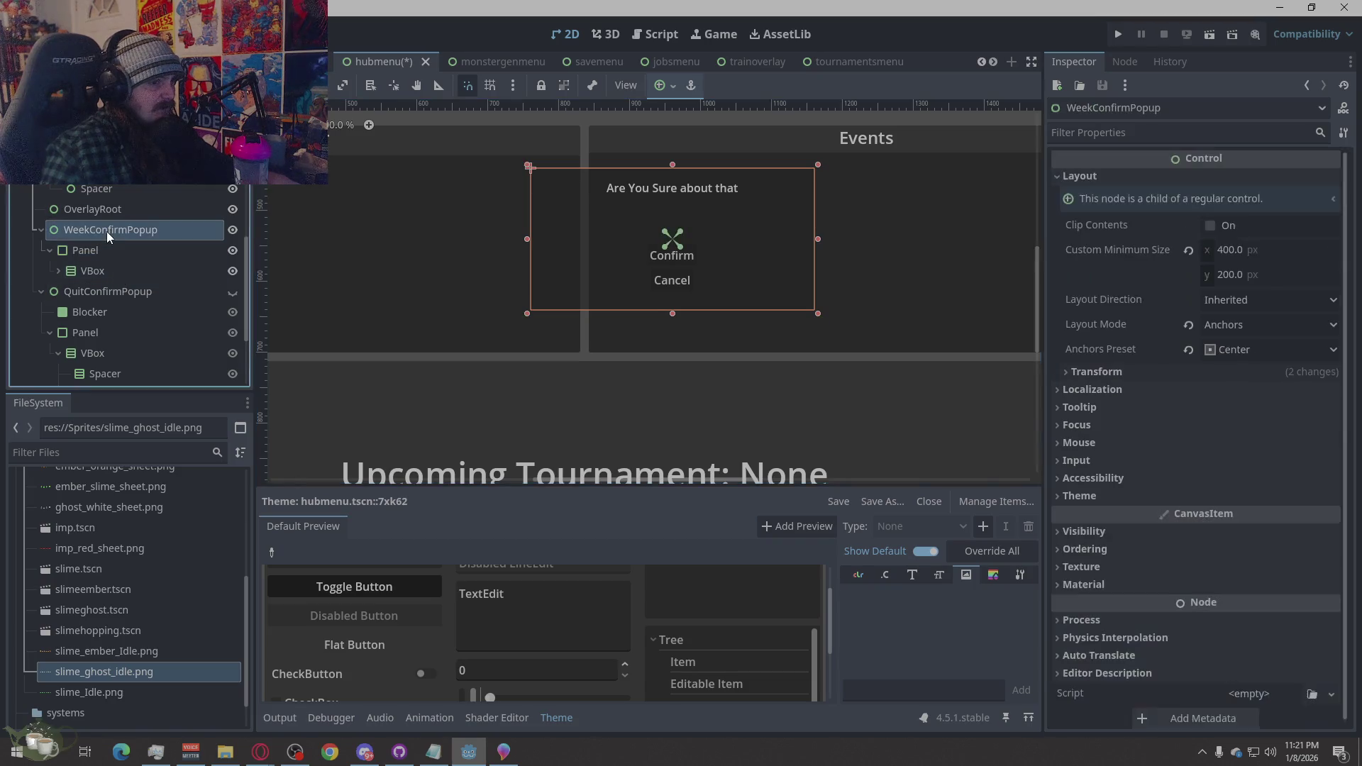
left_click(1195, 495)
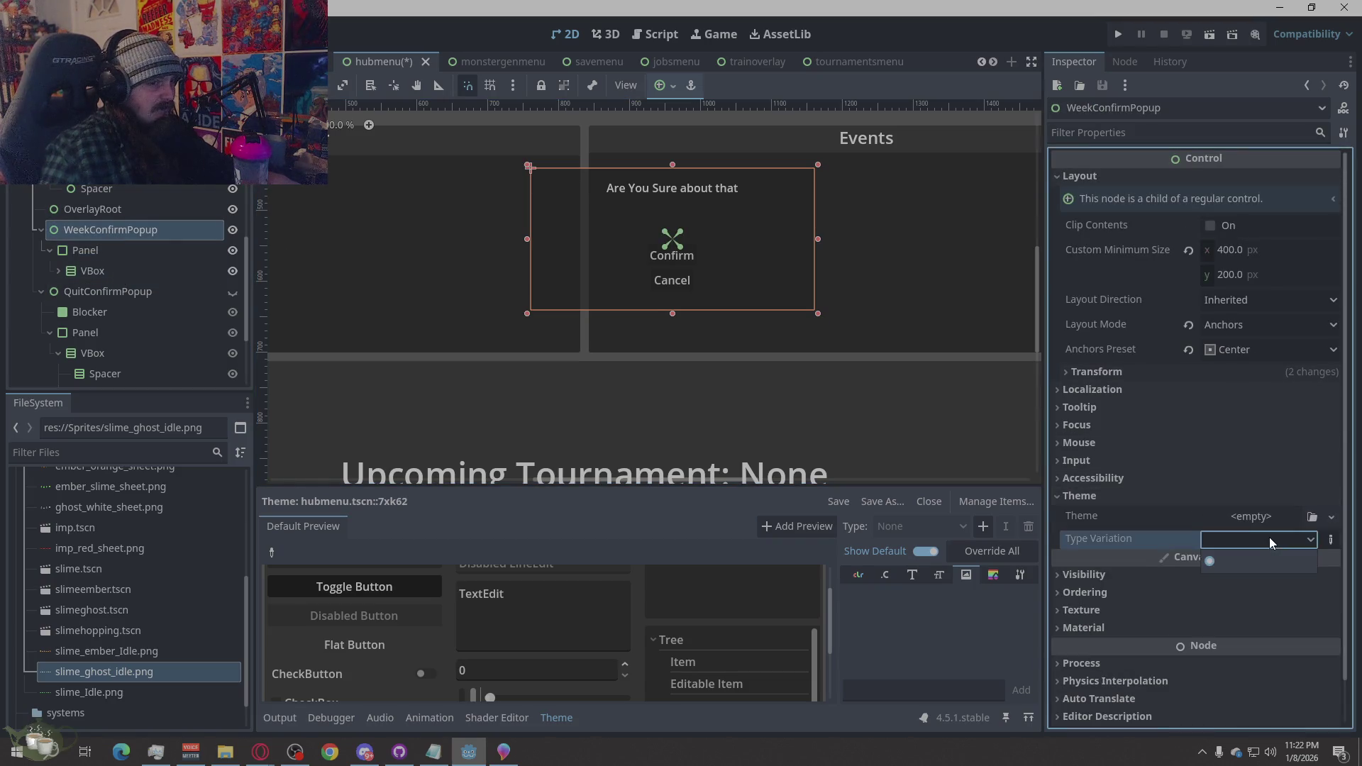
left_click(1273, 517)
left_click(1283, 558)
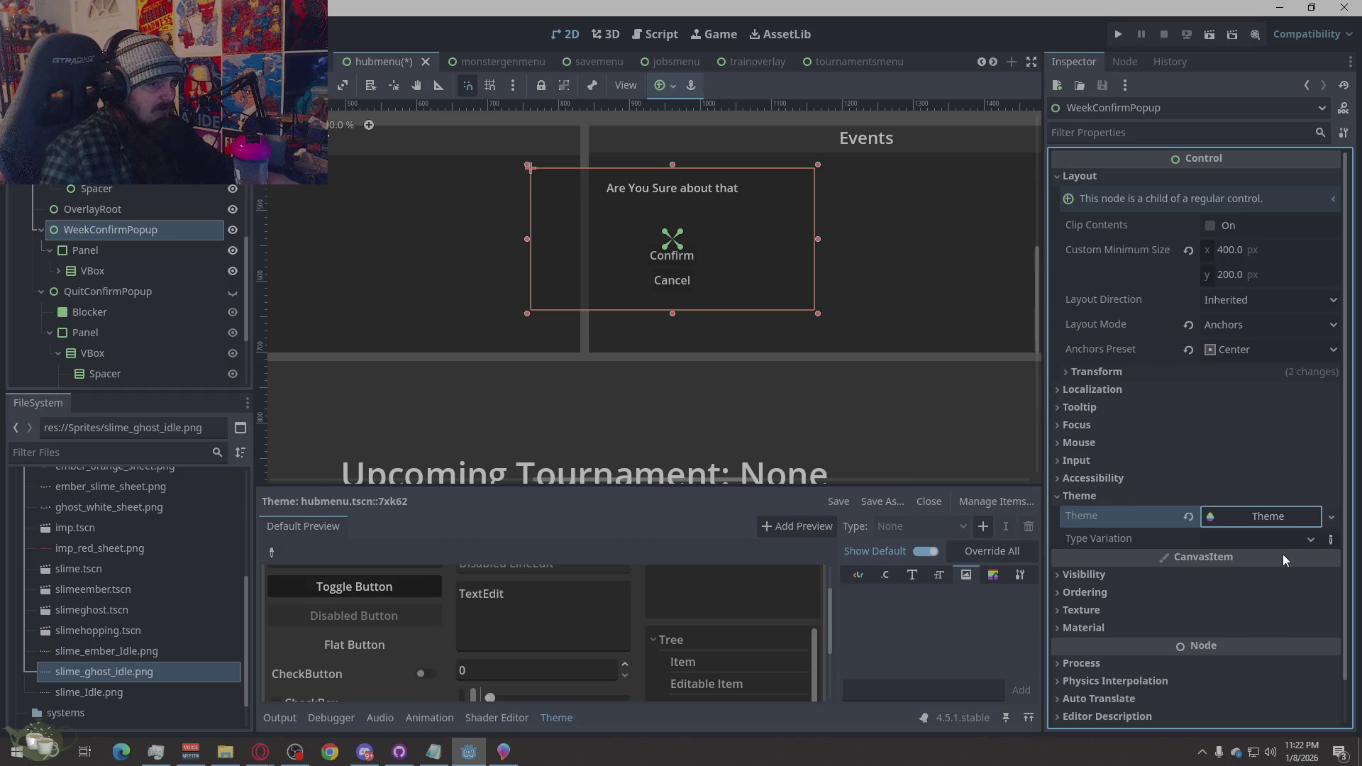
left_click(1271, 521)
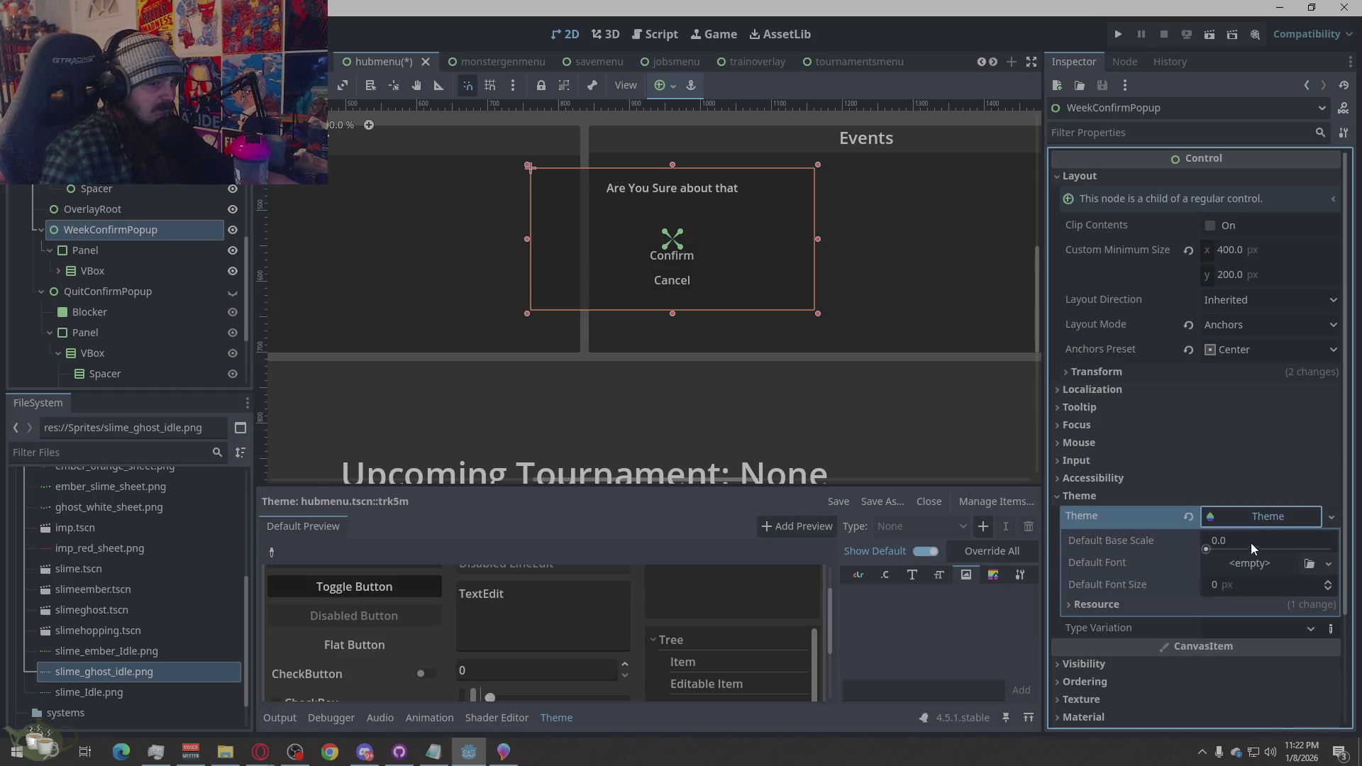
left_click(1268, 520)
left_click(1186, 517)
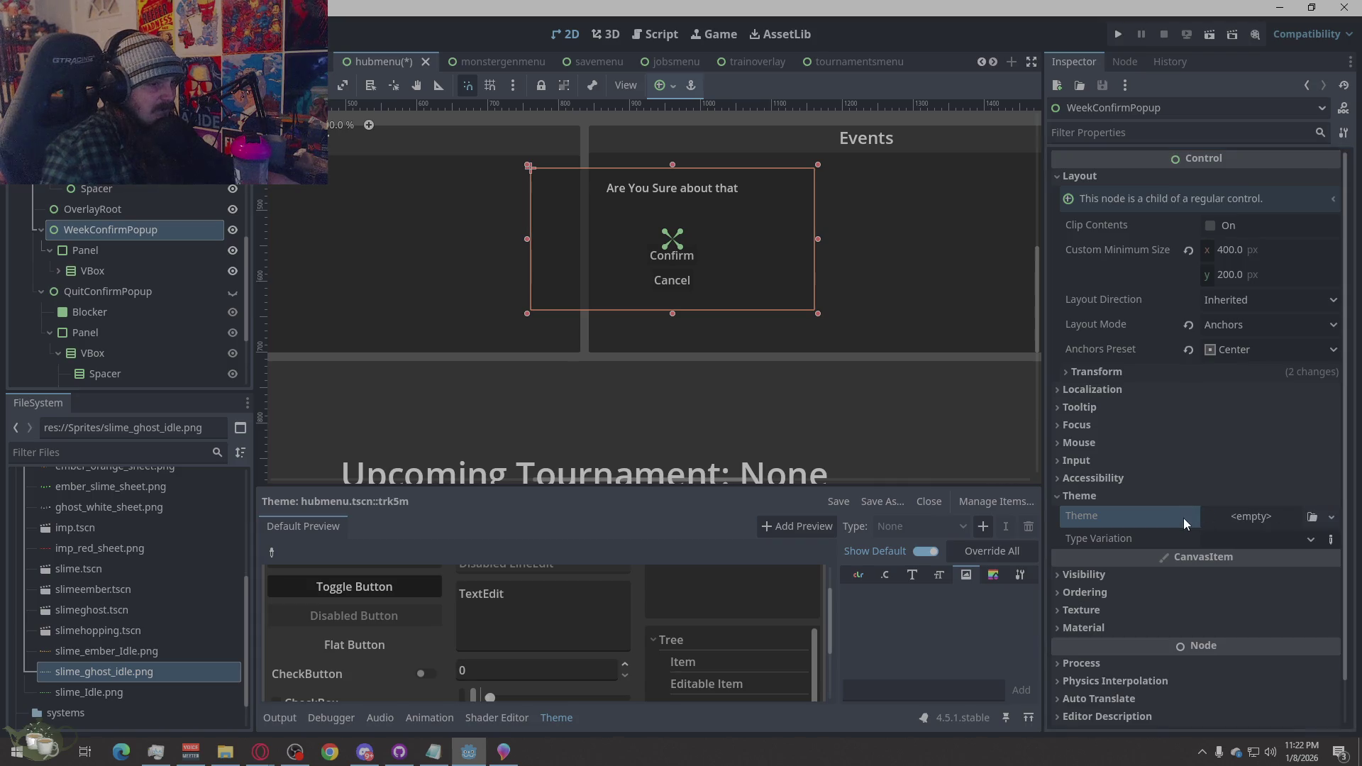
left_click(1097, 496)
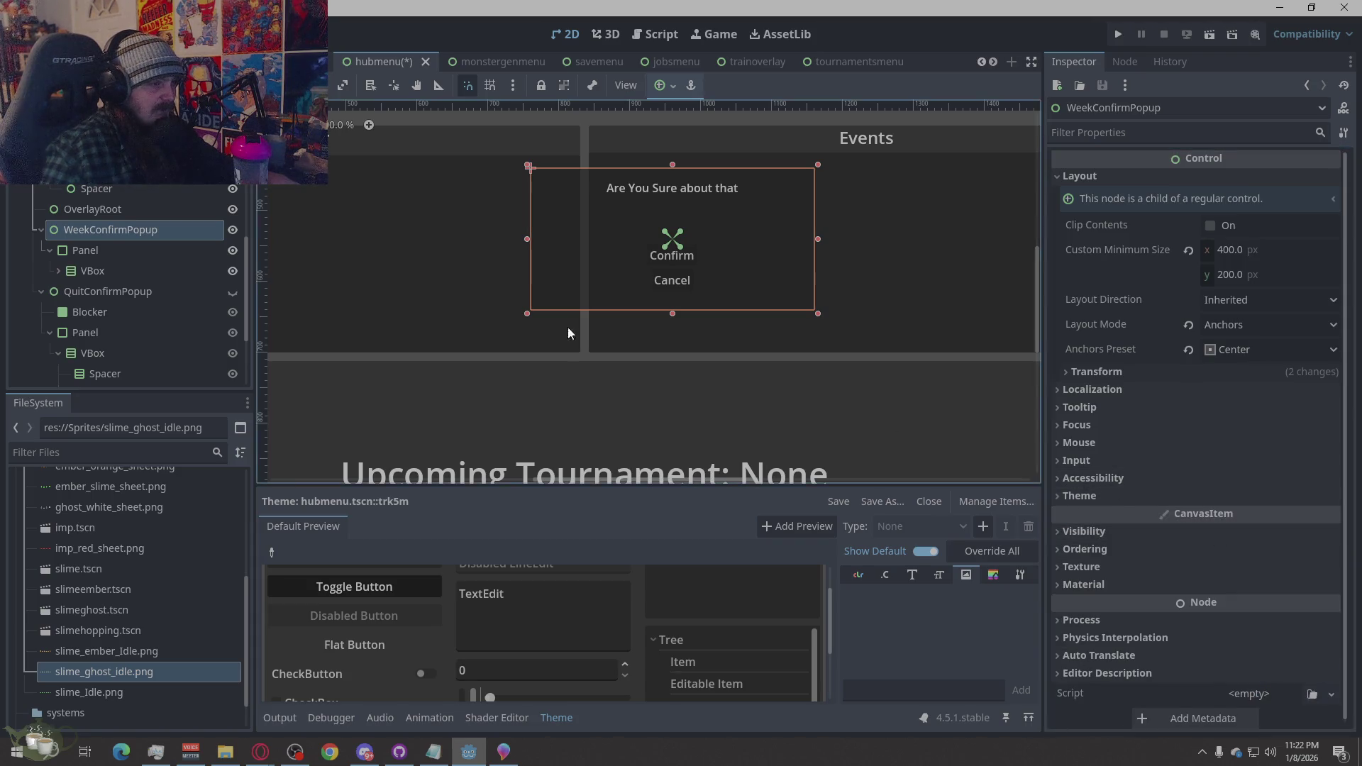
left_click(112, 248)
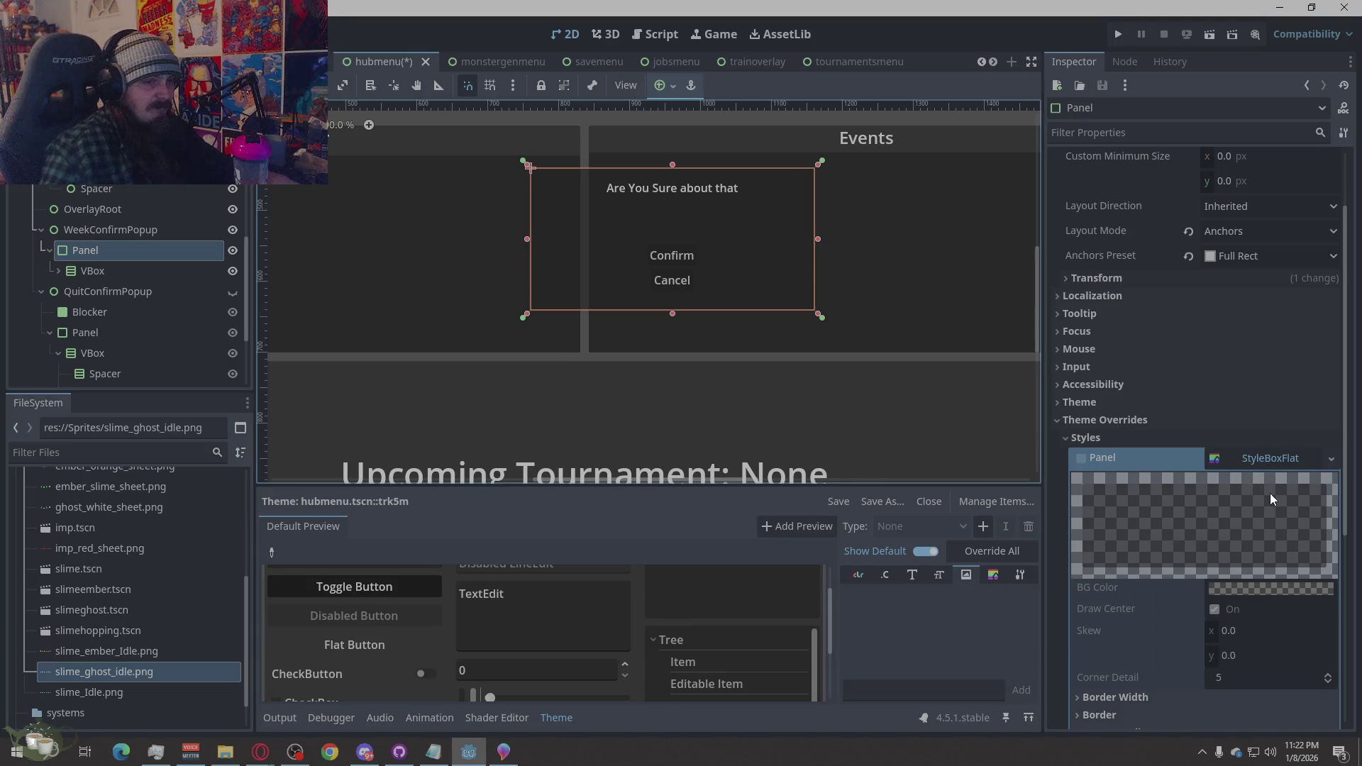
scroll(1271, 493, "down", 4)
left_click(1080, 315)
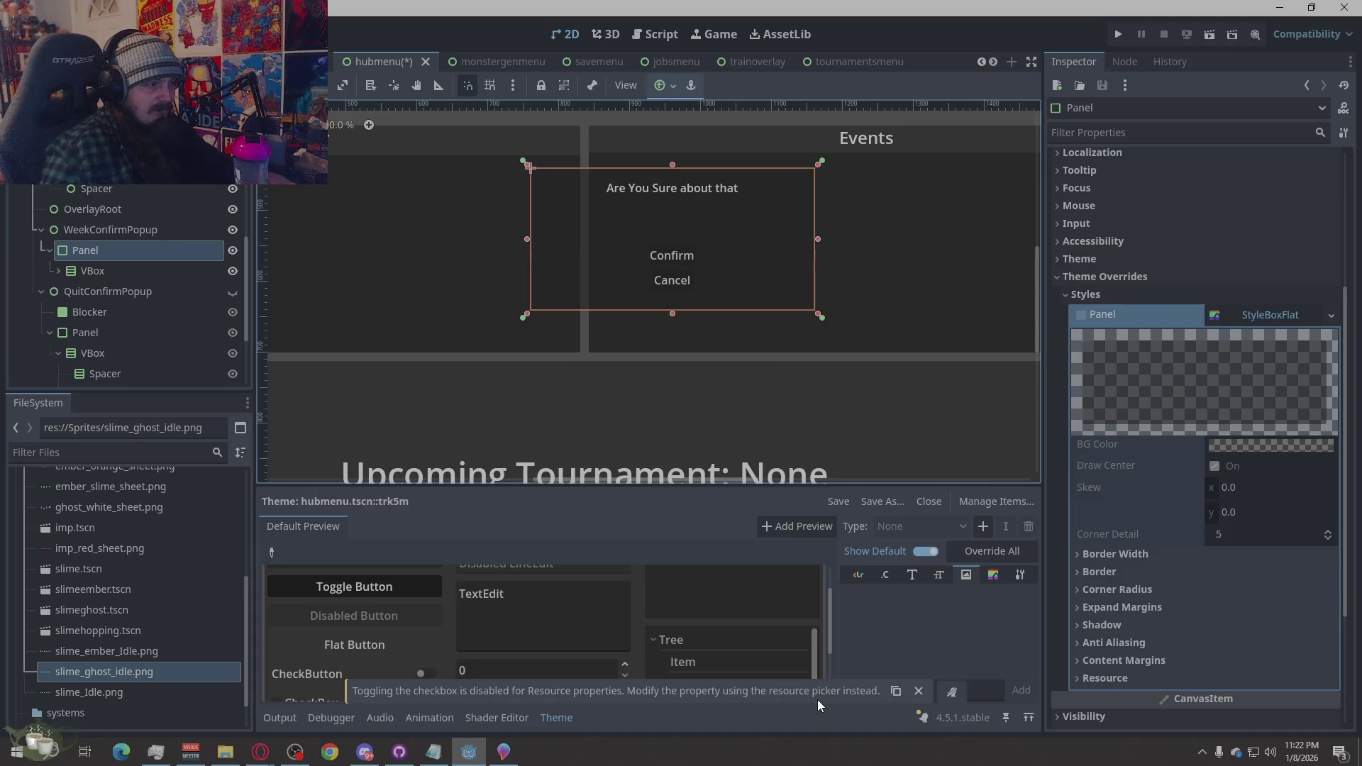
scroll(647, 267, "down", 2)
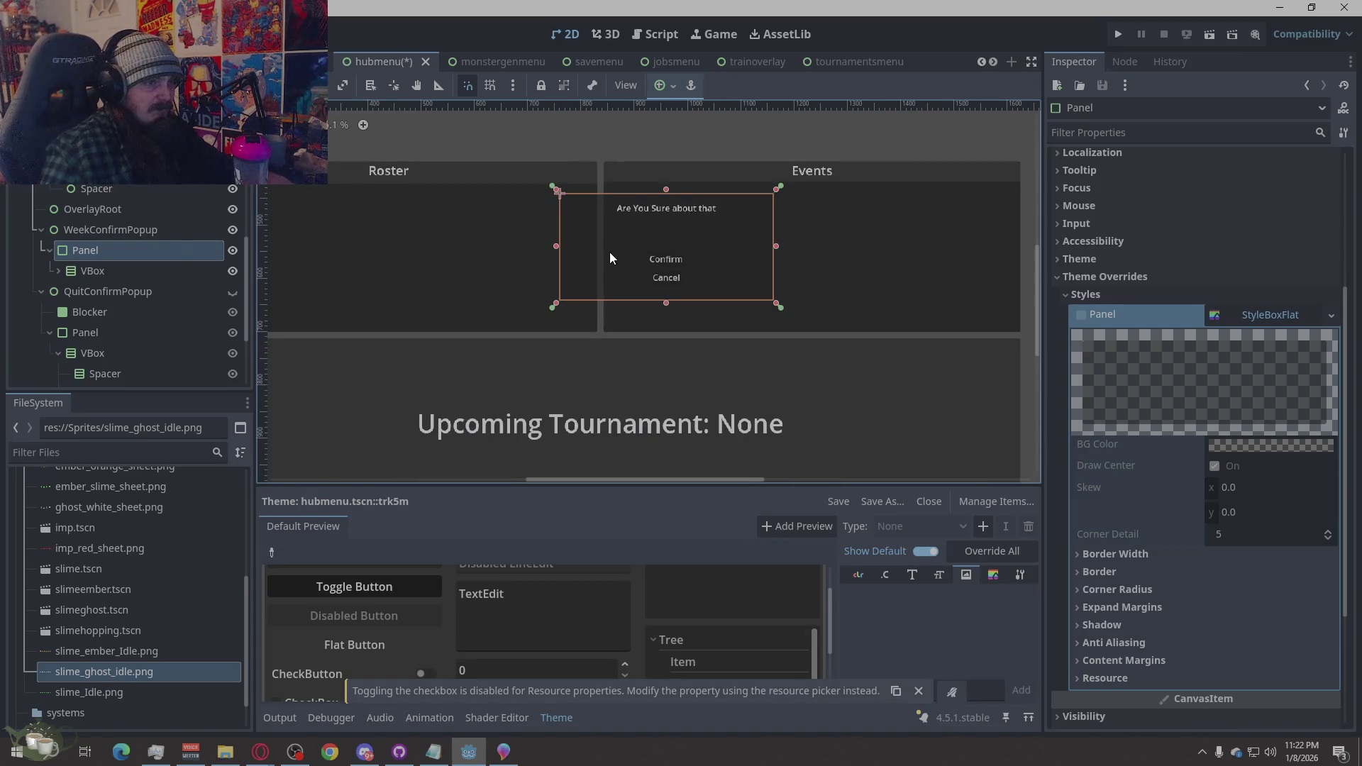